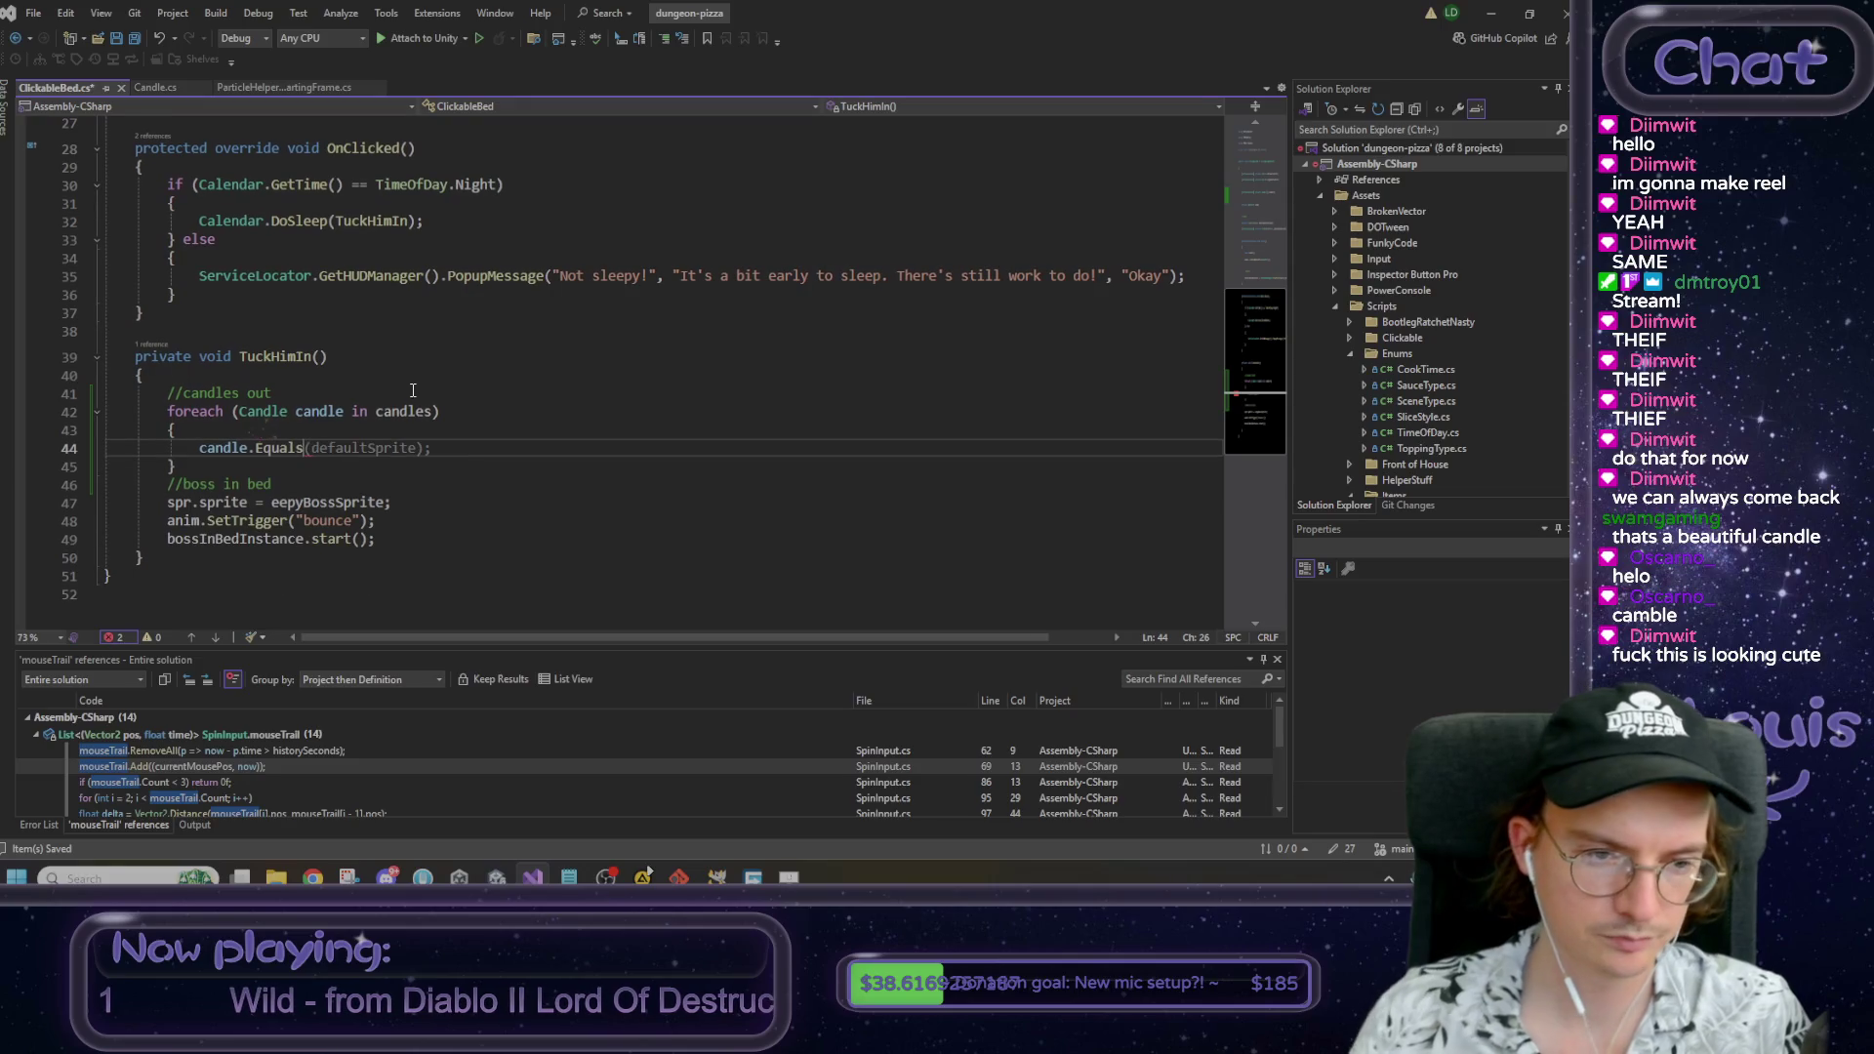
# Step: Change line 44 to candle.Extinguish(), save the script, and return to Unity
pyautogui.press('BackSpace')
pyautogui.press('BackSpace')
pyautogui.press('BackSpace')
pyautogui.write('xtinguish(')
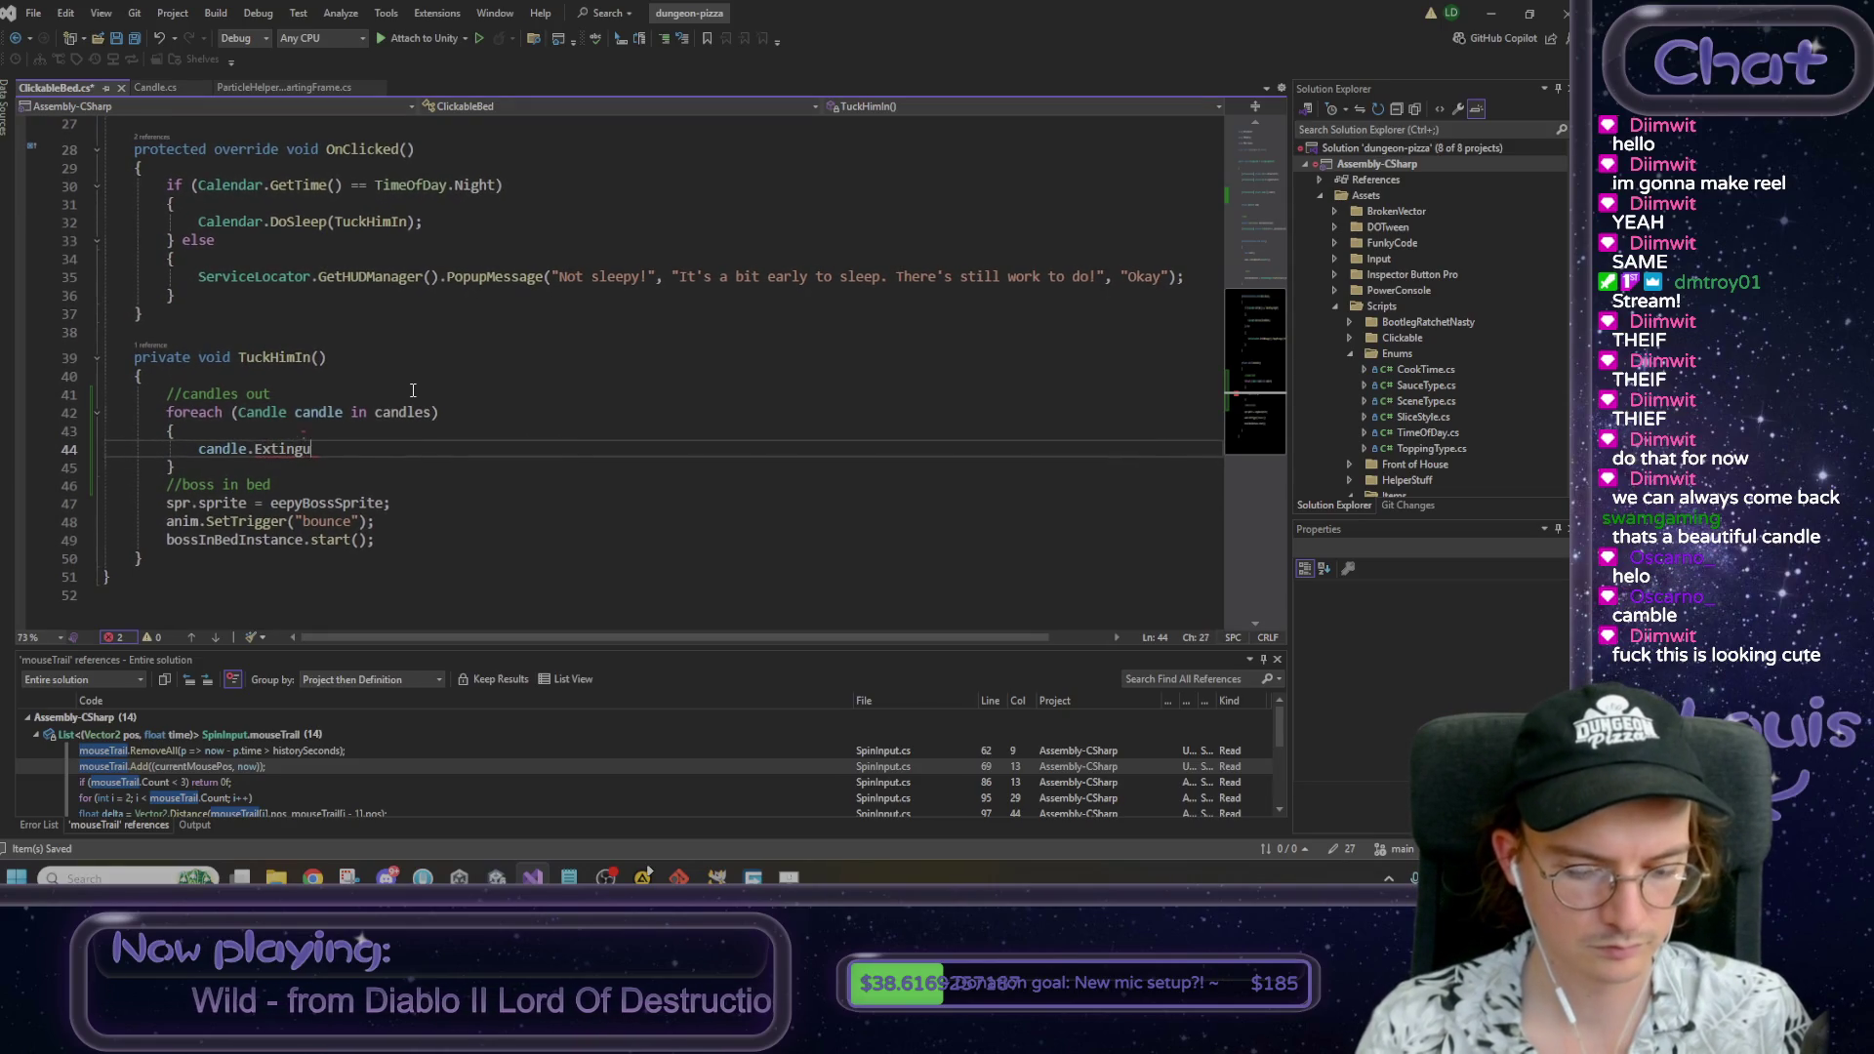
pyautogui.write(');')
pyautogui.hotkey('ctrl', 's')
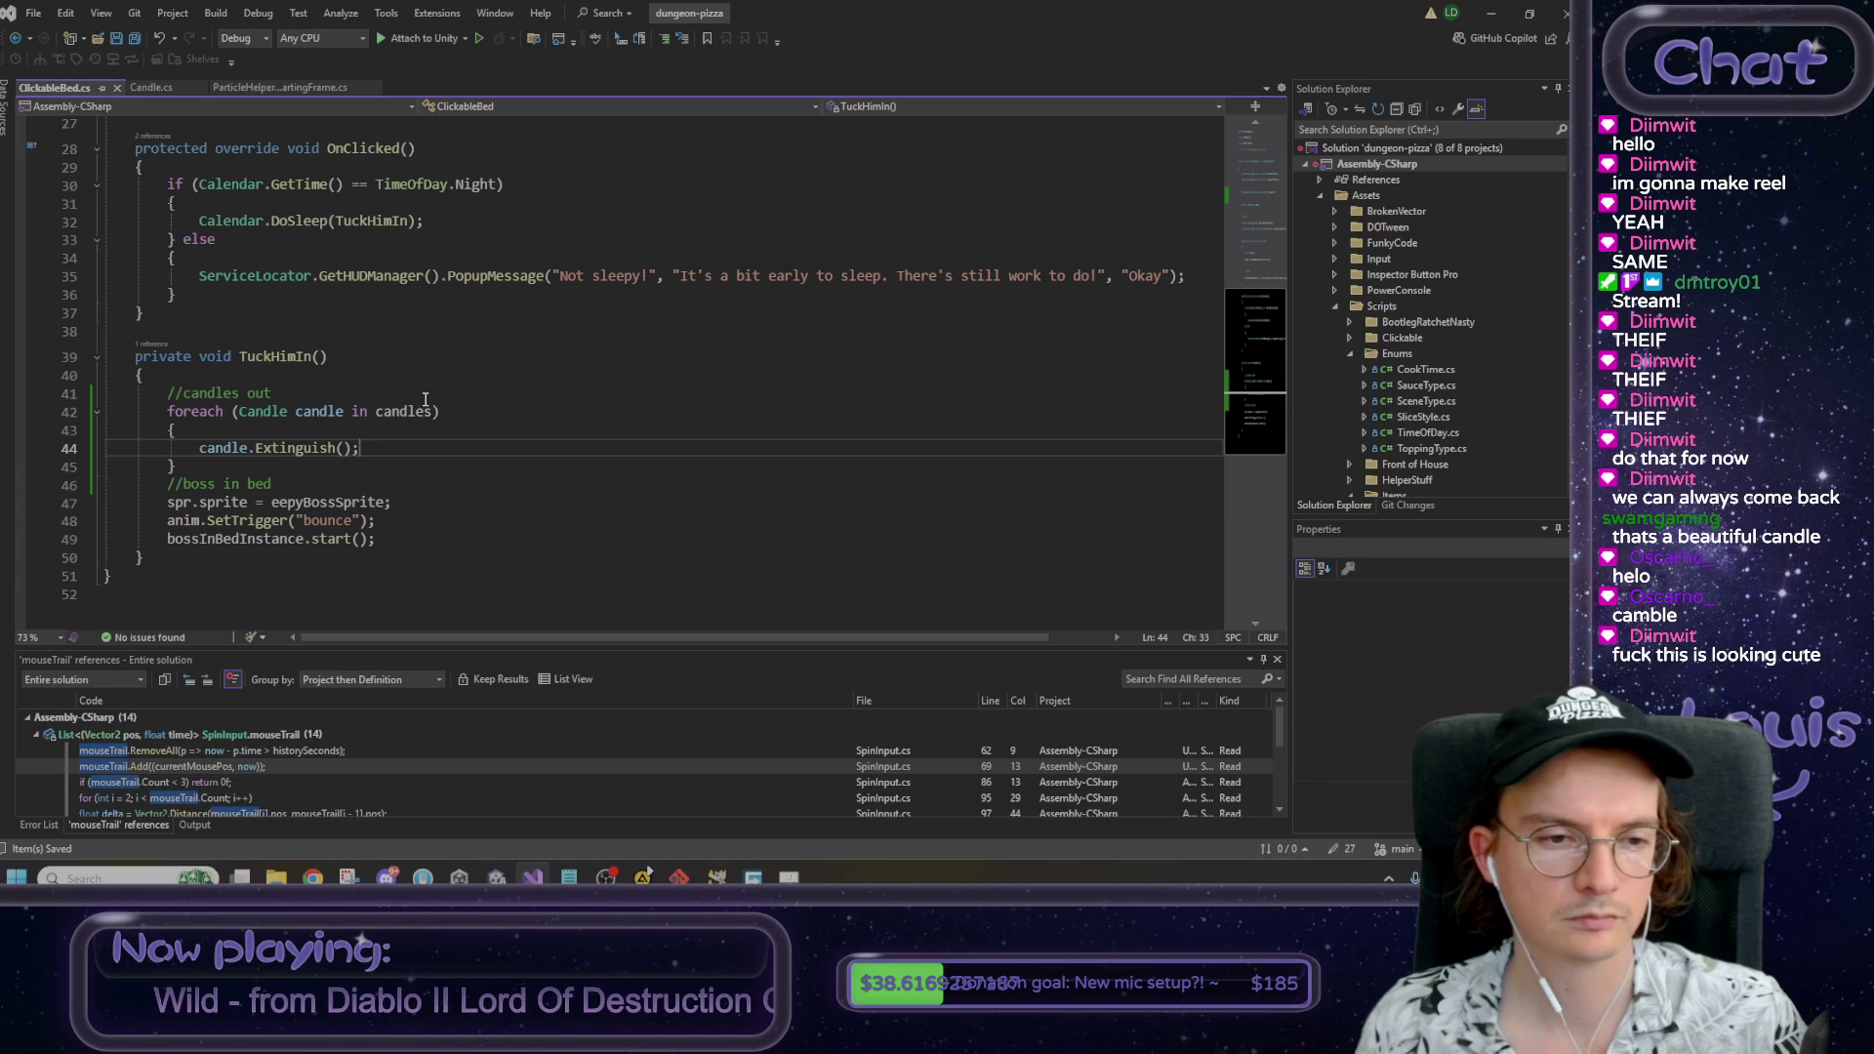
pyautogui.click(1490, 12)
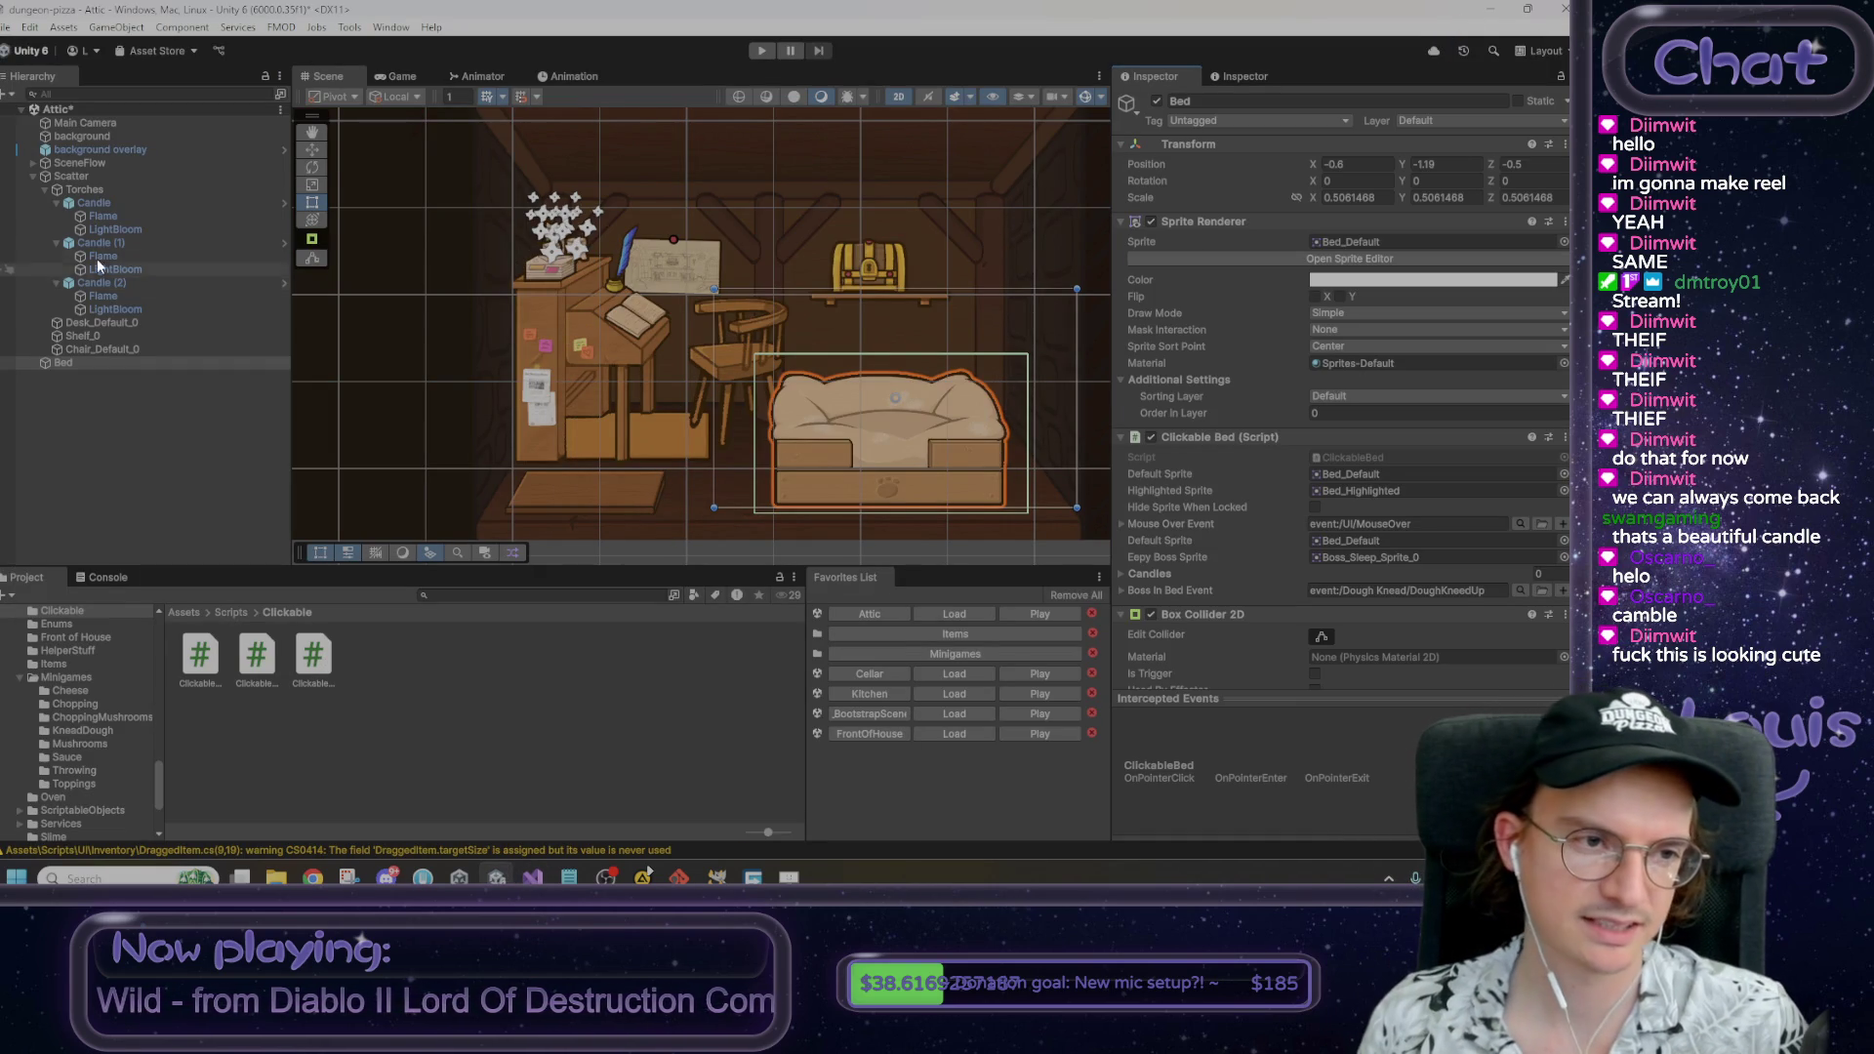
# Step: Open the Candle prefab and add a Candle script component to it
pyautogui.click(108, 202)
pyautogui.rightClick(107, 203)
pyautogui.moveTo(186, 432)
pyautogui.click(429, 430)
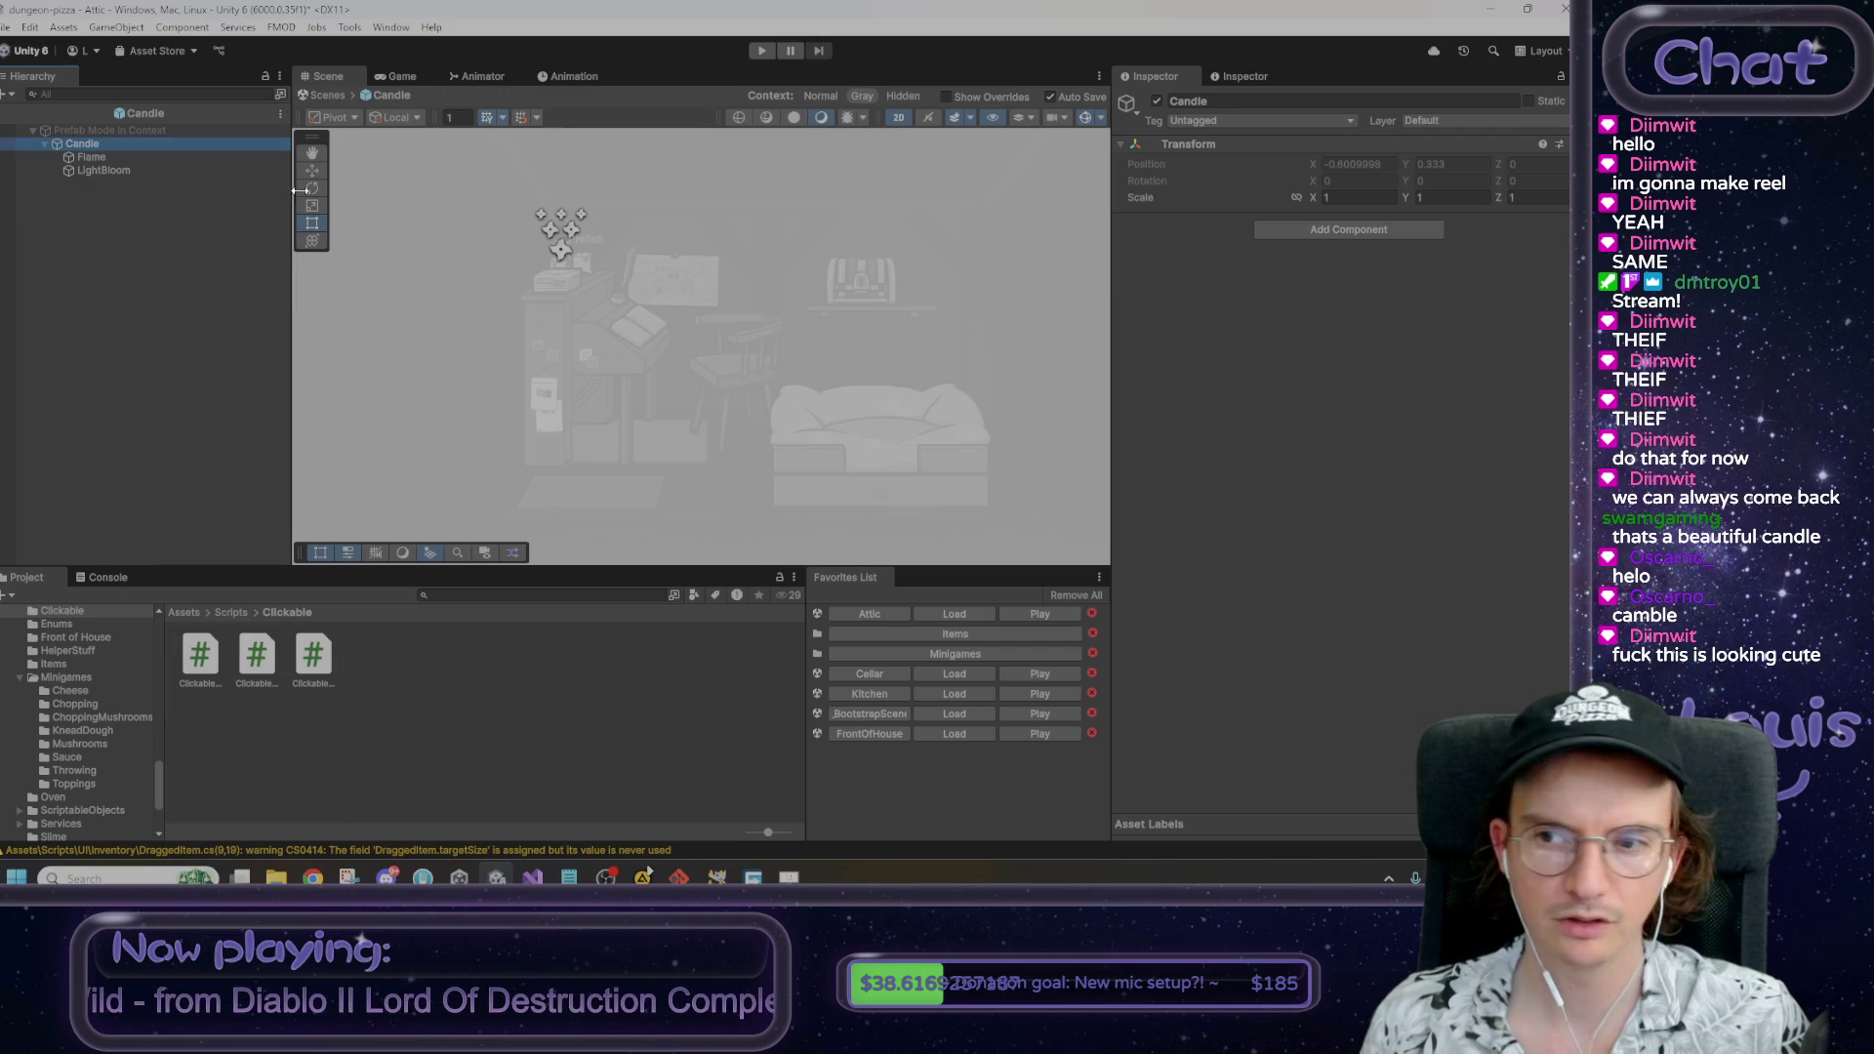
pyautogui.click(1296, 232)
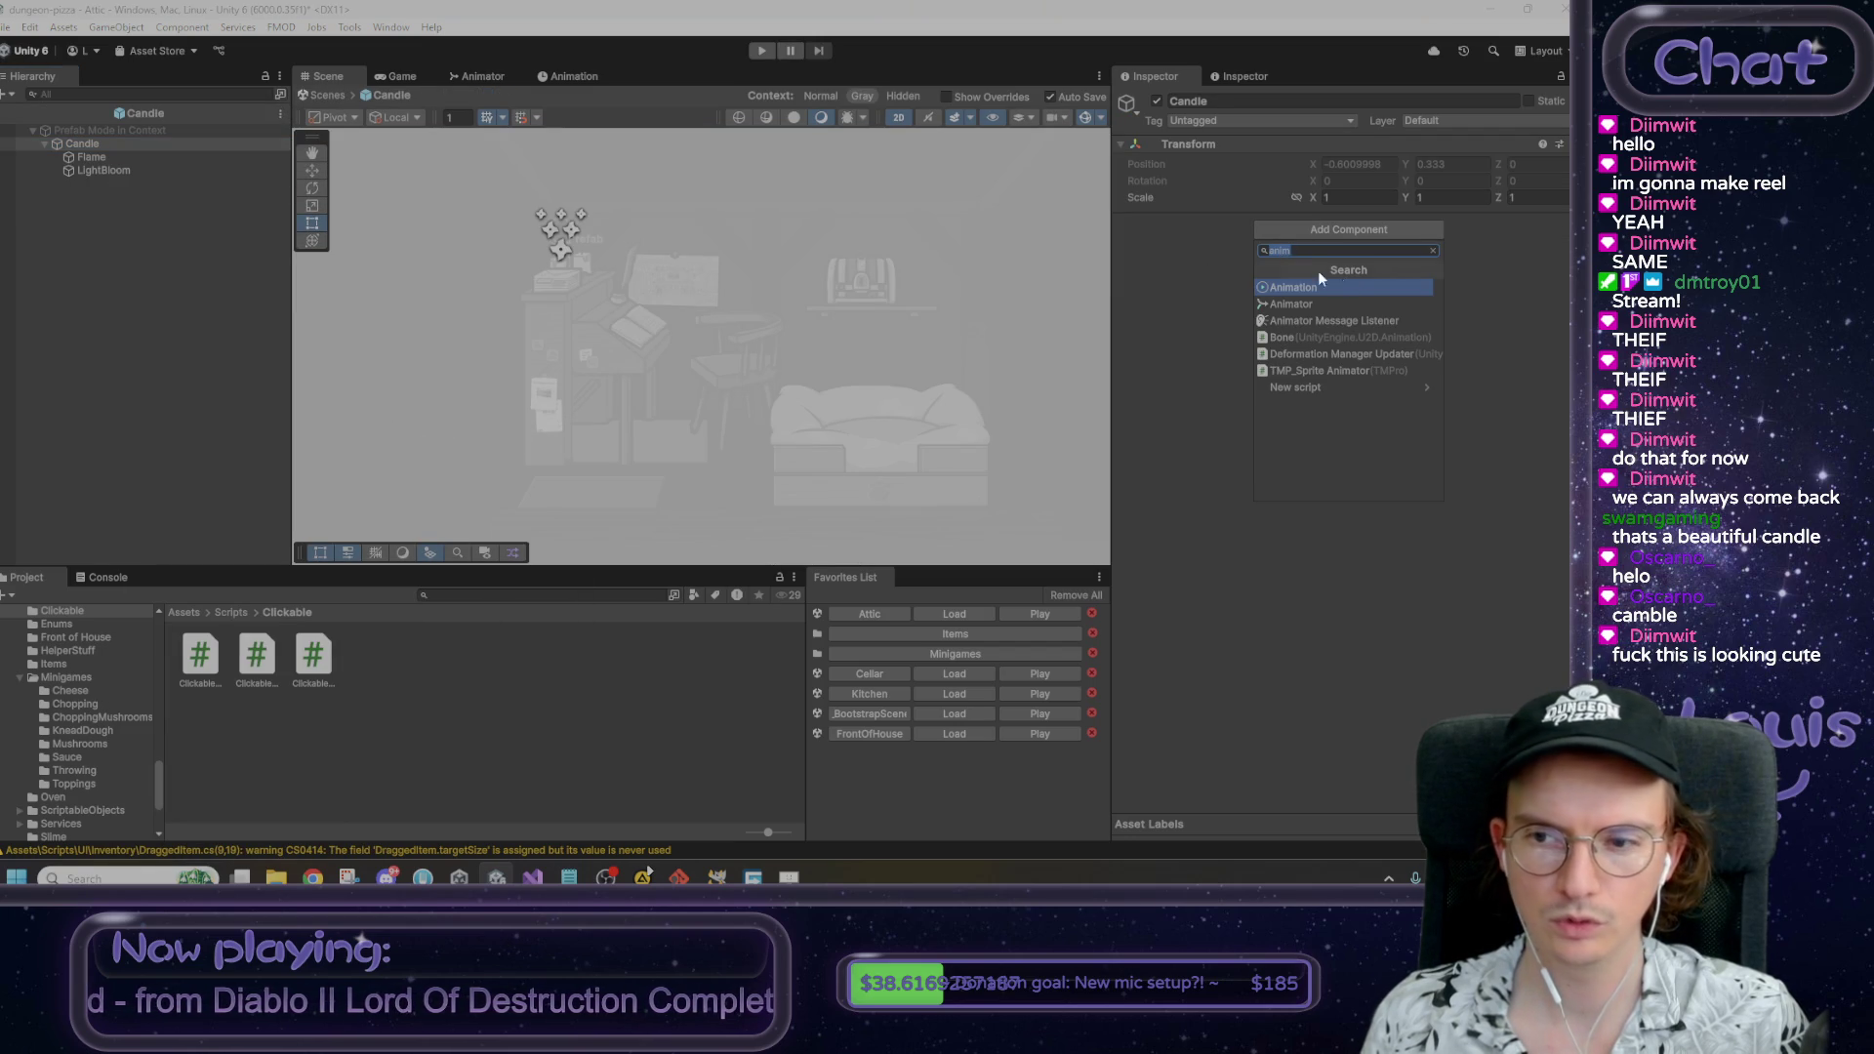
pyautogui.write('cand')
pyautogui.click(1350, 291)
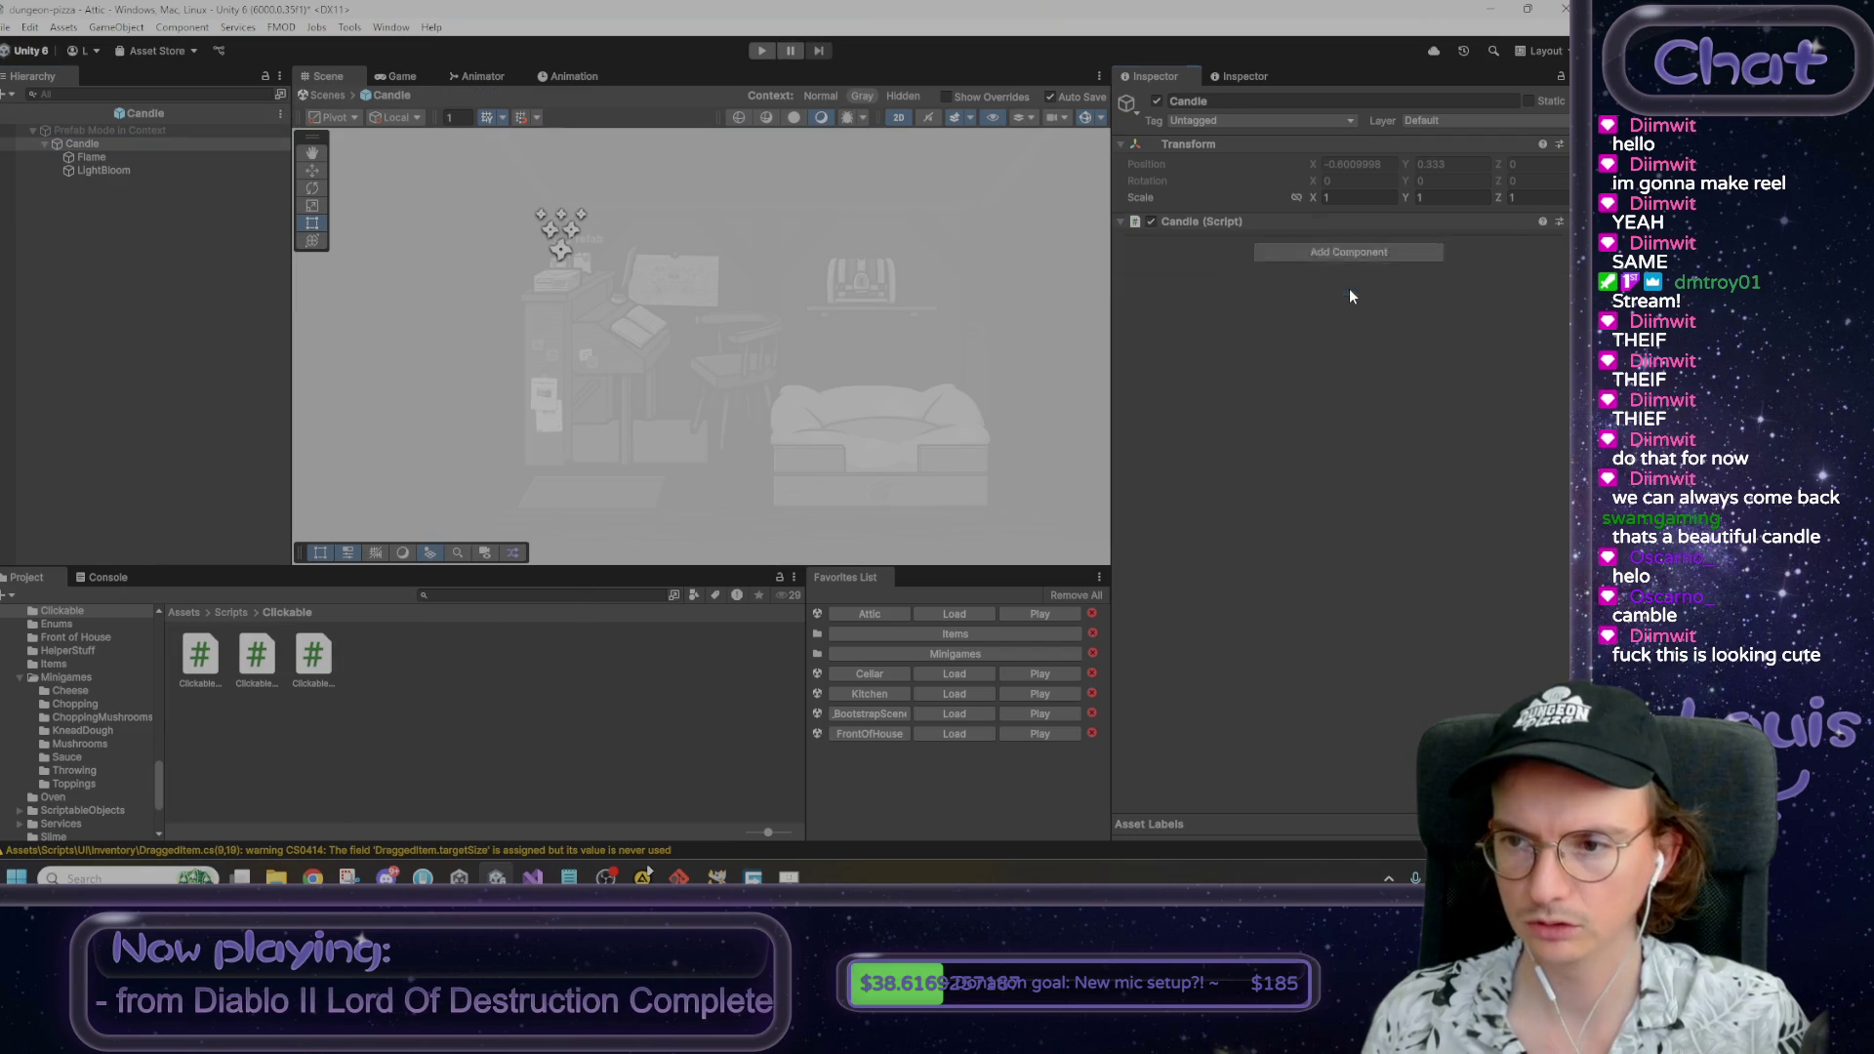
# Step: Put Flame and LightBloom into the Extinguishables list, then exit Prefab Mode to the Attic scene
pyautogui.click(1120, 258)
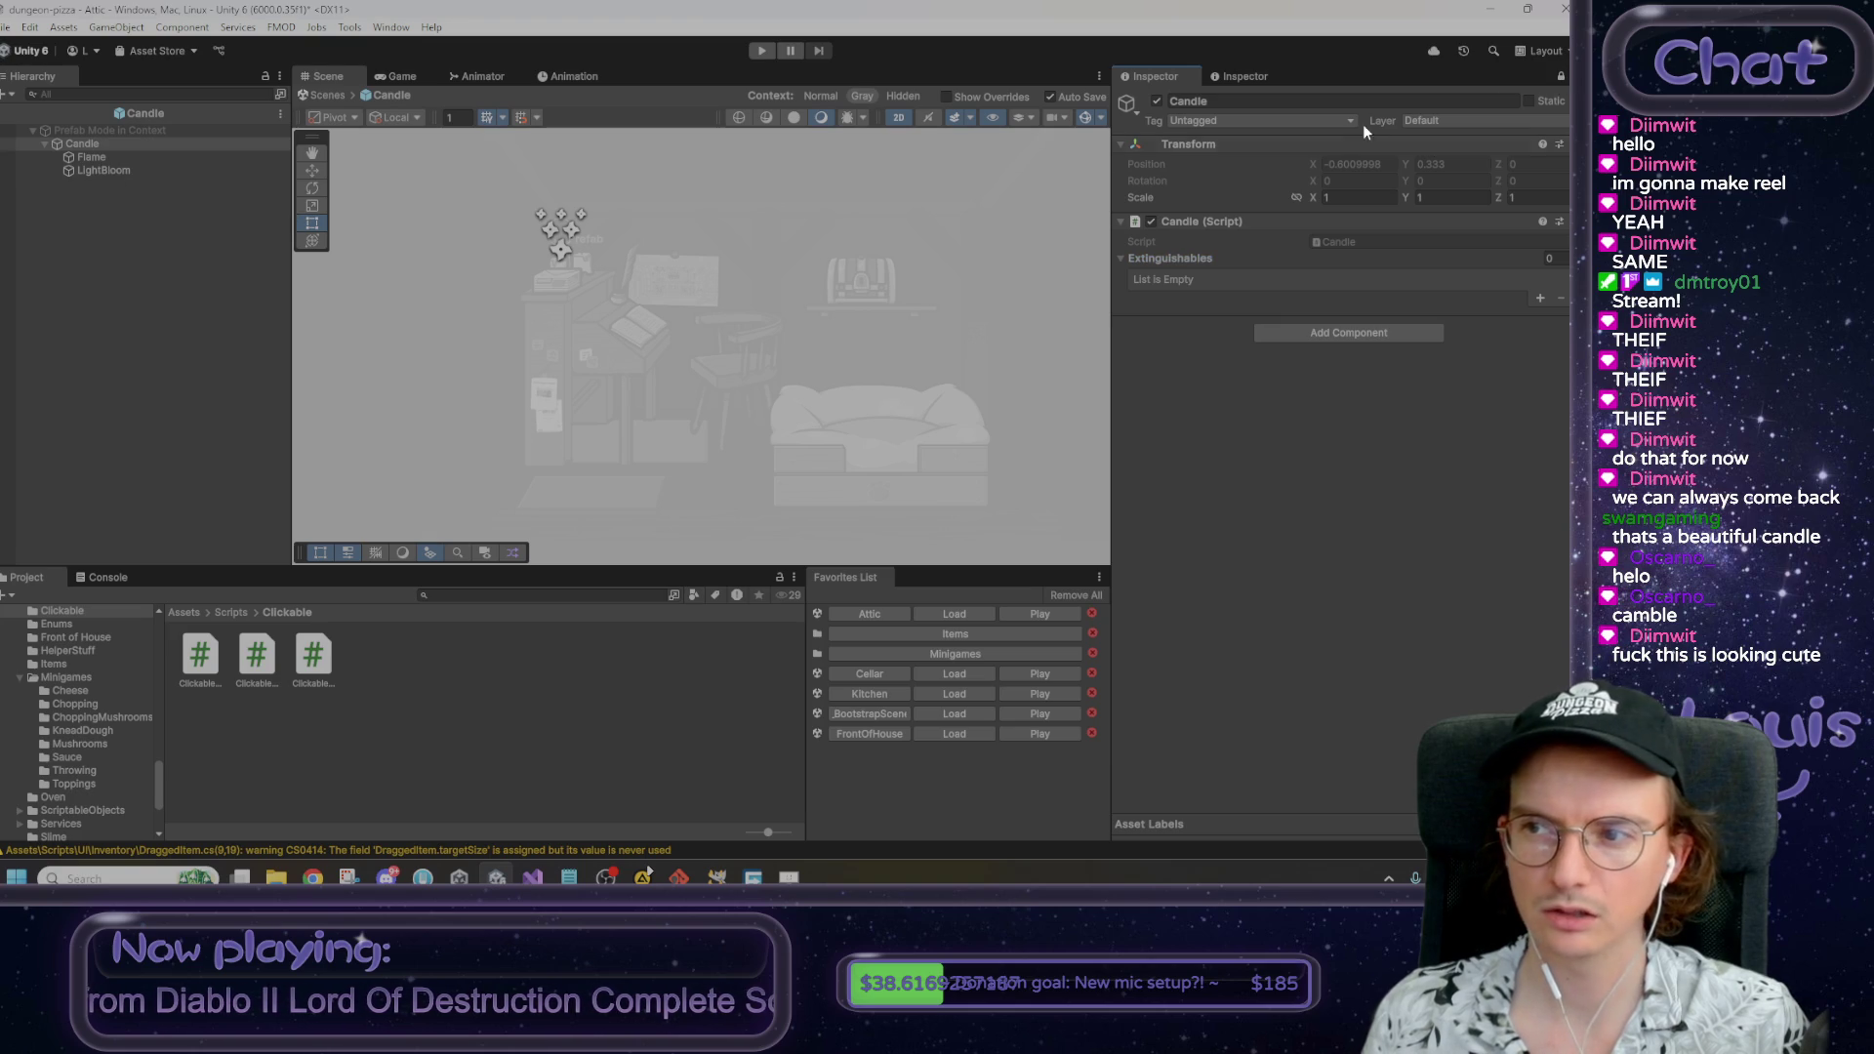
pyautogui.click(97, 170)
pyautogui.keyDown('shift'); pyautogui.click(90, 156); pyautogui.keyUp('shift')
pyautogui.moveTo(166, 168); pyautogui.dragTo(1220, 260)
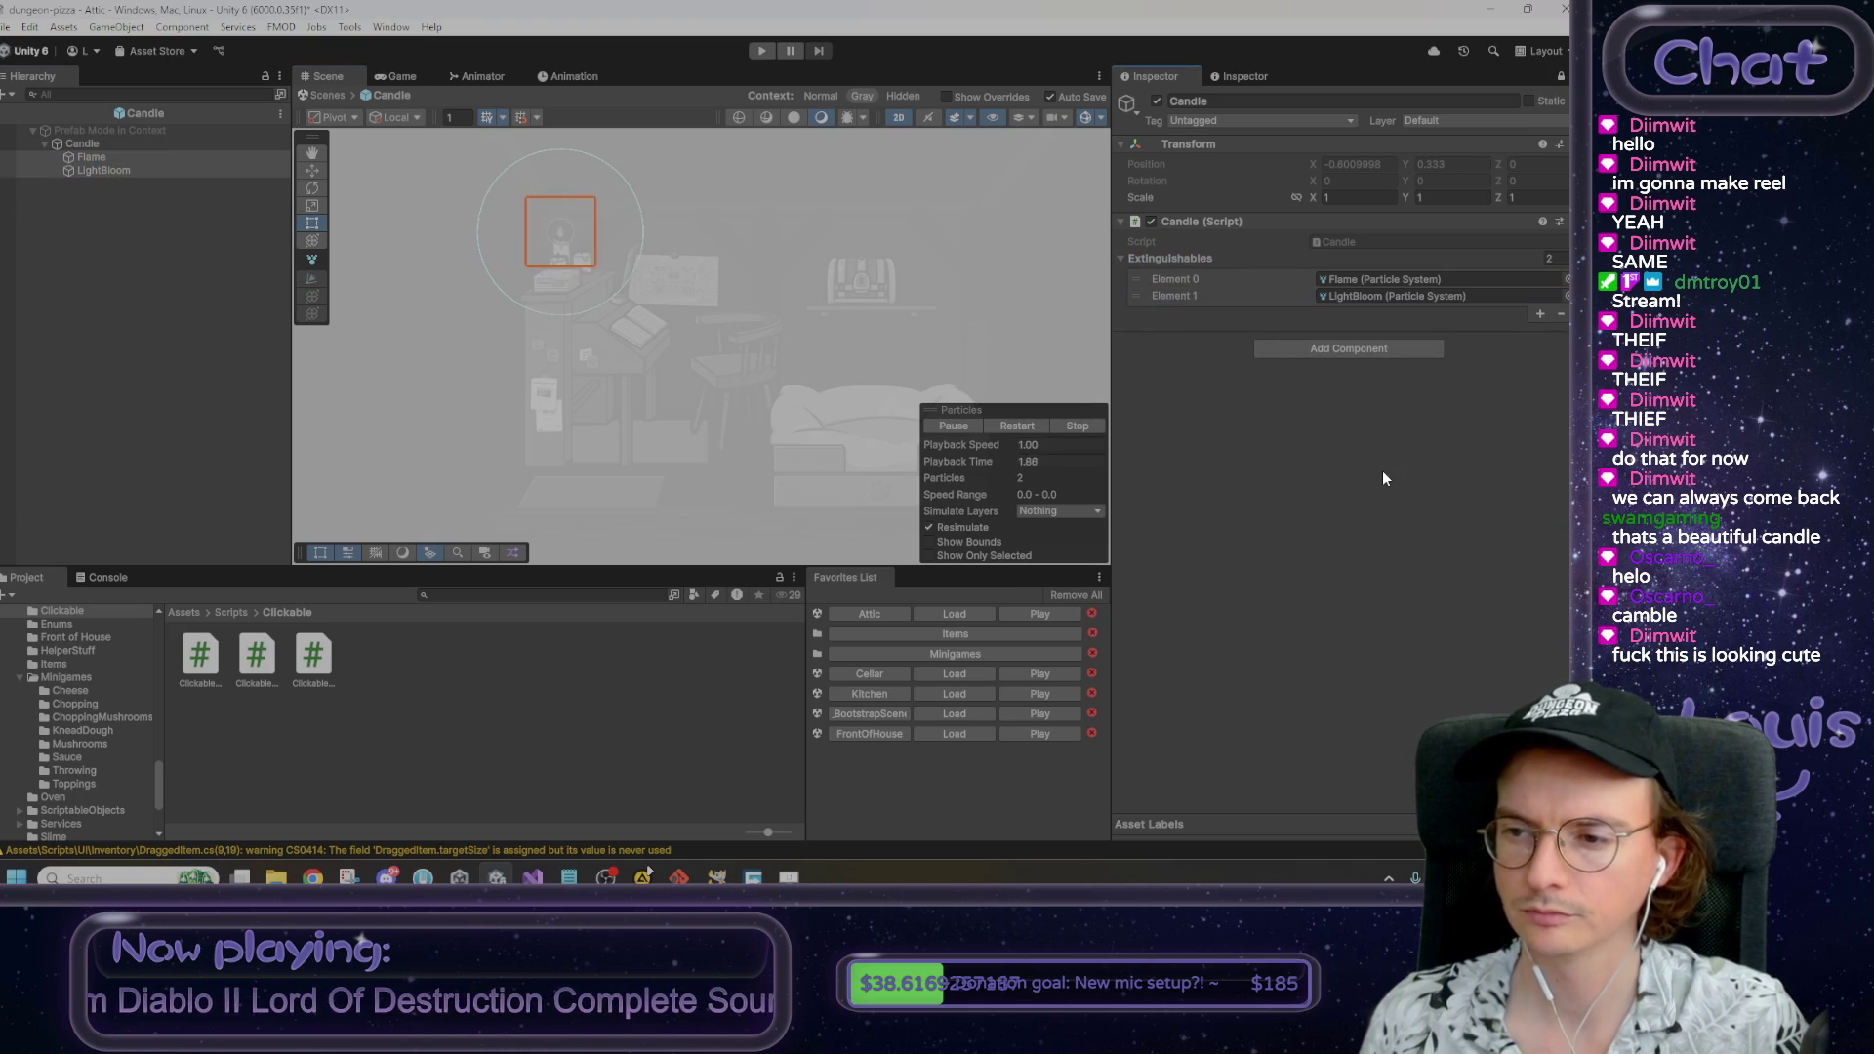
pyautogui.click(1560, 76)
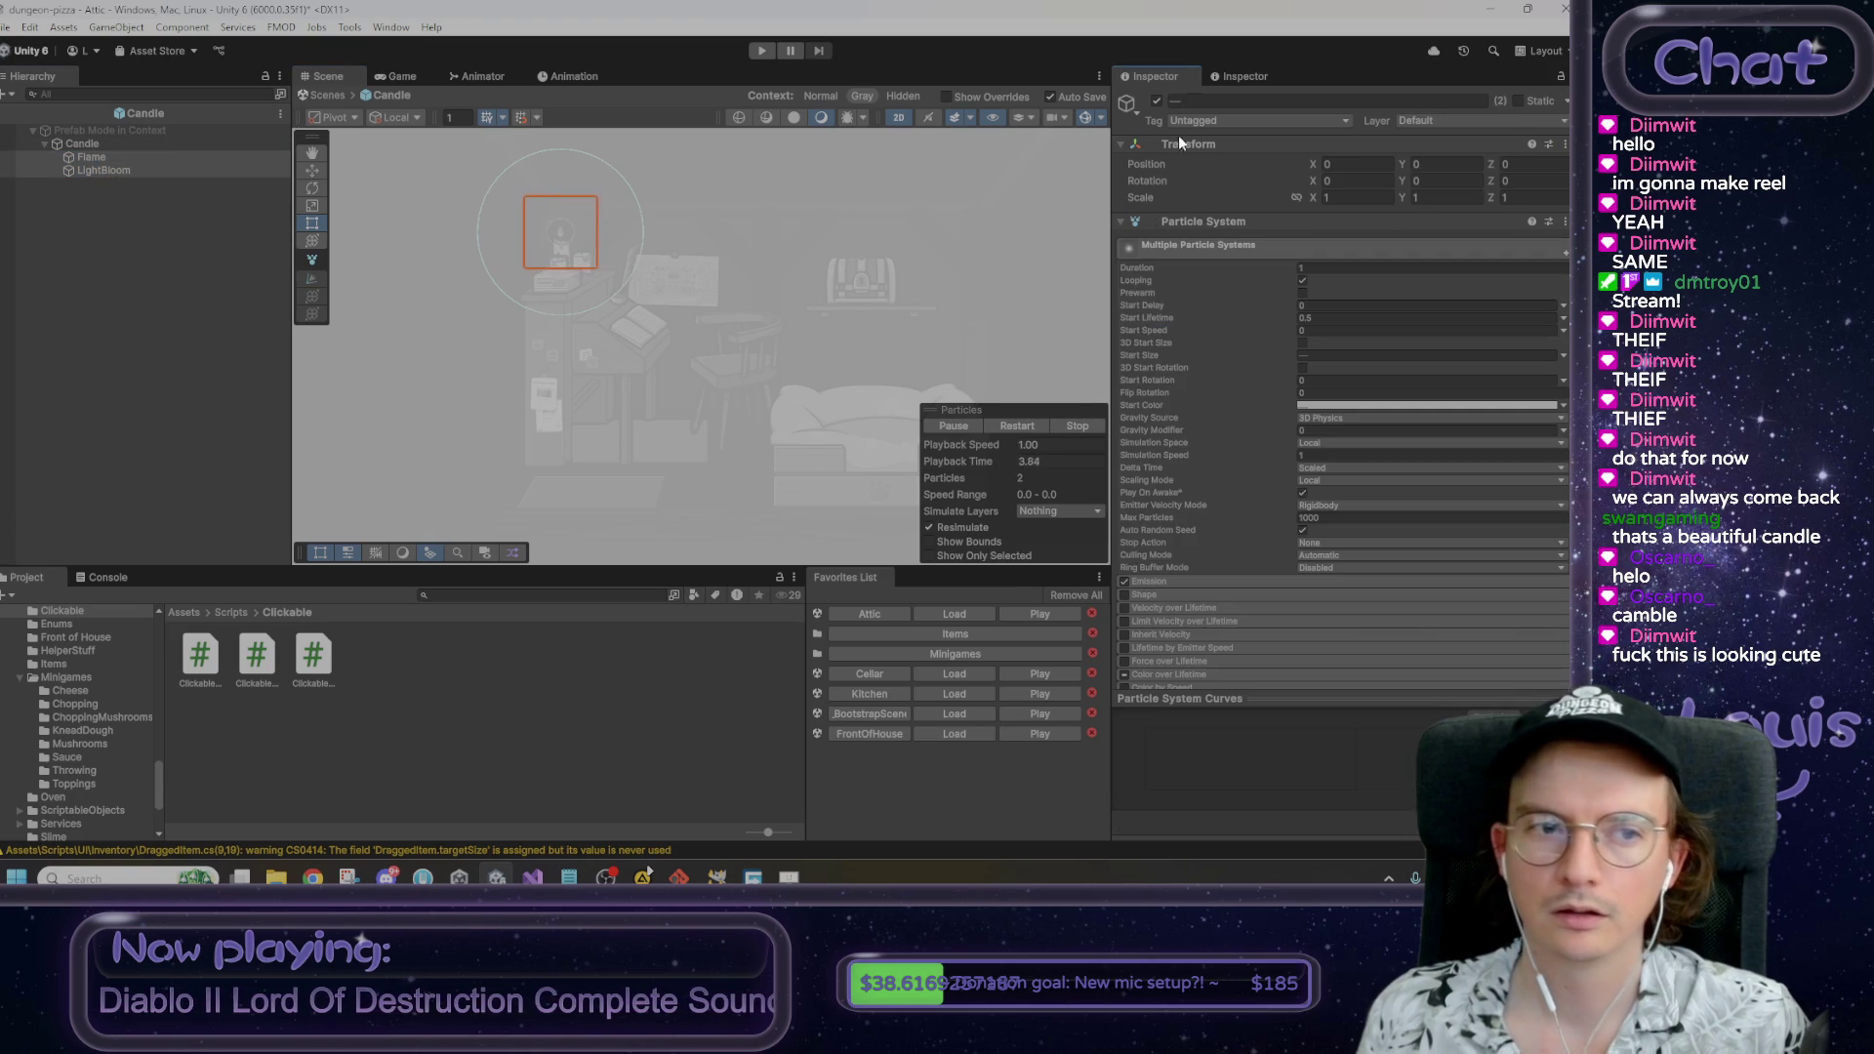
pyautogui.click(326, 94)
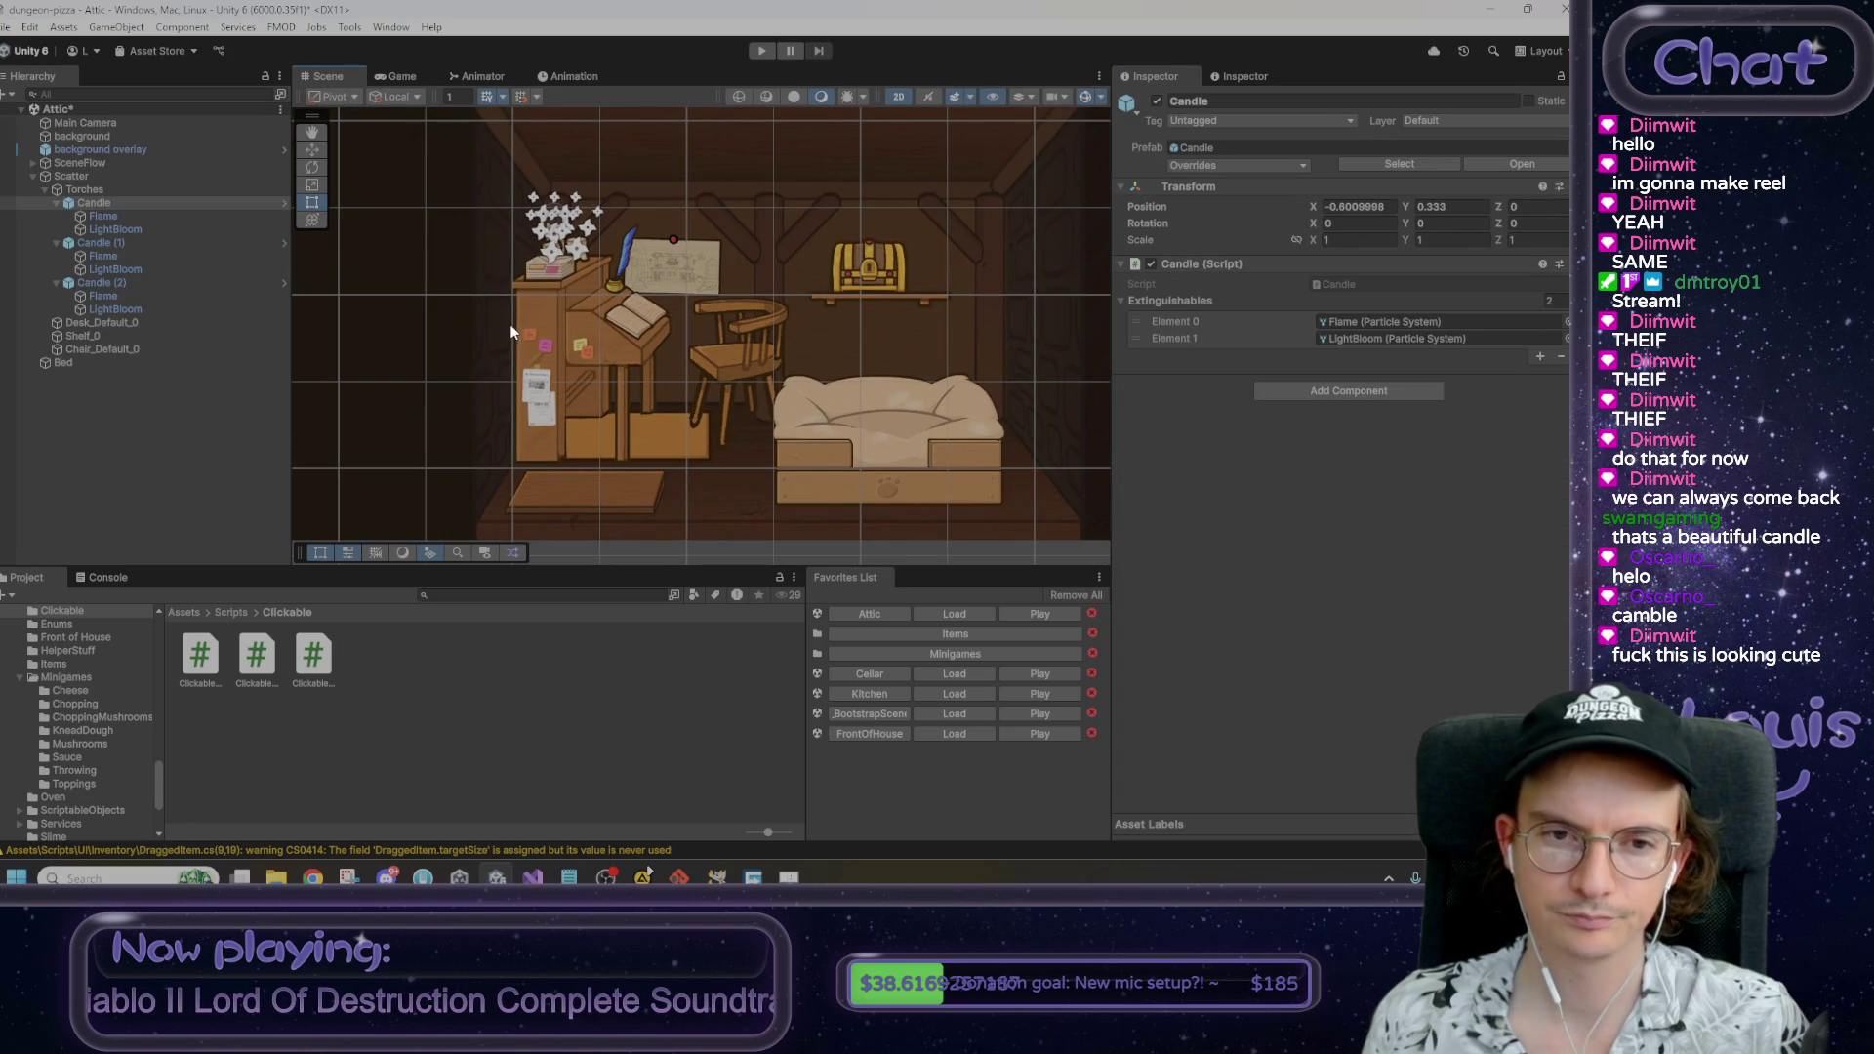
# Step: Select the Bed and expand its Candles list in the Inspector
pyautogui.click(126, 242)
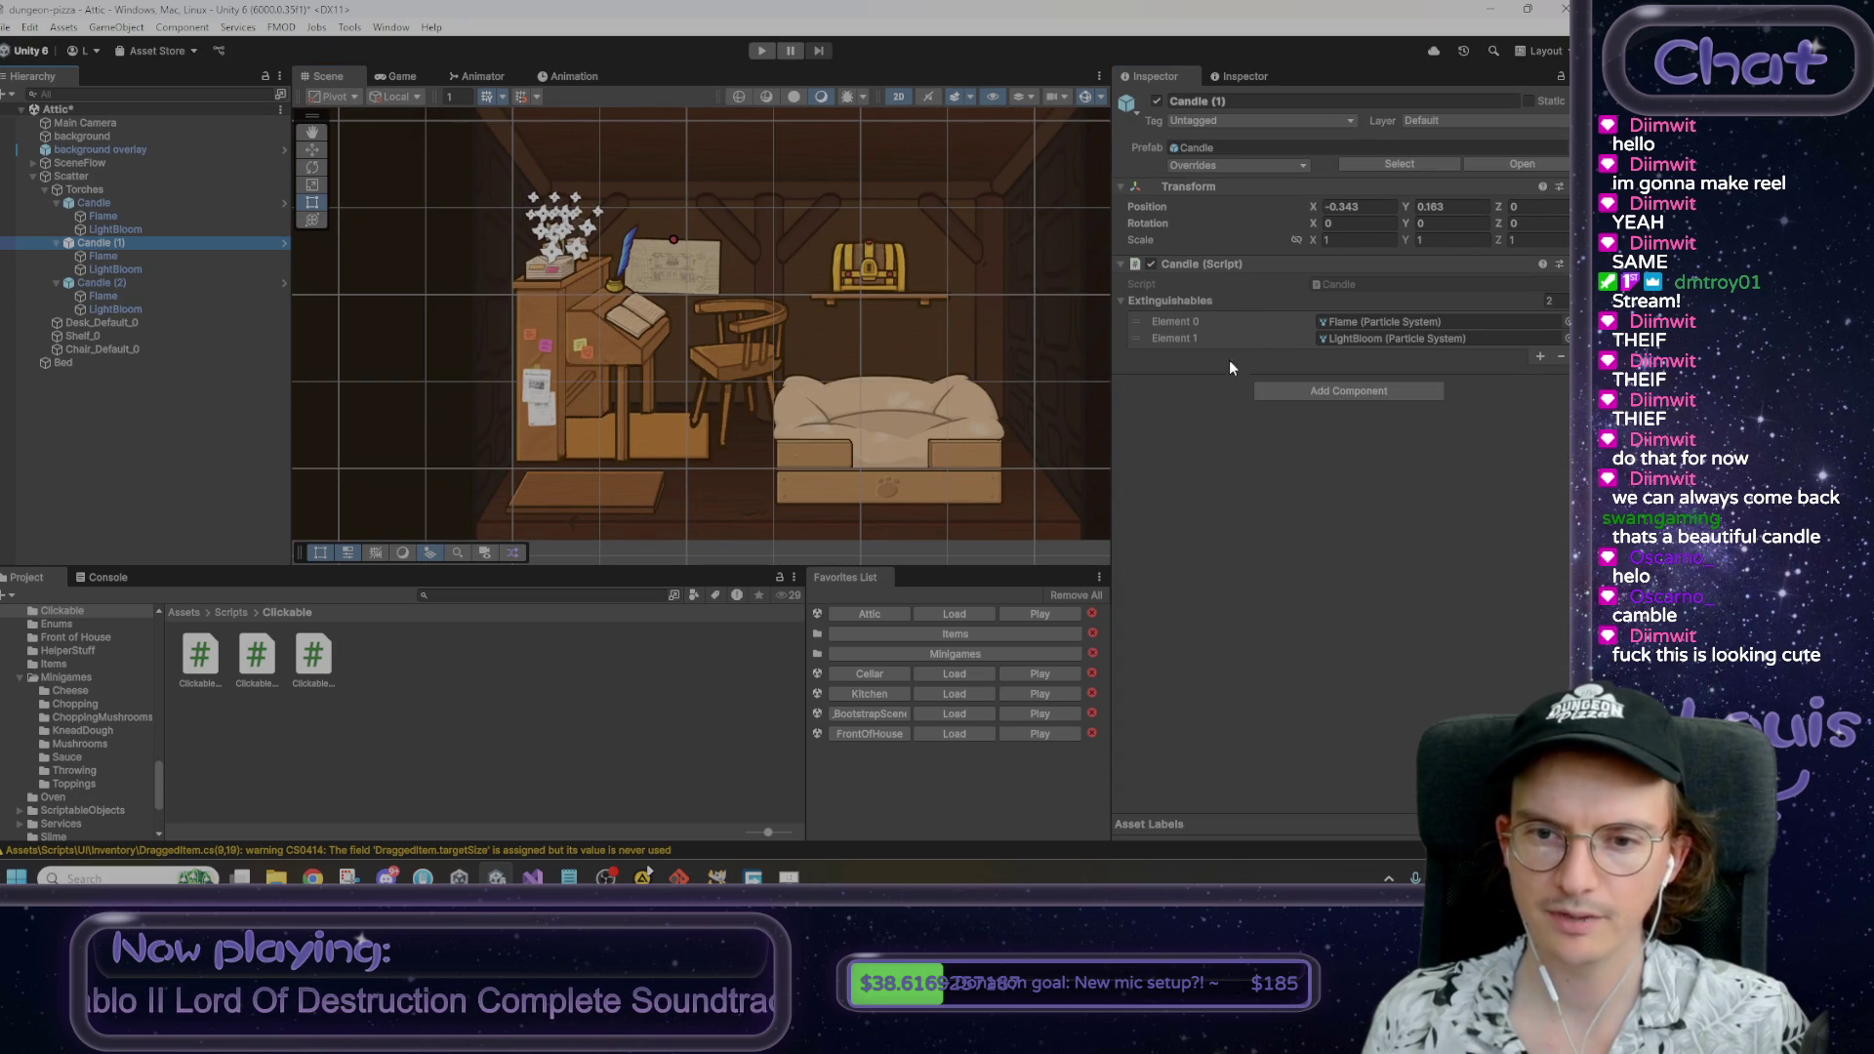
pyautogui.click(911, 468)
pyautogui.scroll(-10, 1344, 567)
pyautogui.scroll(6, 1344, 558)
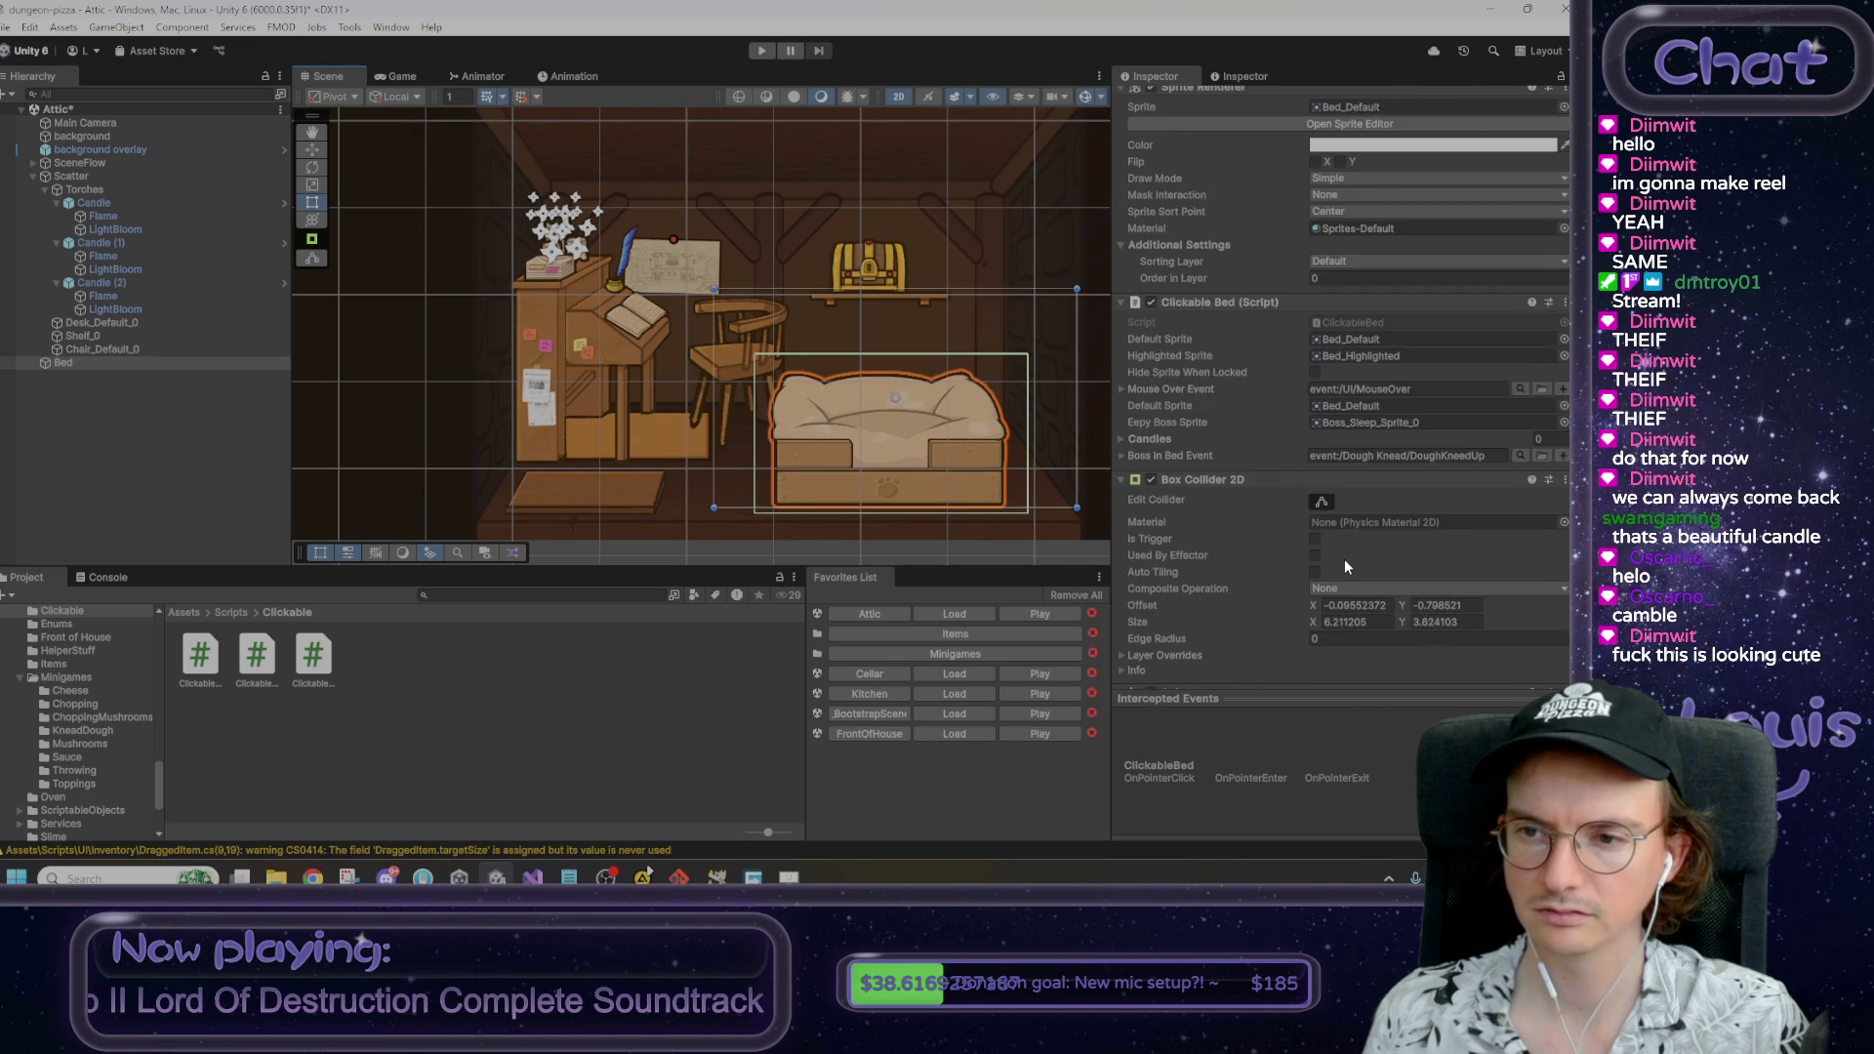
pyautogui.click(1121, 485)
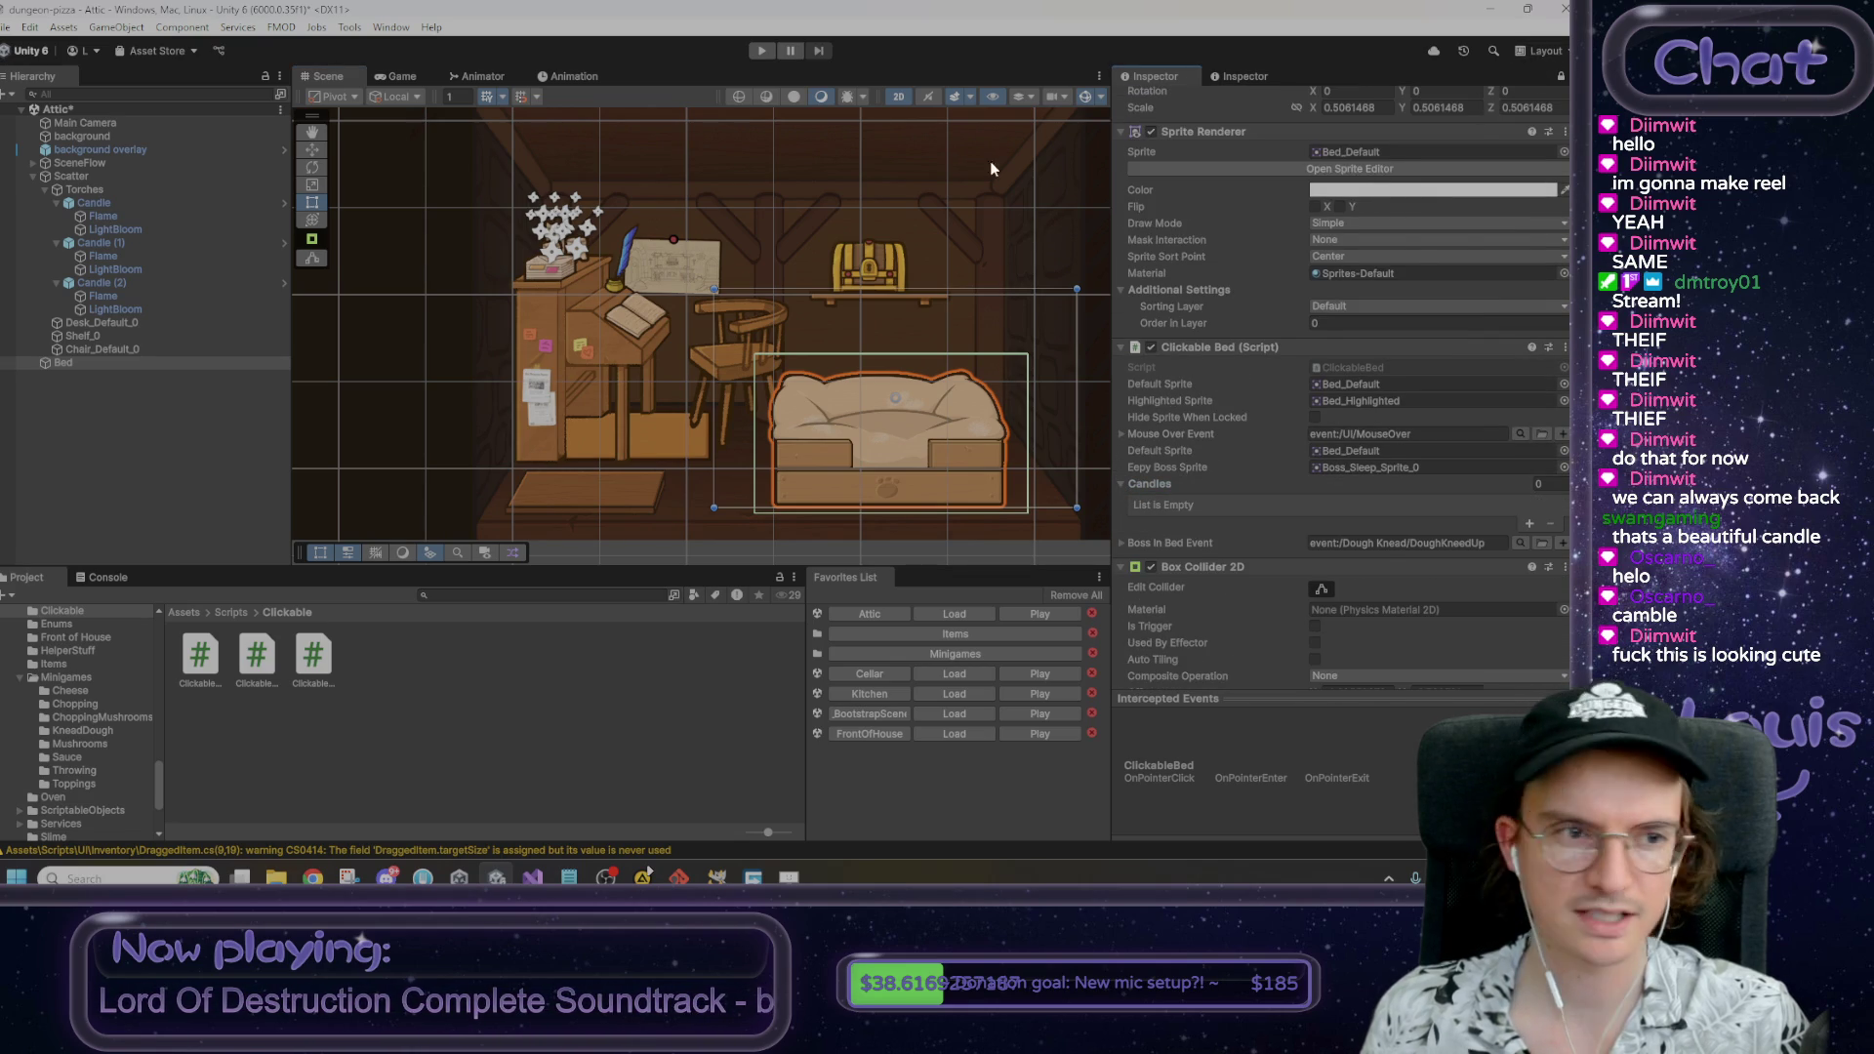
# Step: Drag Candle, Candle (1) and Candle (2) into Candles, unlock the Inspector, and enter Play mode
pyautogui.click(94, 202)
pyautogui.keyDown('ctrl'); pyautogui.click(98, 242); pyautogui.keyUp('ctrl')
pyautogui.keyDown('ctrl'); pyautogui.click(102, 282); pyautogui.keyUp('ctrl')
pyautogui.moveTo(101, 200)
pyautogui.mouseDown()
pyautogui.moveTo(1259, 459)
pyautogui.moveTo(1280, 484)
pyautogui.mouseUp()
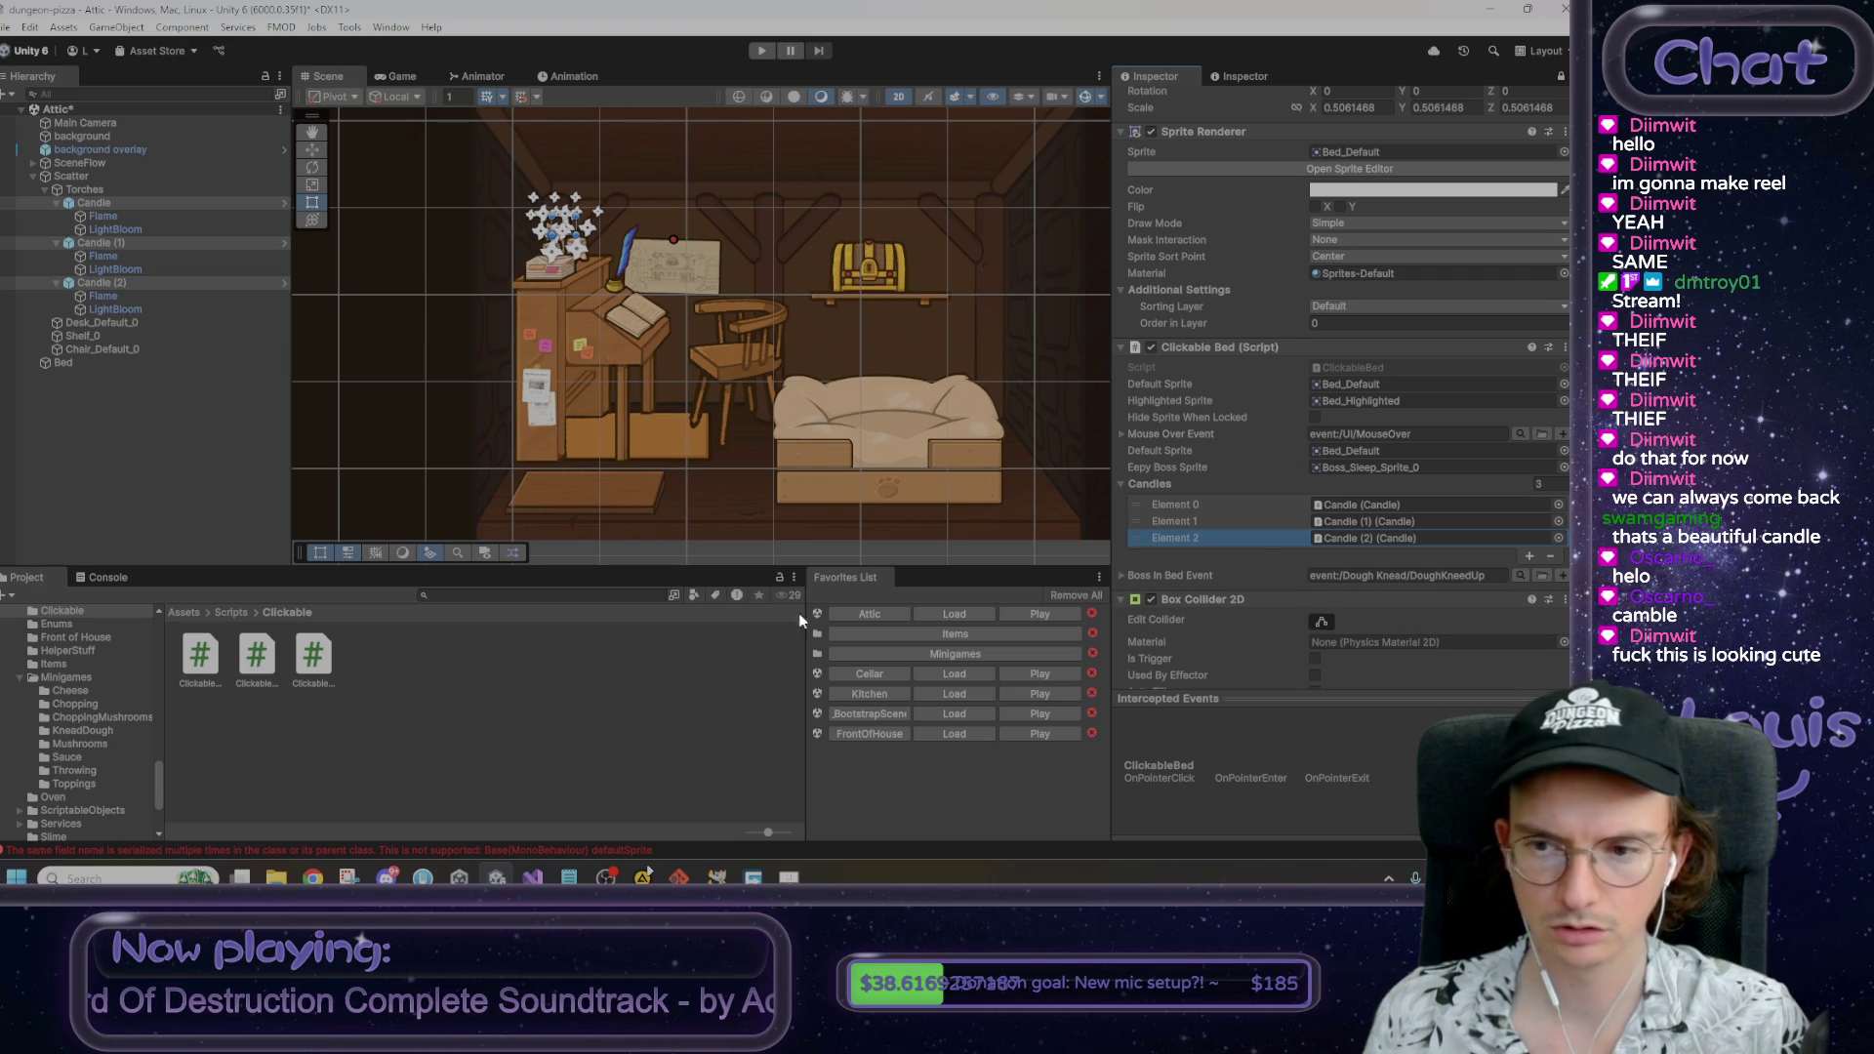
pyautogui.click(1034, 424)
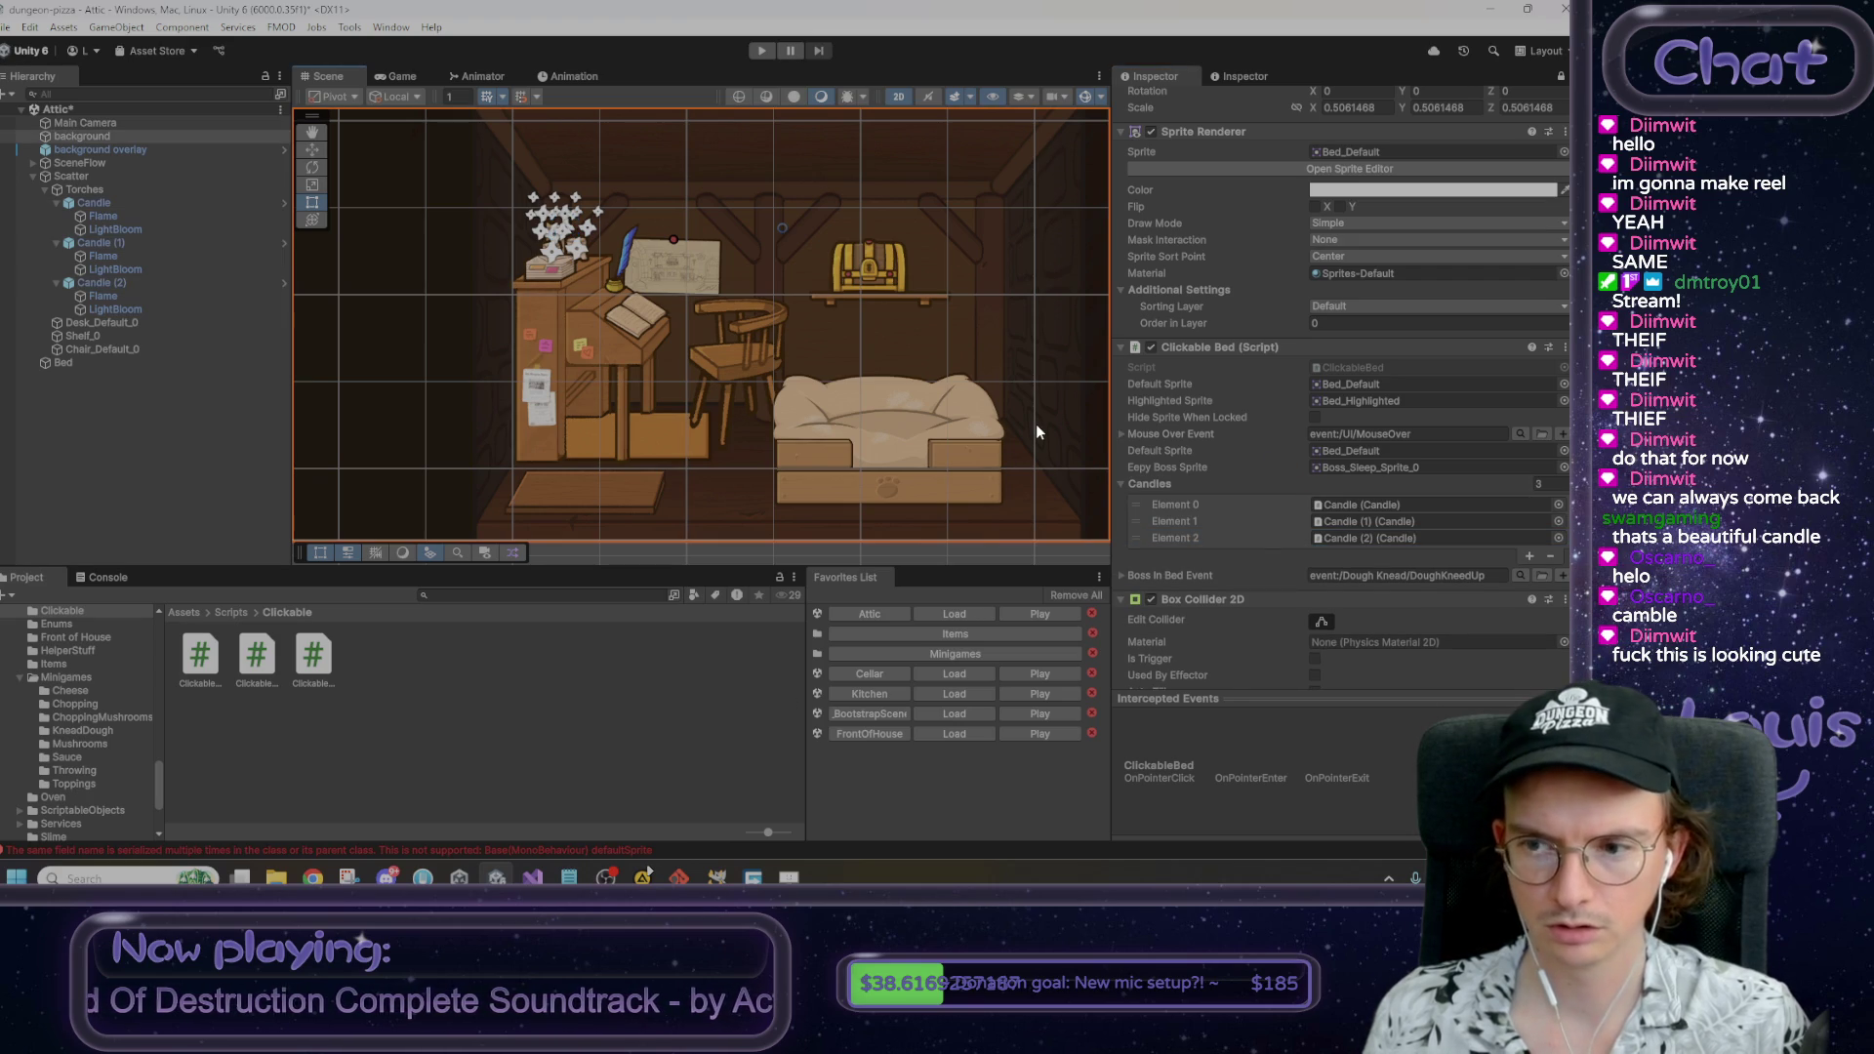
pyautogui.click(1561, 76)
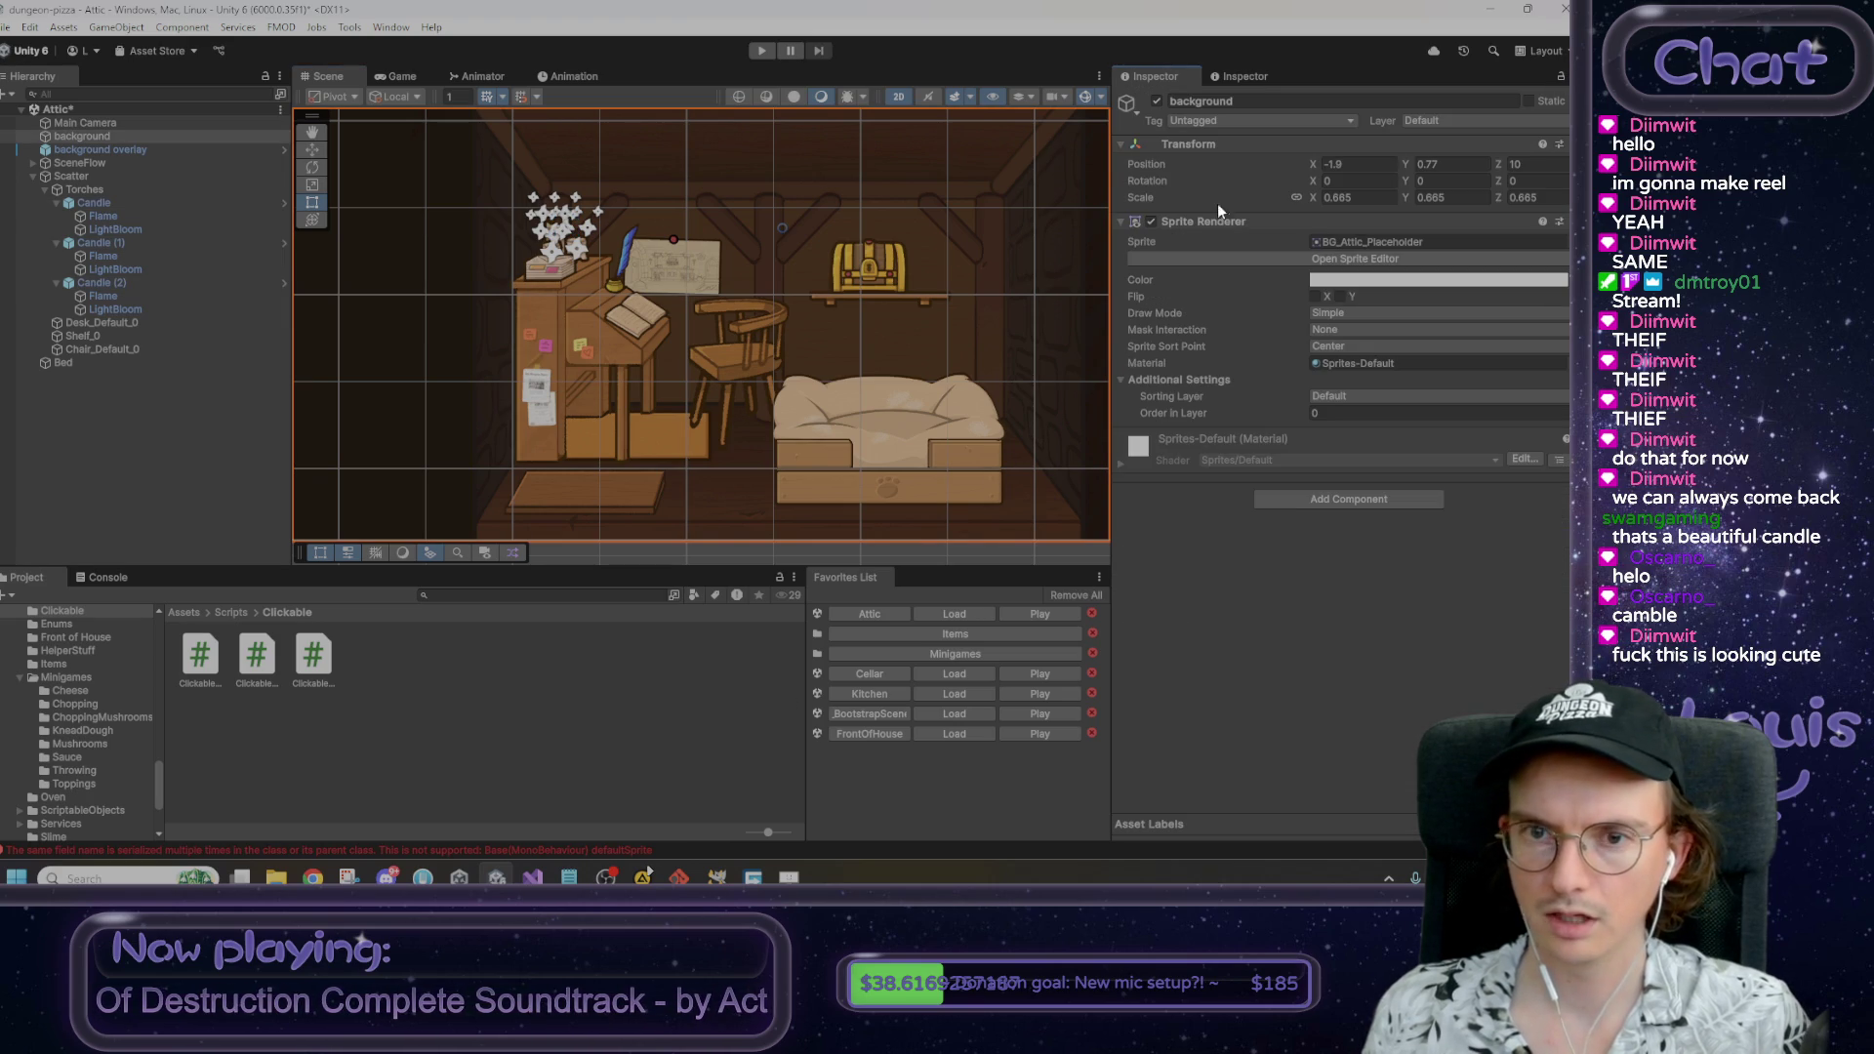
pyautogui.click(761, 50)
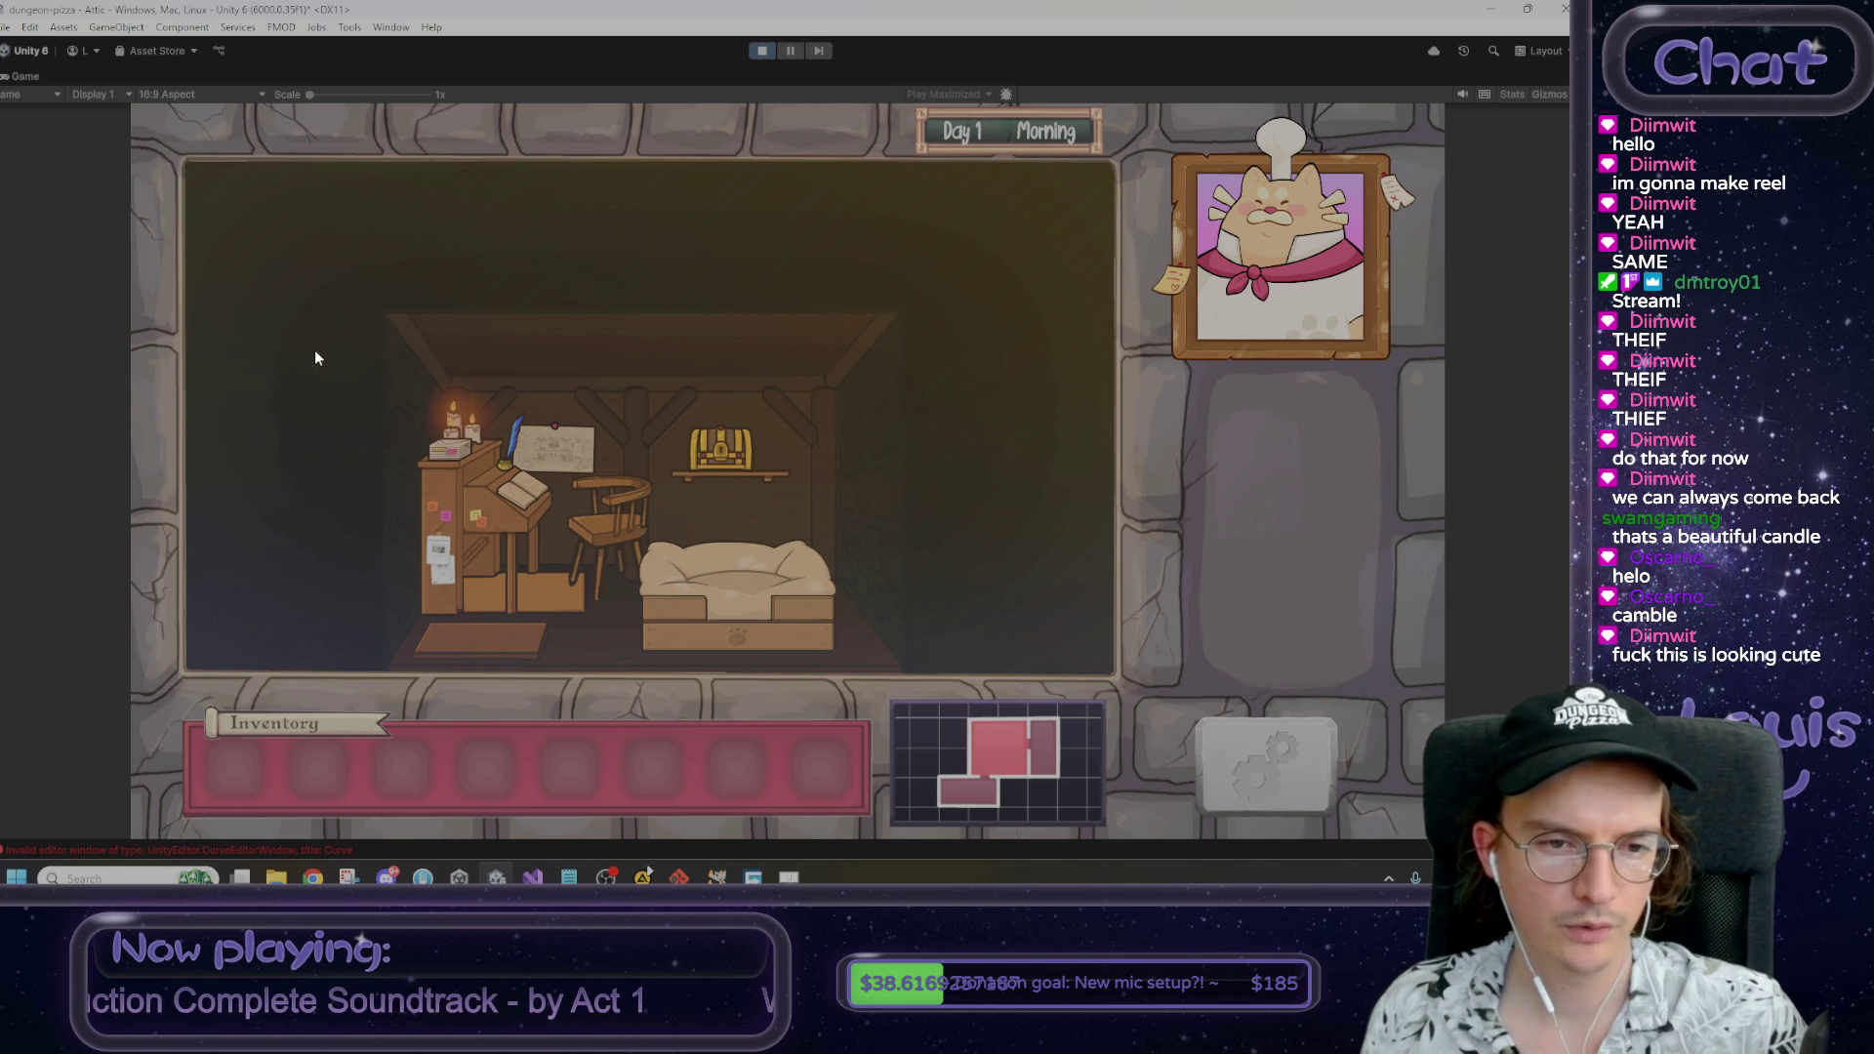
# Step: Try sending the boss to bed in the morning and dismiss the Not sleepy! message
pyautogui.hotkey('alt', 'Tab')
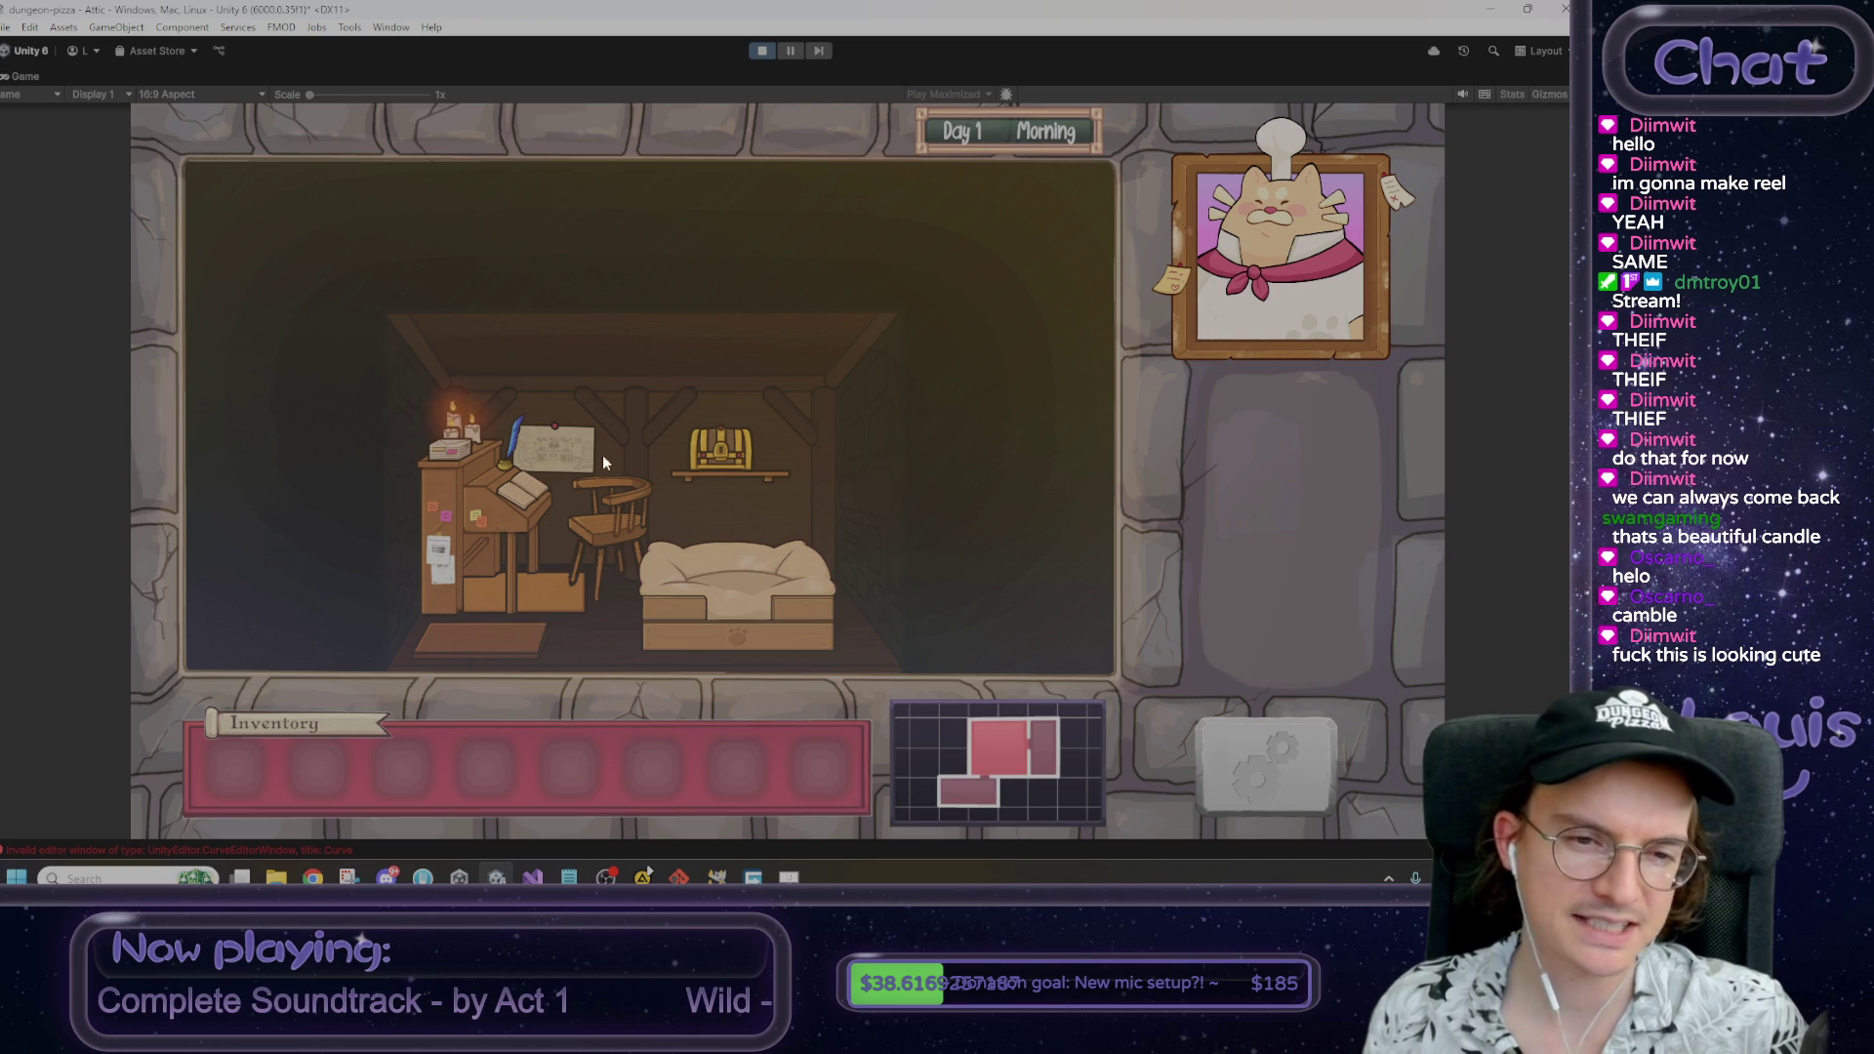
pyautogui.click(700, 588)
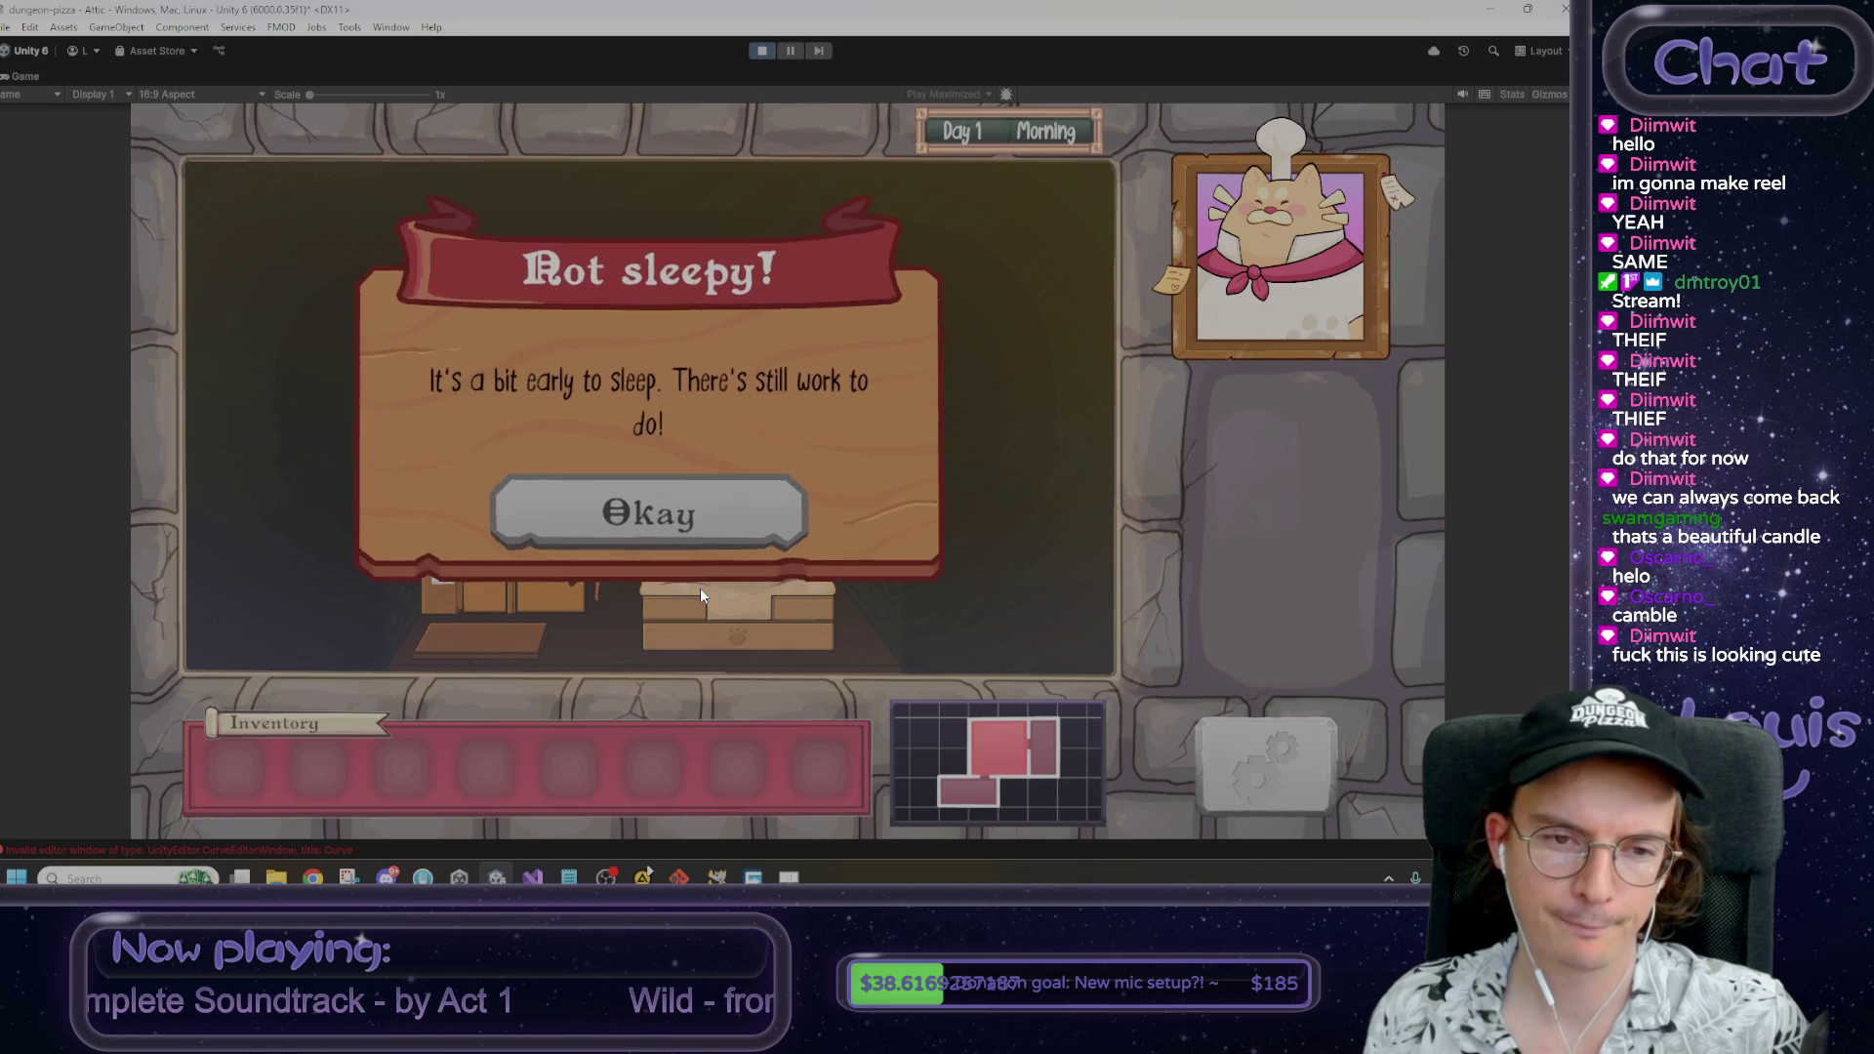
pyautogui.click(691, 508)
# Step: Run passTime three times in the debug console to advance the day to Night
pyautogui.press('`')
pyautogui.write('passTime')
pyautogui.press('Return')
pyautogui.press('Up')
pyautogui.press('Return')
pyautogui.press('Up')
pyautogui.press('Return')
pyautogui.press('`')
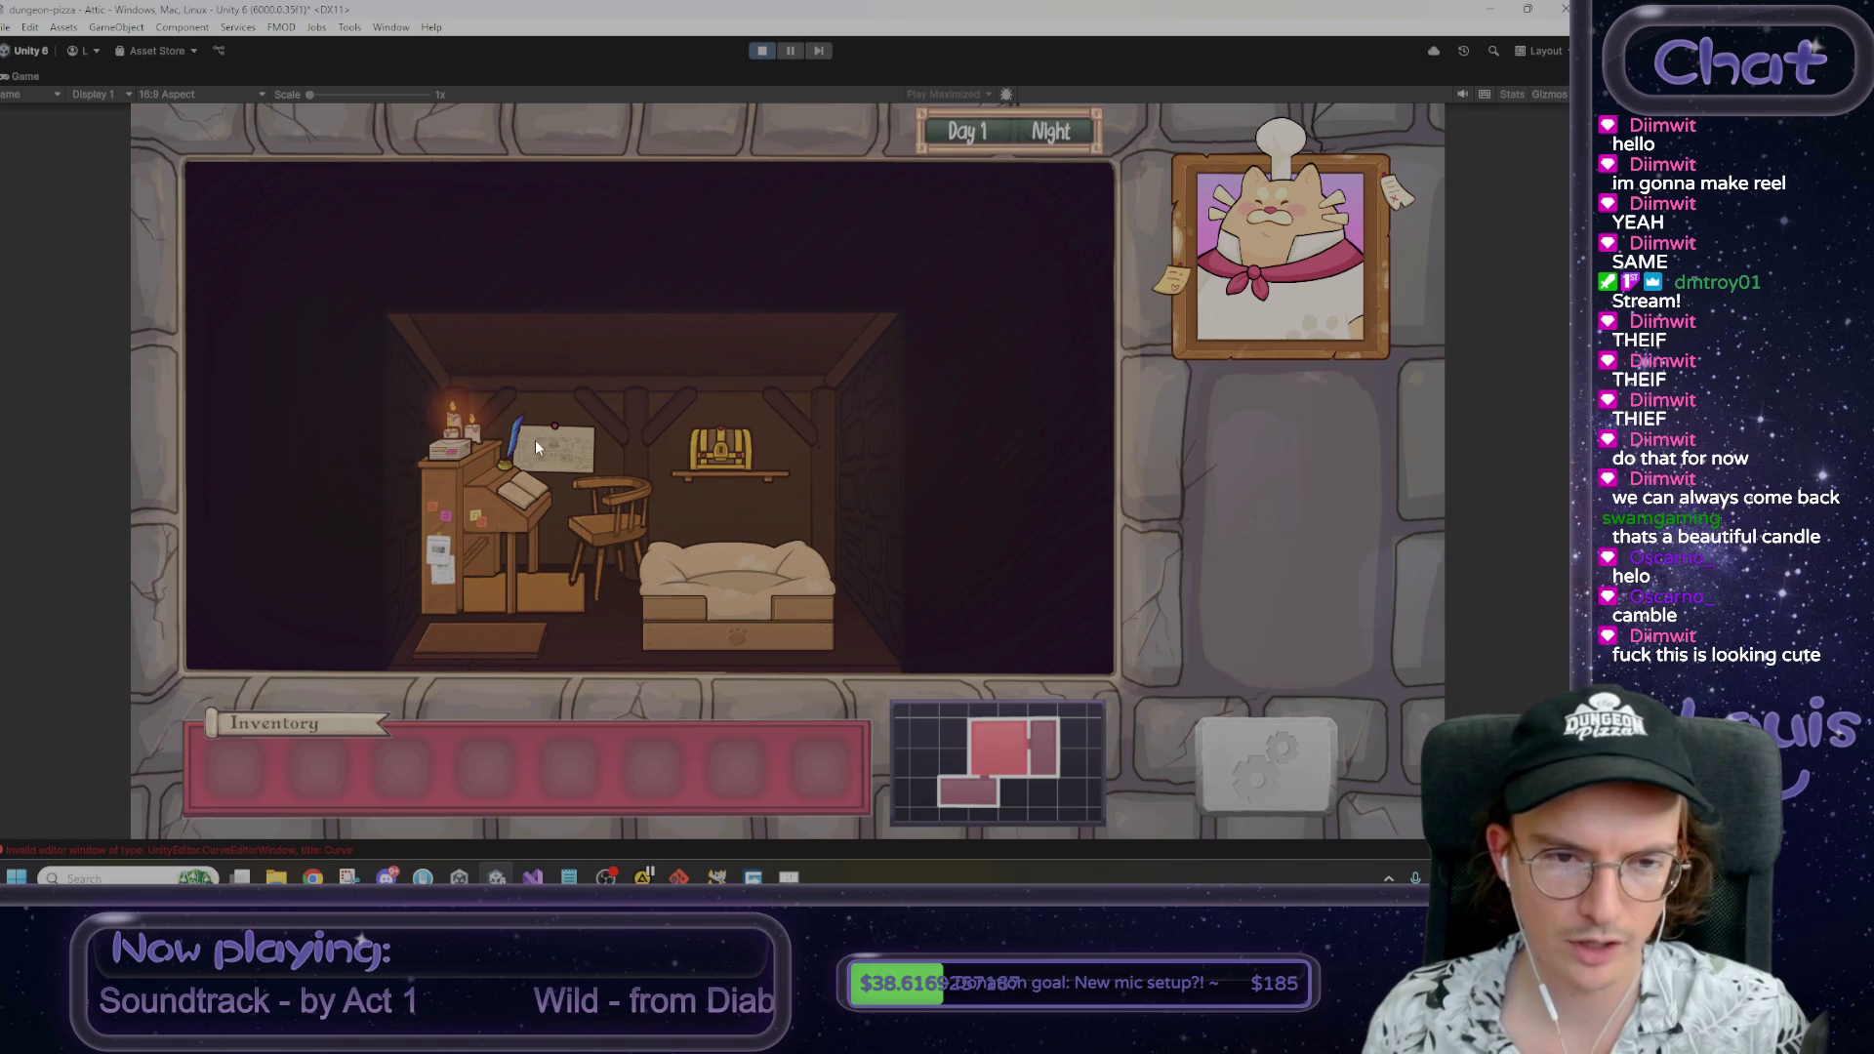
# Step: Send the boss to bed at night to reach the Day 1 report, then restart Play mode
pyautogui.click(736, 577)
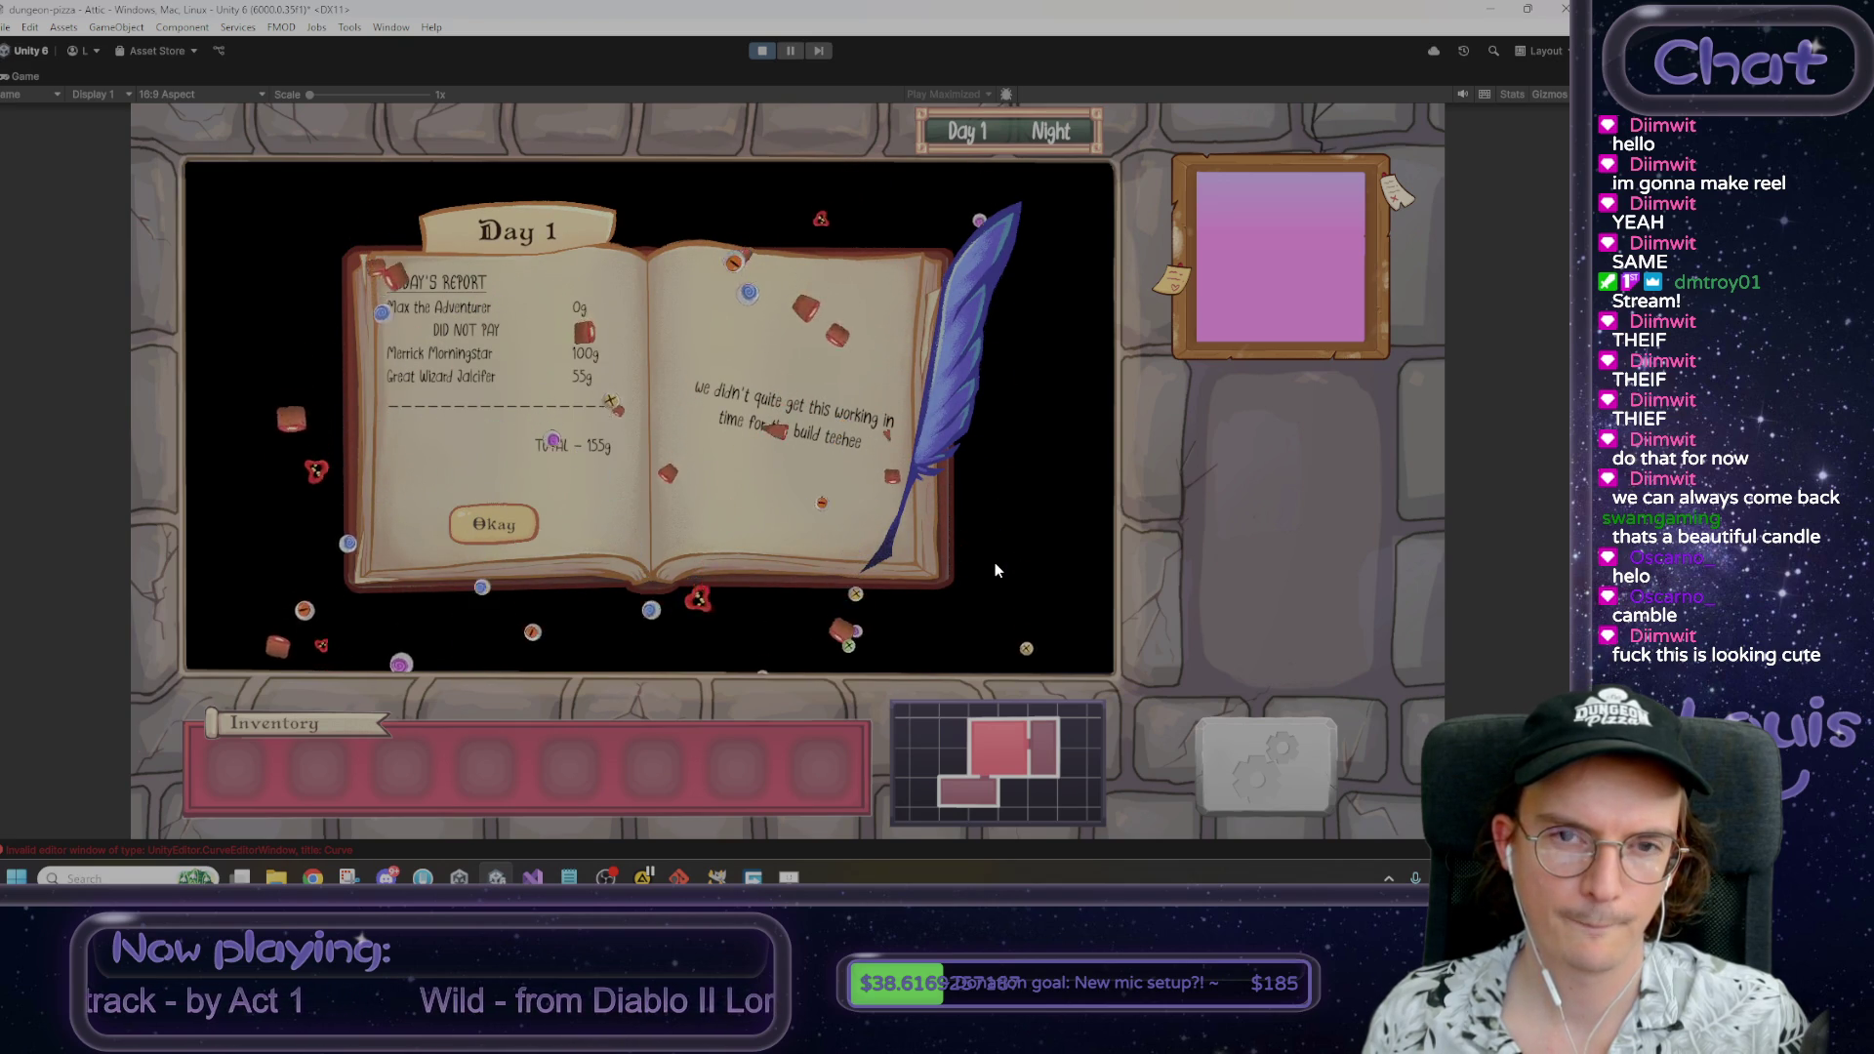
pyautogui.click(761, 52)
pyautogui.click(760, 53)
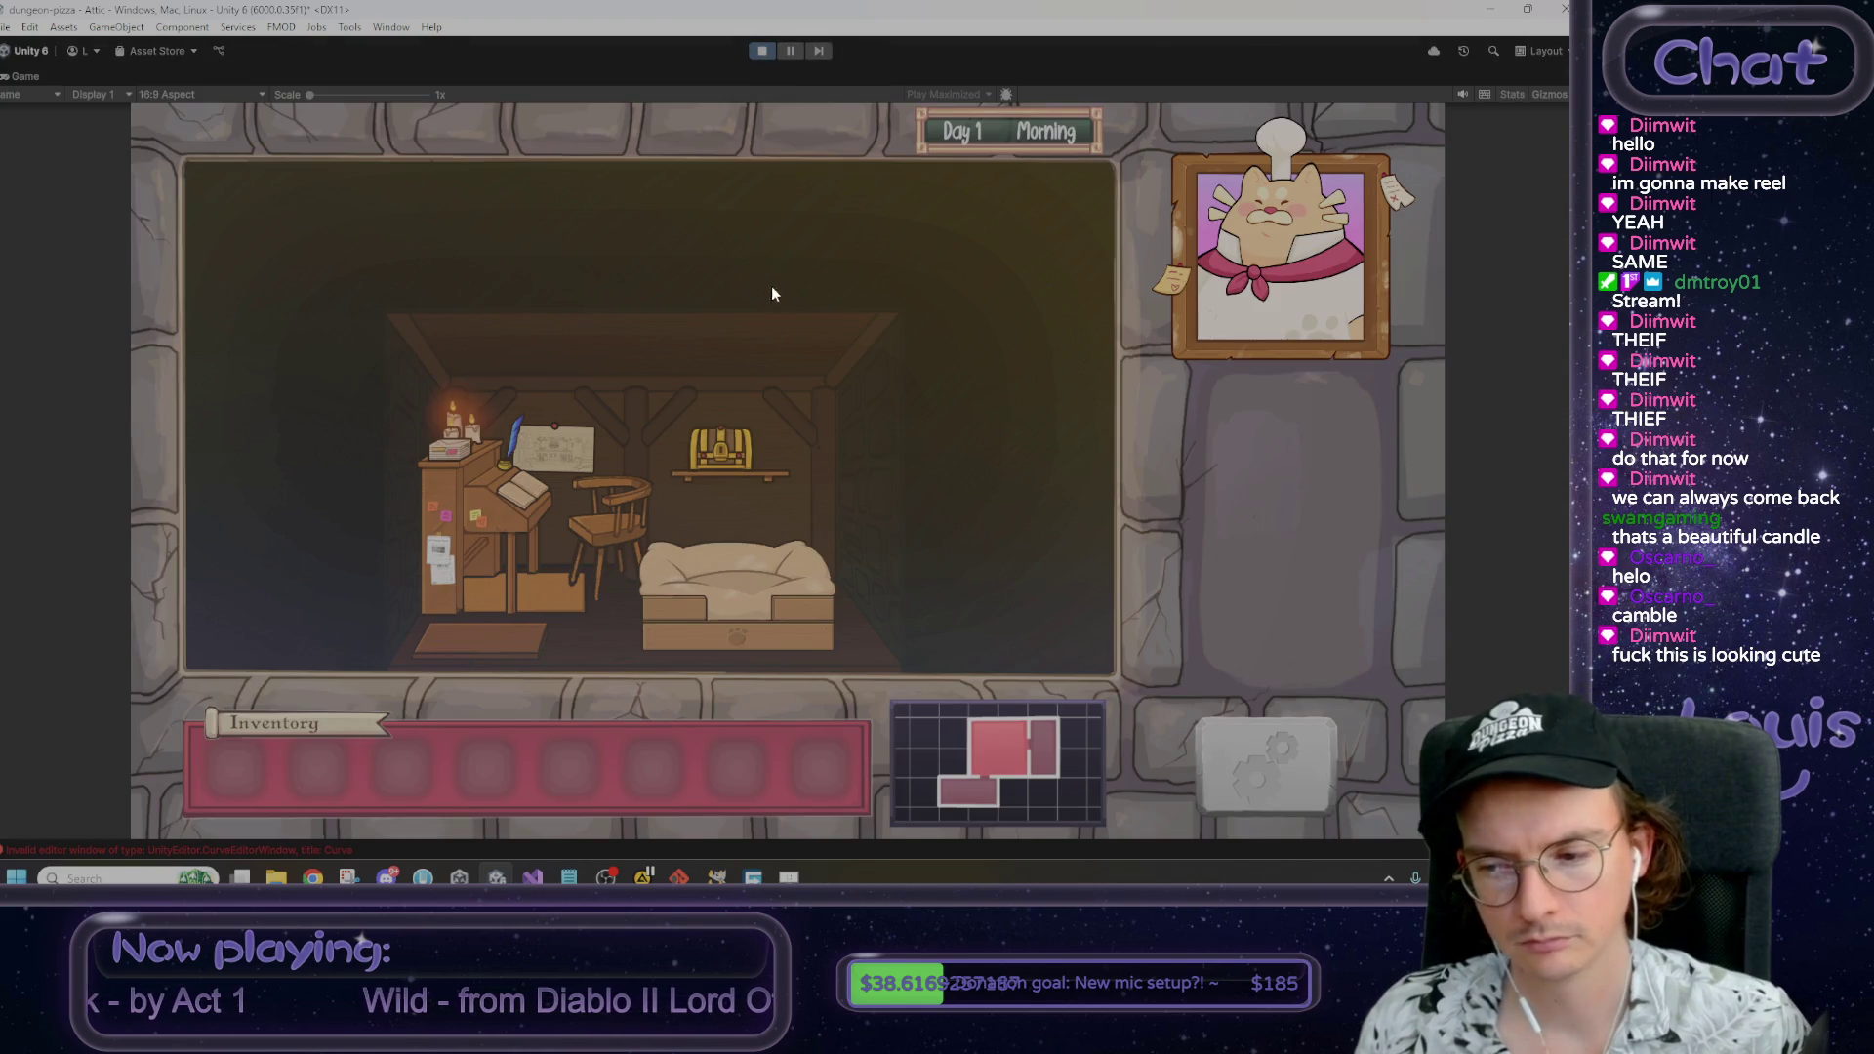
# Step: Run passTime three times in the debug console to advance the day to Night
pyautogui.press('`')
pyautogui.write('passTime')
pyautogui.press('Return')
pyautogui.press('Up')
pyautogui.press('Return')
pyautogui.press('Up')
pyautogui.press('Return')
pyautogui.press('`')
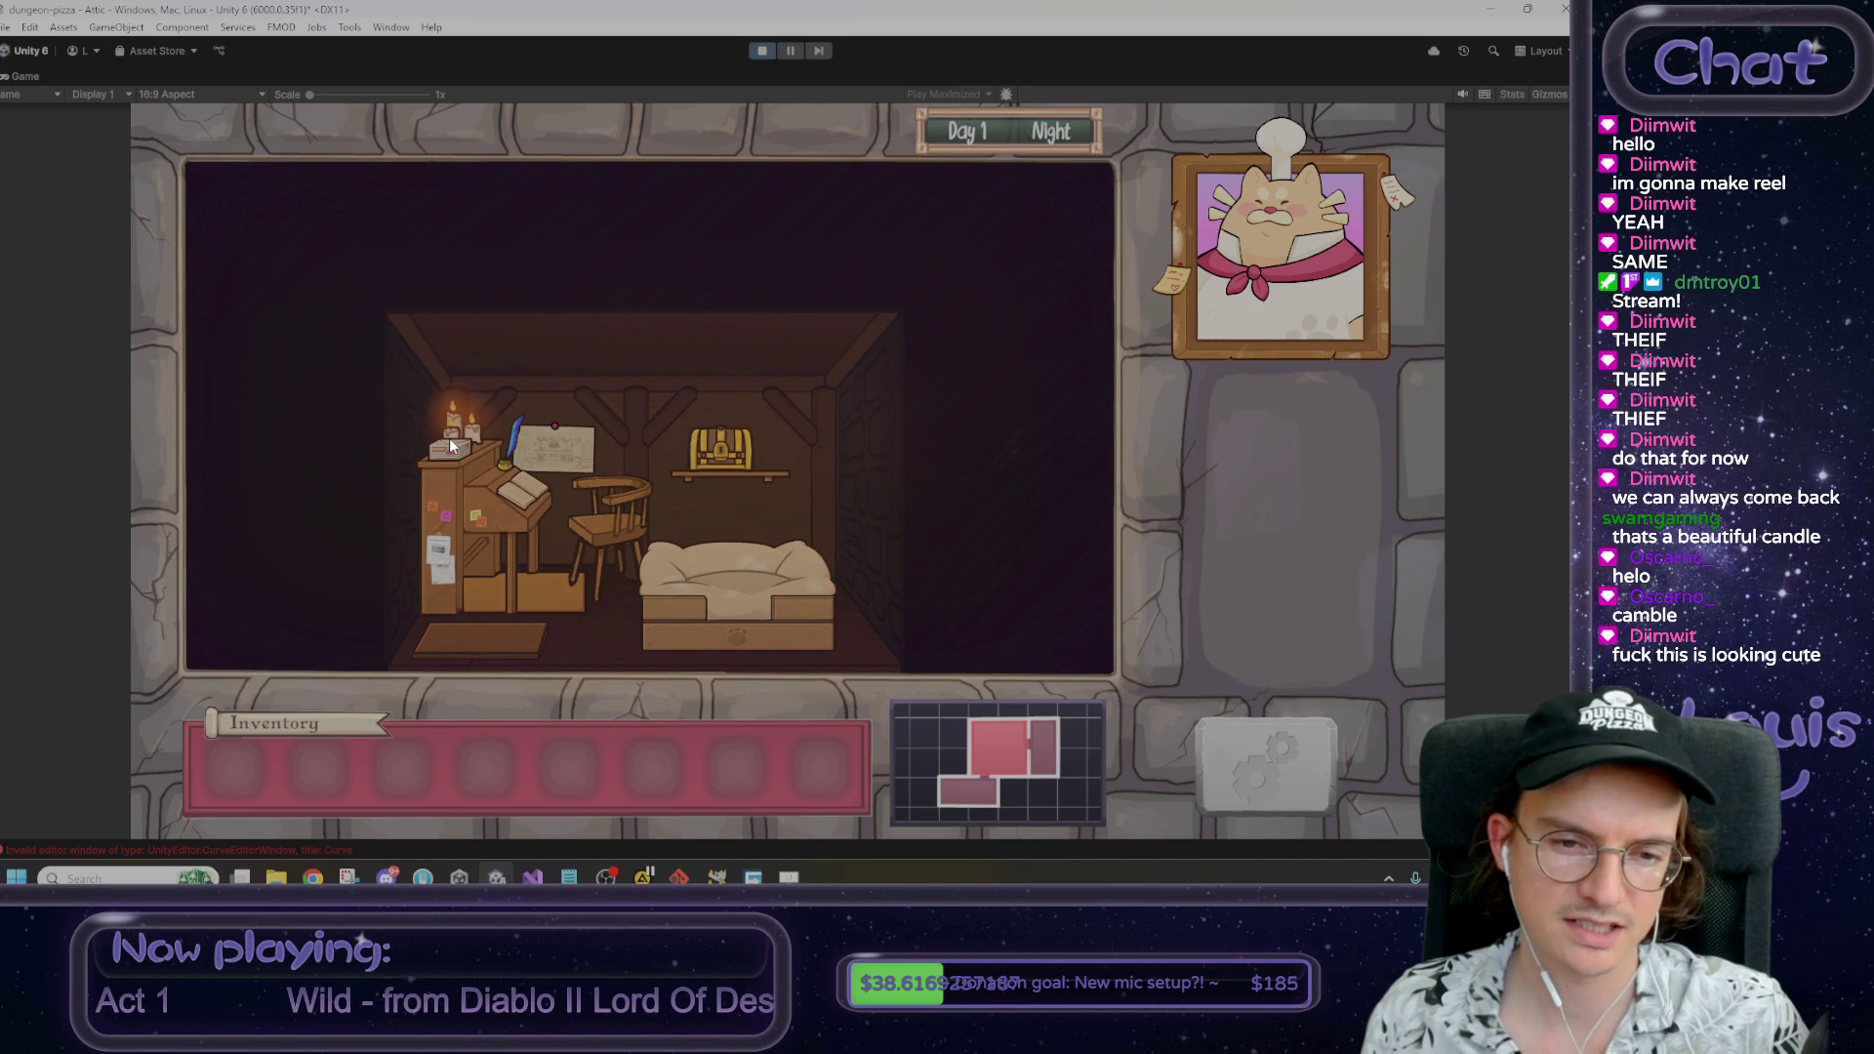
# Step: Send the boss to bed for the Day 1 report, then stop and restart the game
pyautogui.click(701, 584)
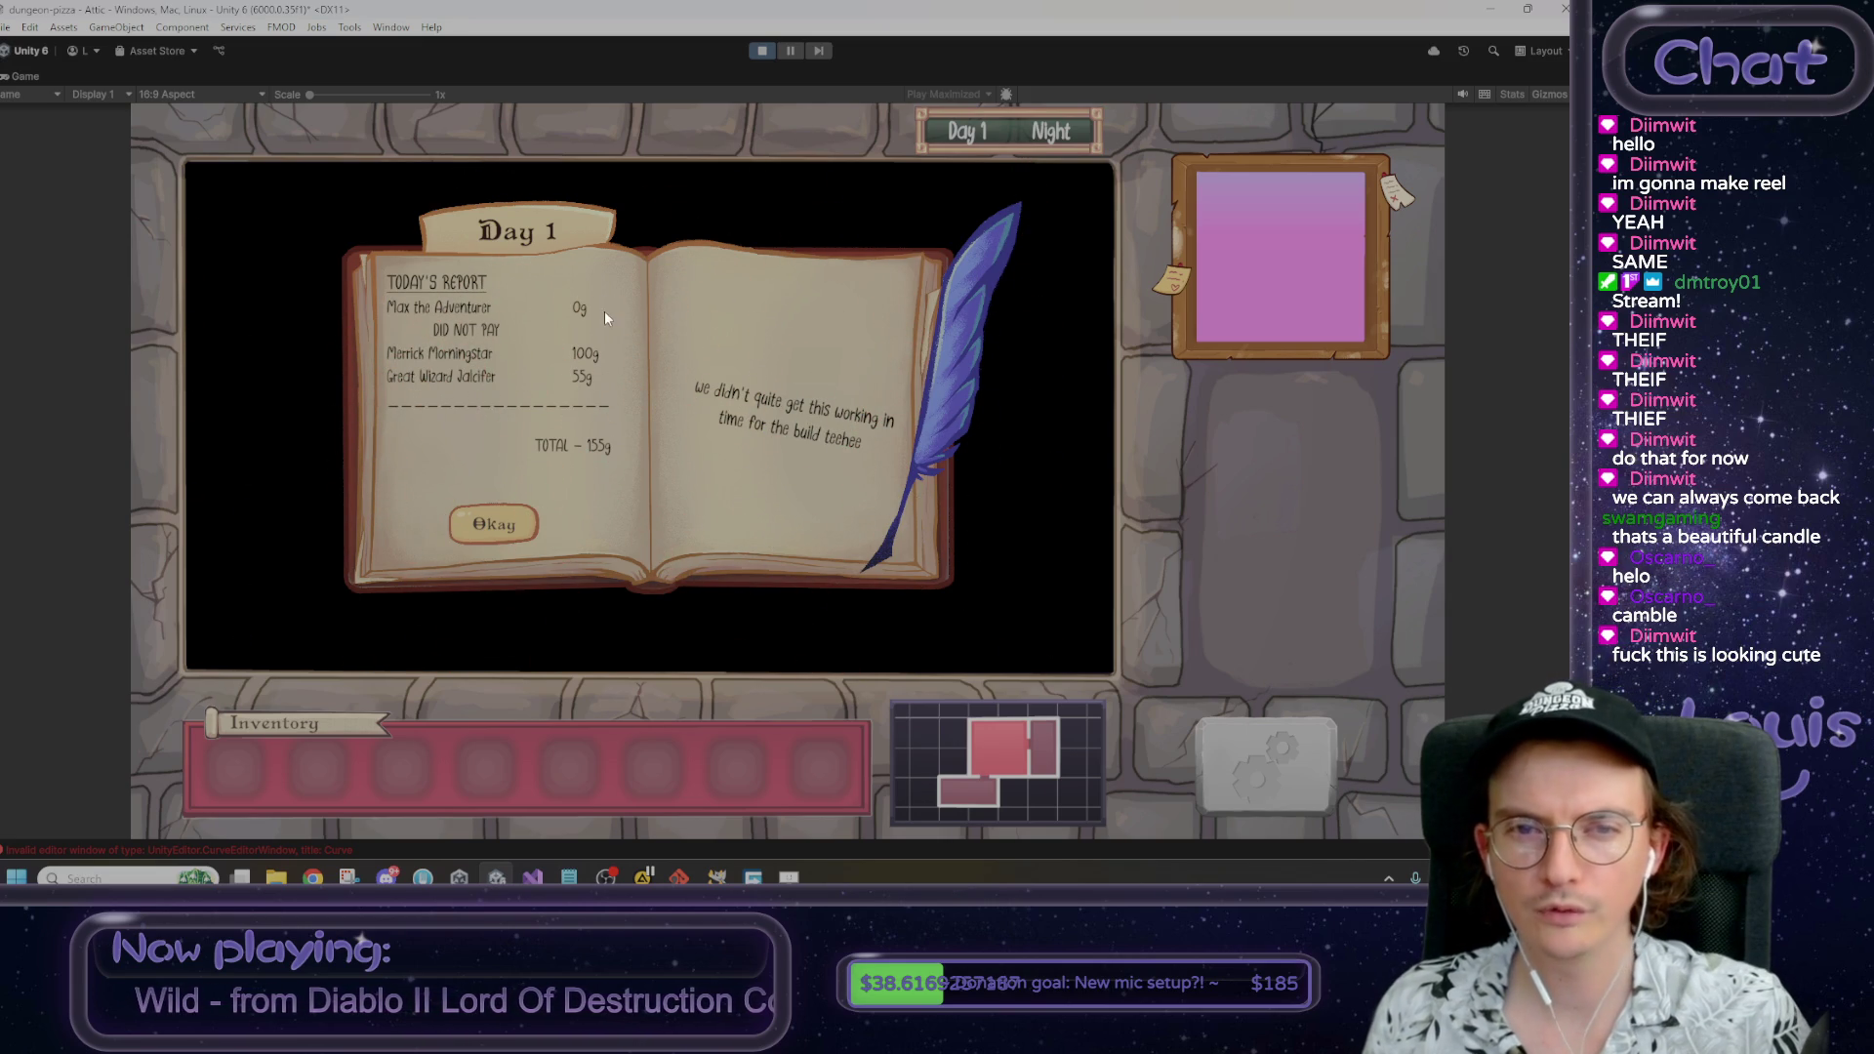
pyautogui.click(763, 53)
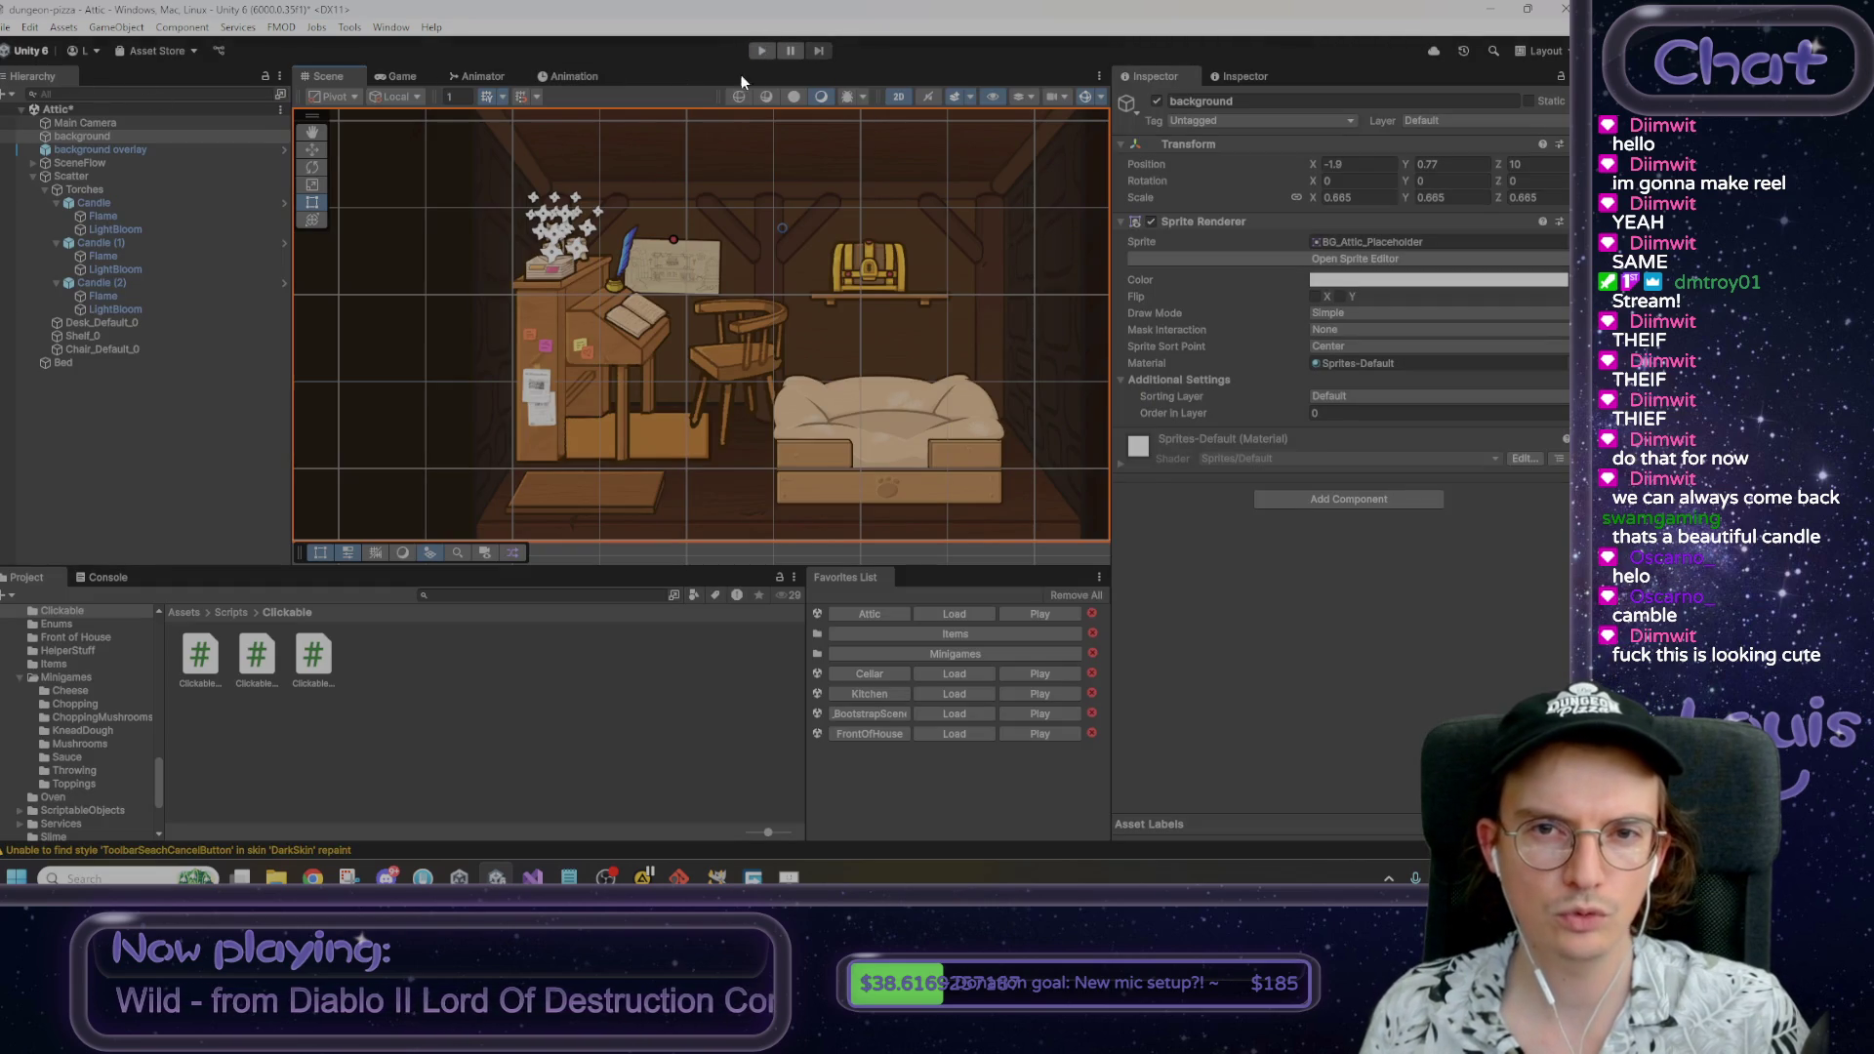
pyautogui.click(761, 53)
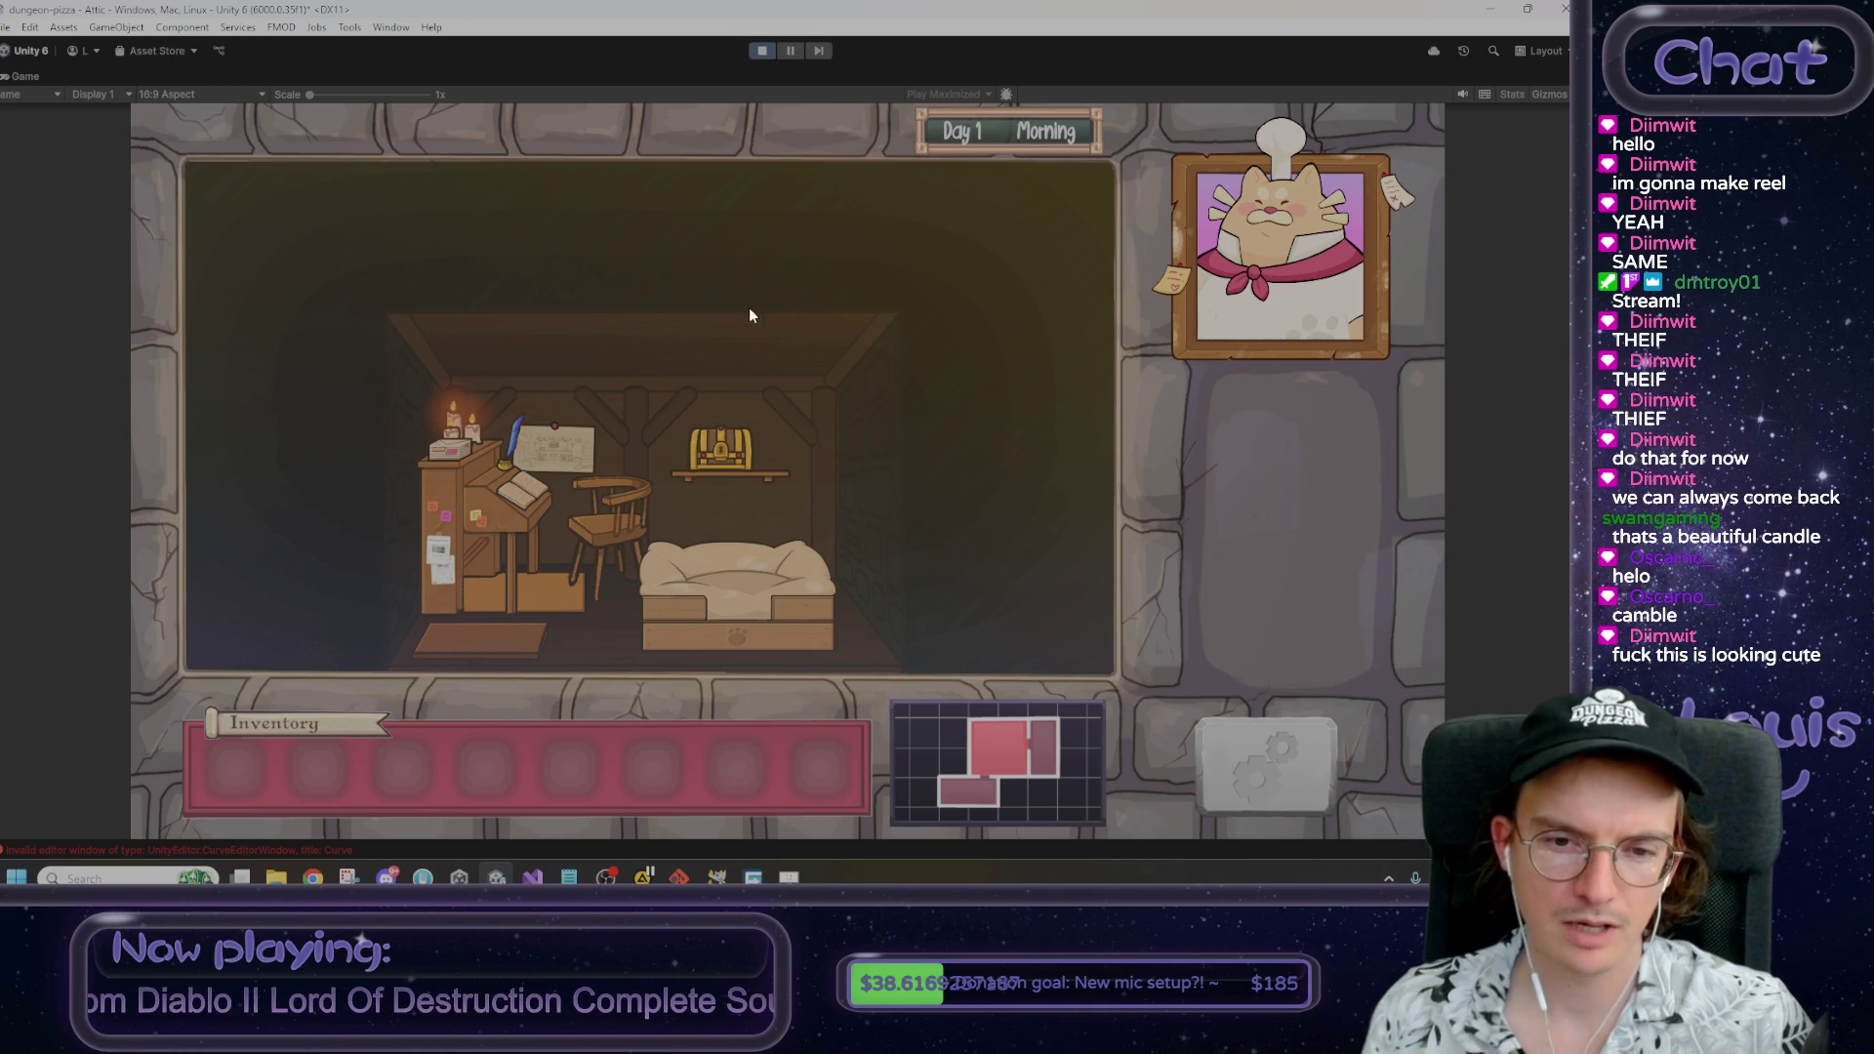
# Step: Run passTime twice in the debug console to advance the time to Night
pyautogui.press('`')
pyautogui.write('passTime')
pyautogui.press('Return')
pyautogui.press('Return')
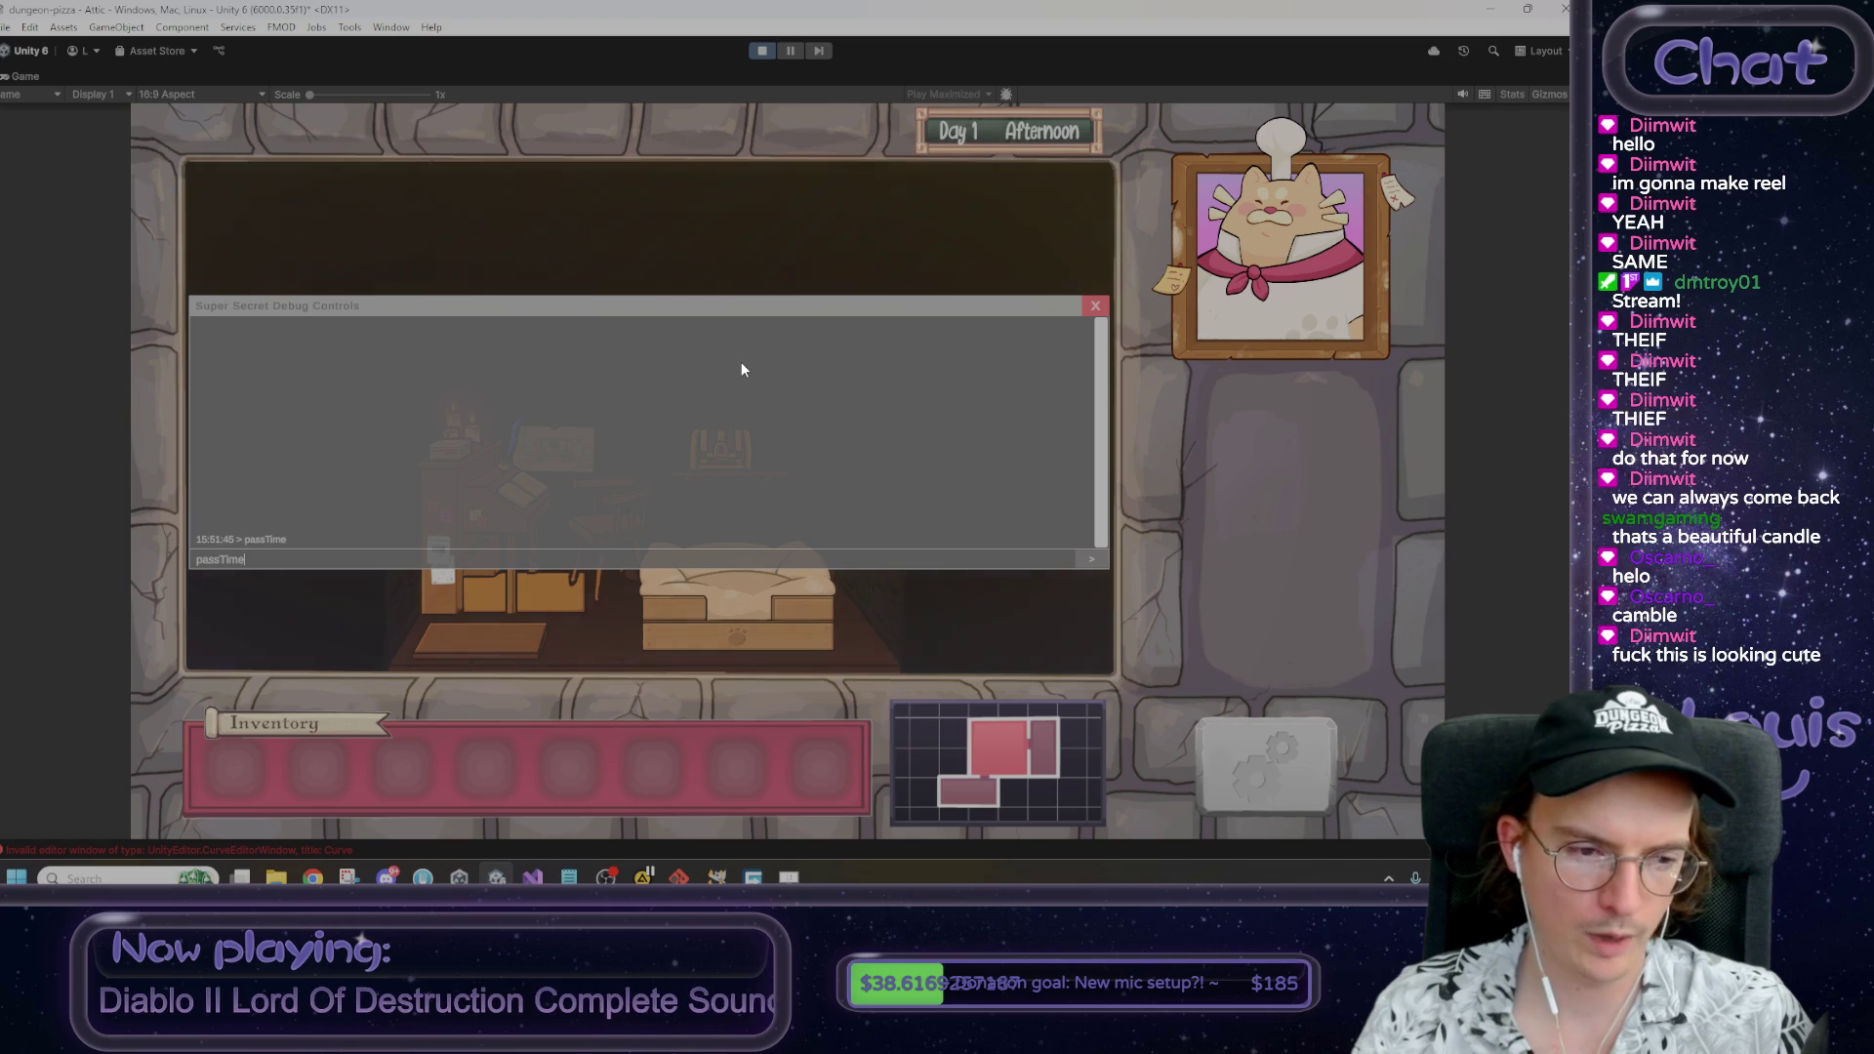
pyautogui.press('Return')
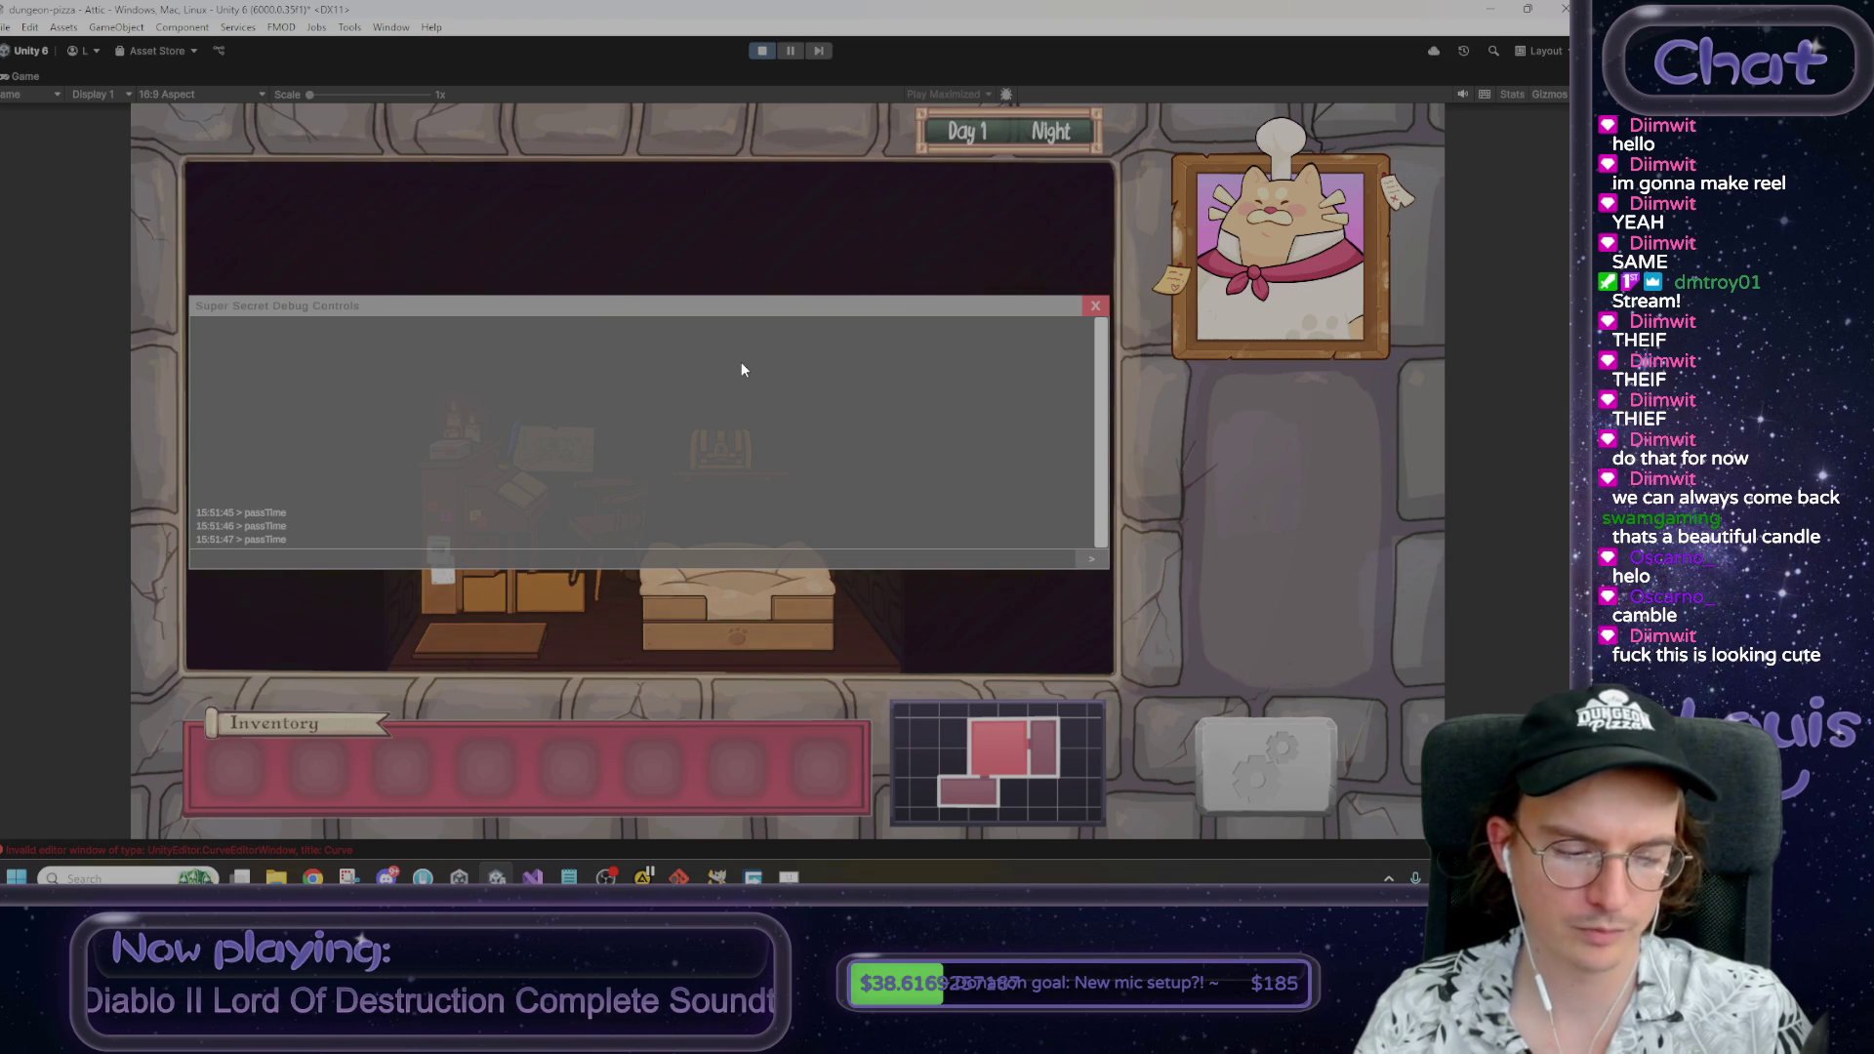
pyautogui.press('`')
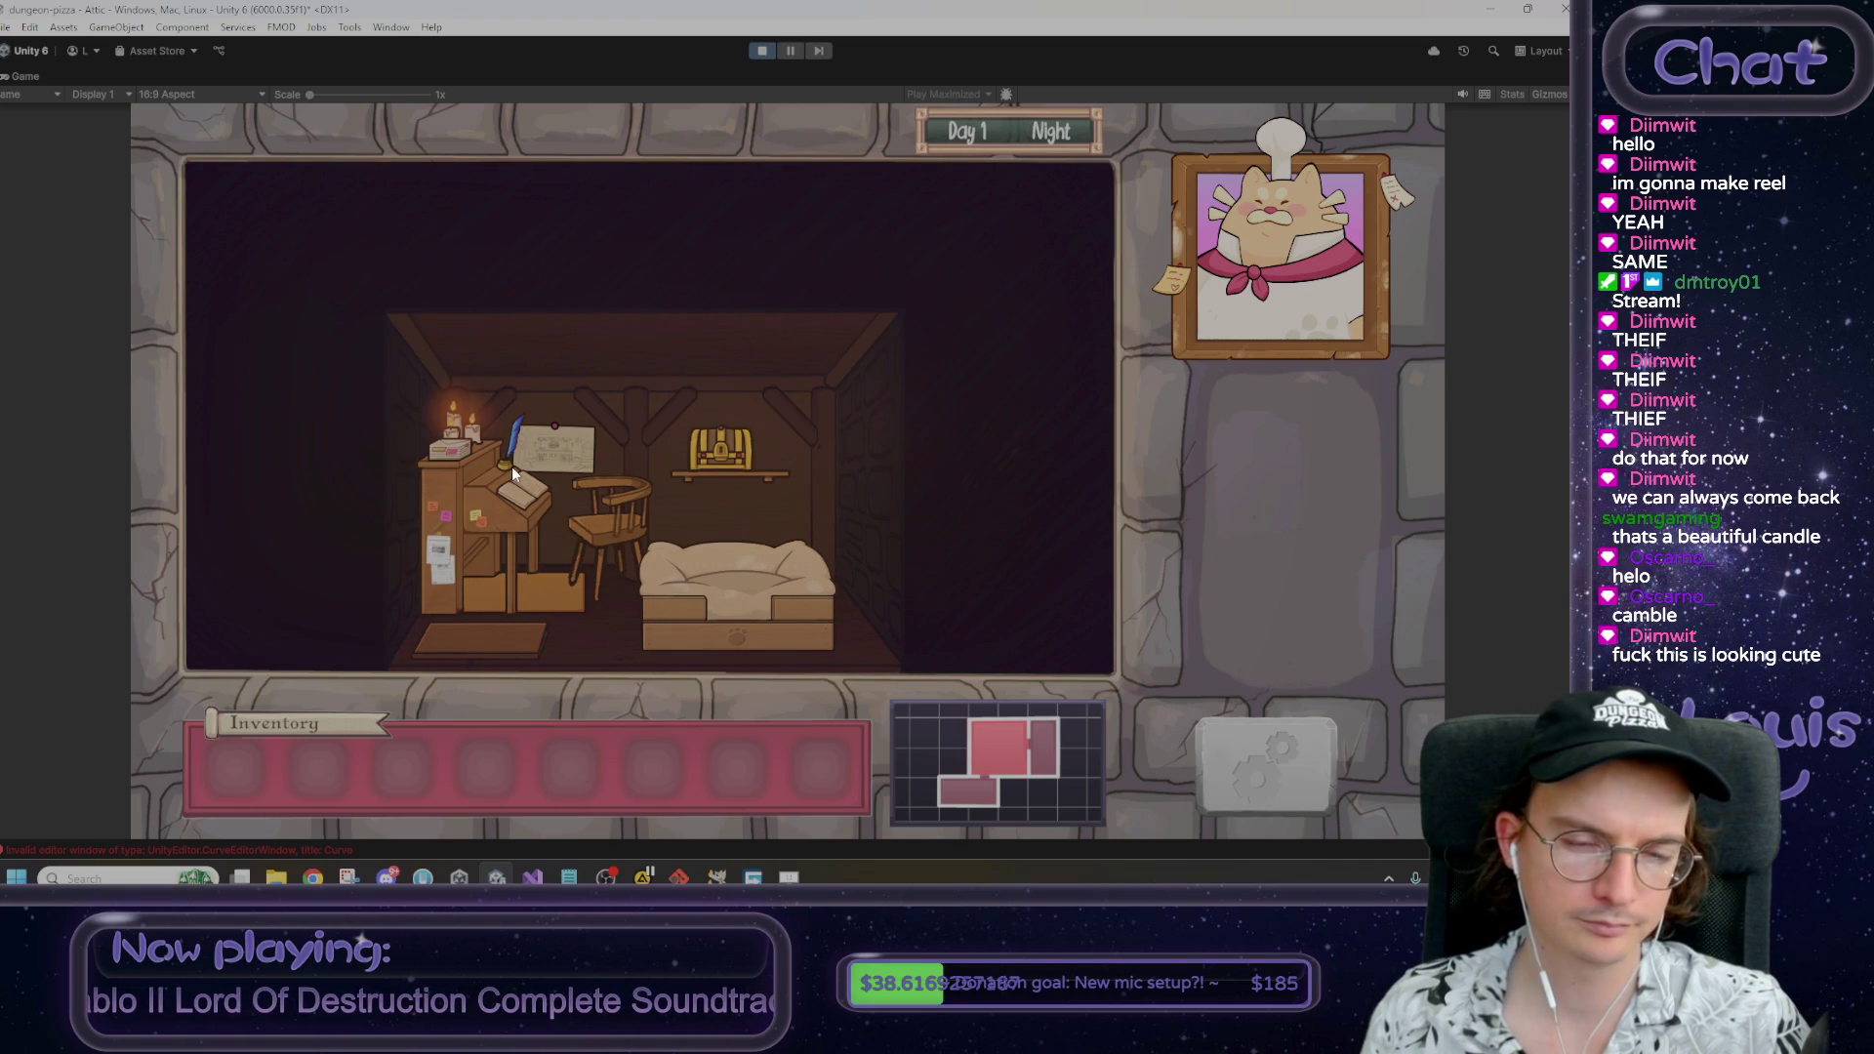
# Step: Send the boss to bed at night, stop Play mode, and select the first candle's LightBloom
pyautogui.click(779, 607)
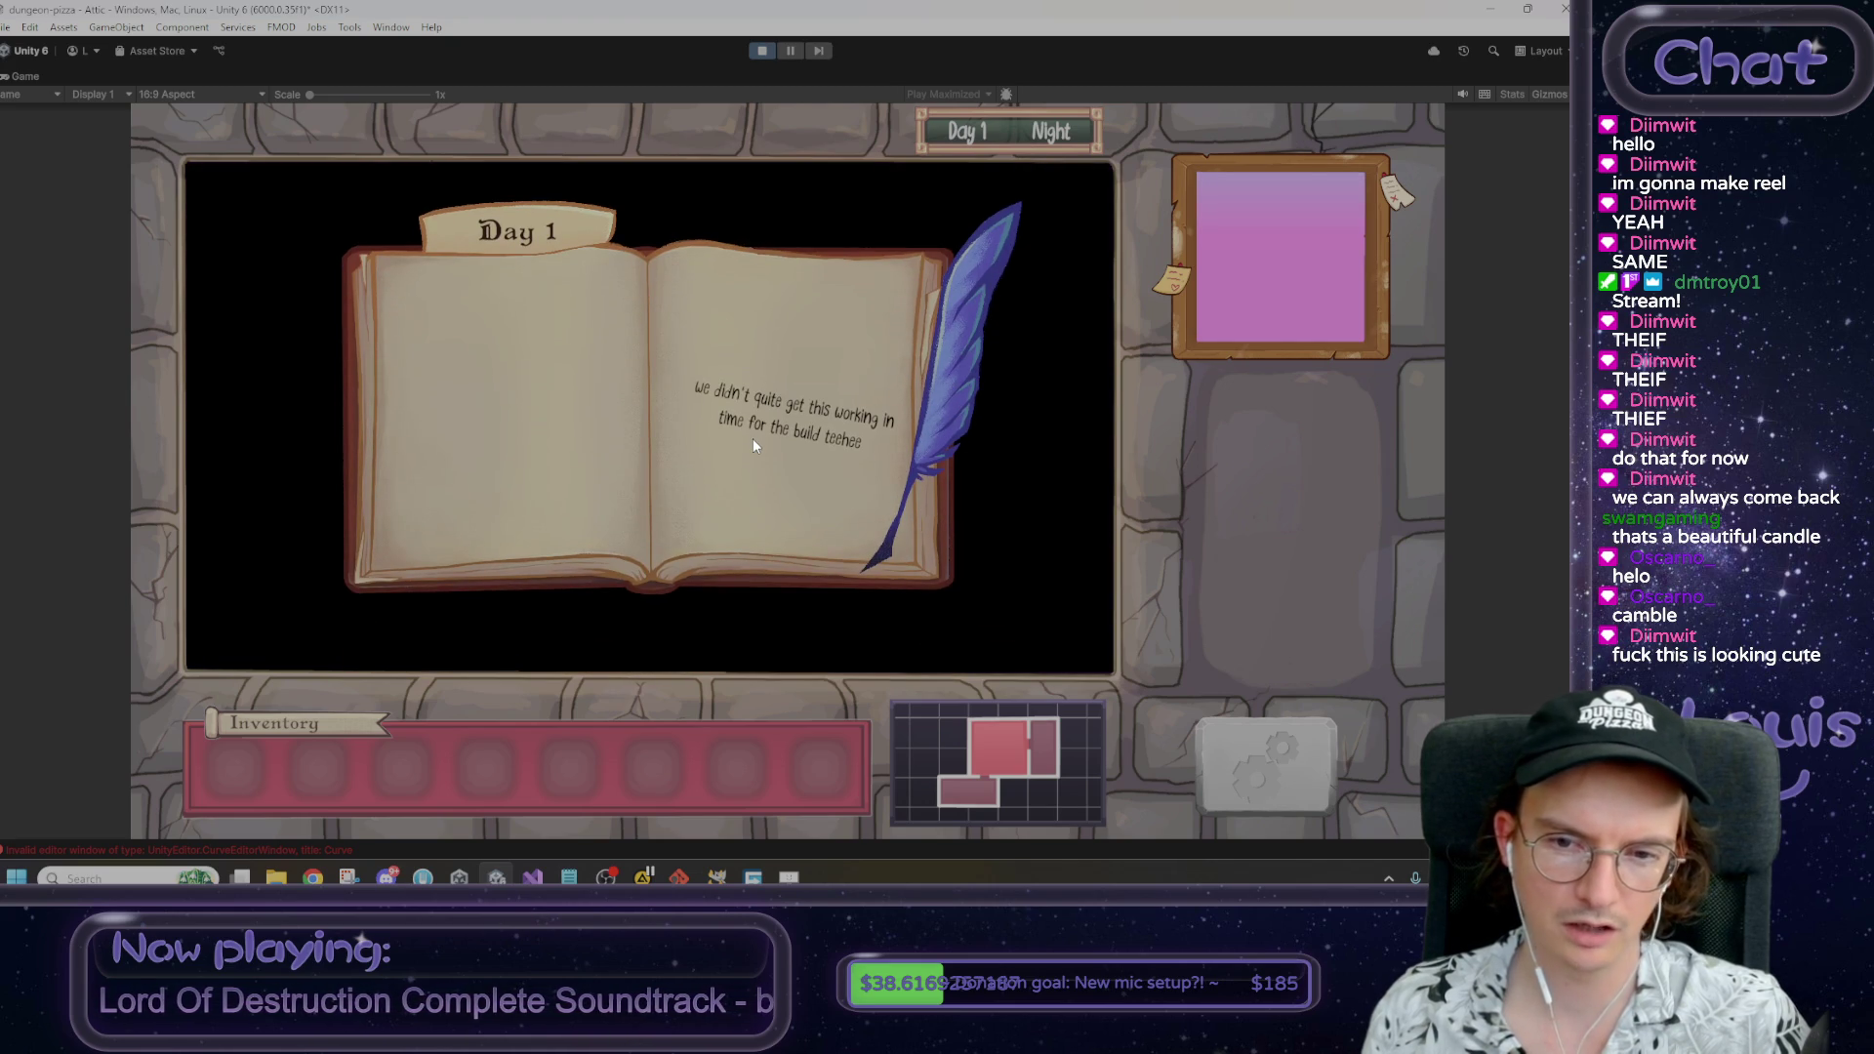
pyautogui.click(766, 51)
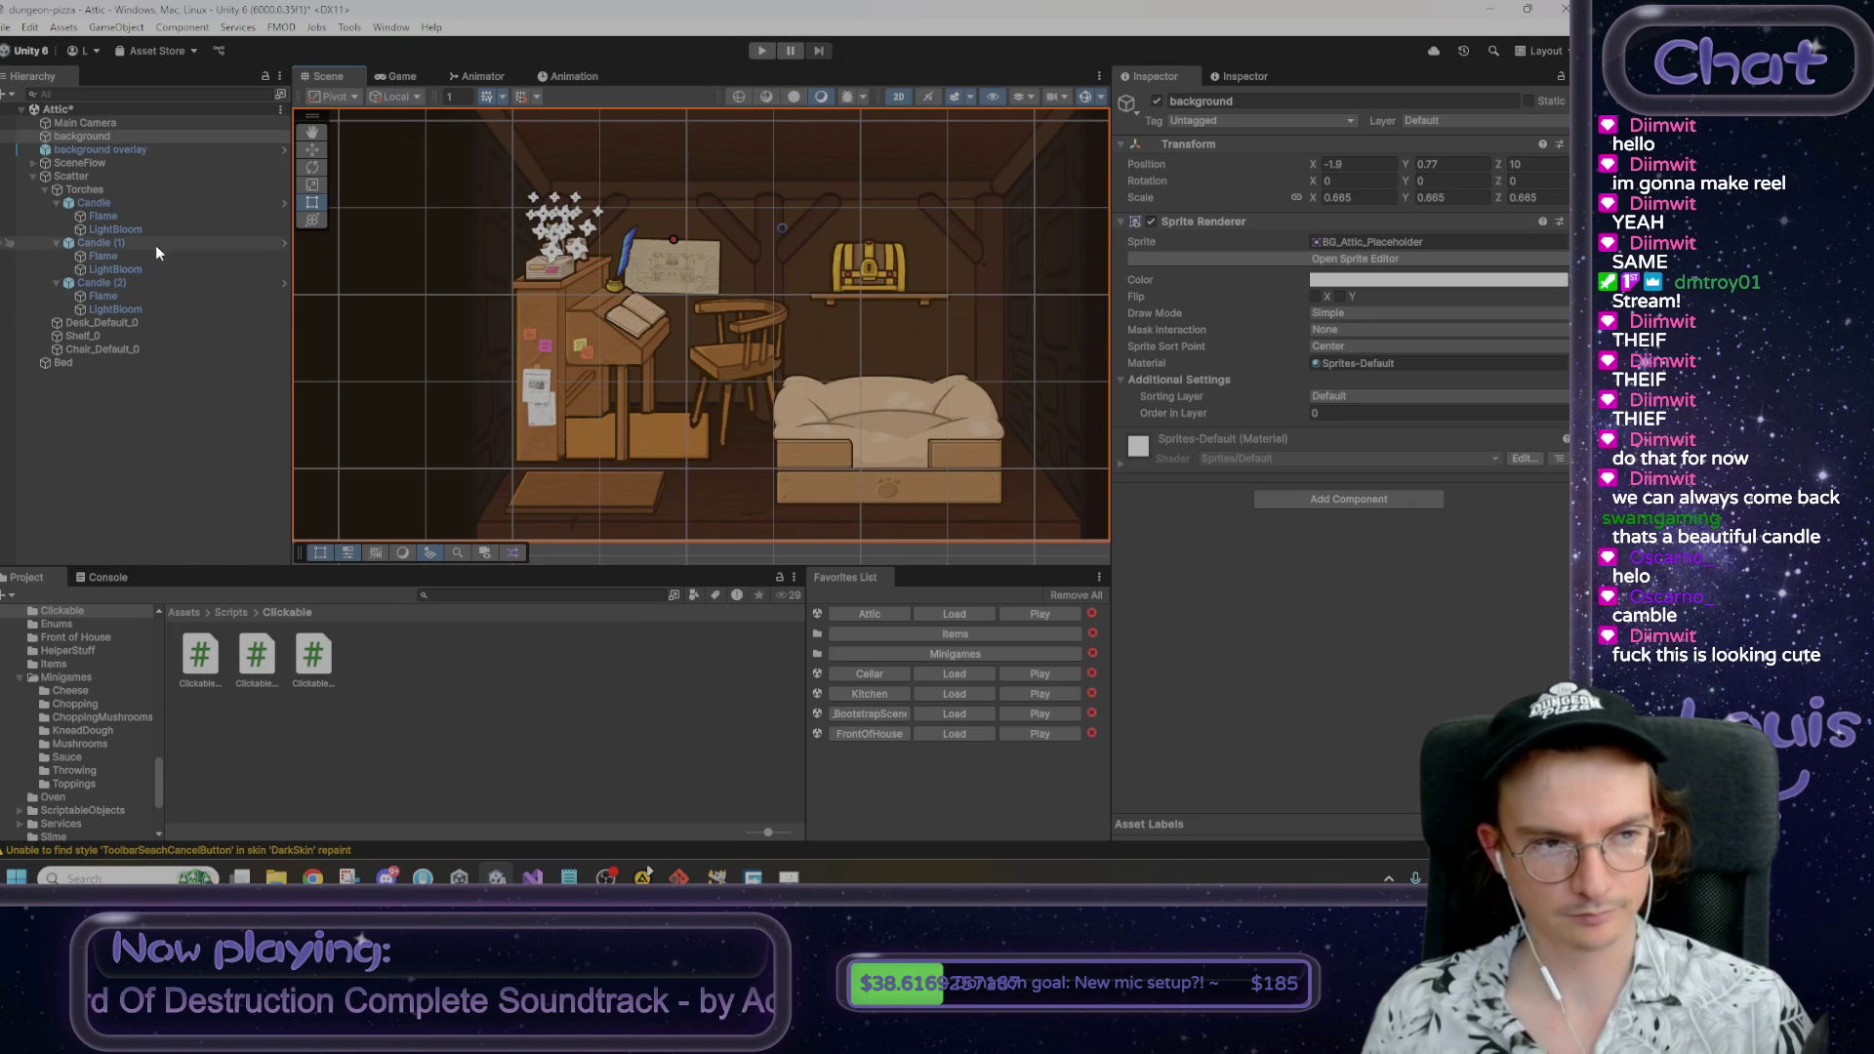
pyautogui.click(134, 230)
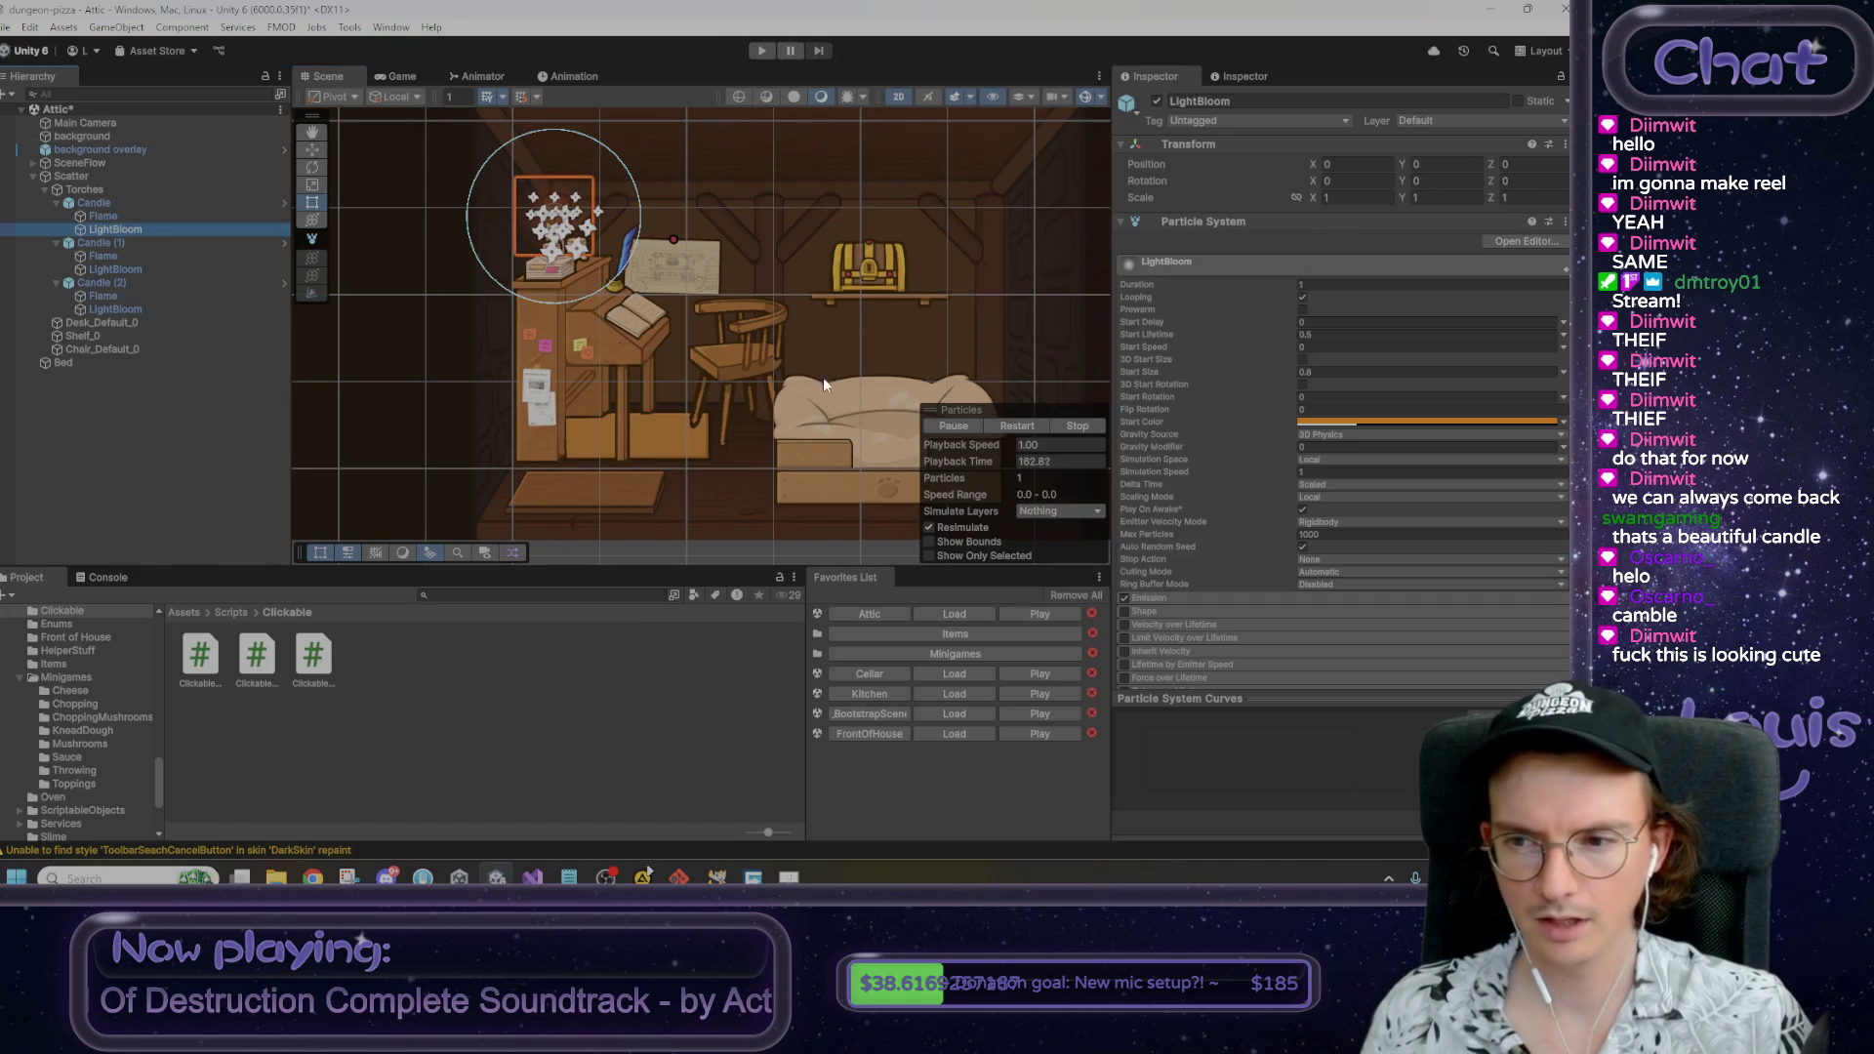
# Step: Expand LightBloom's Renderer module and ping its Particle_Bloom material in ParticleMaterials, then deselect
pyautogui.scroll(-5, 1210, 508)
pyautogui.scroll(-3, 1221, 533)
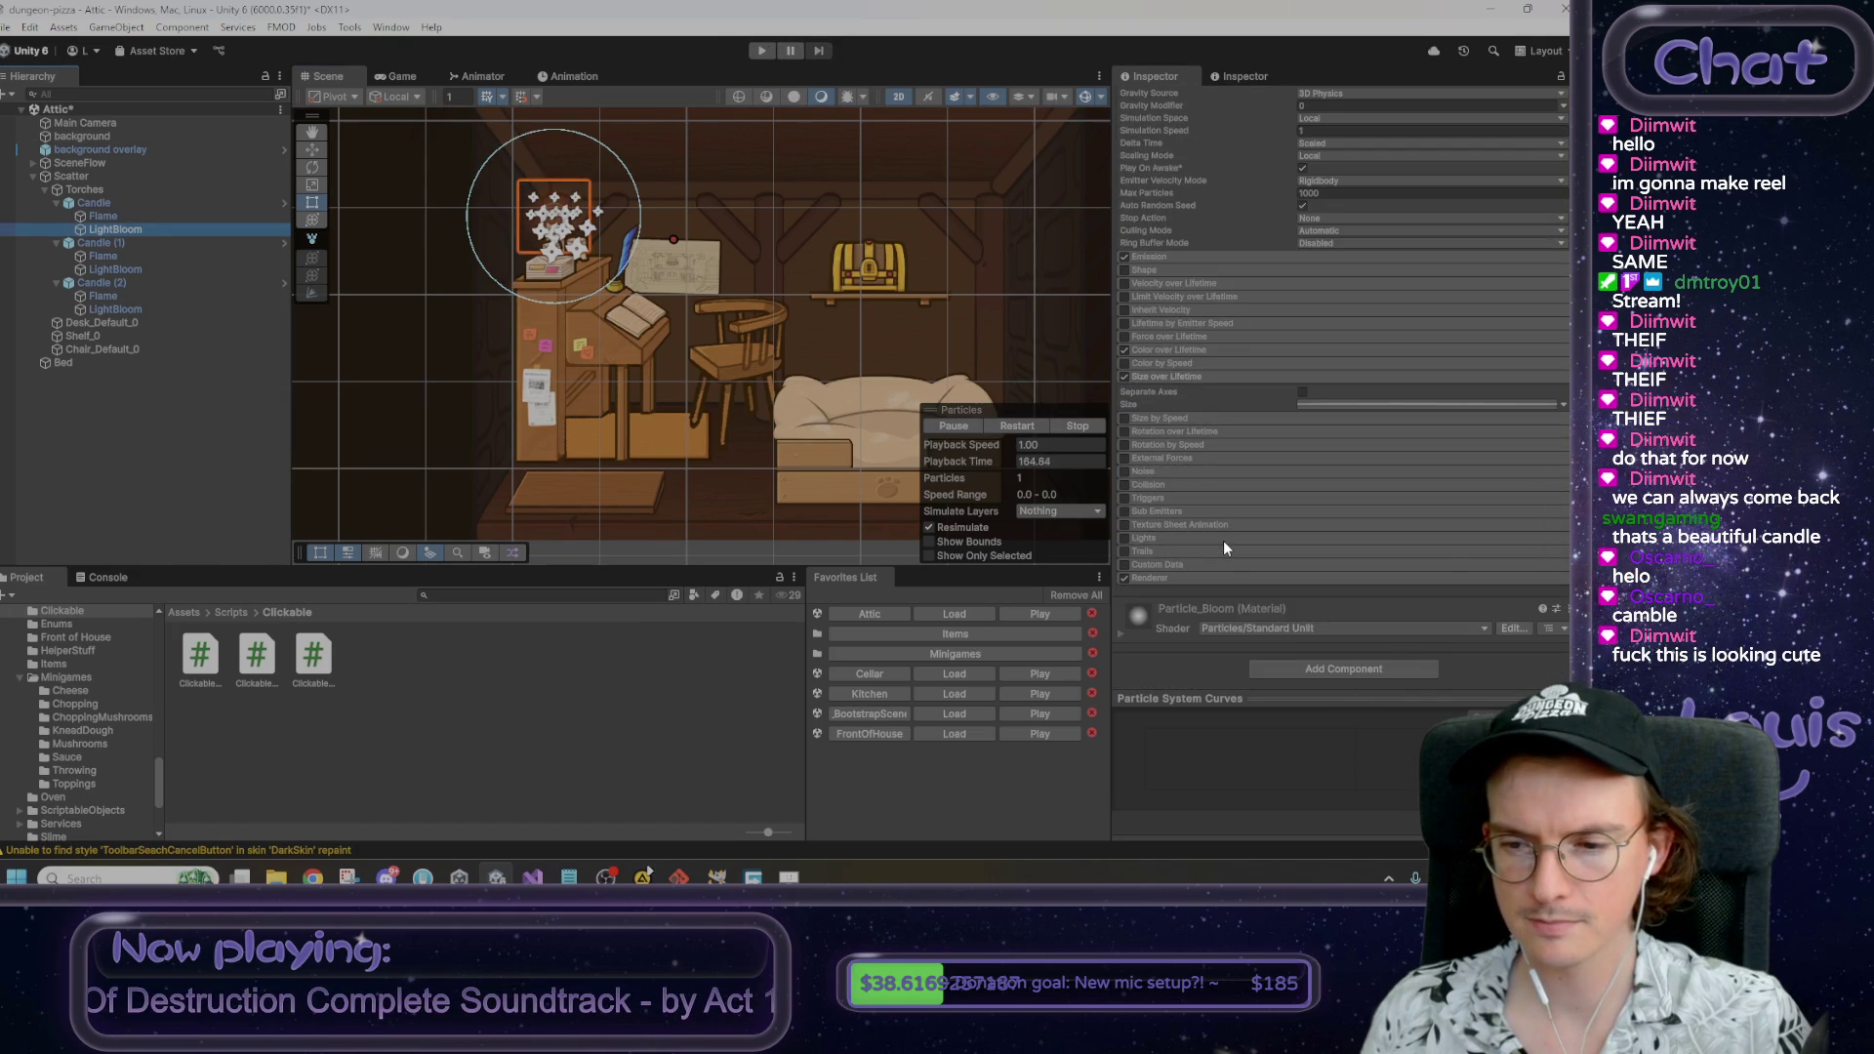
pyautogui.click(1201, 580)
pyautogui.scroll(-2, 1201, 580)
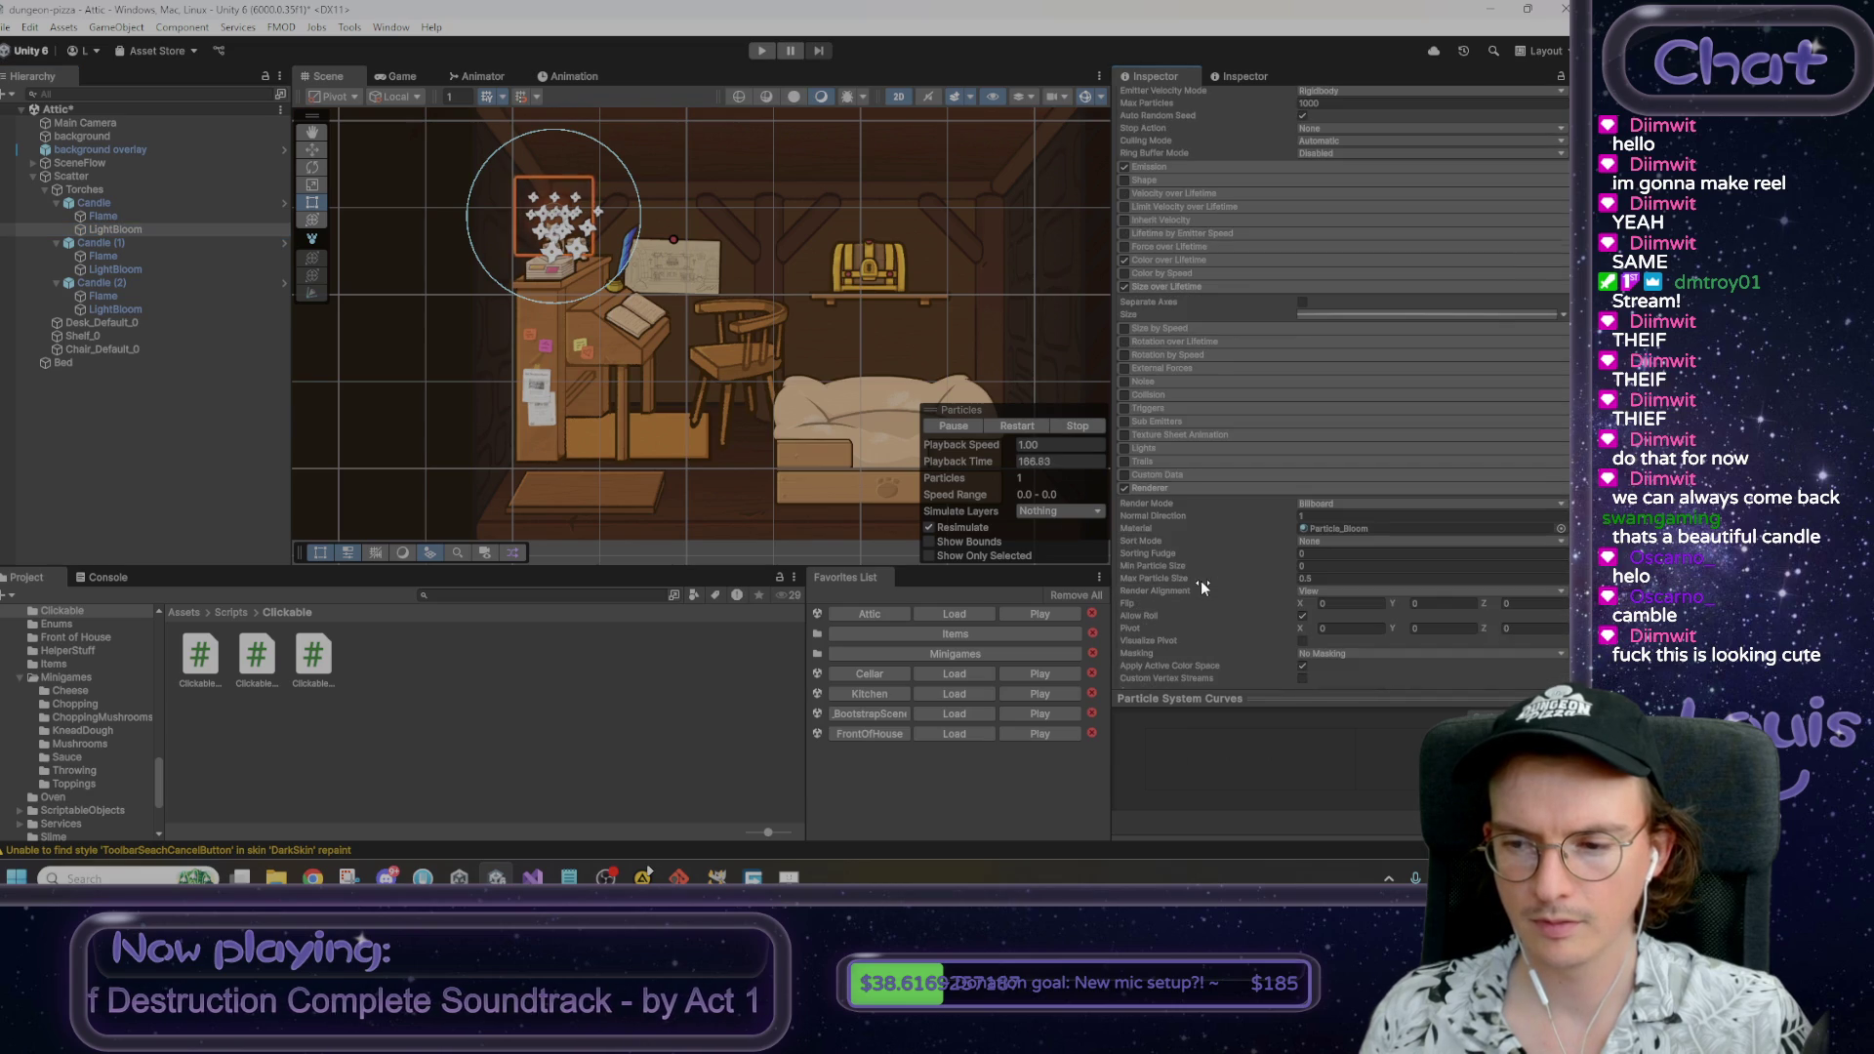
pyautogui.click(1345, 528)
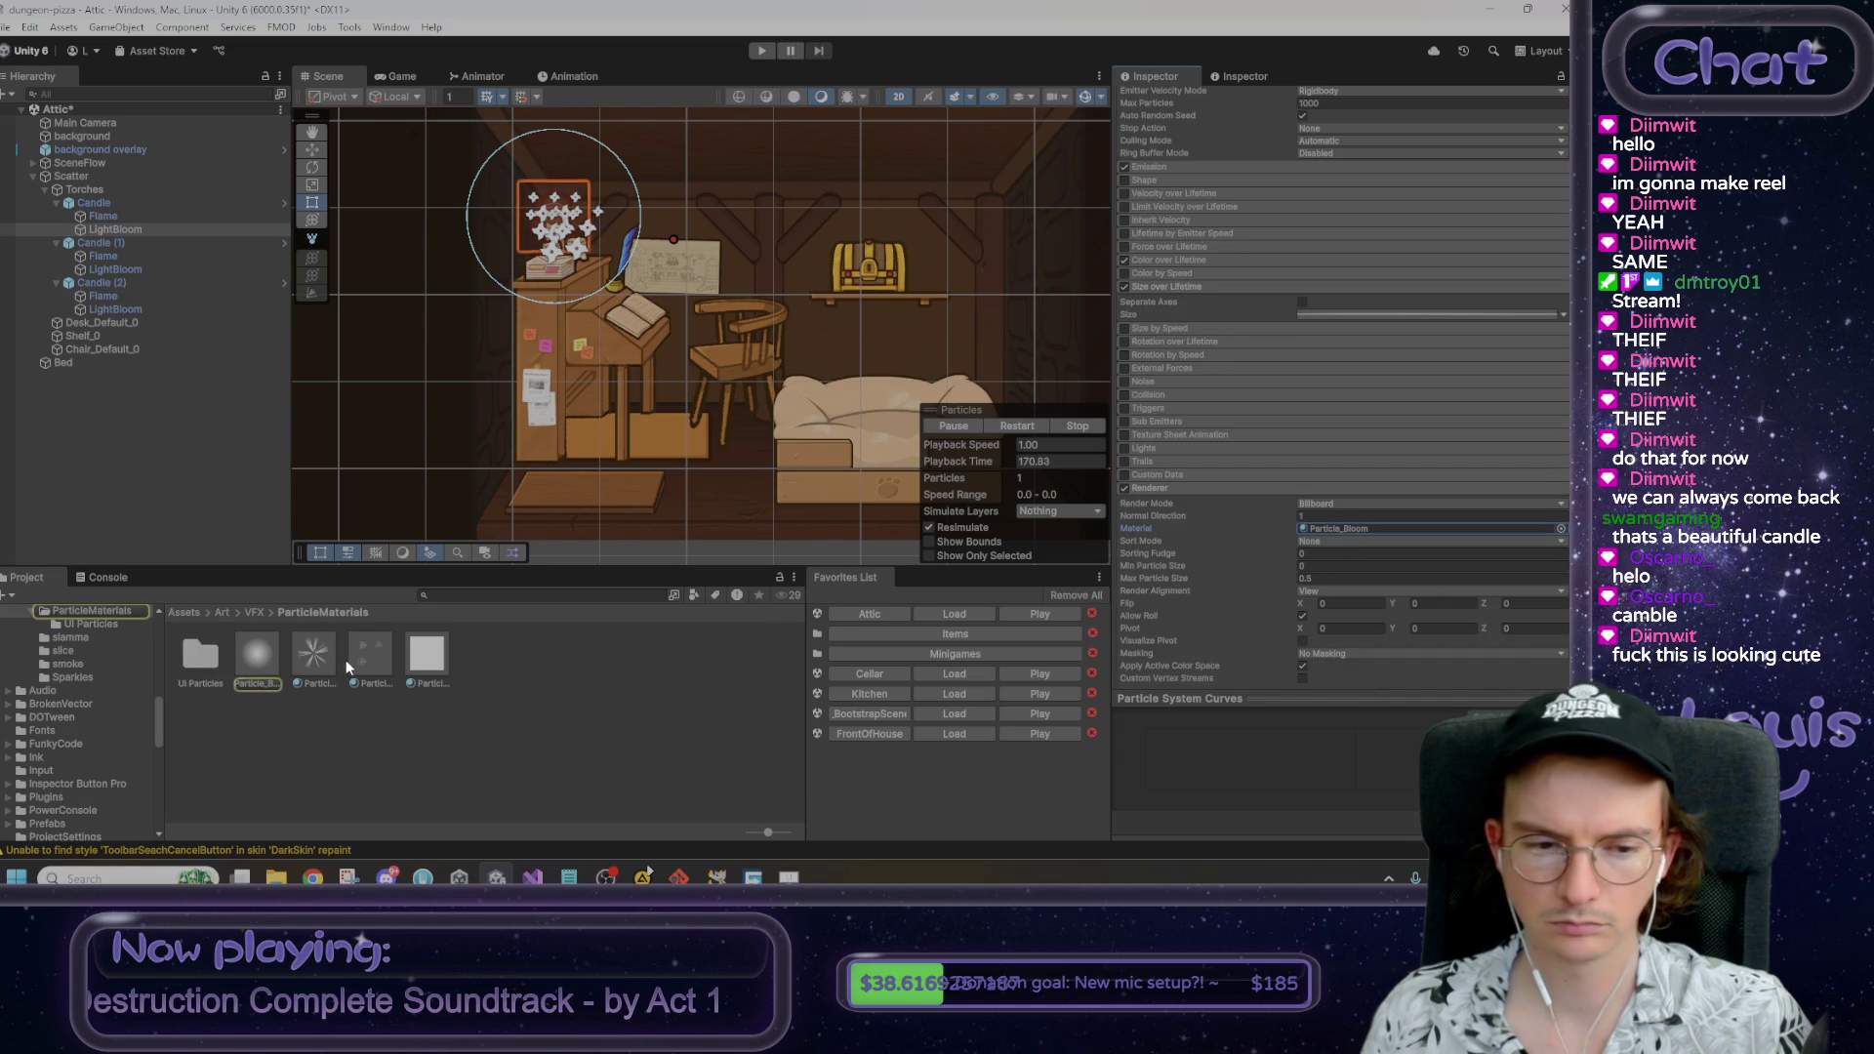
pyautogui.click(260, 658)
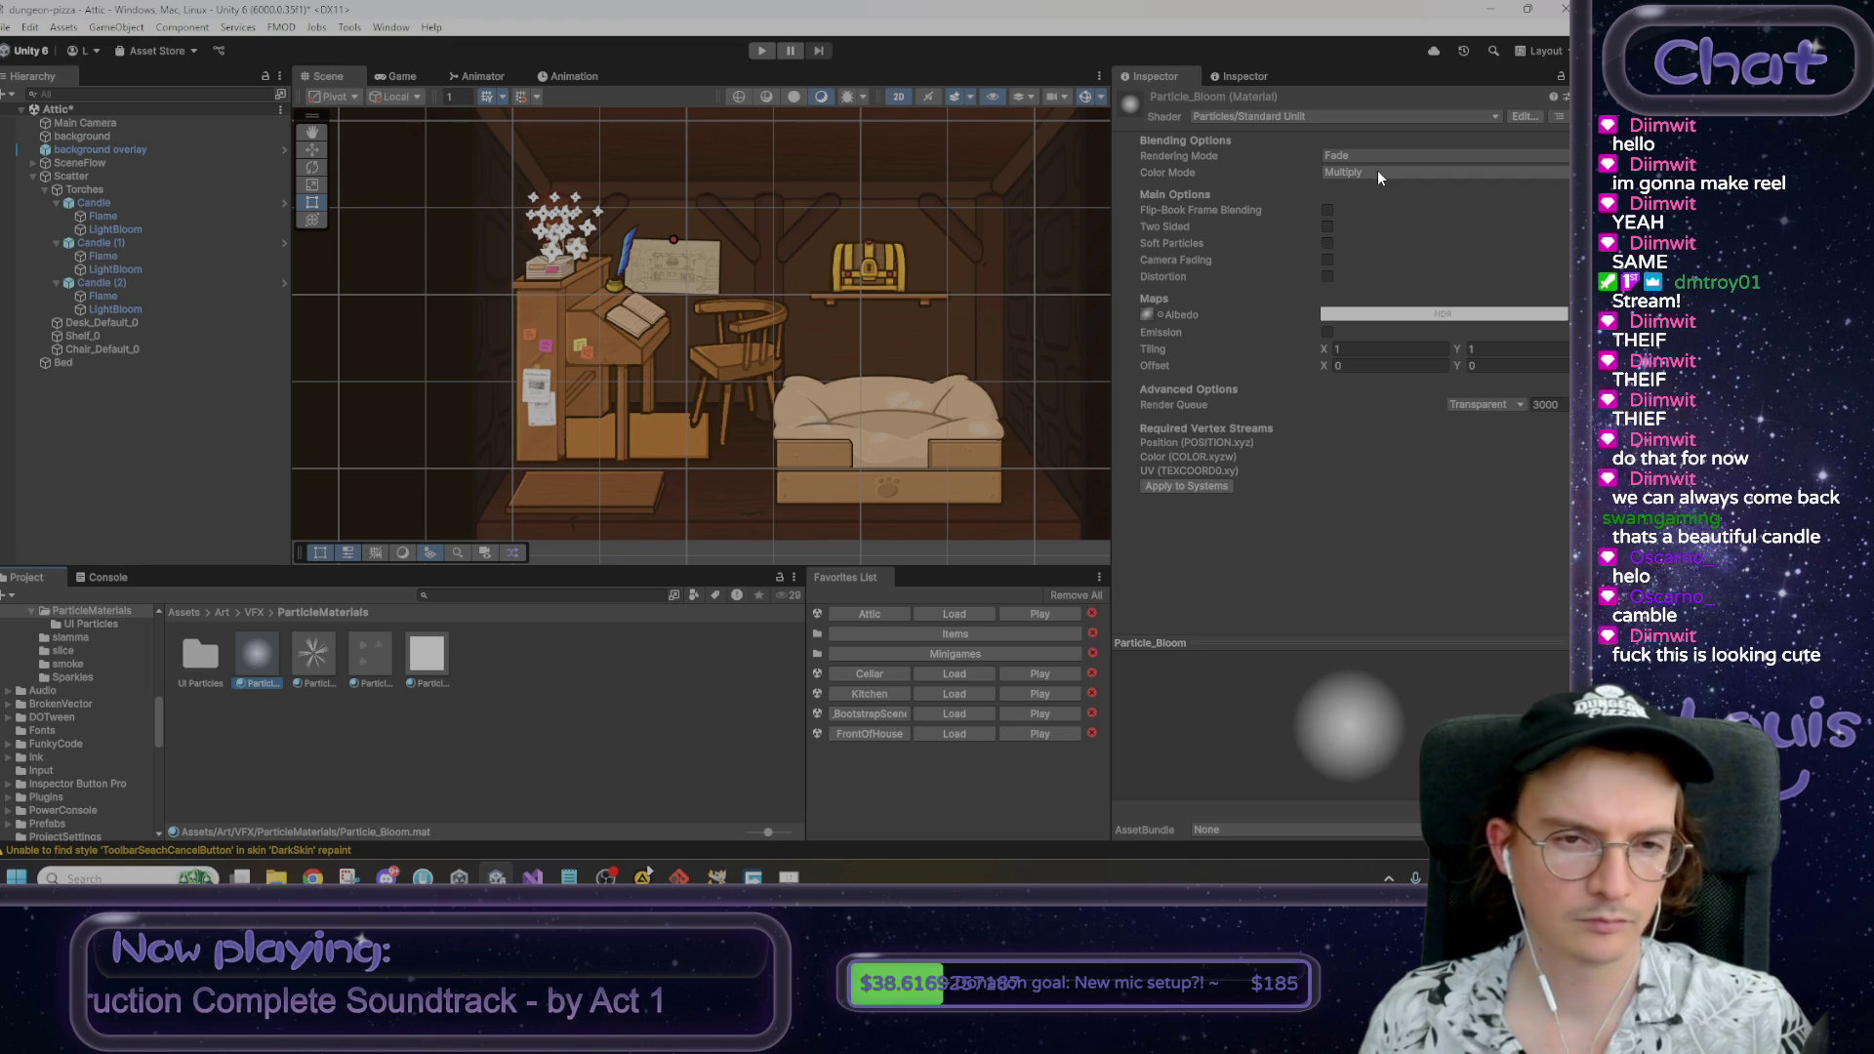
pyautogui.scroll(-5, 812, 496)
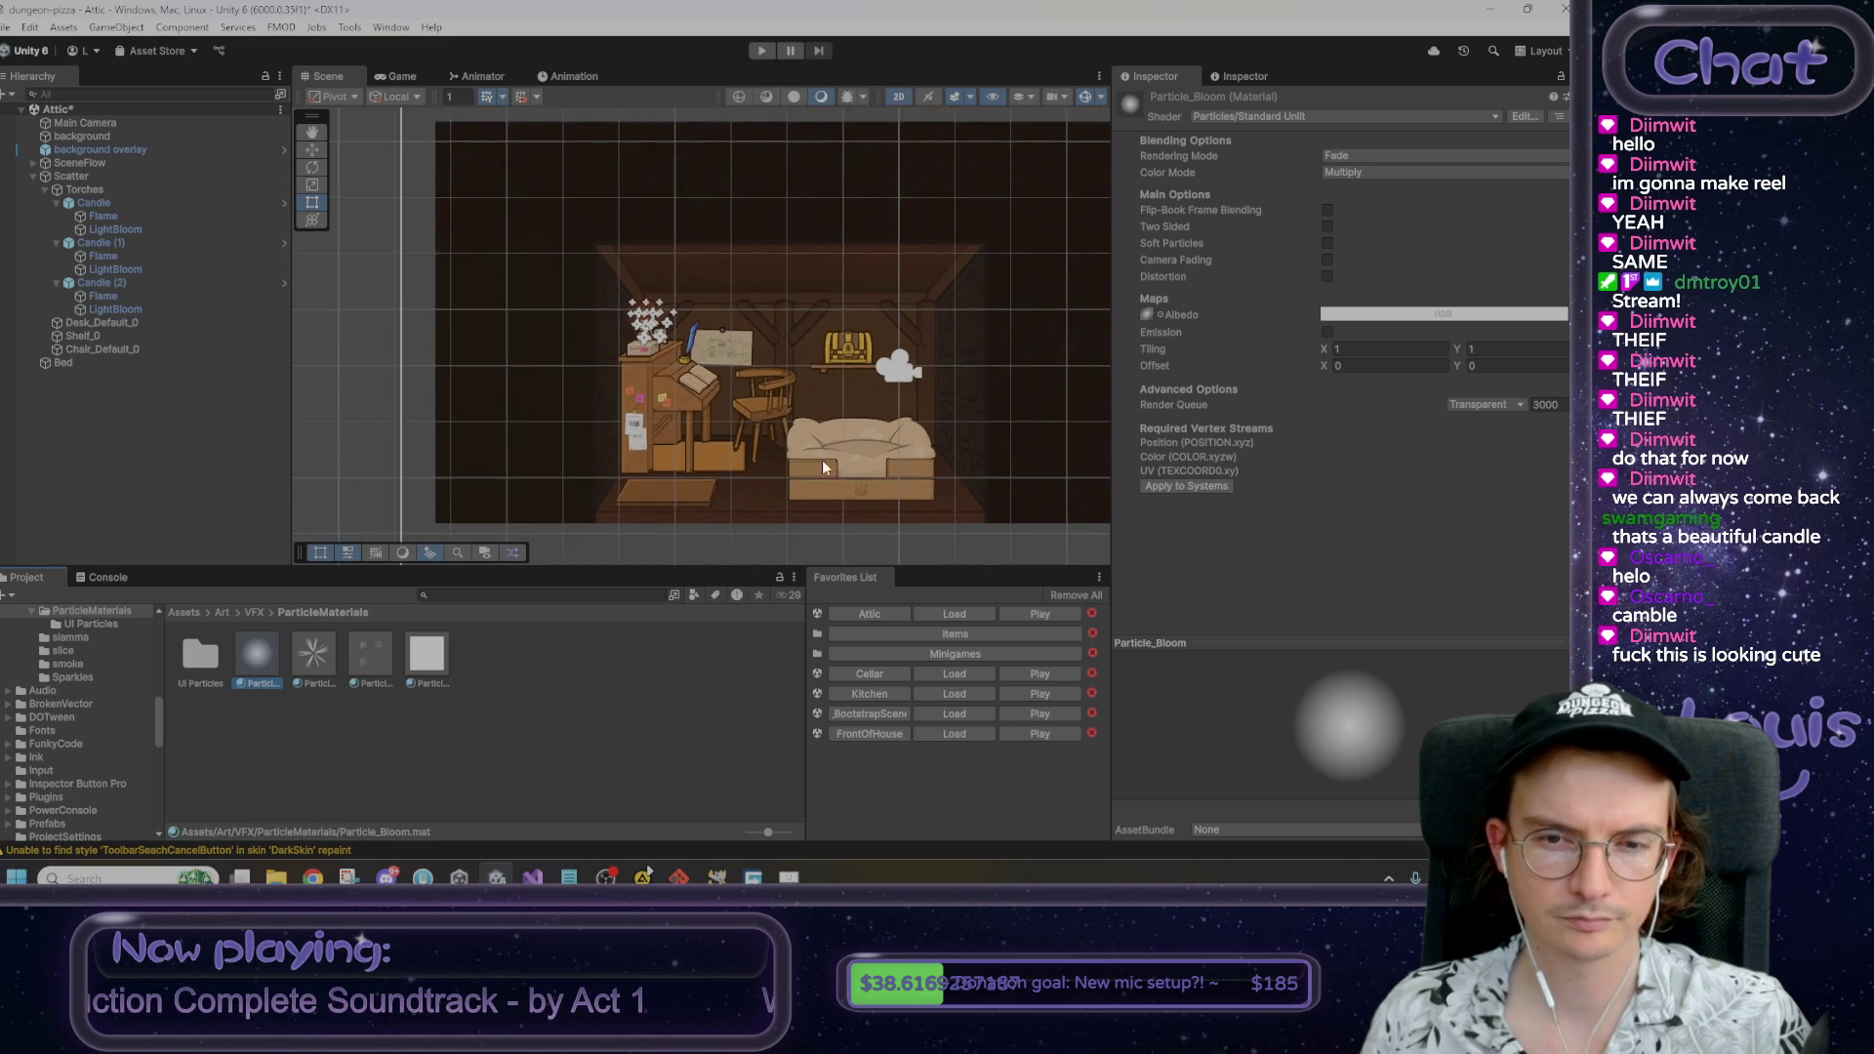
pyautogui.moveTo(664, 471)
pyautogui.mouseDown()
pyautogui.moveTo(713, 474)
pyautogui.moveTo(737, 451)
pyautogui.mouseUp()
pyautogui.click(123, 432)
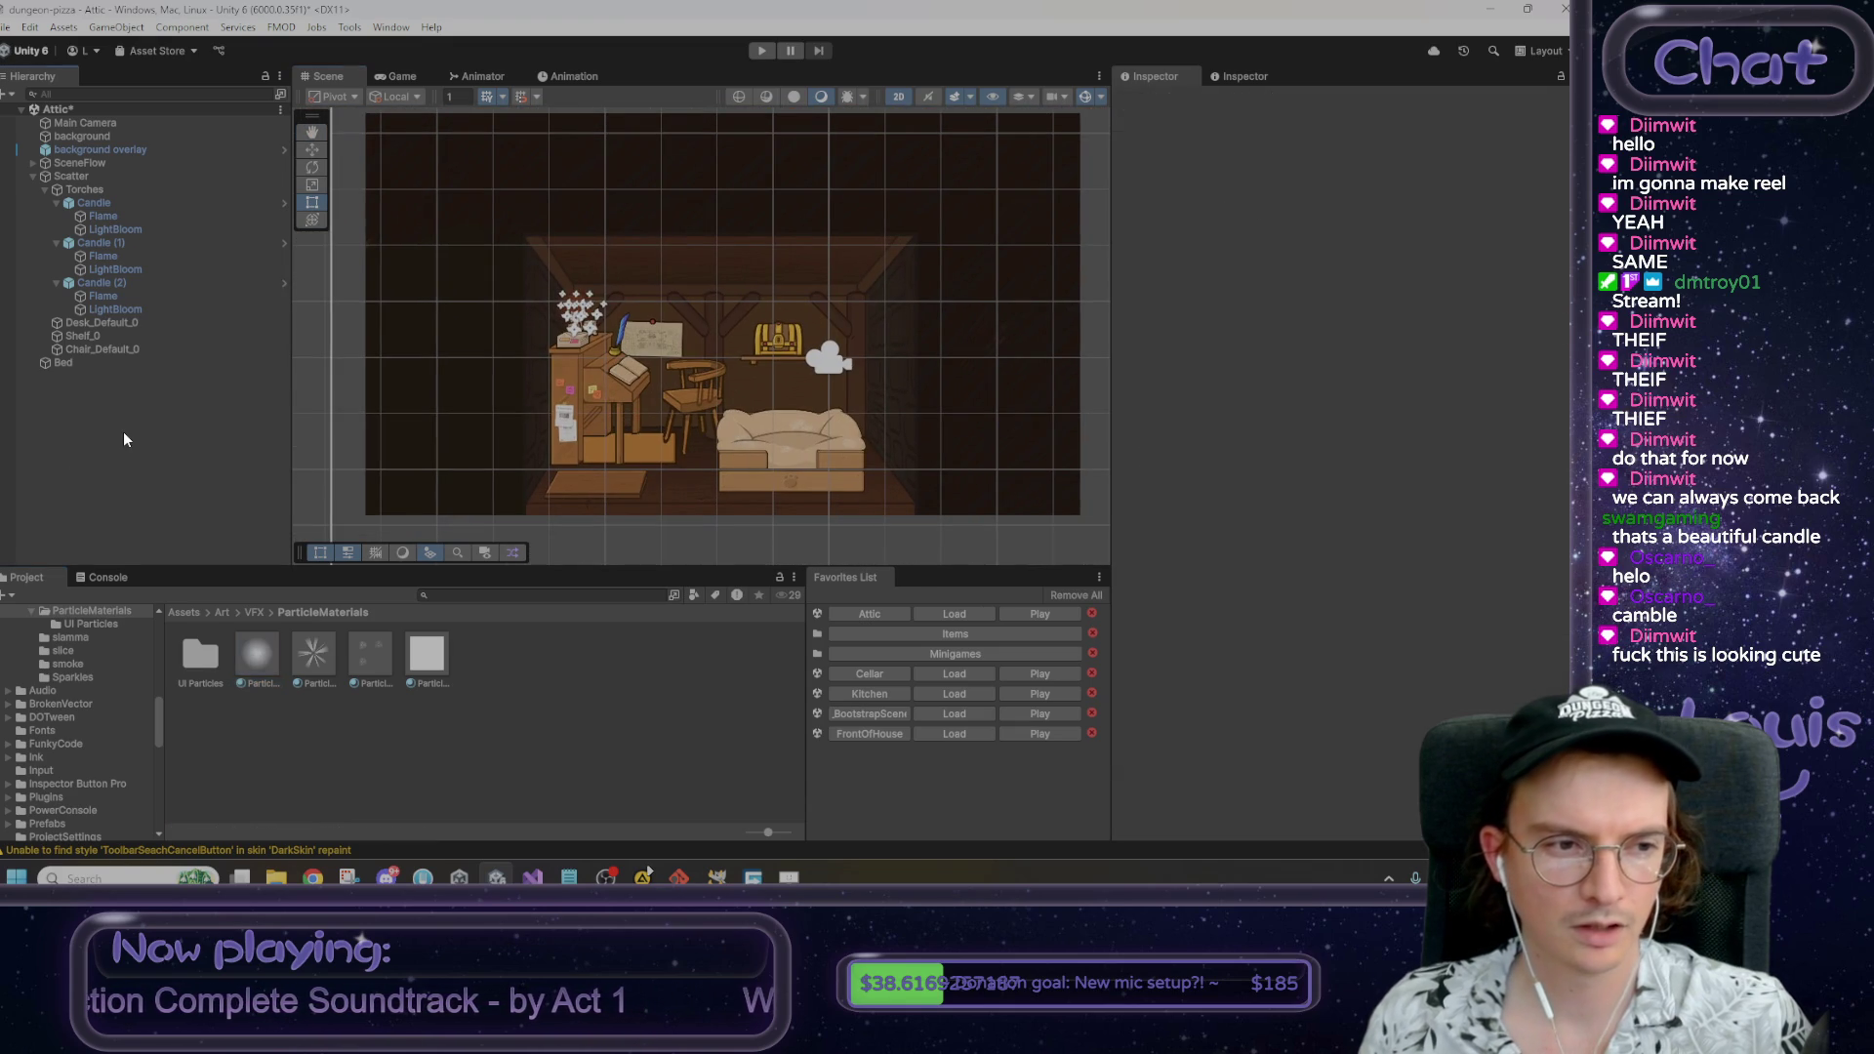
# Step: Create a new 2D Circle sprite from the Hierarchy and rename it
pyautogui.rightClick(123, 431)
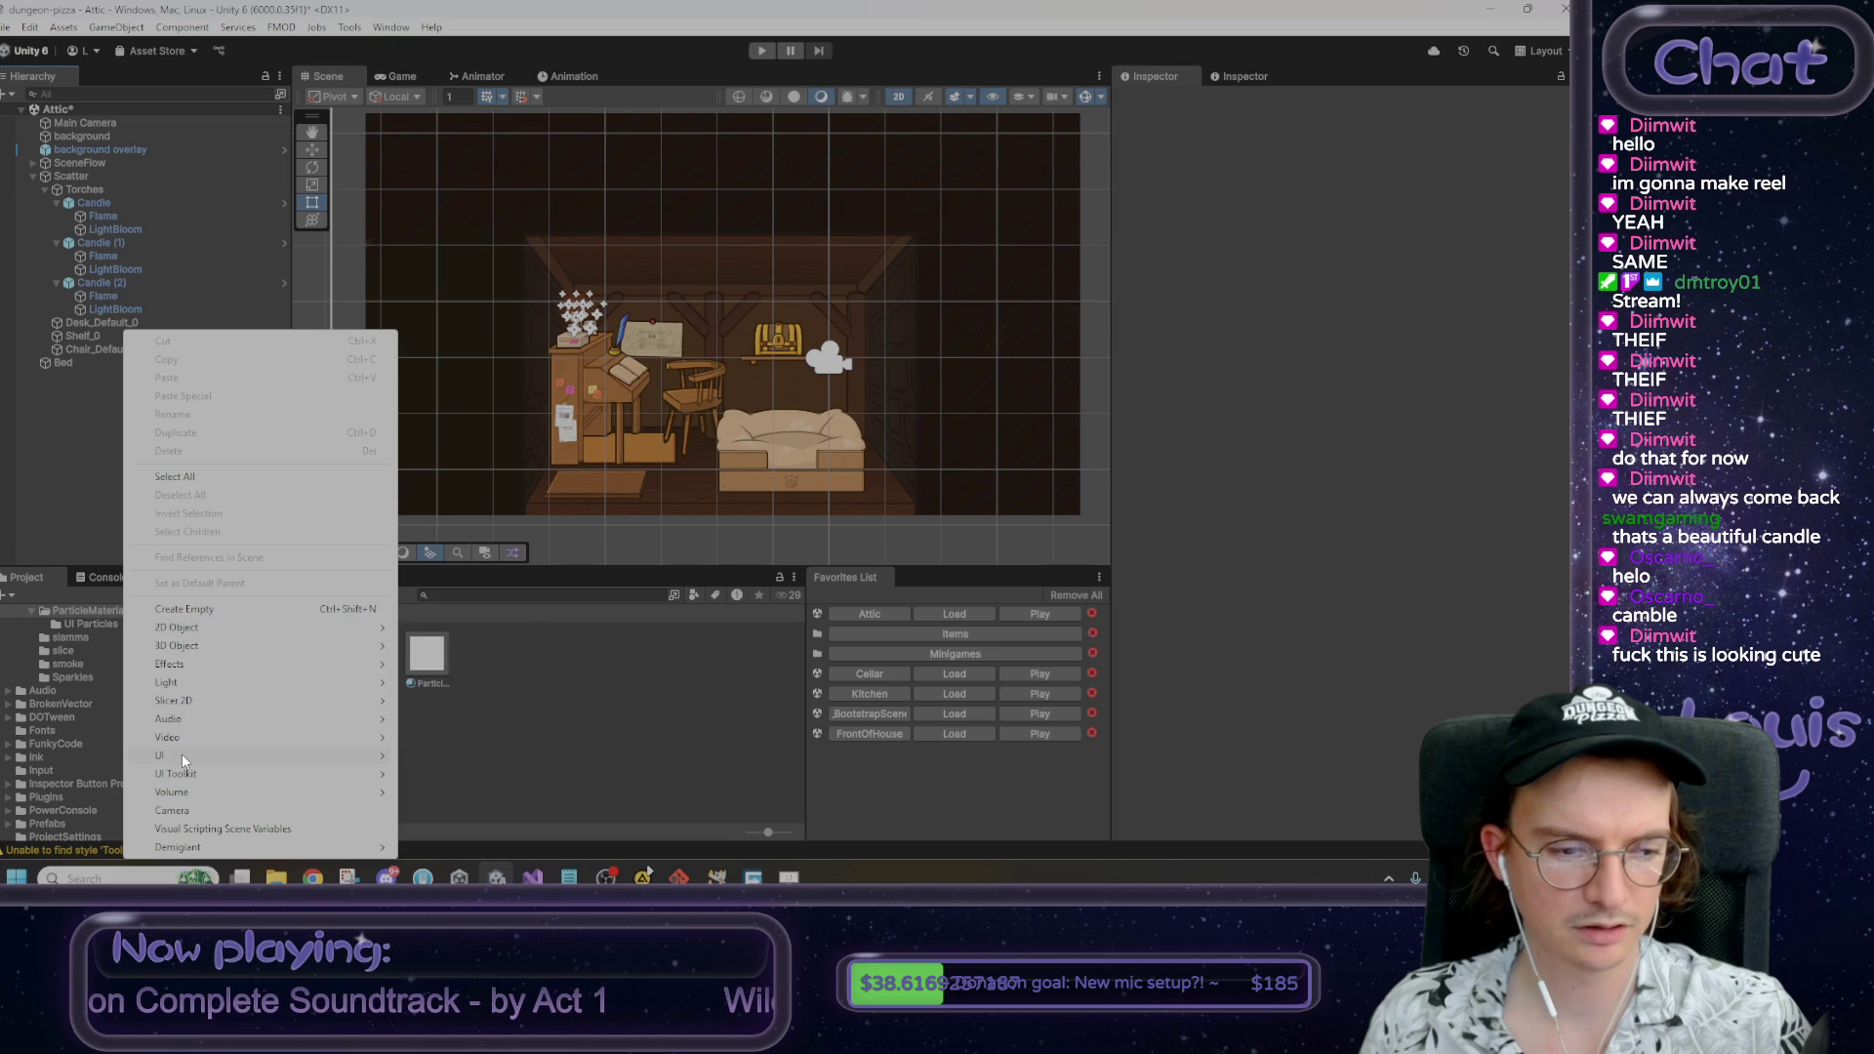
pyautogui.moveTo(182, 753)
pyautogui.click(40, 481)
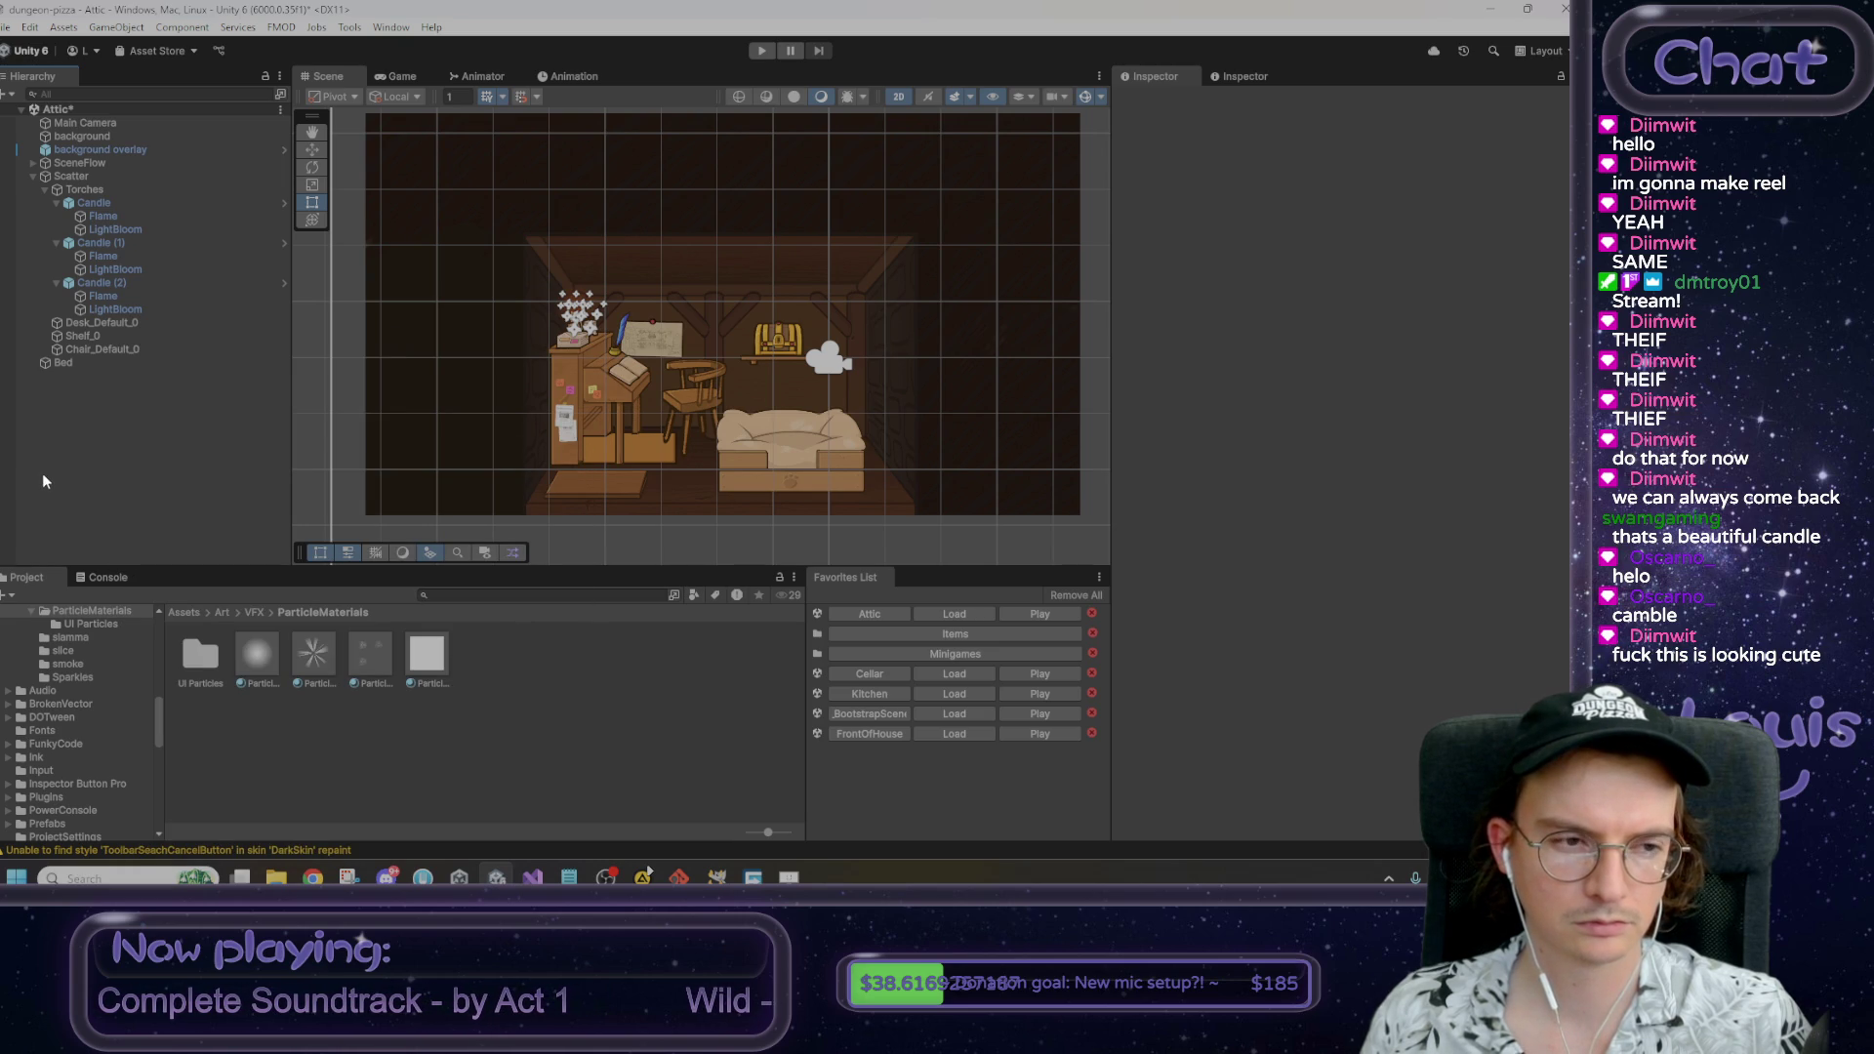
pyautogui.rightClick(72, 443)
pyautogui.moveTo(168, 627)
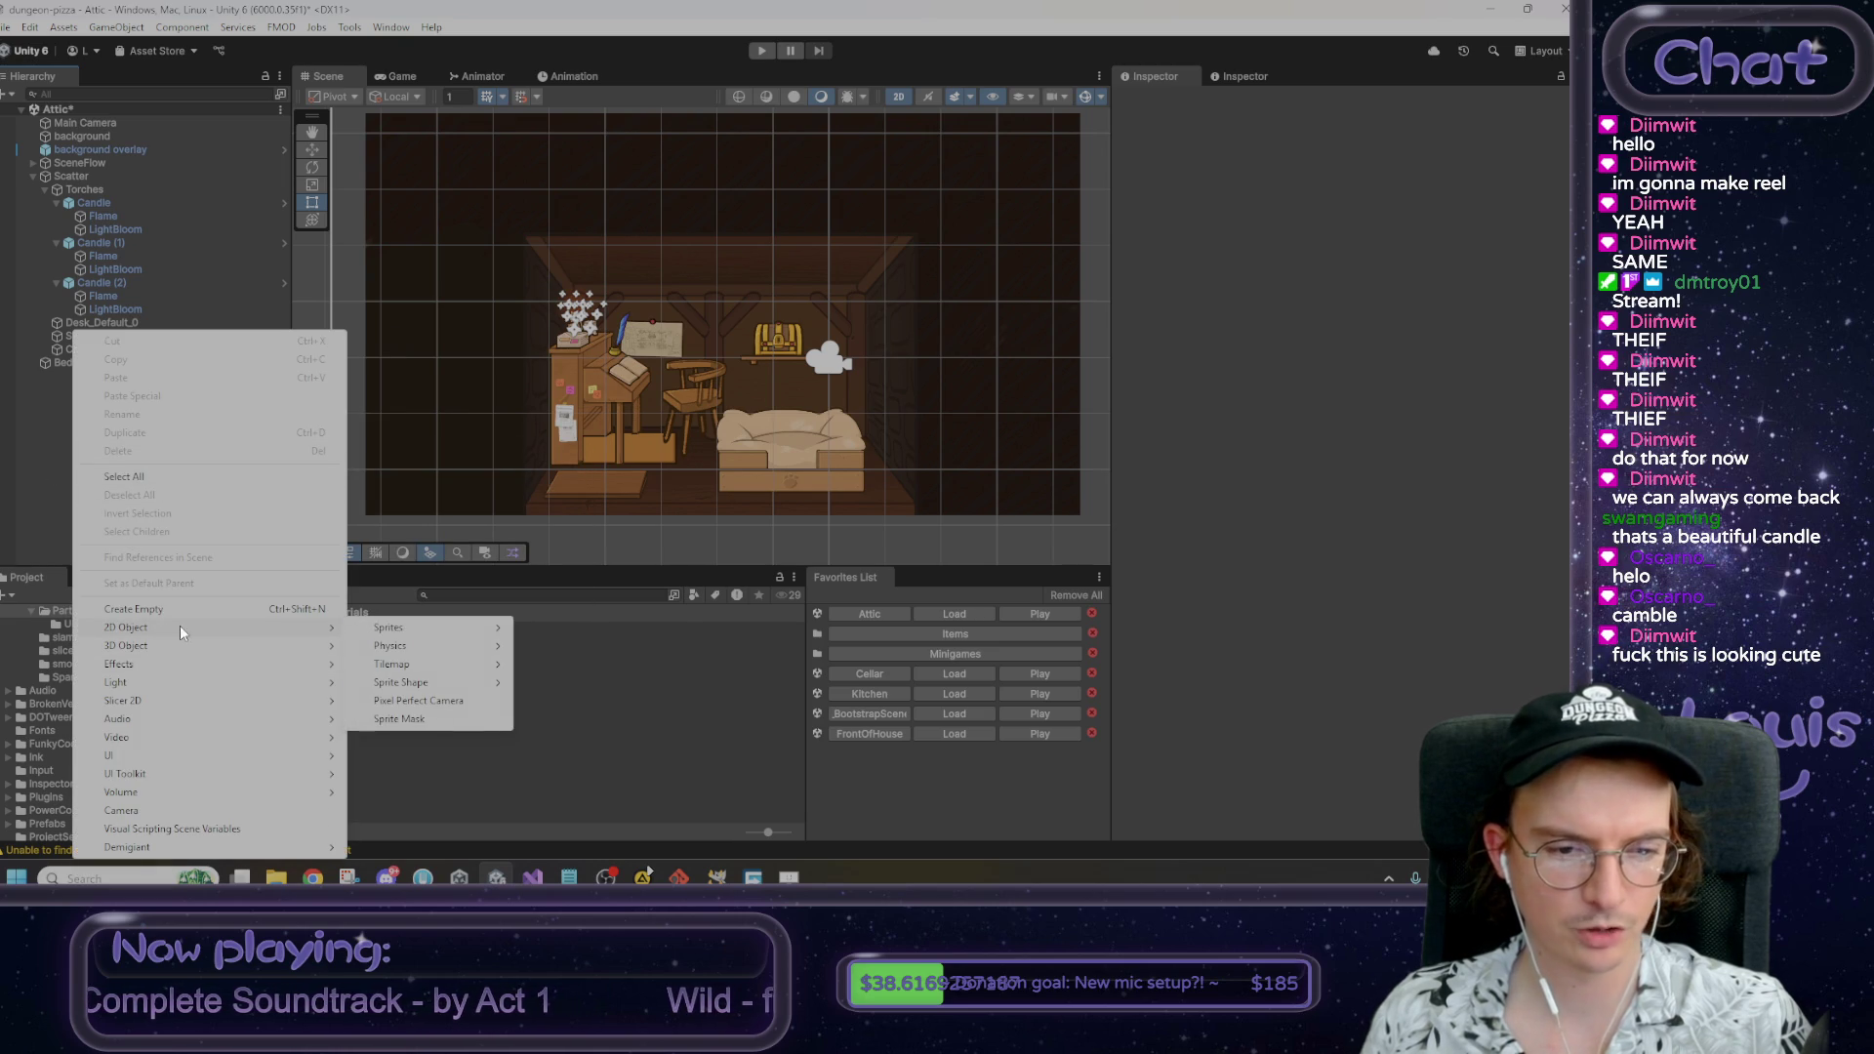
pyautogui.moveTo(398, 627)
pyautogui.click(562, 664)
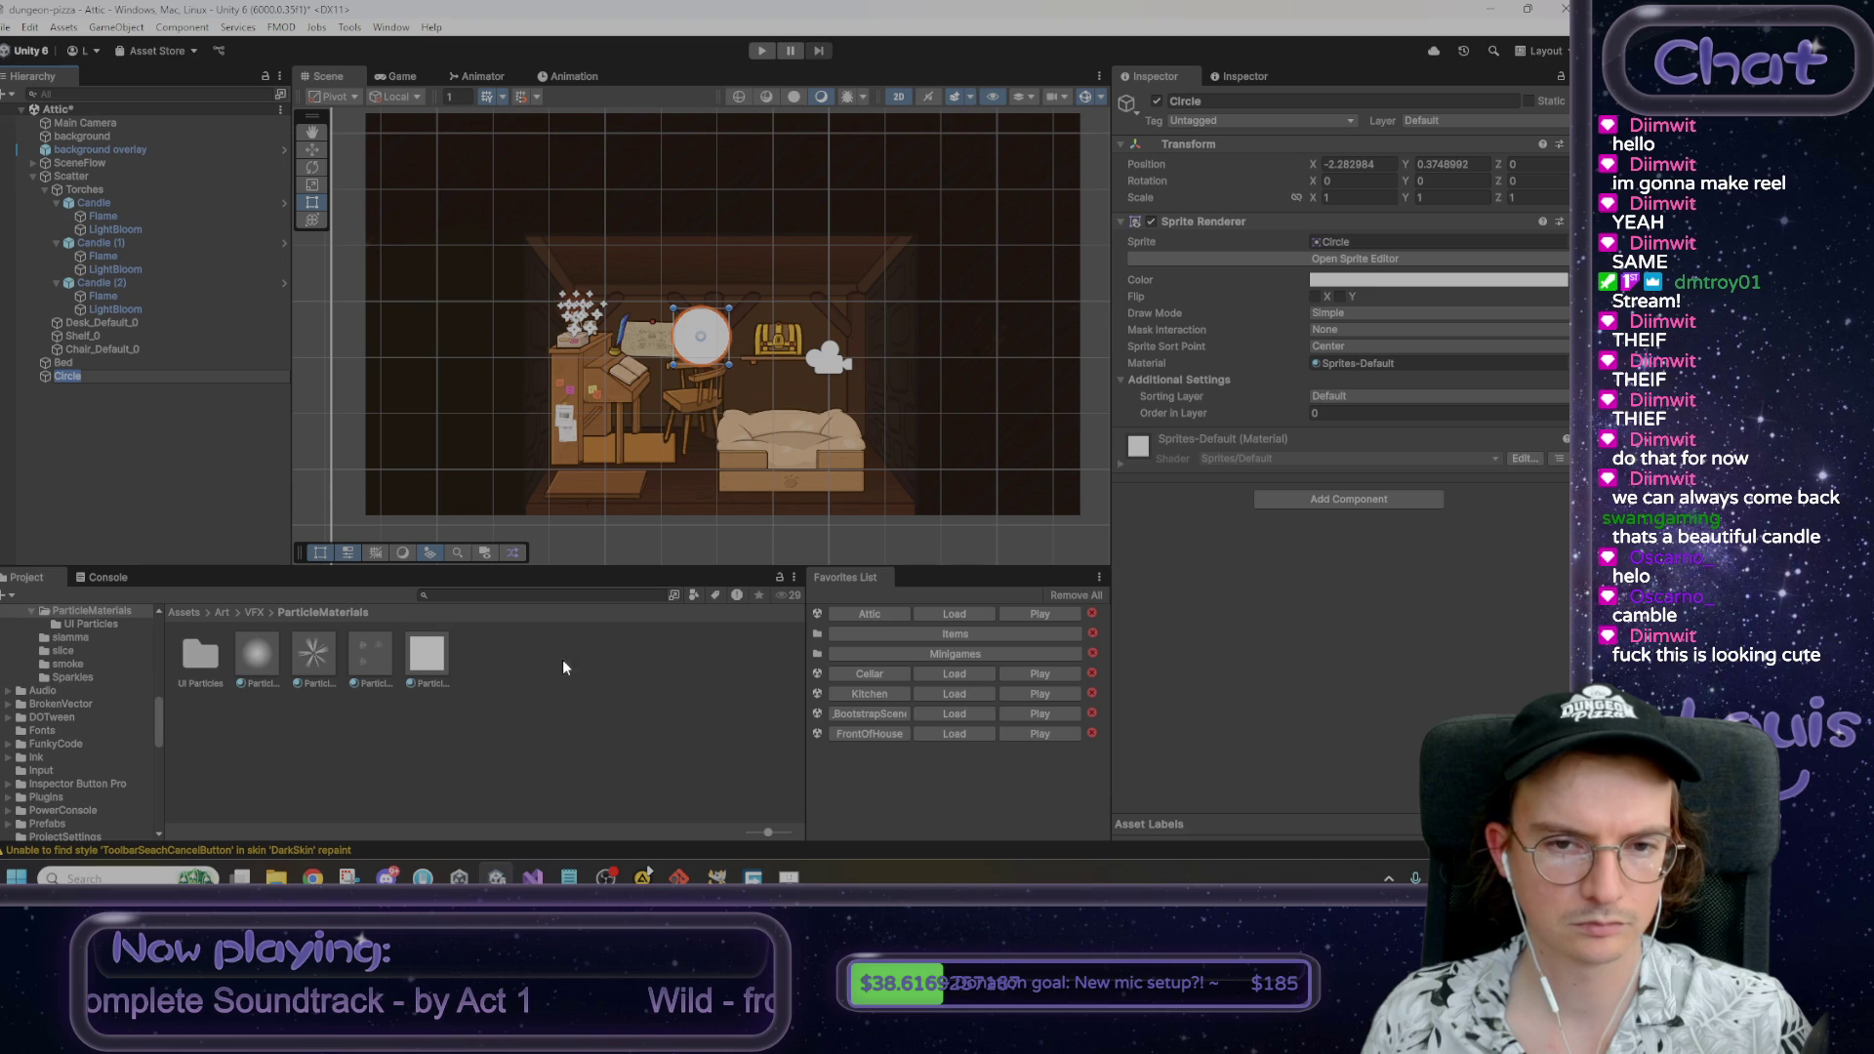
pyautogui.write('r')
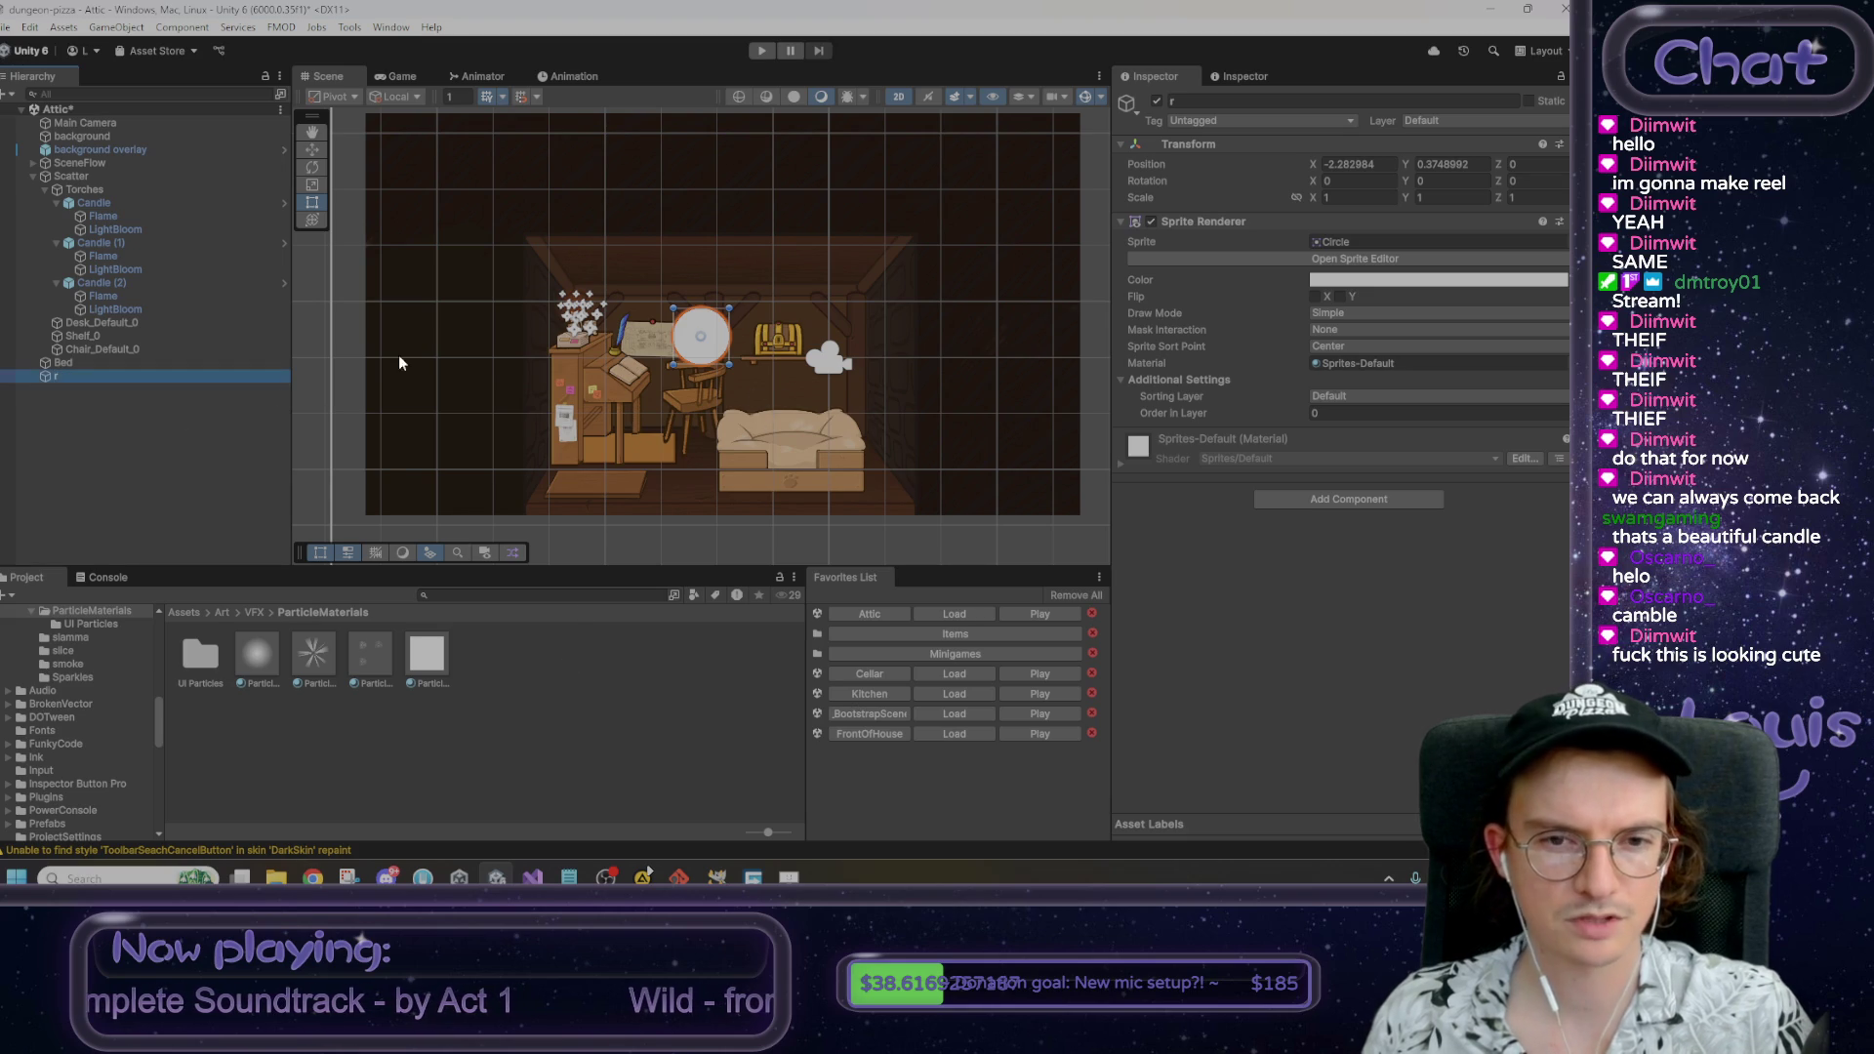
pyautogui.write('r')
# Step: Scale the circle to about 5.36, set Position Z to -6.52, shift it over the desk, and colour it black
pyautogui.moveTo(703, 342)
pyautogui.mouseDown()
pyautogui.moveTo(972, 276)
pyautogui.moveTo(851, 304)
pyautogui.mouseUp()
pyautogui.press('w')
pyautogui.click(1527, 164)
pyautogui.write('13.26')
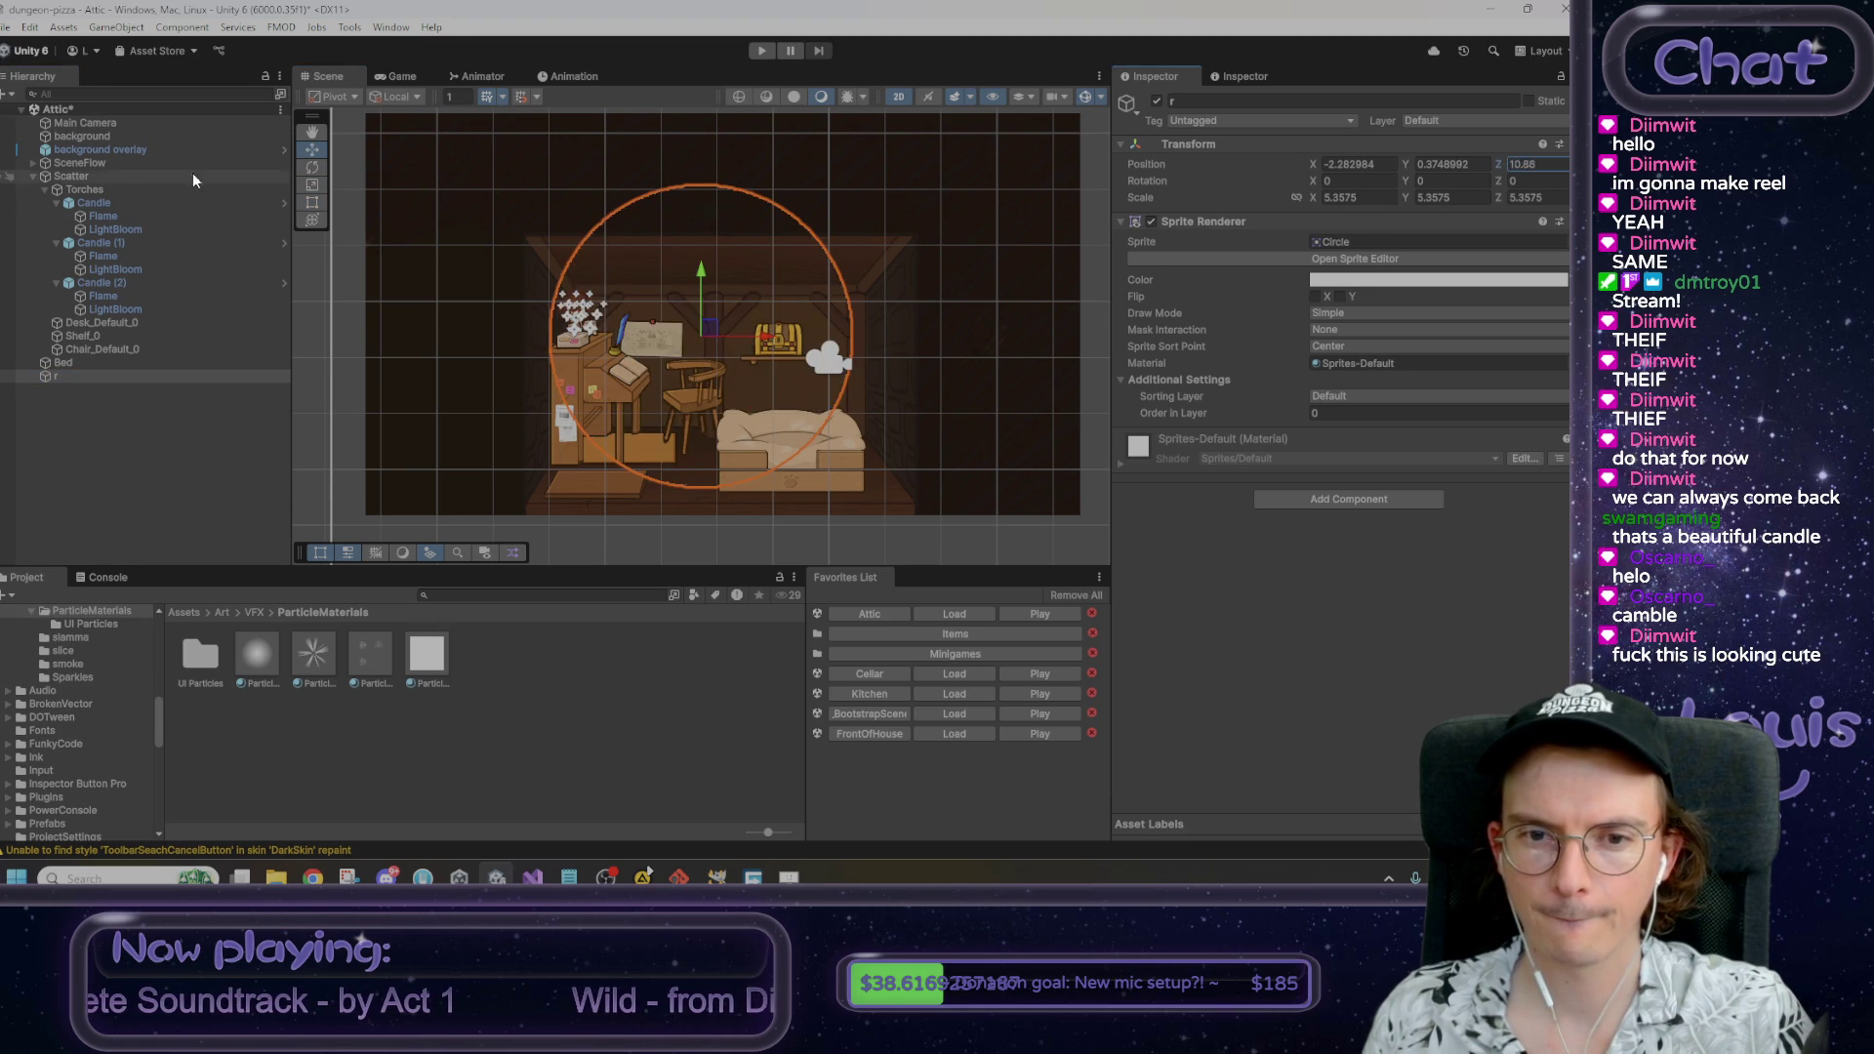
pyautogui.hotkey('ctrl', 'a')
pyautogui.write('-6.52')
pyautogui.moveTo(706, 349)
pyautogui.mouseDown()
pyautogui.moveTo(657, 322)
pyautogui.moveTo(596, 337)
pyautogui.mouseUp()
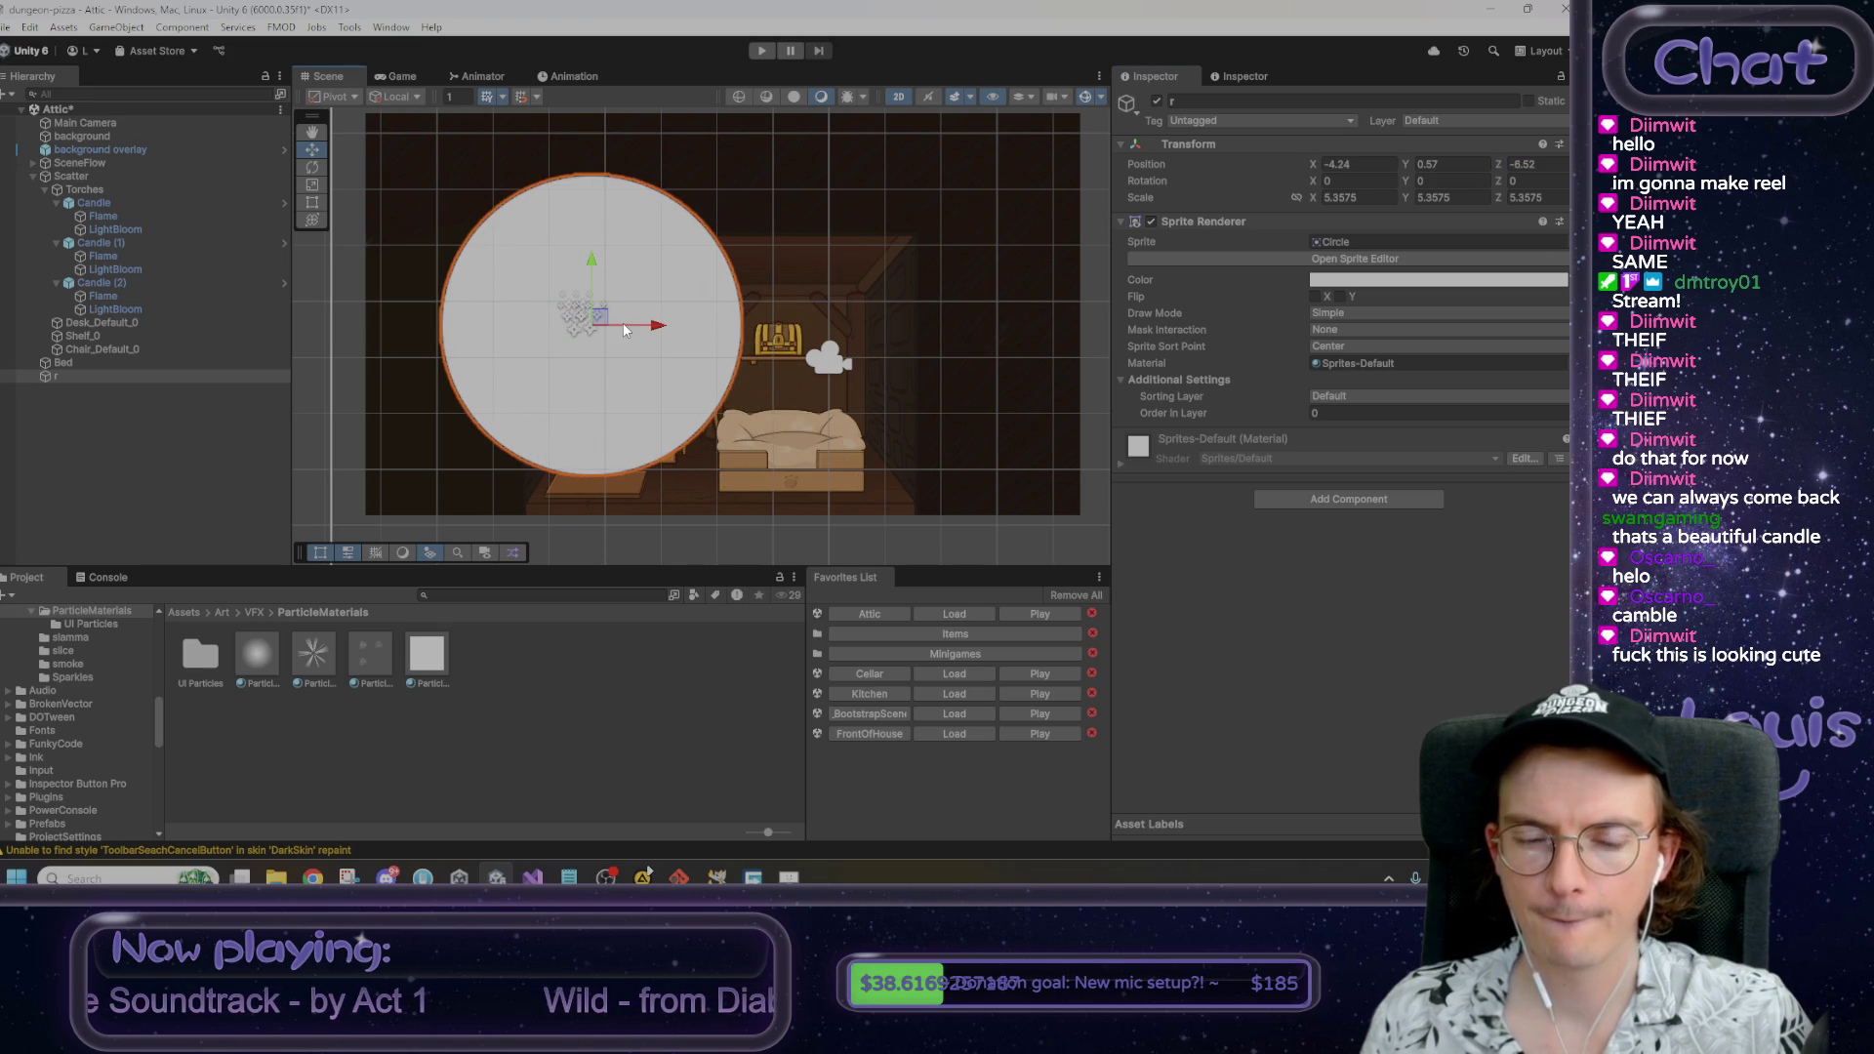
pyautogui.click(1494, 280)
pyautogui.moveTo(1467, 412); pyautogui.dragTo(1438, 453)
pyautogui.moveTo(1501, 603); pyautogui.dragTo(1515, 607)
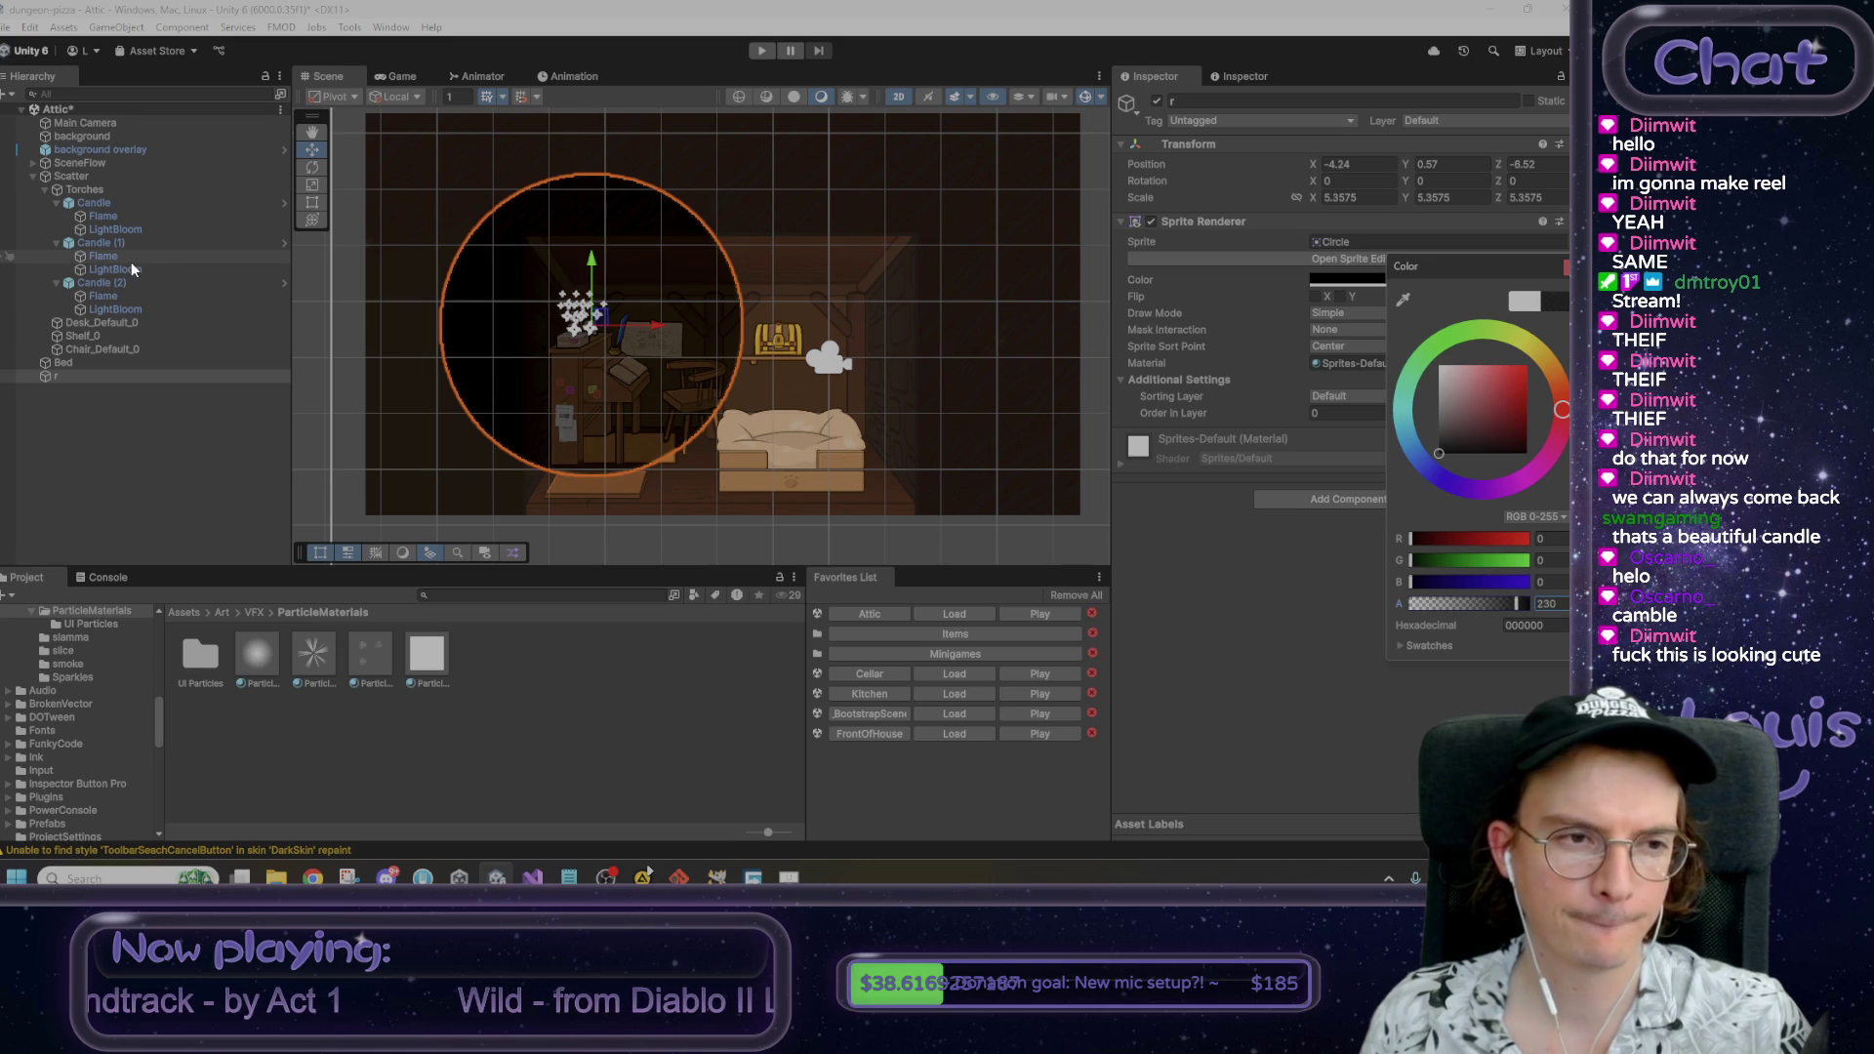
# Step: Select the Flame and LightBloom particles of the first two candles to preview them
pyautogui.click(110, 216)
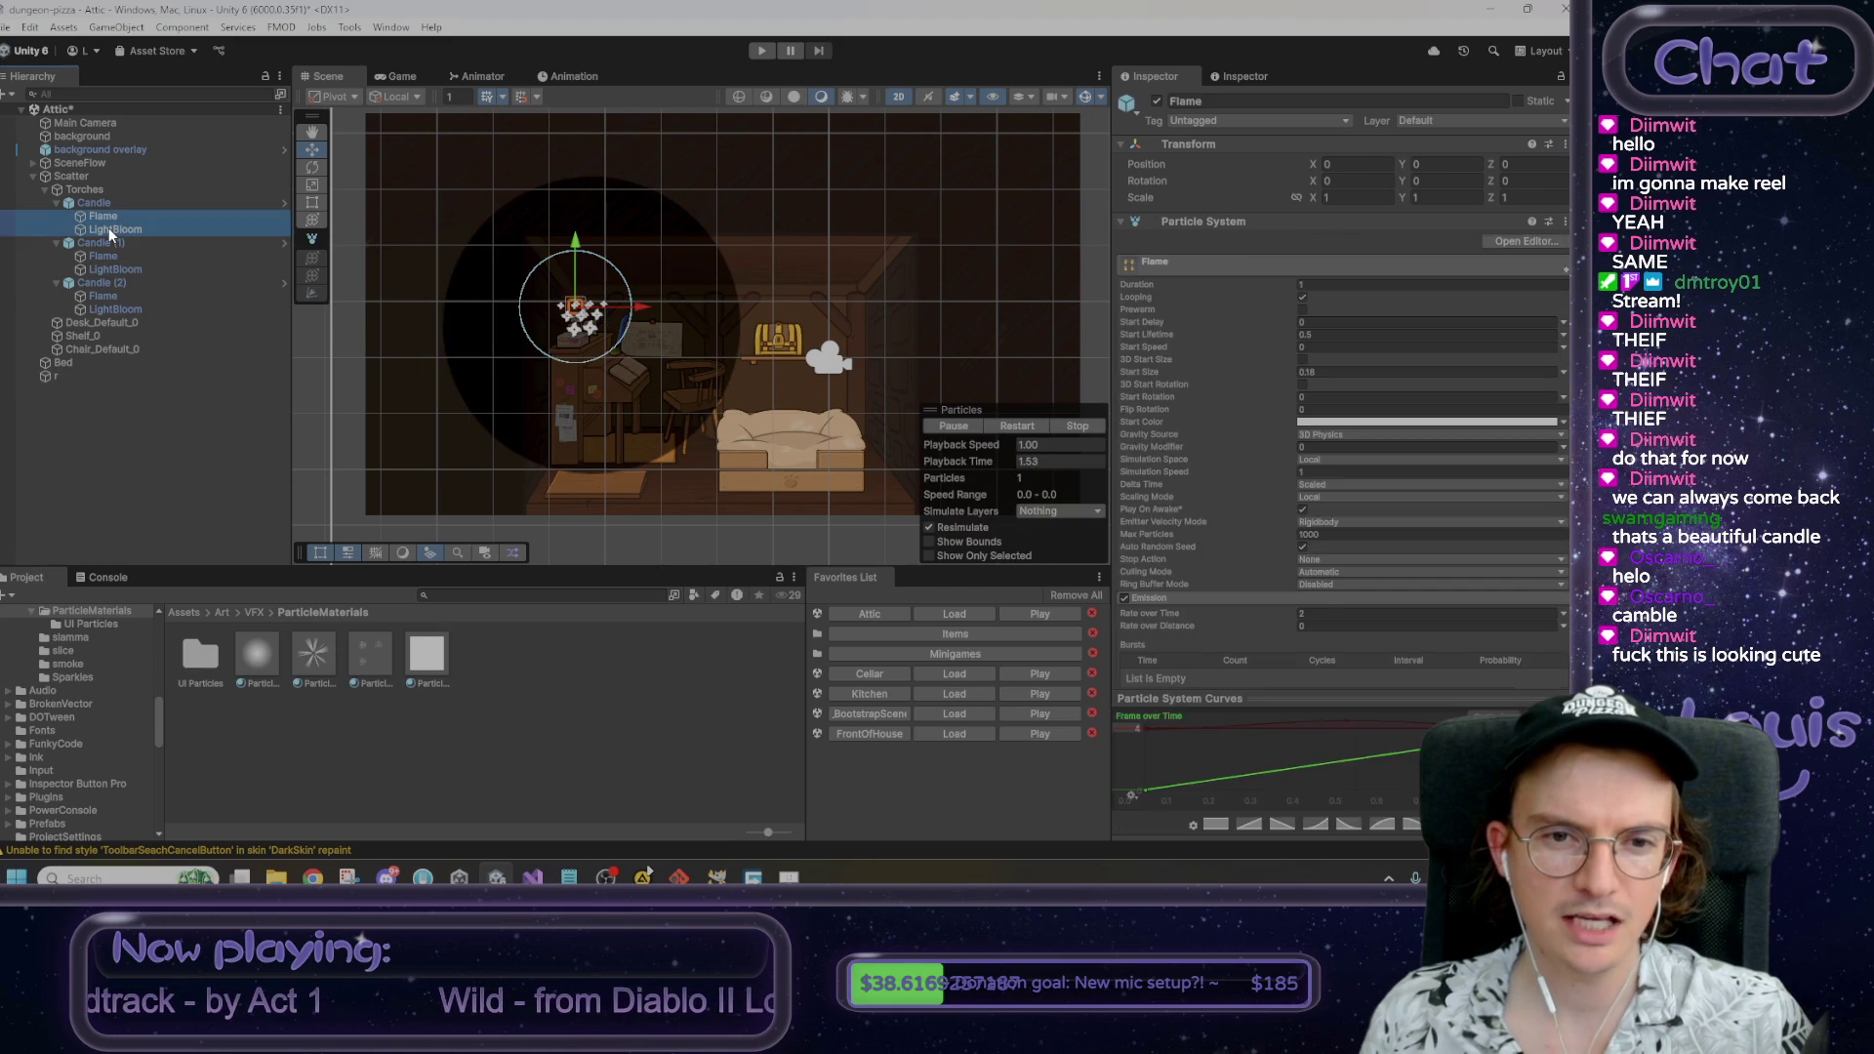
pyautogui.keyDown('shift'); pyautogui.click(108, 227); pyautogui.keyUp('shift')
pyautogui.scroll(2, 576, 320)
pyautogui.scroll(3, 576, 320)
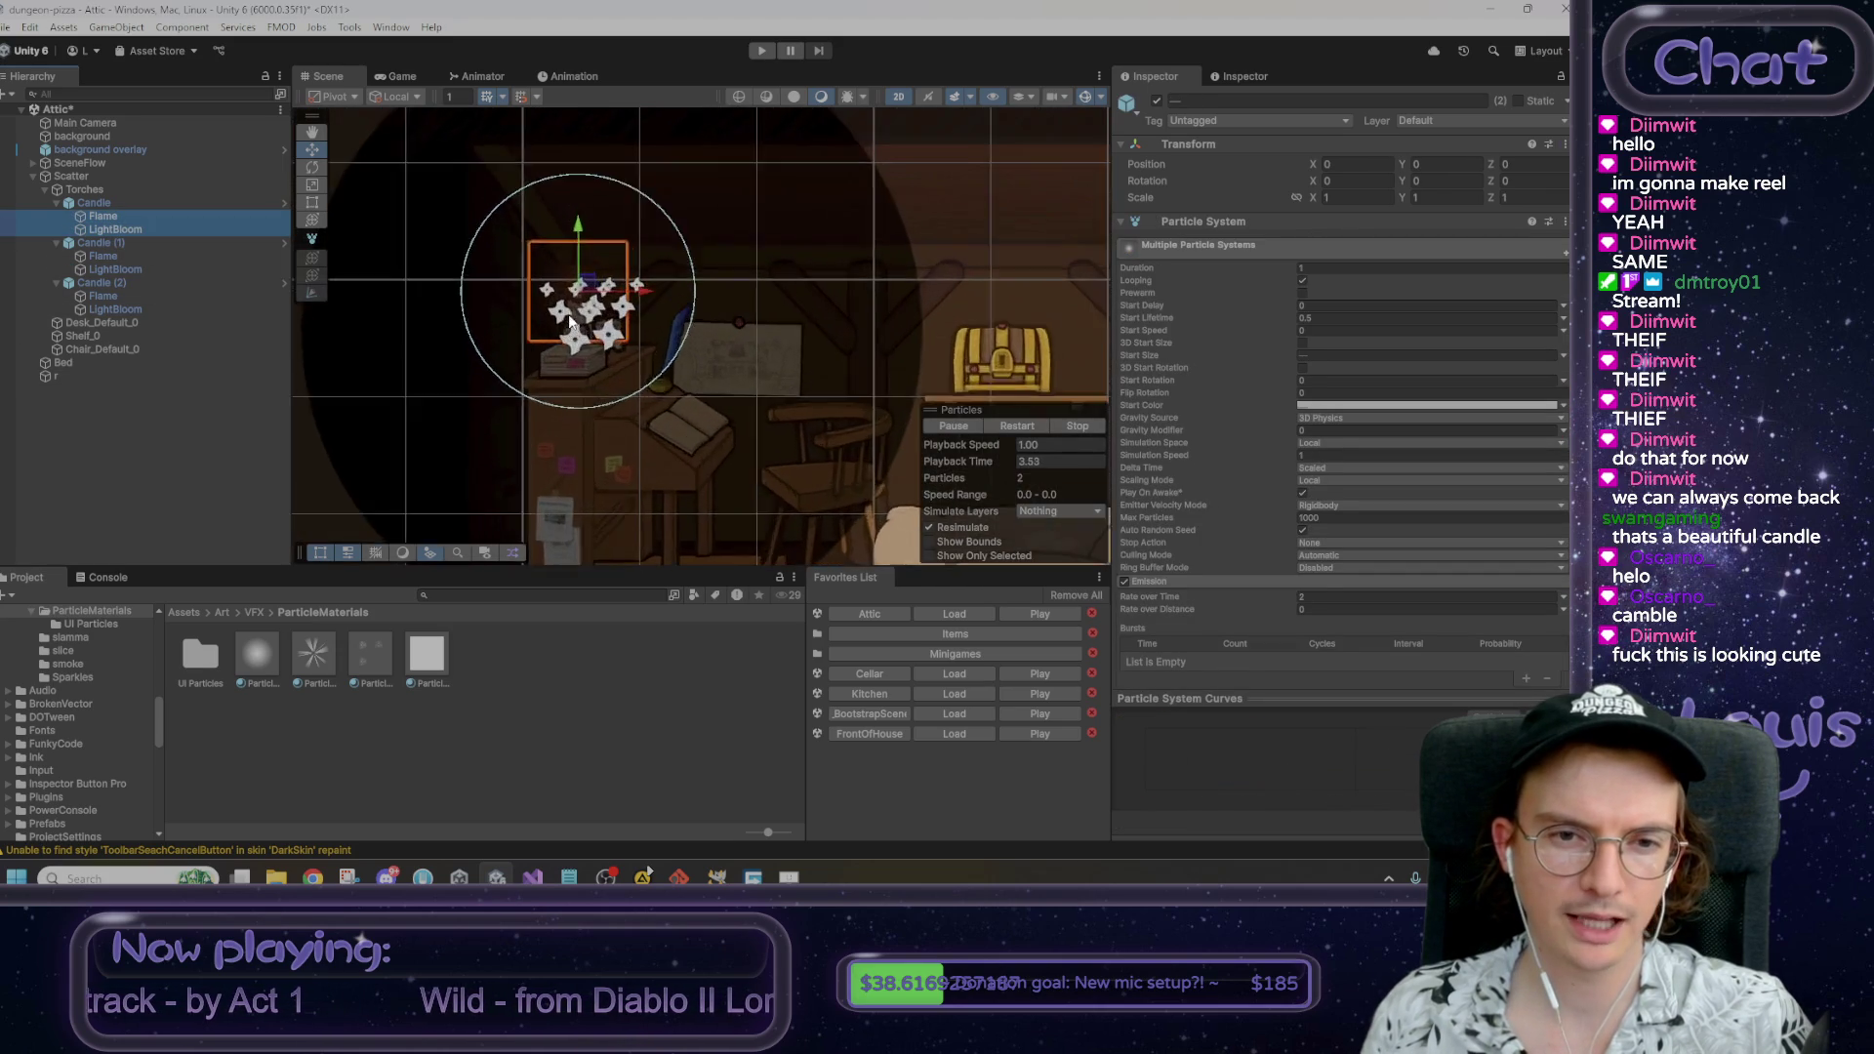
pyautogui.scroll(-2, 568, 258)
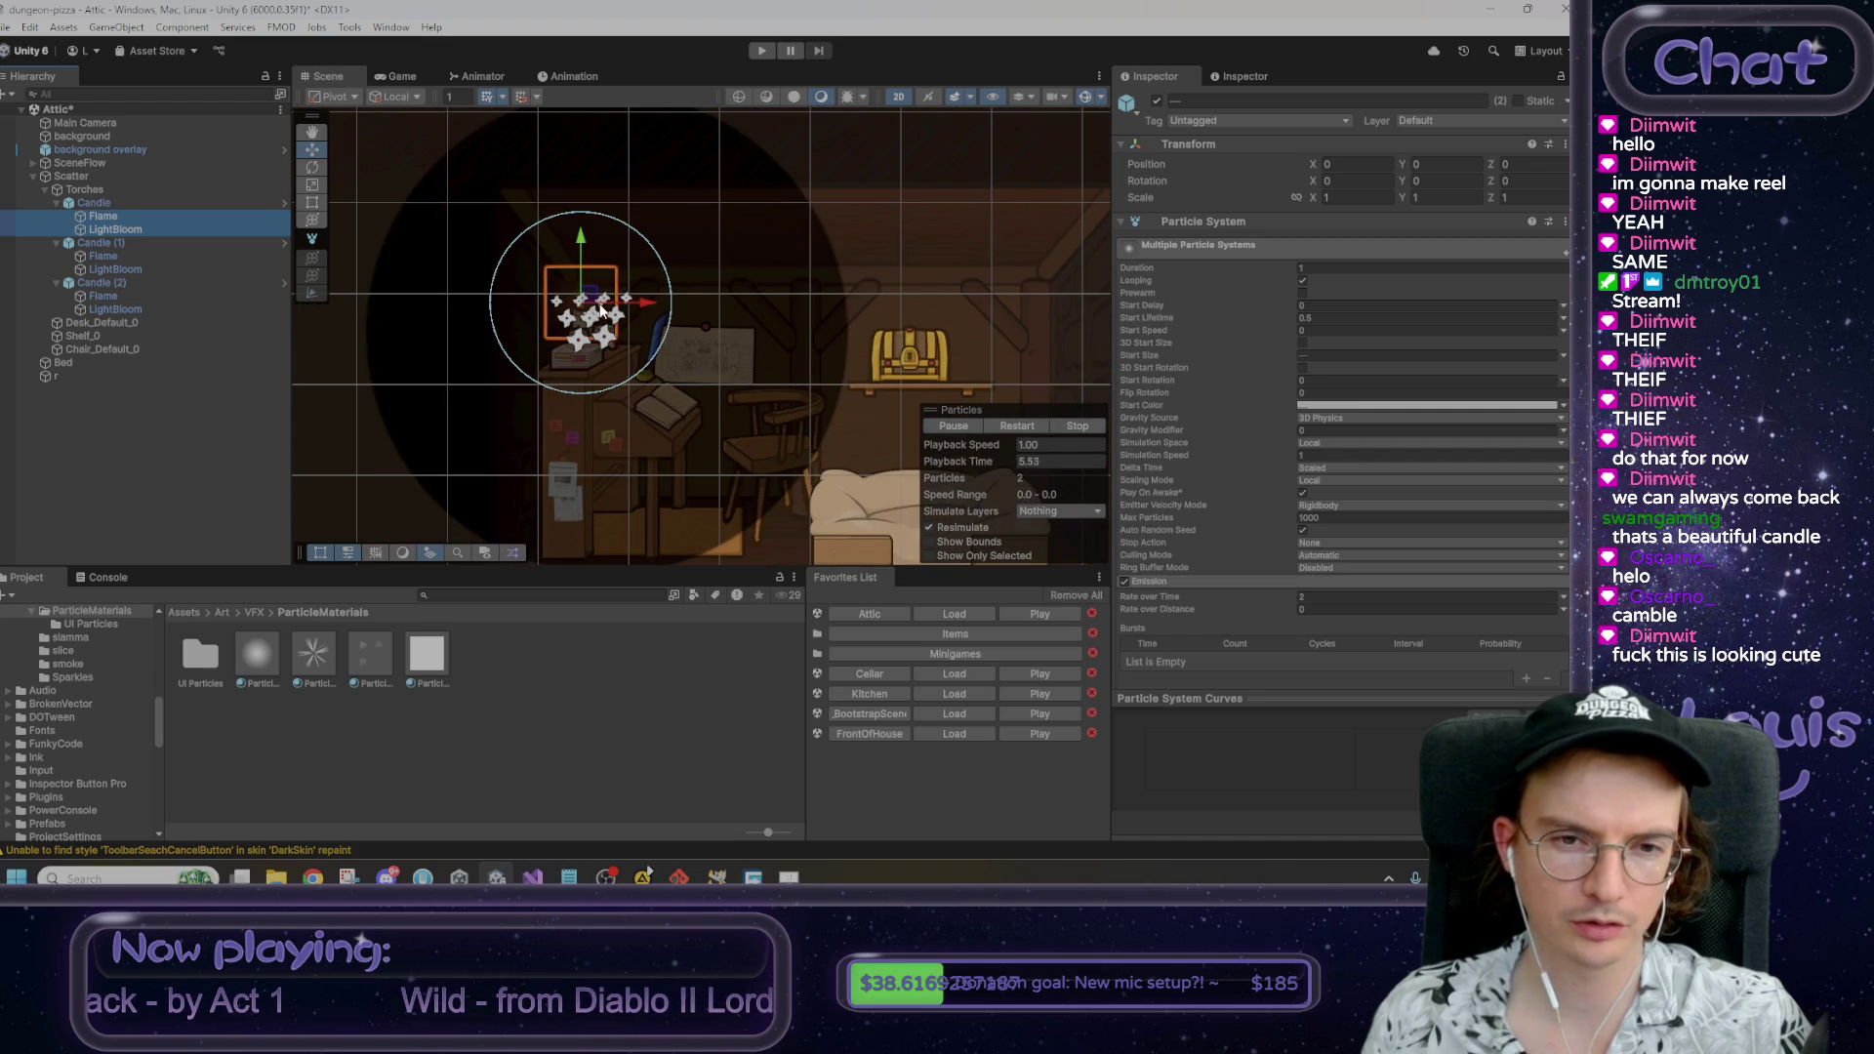
pyautogui.moveTo(568, 258); pyautogui.dragTo(655, 268)
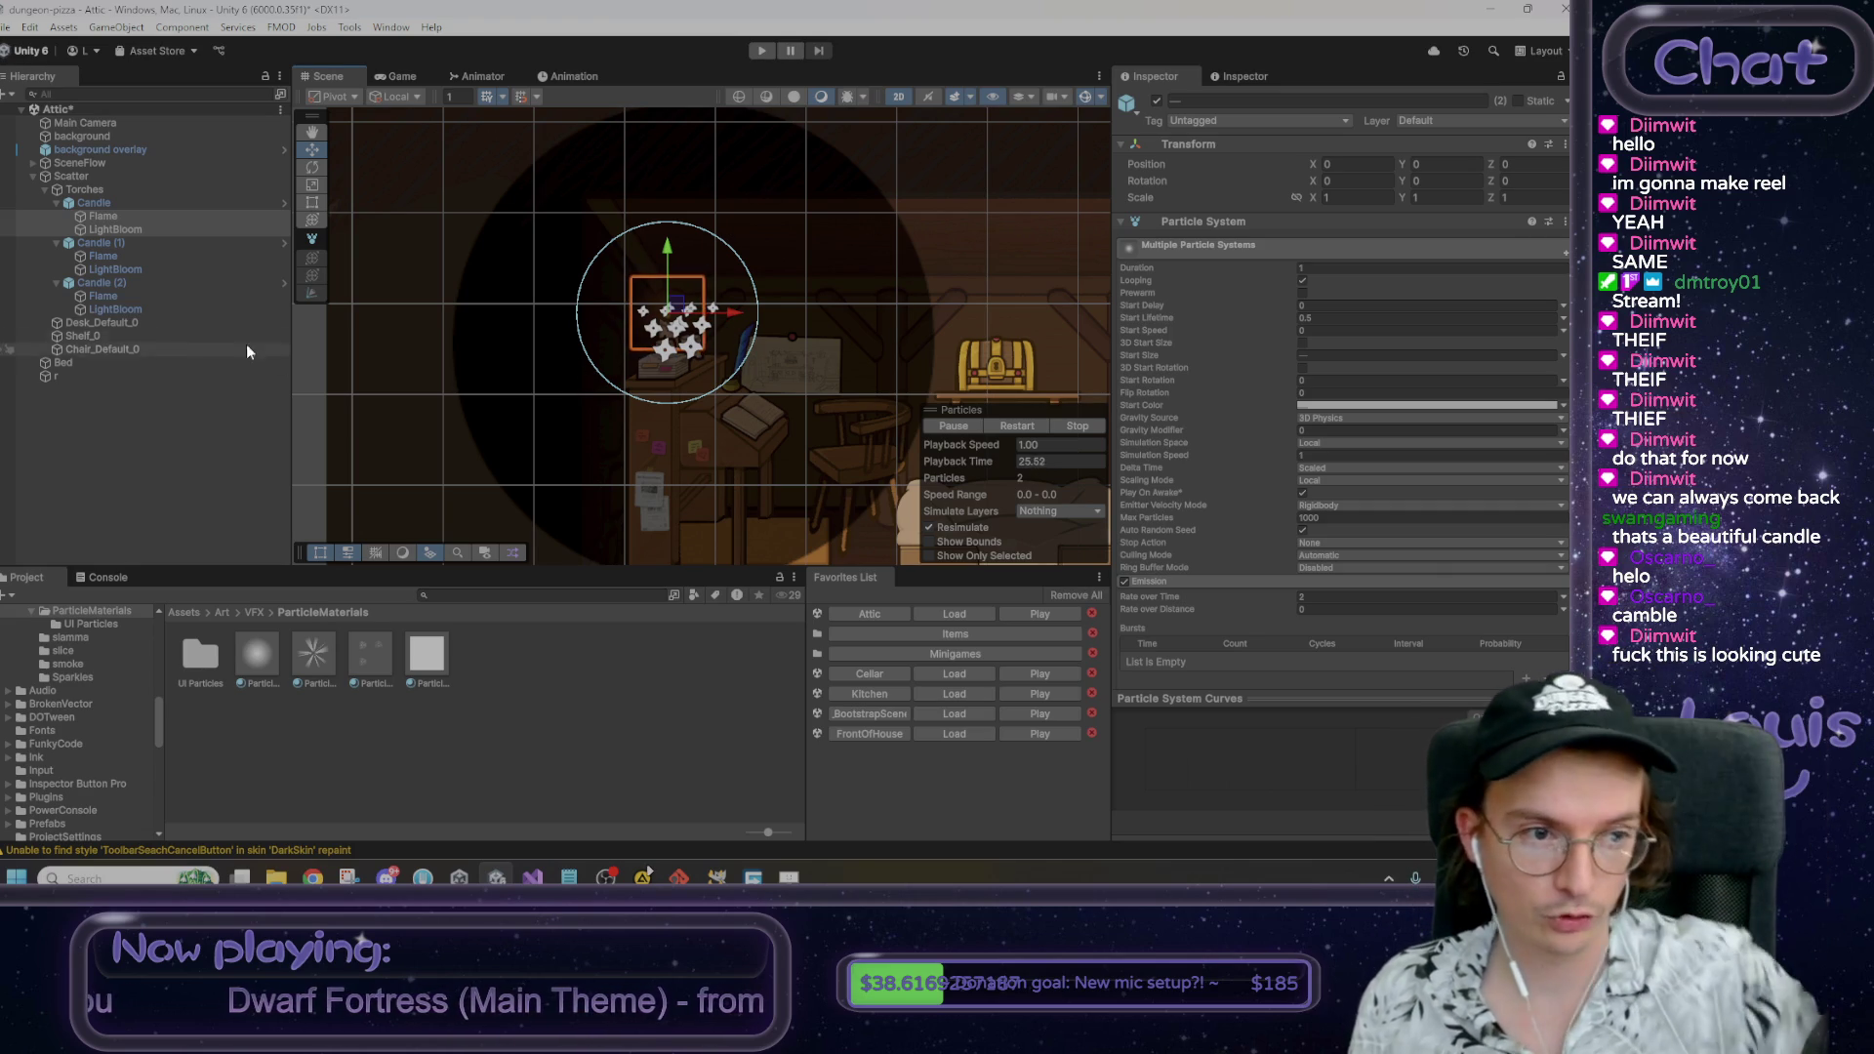
pyautogui.keyDown('ctrl'); pyautogui.click(102, 255); pyautogui.keyUp('ctrl')
pyautogui.keyDown('ctrl'); pyautogui.click(116, 270); pyautogui.keyUp('ctrl')
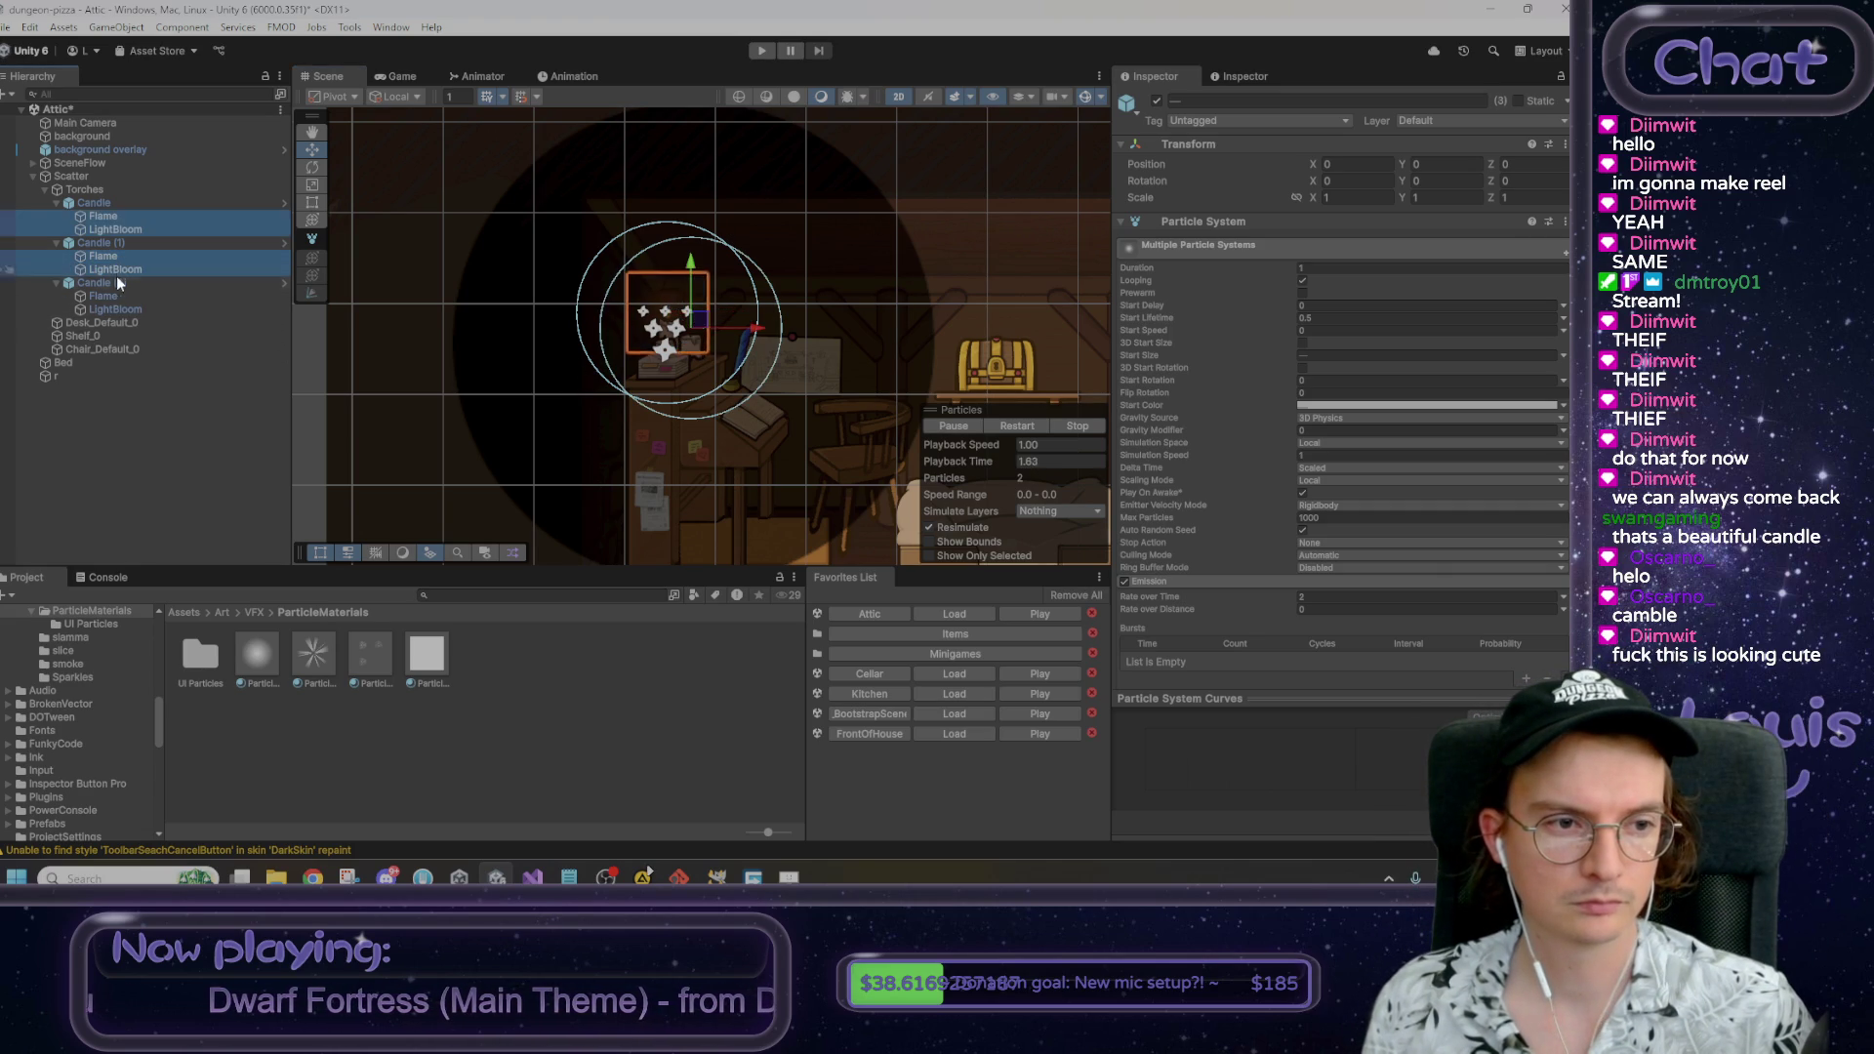
# Step: Add the third candle's particles to the selection and set Particle_Bloom's Color Mode to Additive
pyautogui.keyDown('ctrl'); pyautogui.click(103, 296); pyautogui.keyUp('ctrl')
pyautogui.keyDown('ctrl'); pyautogui.click(117, 309); pyautogui.keyUp('ctrl')
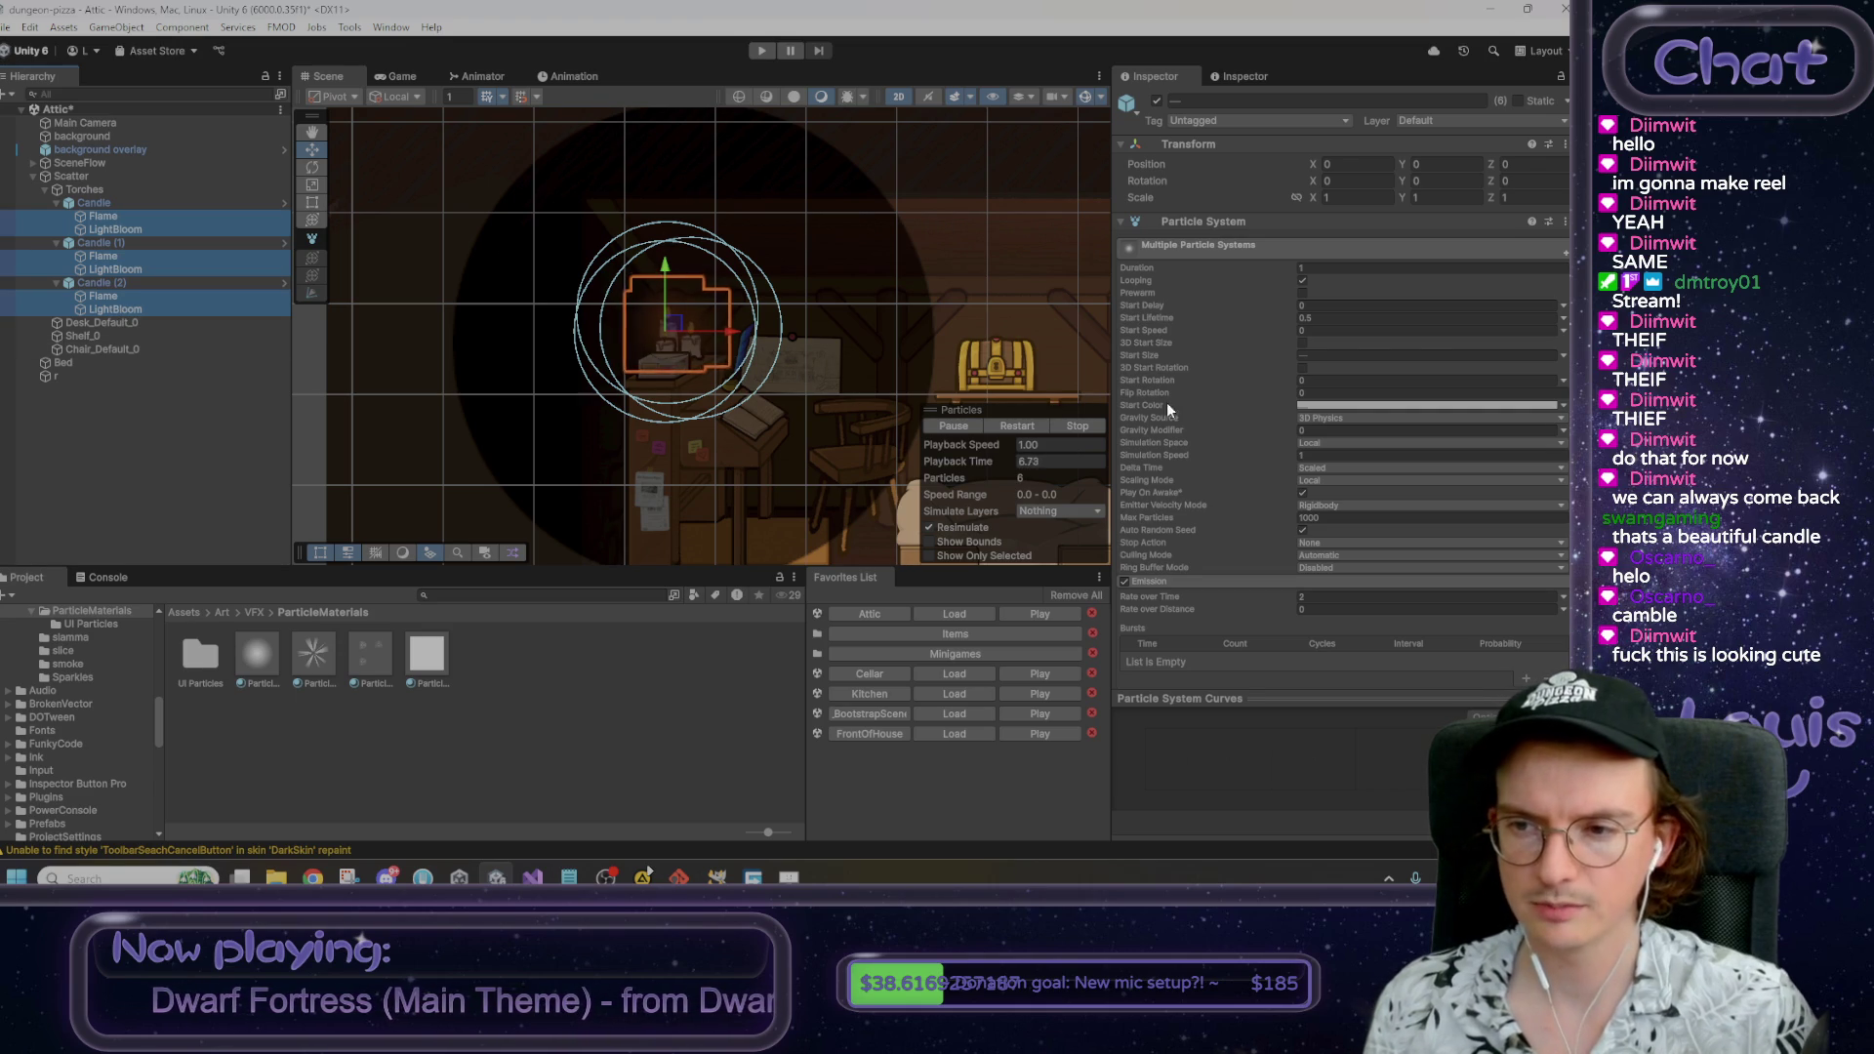
pyautogui.click(265, 660)
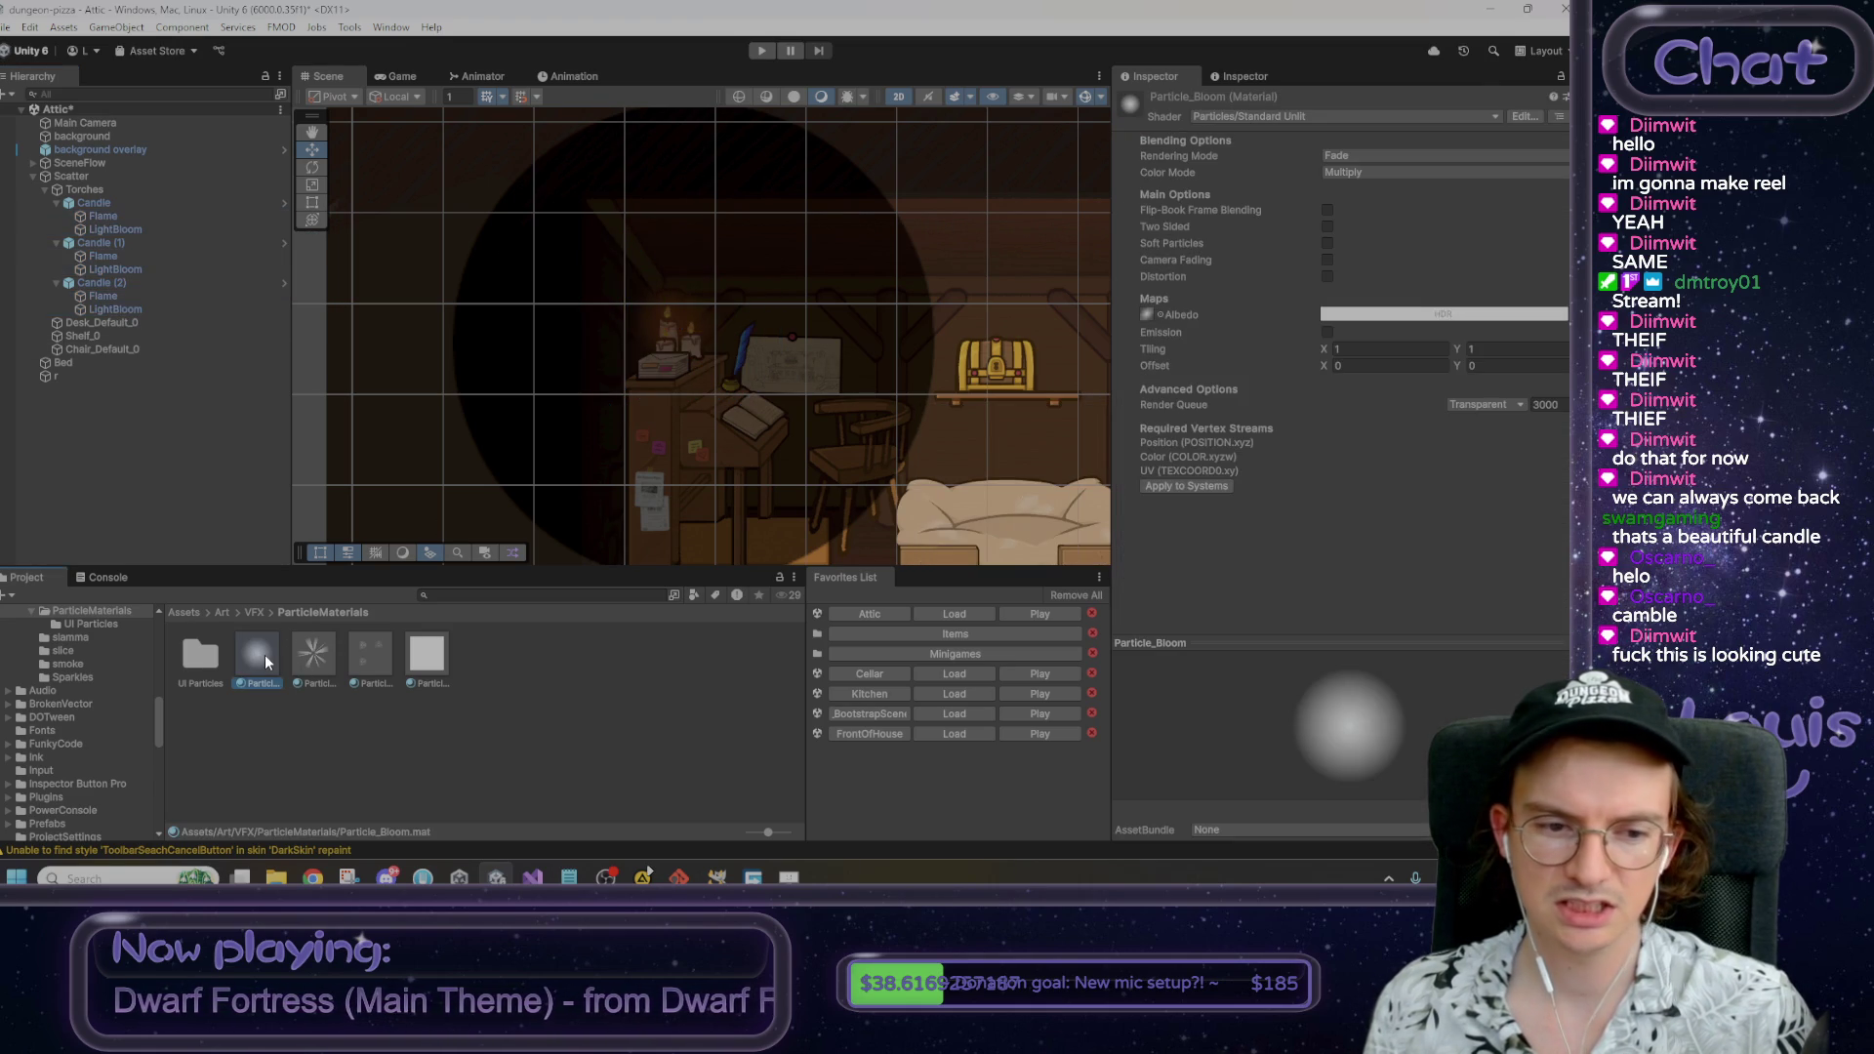
pyautogui.click(1351, 171)
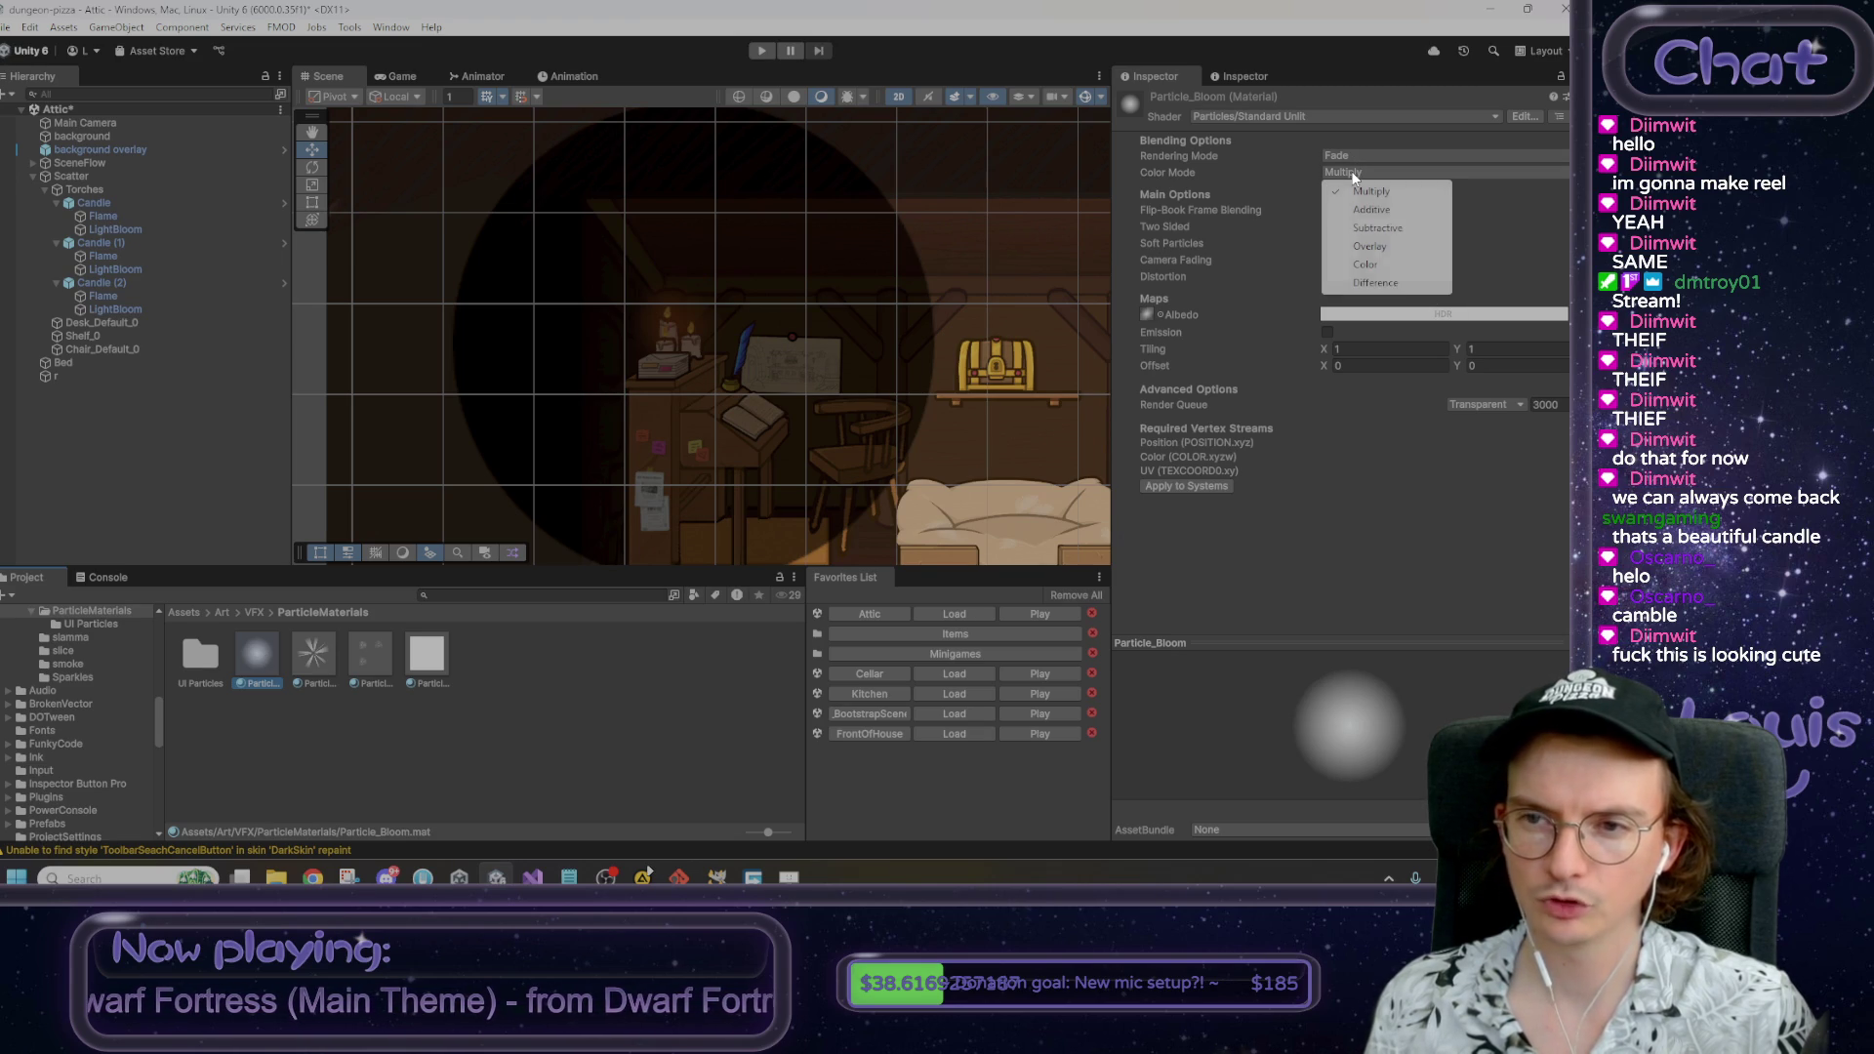
pyautogui.click(1373, 207)
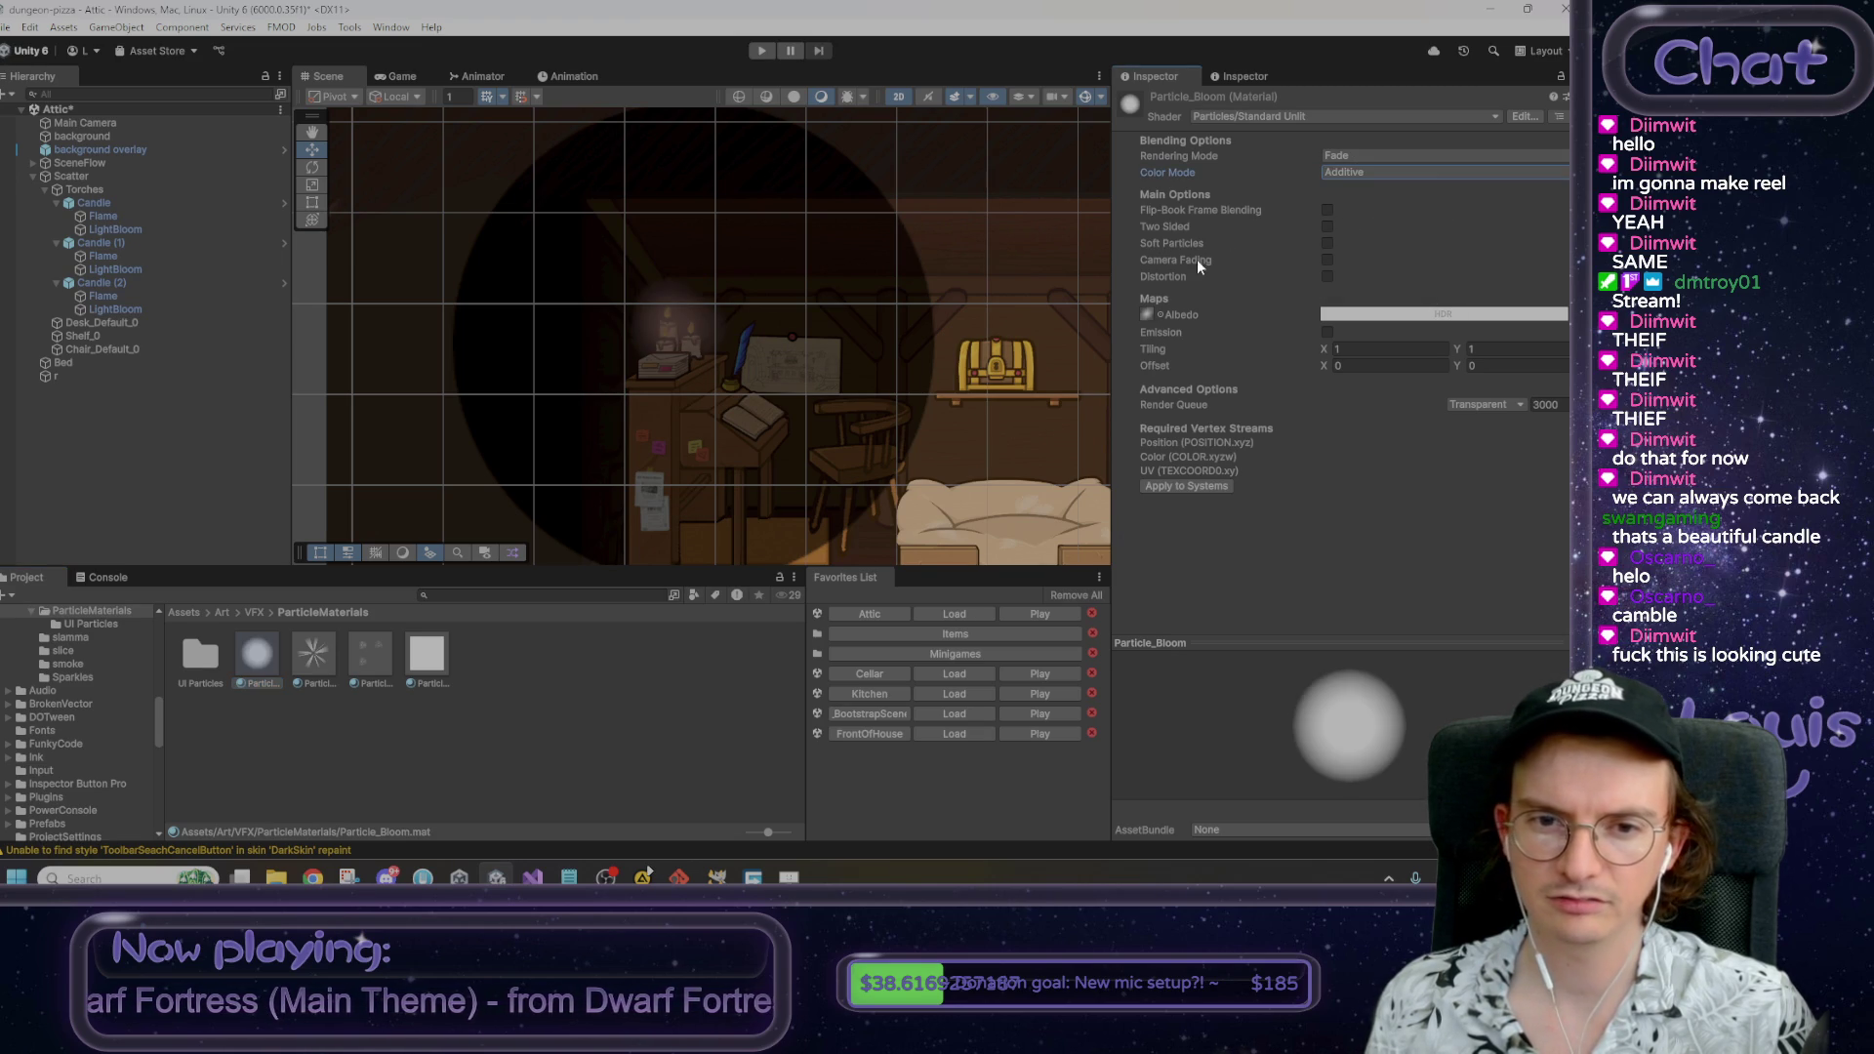
# Step: Cycle Particle_Bloom's Color Mode through Overlay, Color and Difference, ending on Subtractive
pyautogui.click(102, 213)
pyautogui.keyDown('ctrl'); pyautogui.click(107, 226); pyautogui.keyUp('ctrl')
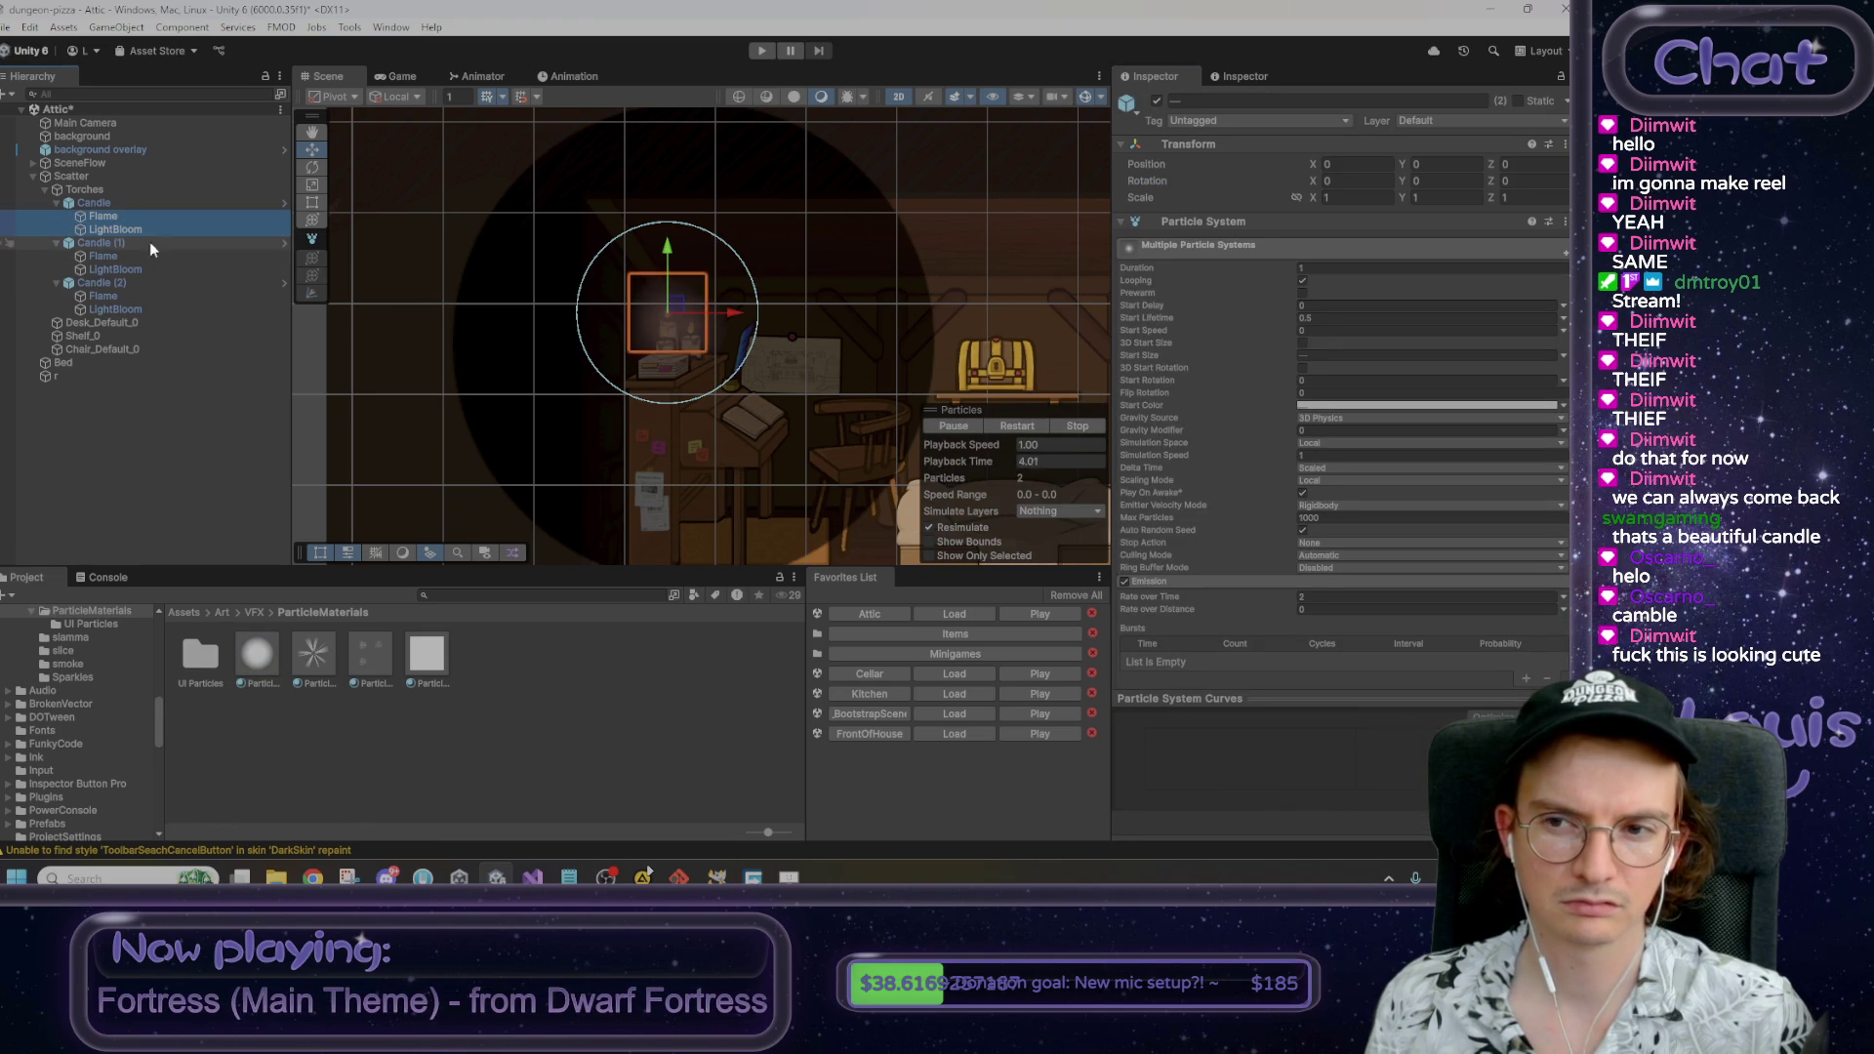
pyautogui.click(258, 656)
pyautogui.click(1367, 171)
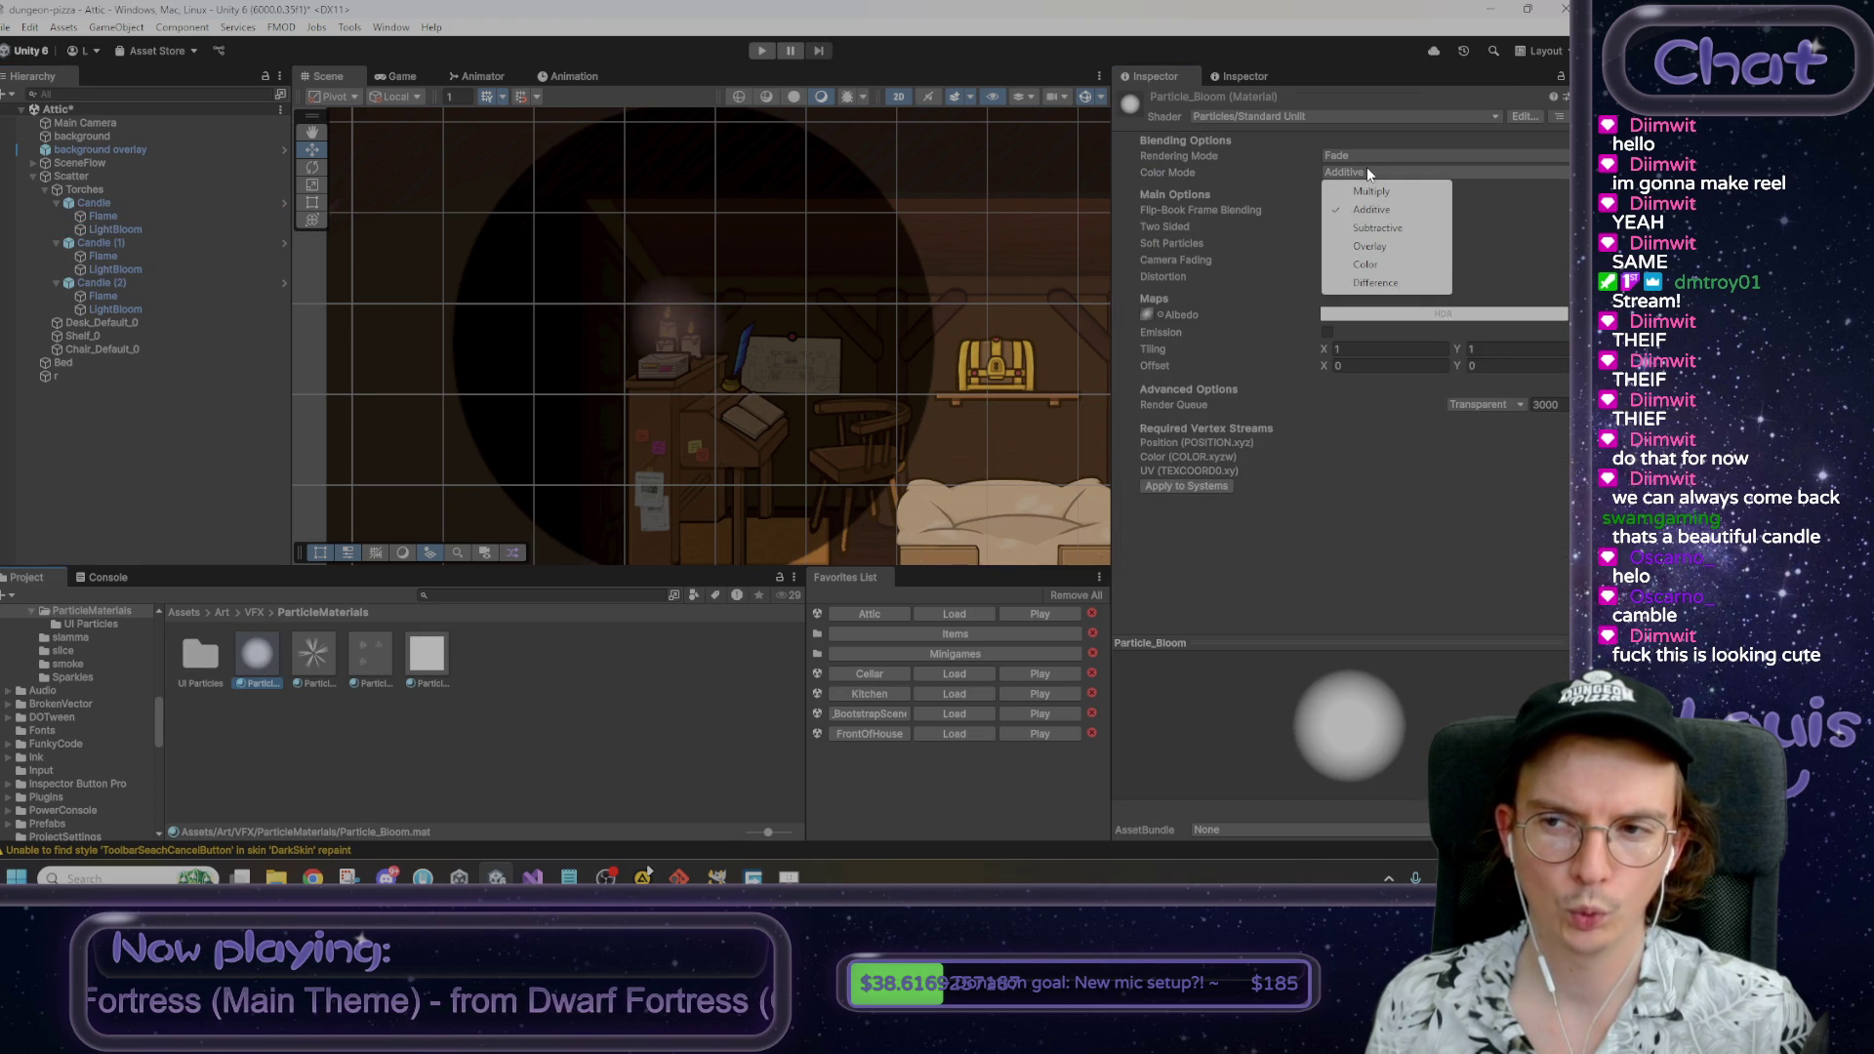
pyautogui.click(1397, 248)
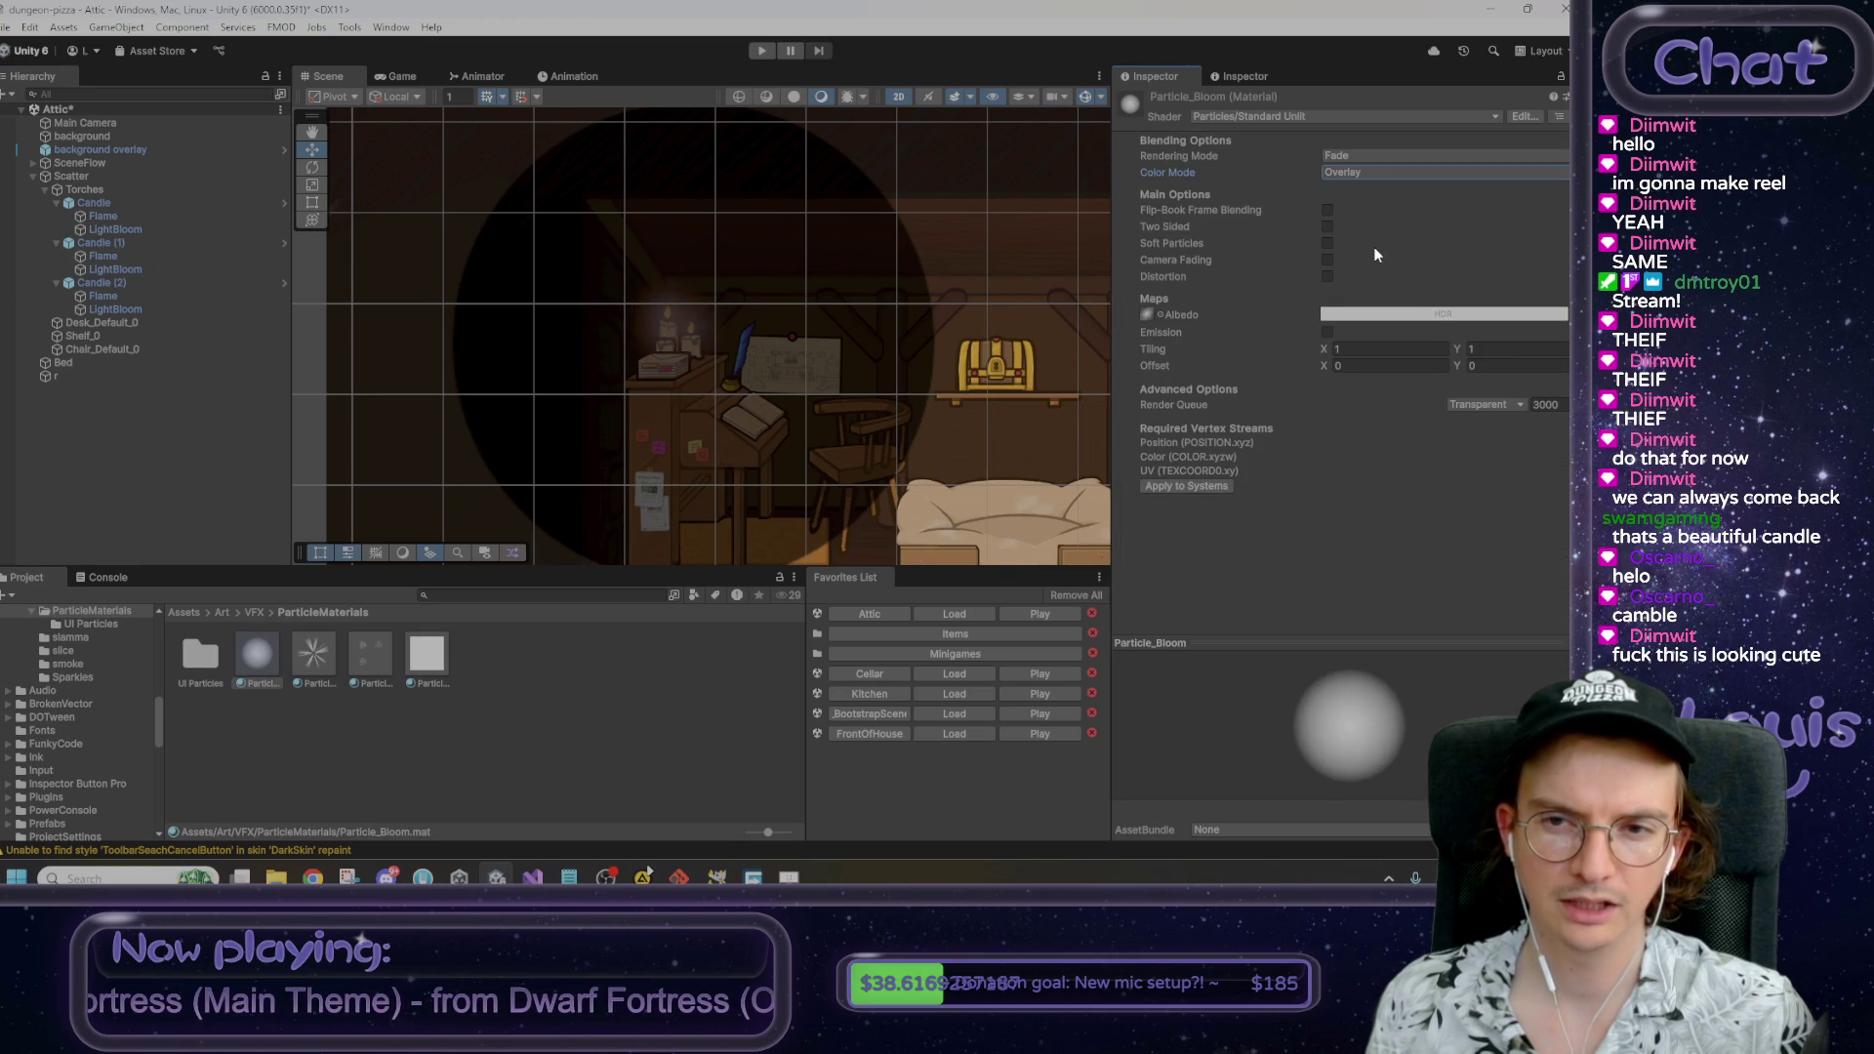
pyautogui.click(1363, 174)
pyautogui.click(1384, 264)
pyautogui.click(1405, 173)
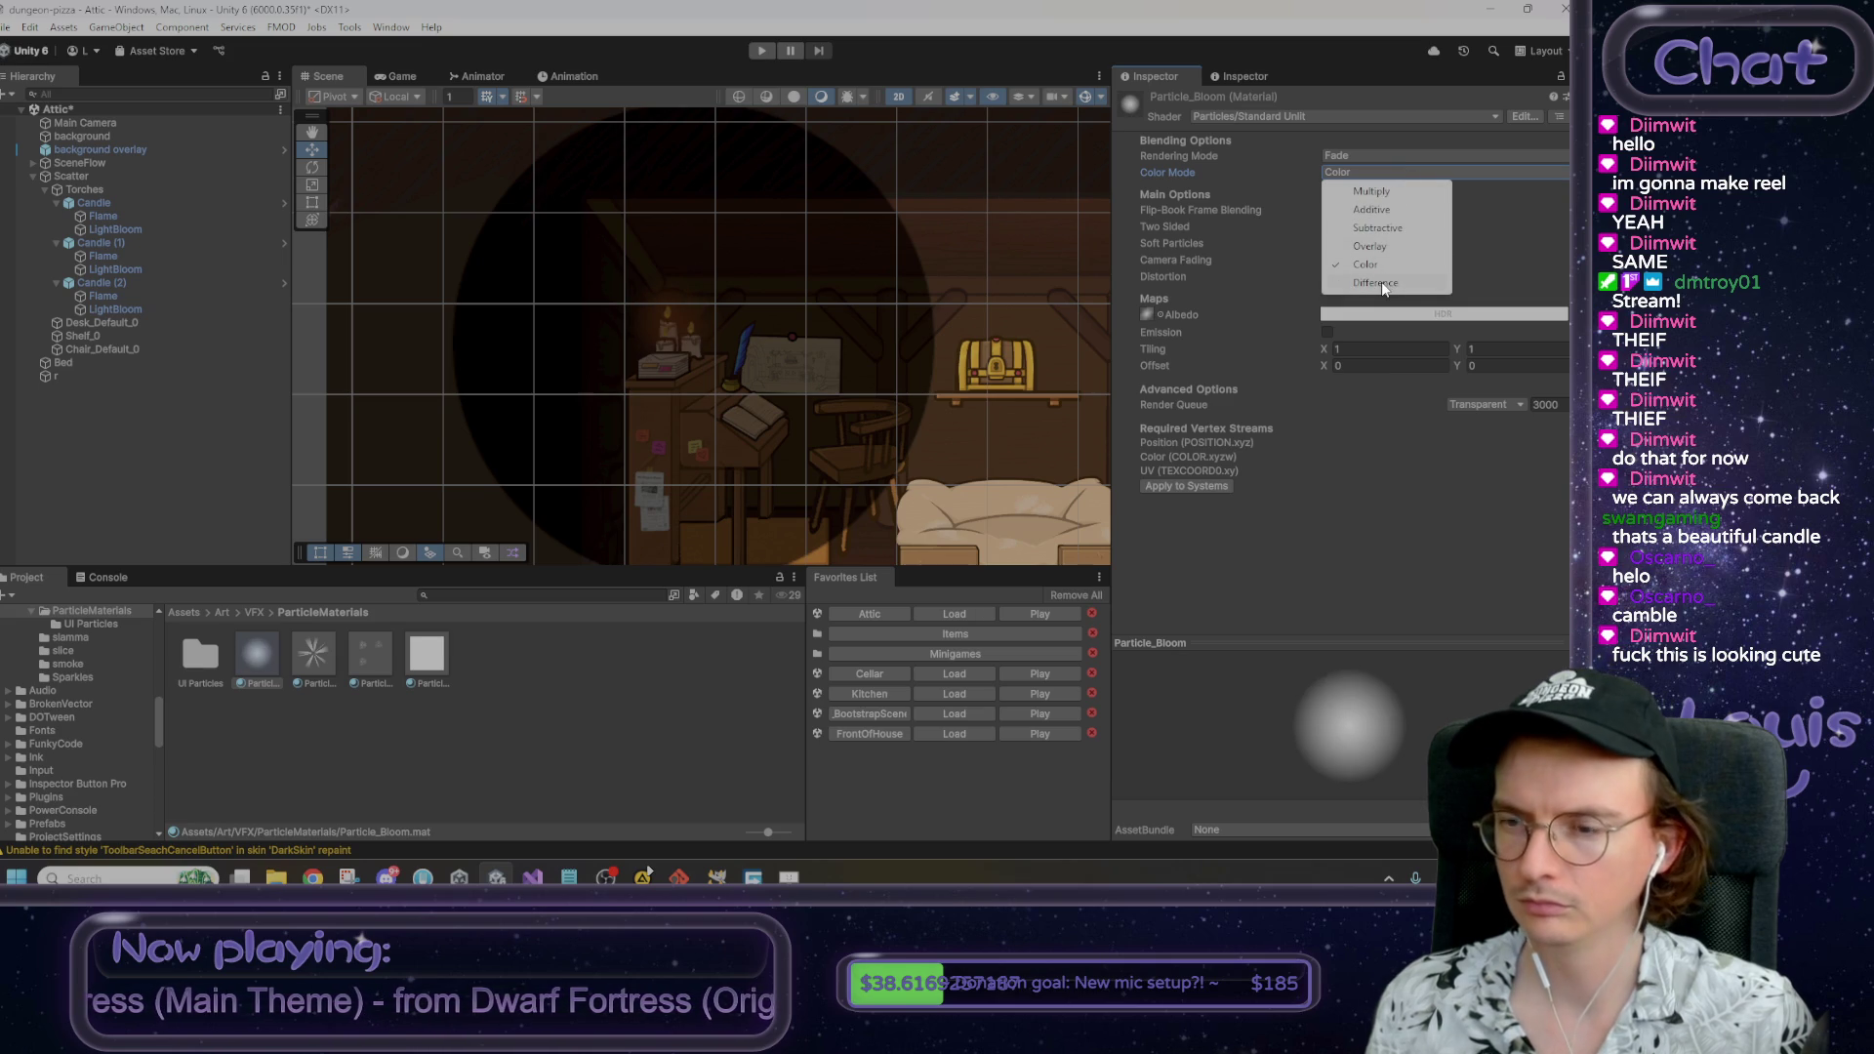
pyautogui.click(1380, 282)
pyautogui.click(1392, 176)
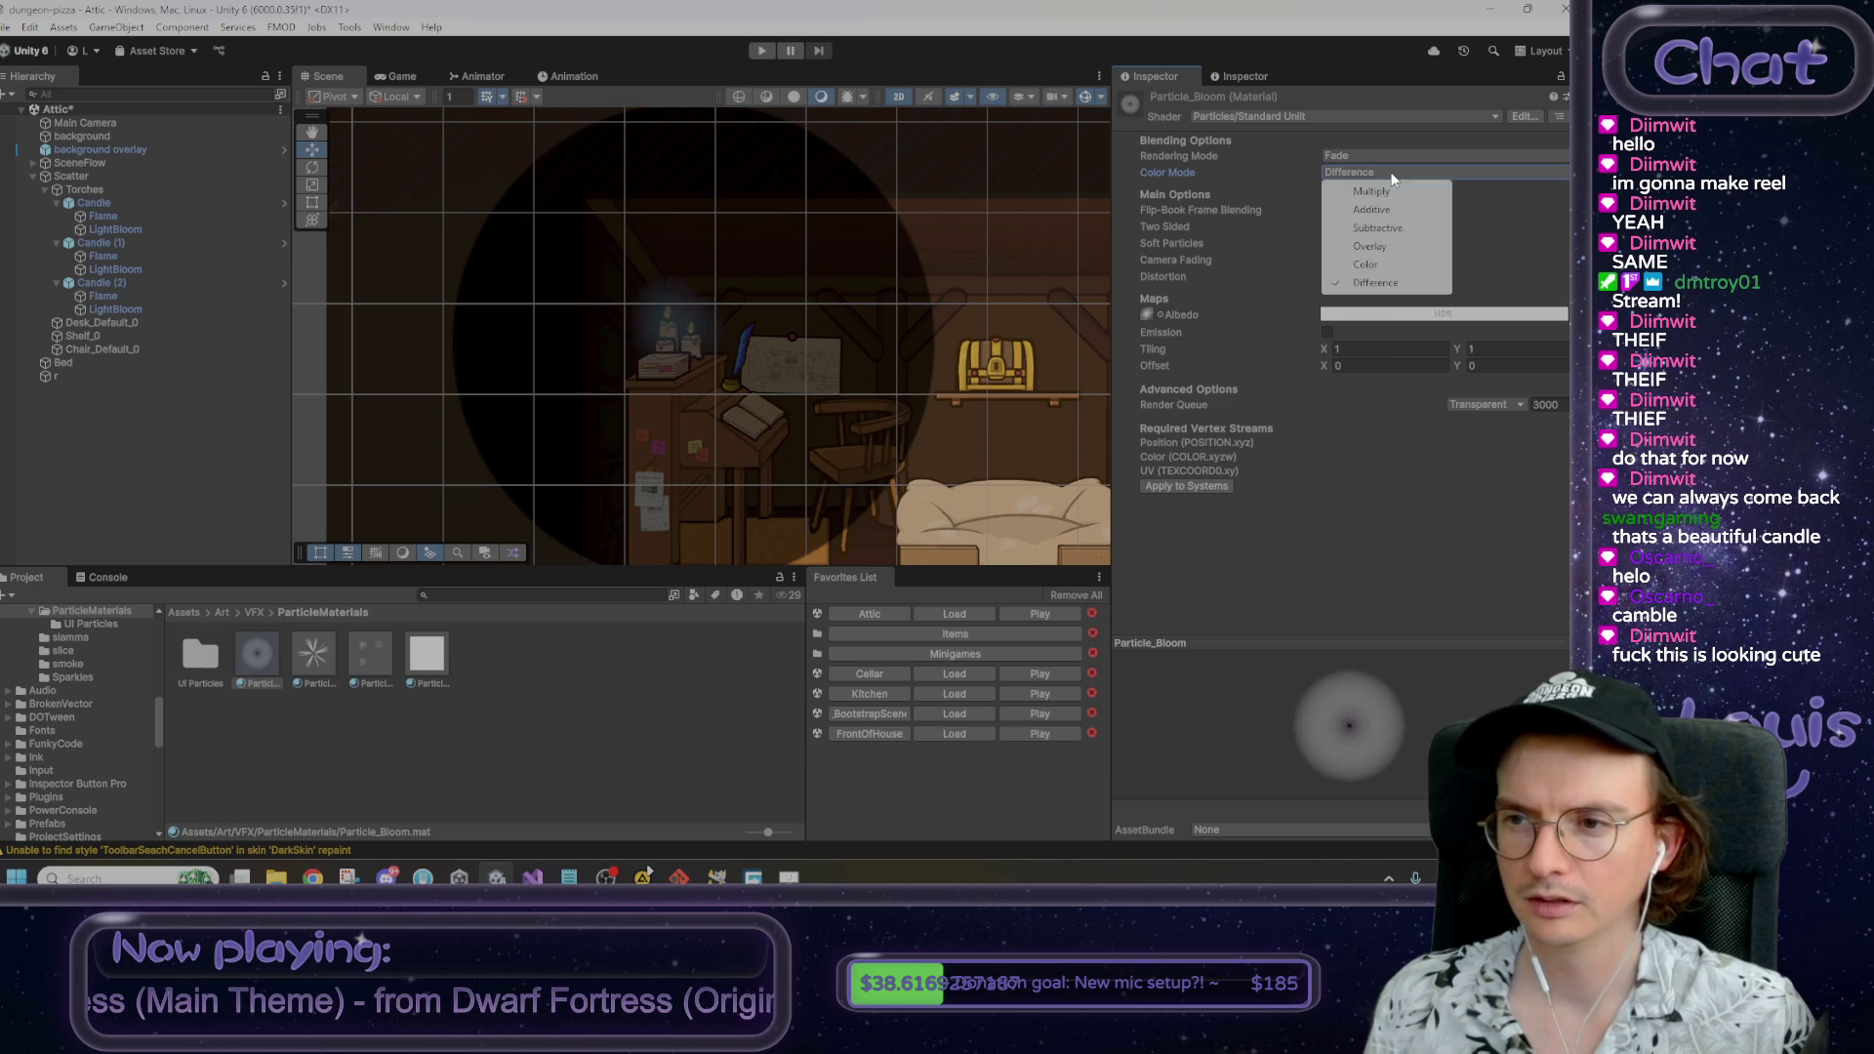
pyautogui.click(1380, 230)
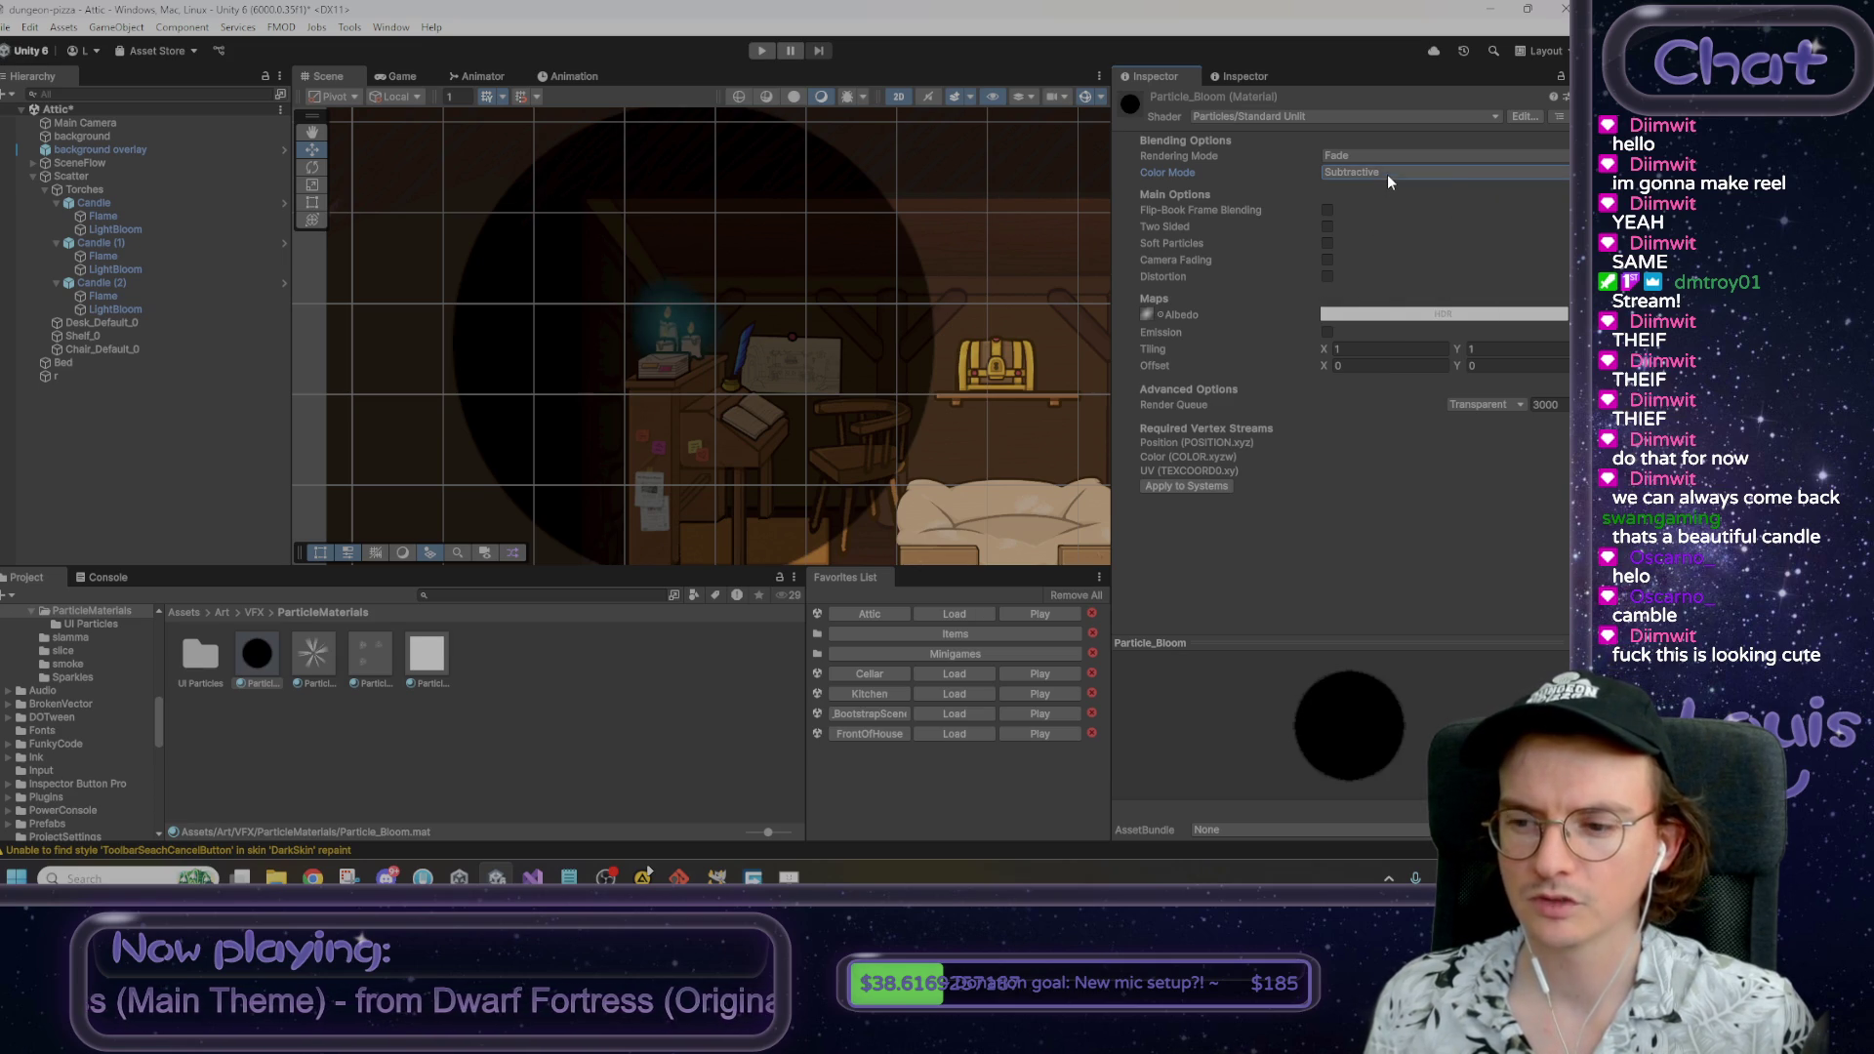
# Step: Try Particle_Bloom's Color Modes Additive and Overlay, settling on Multiply
pyautogui.click(1386, 173)
pyautogui.click(1385, 207)
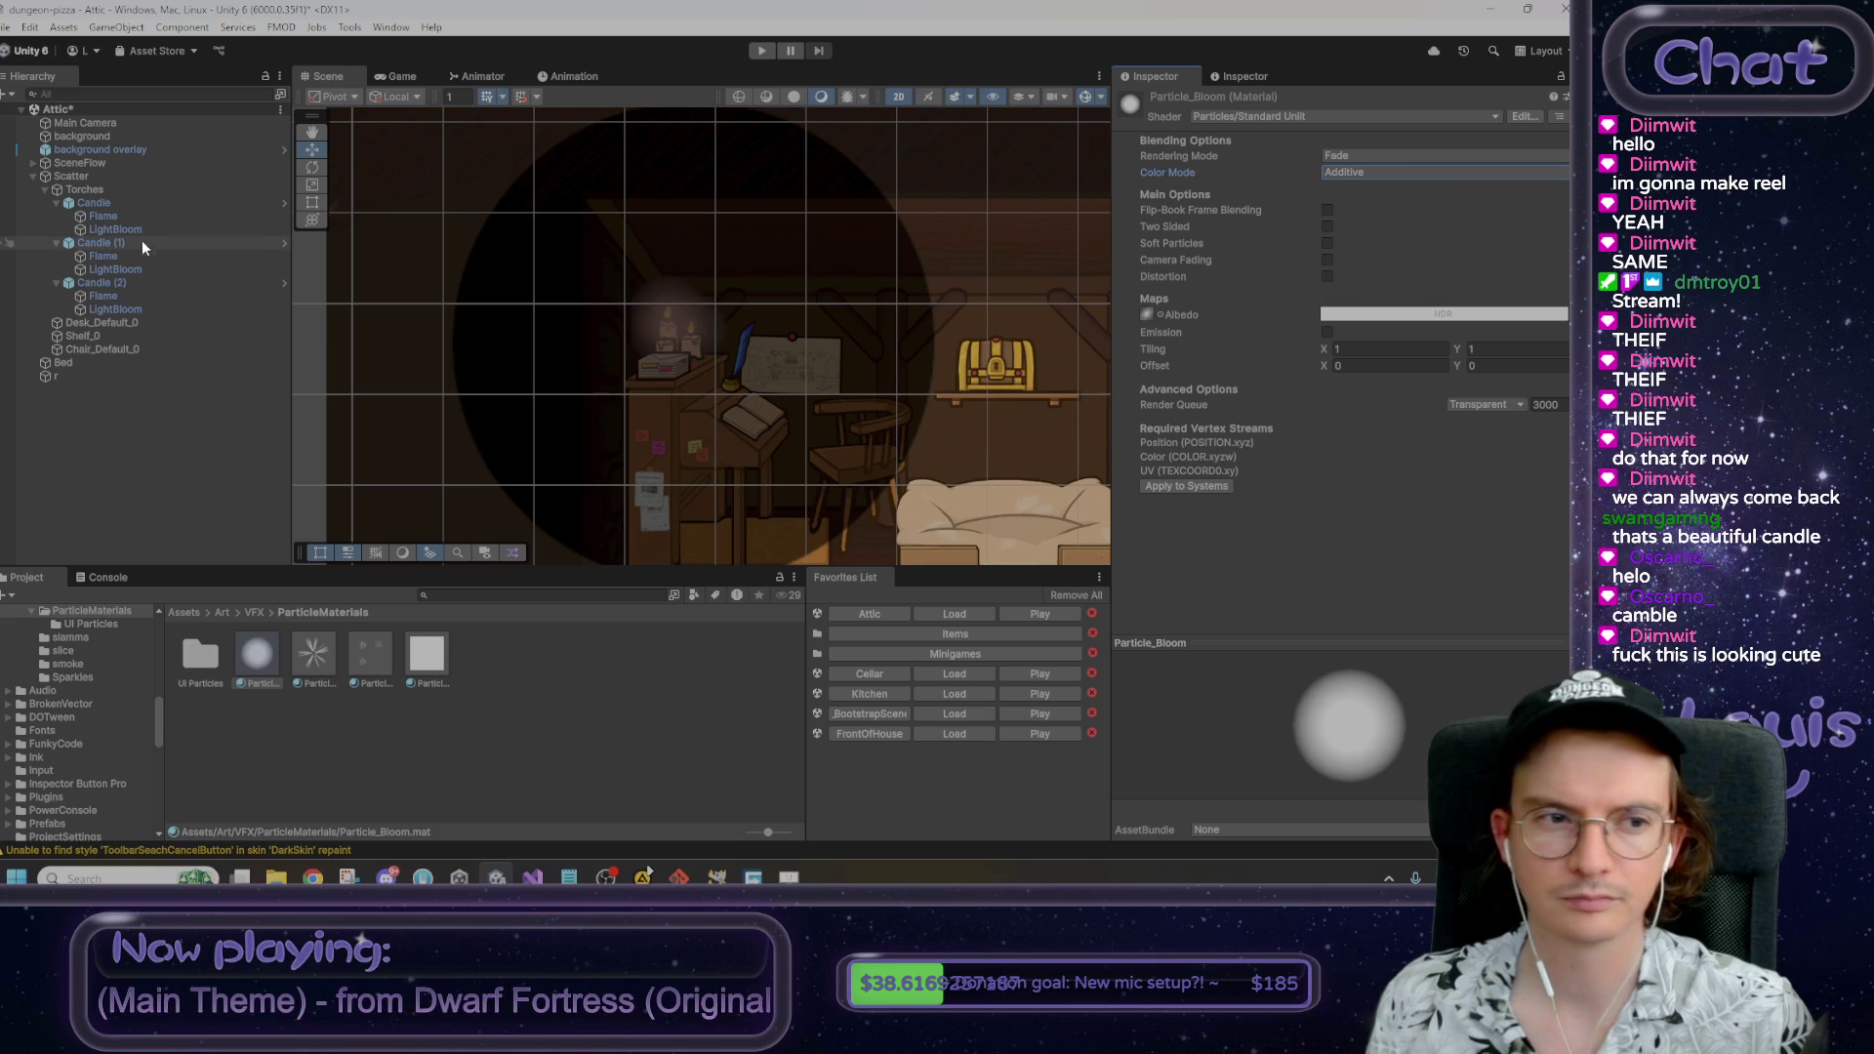
pyautogui.click(123, 217)
pyautogui.keyDown('ctrl'); pyautogui.click(121, 226); pyautogui.keyUp('ctrl')
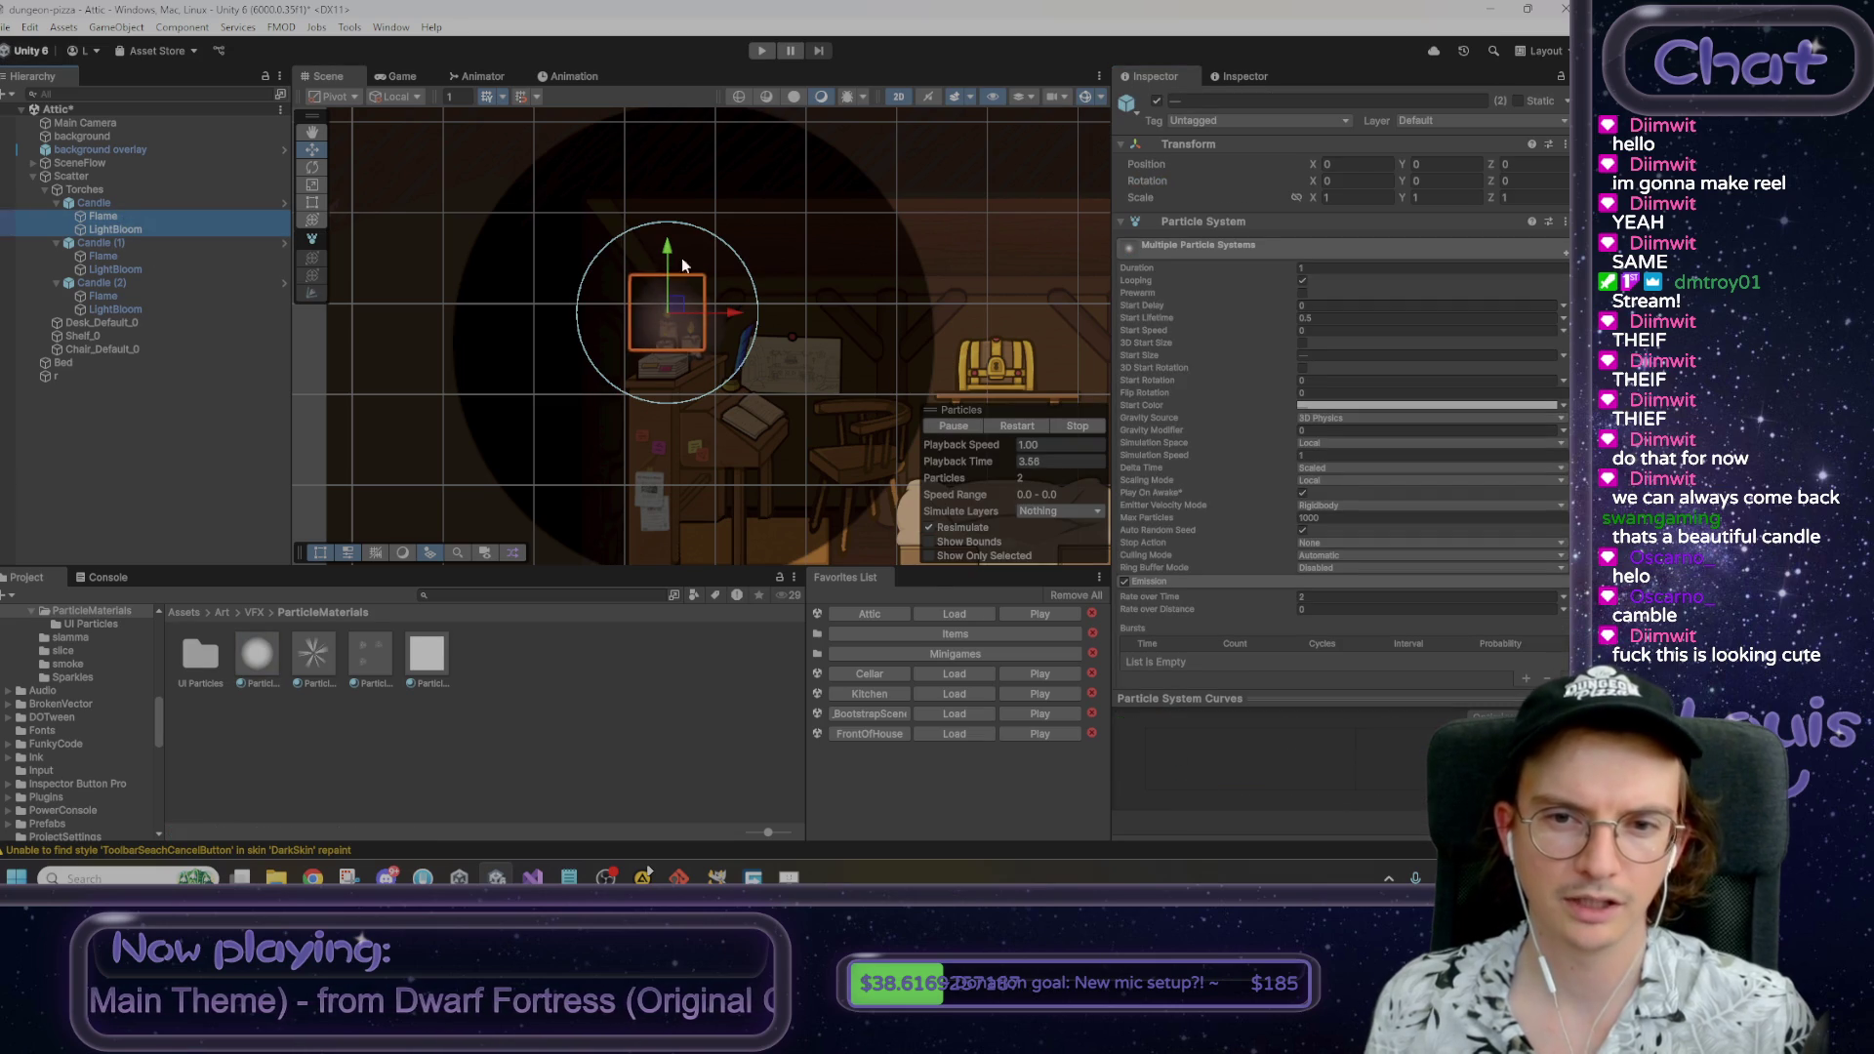
pyautogui.click(253, 658)
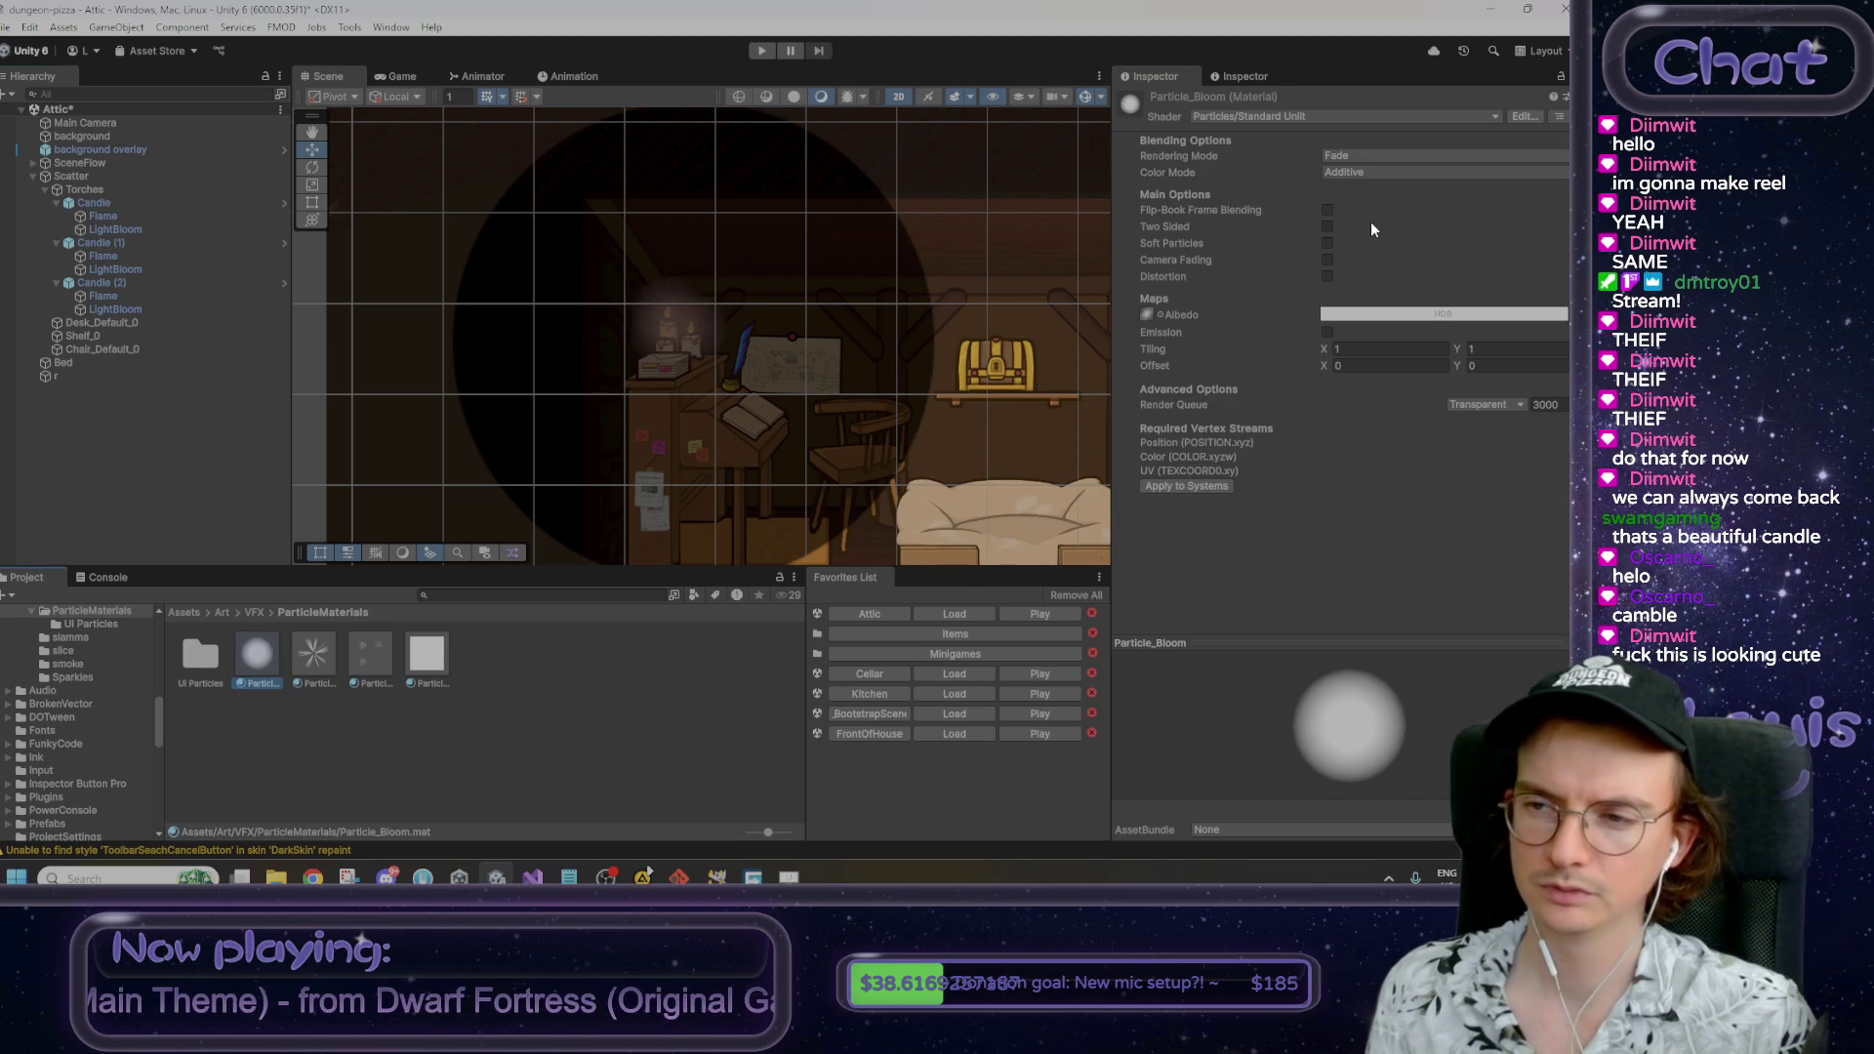
pyautogui.click(1355, 171)
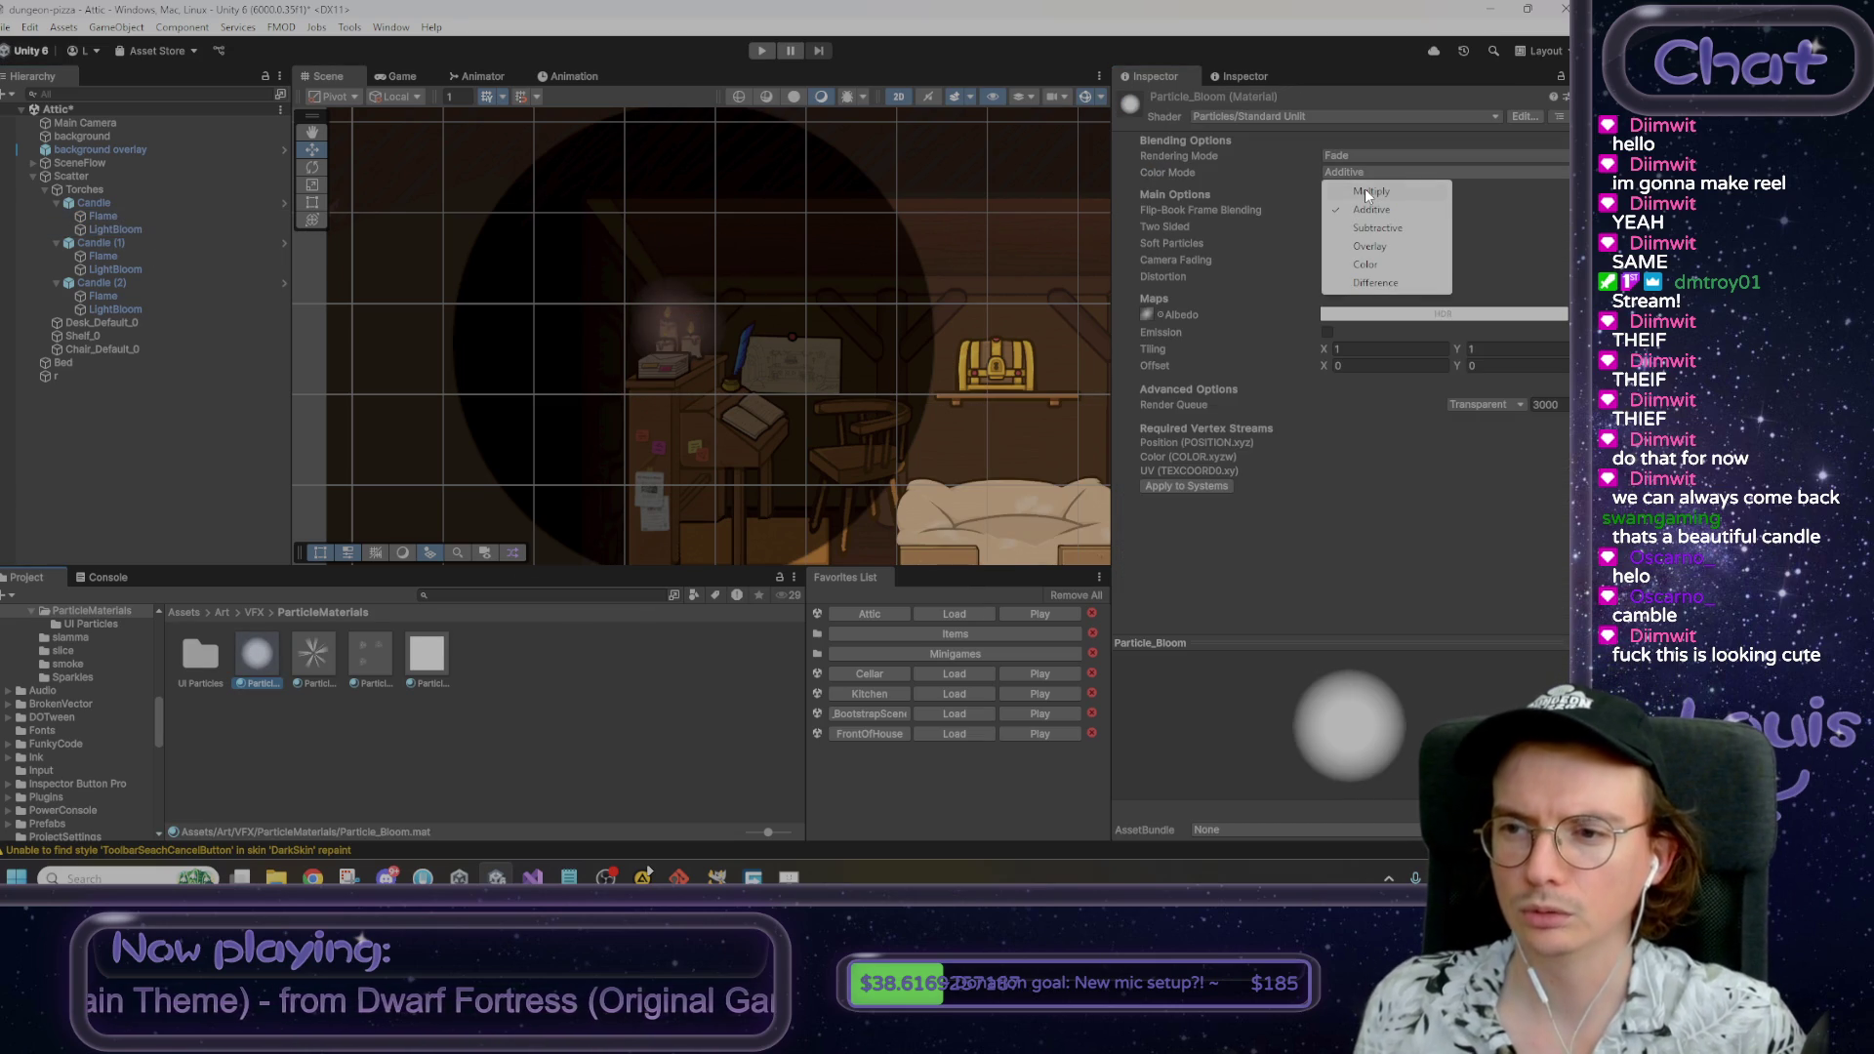
pyautogui.click(1377, 246)
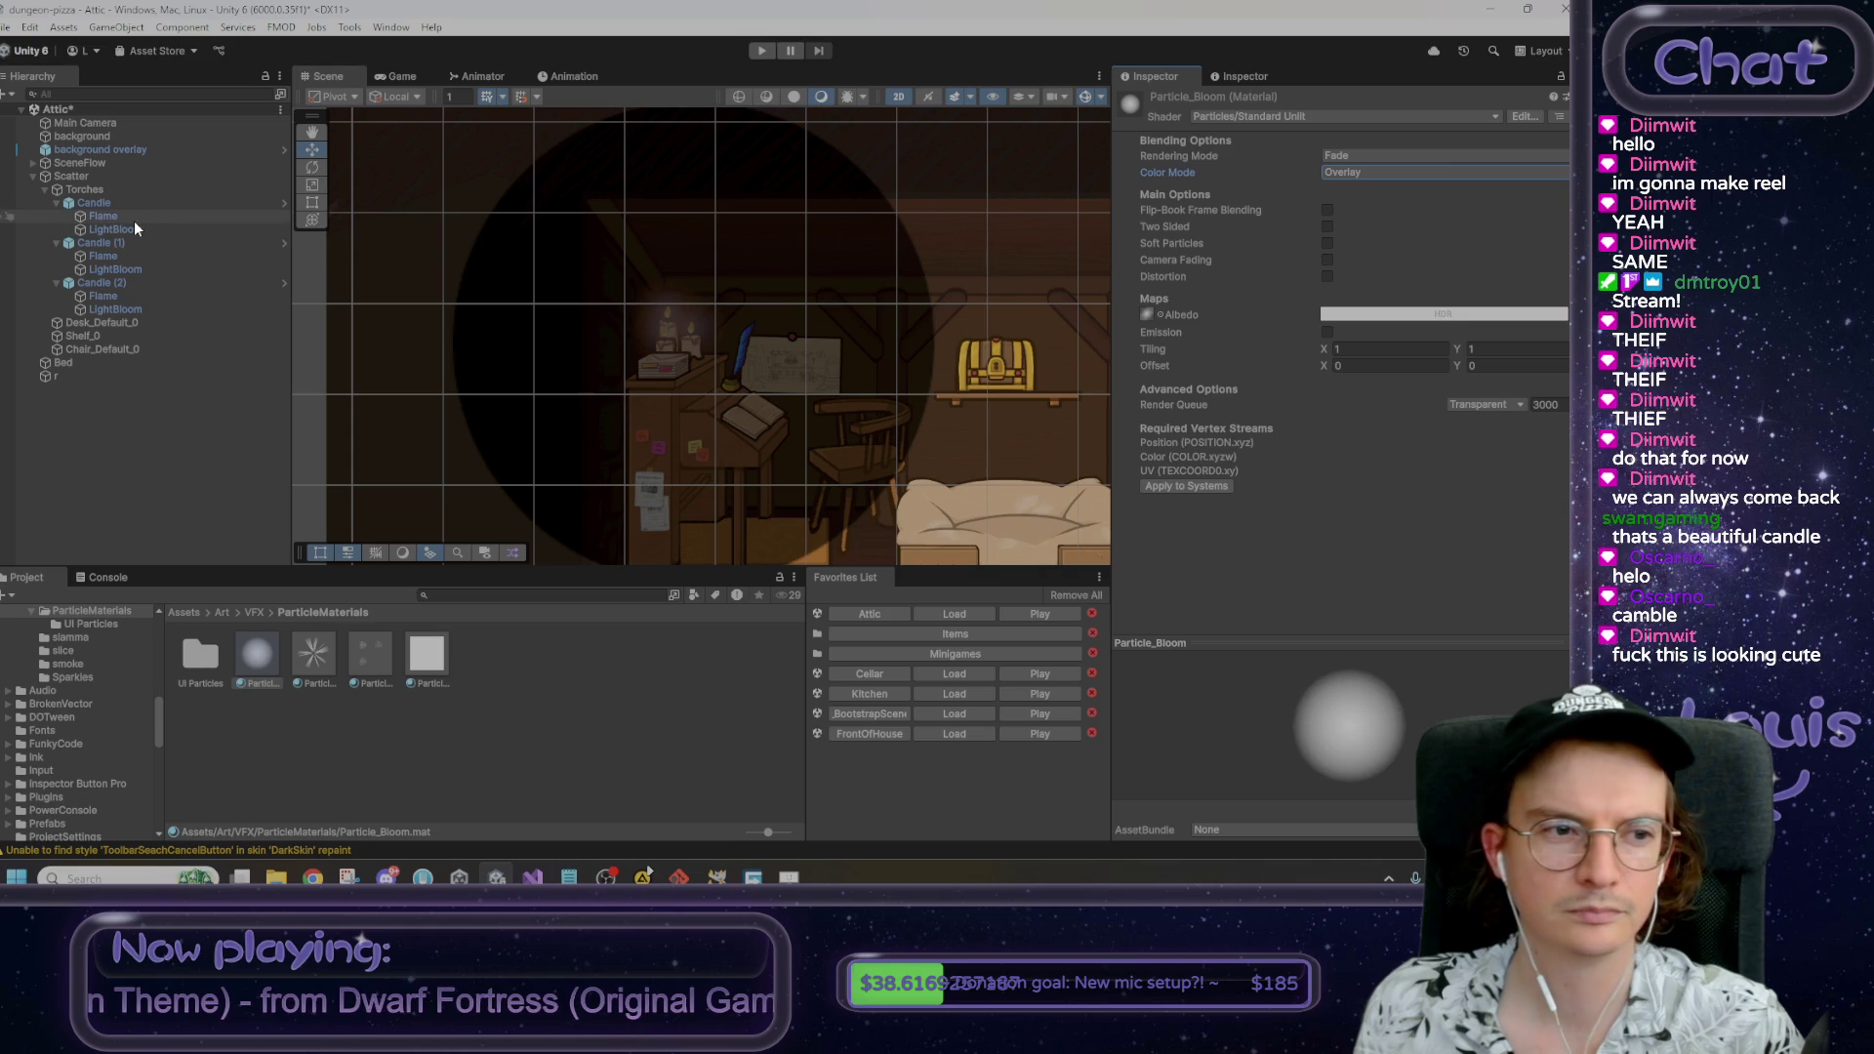
pyautogui.click(137, 217)
pyautogui.keyDown('ctrl'); pyautogui.click(131, 231); pyautogui.keyUp('ctrl')
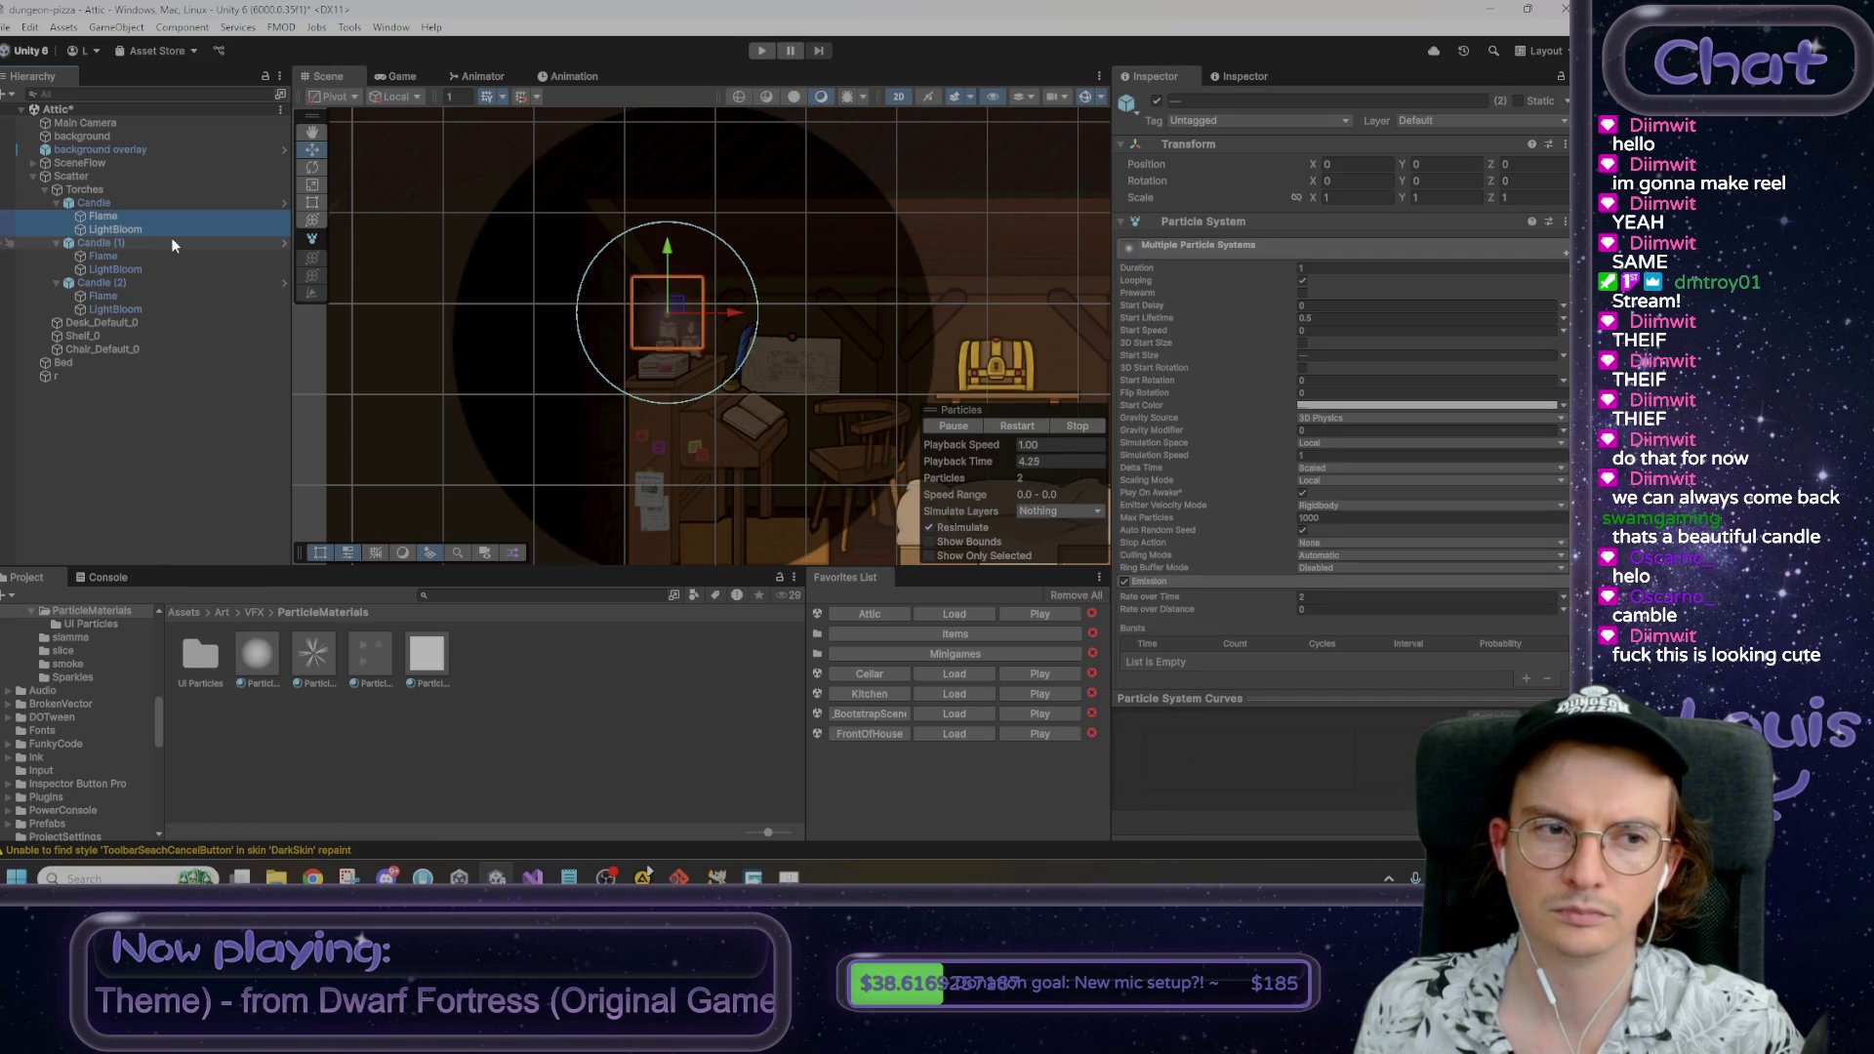
pyautogui.click(255, 654)
pyautogui.click(1352, 173)
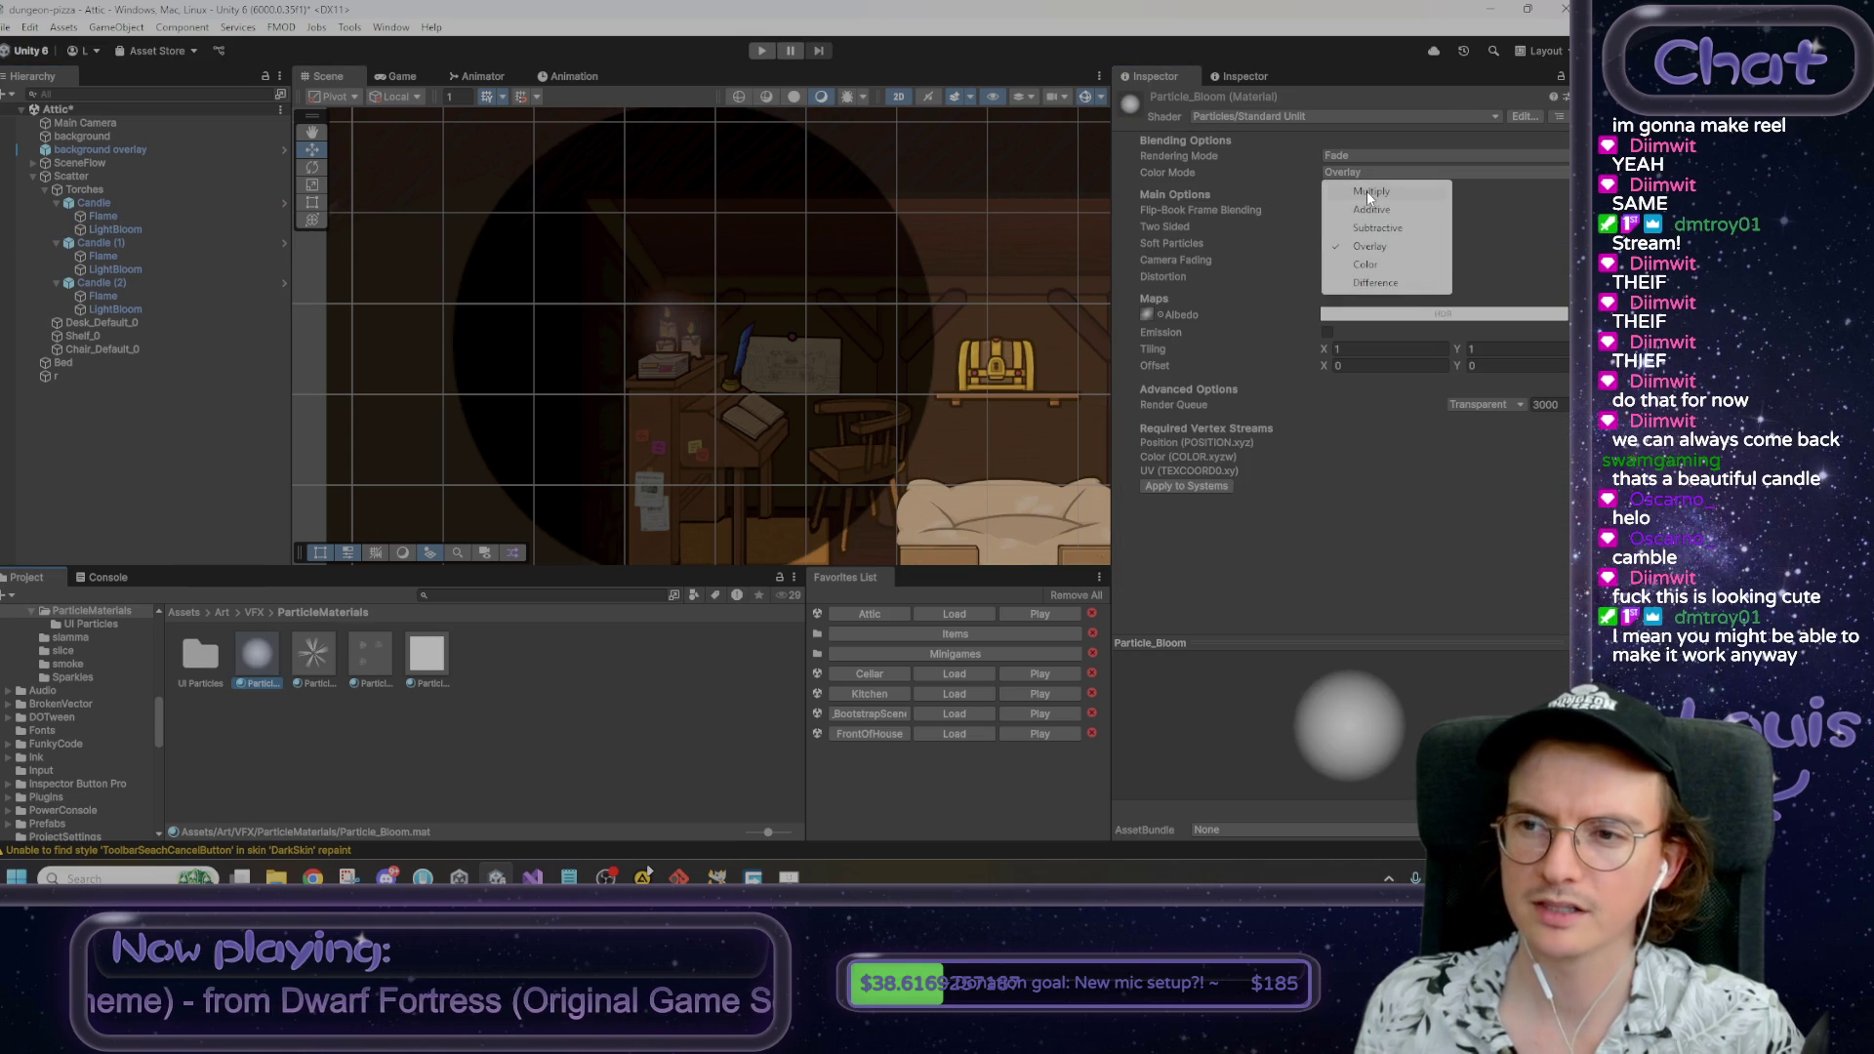
pyautogui.click(1366, 190)
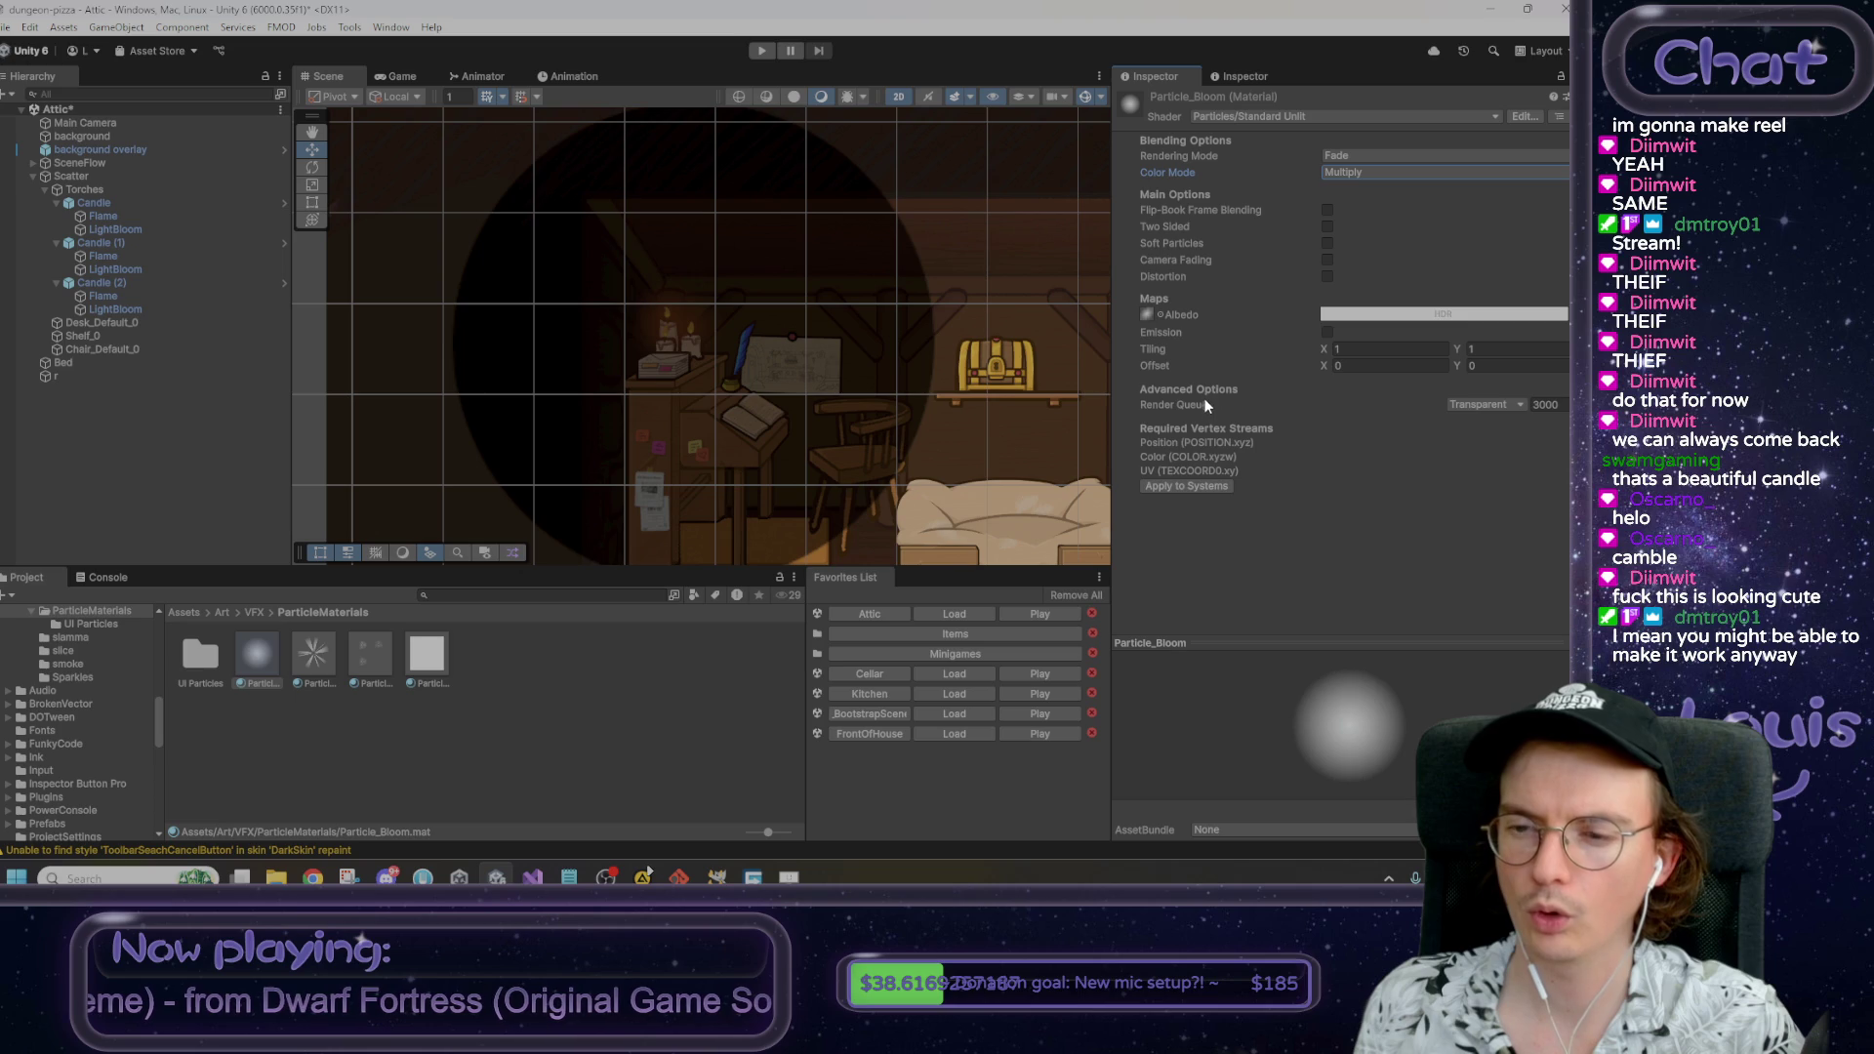
# Step: Keep Particle_Bloom's render queue at Transparent and enable Emission
pyautogui.click(1473, 404)
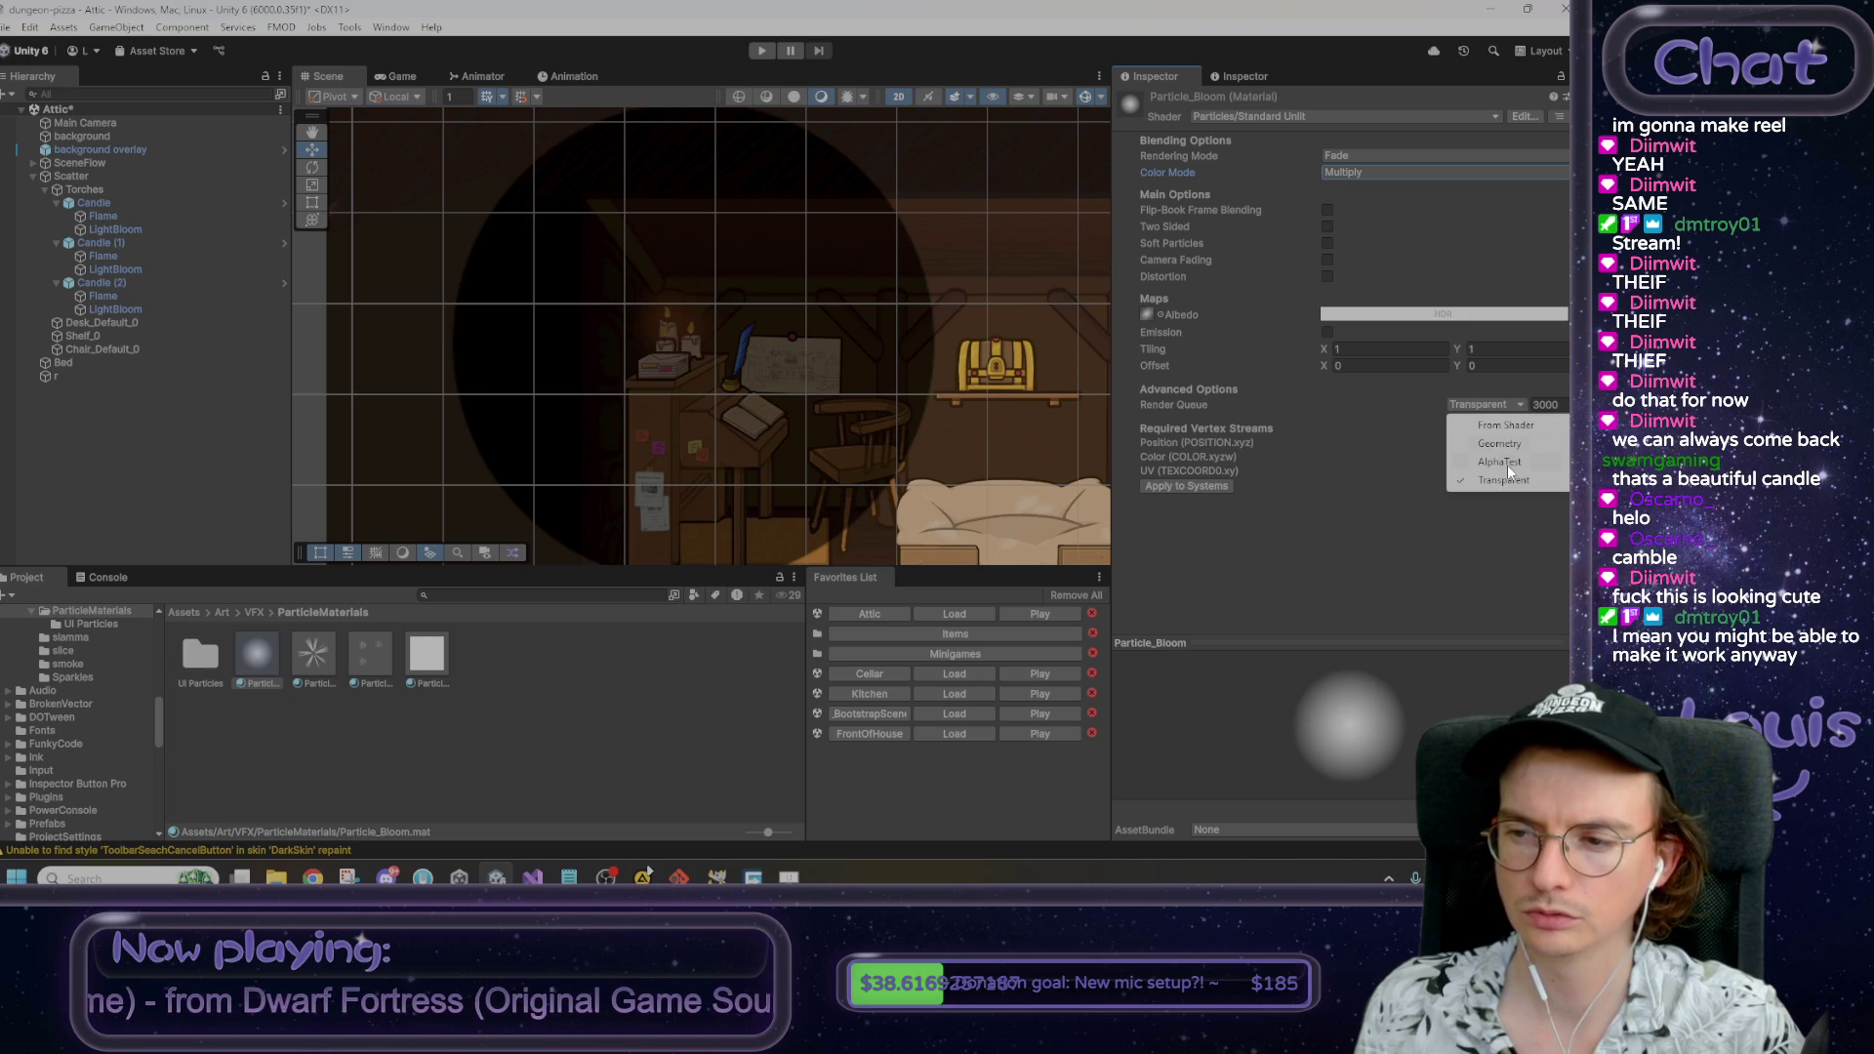
pyautogui.click(1495, 517)
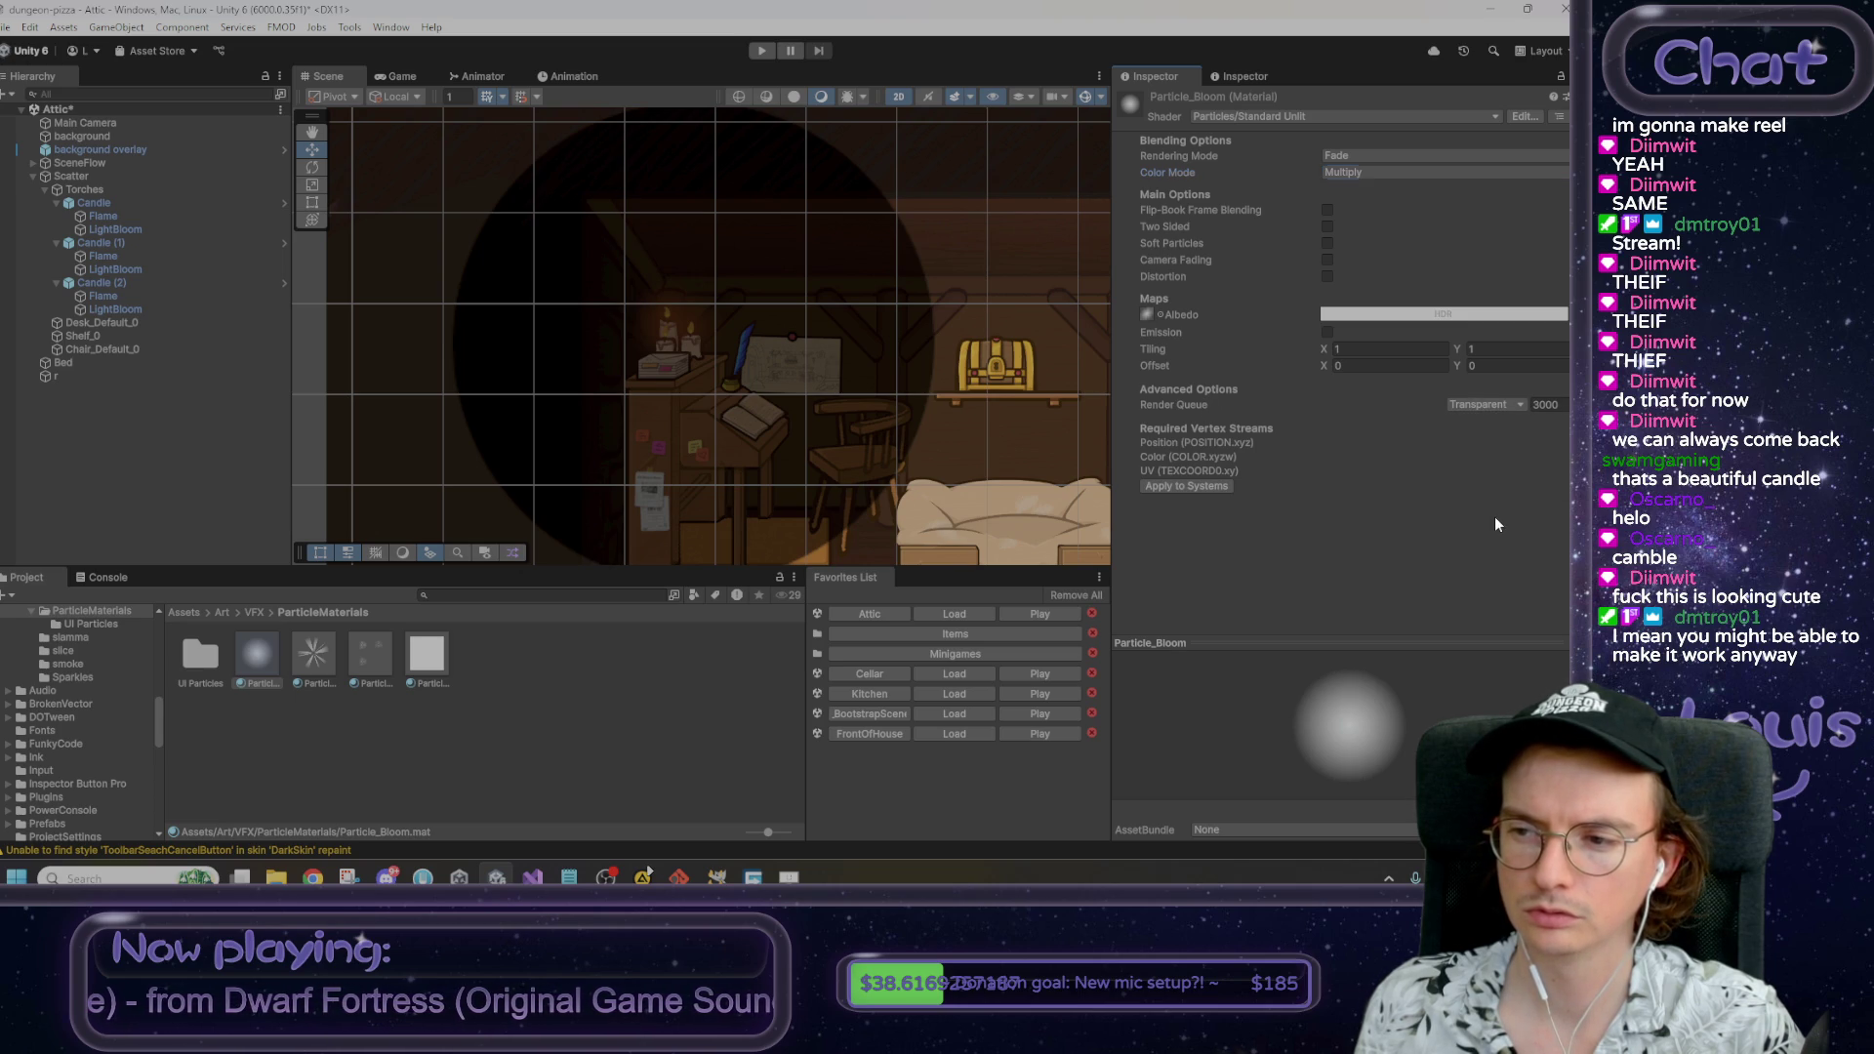
pyautogui.click(1522, 406)
pyautogui.click(1508, 430)
pyautogui.click(1499, 406)
pyautogui.click(1505, 479)
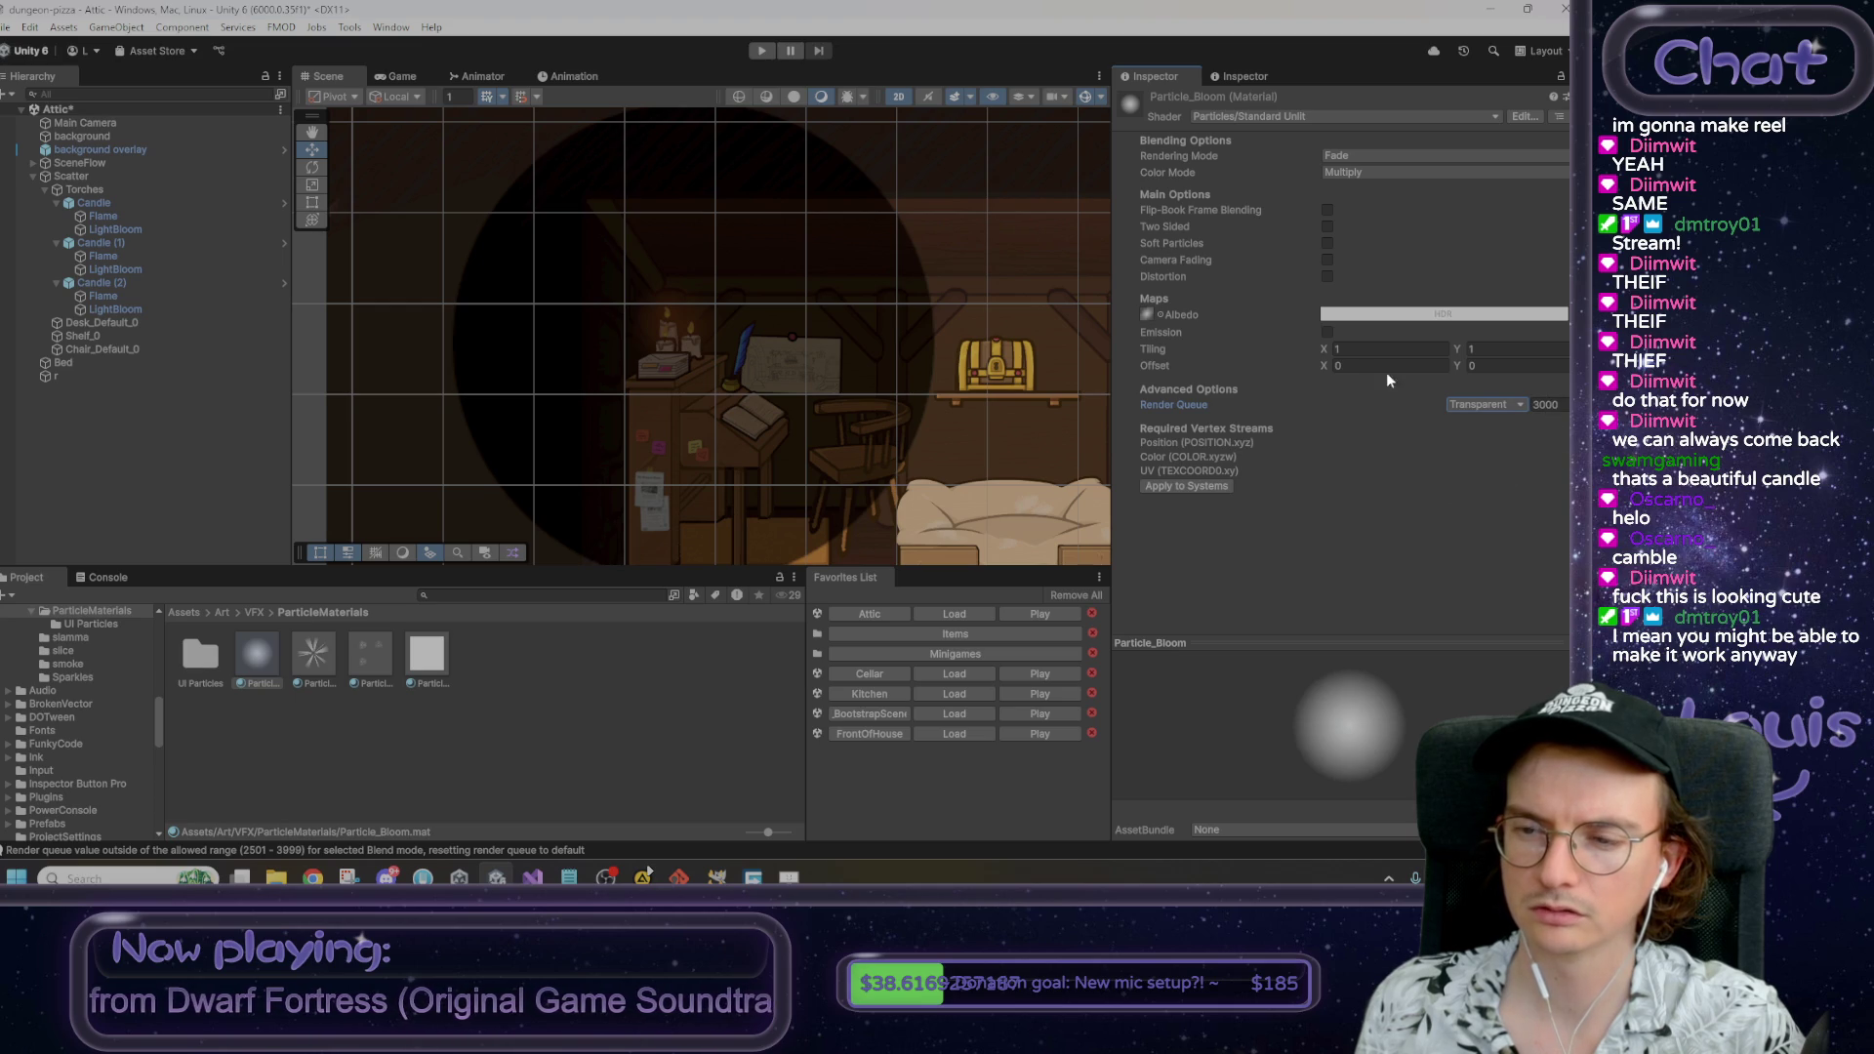
pyautogui.click(1328, 333)
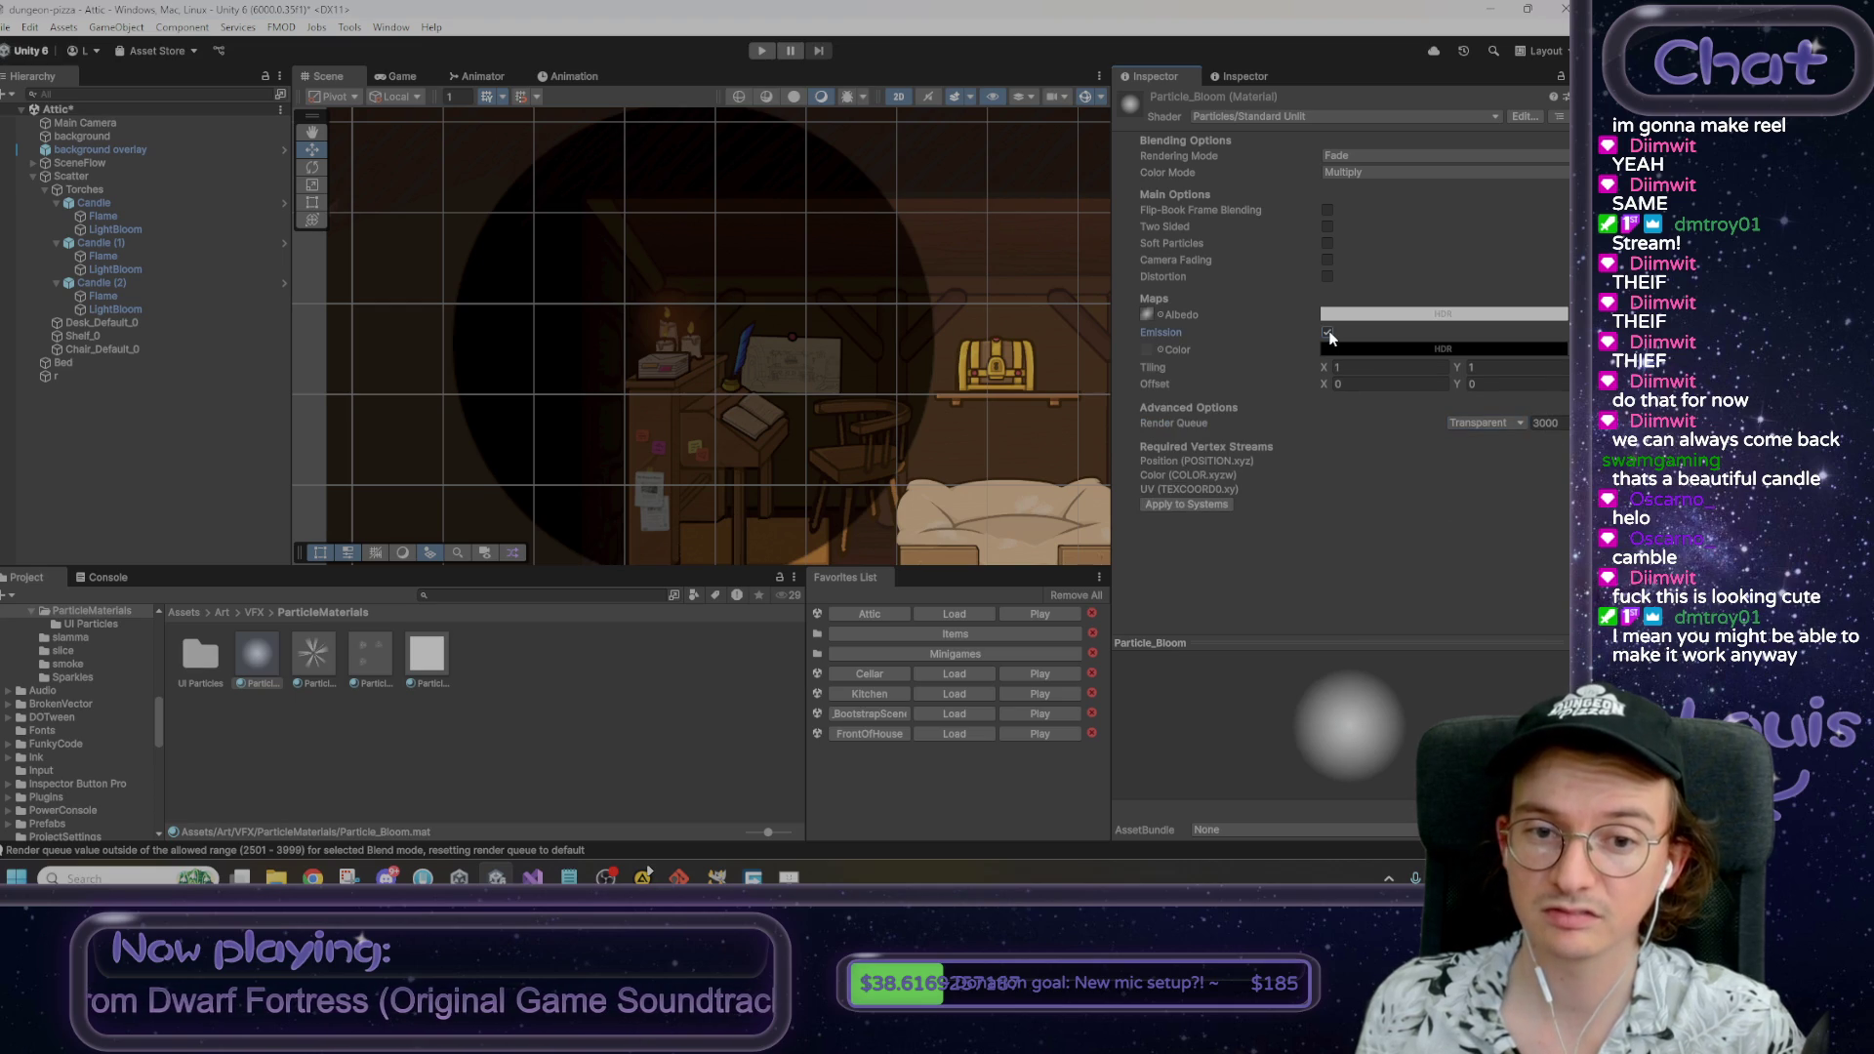
# Step: Set Particle_Bloom's Color Mode to Additive, then select only the first candle's LightBloom
pyautogui.click(130, 221)
pyautogui.keyDown('shift'); pyautogui.click(121, 227); pyautogui.keyUp('shift')
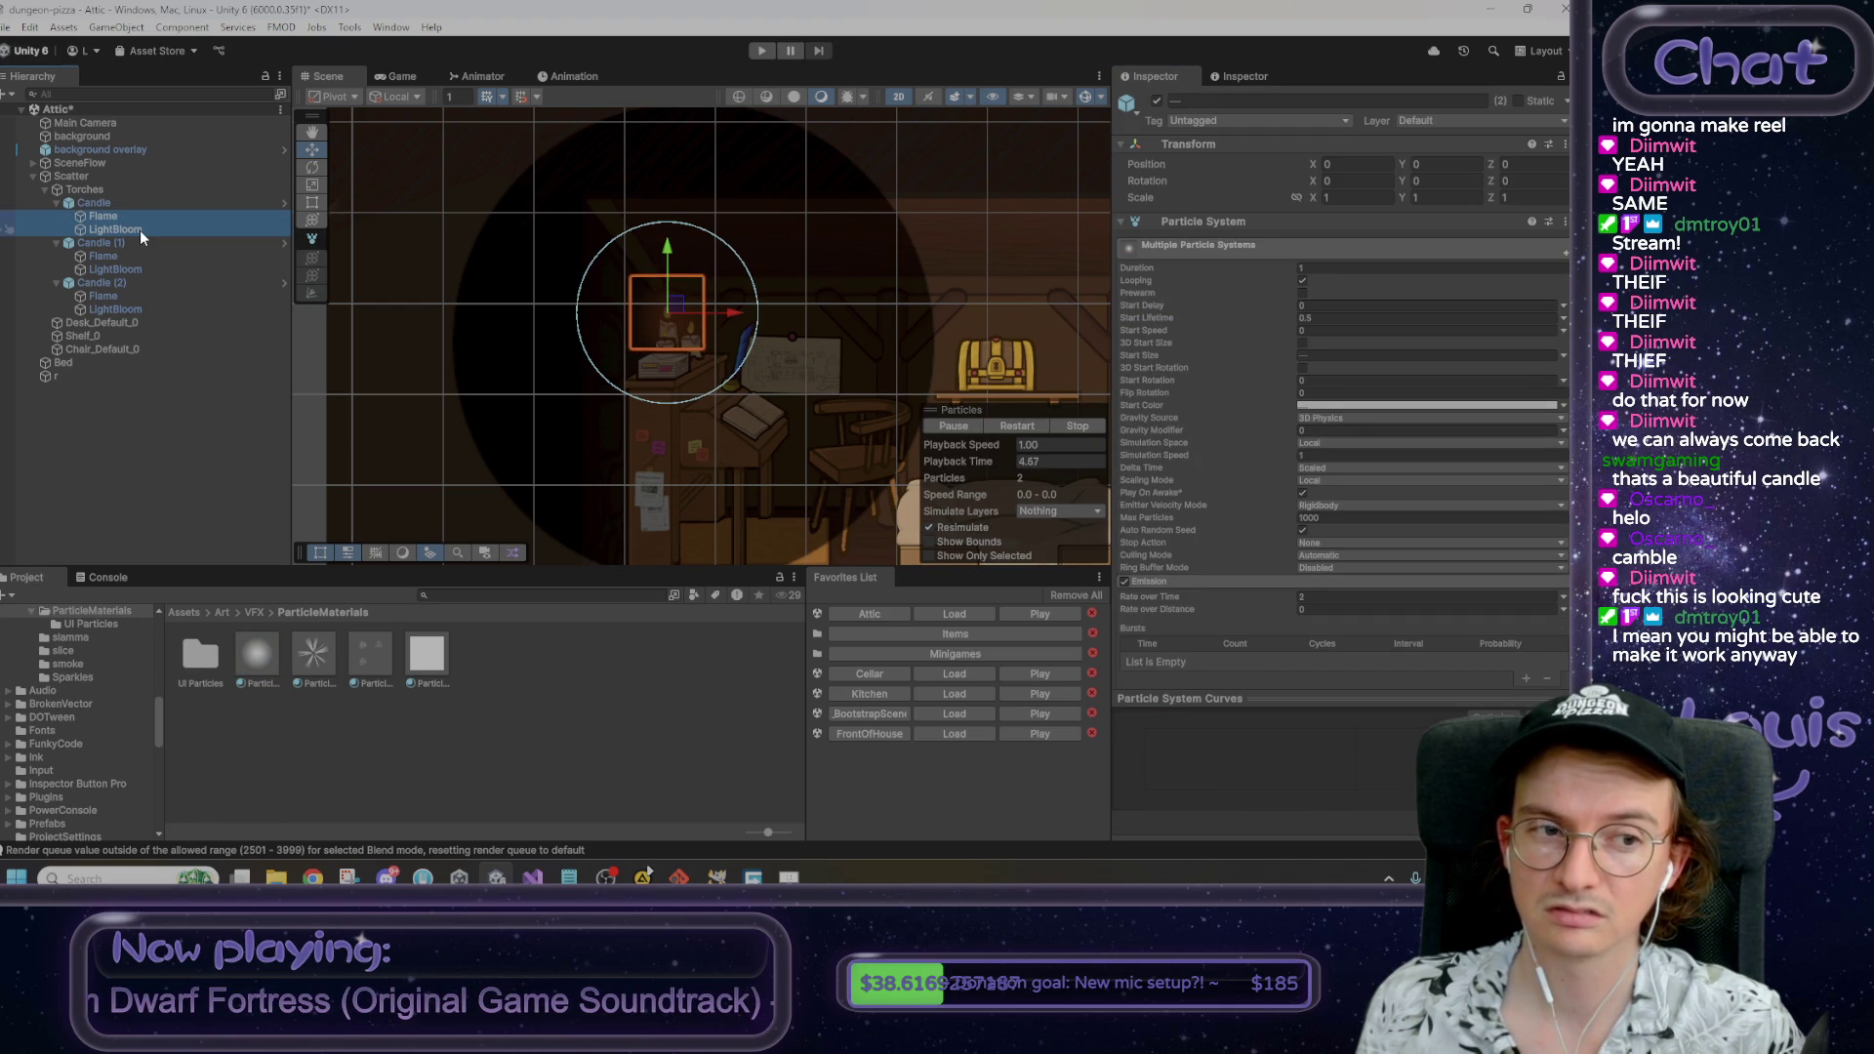
pyautogui.click(266, 640)
pyautogui.click(1345, 173)
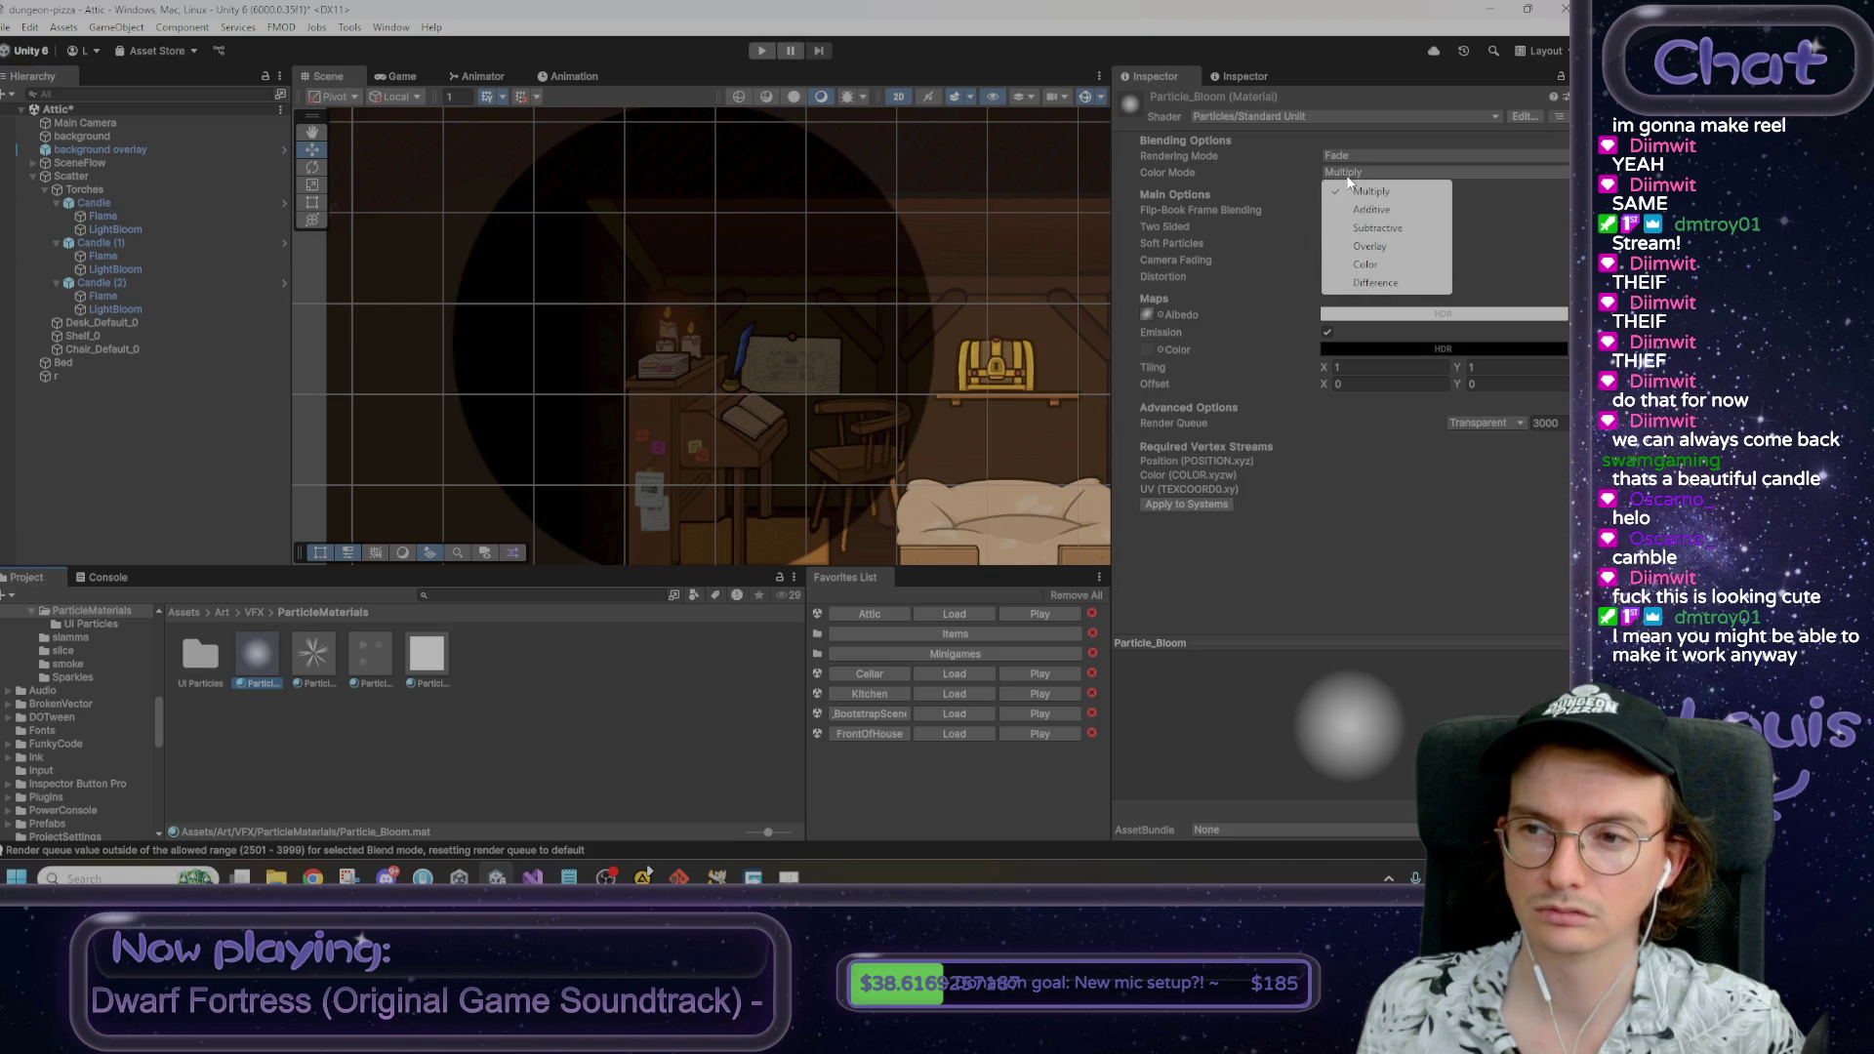
pyautogui.click(1376, 205)
pyautogui.click(105, 215)
pyautogui.keyDown('shift'); pyautogui.click(109, 230); pyautogui.keyUp('shift')
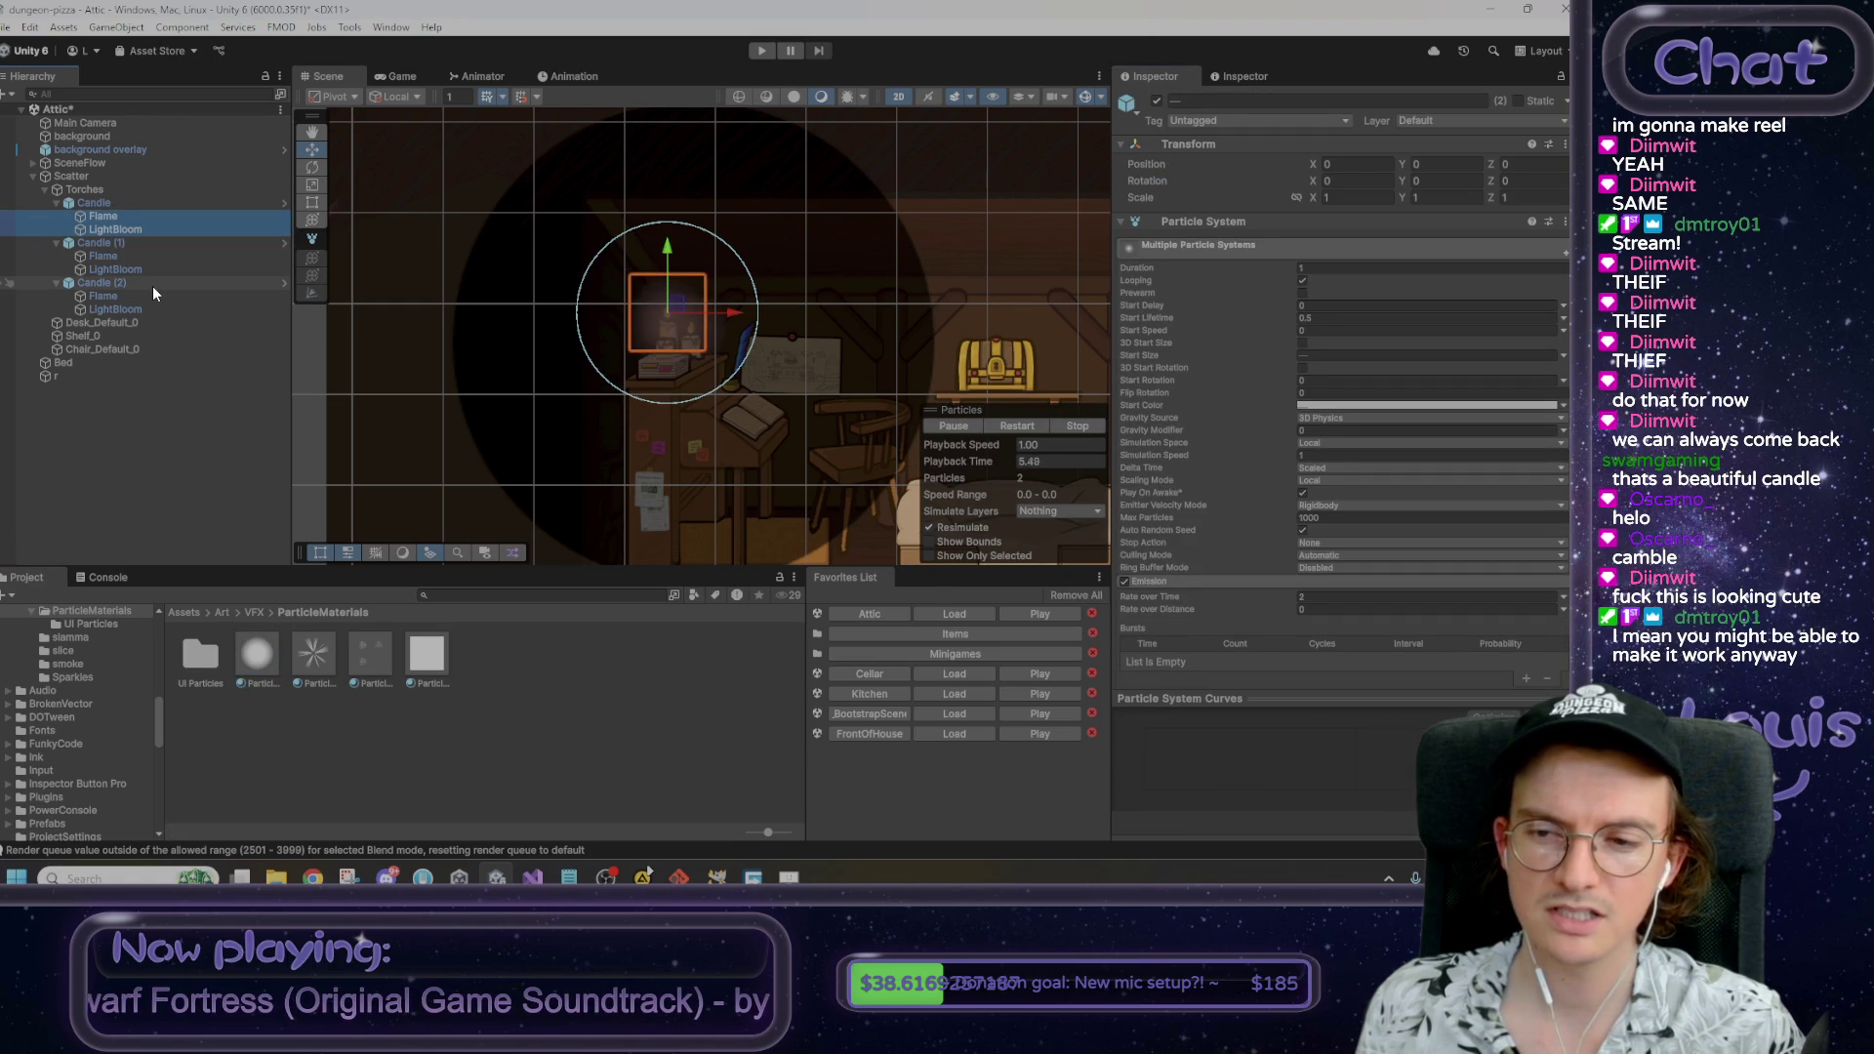
pyautogui.click(121, 225)
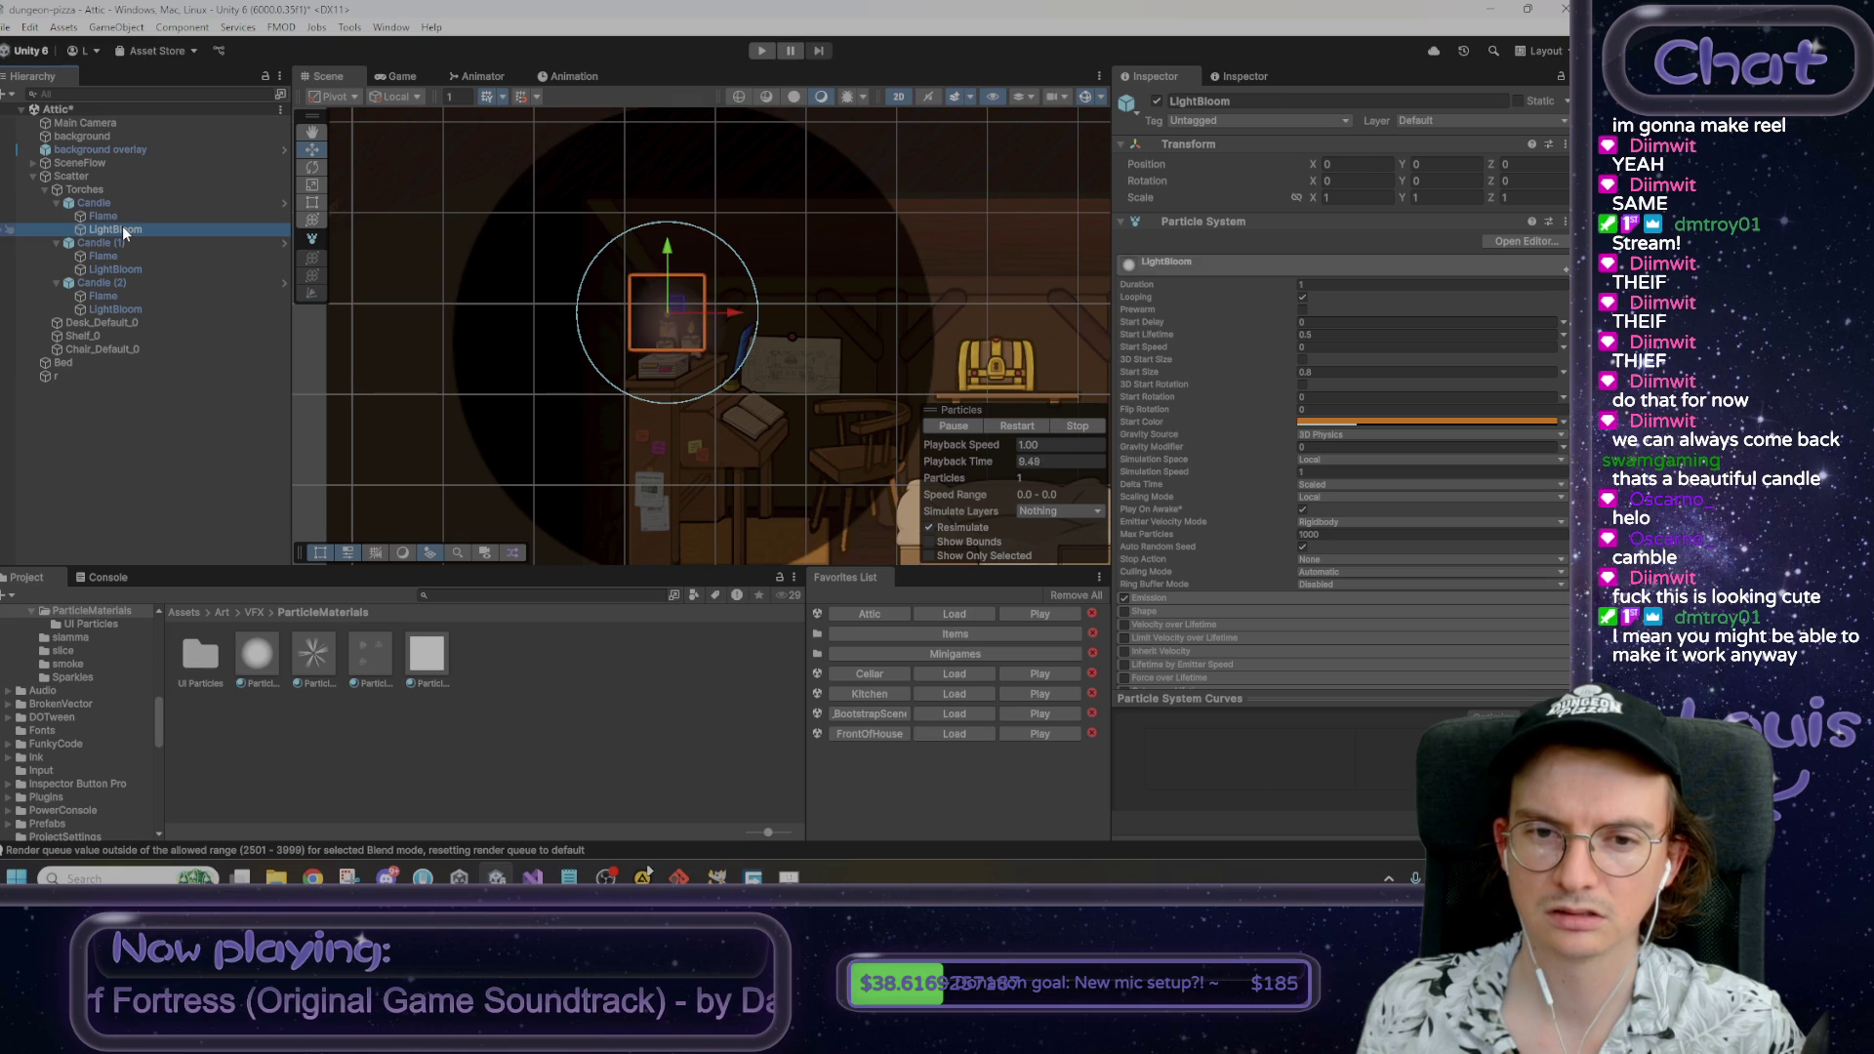
# Step: Keep LightBloom's sort mode at None and lower its Sorting Fudge to -12.99
pyautogui.scroll(-3, 1240, 541)
pyautogui.scroll(-3, 1215, 528)
pyautogui.scroll(-3, 1200, 521)
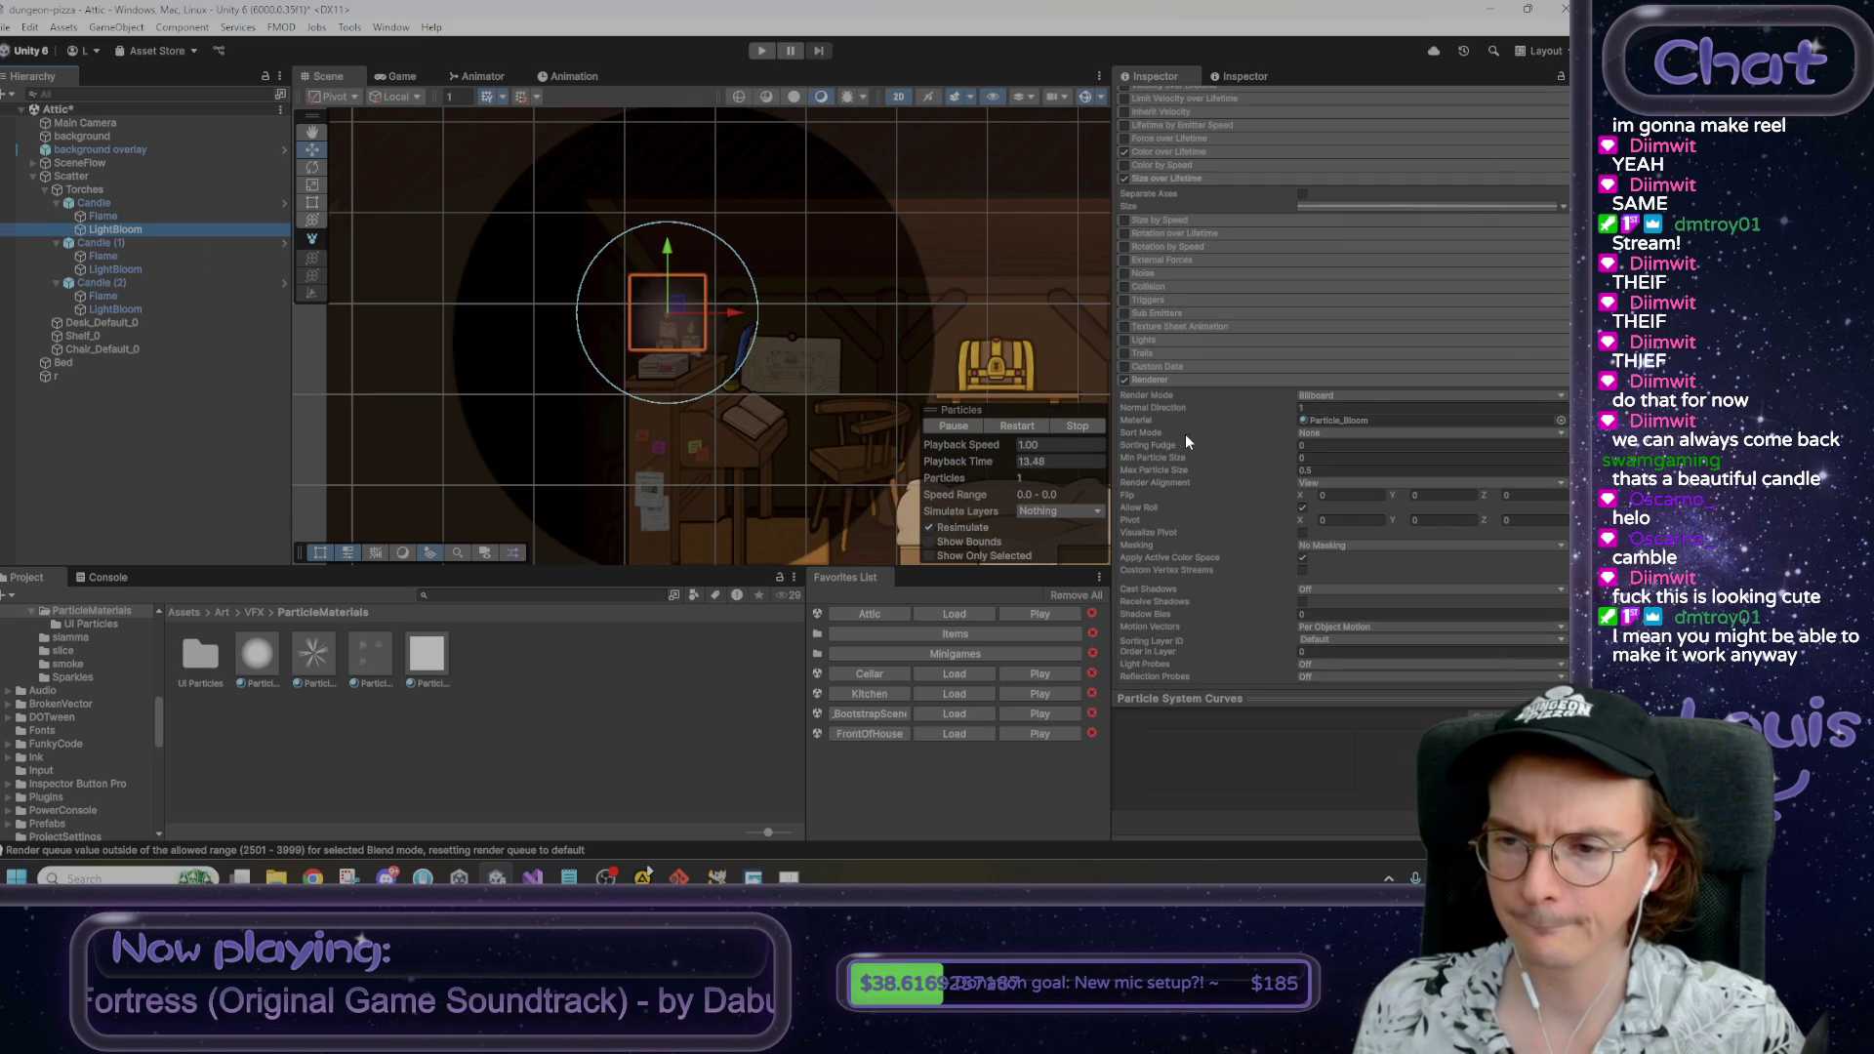
pyautogui.click(1313, 435)
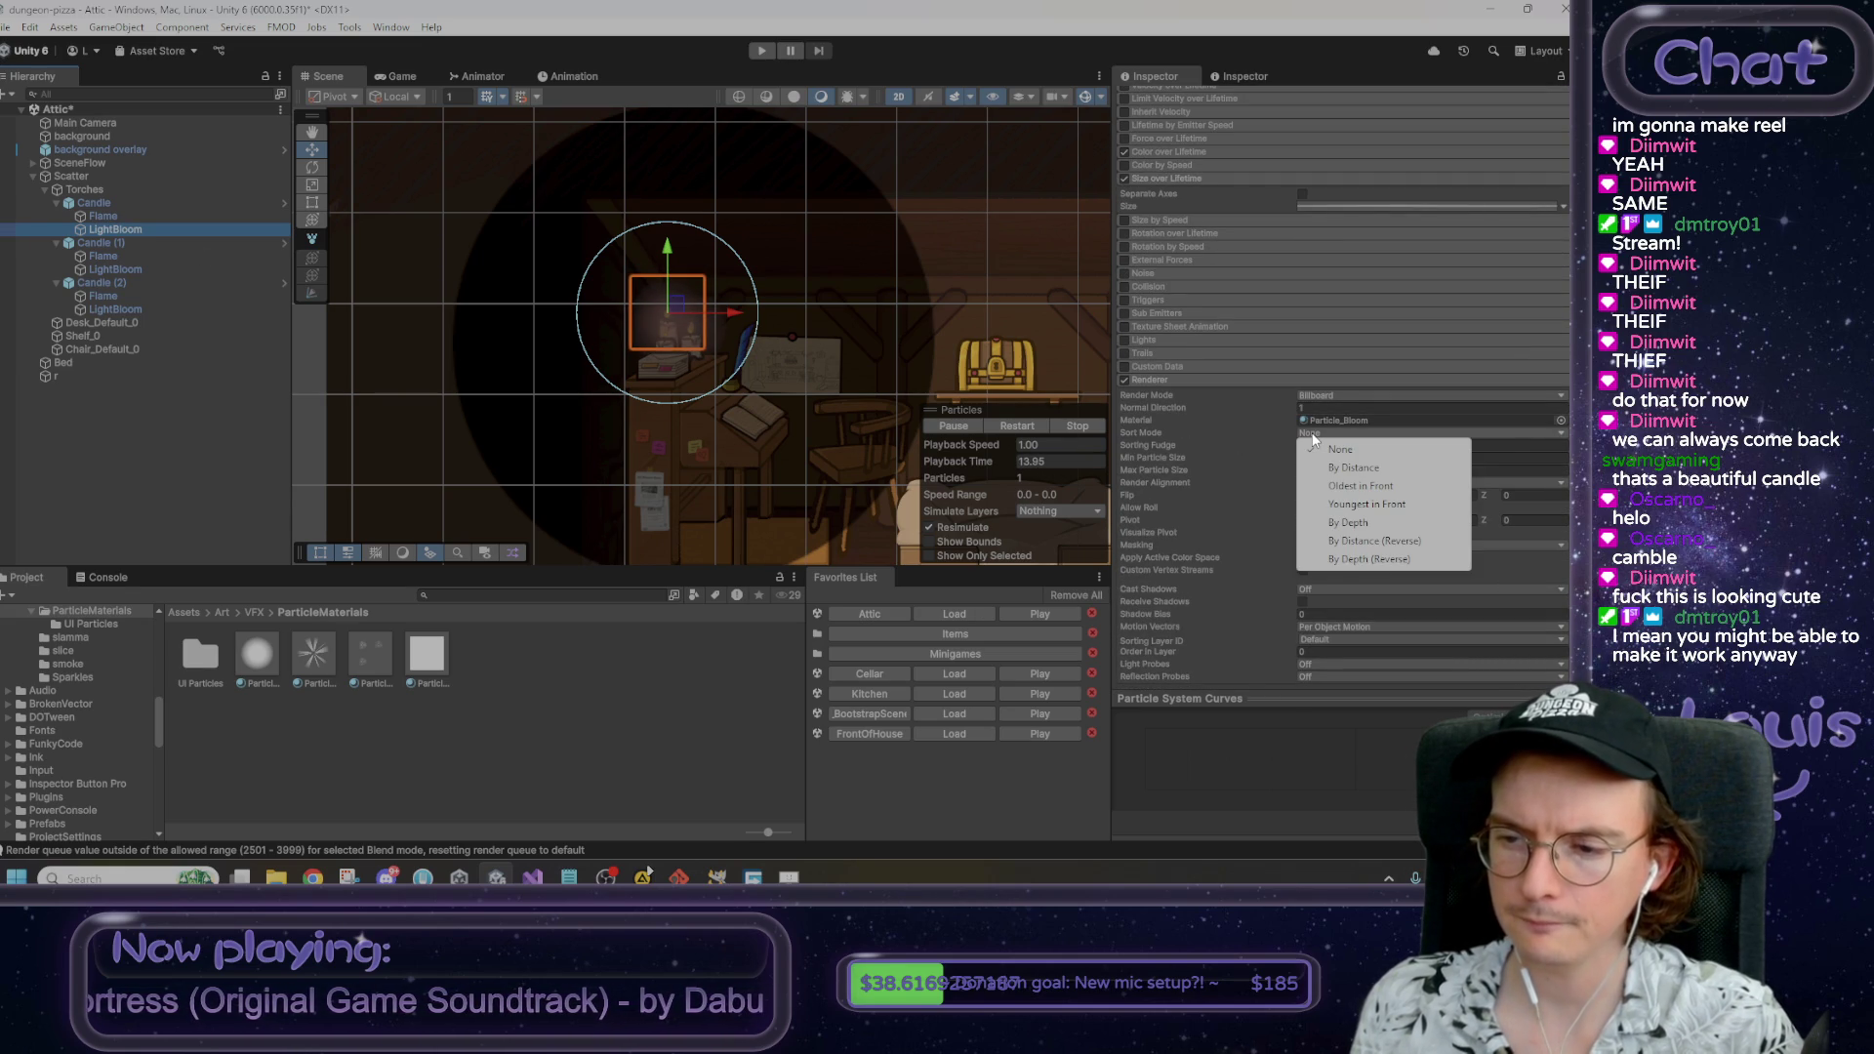
pyautogui.click(1312, 431)
pyautogui.moveTo(1284, 443); pyautogui.dragTo(942, 461)
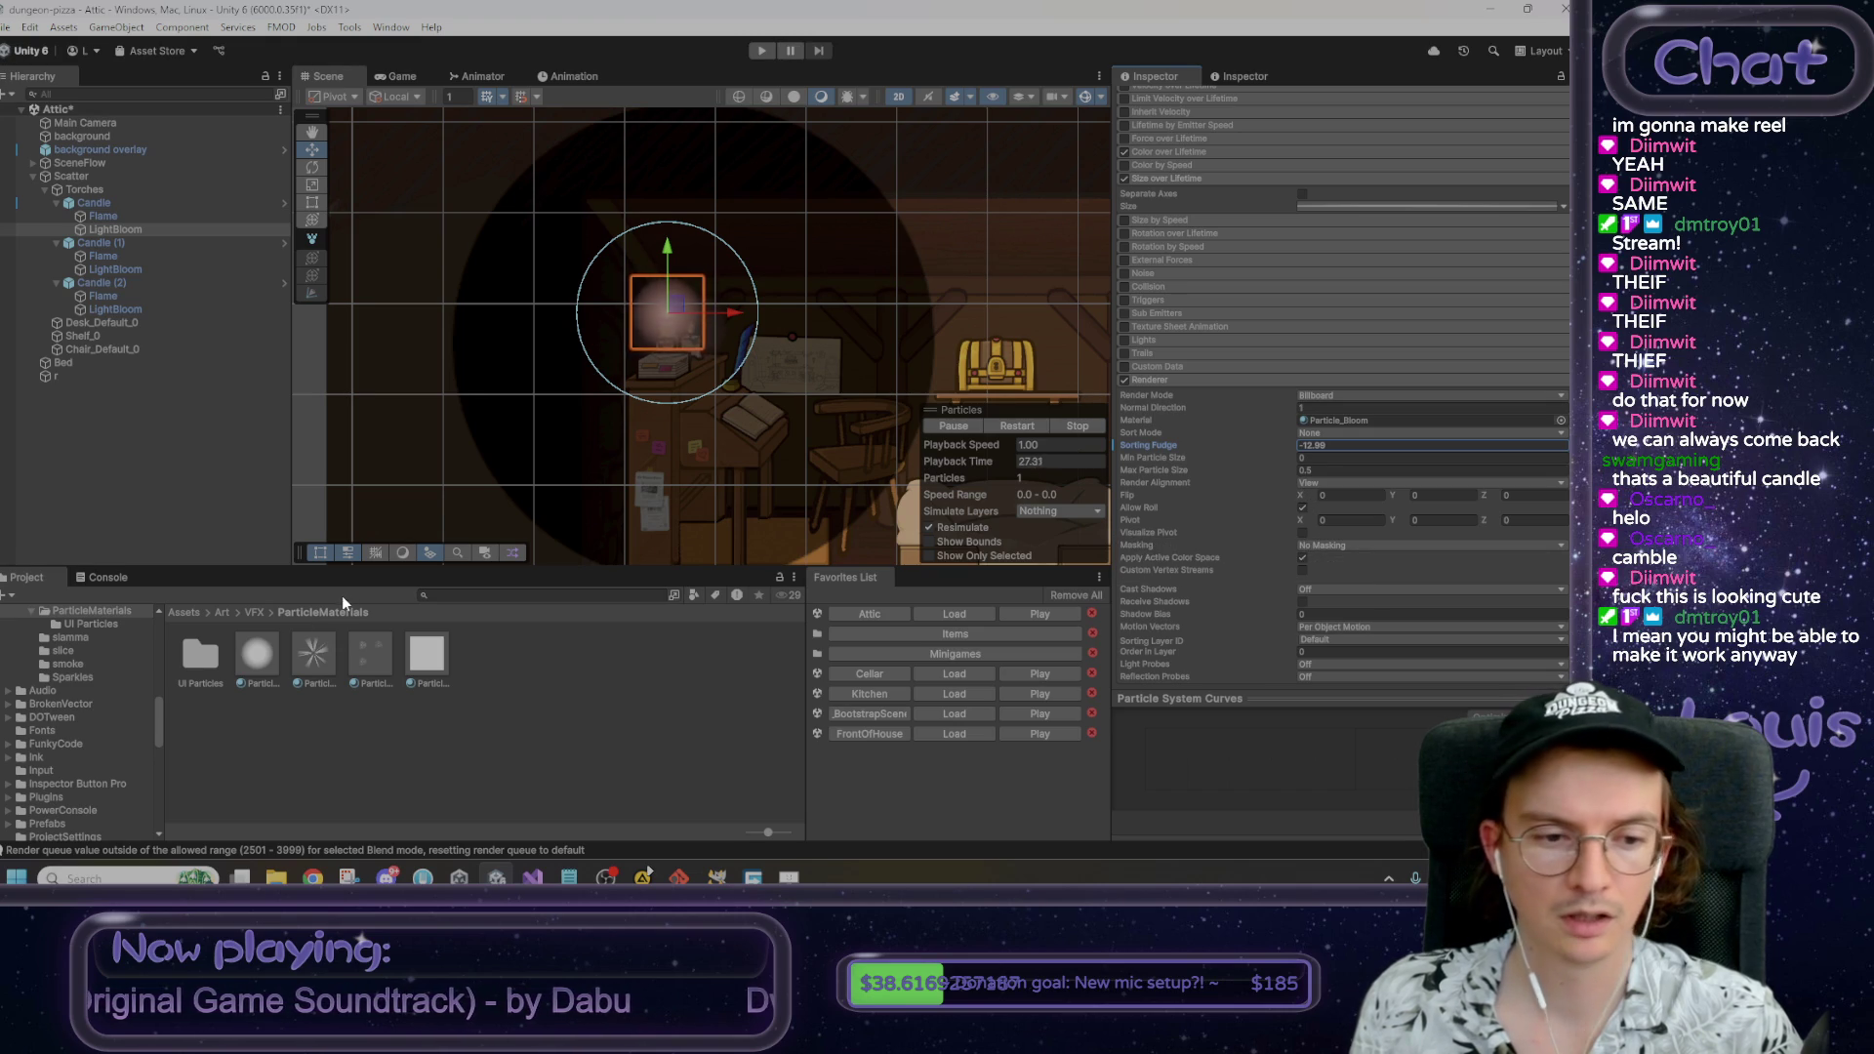
# Step: Turn off emission on Particle_Bloom, set its Color Mode back to Multiply, and reselect LightBloom
pyautogui.click(257, 655)
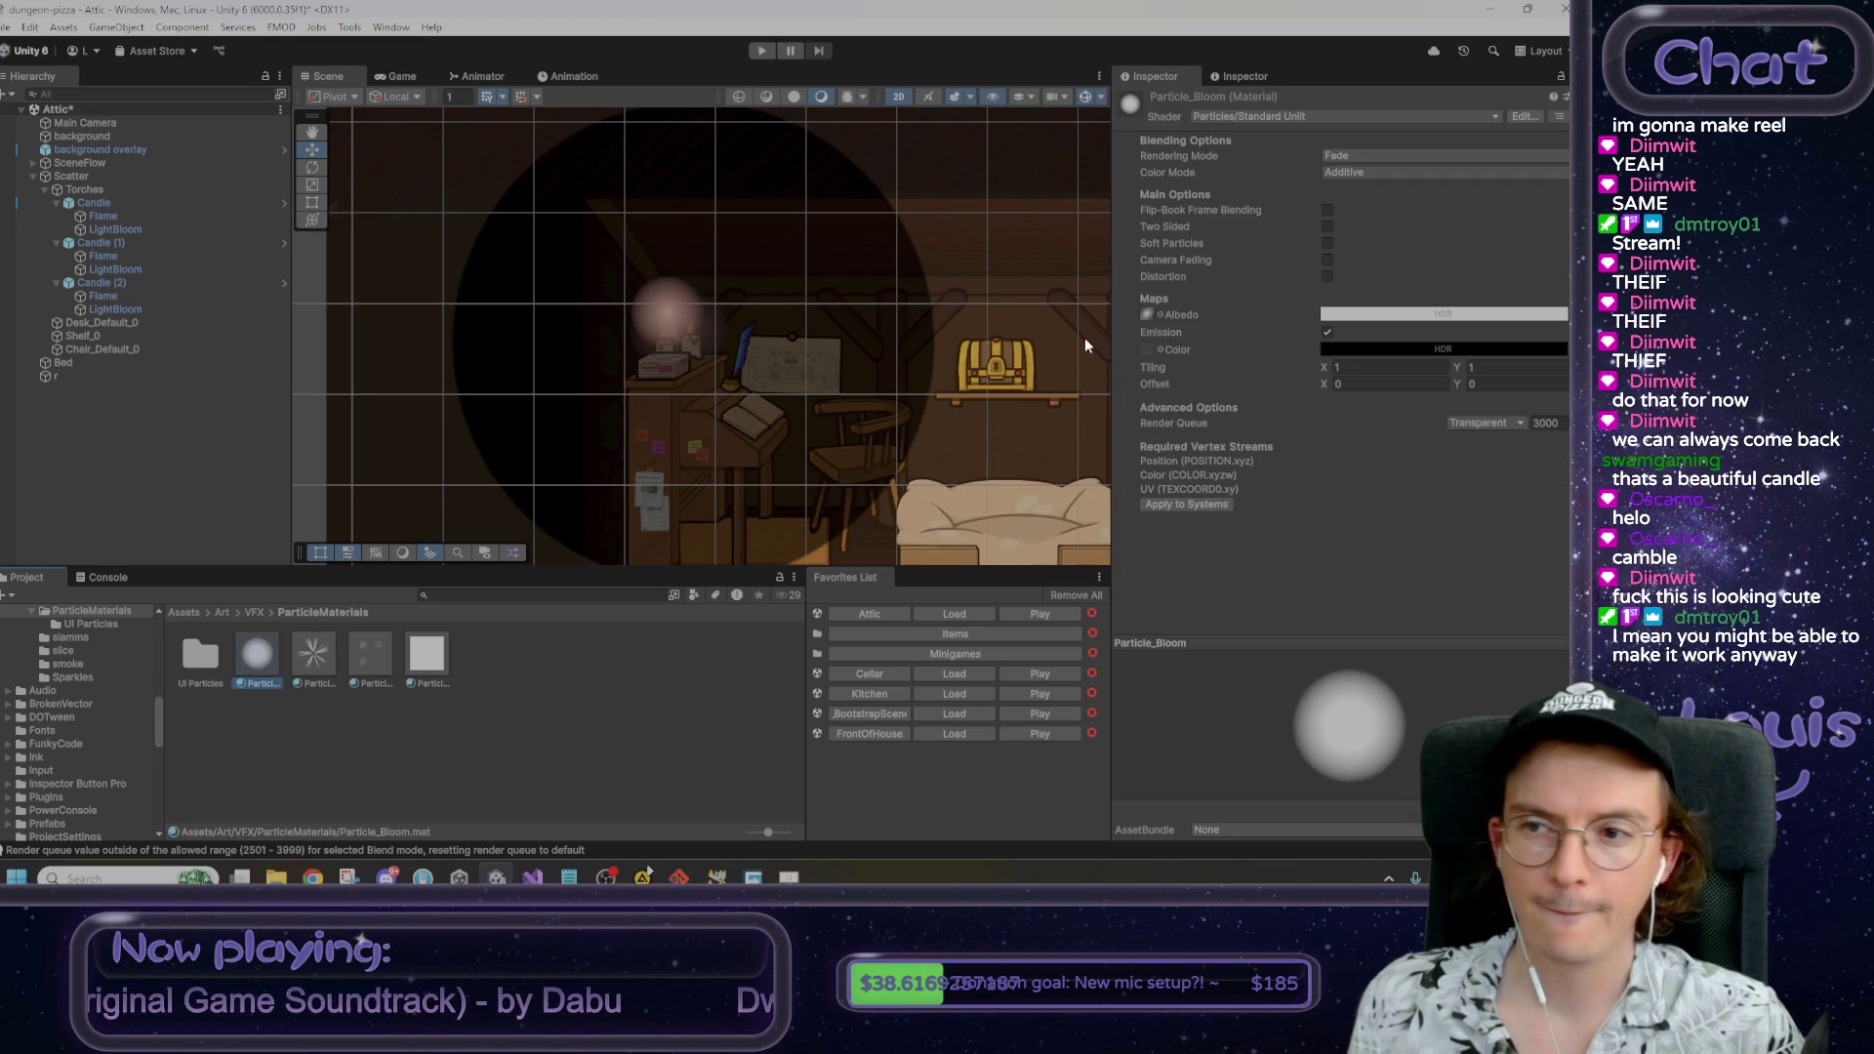
pyautogui.click(1328, 333)
pyautogui.click(1341, 175)
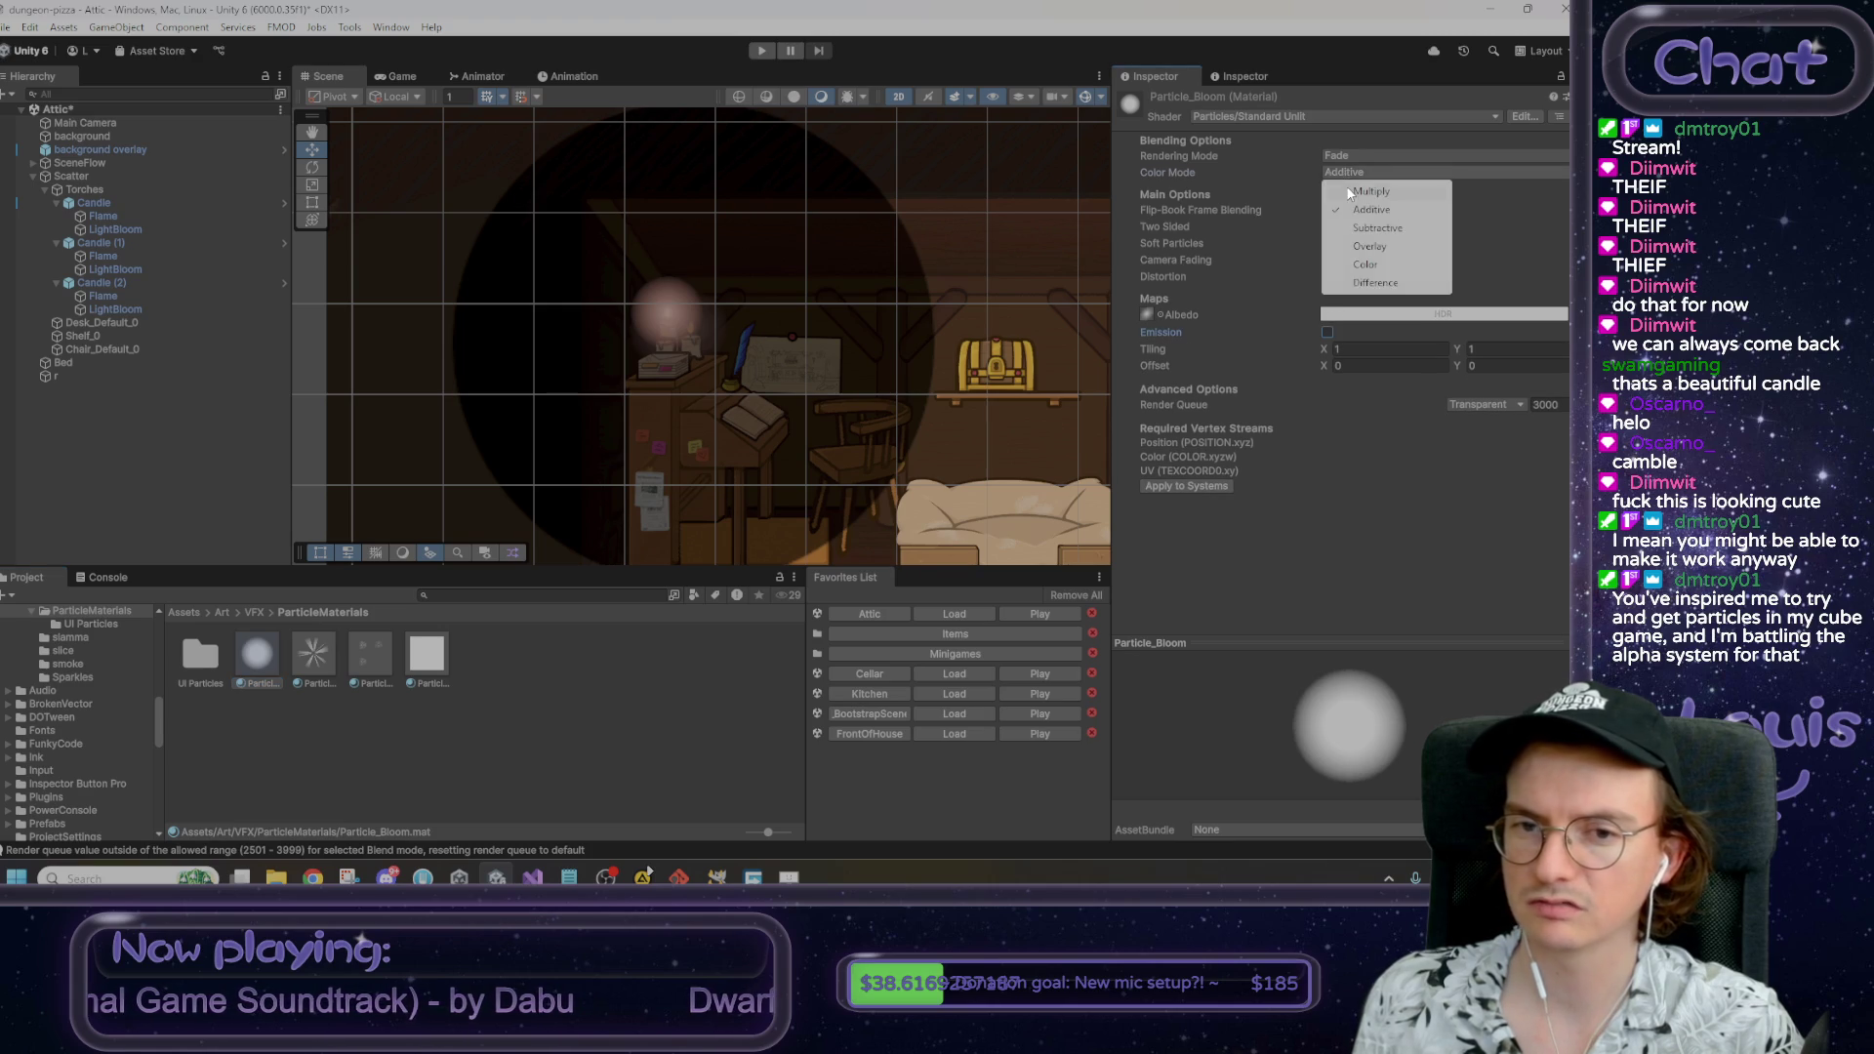
pyautogui.click(1345, 188)
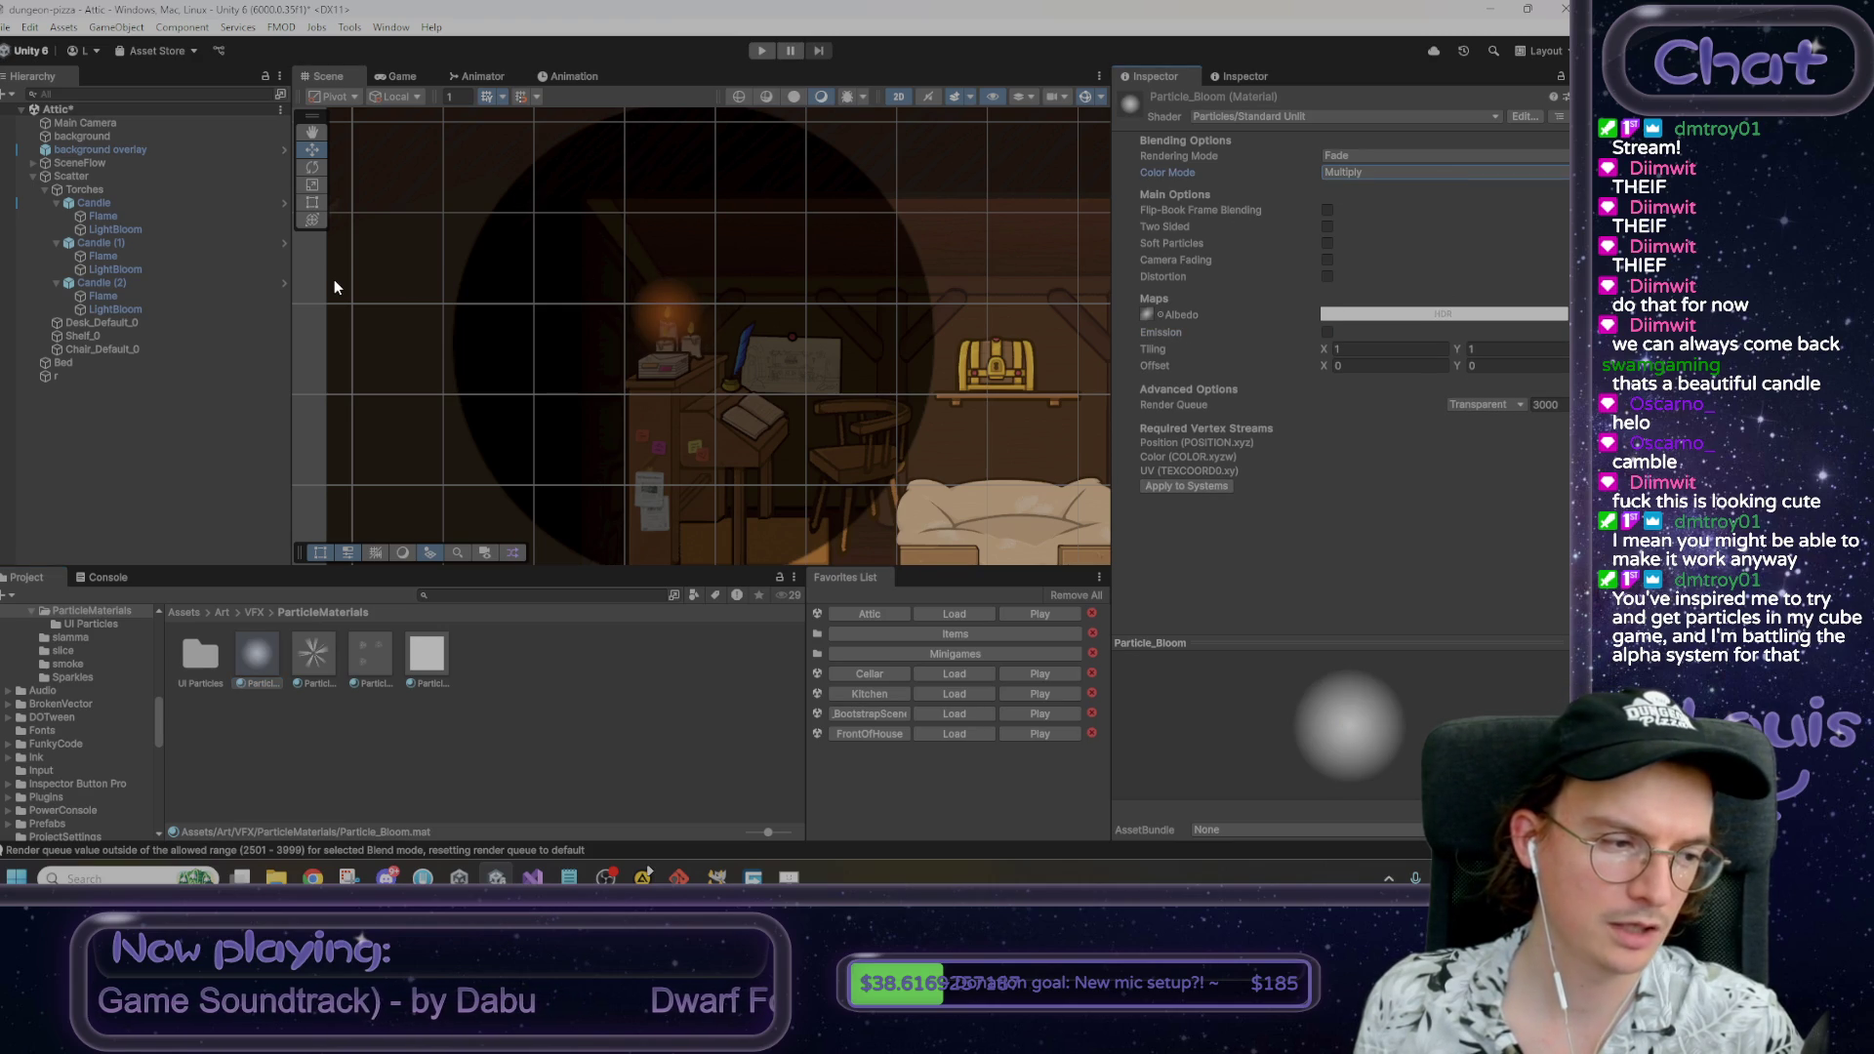
pyautogui.click(115, 231)
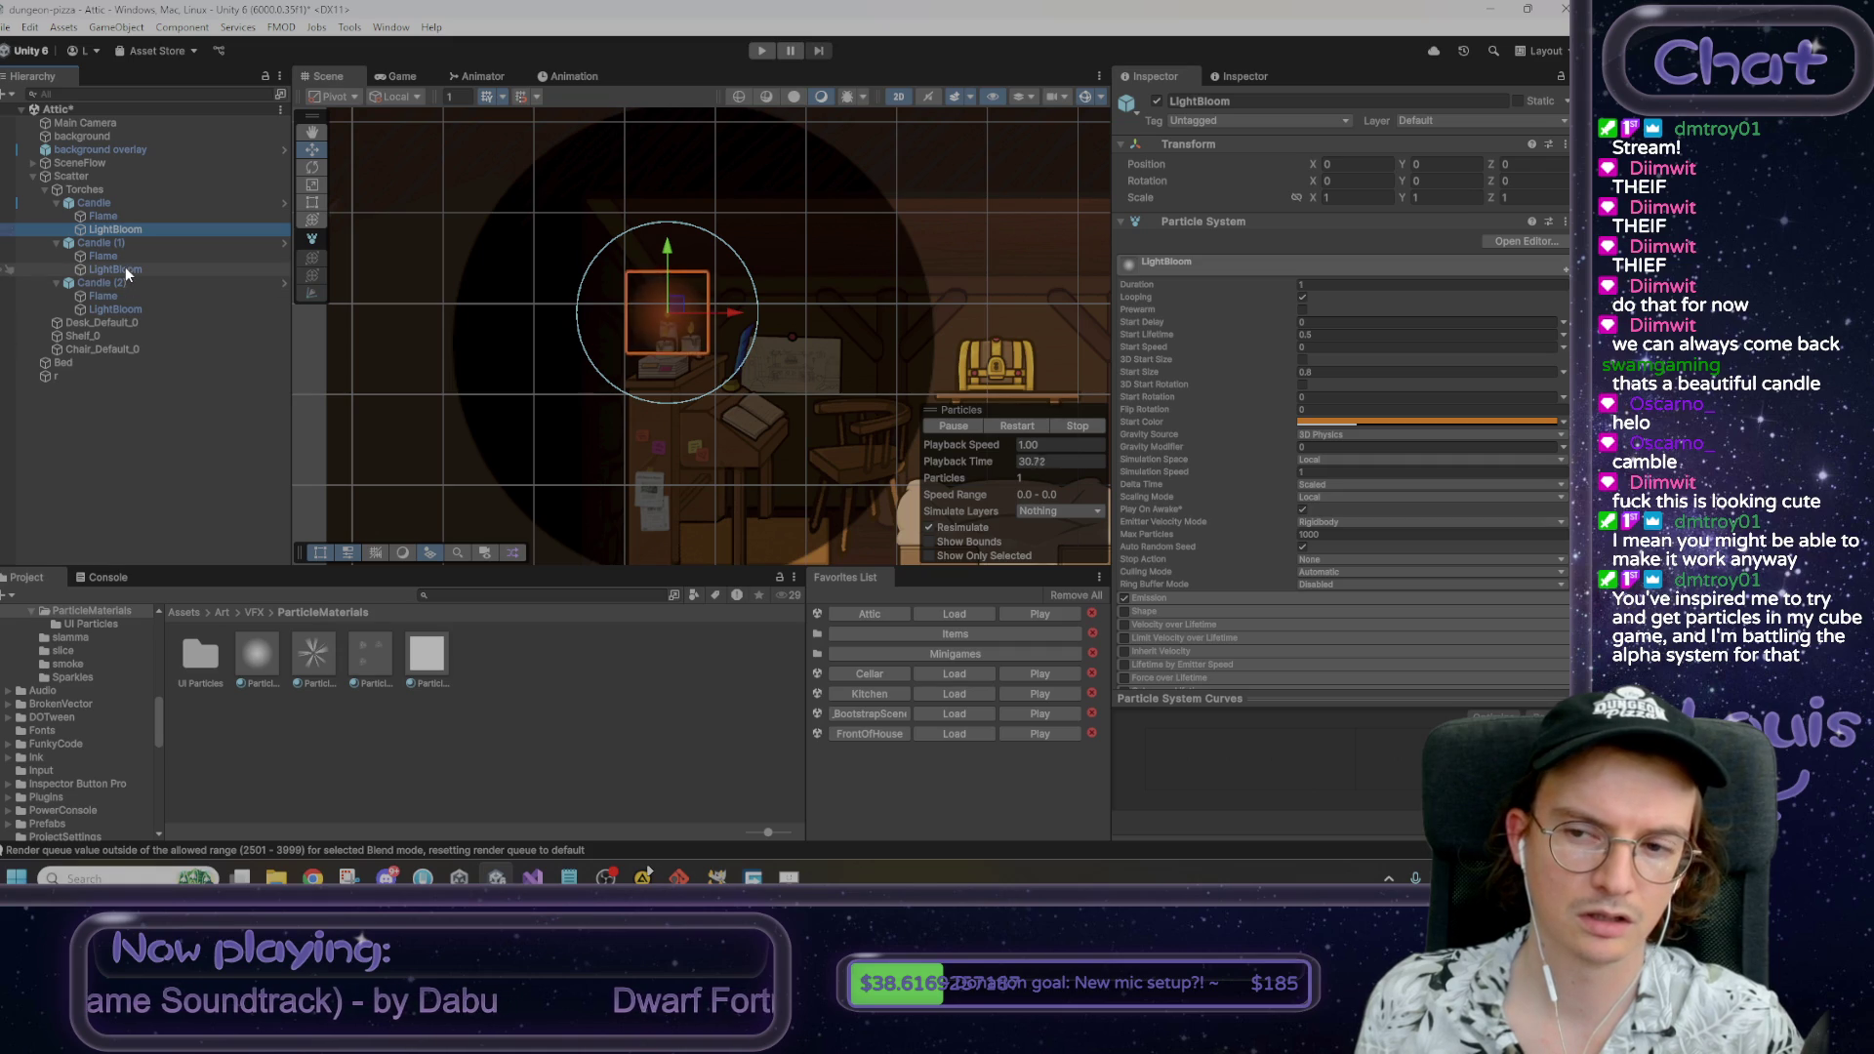
# Step: Set LightBloom's Sorting Fudge to -1000, then select the first candle's Flame particles
pyautogui.scroll(-6, 1396, 449)
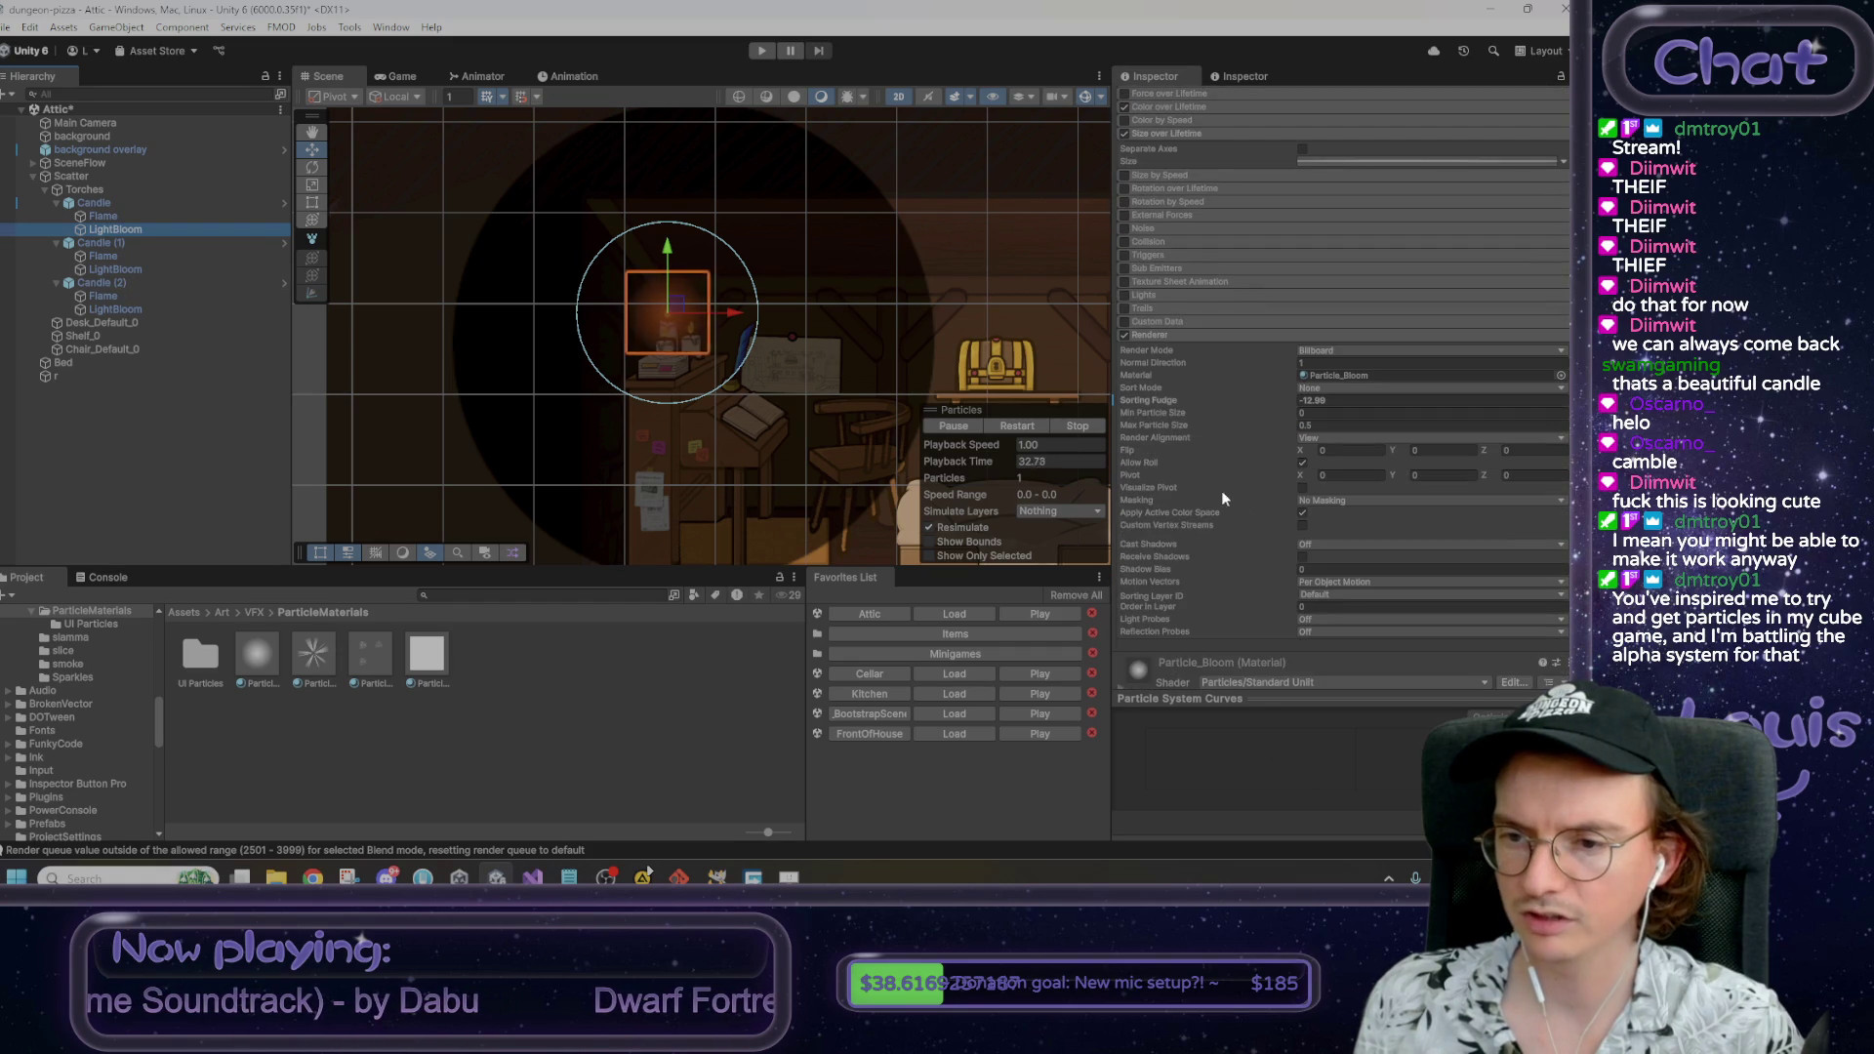
pyautogui.moveTo(1325, 406)
pyautogui.mouseDown()
pyautogui.moveTo(86, 408)
pyautogui.moveTo(1163, 427)
pyautogui.mouseUp()
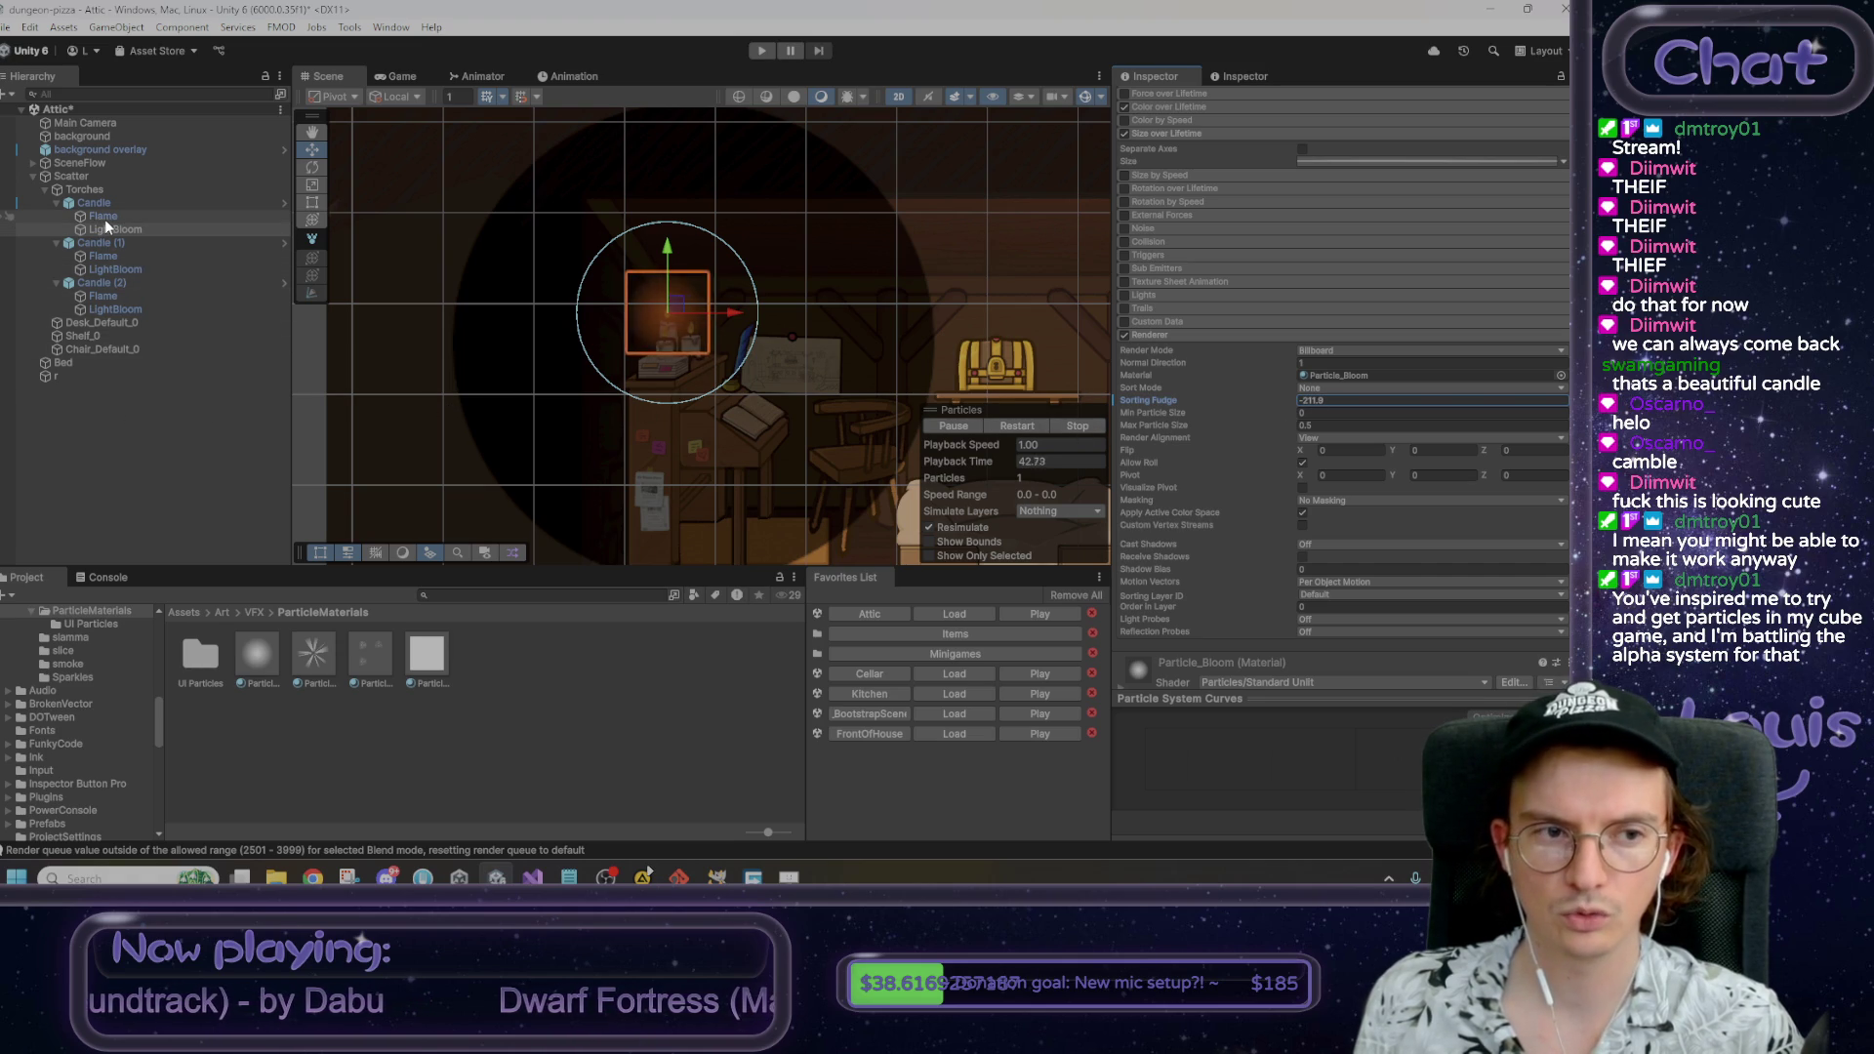
pyautogui.click(1398, 402)
pyautogui.write('-1000')
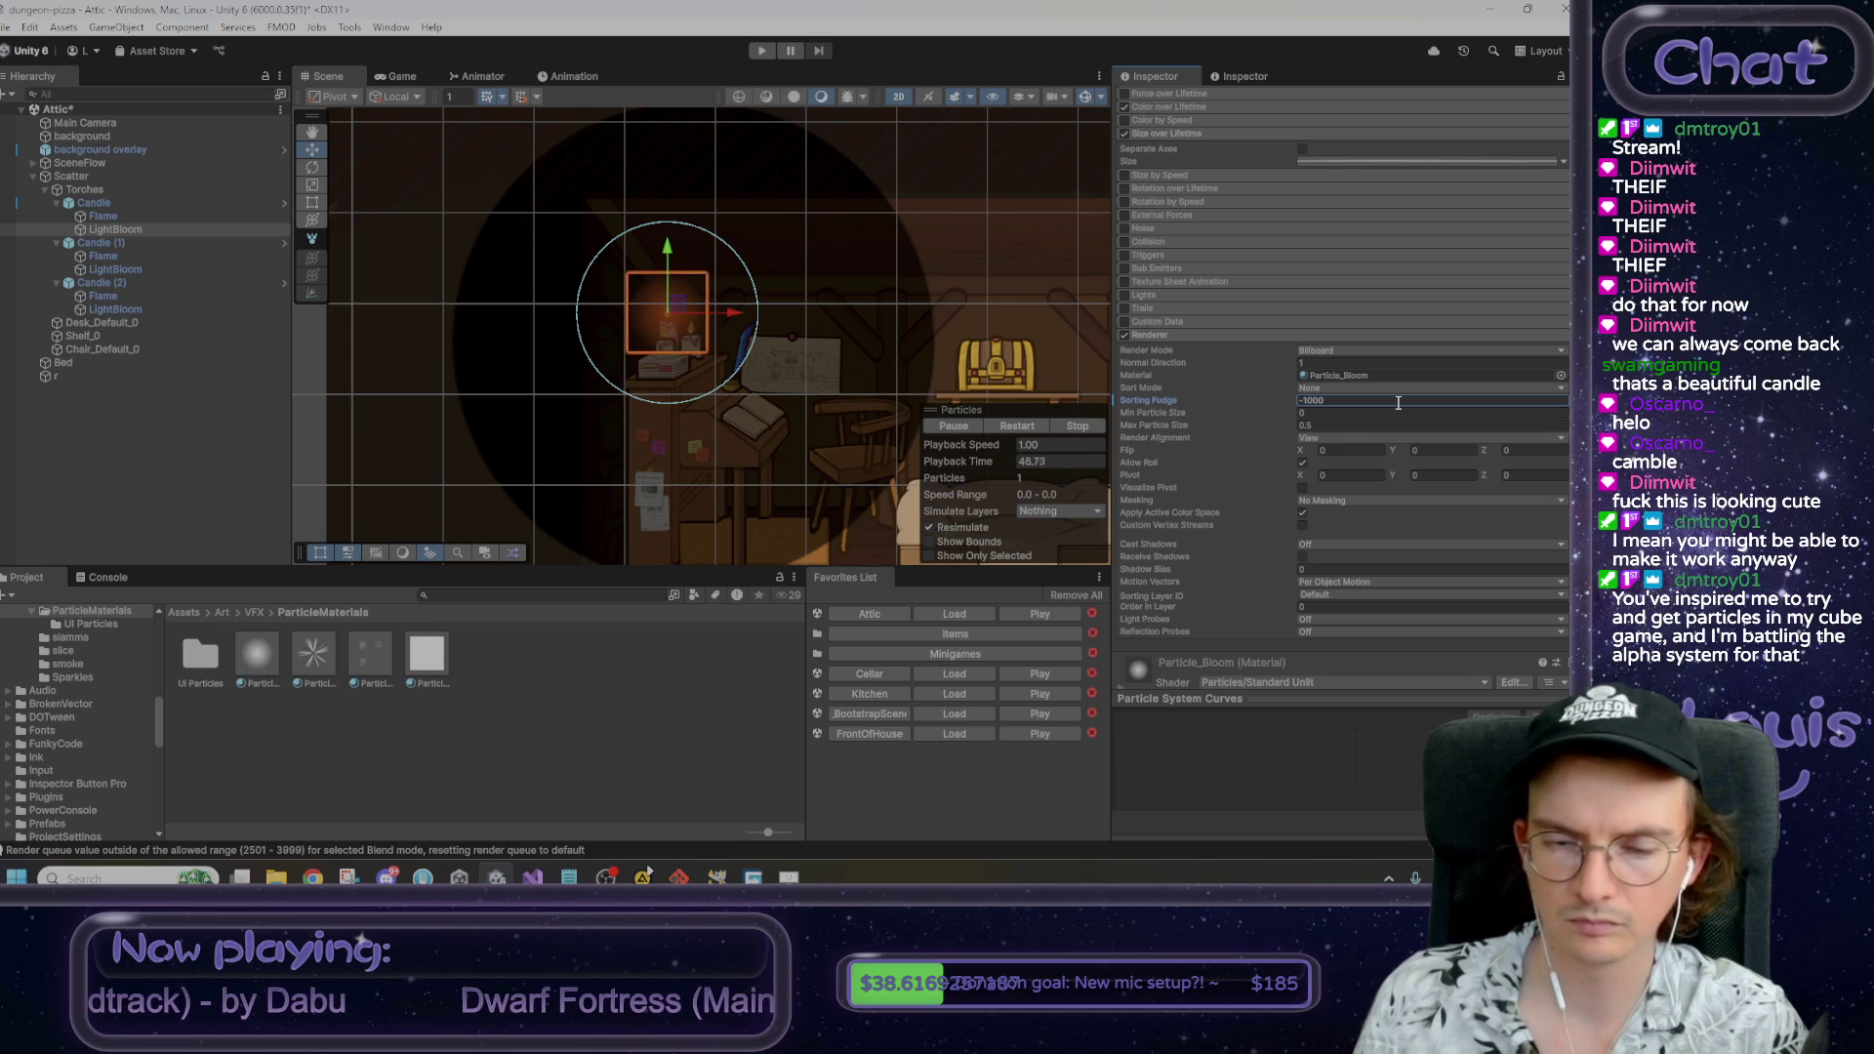
pyautogui.click(120, 217)
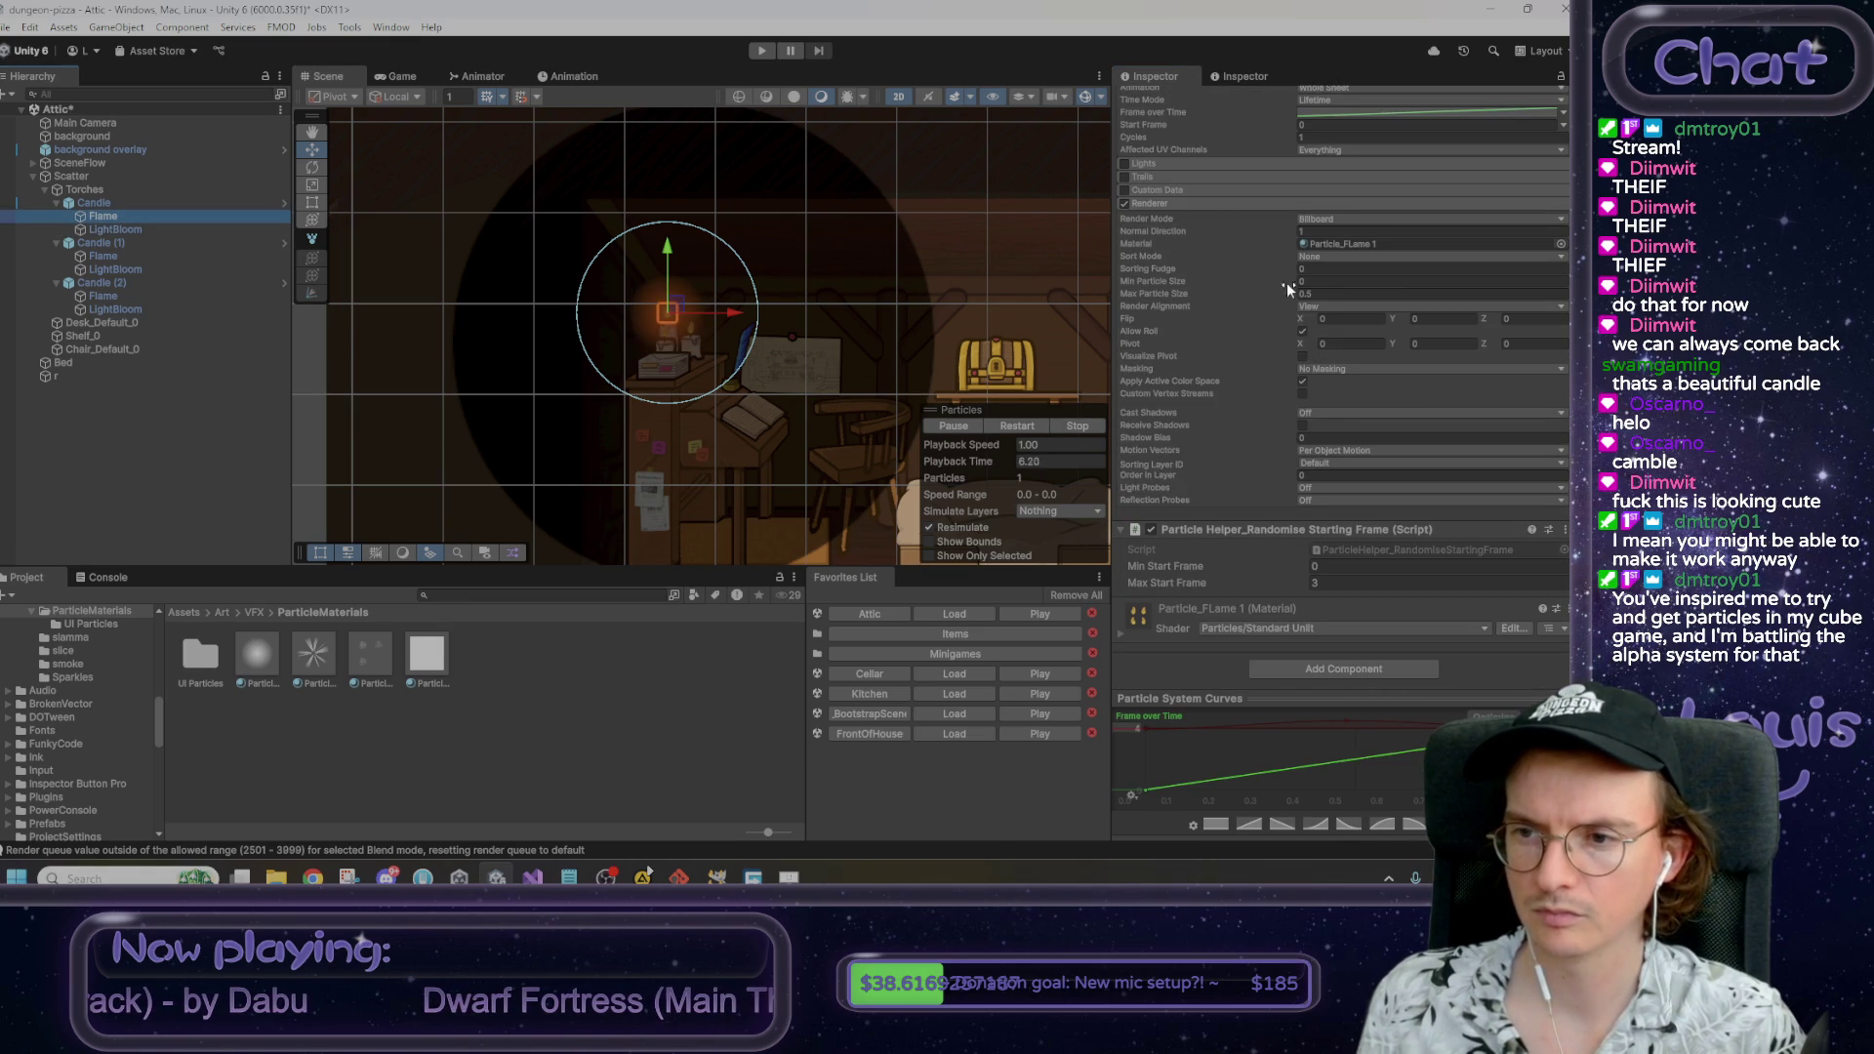
# Step: Apply LightBloom's Sorting Fudge override to the Candle prefab
pyautogui.click(1311, 269)
pyautogui.write('-1000')
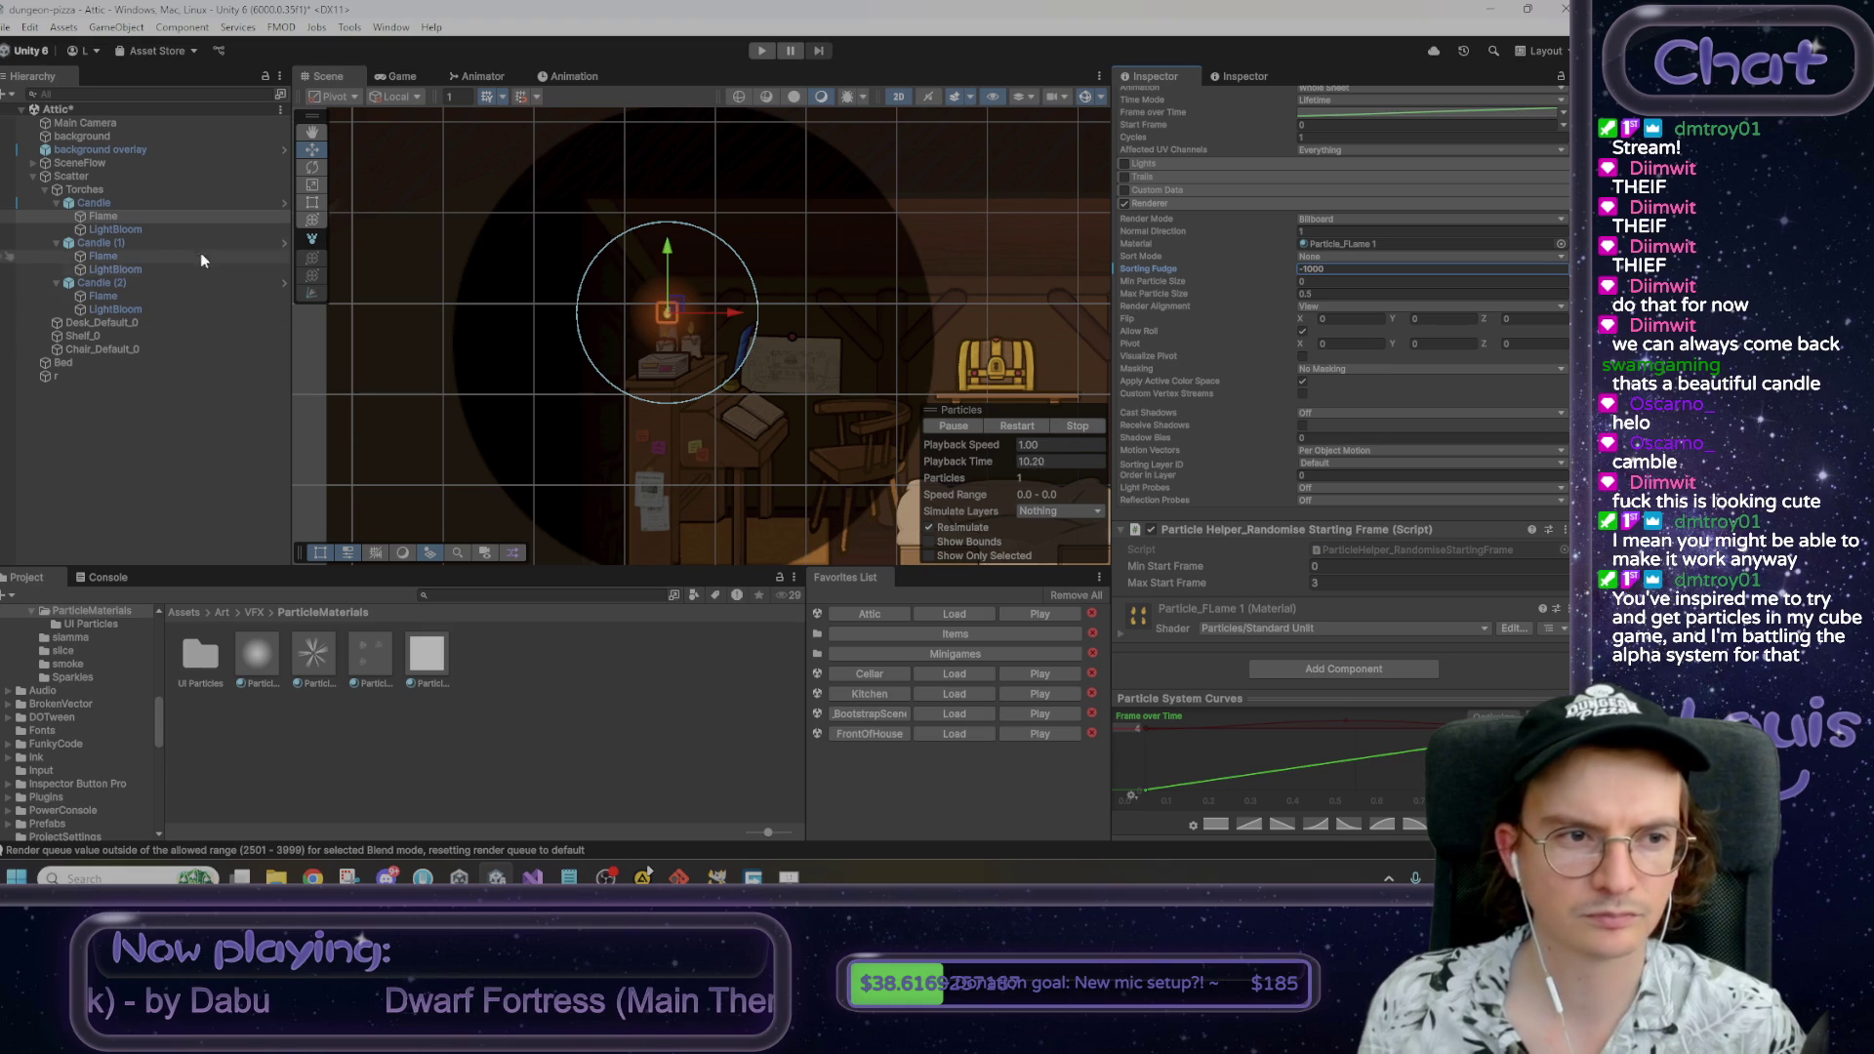
pyautogui.keyDown('ctrl'); pyautogui.click(138, 230); pyautogui.keyUp('ctrl')
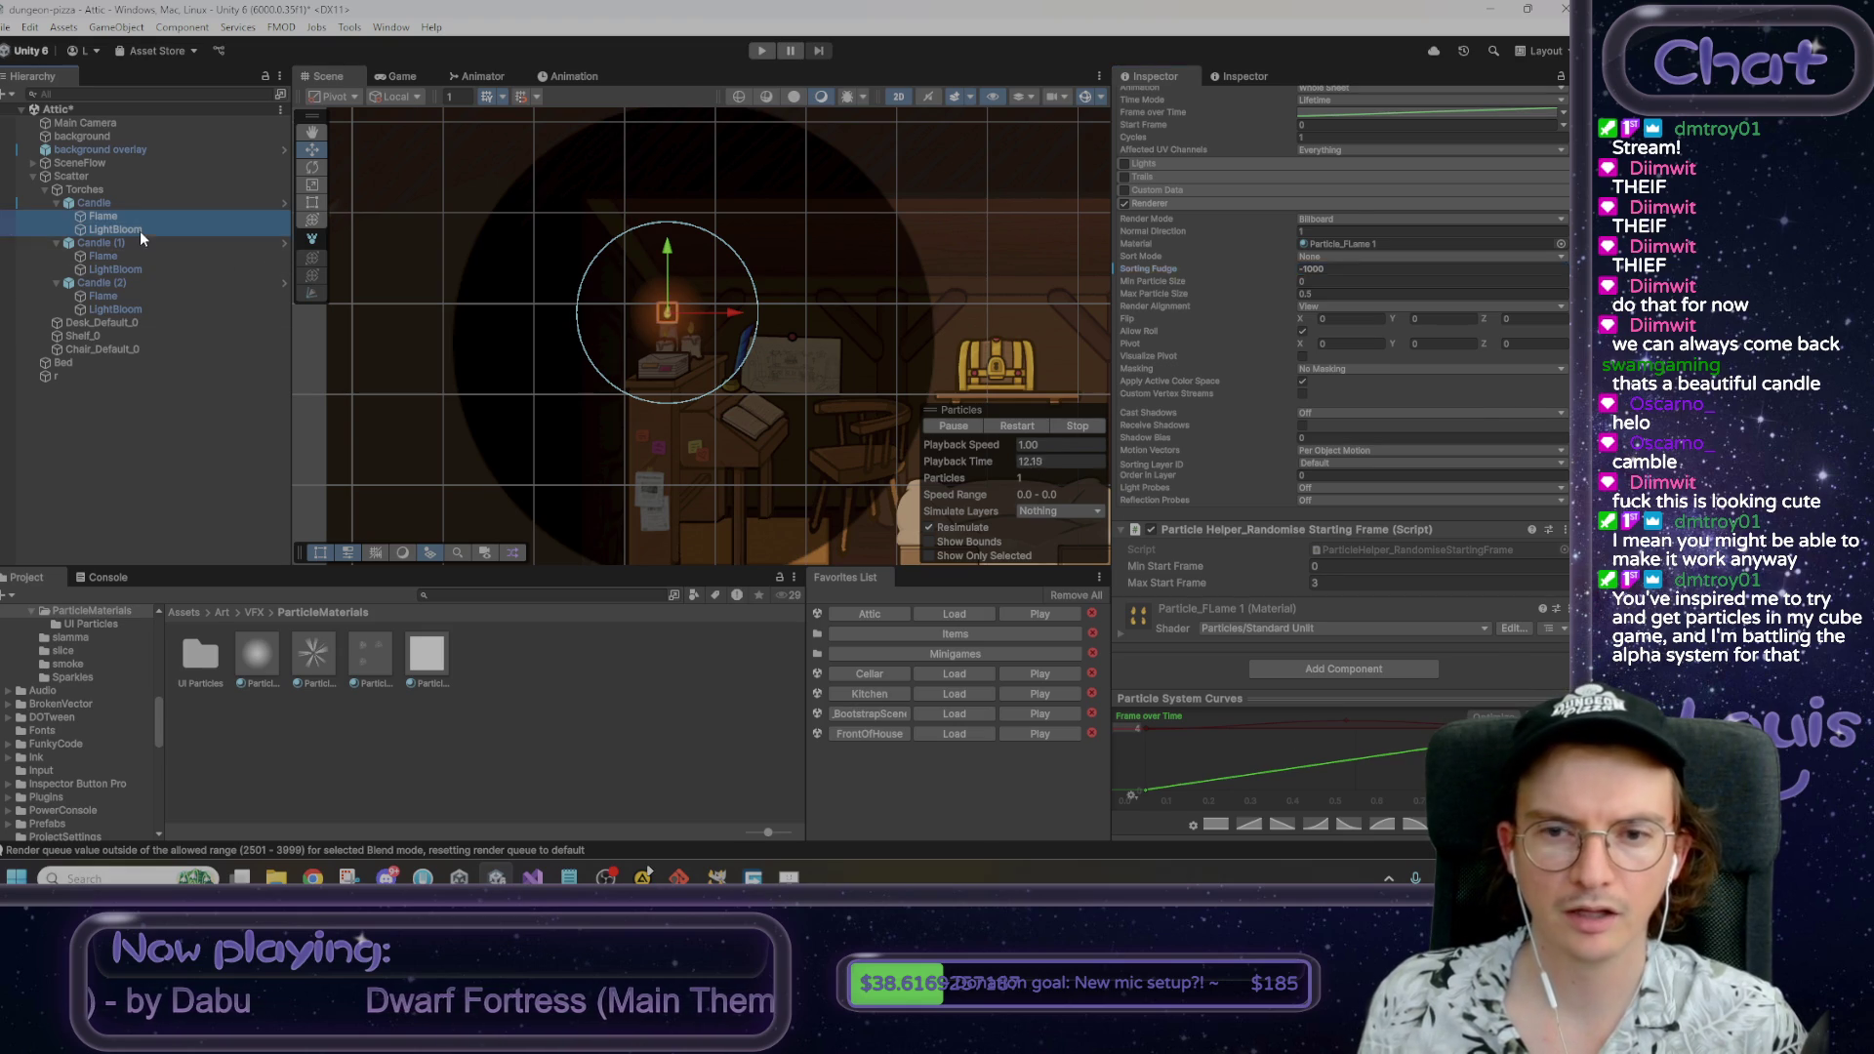
pyautogui.rightClick(1148, 390)
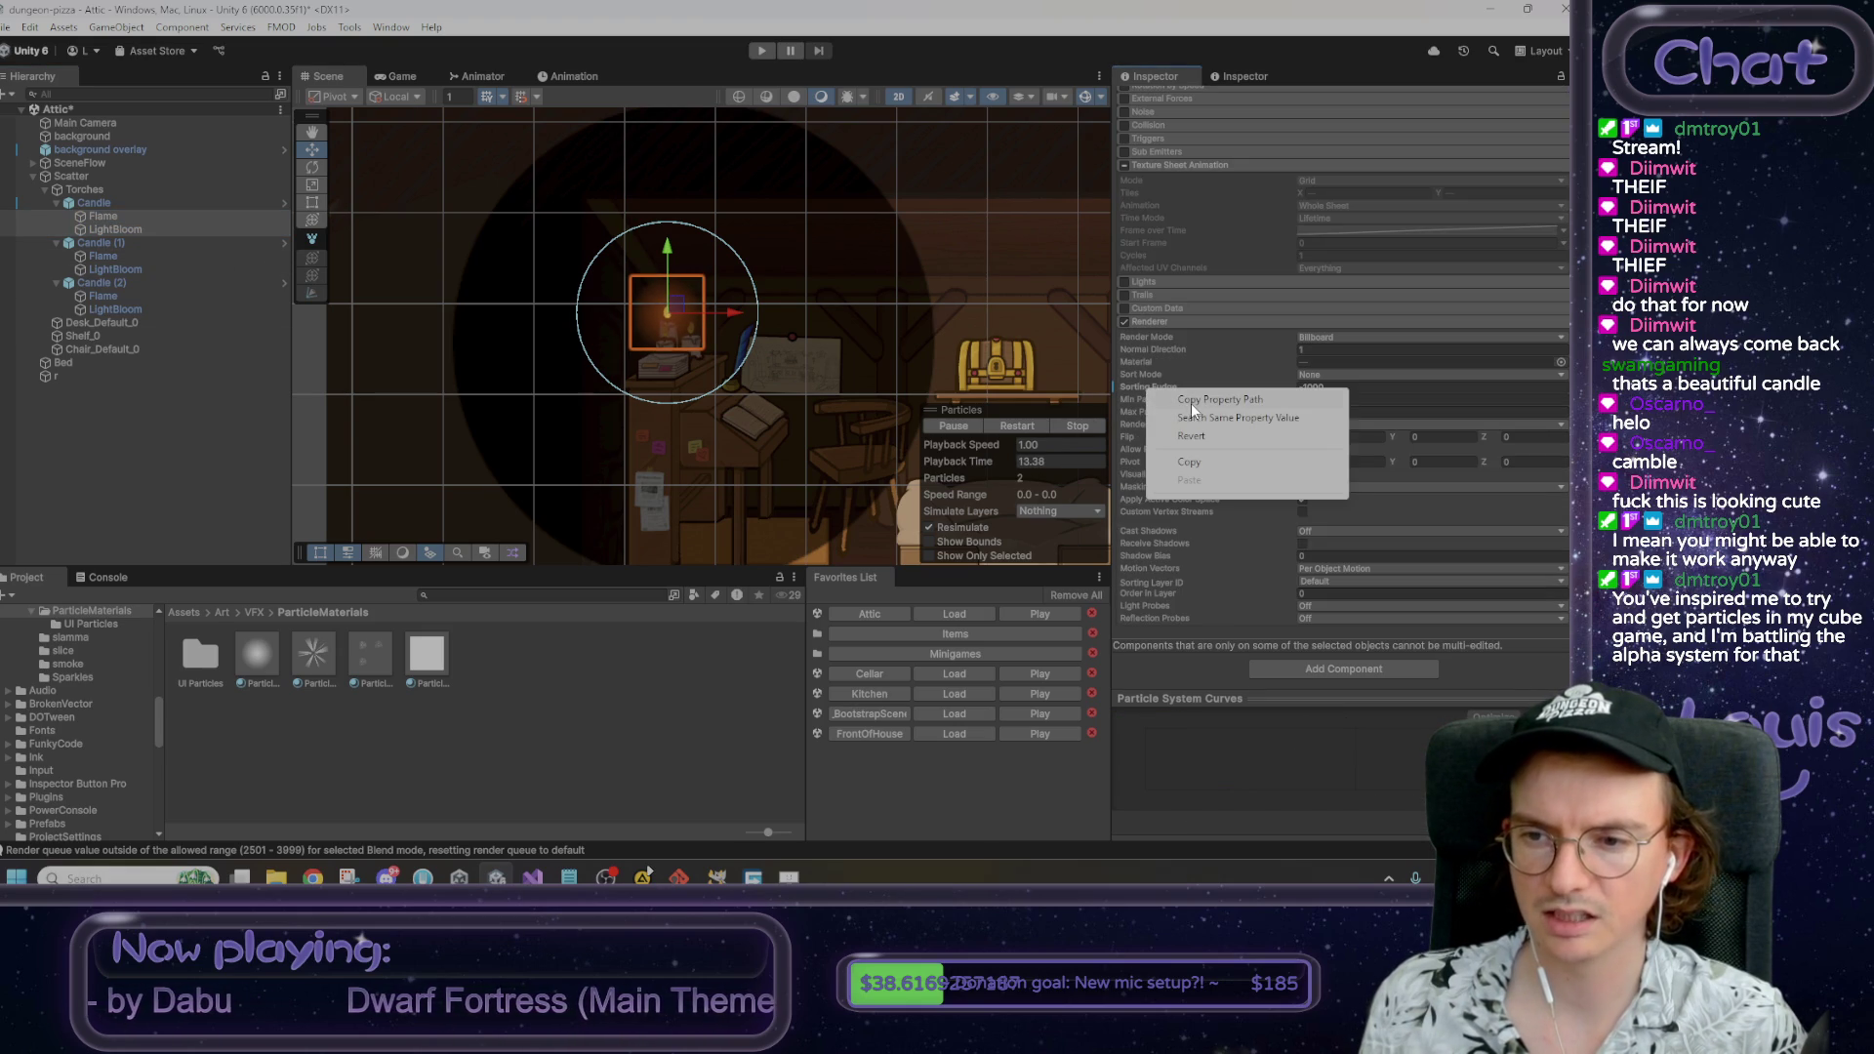
pyautogui.rightClick(1134, 383)
pyautogui.click(138, 230)
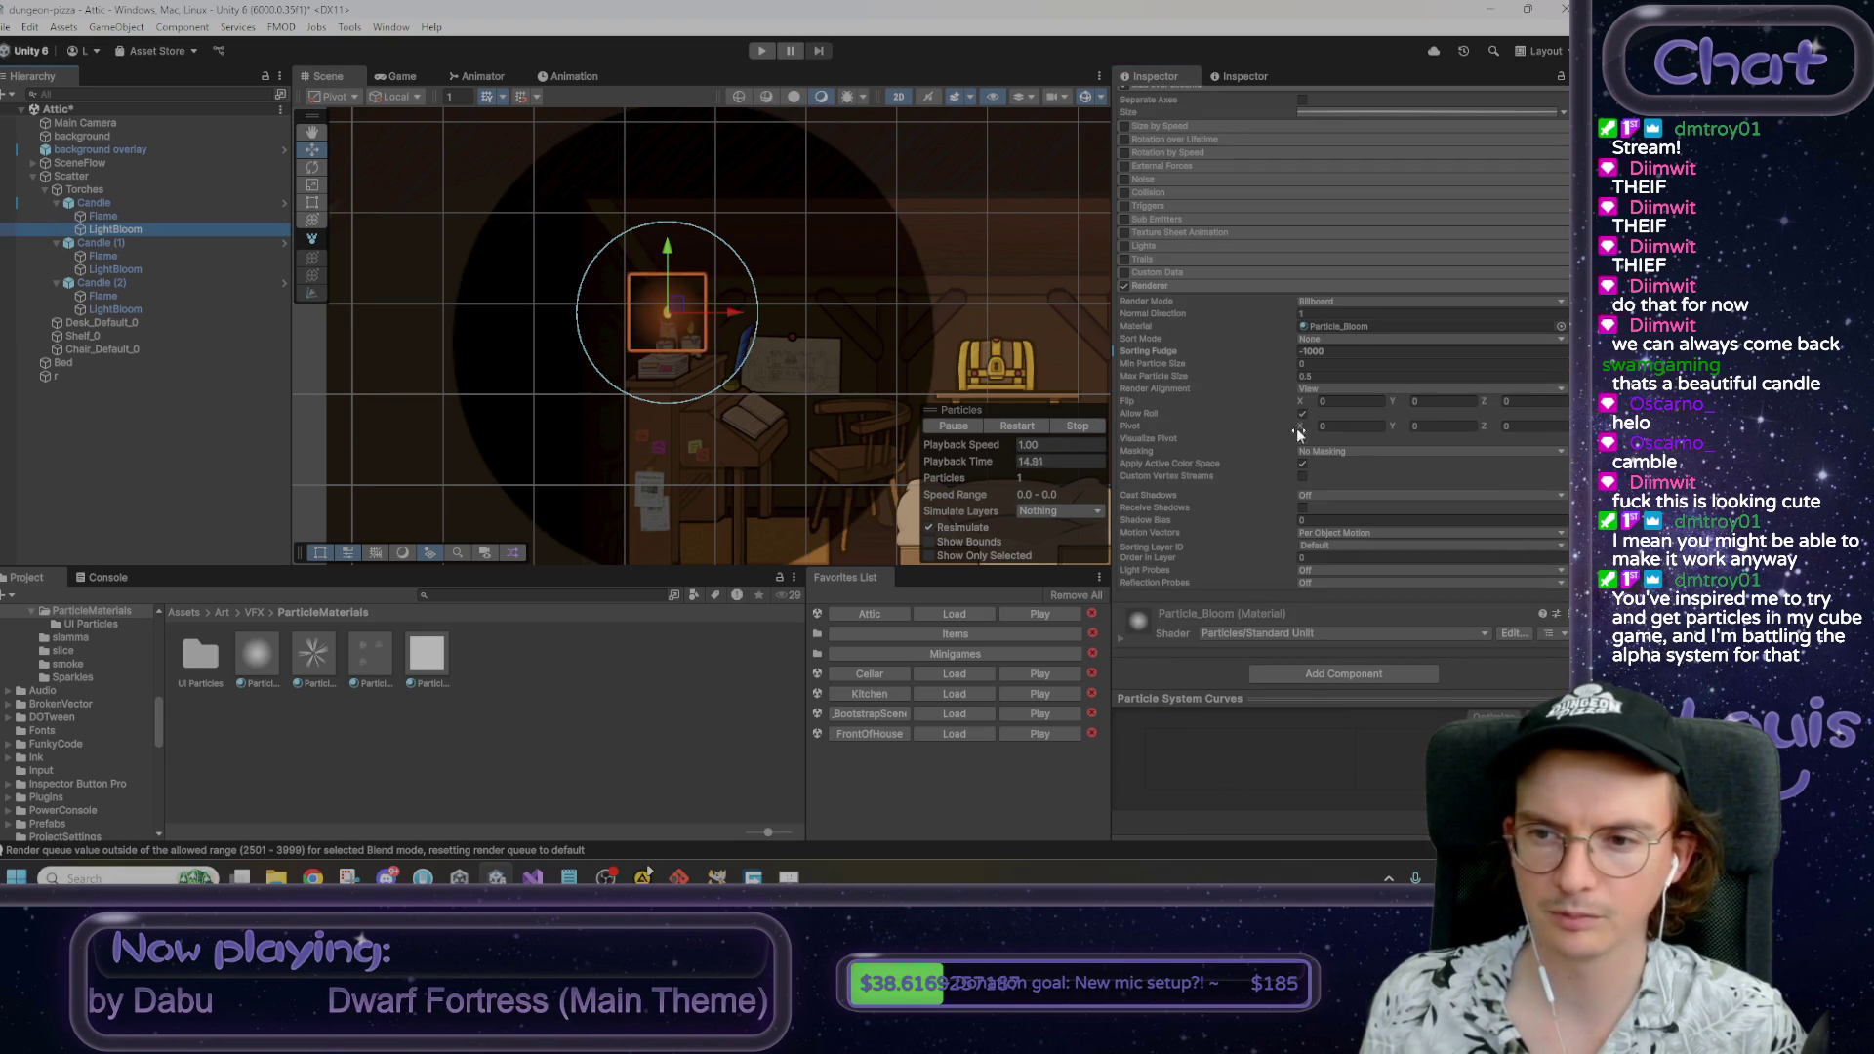
pyautogui.rightClick(1148, 349)
pyautogui.click(1228, 400)
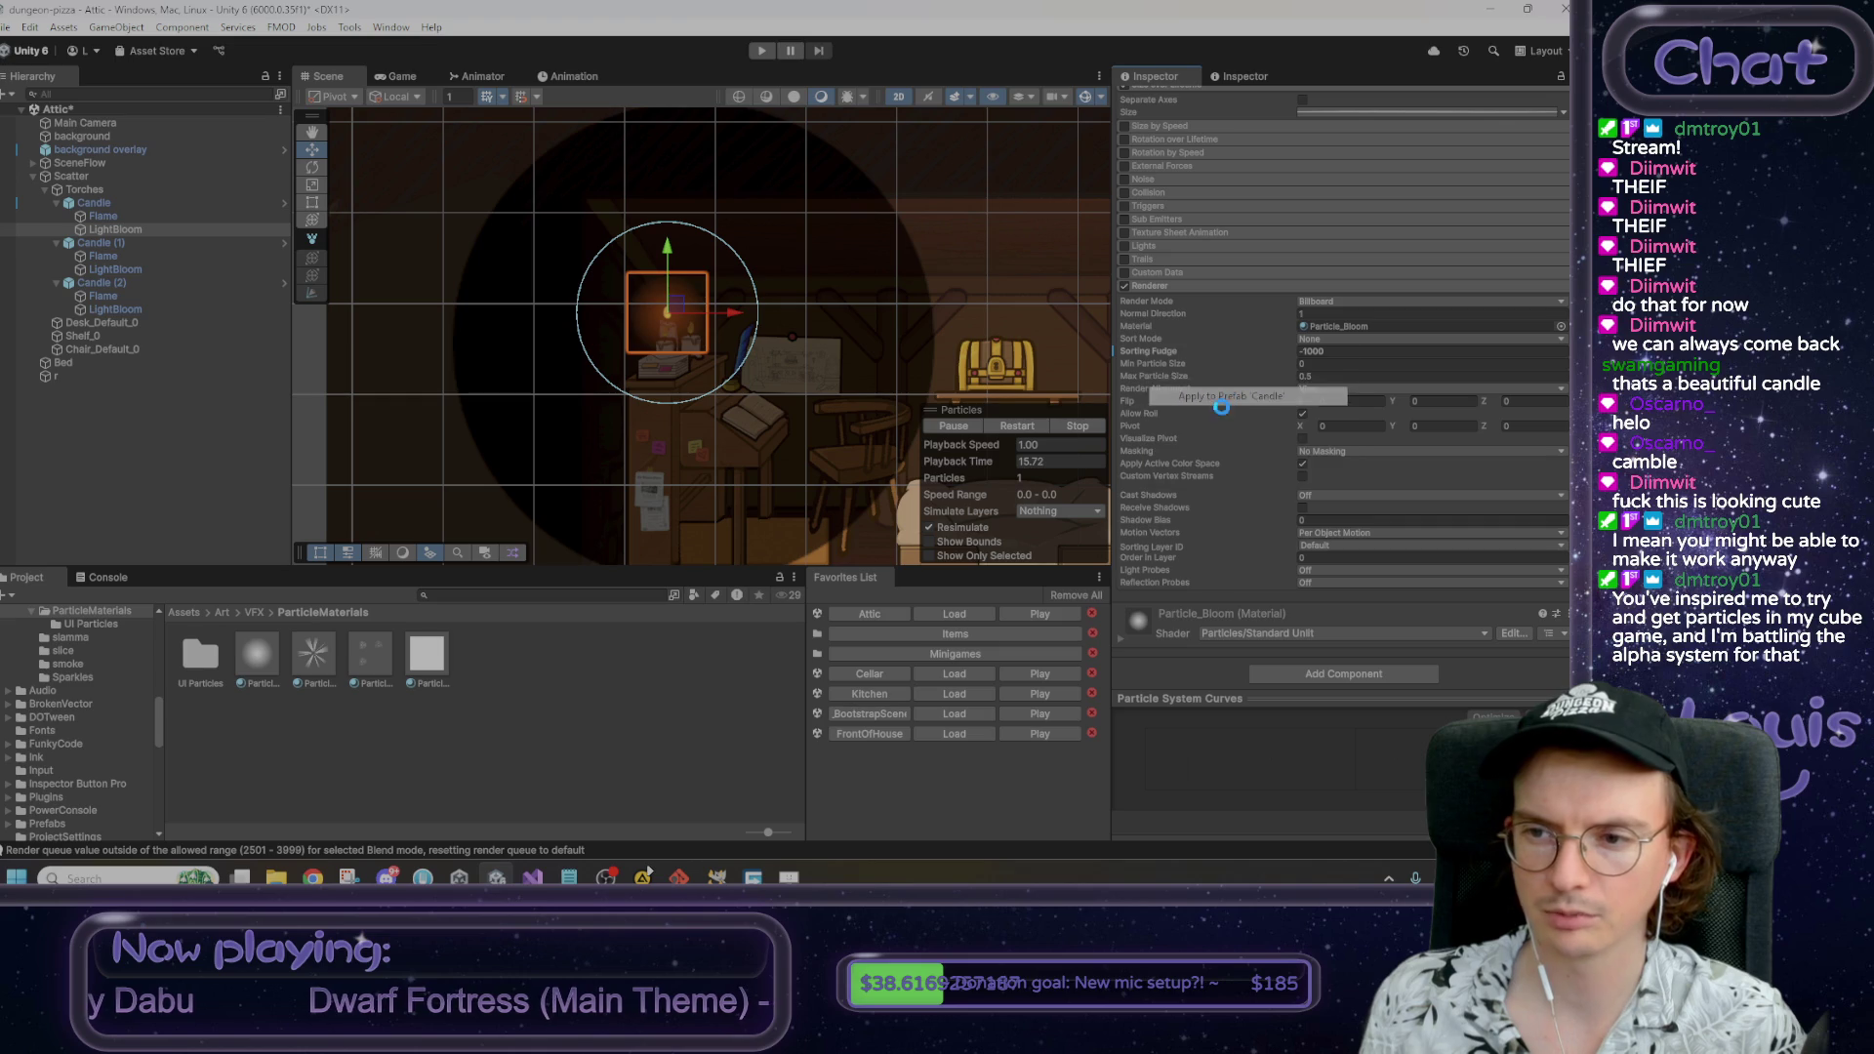
# Step: Apply Flame's Sorting Fudge override to the Candle prefab, then select the 'r' overlay
pyautogui.click(149, 215)
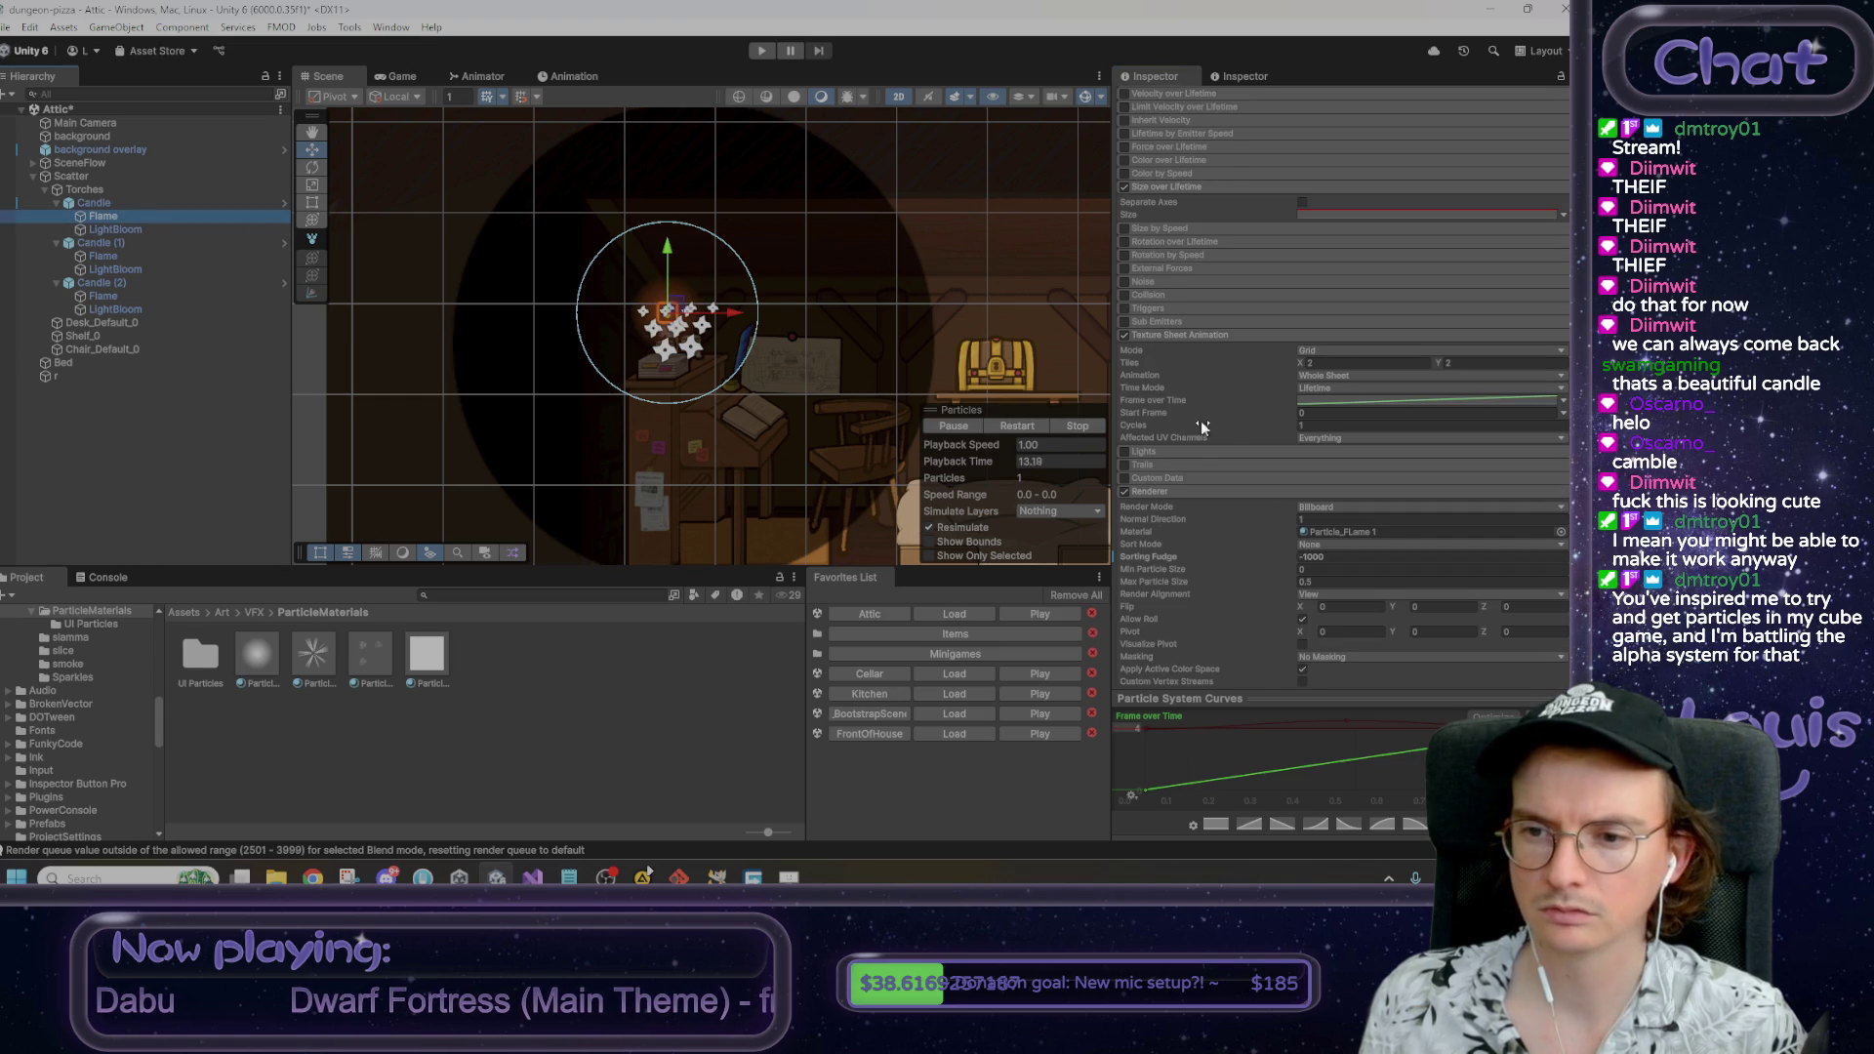
pyautogui.rightClick(1154, 556)
pyautogui.click(1203, 583)
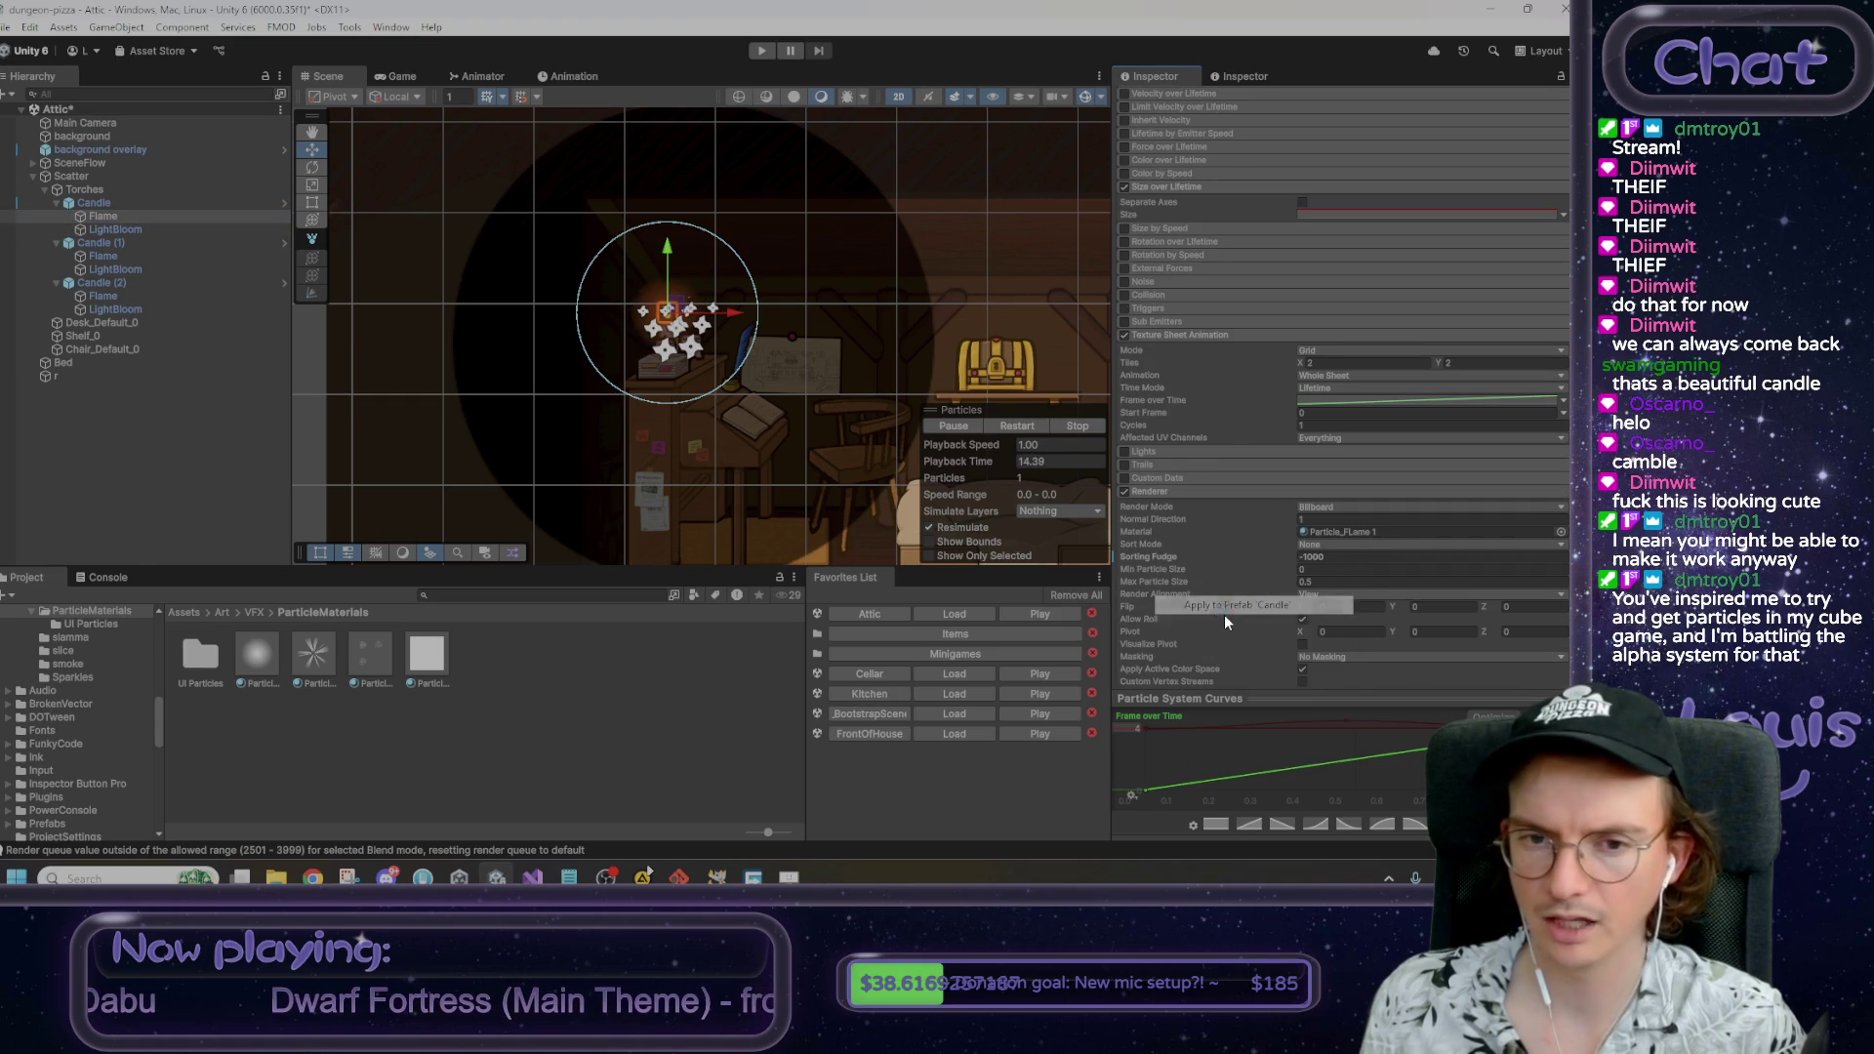
pyautogui.click(80, 374)
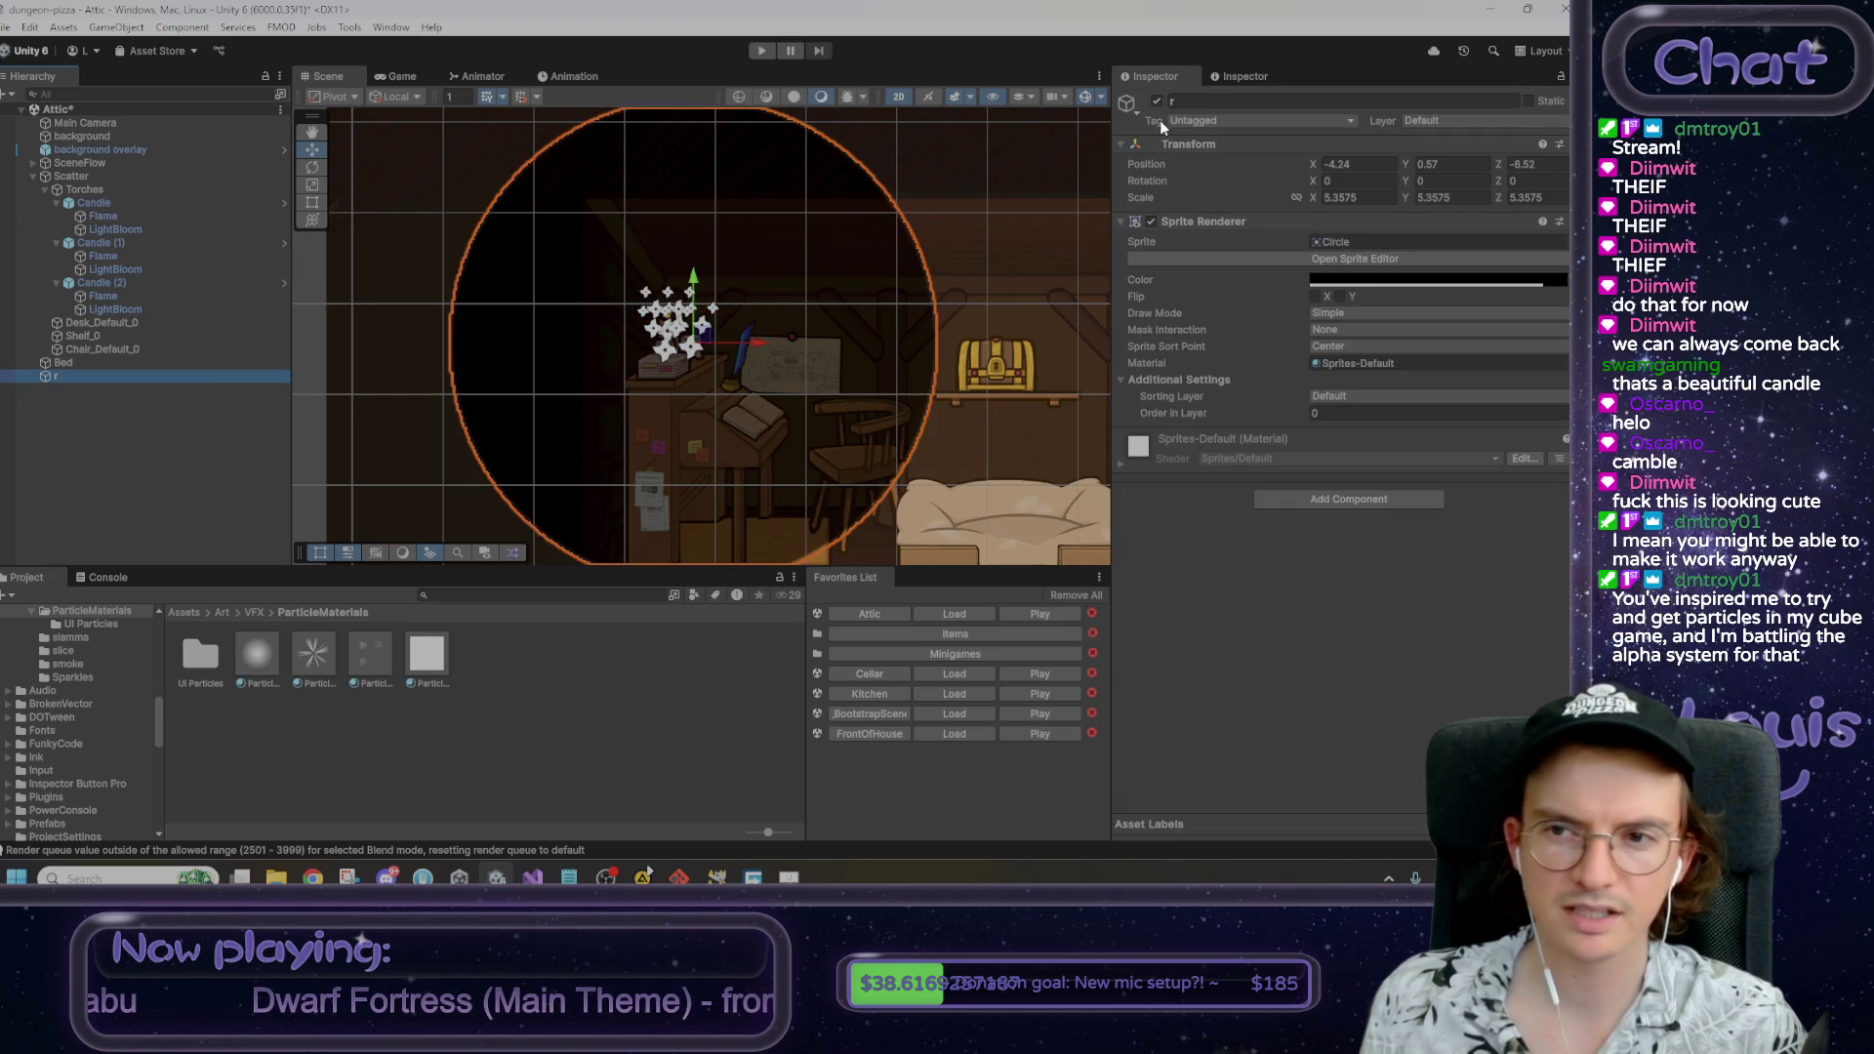
# Step: Deactivate the 'r' circle overlay, enter Play mode, and run passTime in the debug console
pyautogui.click(1157, 100)
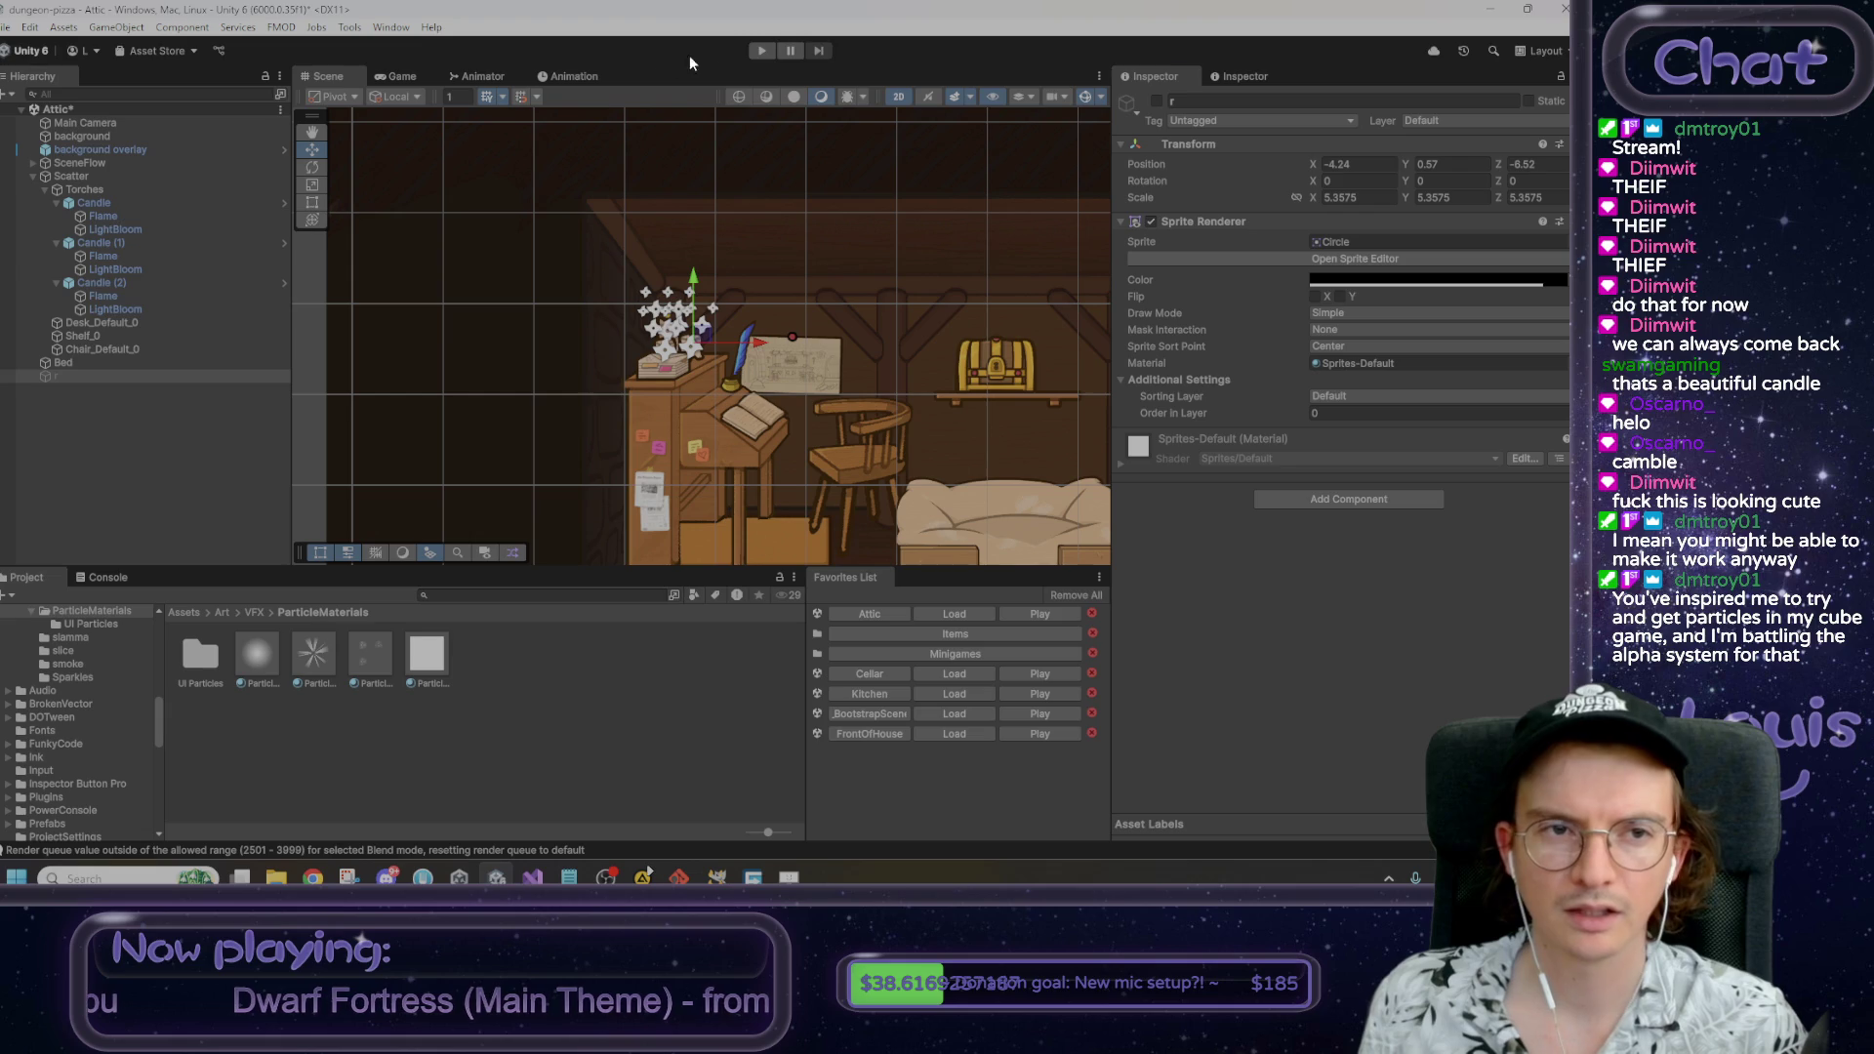
pyautogui.click(763, 51)
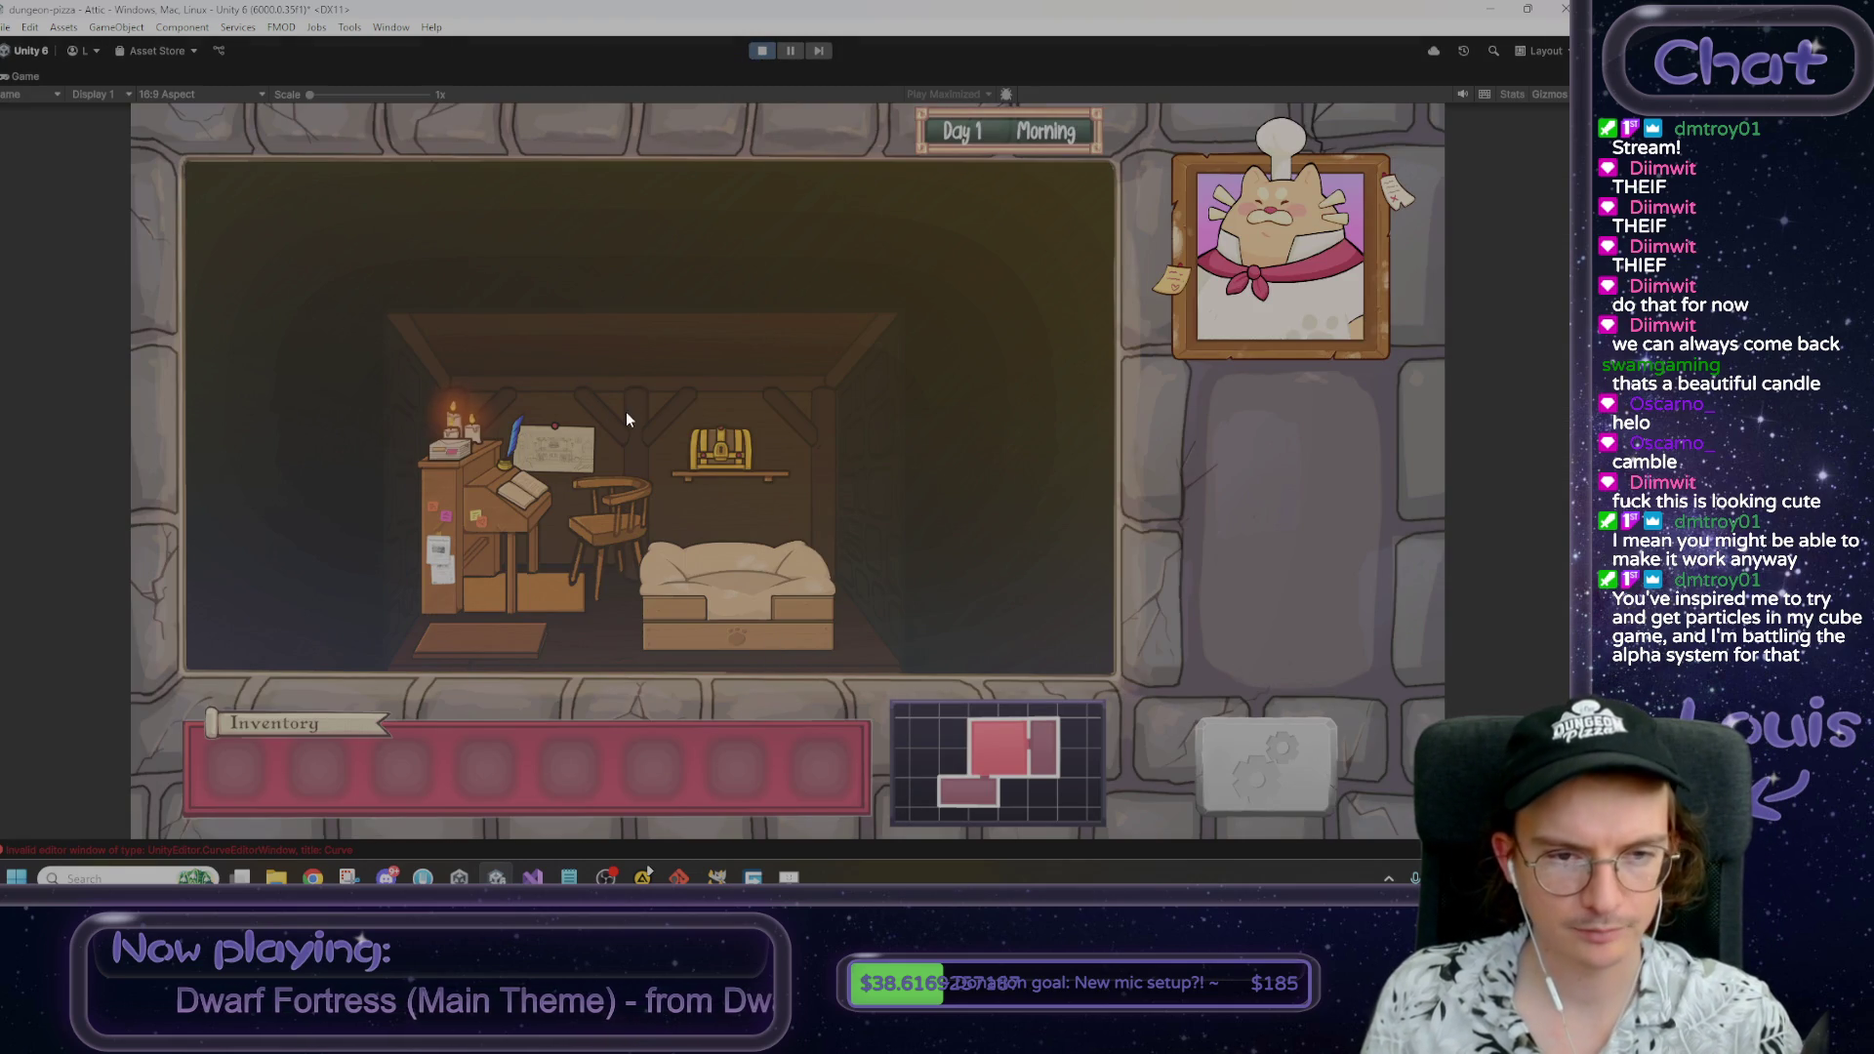
pyautogui.press('`')
pyautogui.write('passT')
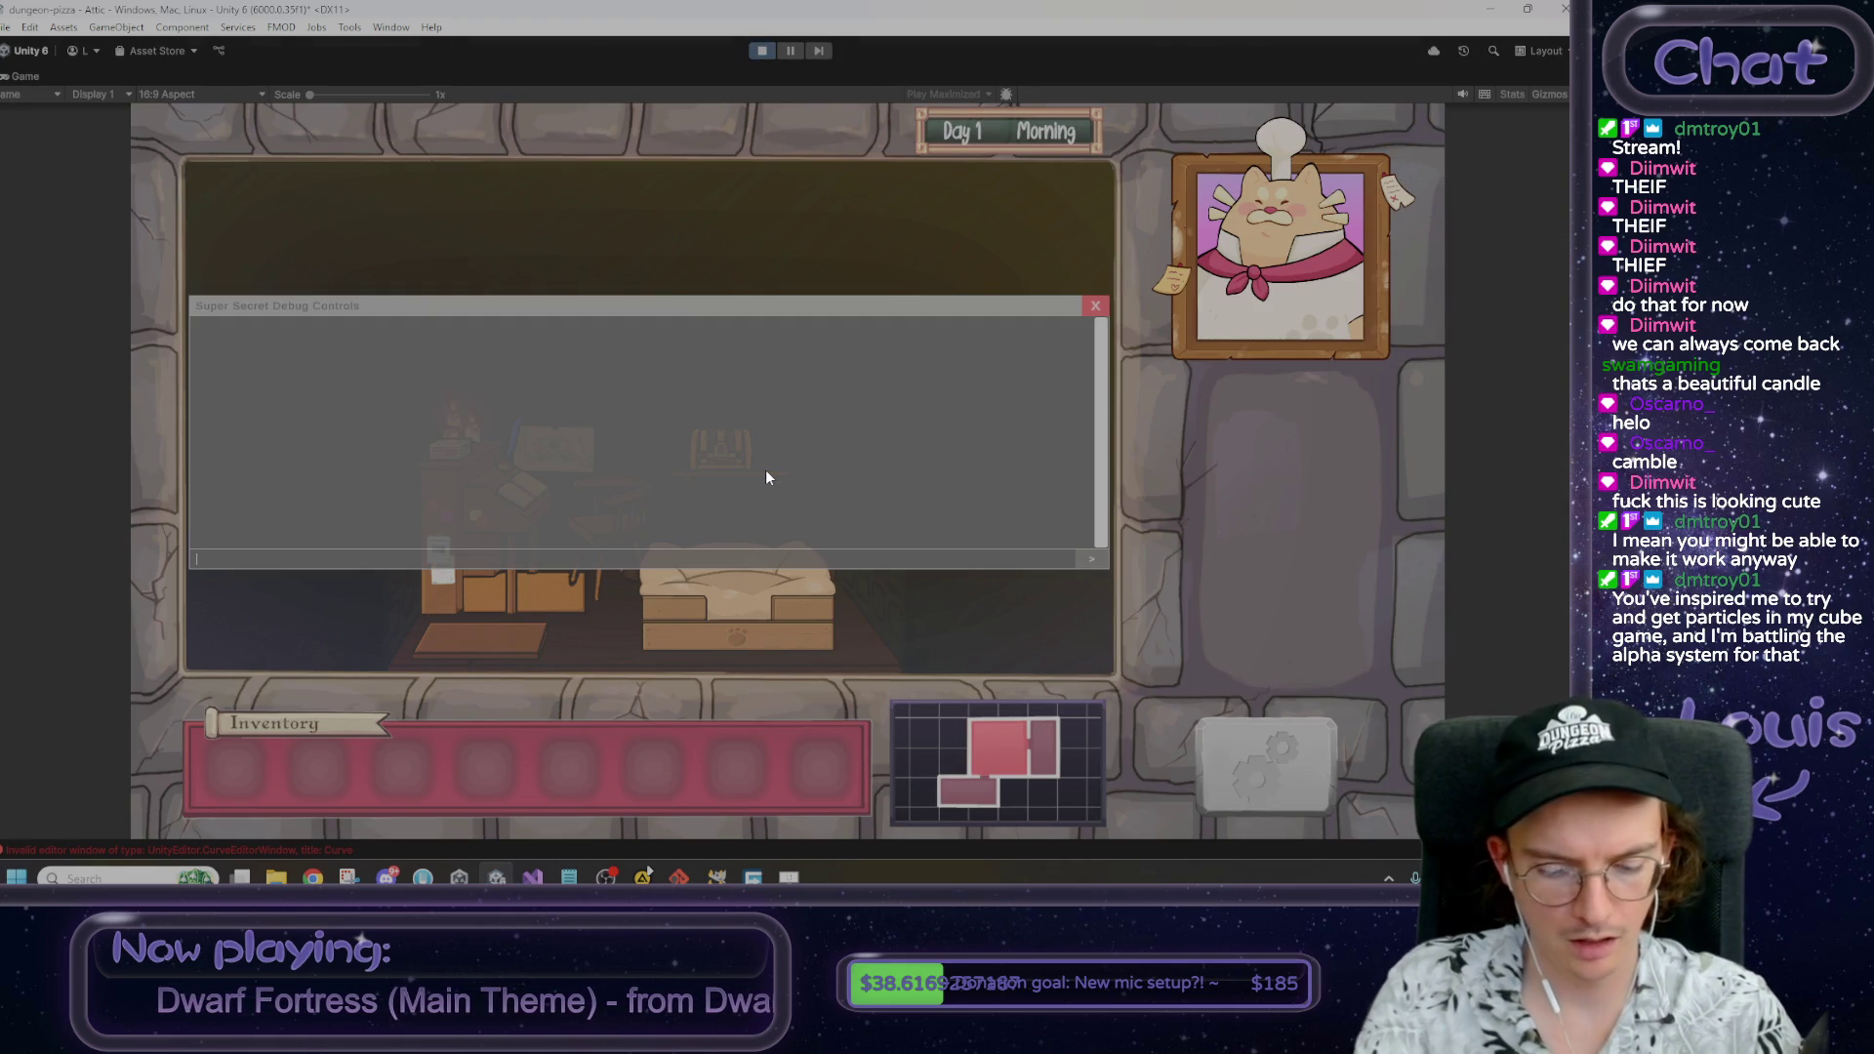
pyautogui.write('ime')
pyautogui.press('Return')
# Step: Repeat passTime until Night, send the cat to bed, and stop Play mode
pyautogui.press('Up')
pyautogui.press('Return')
pyautogui.press('Up')
pyautogui.press('Return')
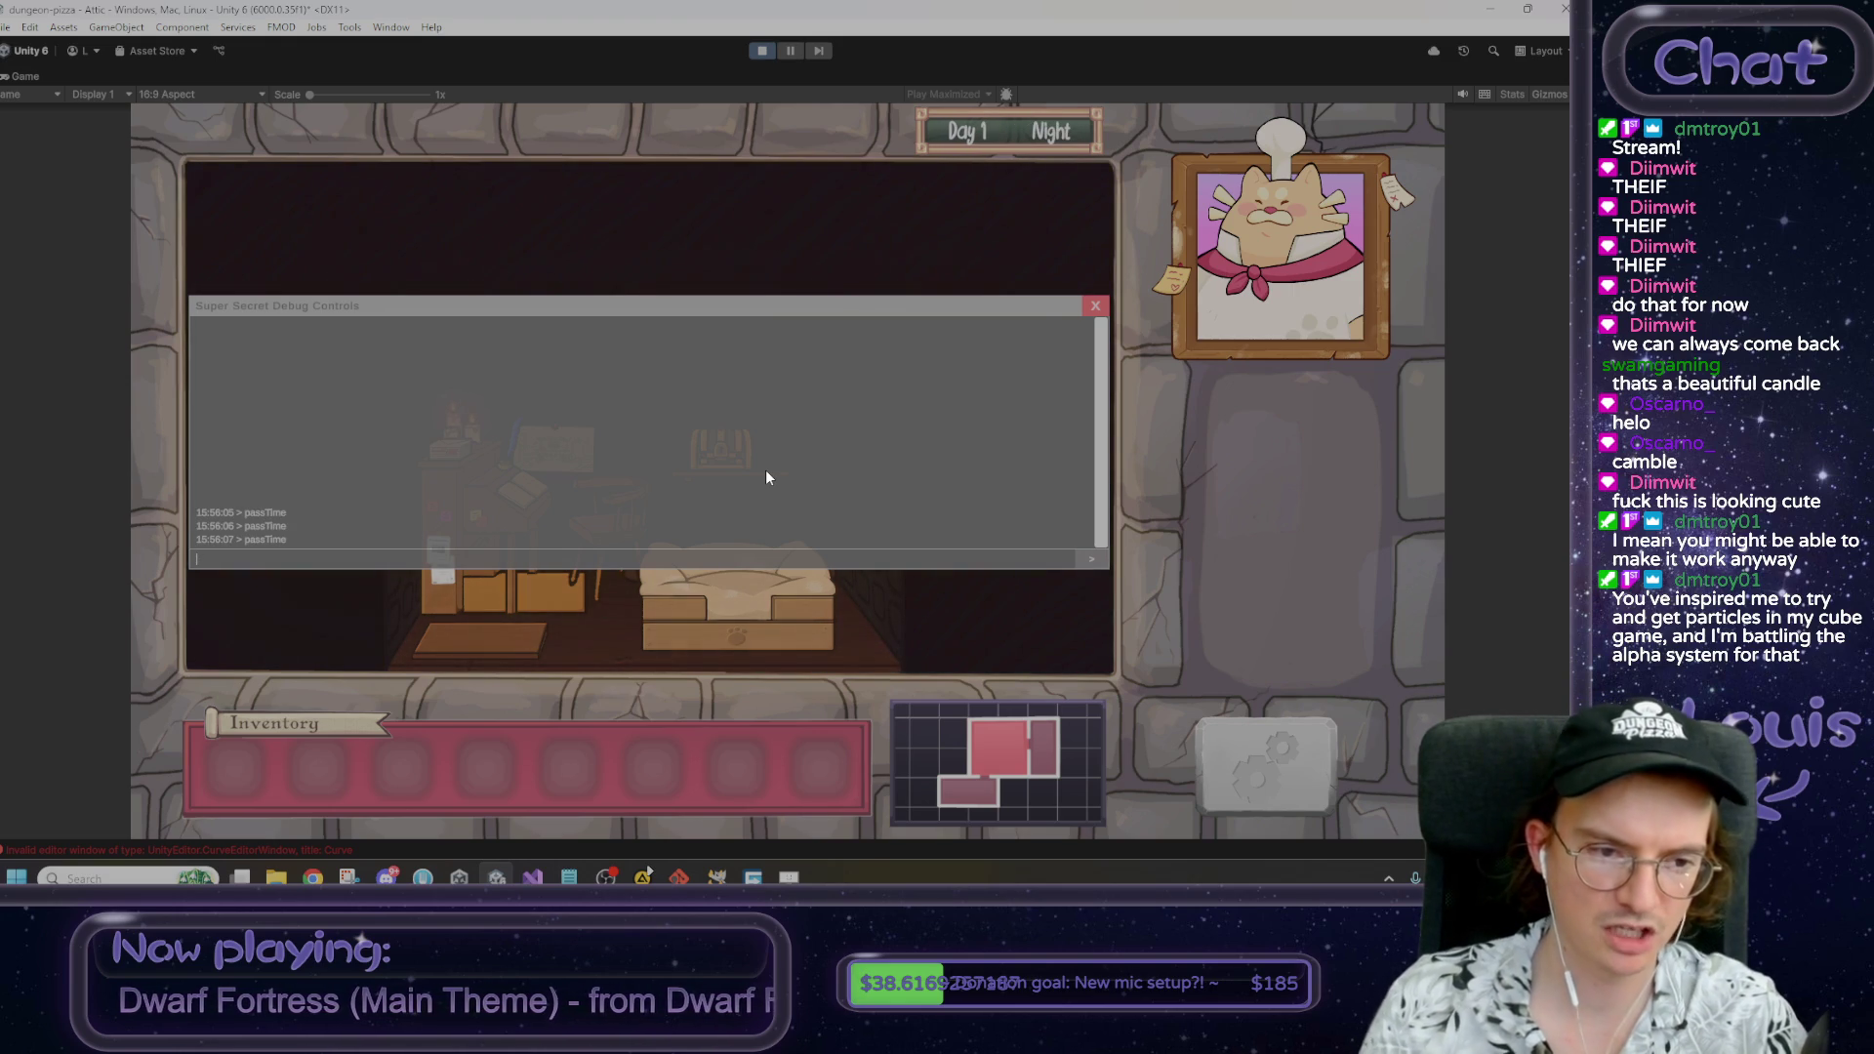
pyautogui.press('`')
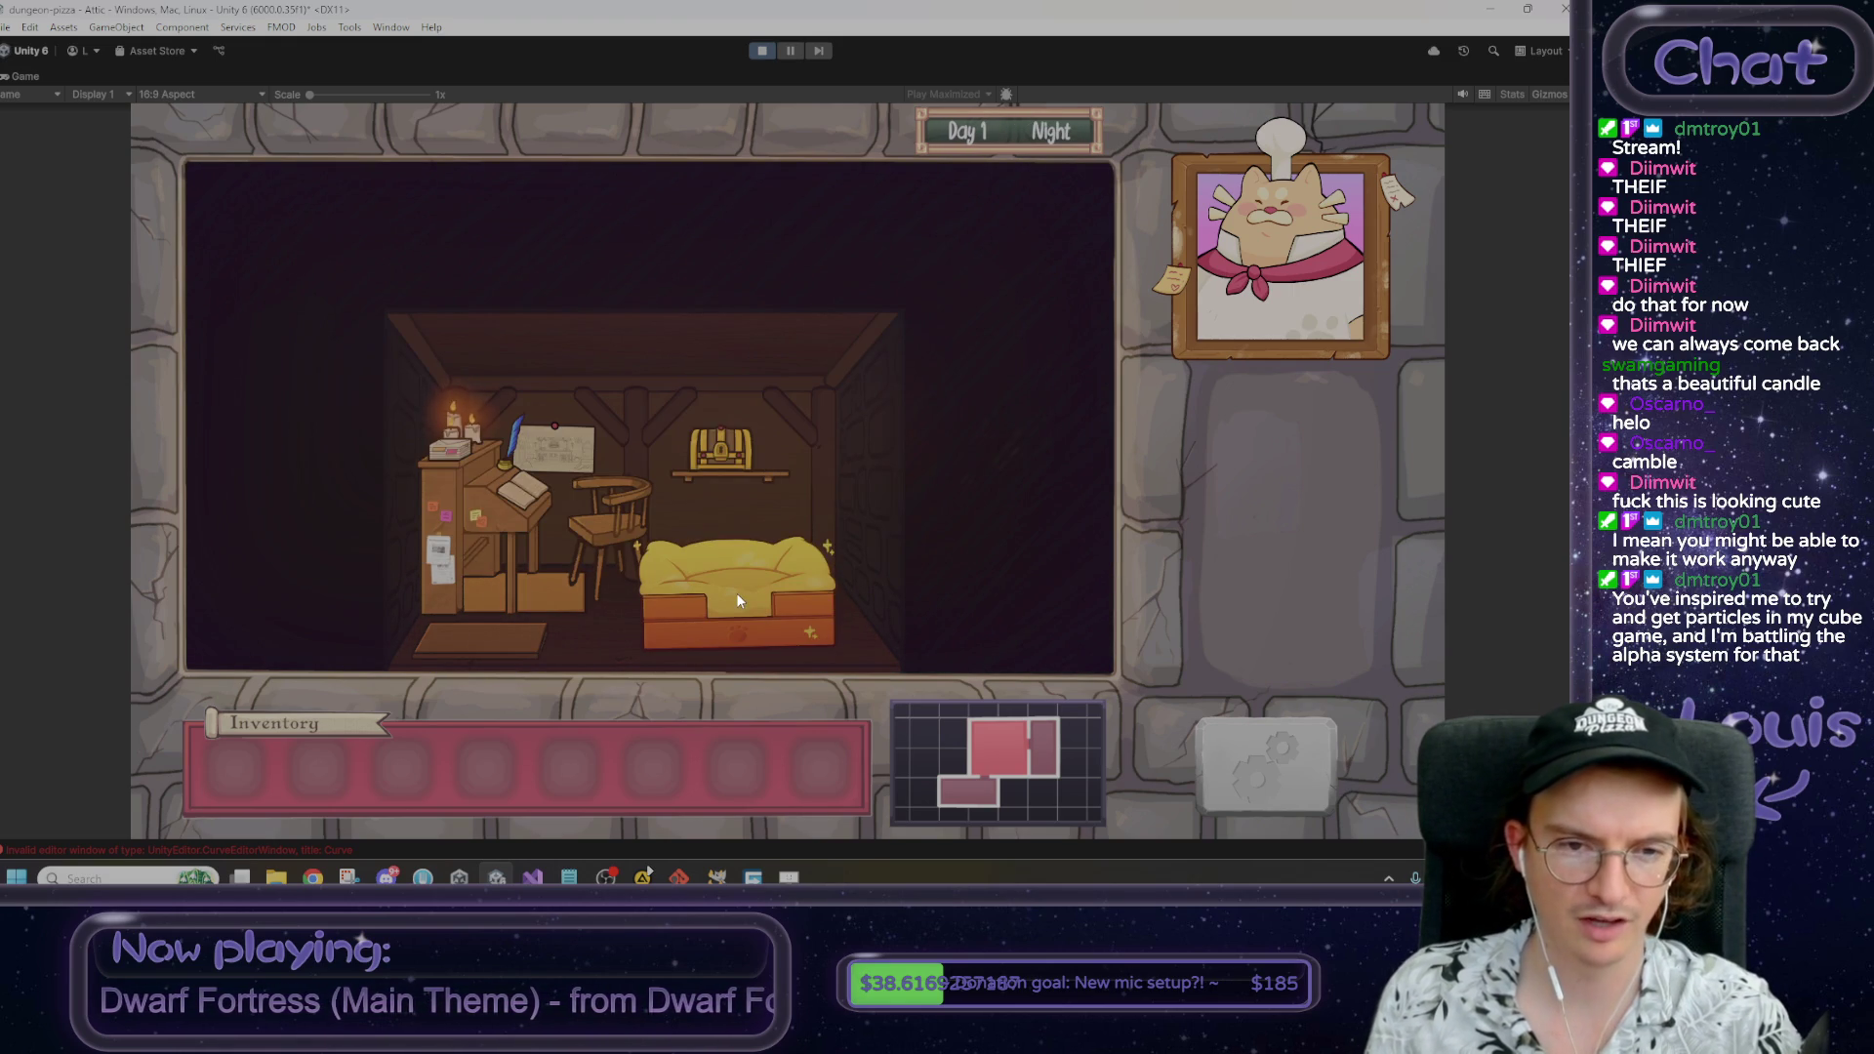
pyautogui.click(739, 617)
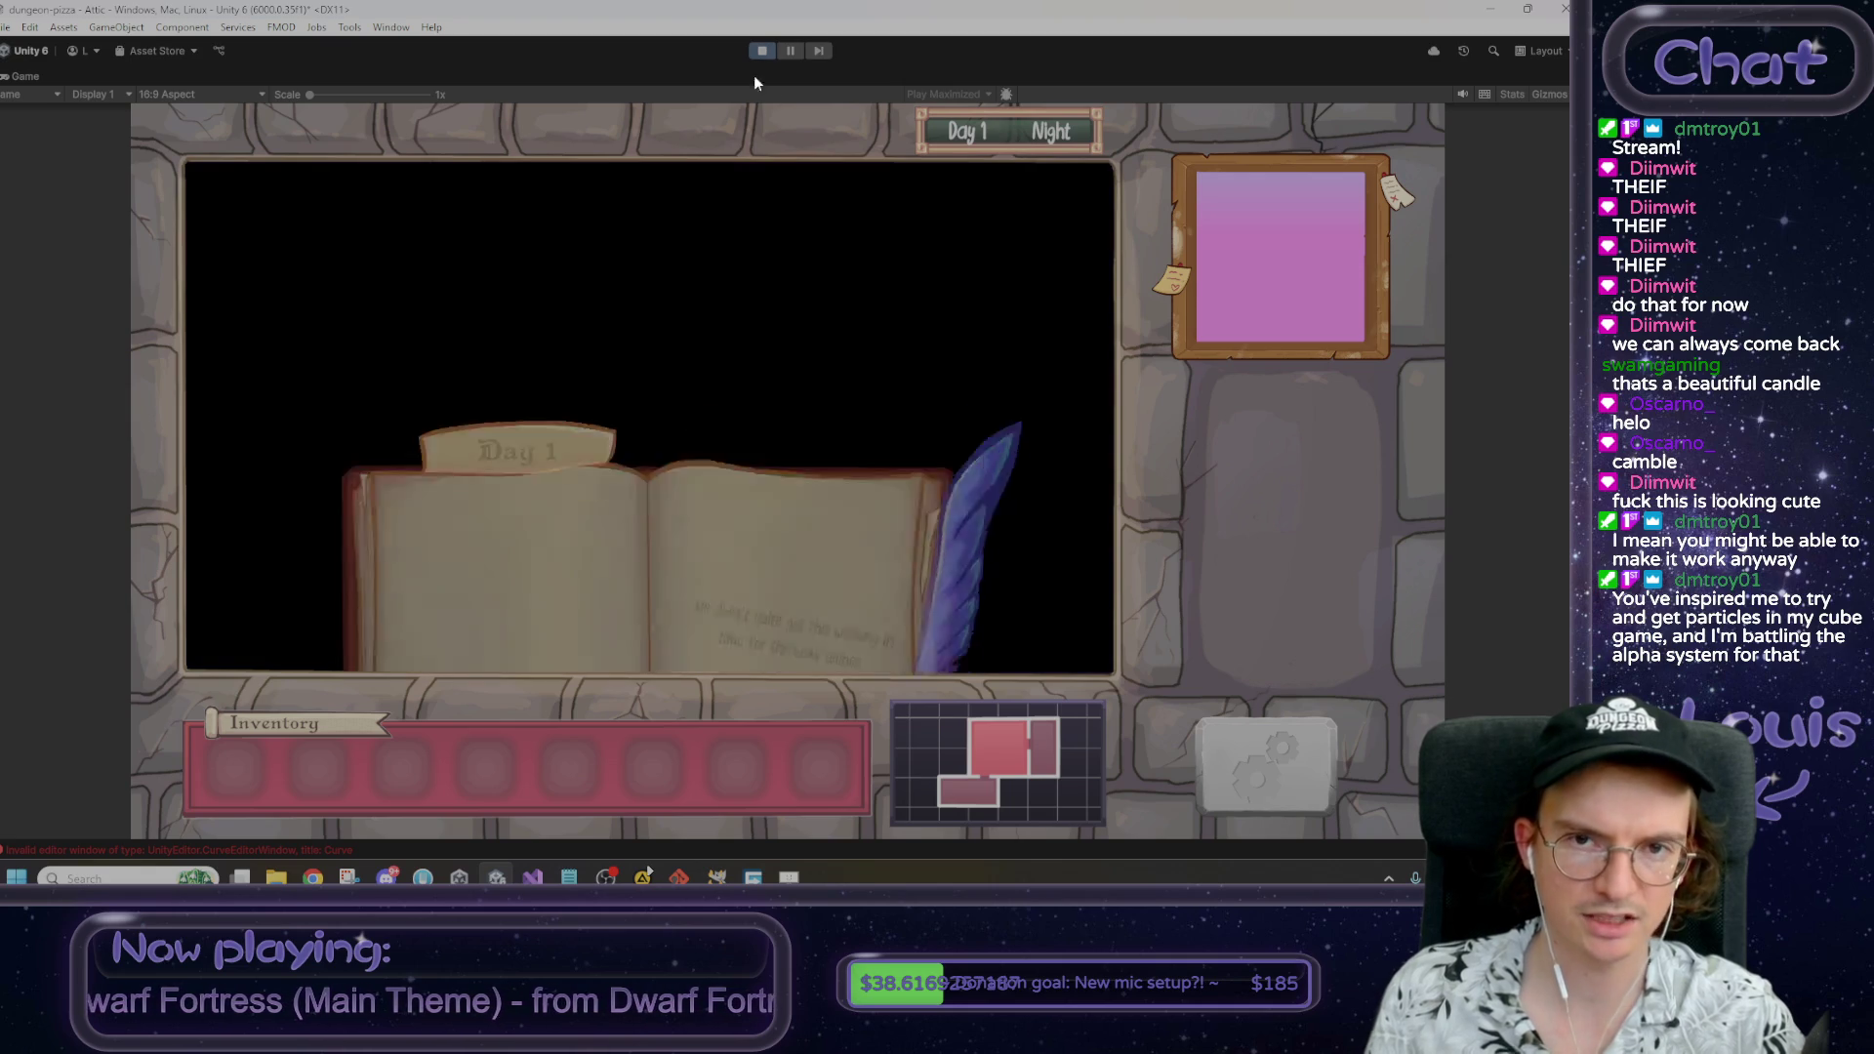
pyautogui.click(763, 50)
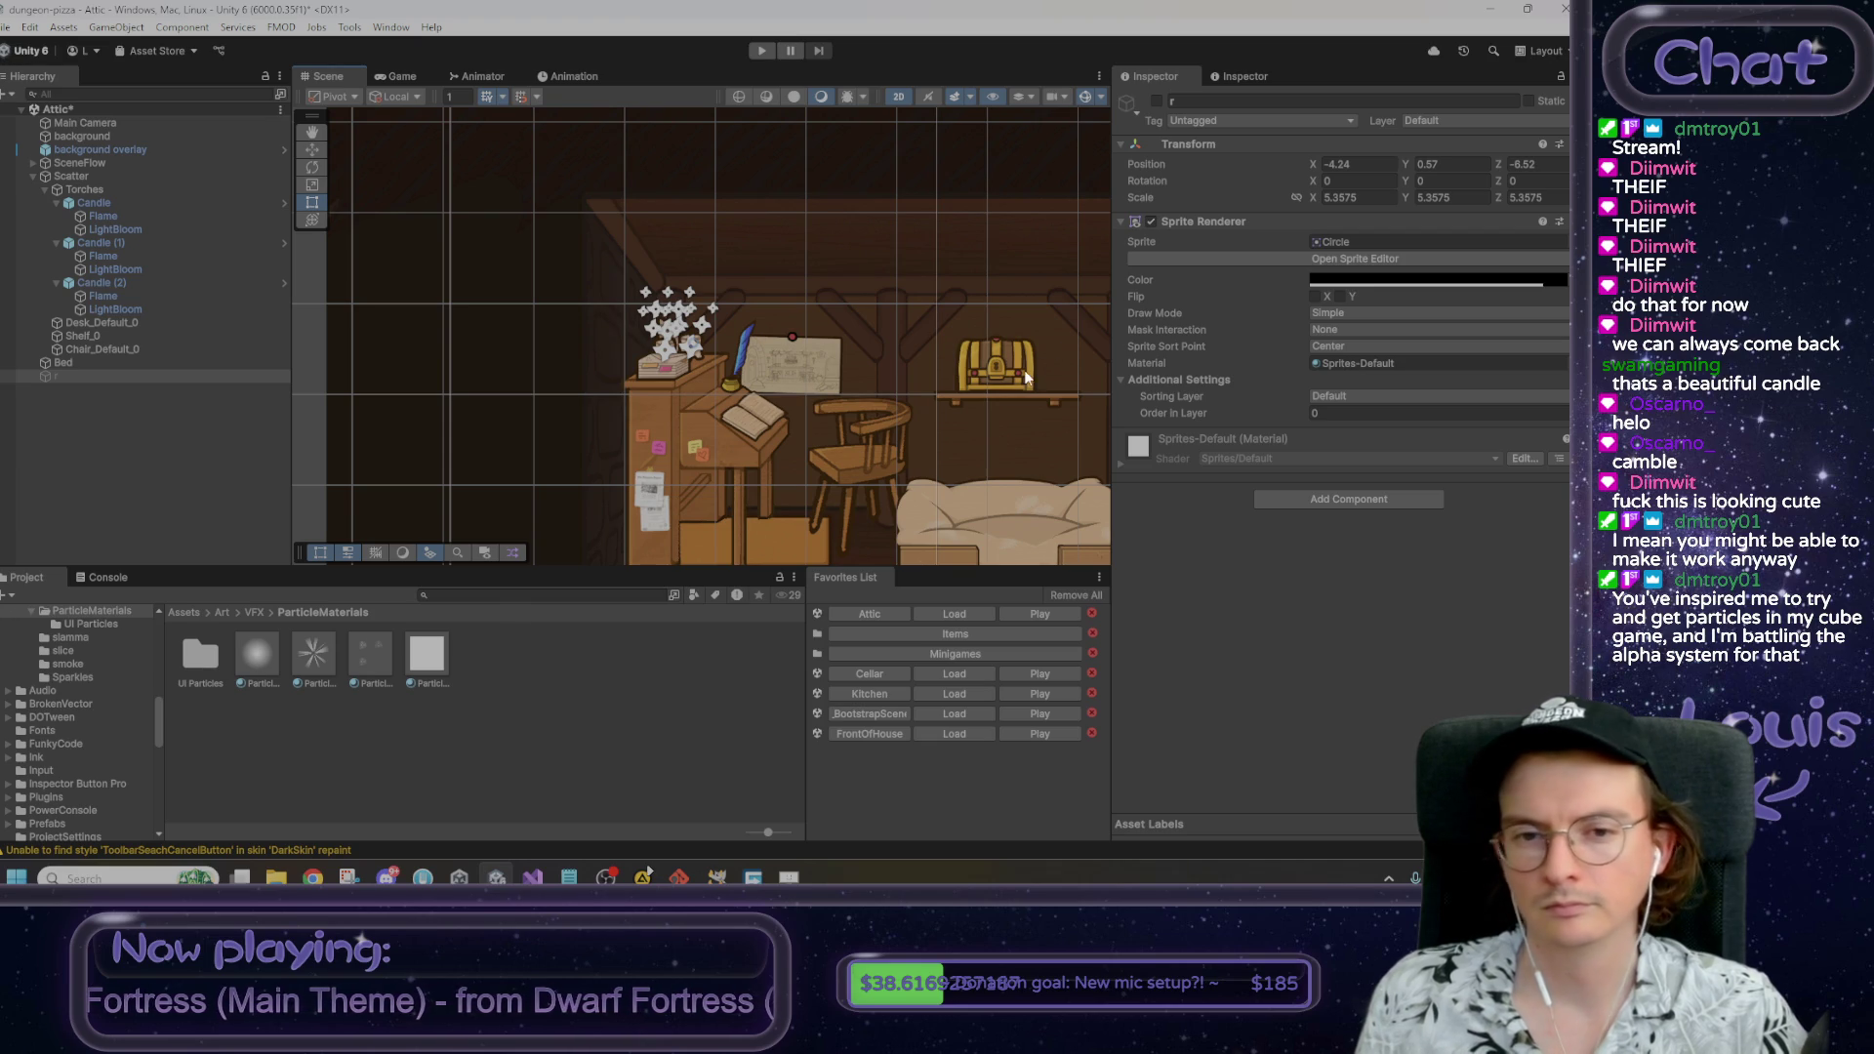
# Step: Re-enable the 'r' black circle overlay object
pyautogui.click(147, 217)
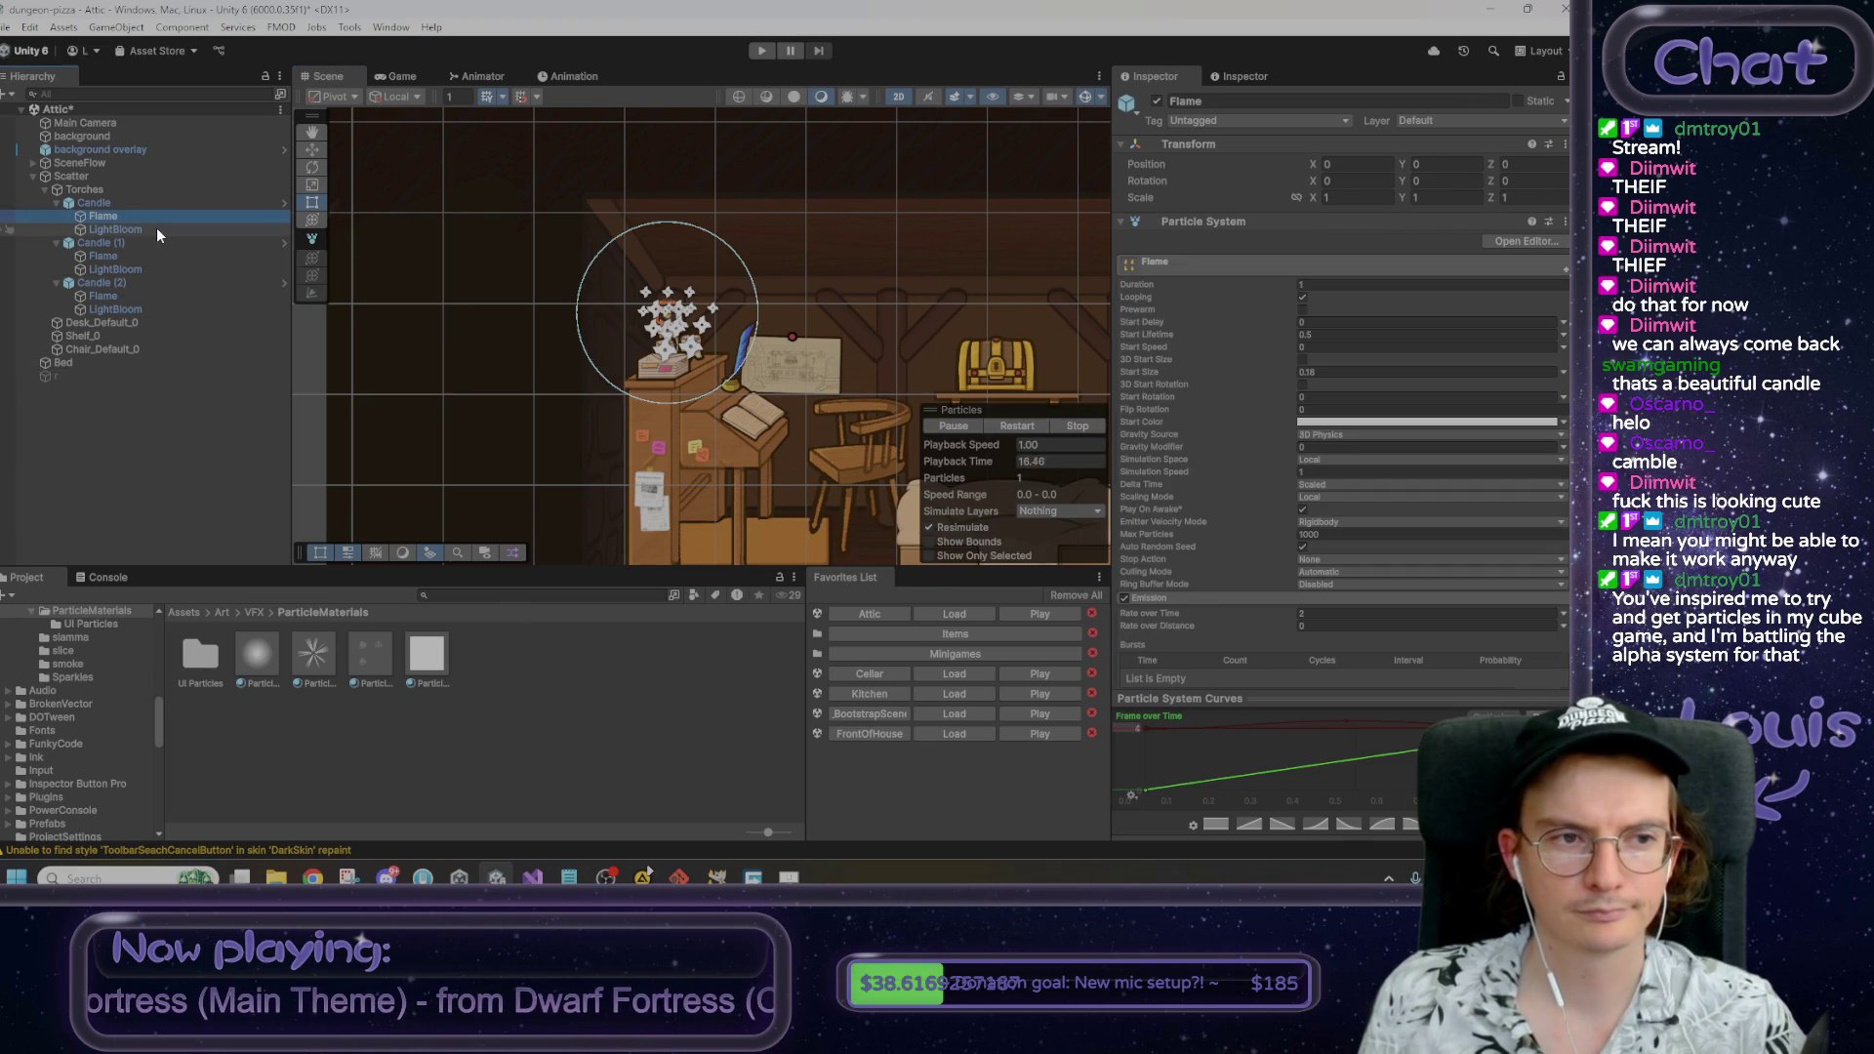
pyautogui.keyDown('ctrl'); pyautogui.click(156, 229); pyautogui.keyUp('ctrl')
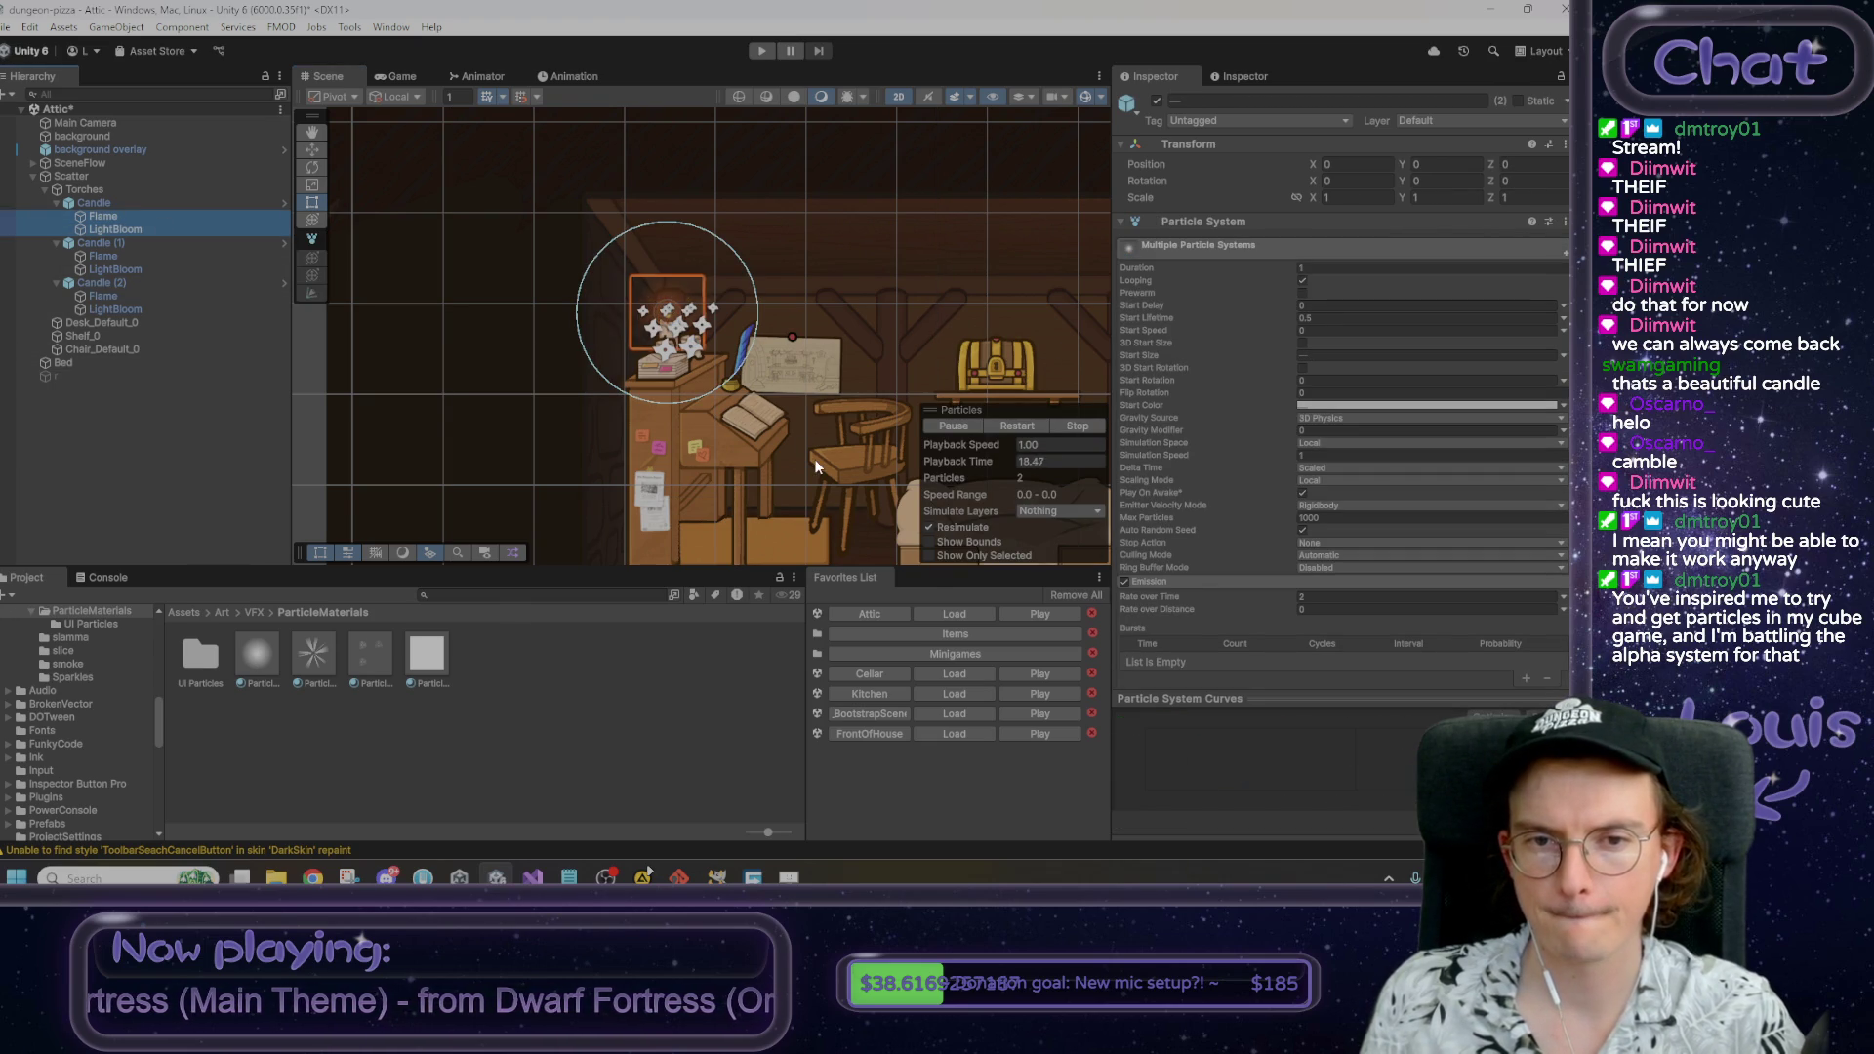
pyautogui.click(127, 377)
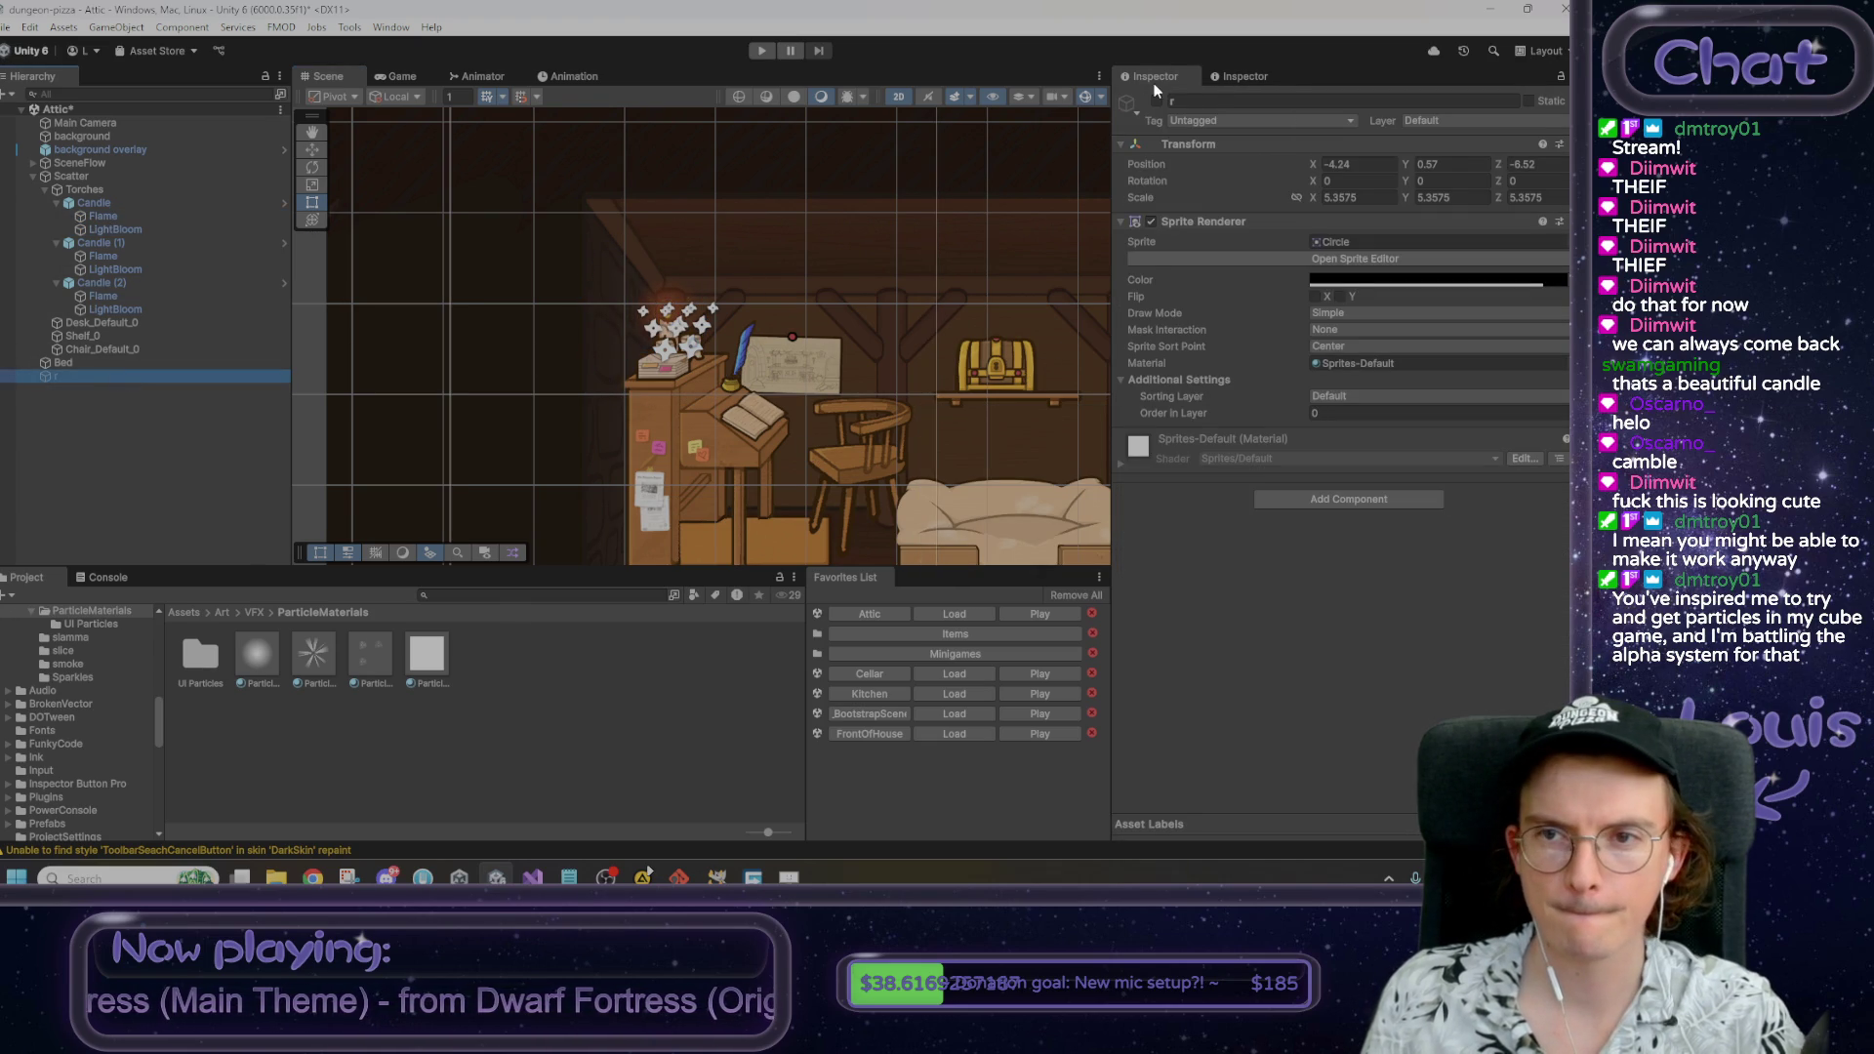
pyautogui.click(1155, 101)
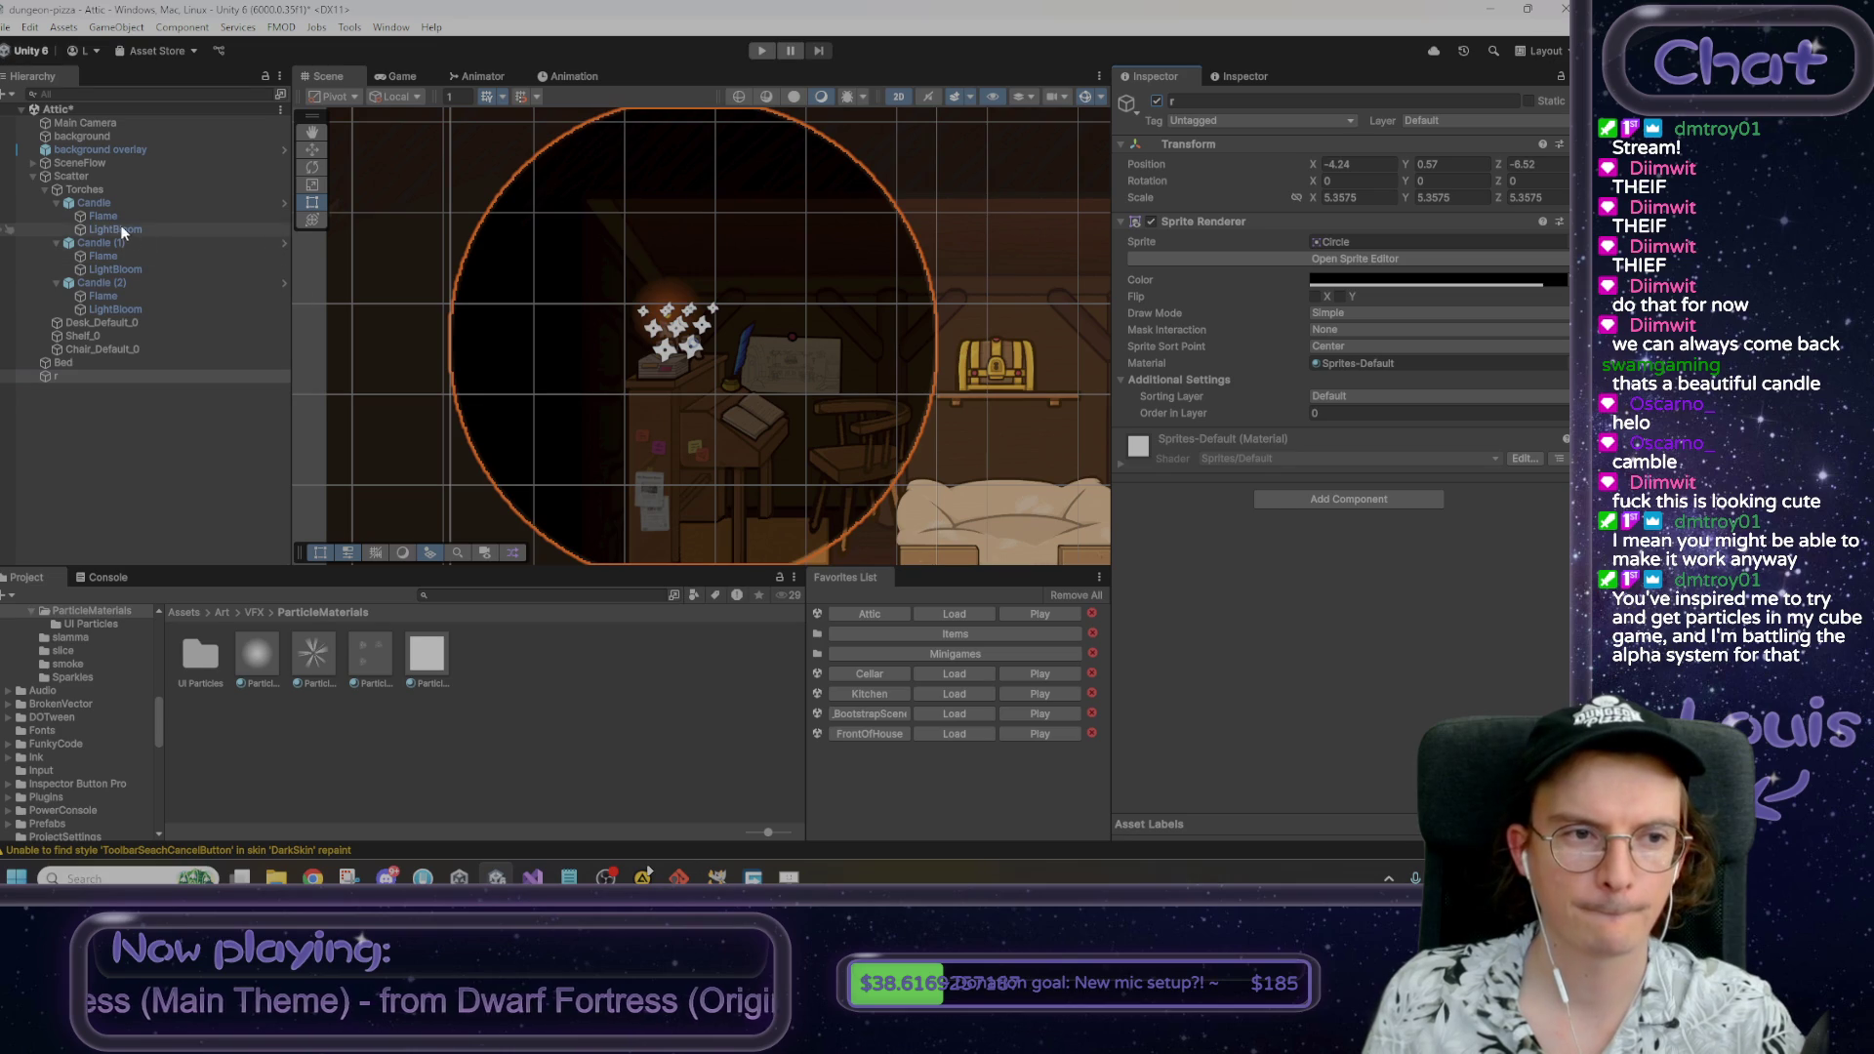
# Step: Review LightBloom and Flame renderers: no masking, Default sorting layer, Billboard, sort mode None
pyautogui.click(121, 227)
pyautogui.keyDown('ctrl'); pyautogui.click(115, 217); pyautogui.keyUp('ctrl')
pyautogui.scroll(-10, 1257, 519)
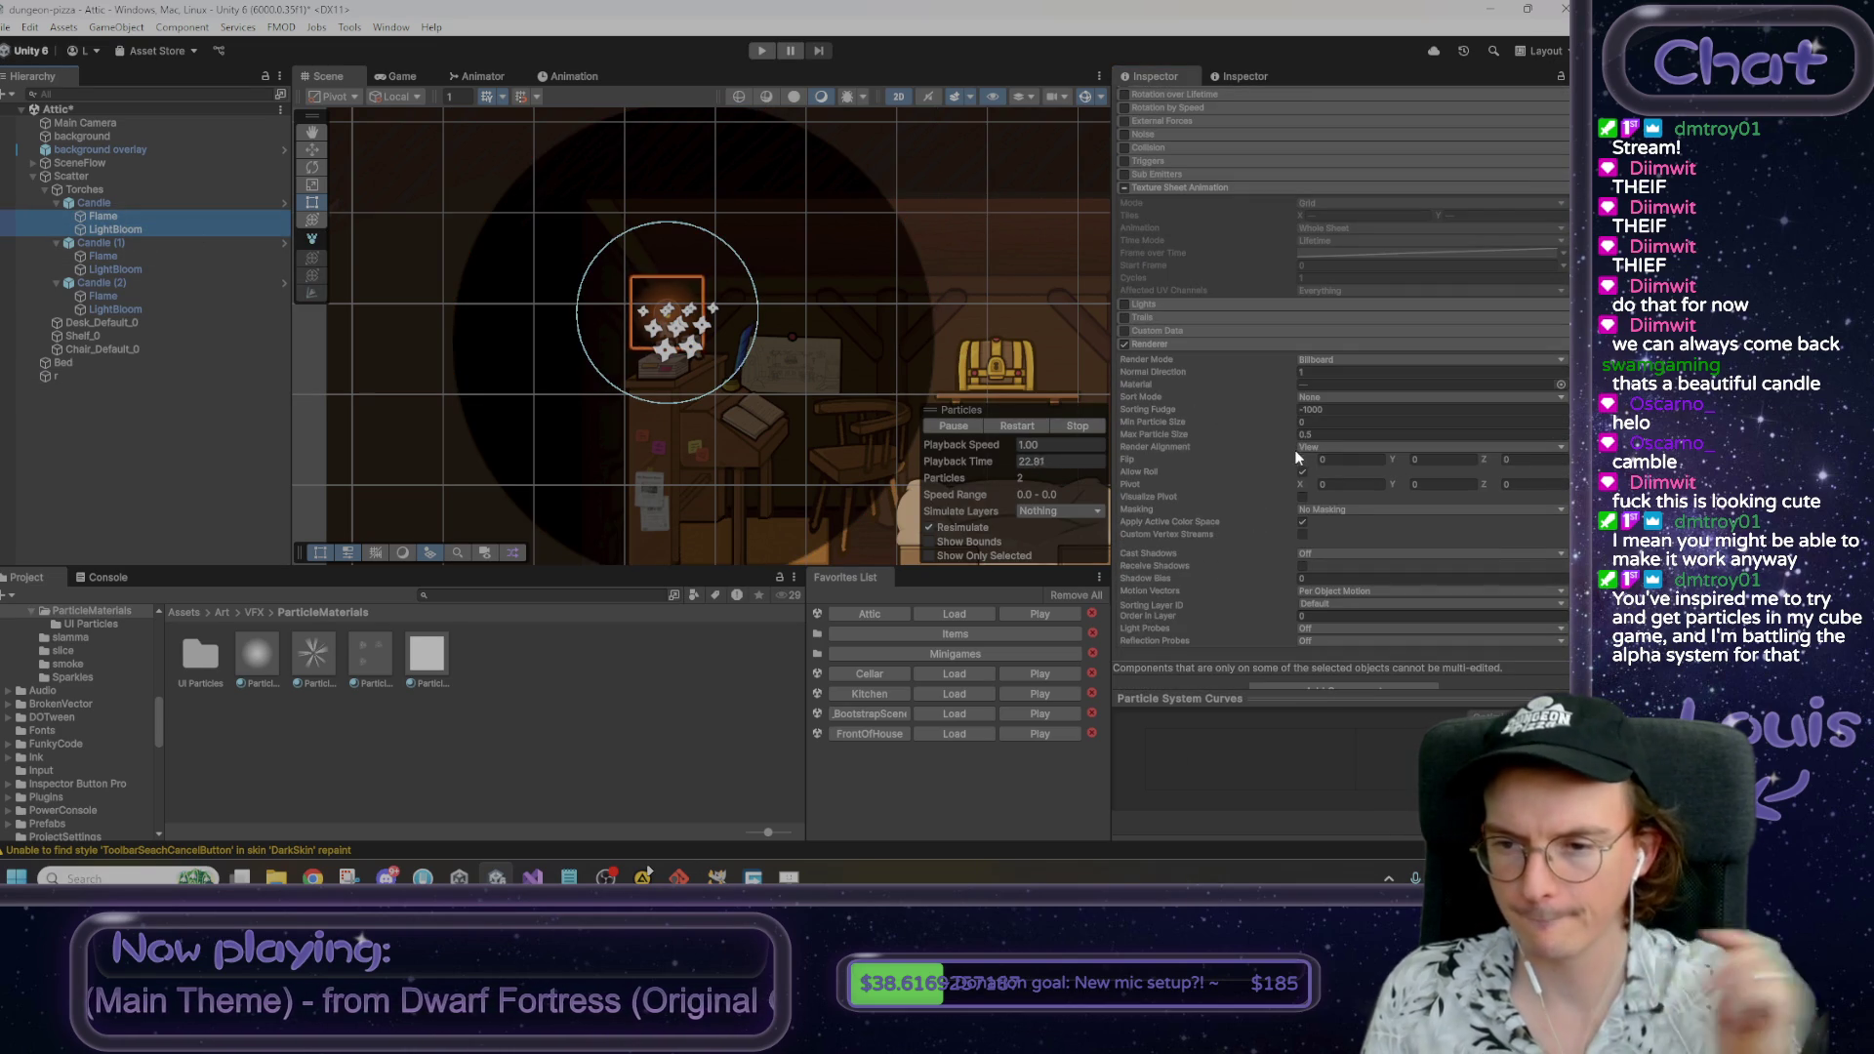
pyautogui.click(1314, 510)
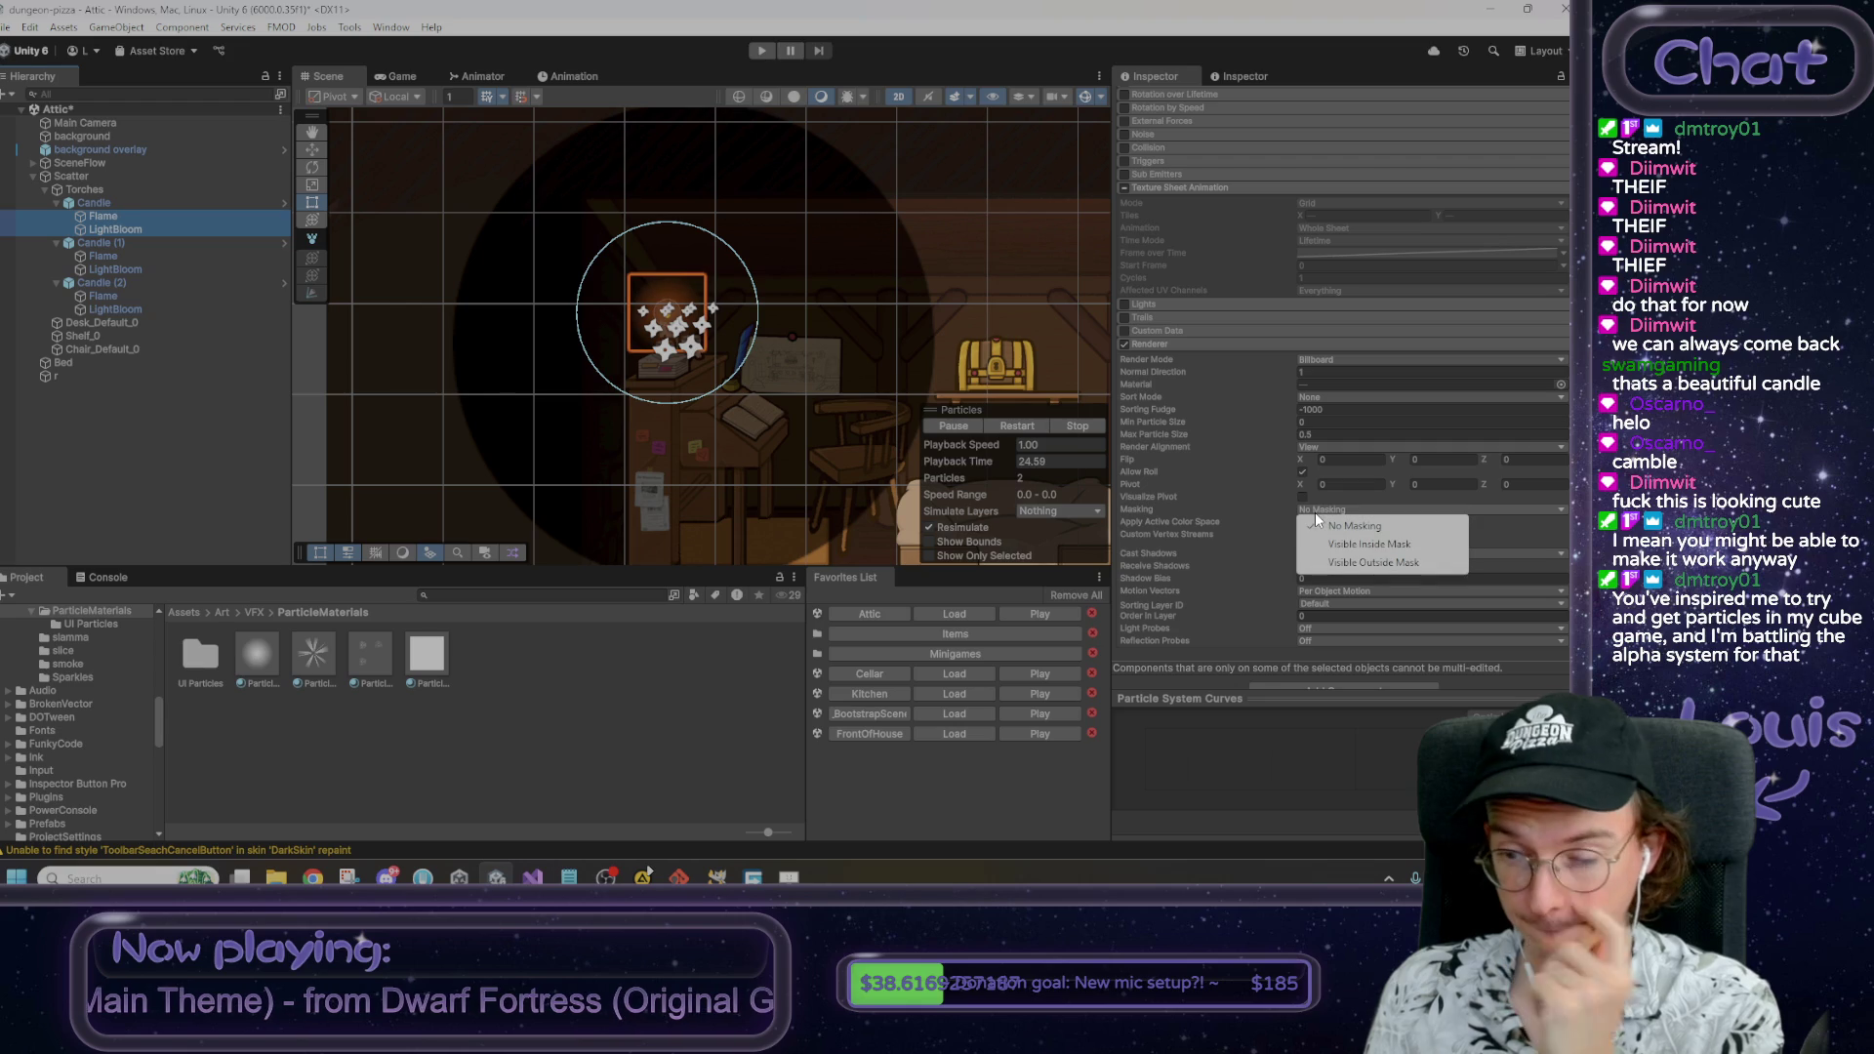
pyautogui.click(1222, 506)
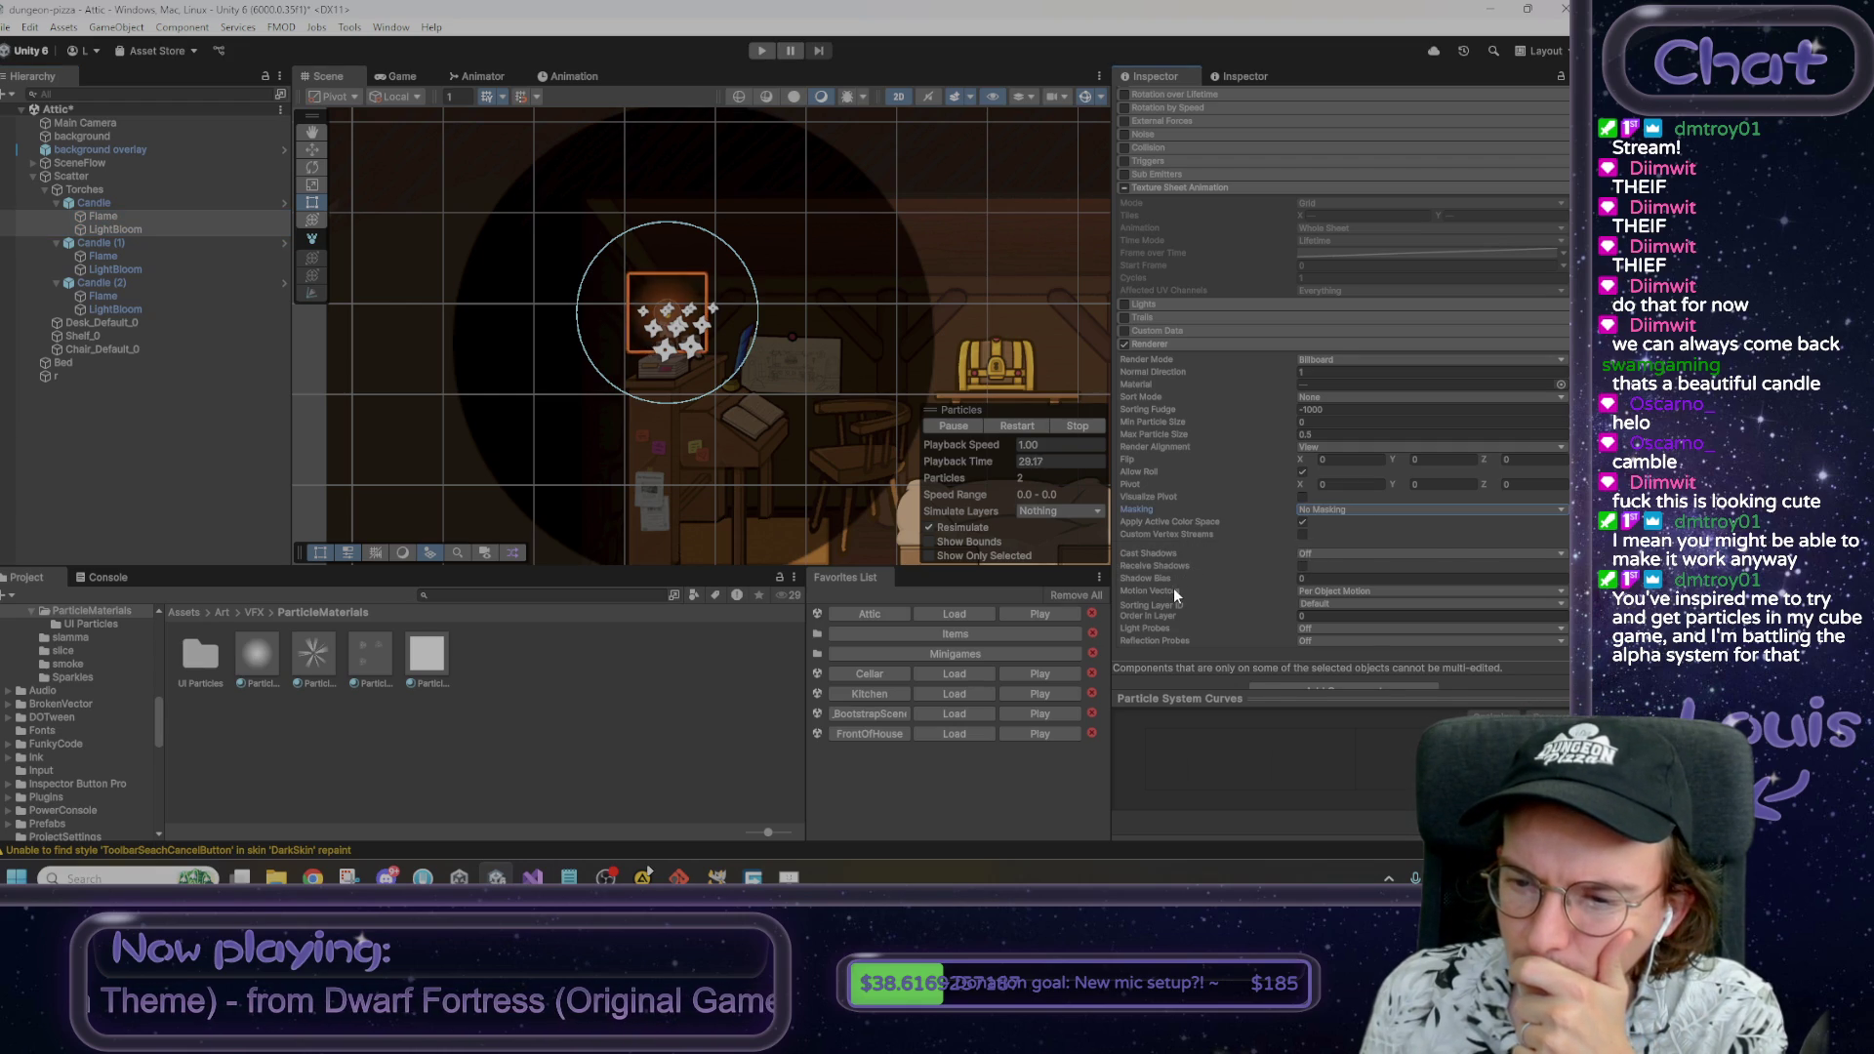
pyautogui.click(1315, 605)
pyautogui.click(1244, 602)
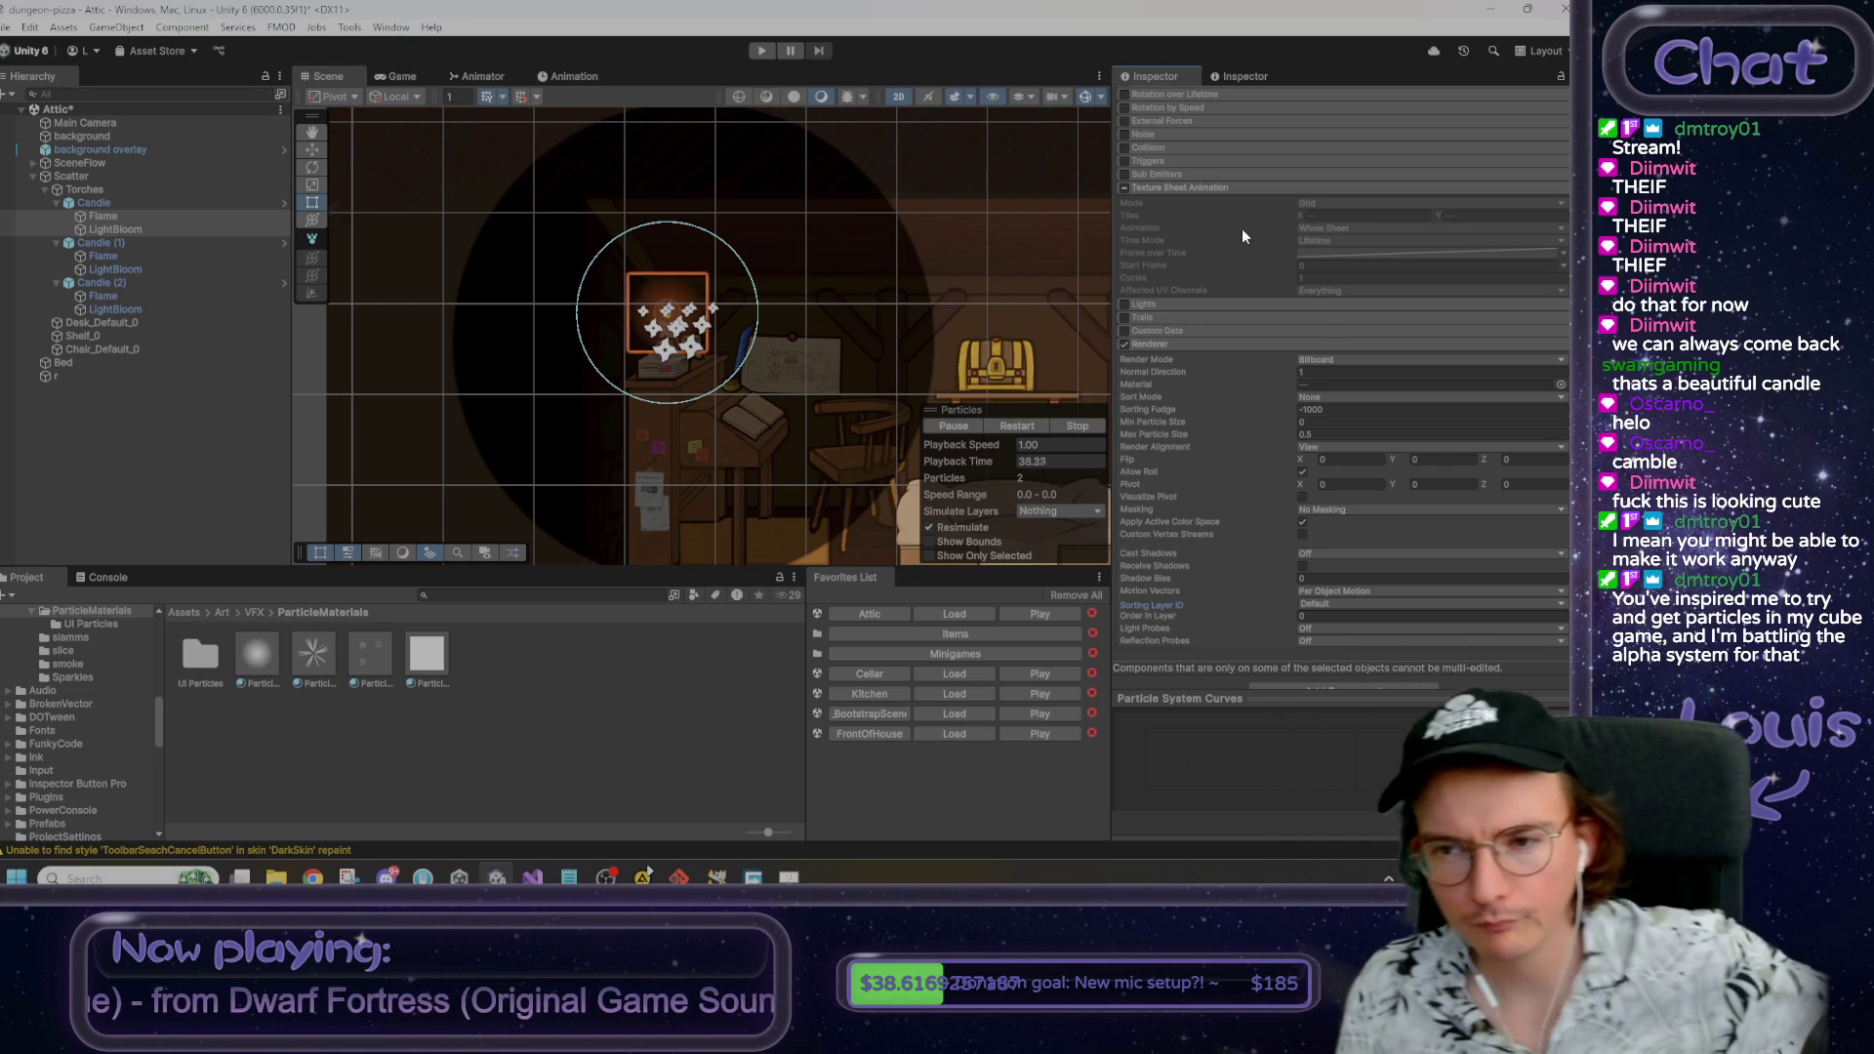
pyautogui.click(1322, 358)
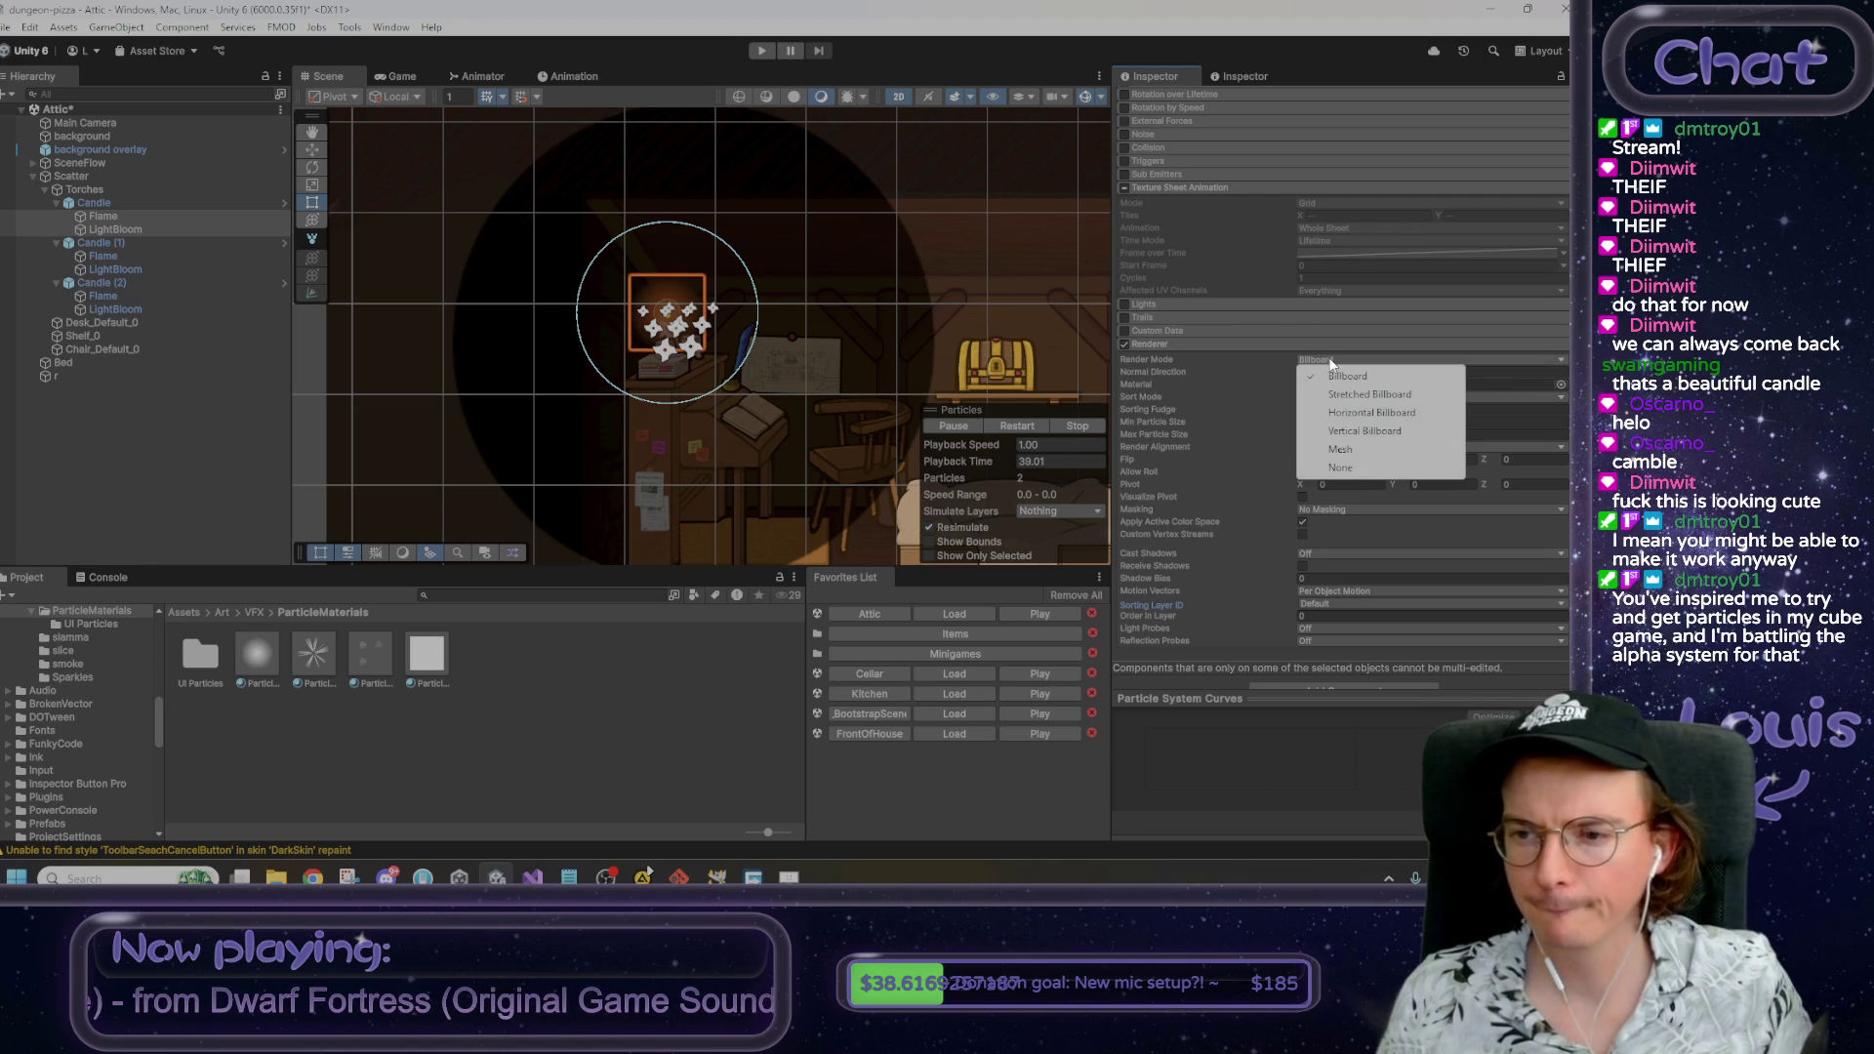
pyautogui.click(1262, 365)
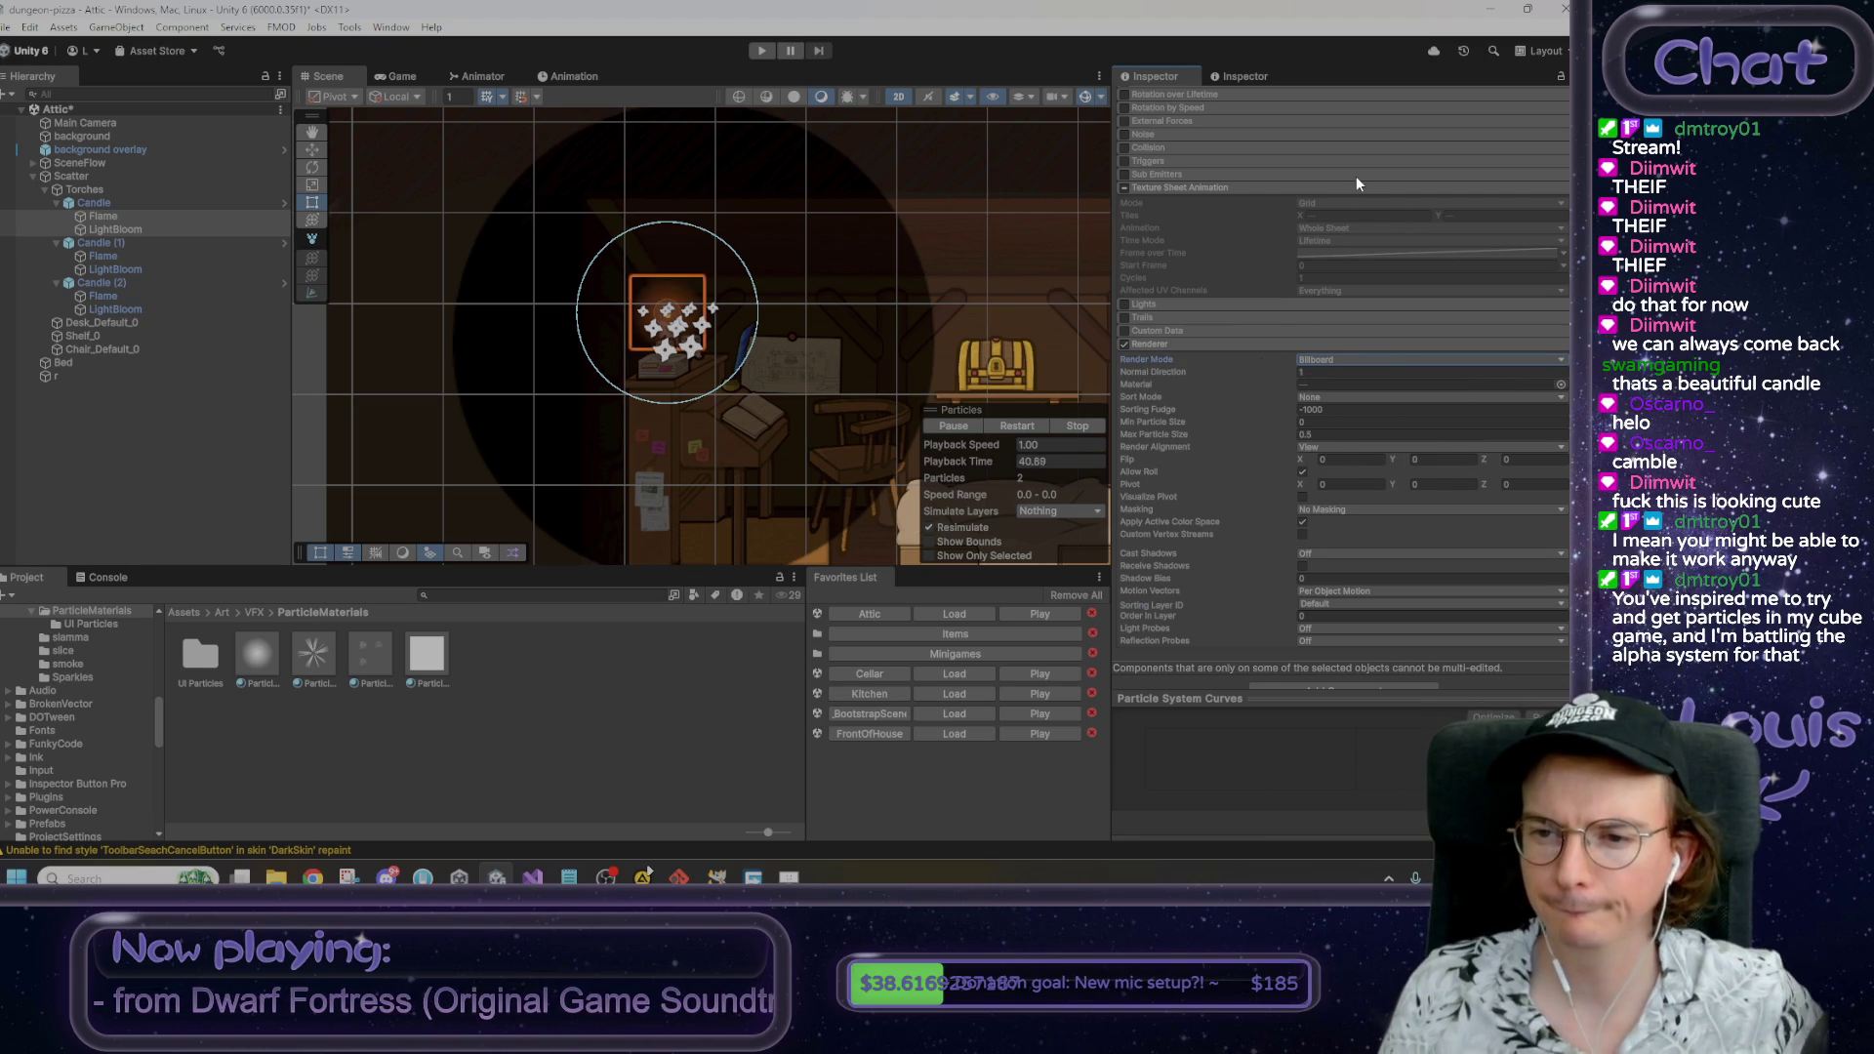
pyautogui.click(1311, 397)
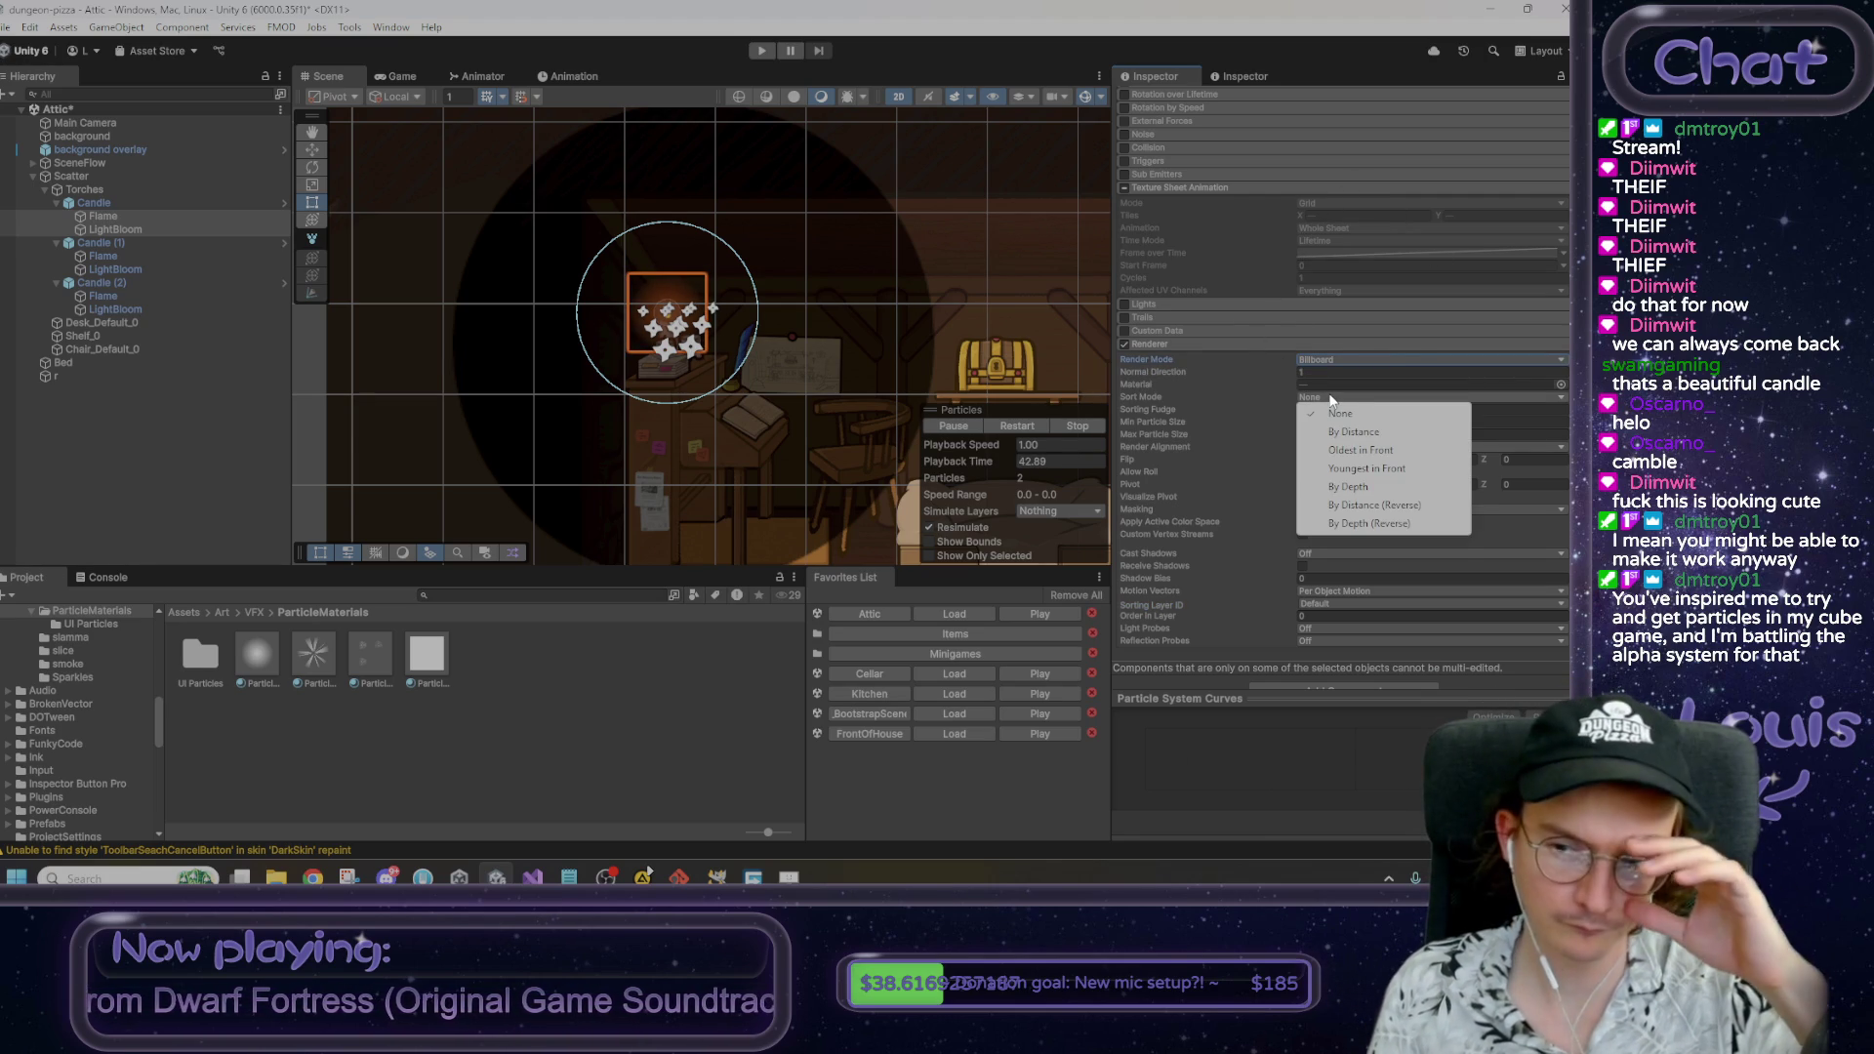
pyautogui.click(1215, 396)
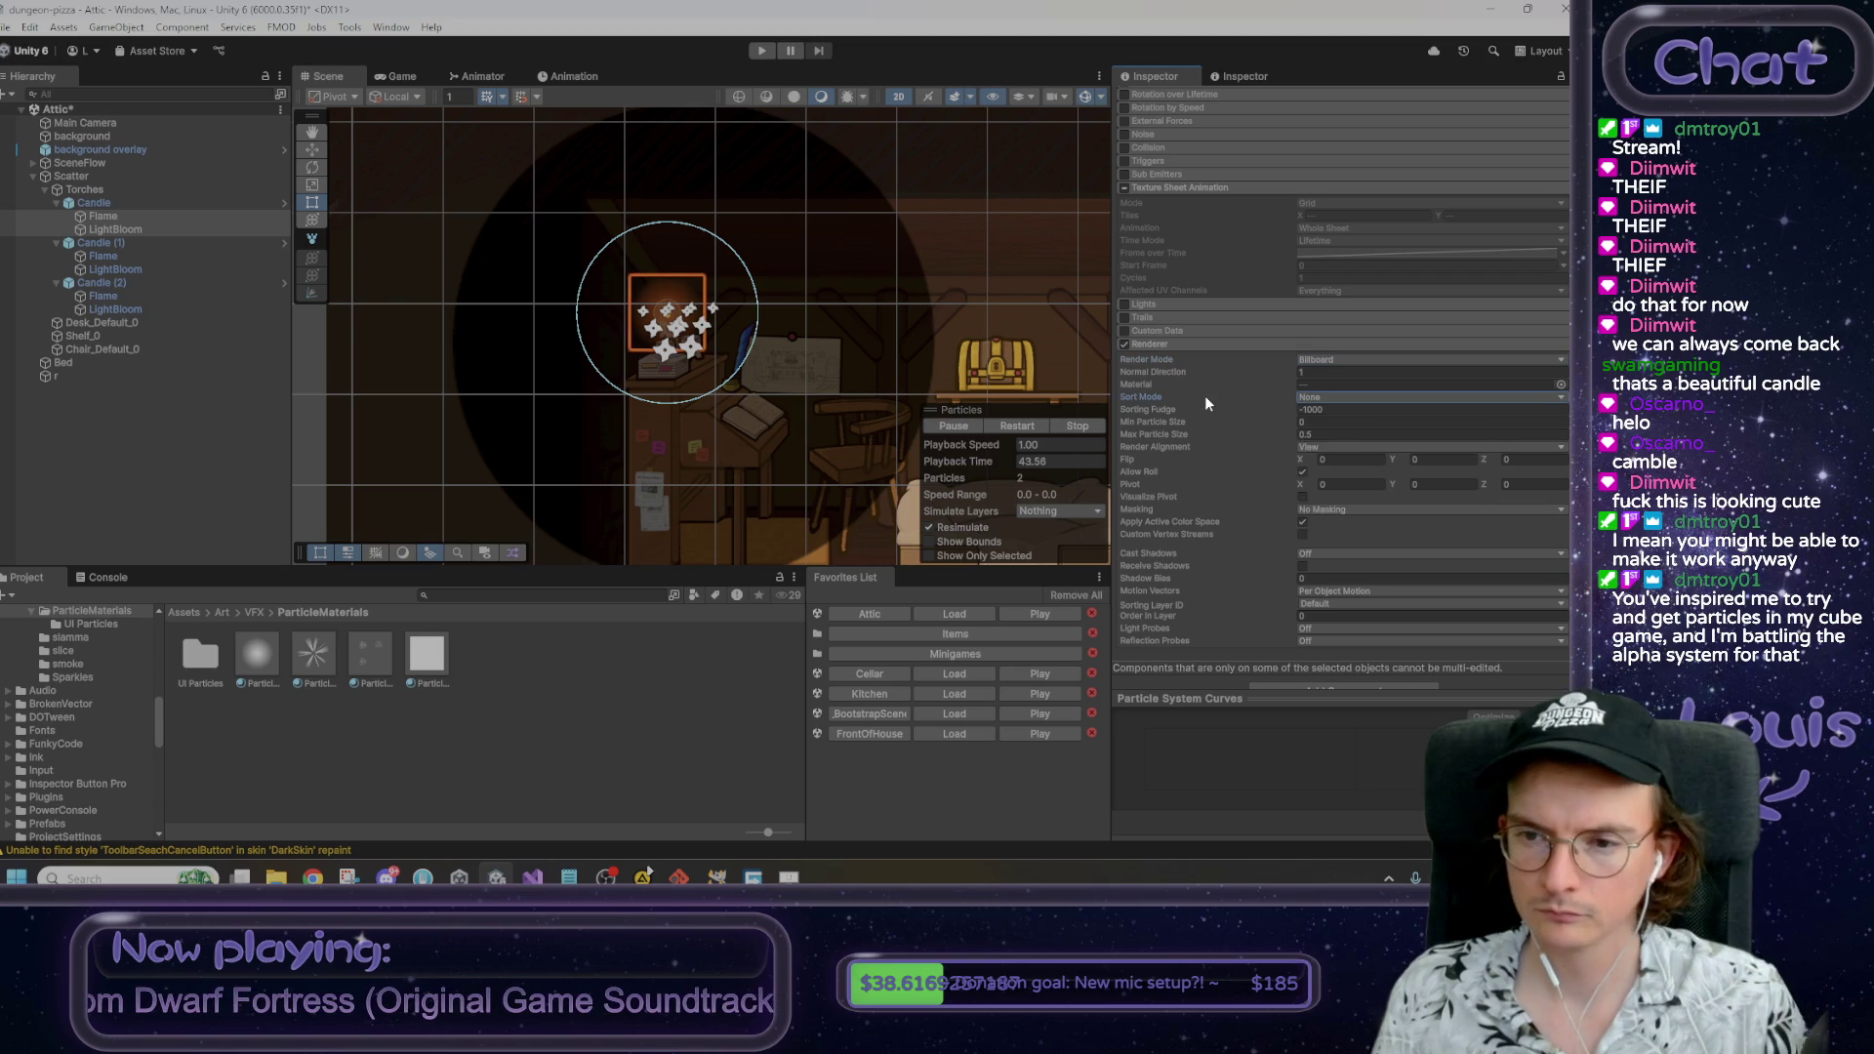
pyautogui.click(1353, 409)
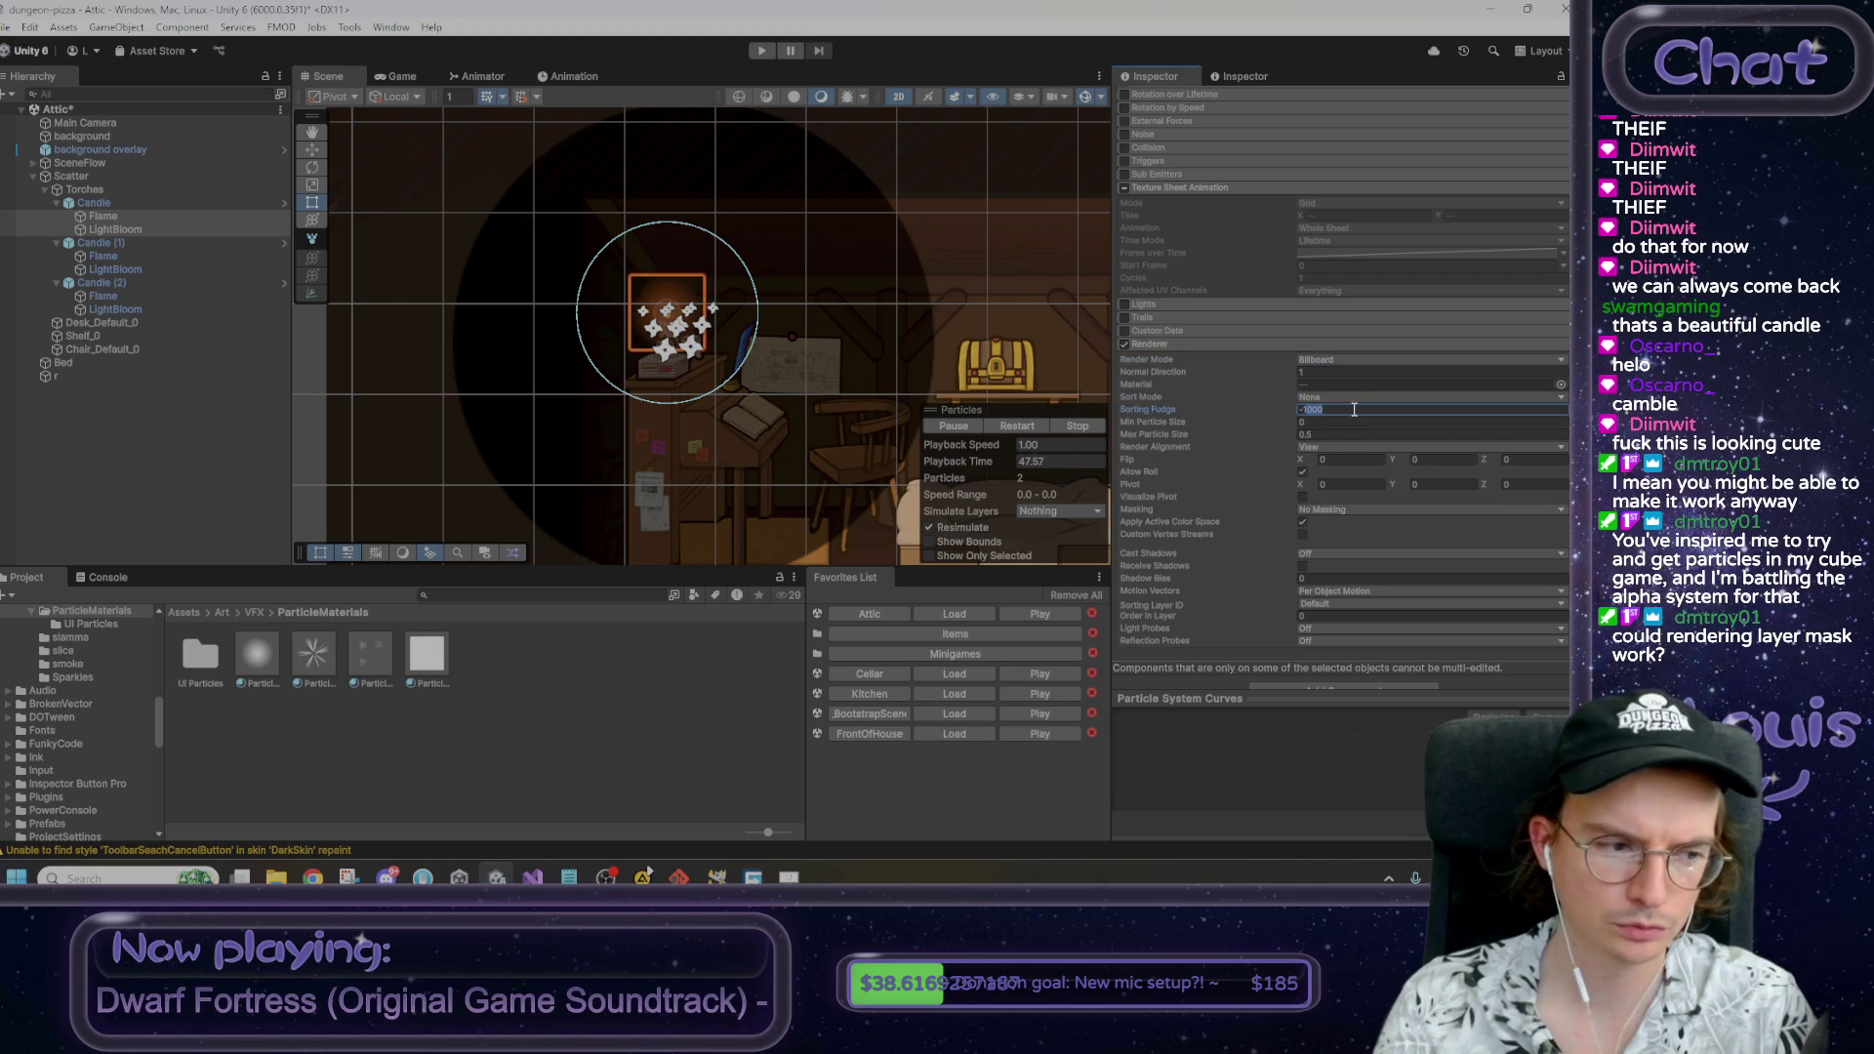
pyautogui.write('-999')
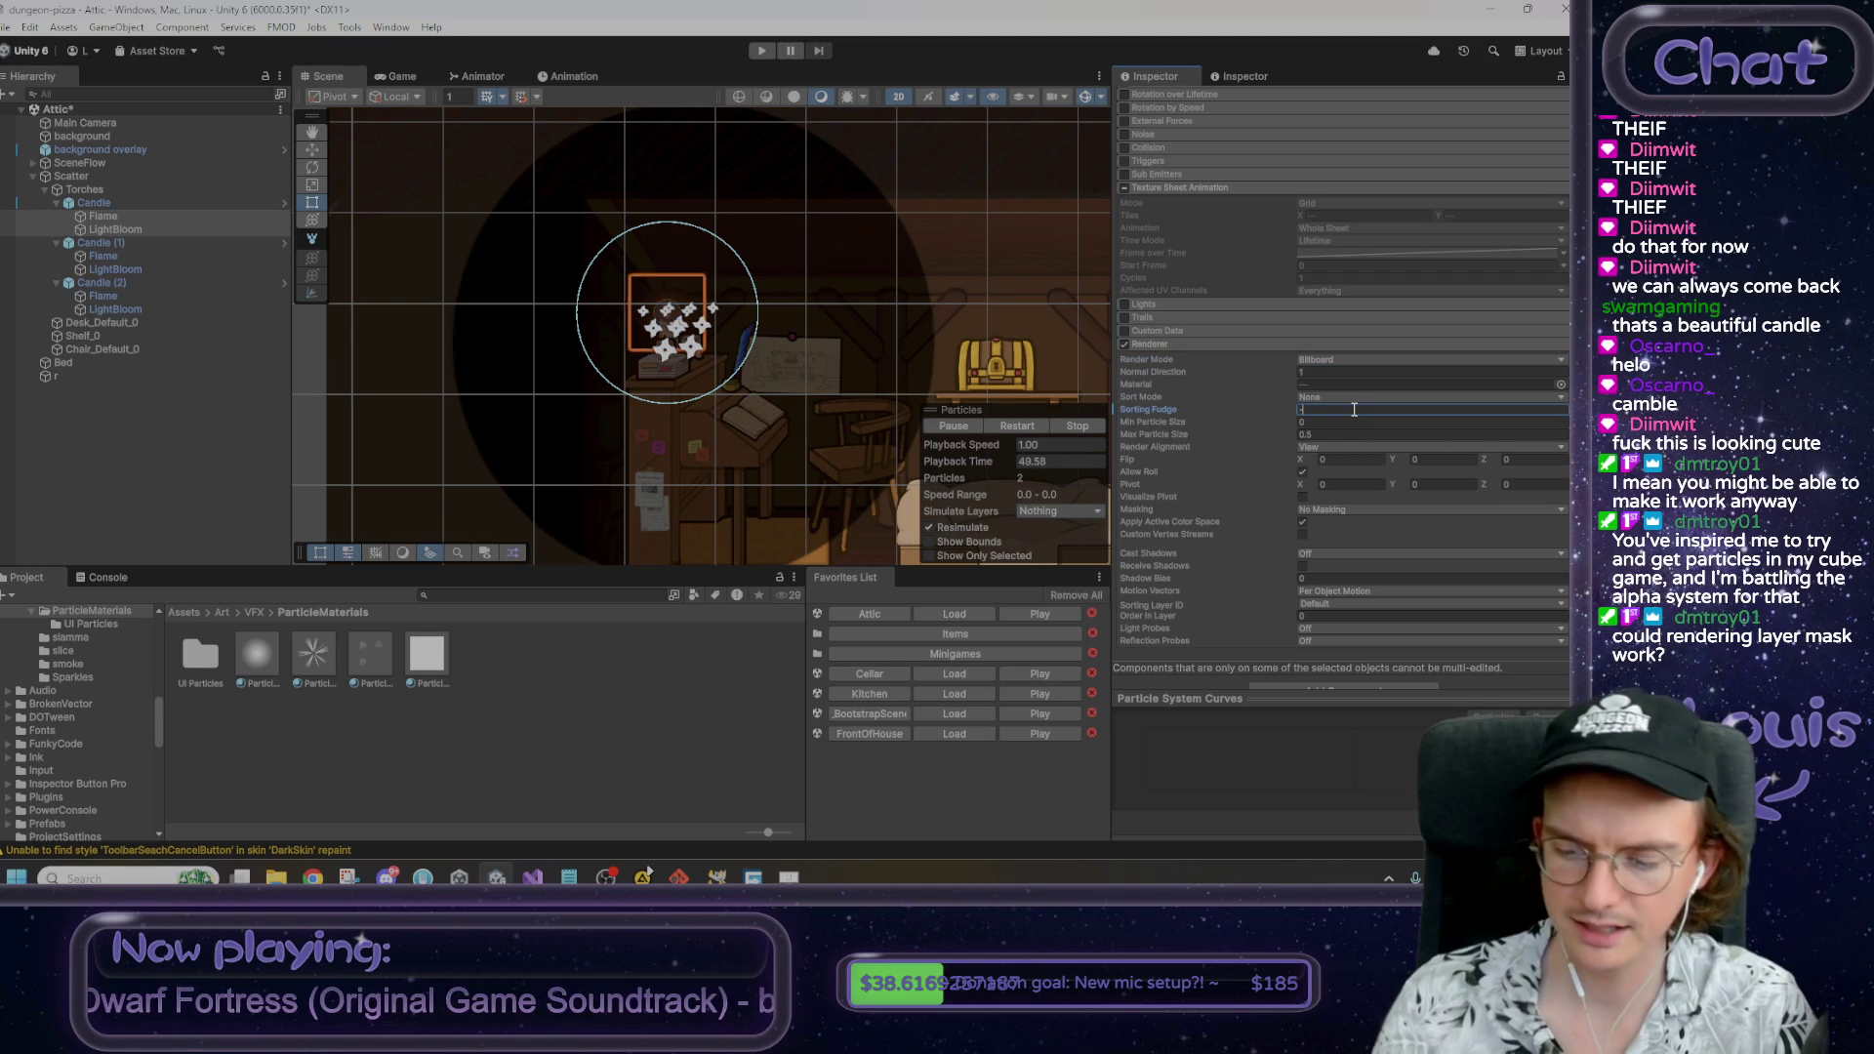
pyautogui.write('9999999999999')
pyautogui.press('Return')
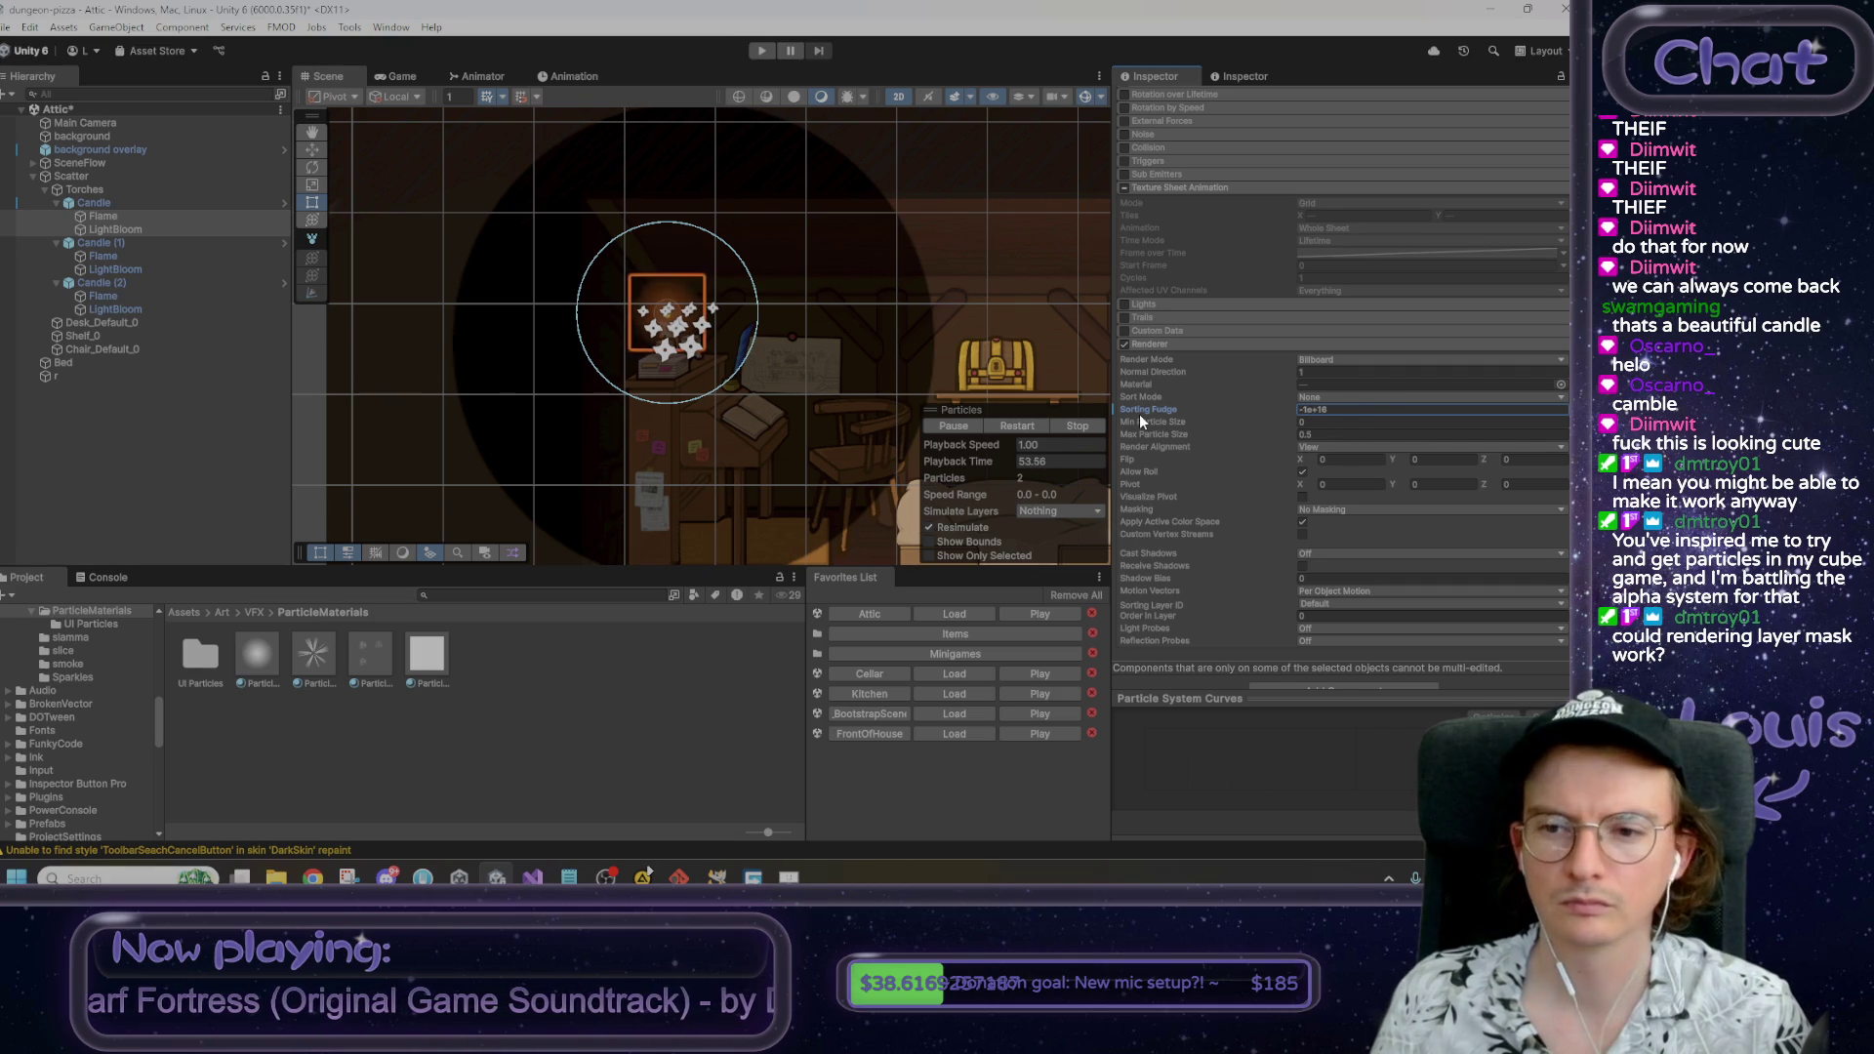
pyautogui.click(174, 230)
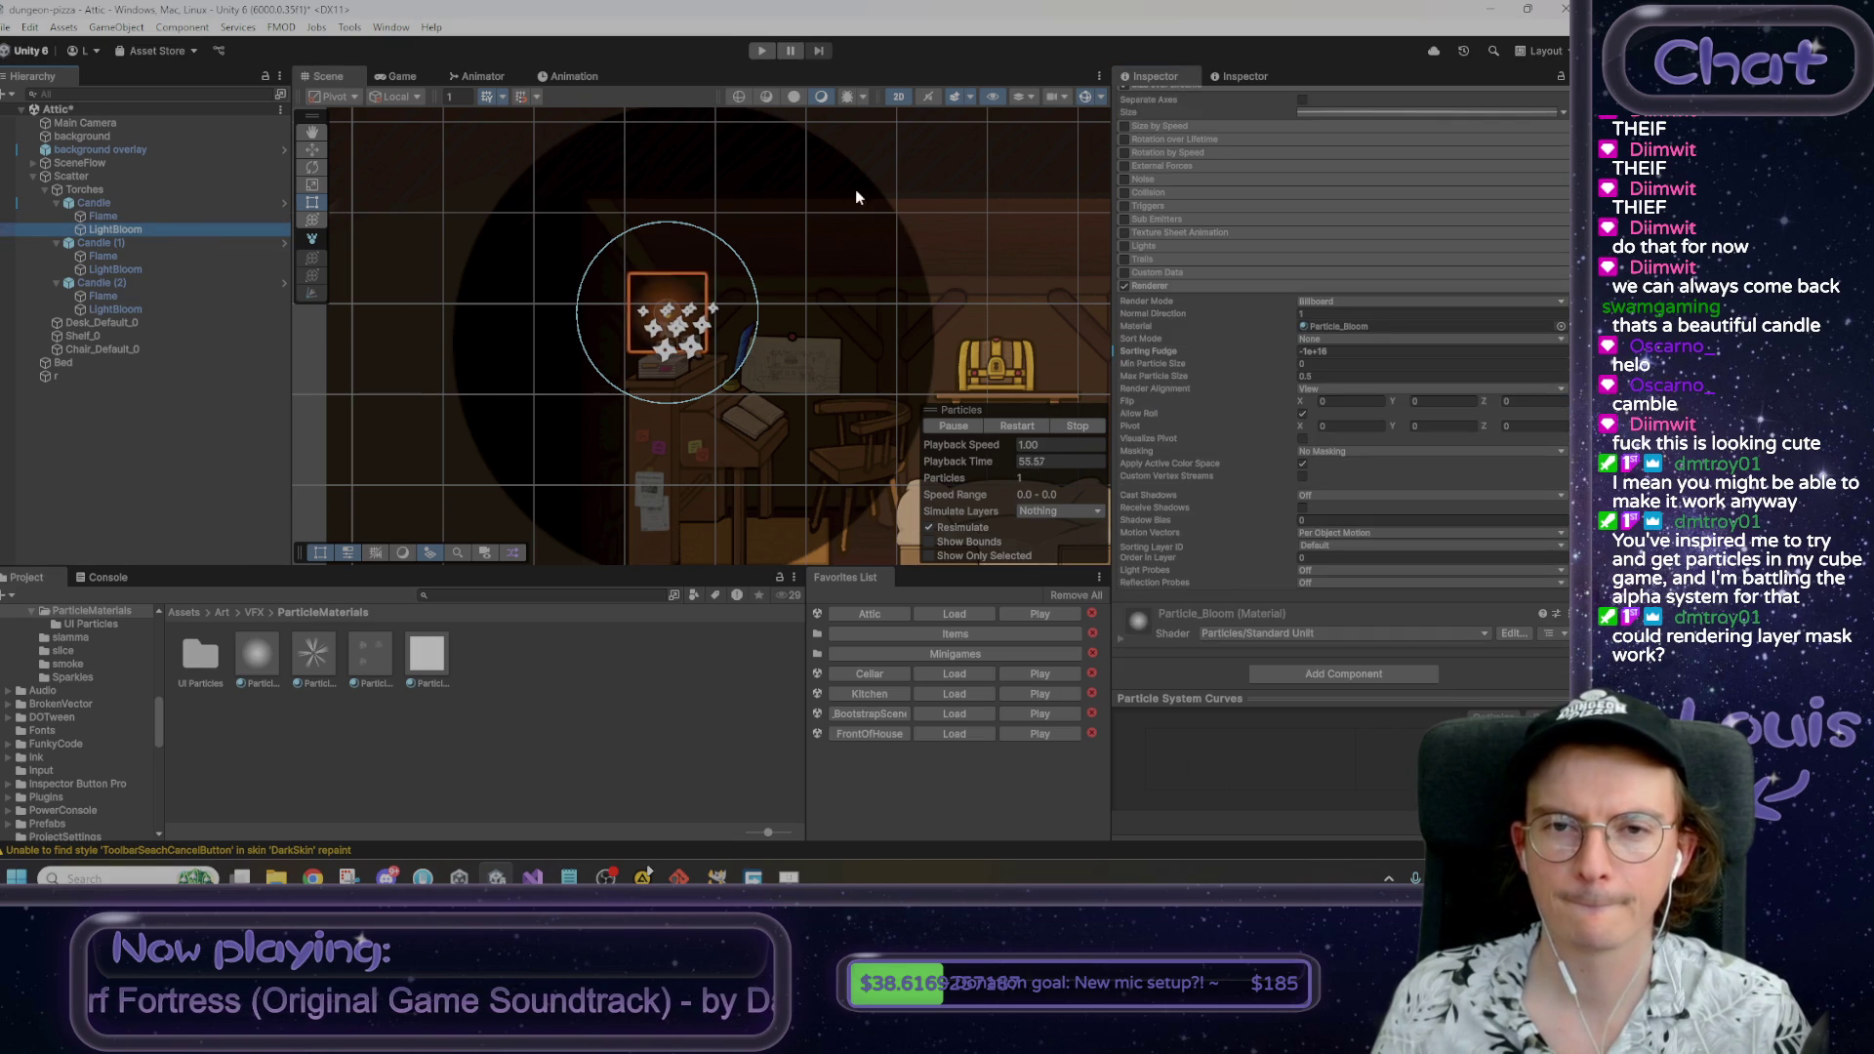
pyautogui.click(80, 374)
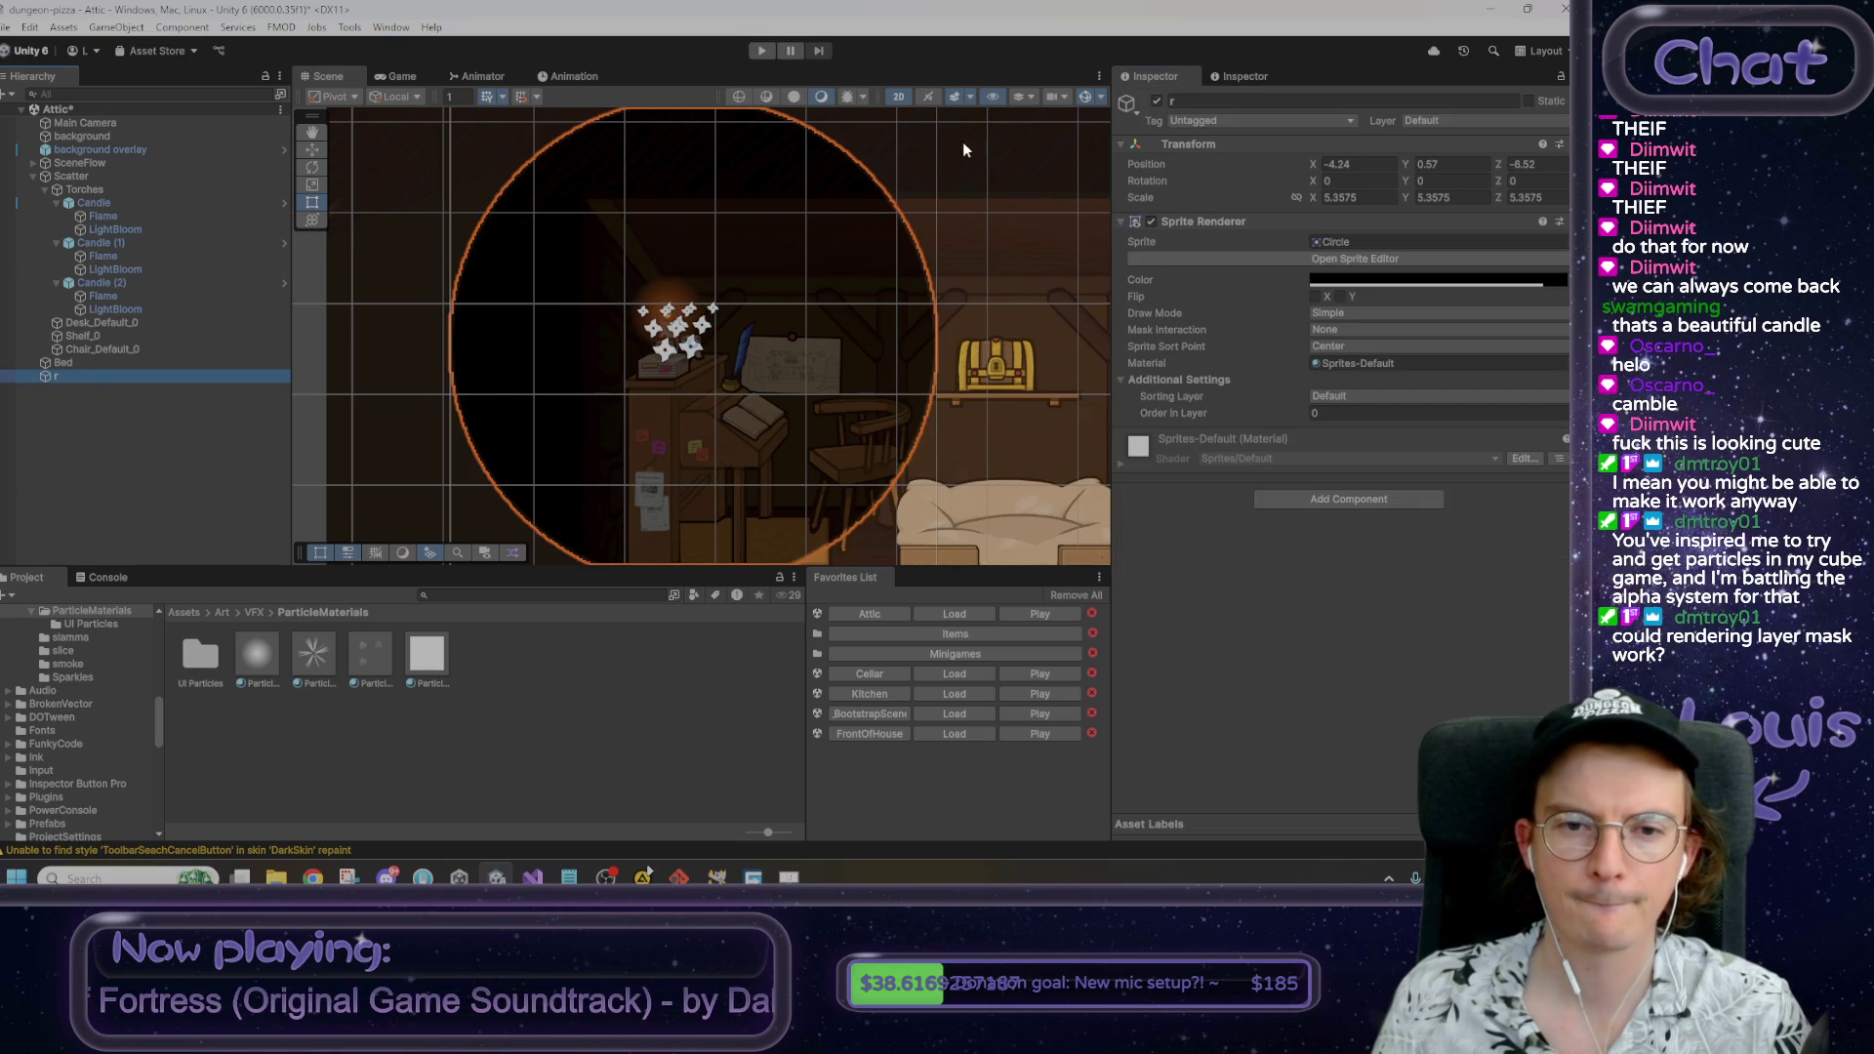
pyautogui.click(1154, 102)
# Step: Enter Play mode and run passTime twice in the debug console
pyautogui.hotkey('ctrl', 'p')
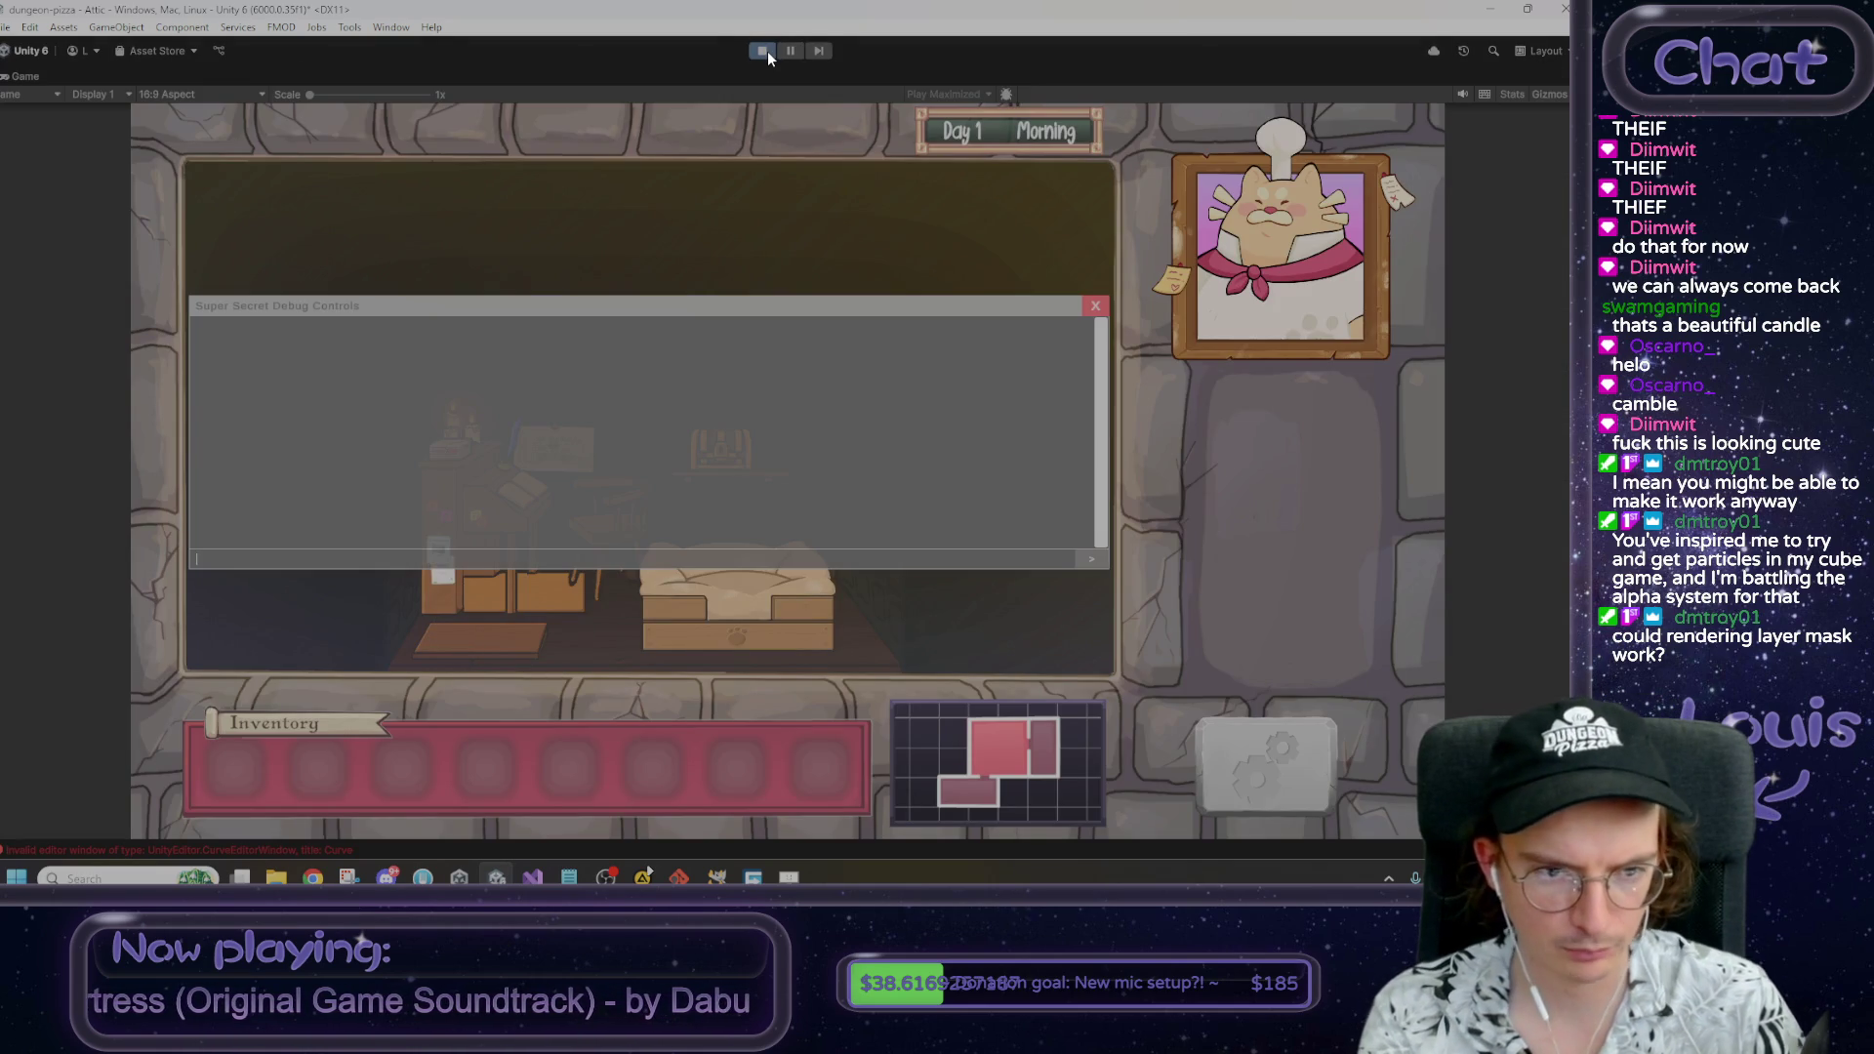
pyautogui.write('passTime')
pyautogui.press('Return')
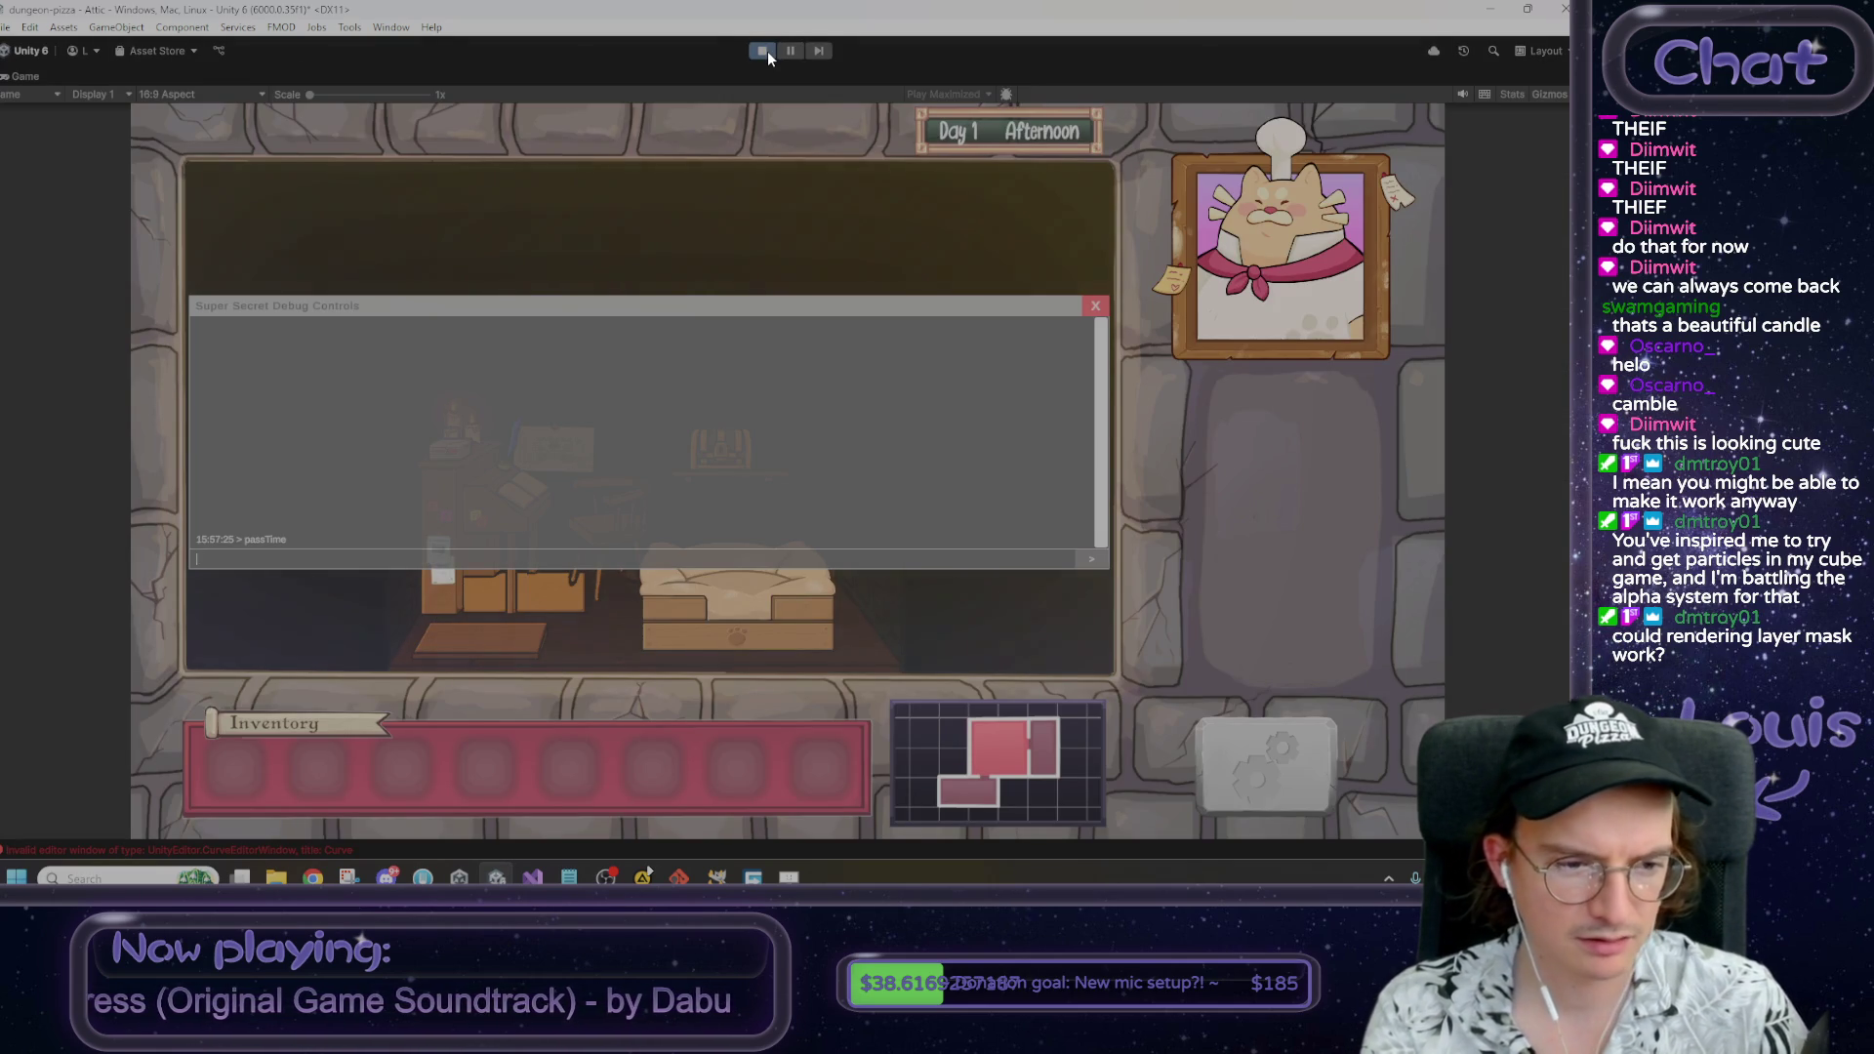
pyautogui.press('Up')
pyautogui.press('Return')
# Step: Advance to Night, close the console, put out the candle, and stop Play mode
pyautogui.press('Up')
pyautogui.press('Return')
pyautogui.press('`')
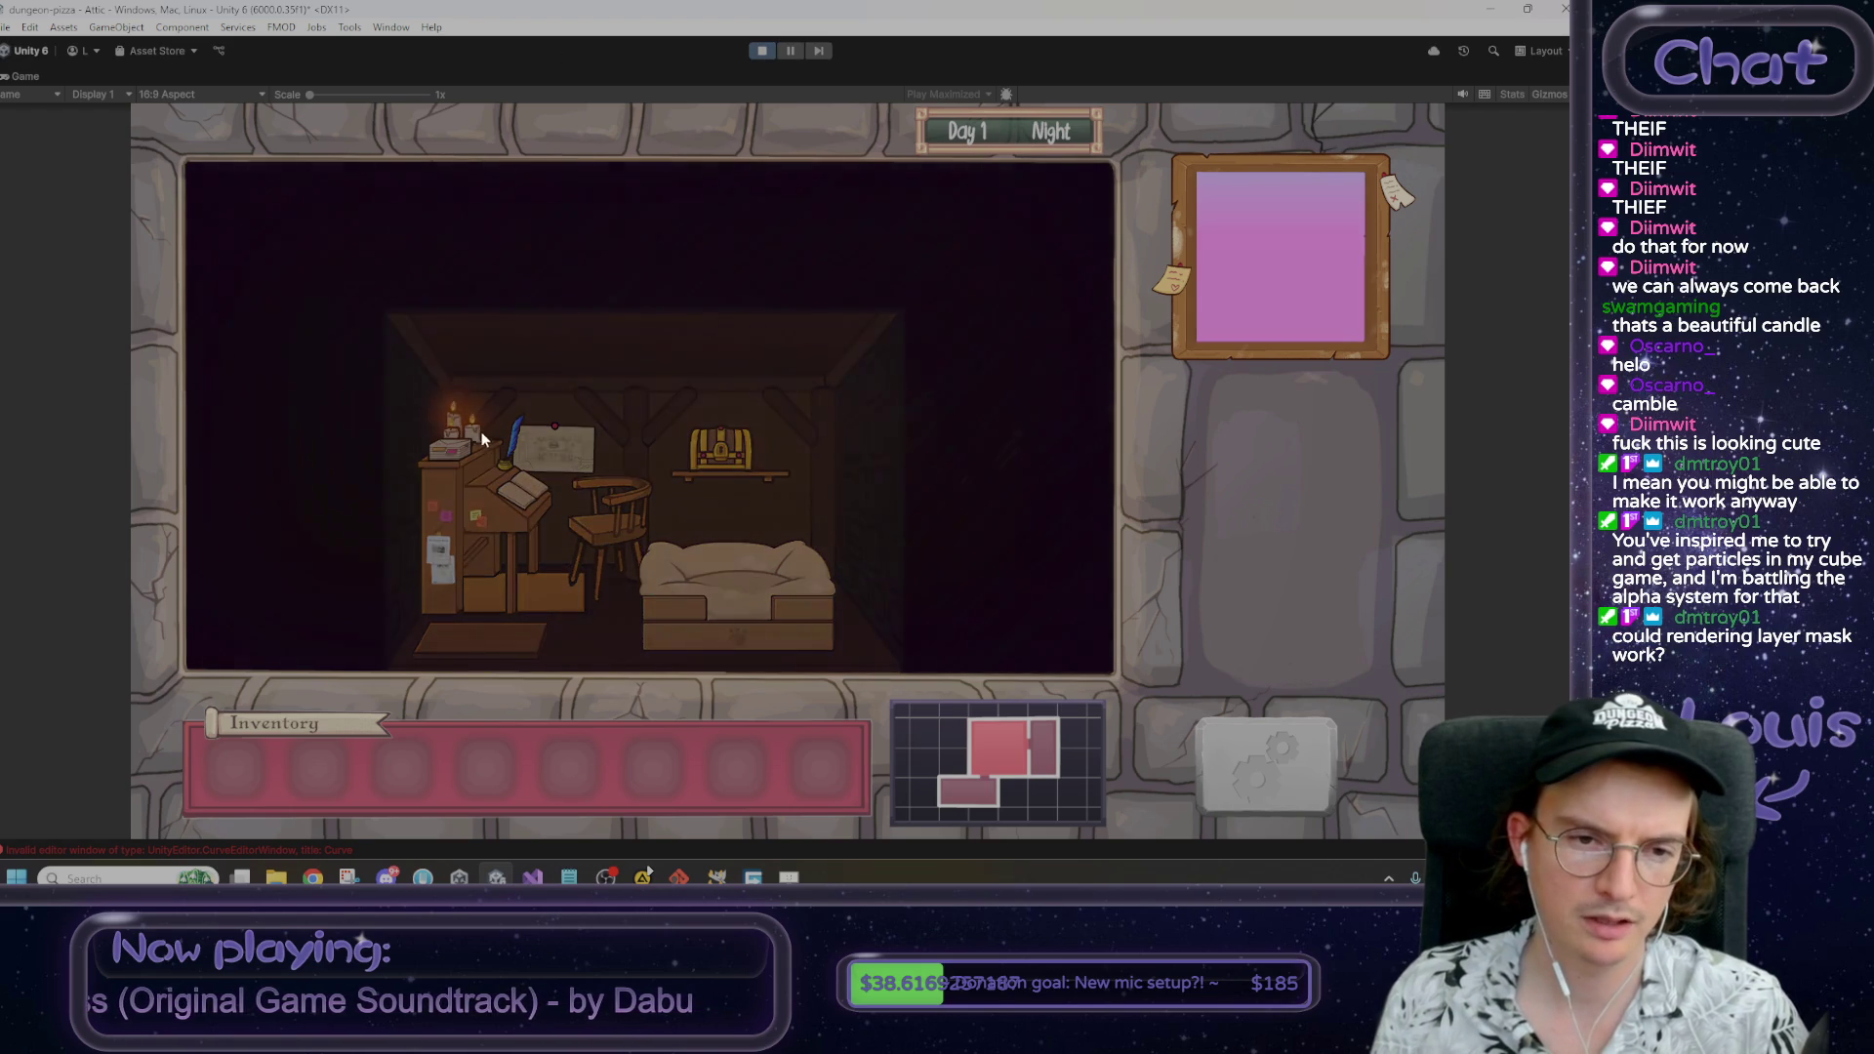
pyautogui.click(453, 411)
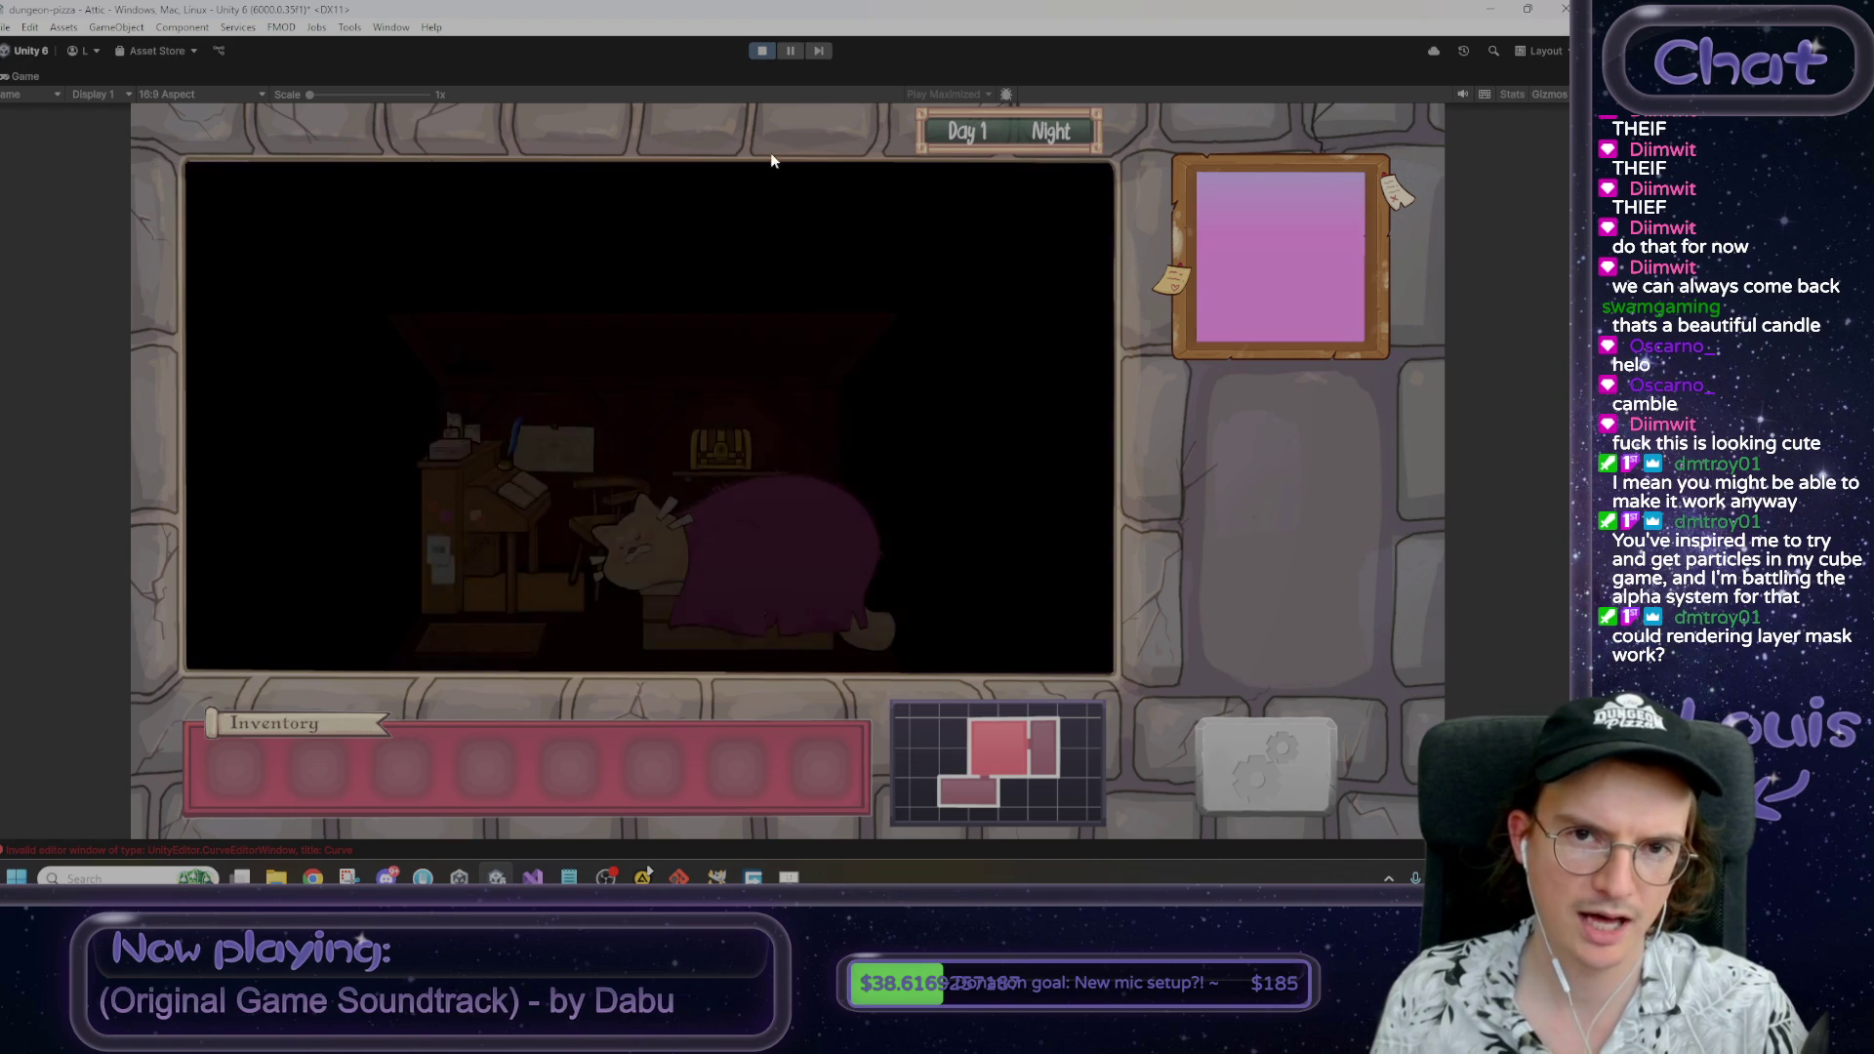
pyautogui.click(760, 52)
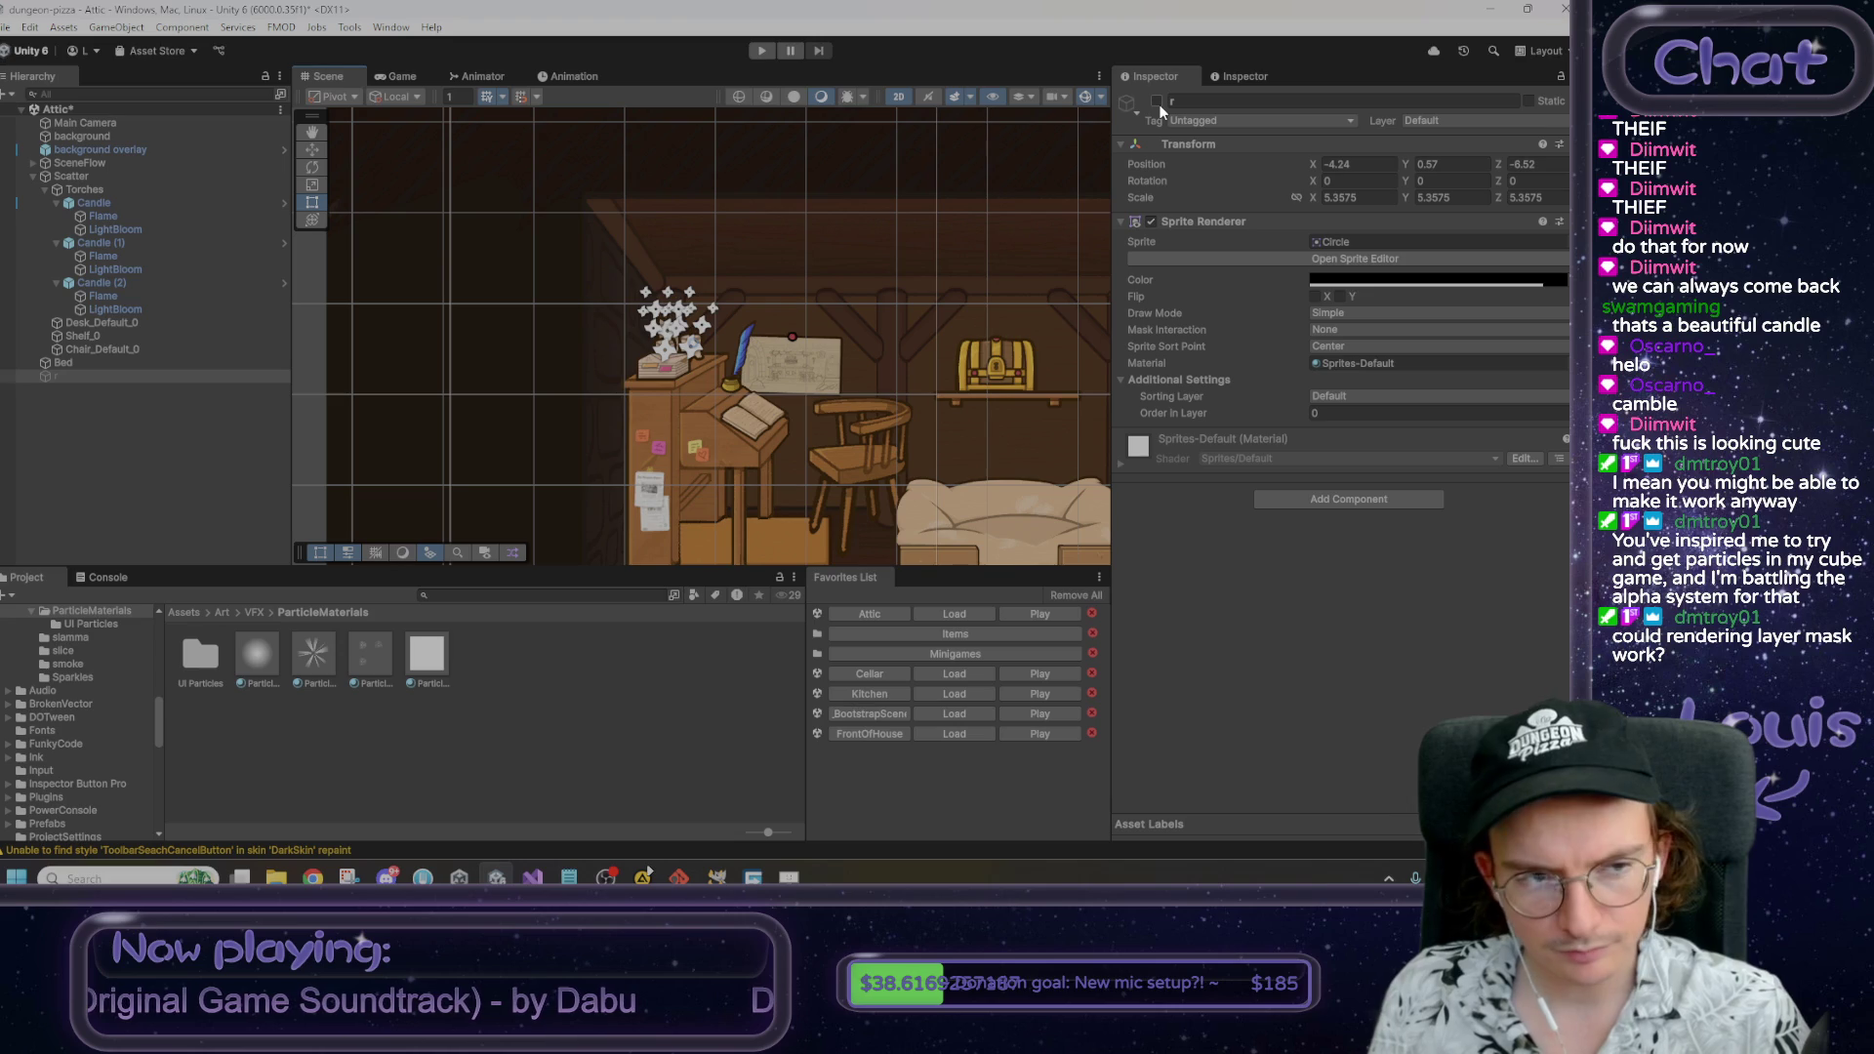
# Step: Select the candle's Flame and LightBloom particles and scroll to their Renderer settings
pyautogui.click(127, 217)
pyautogui.keyDown('shift'); pyautogui.click(123, 230); pyautogui.keyUp('shift')
pyautogui.scroll(-10, 1200, 607)
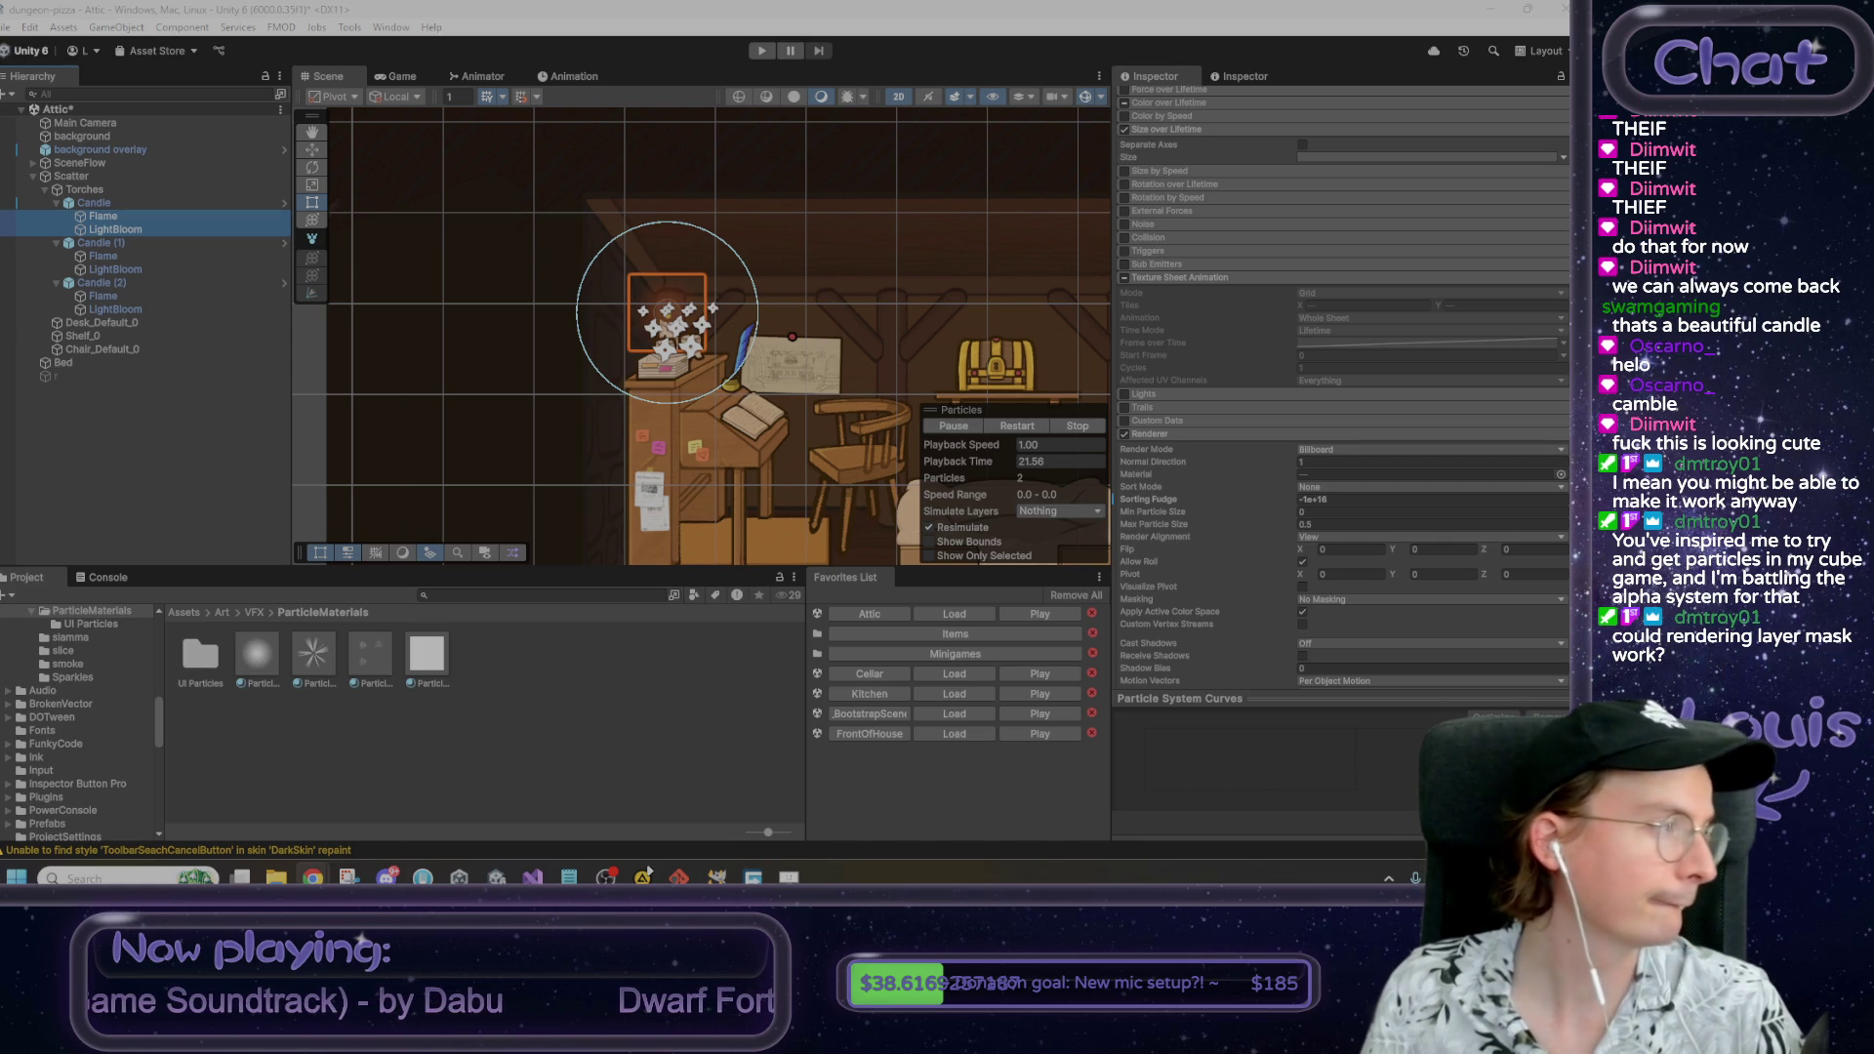
# Step: Follow the Reddit search result to the Unity Discussions 'Particle System in front of UI' thread
pyautogui.hotkey('alt', 'Tab')
pyautogui.click(354, 287)
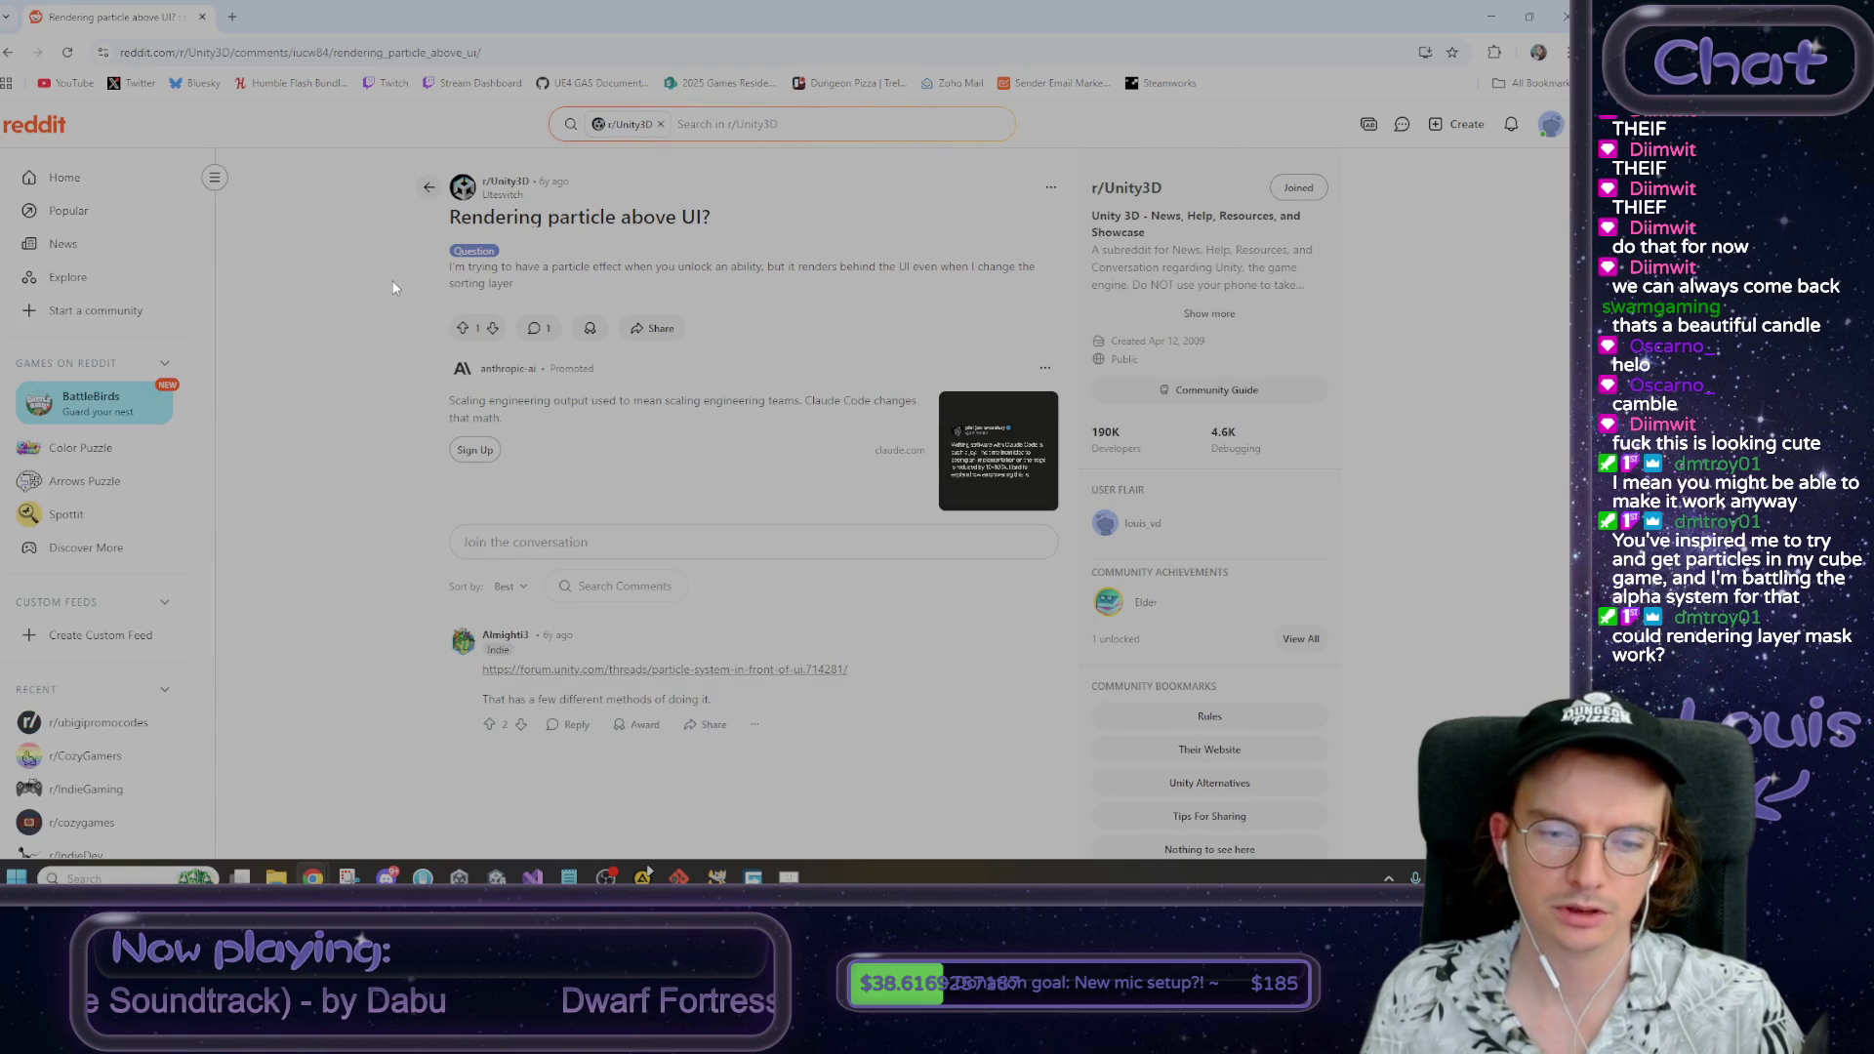
pyautogui.click(525, 670)
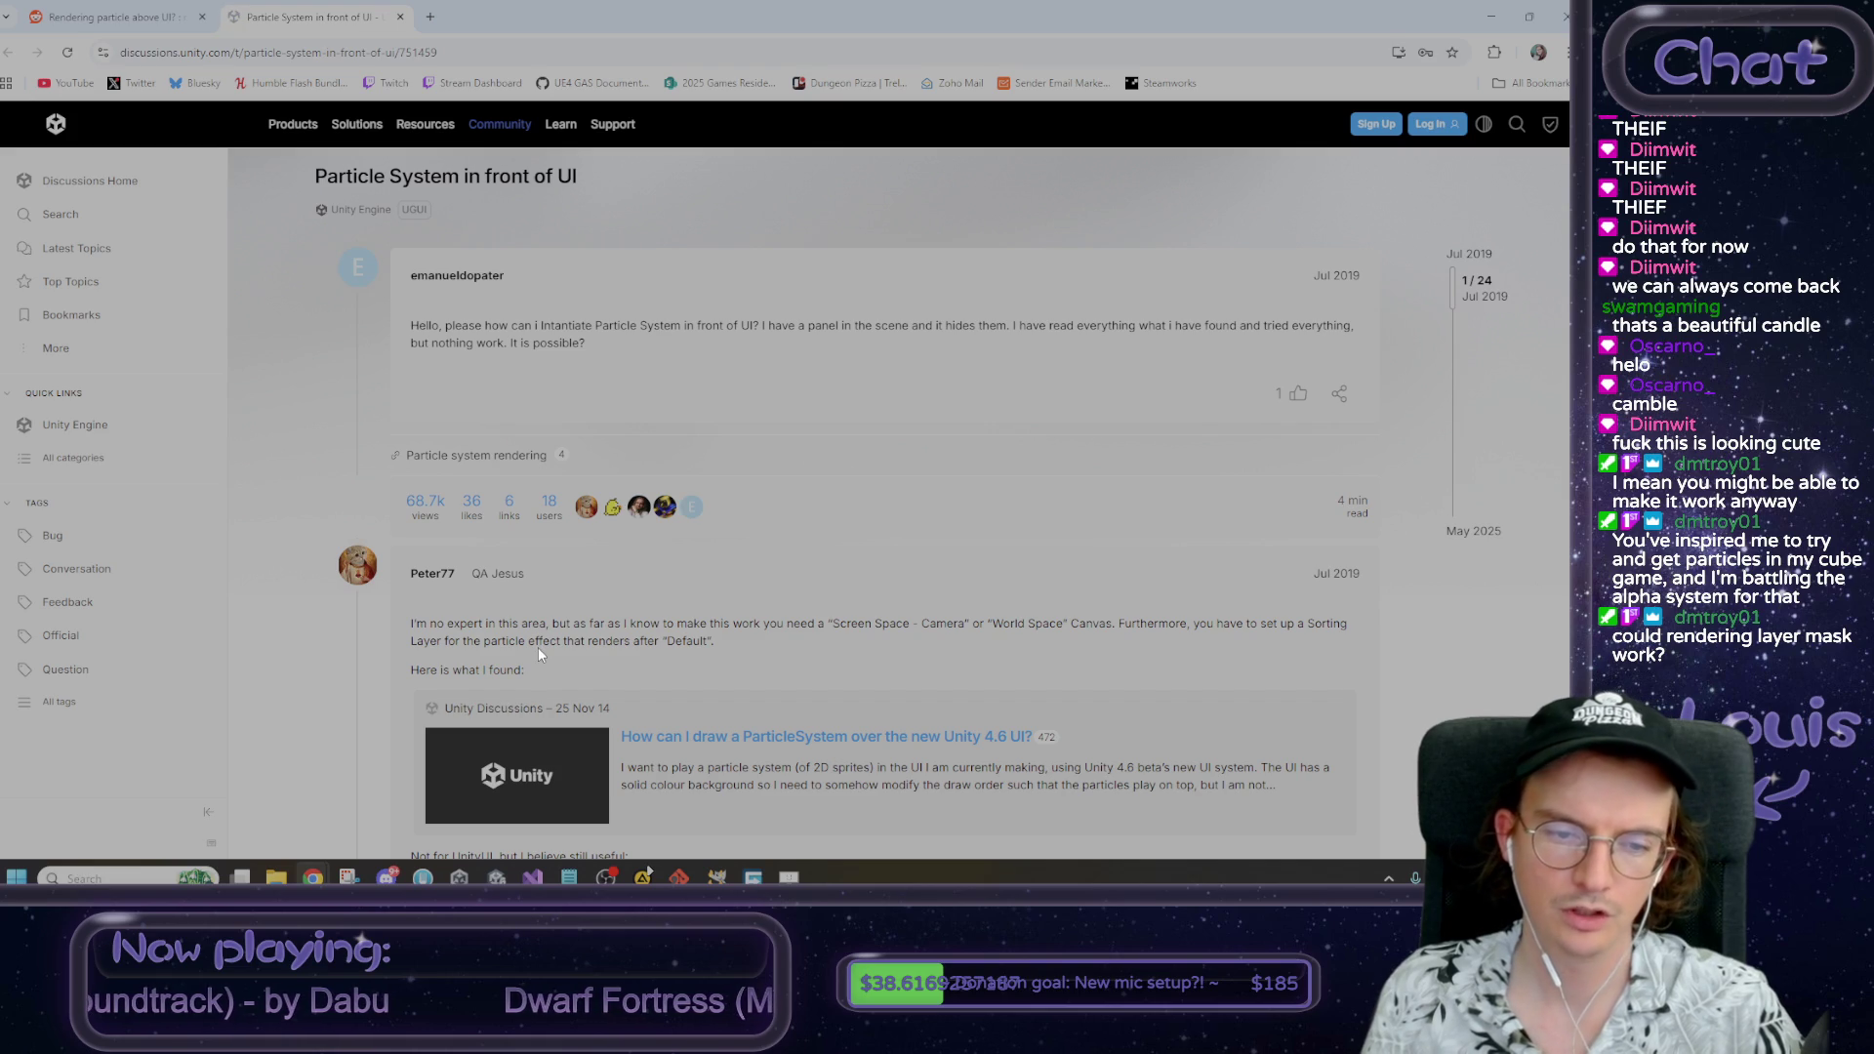
# Step: Read the forum replies, highlighting the Screen Space - Camera canvas advice
pyautogui.moveTo(473, 574); pyautogui.dragTo(524, 574)
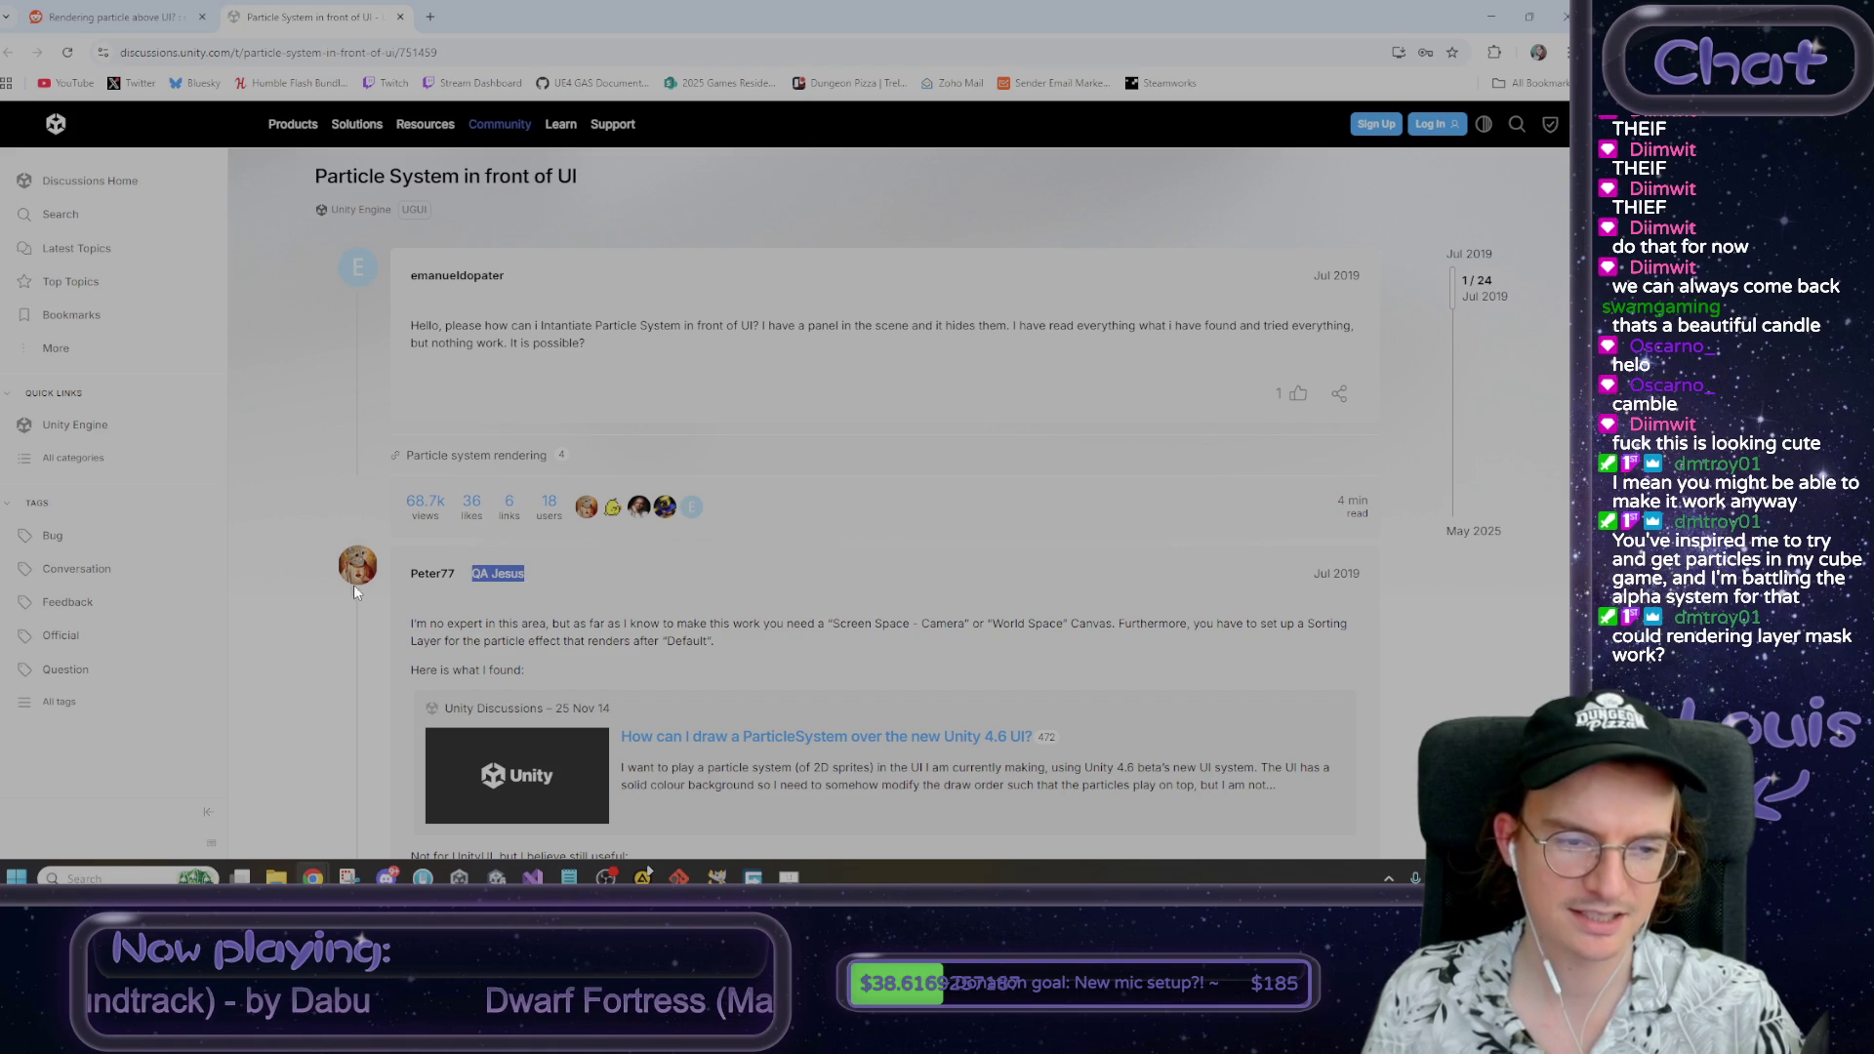
pyautogui.click(477, 636)
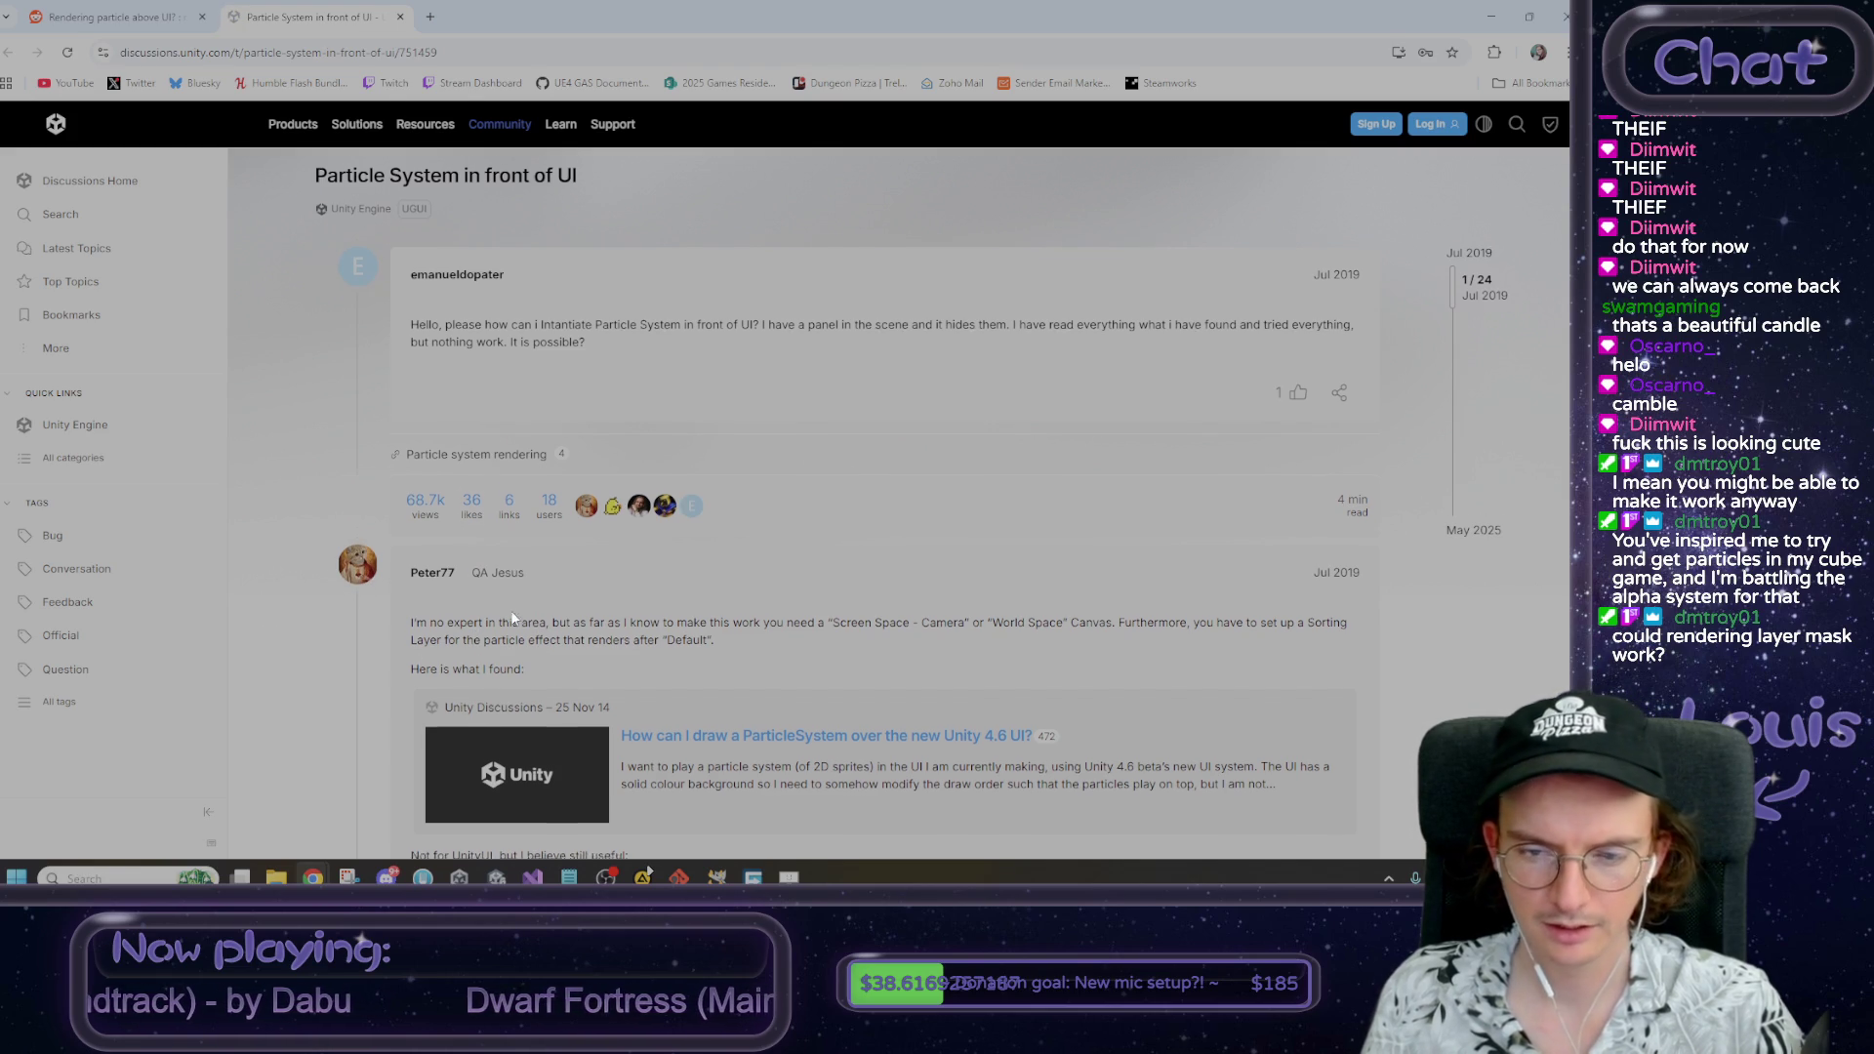
pyautogui.scroll(-2, 512, 617)
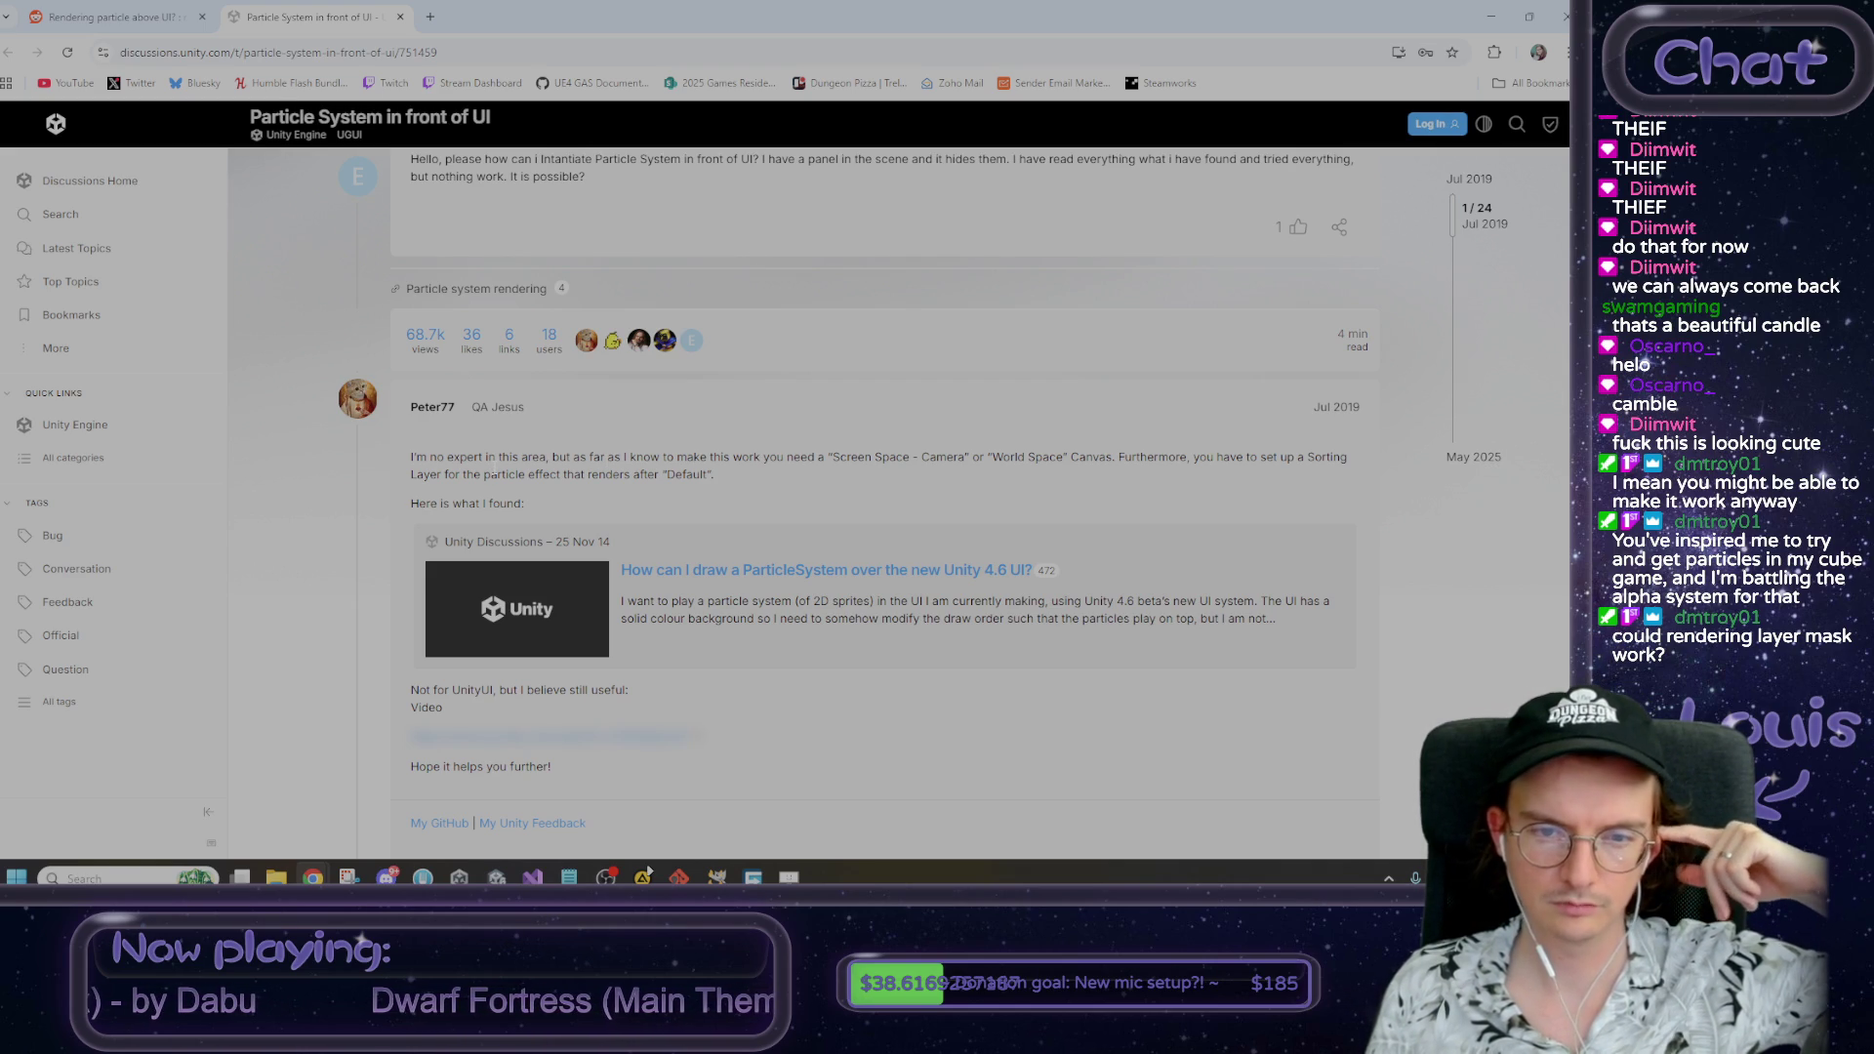
pyautogui.moveTo(827, 459); pyautogui.dragTo(1079, 459)
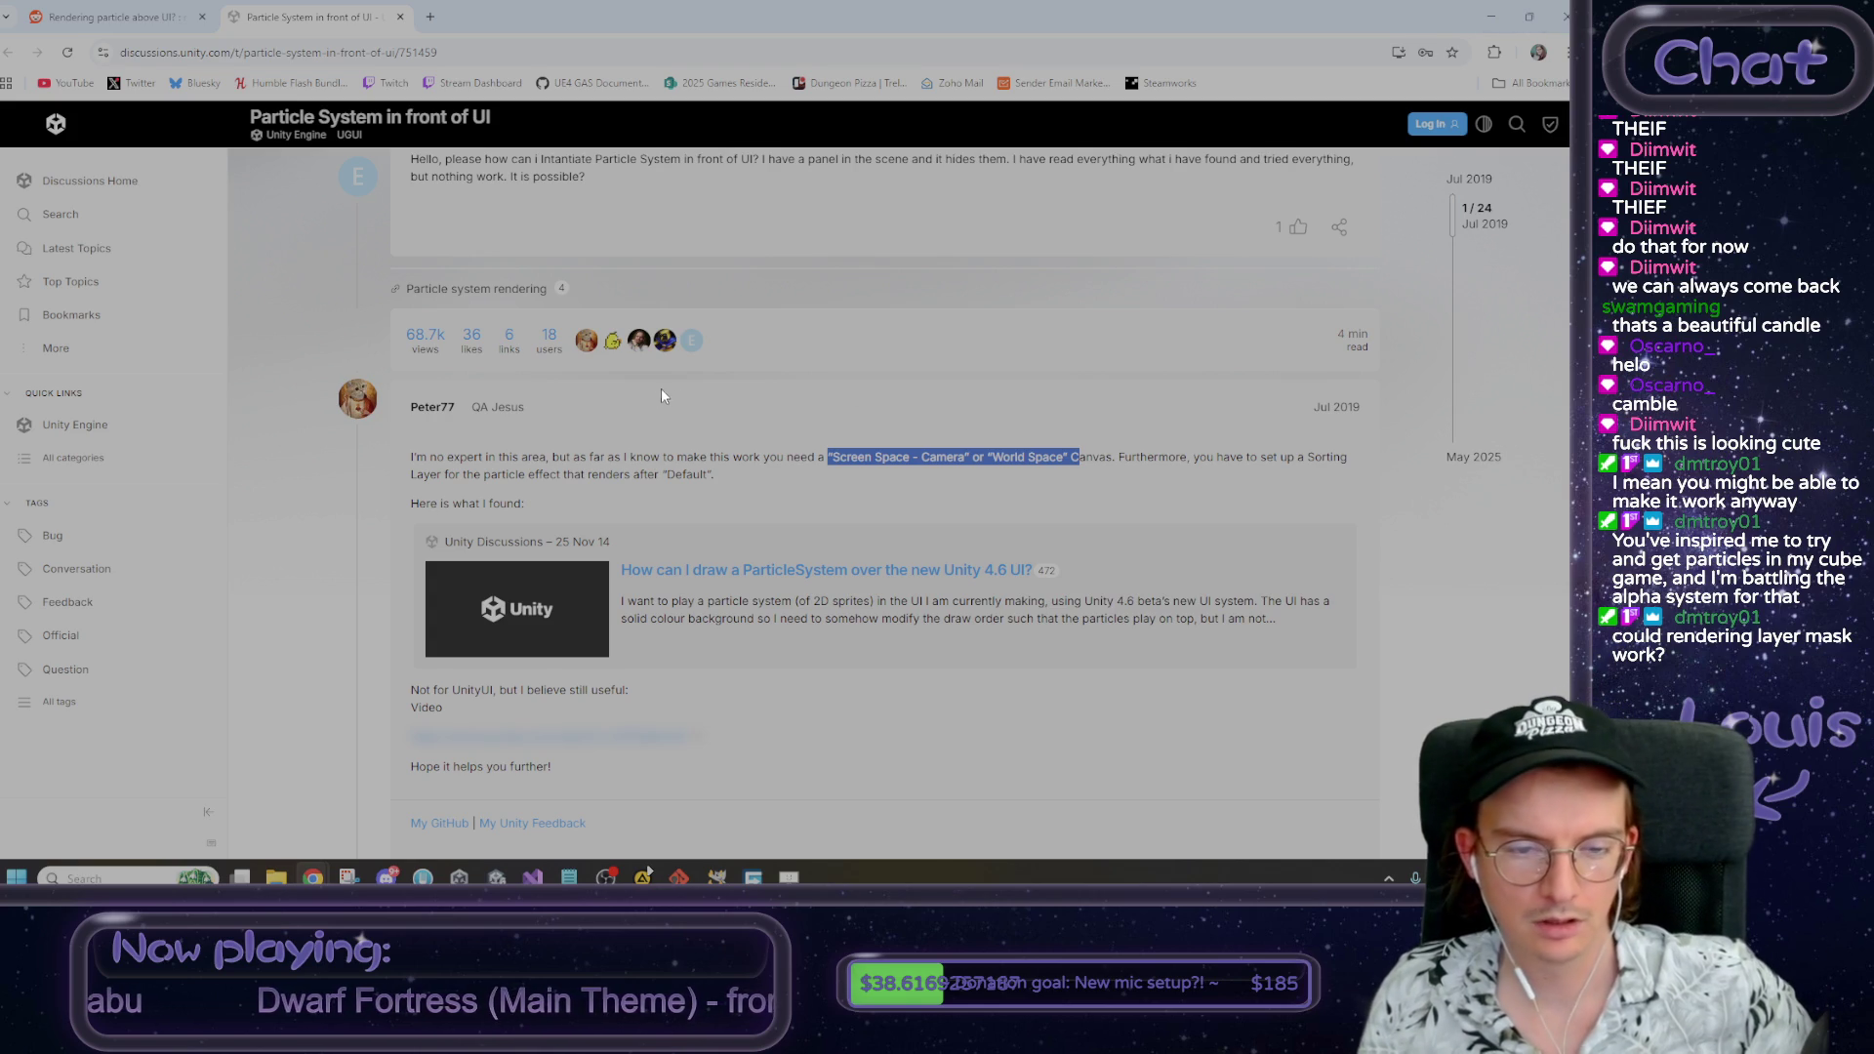
pyautogui.scroll(-7, 664, 388)
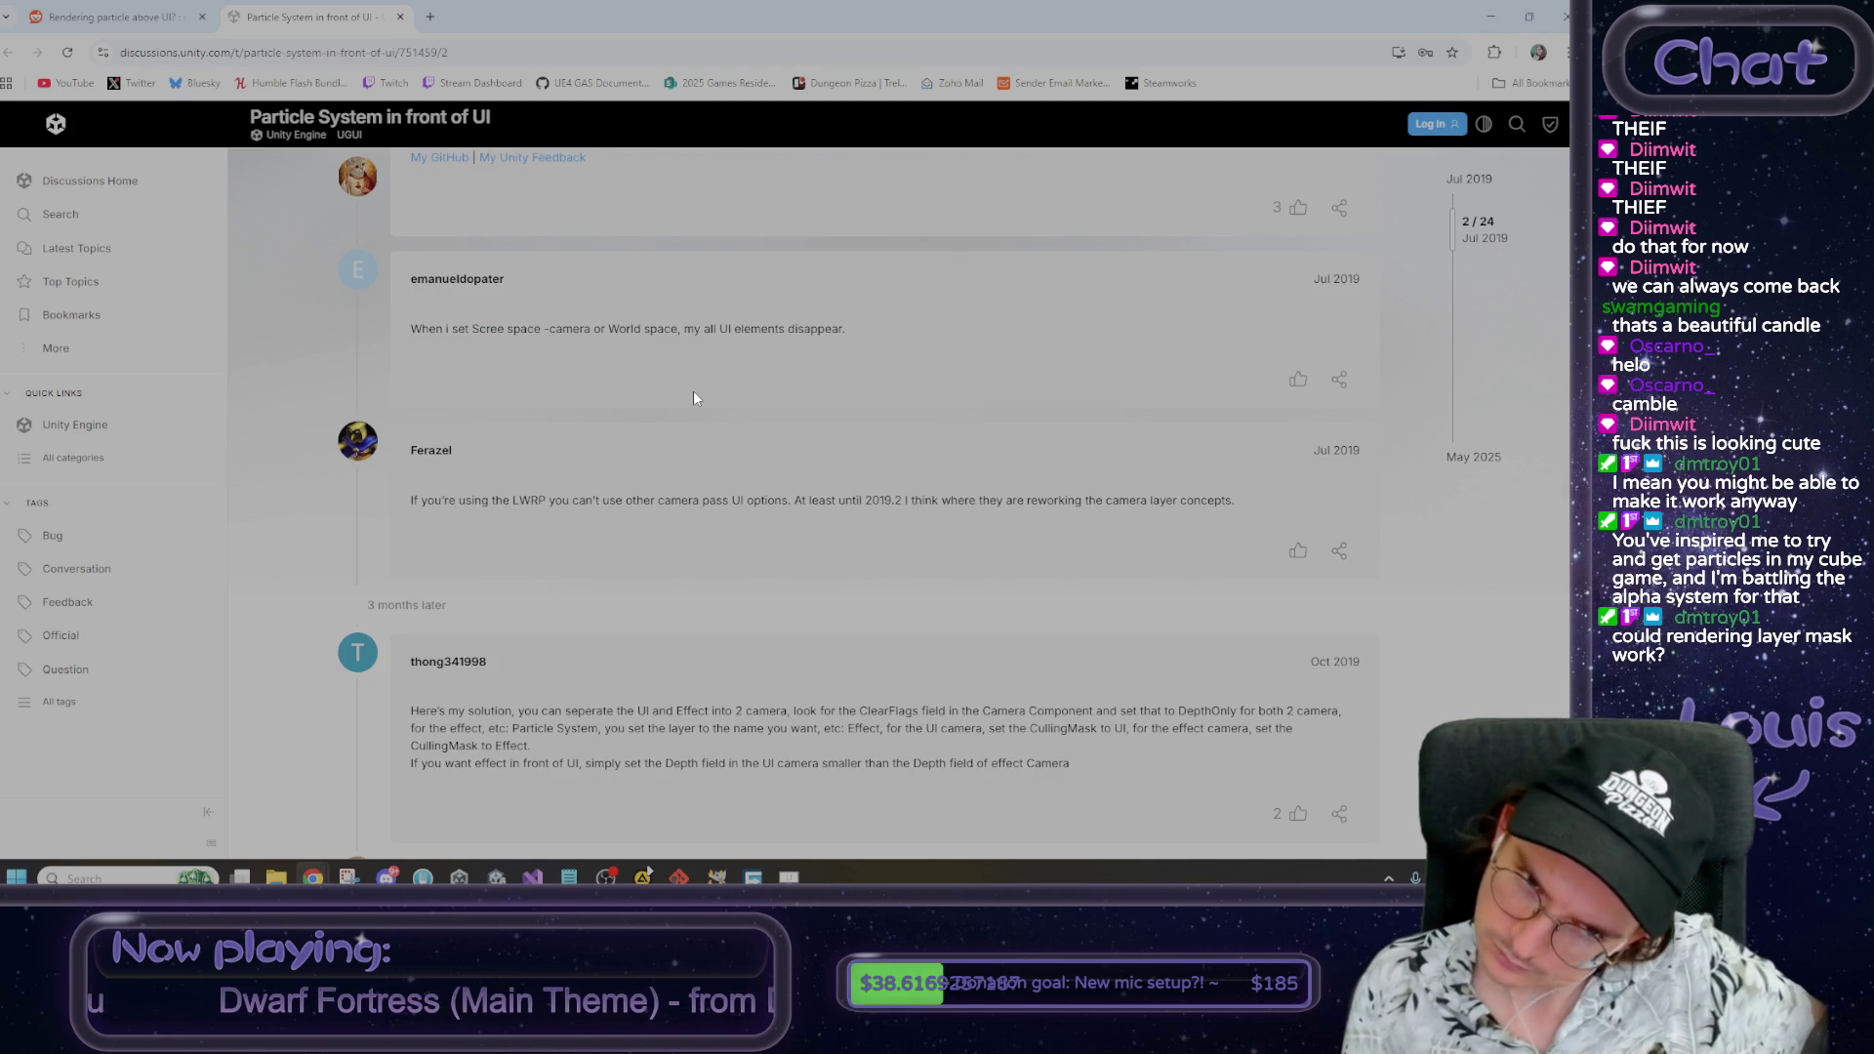
# Step: Read further down, highlighting the line about sandwiching particles, then minimize the browser
pyautogui.scroll(-3, 693, 399)
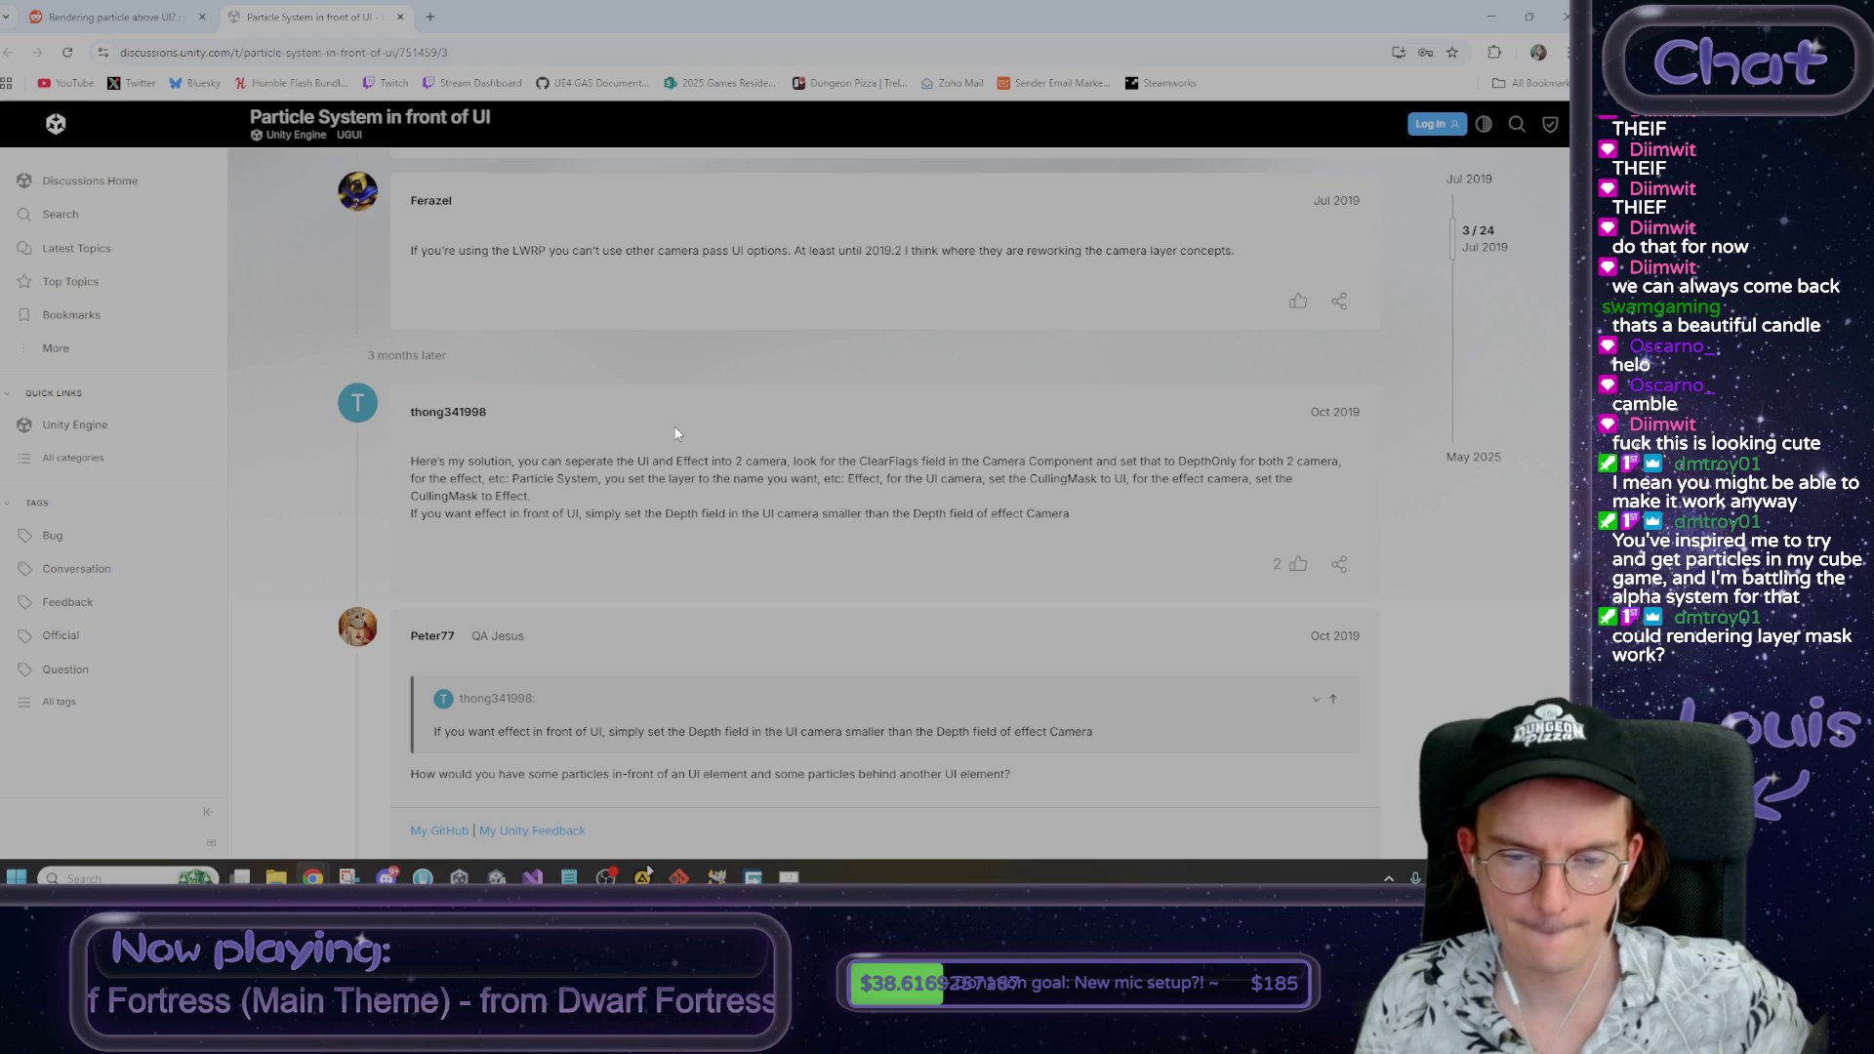
pyautogui.scroll(-4, 675, 430)
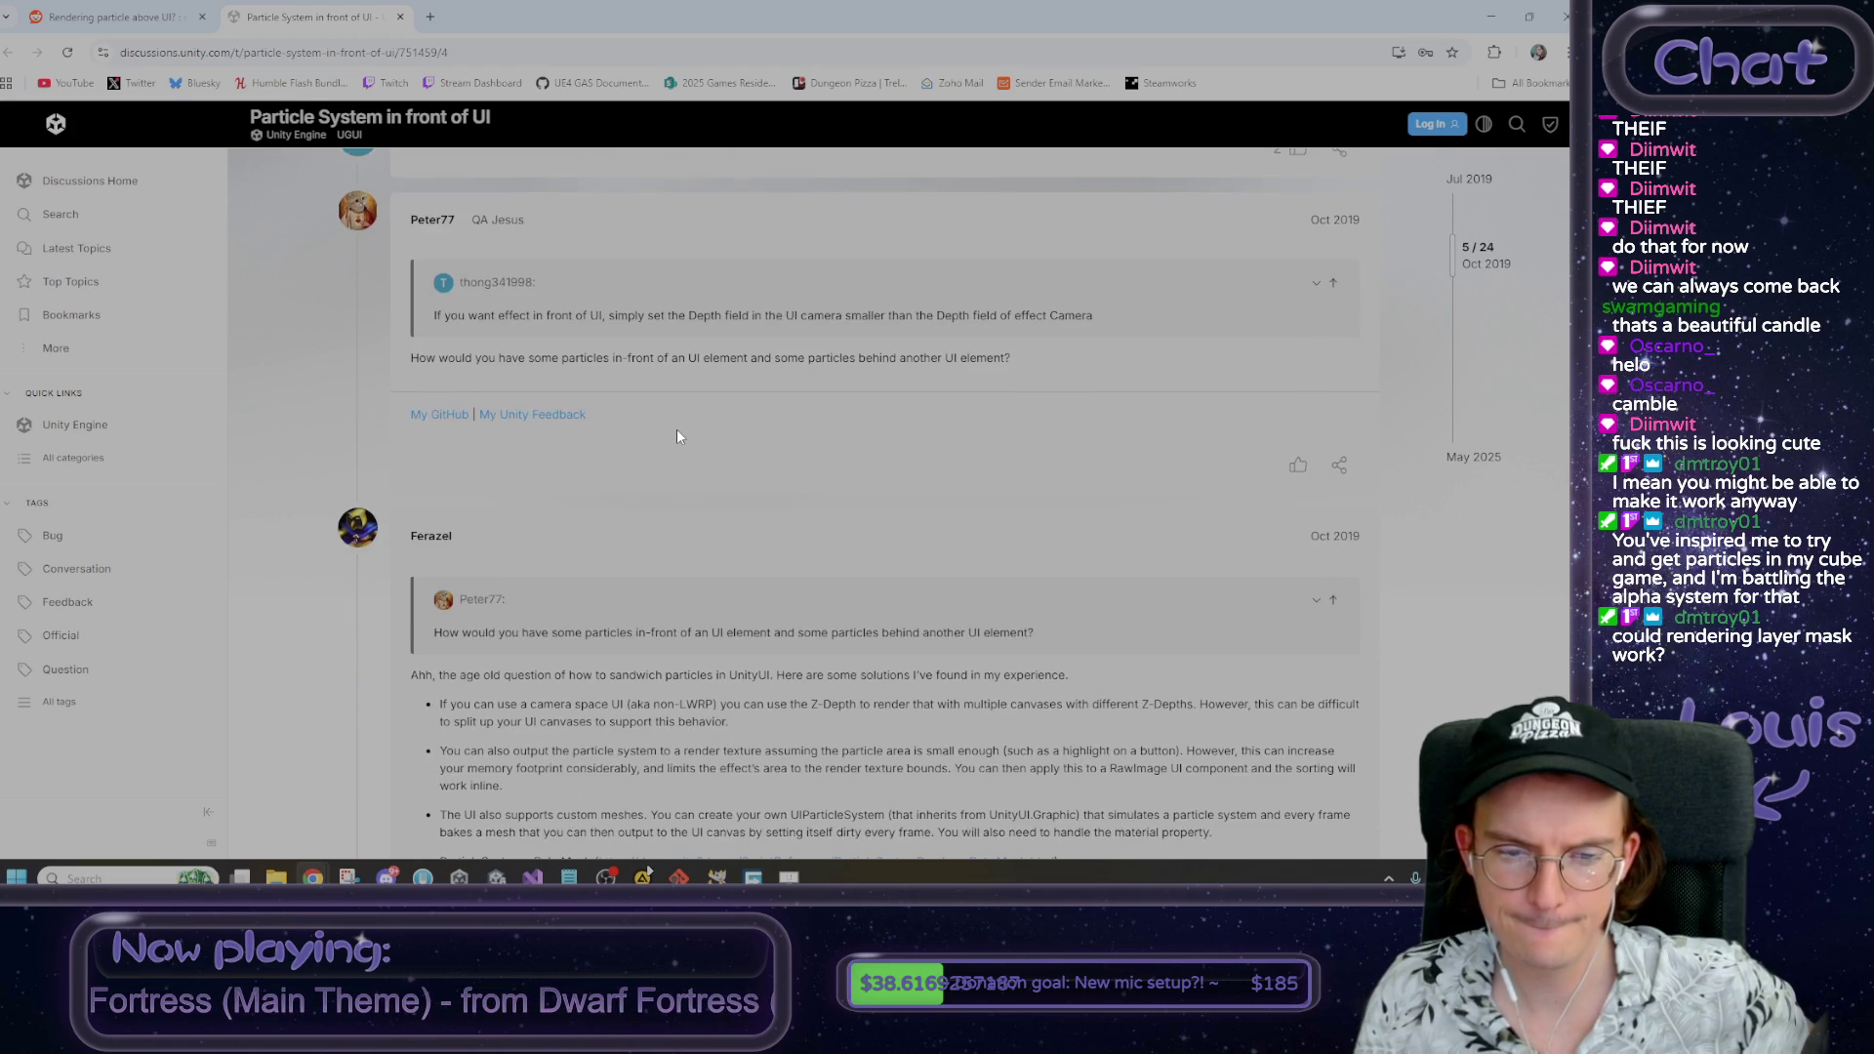
pyautogui.scroll(-2, 678, 437)
pyautogui.moveTo(425, 508); pyautogui.dragTo(829, 505)
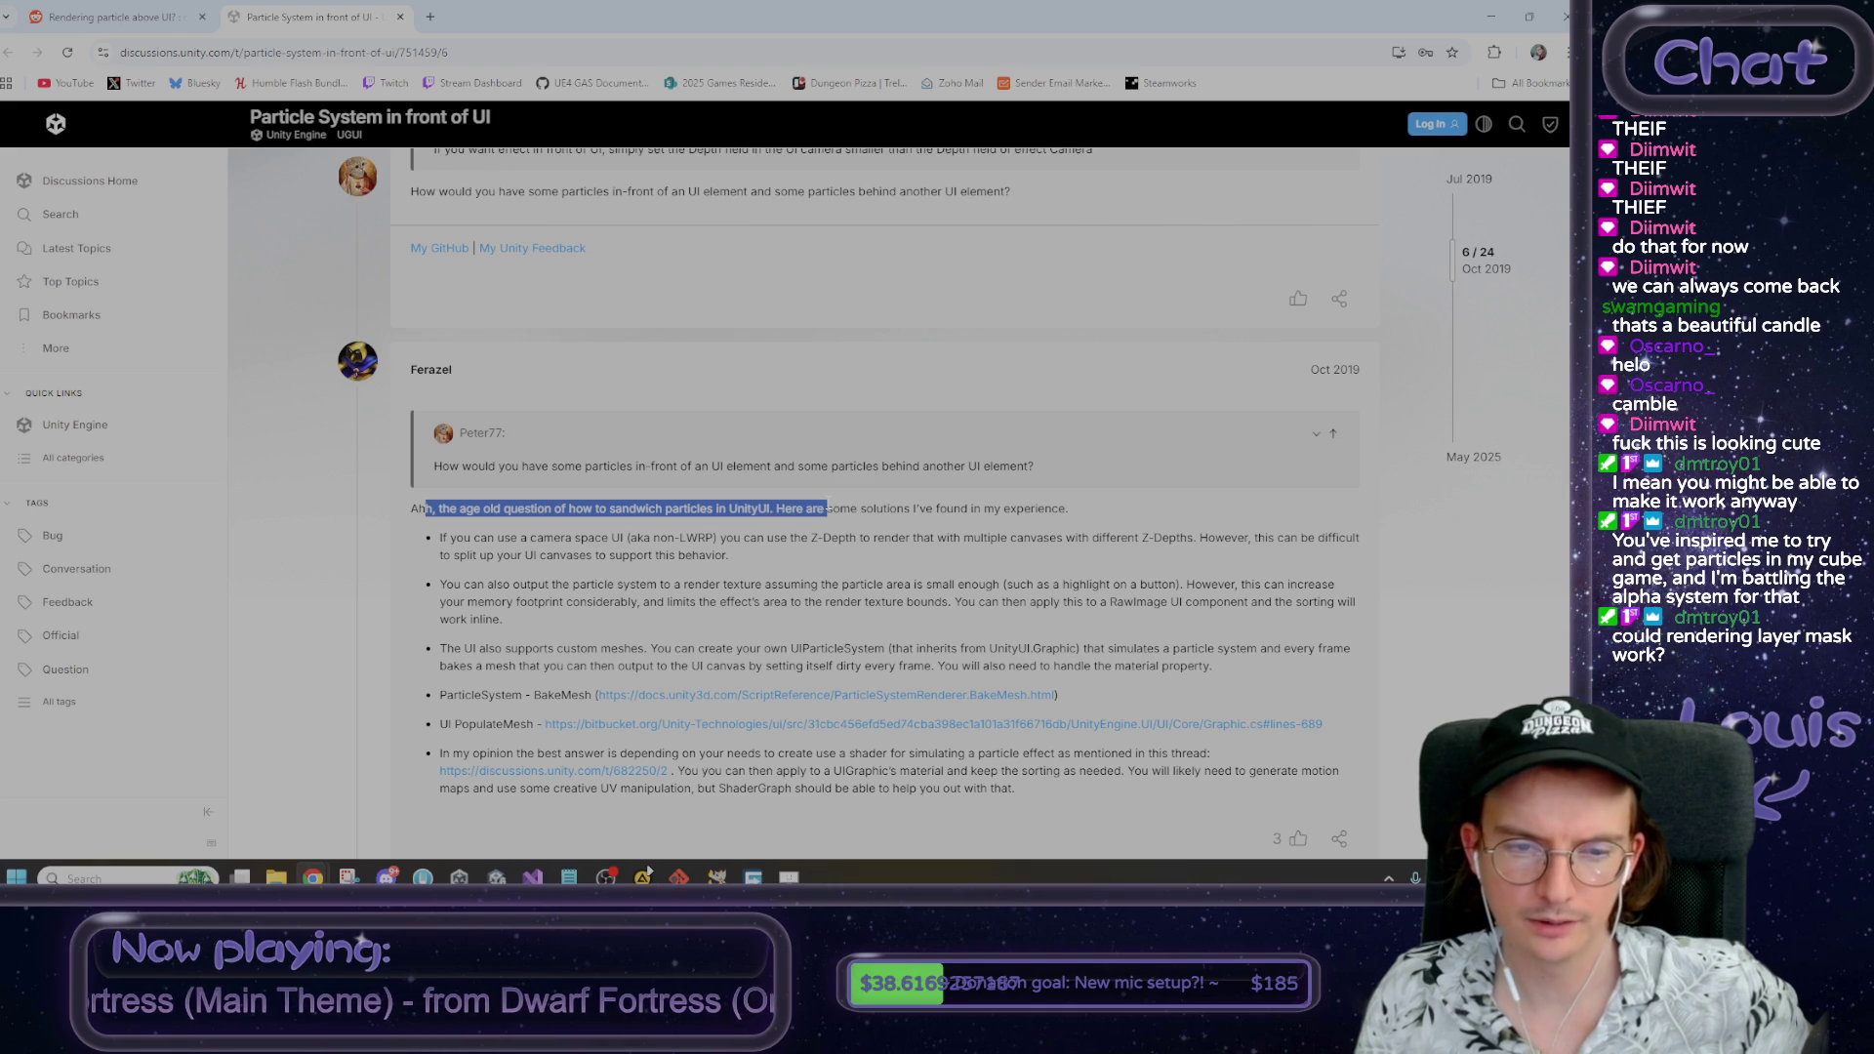
pyautogui.click(828, 502)
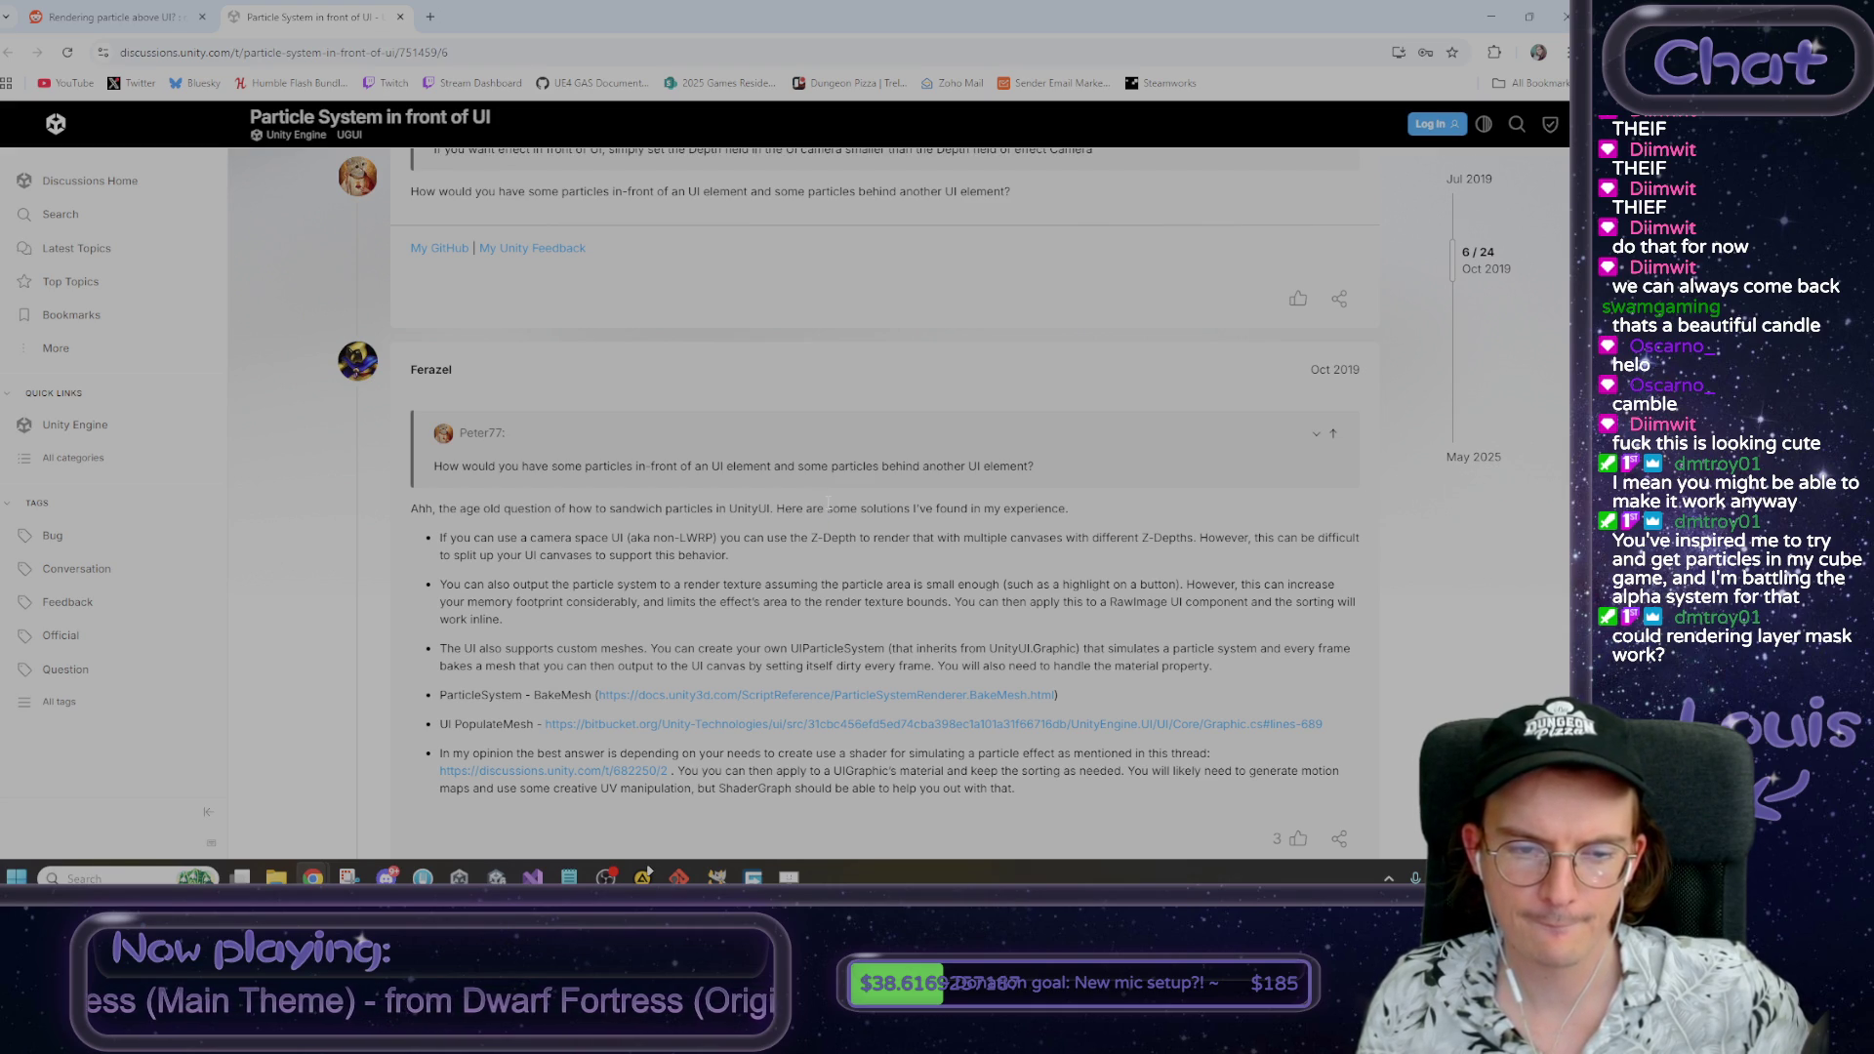
pyautogui.click(1491, 17)
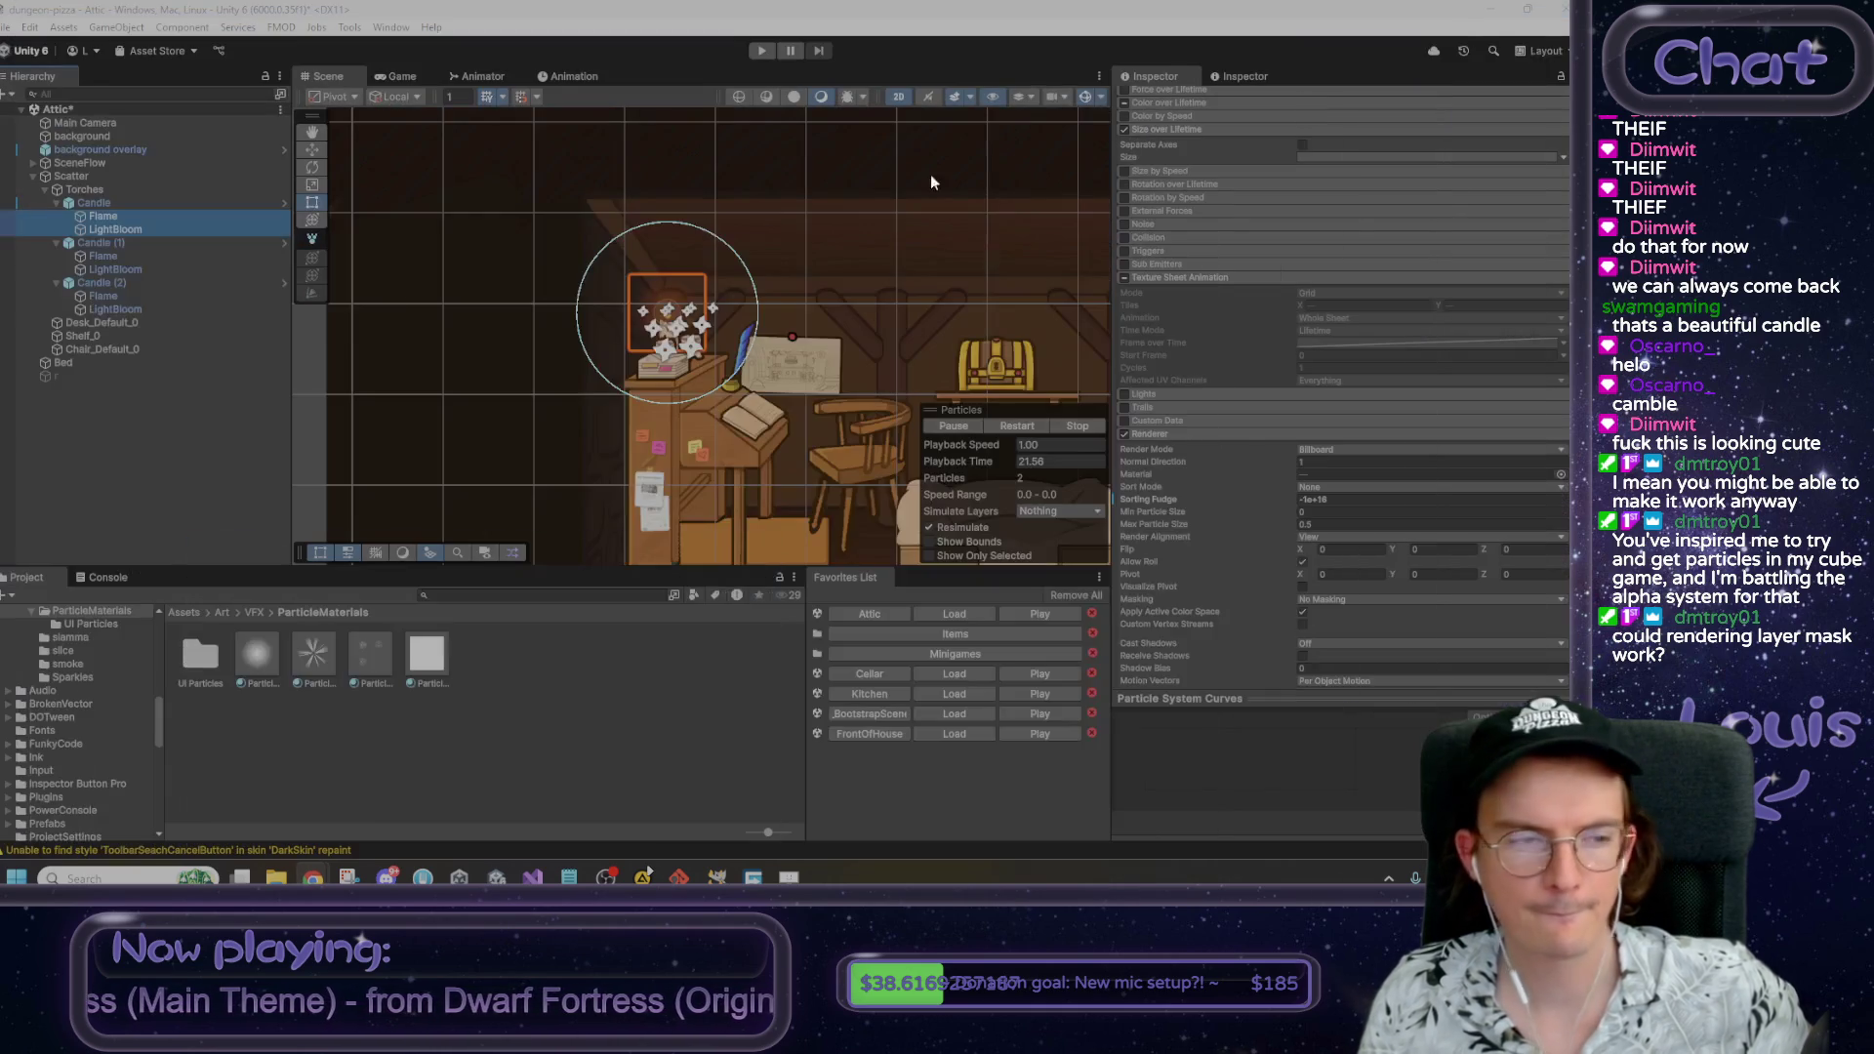
# Step: Duplicate the Candle object with Ctrl+D to create Candle (3)
pyautogui.click(192, 430)
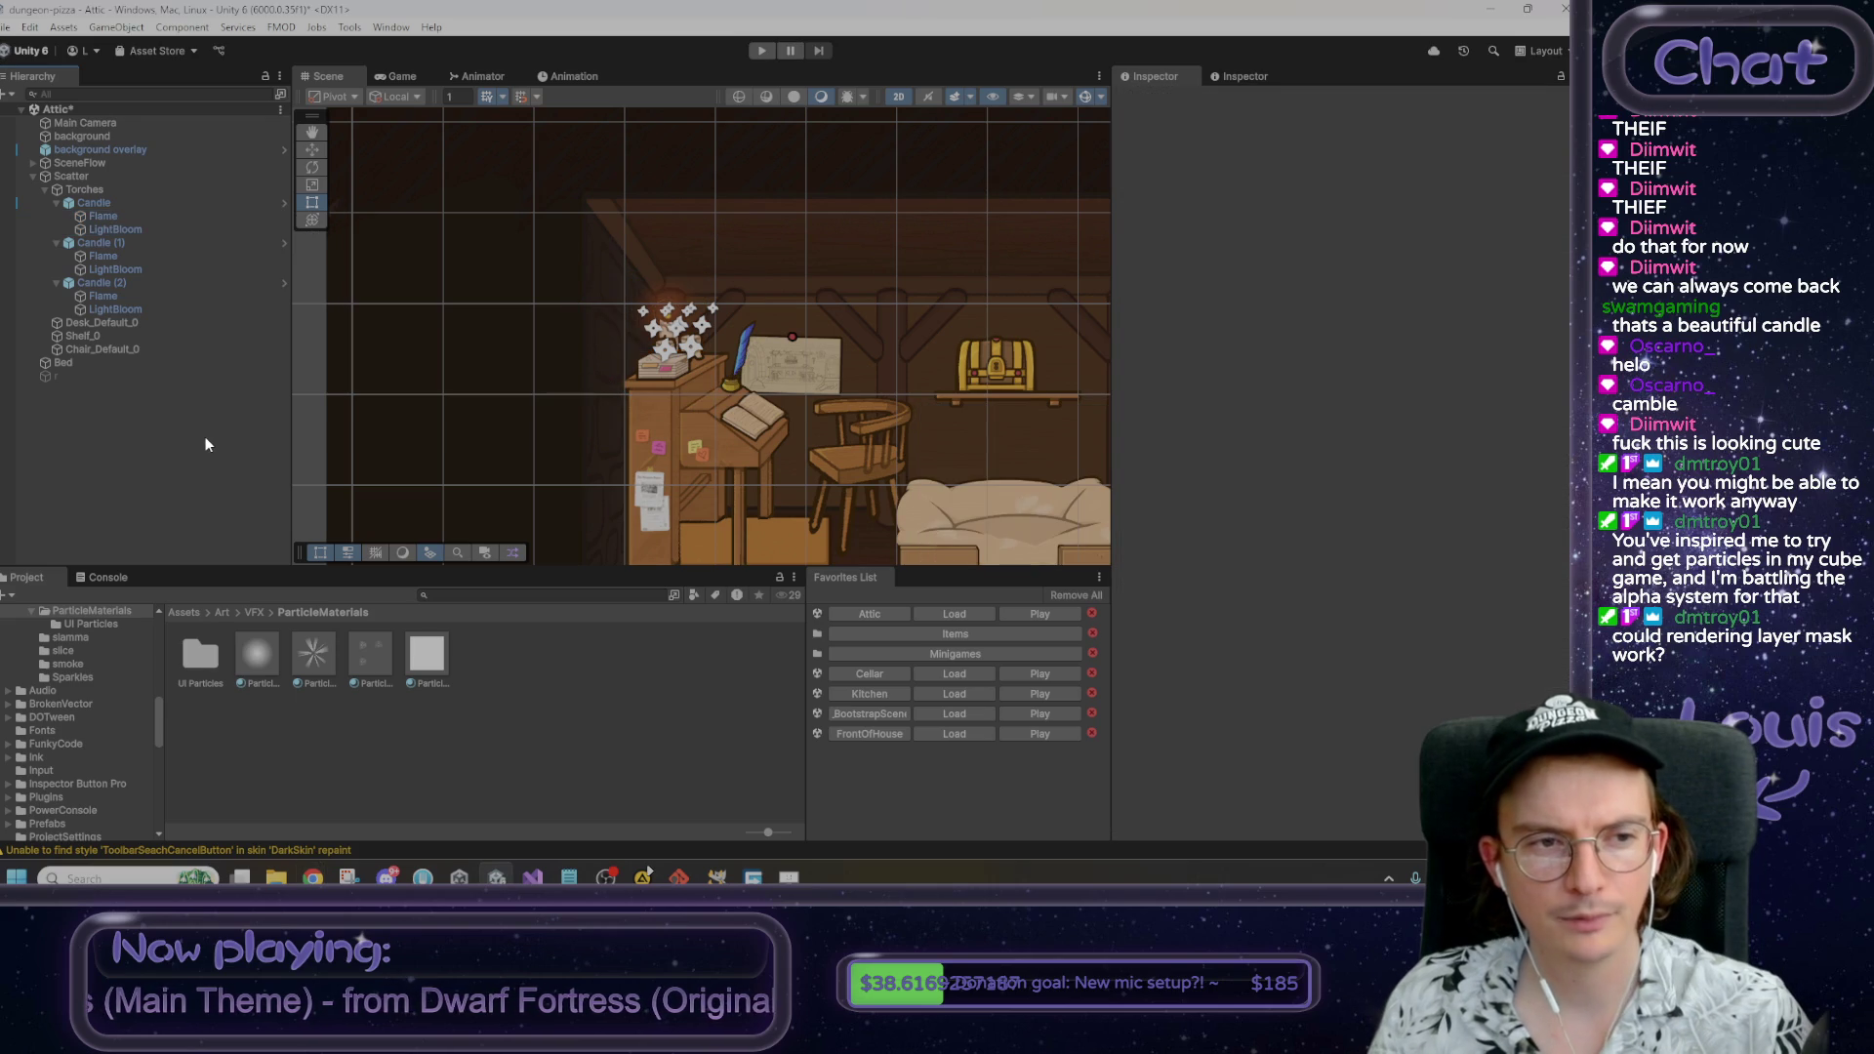
pyautogui.click(115, 205)
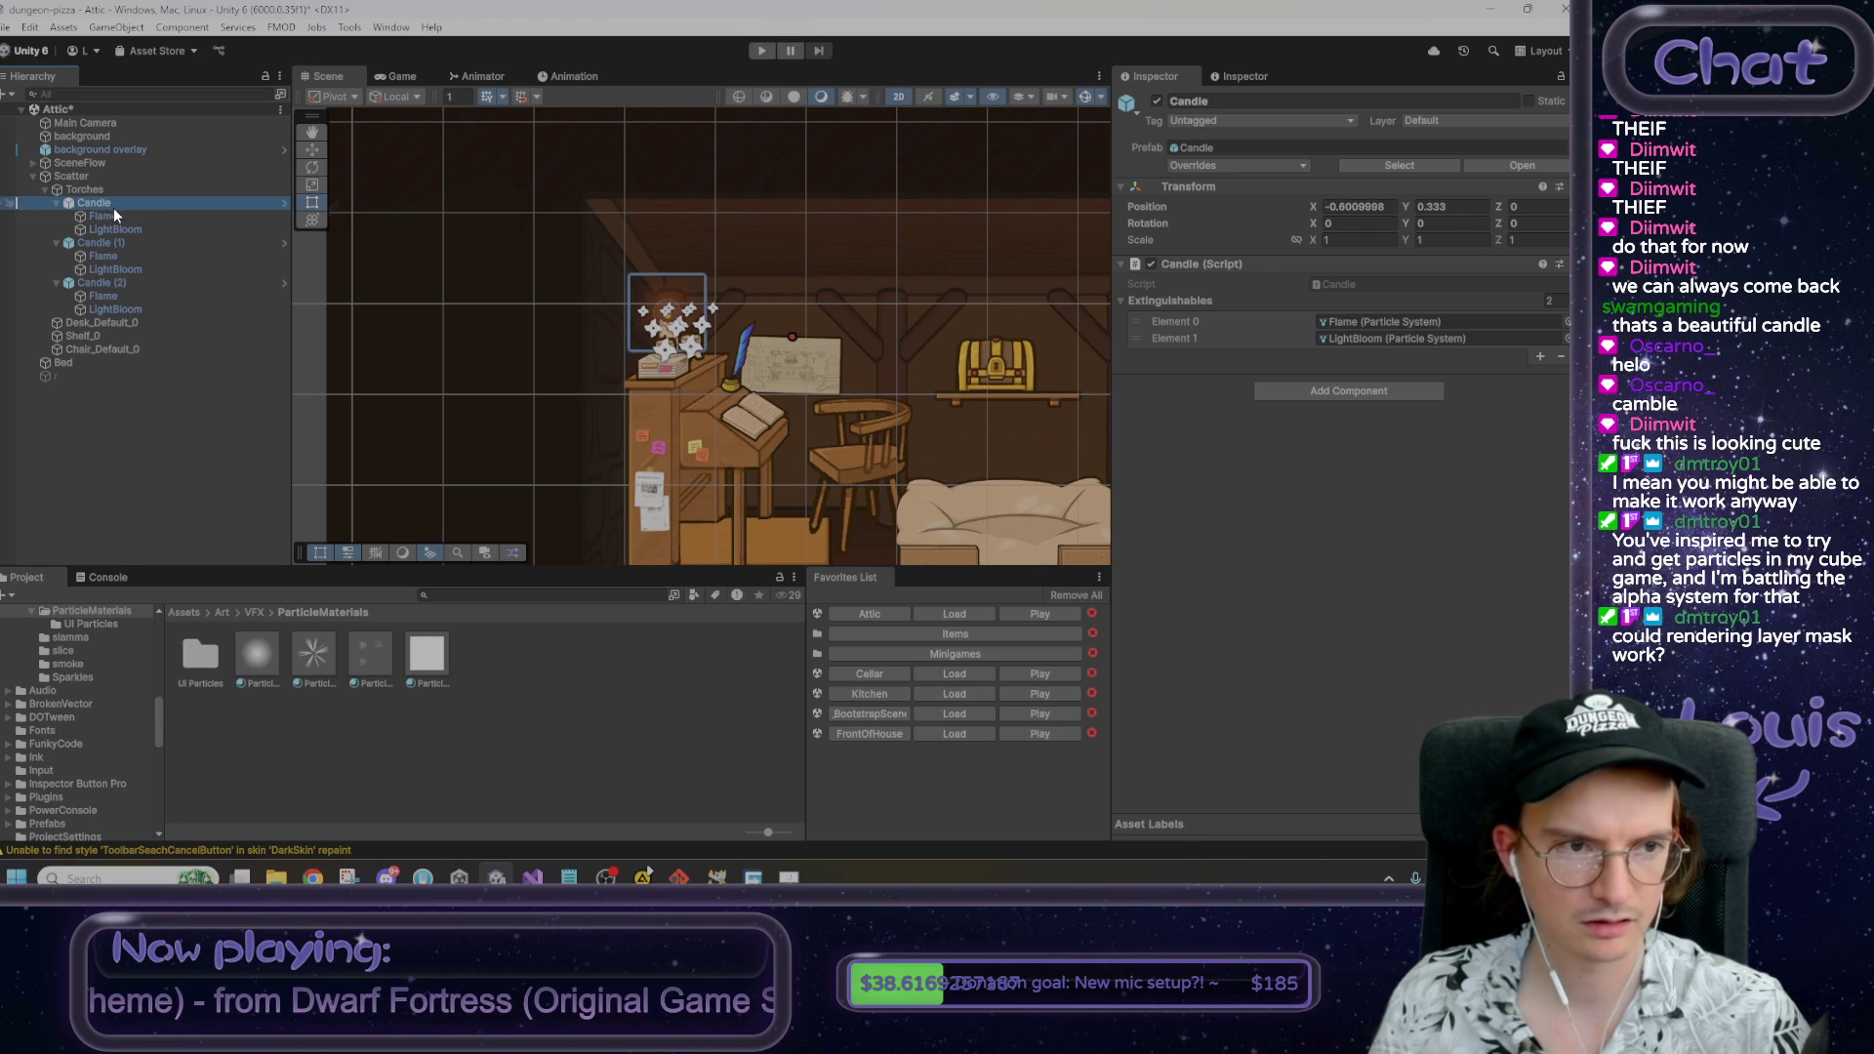
pyautogui.hotkey('ctrl', 'd')
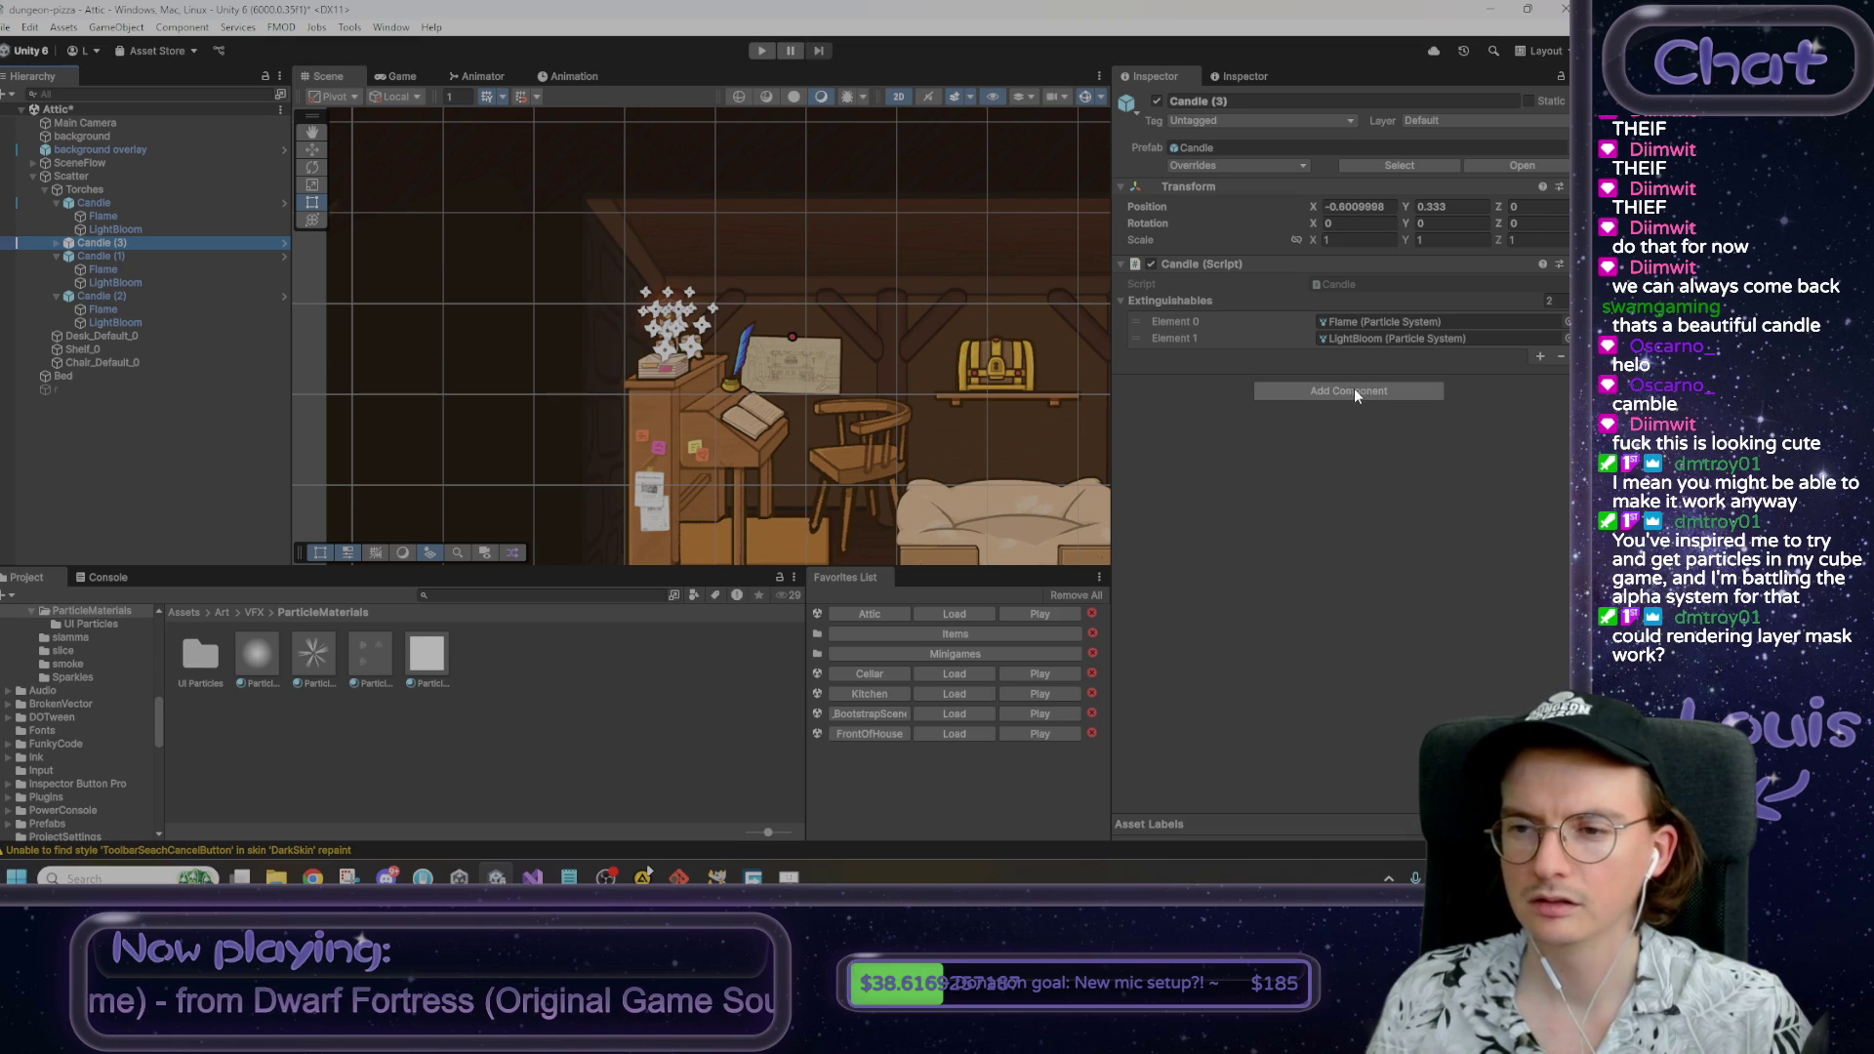
# Step: Bring up the Hierarchy's create menu at its UI submenu
pyautogui.rightClick(61, 242)
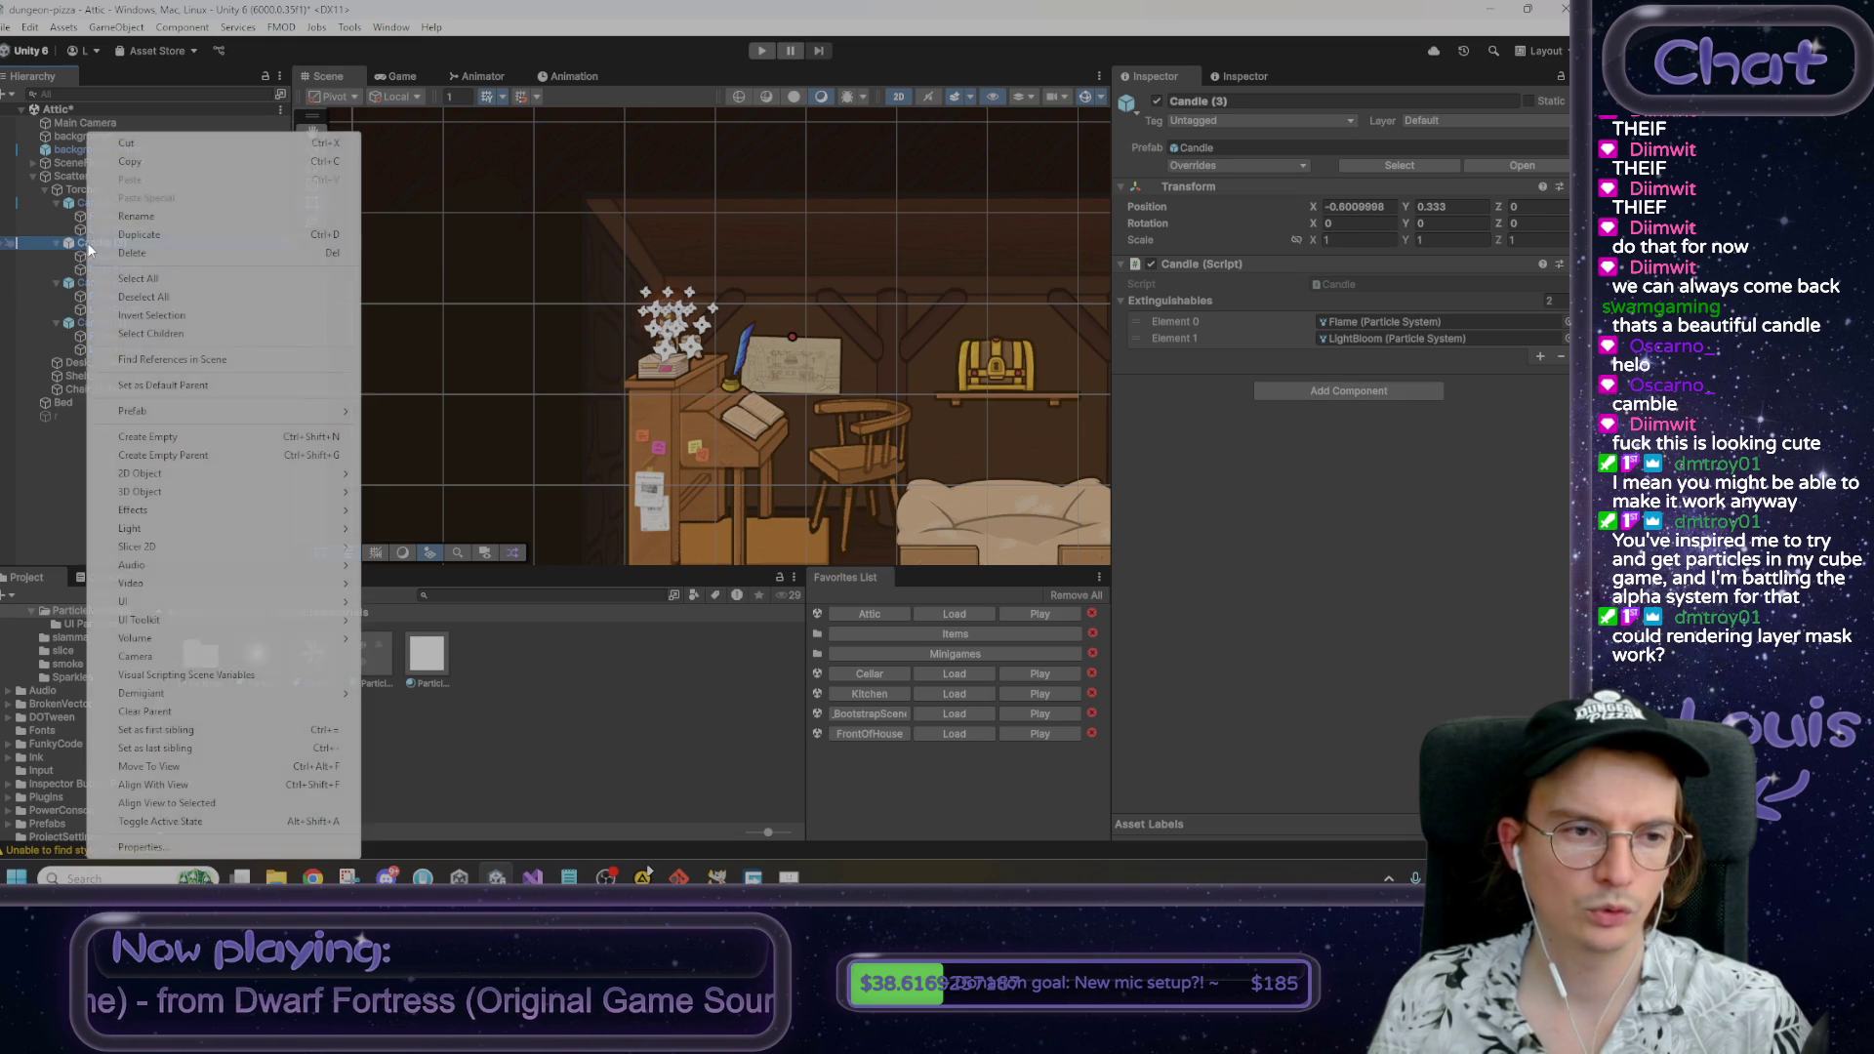
pyautogui.moveTo(160, 406)
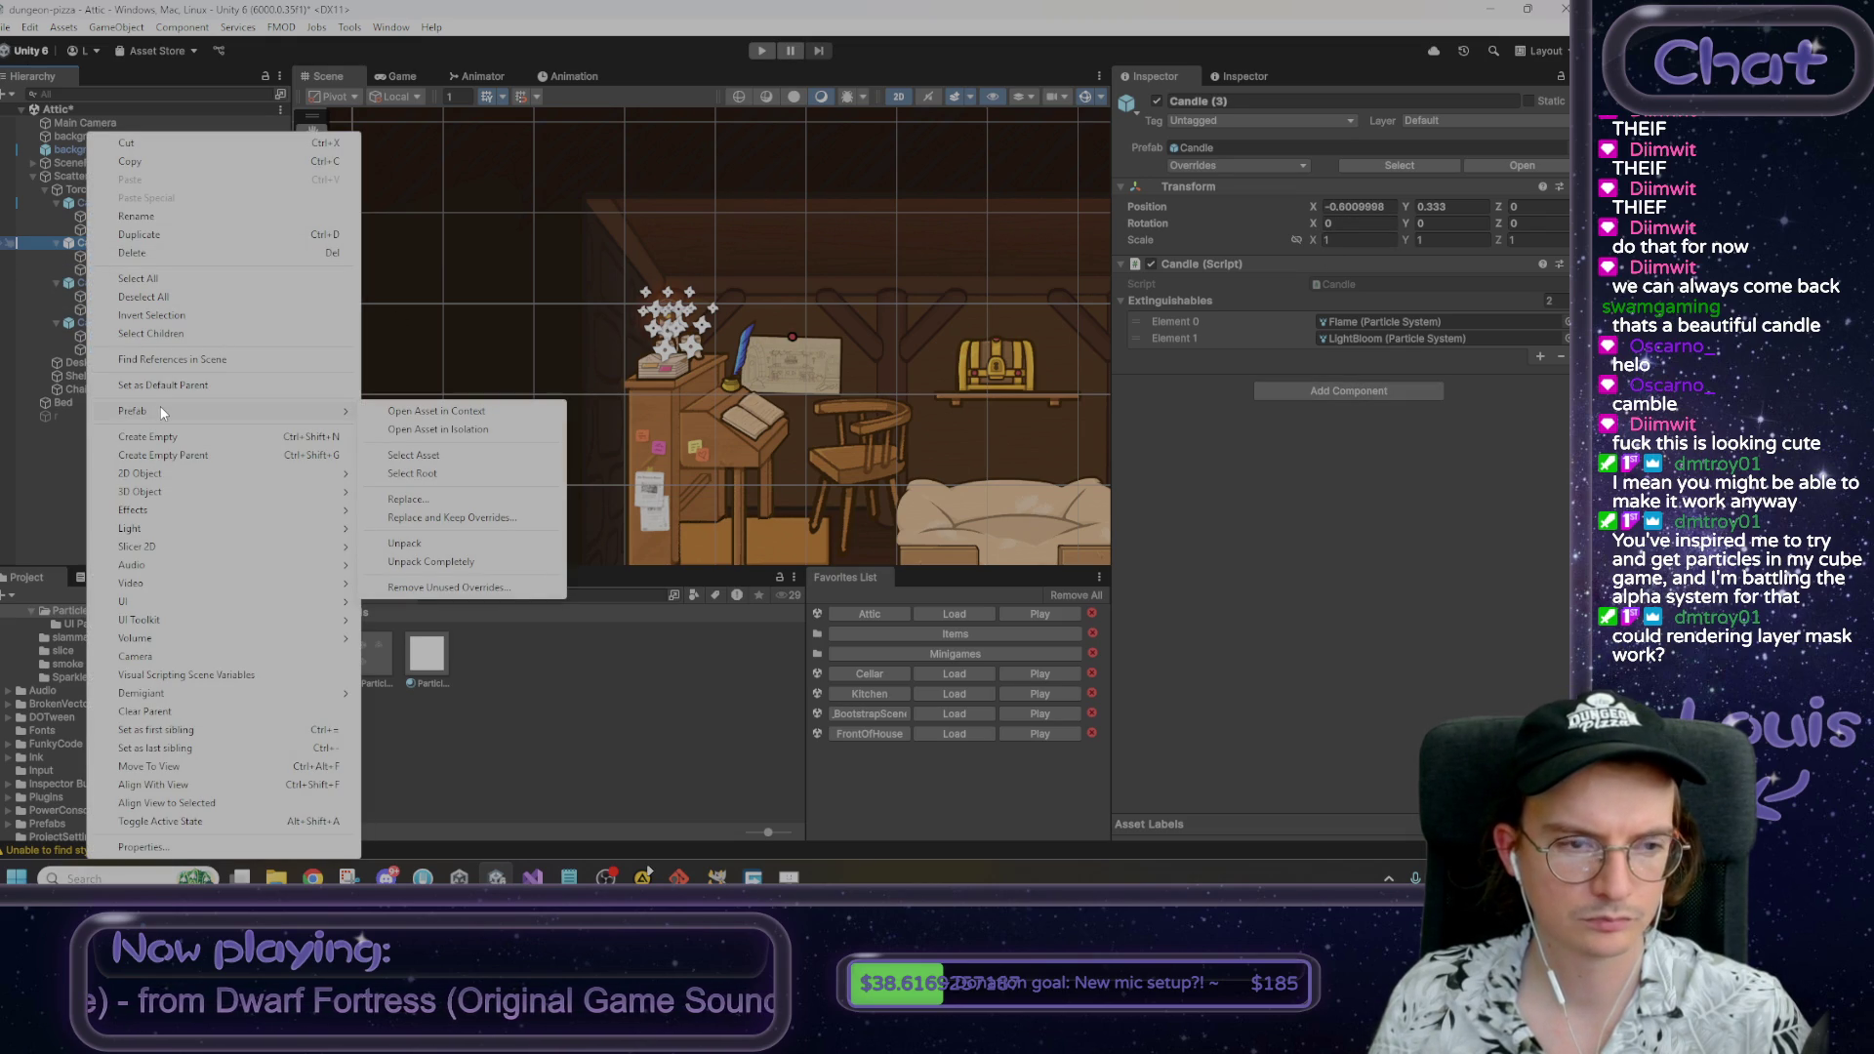
pyautogui.moveTo(189, 603)
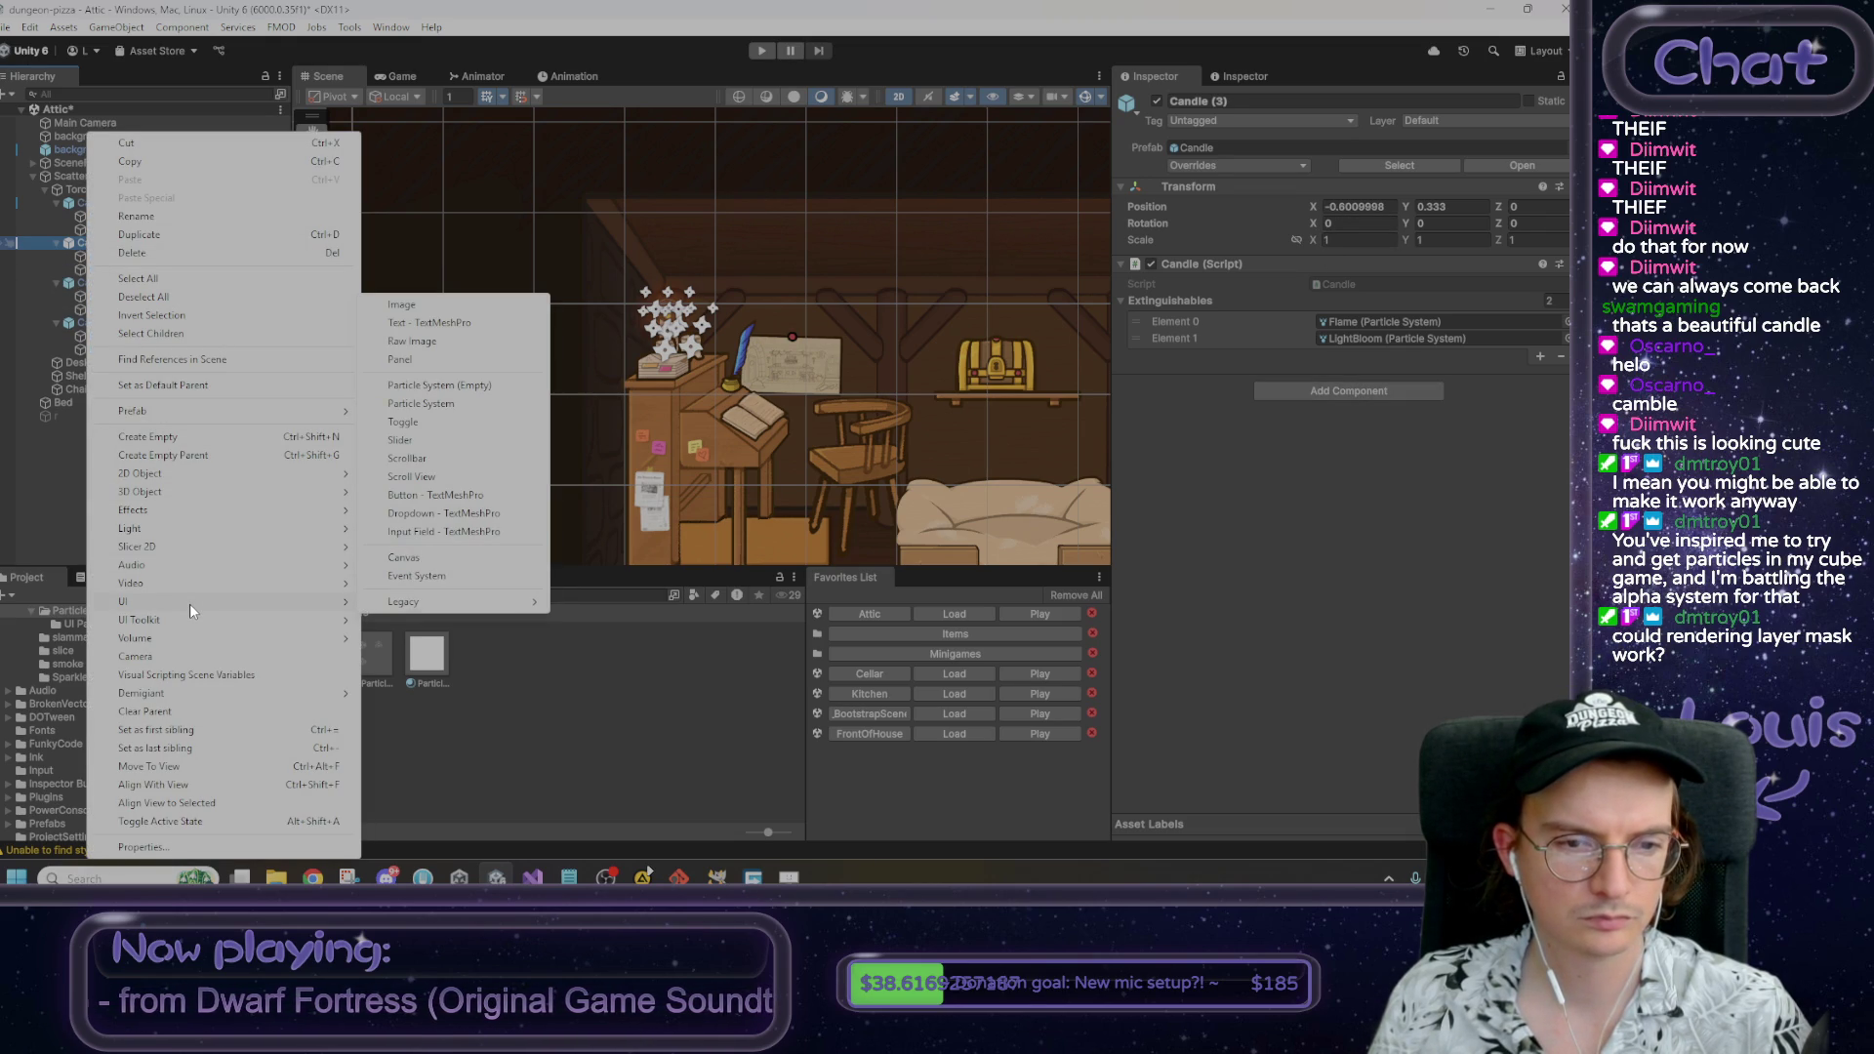
# Step: Create a UI Particle System with its default name, frame it, and view it in the Game tab
pyautogui.click(454, 404)
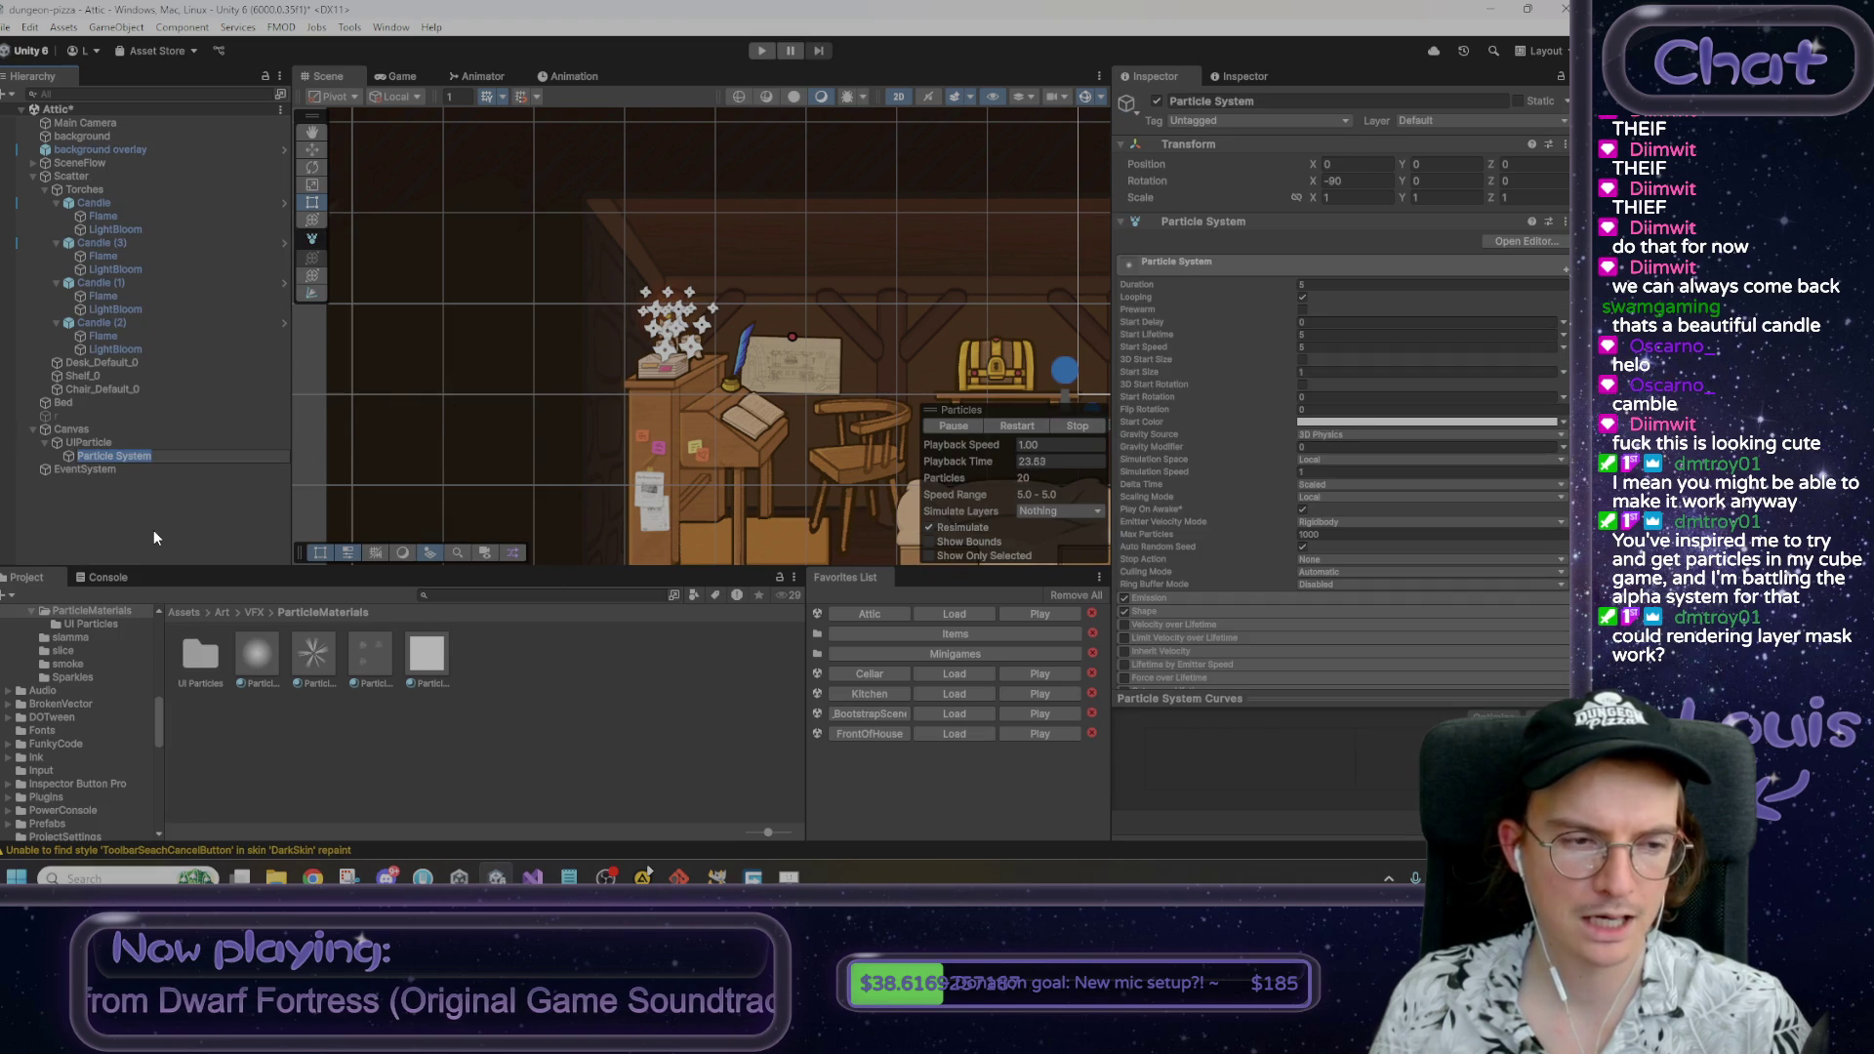
pyautogui.press('Return')
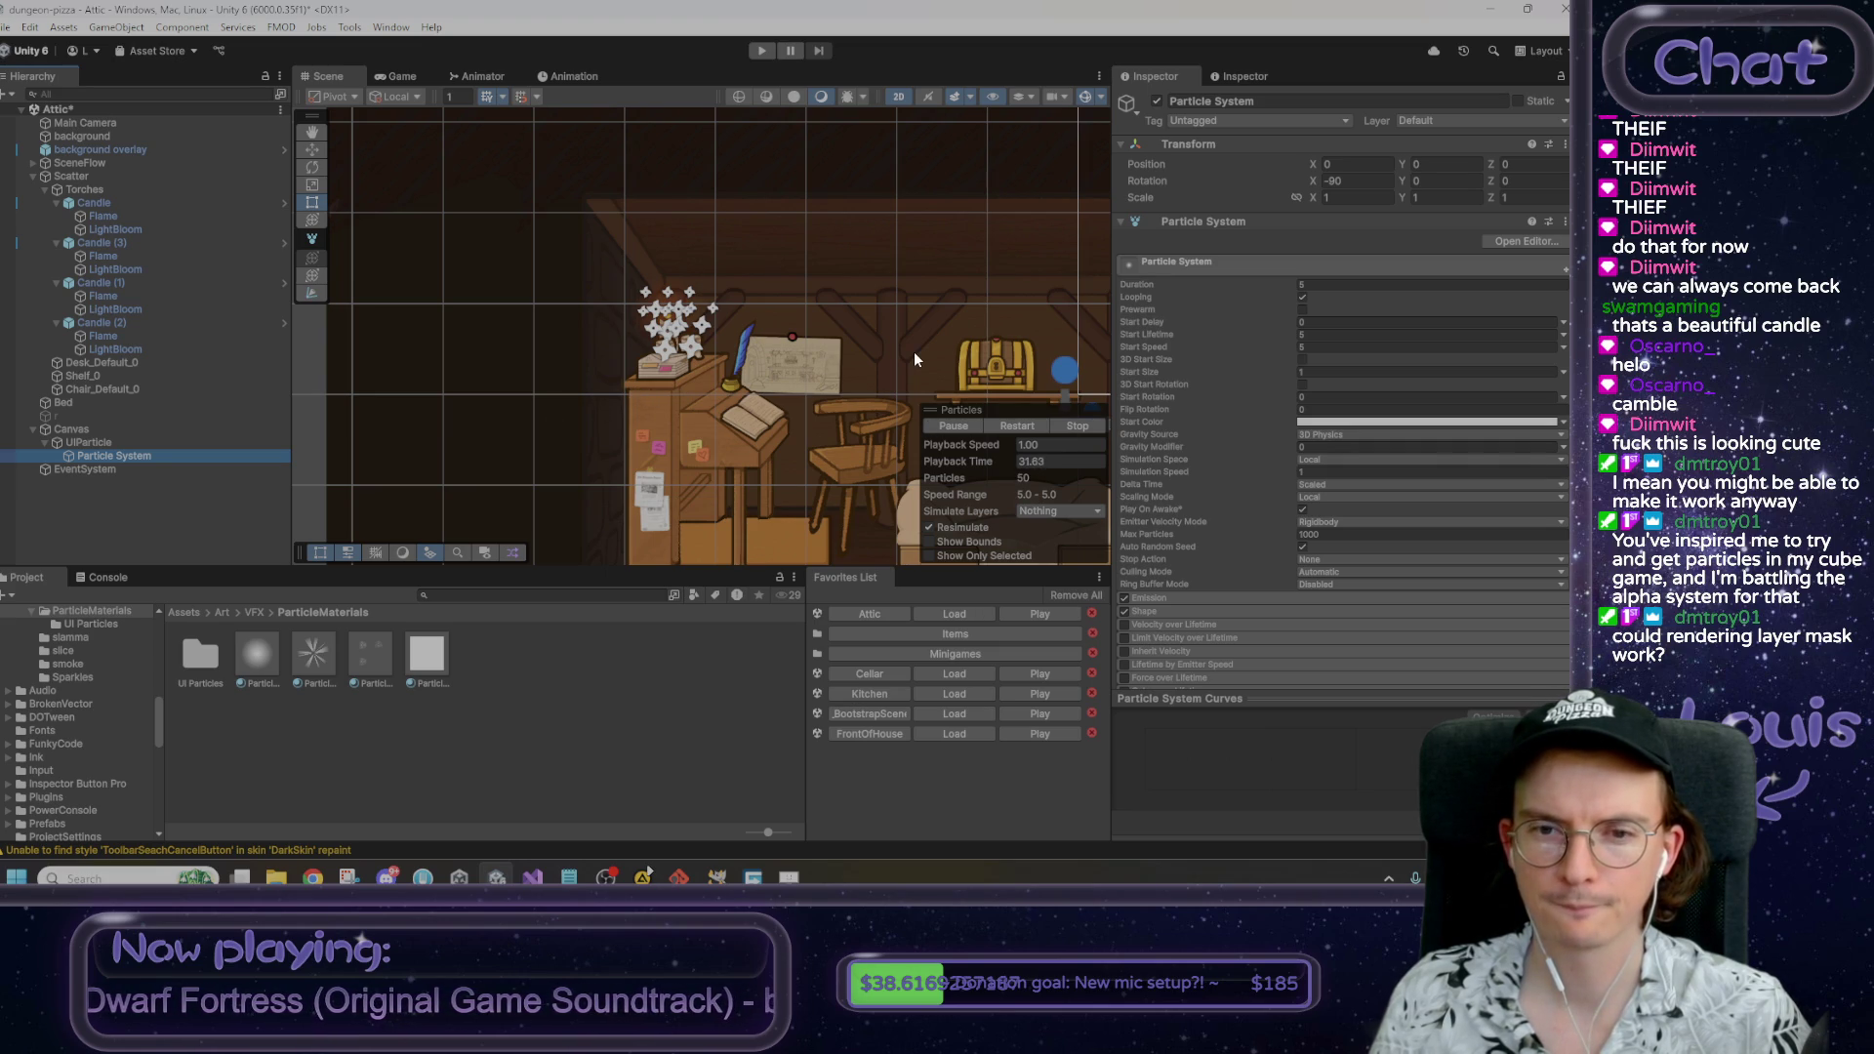
pyautogui.press('f')
pyautogui.scroll(-5, 722, 372)
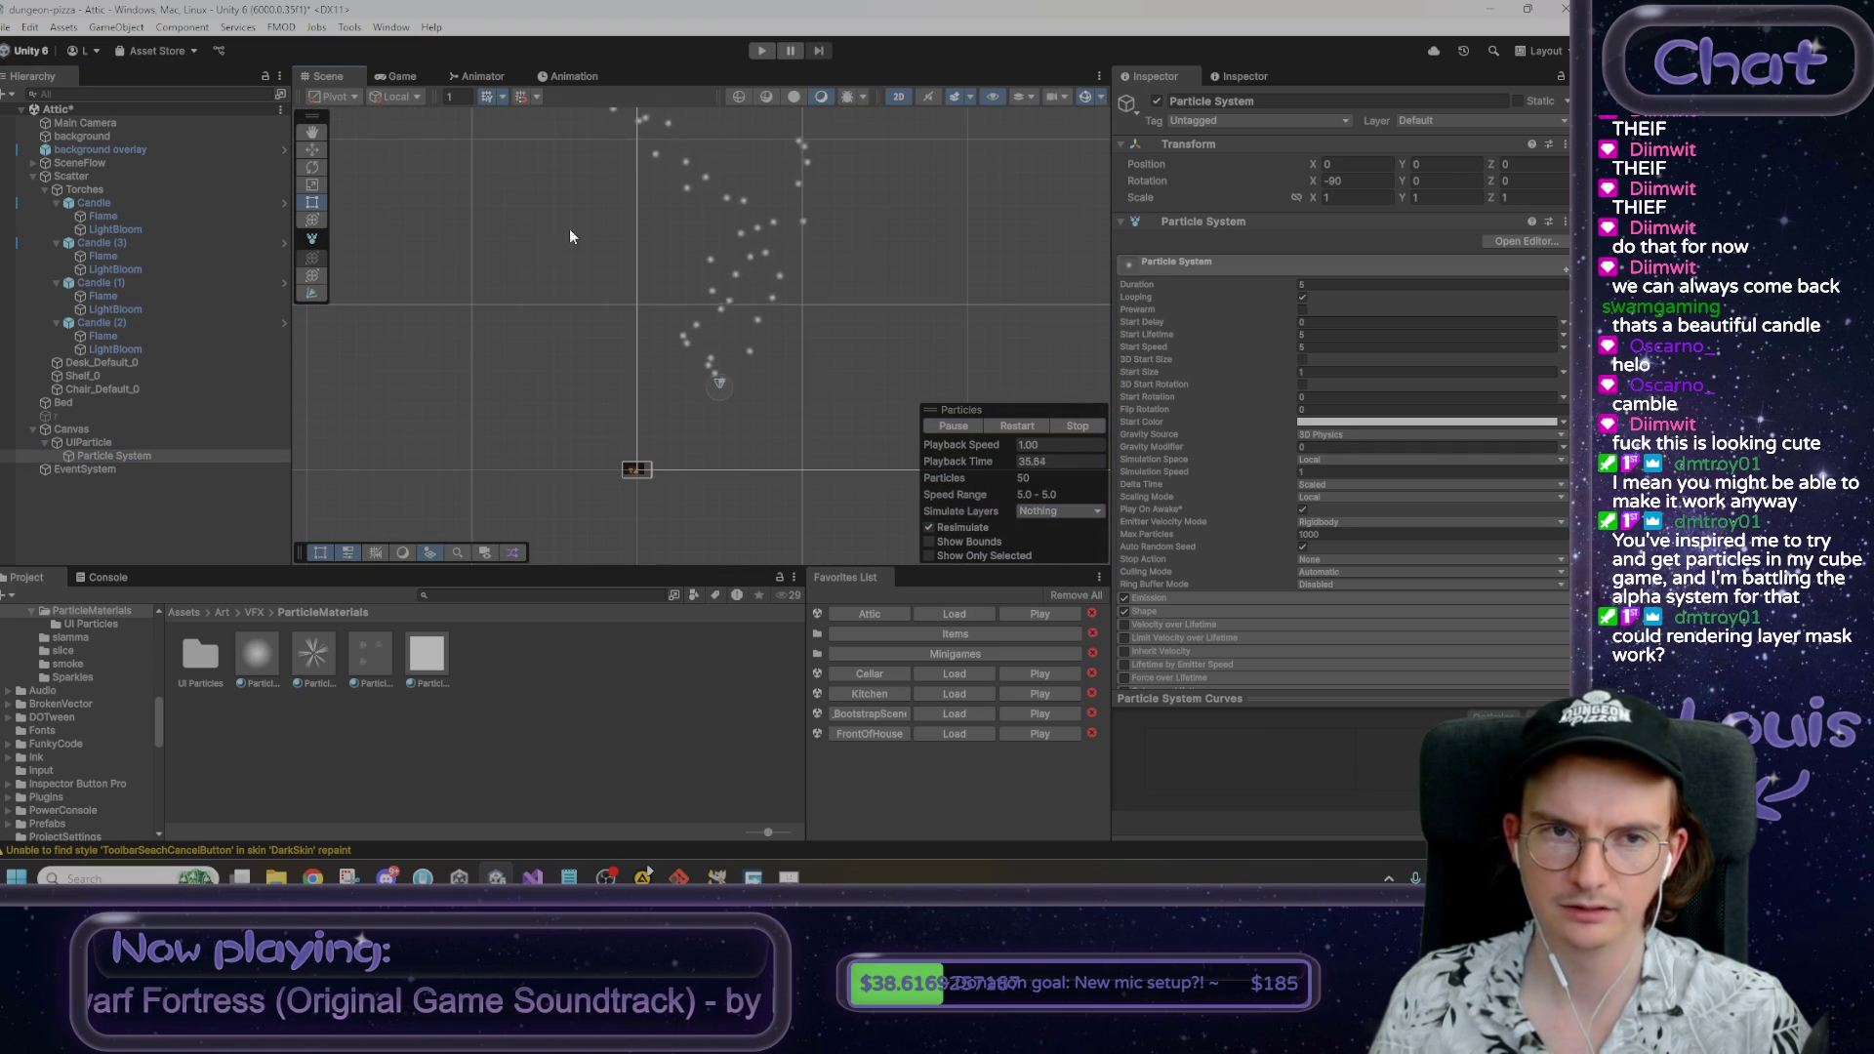
pyautogui.click(414, 82)
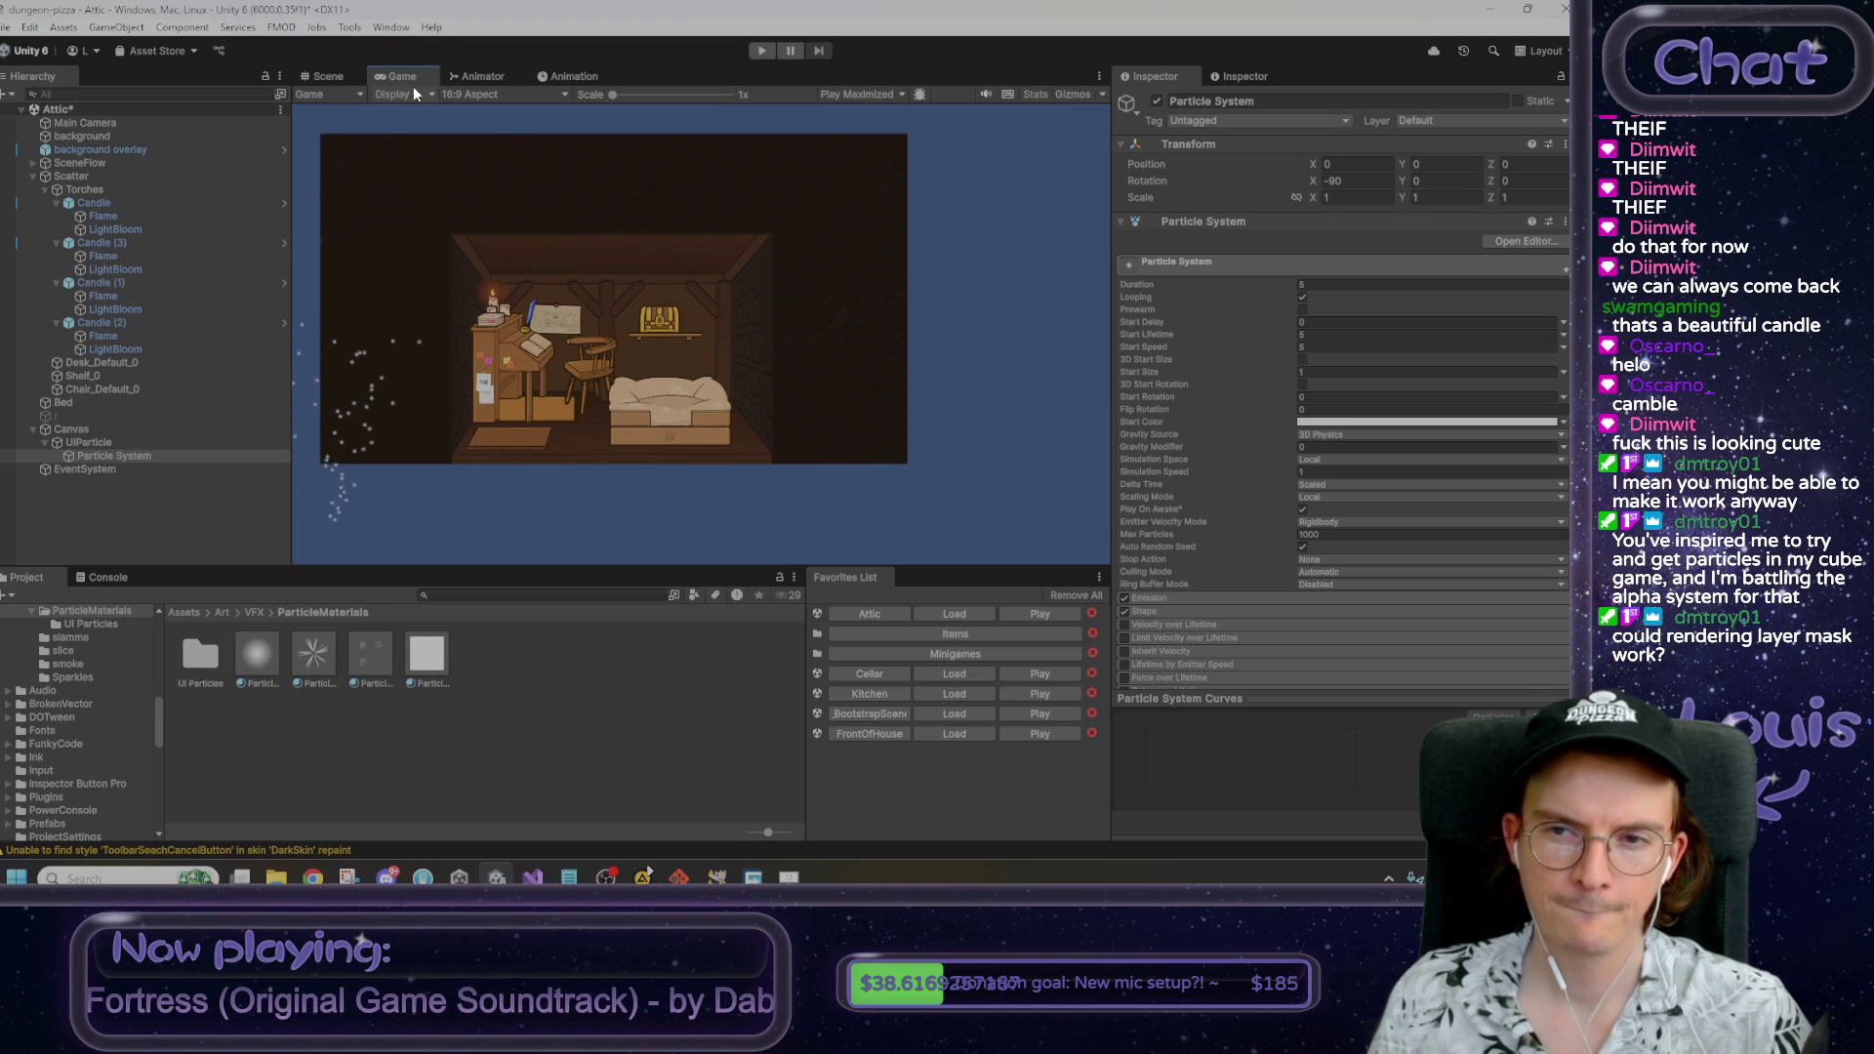
# Step: Select the Canvas and delete it along with its UIParticle test objects
pyautogui.click(109, 430)
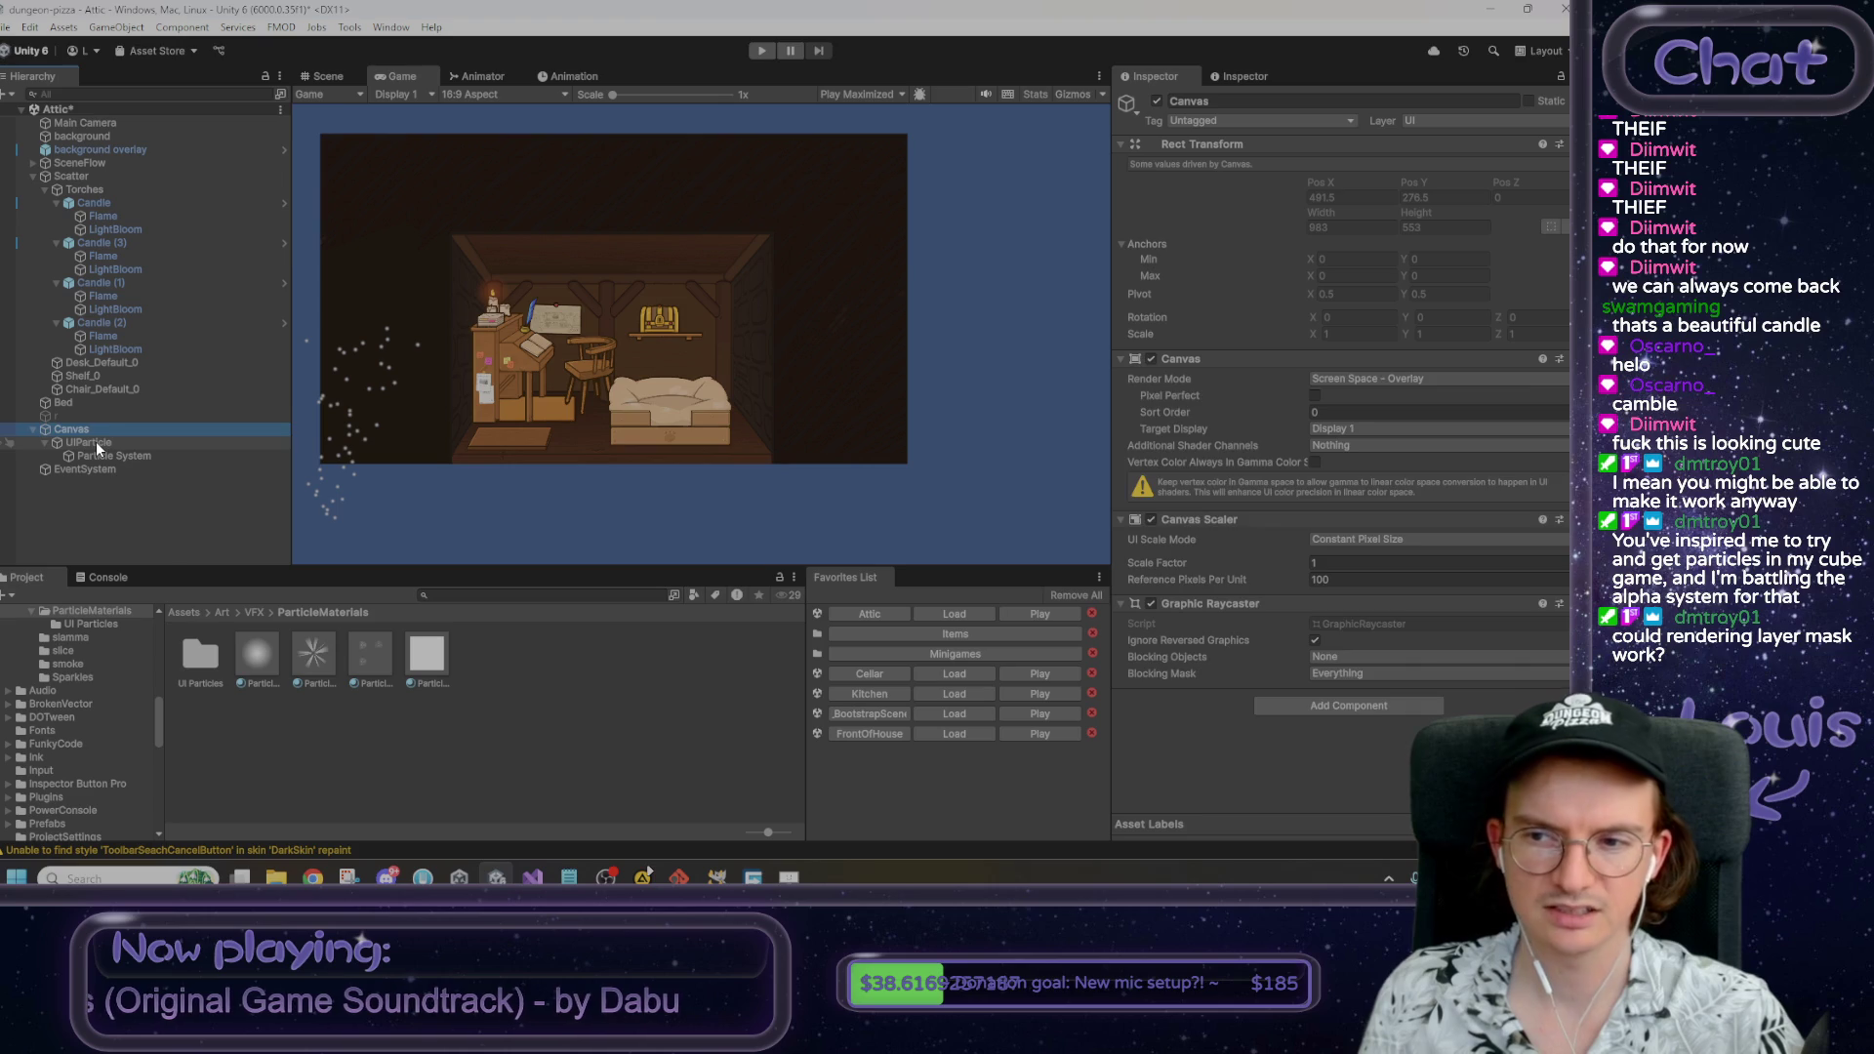
pyautogui.press('Delete')
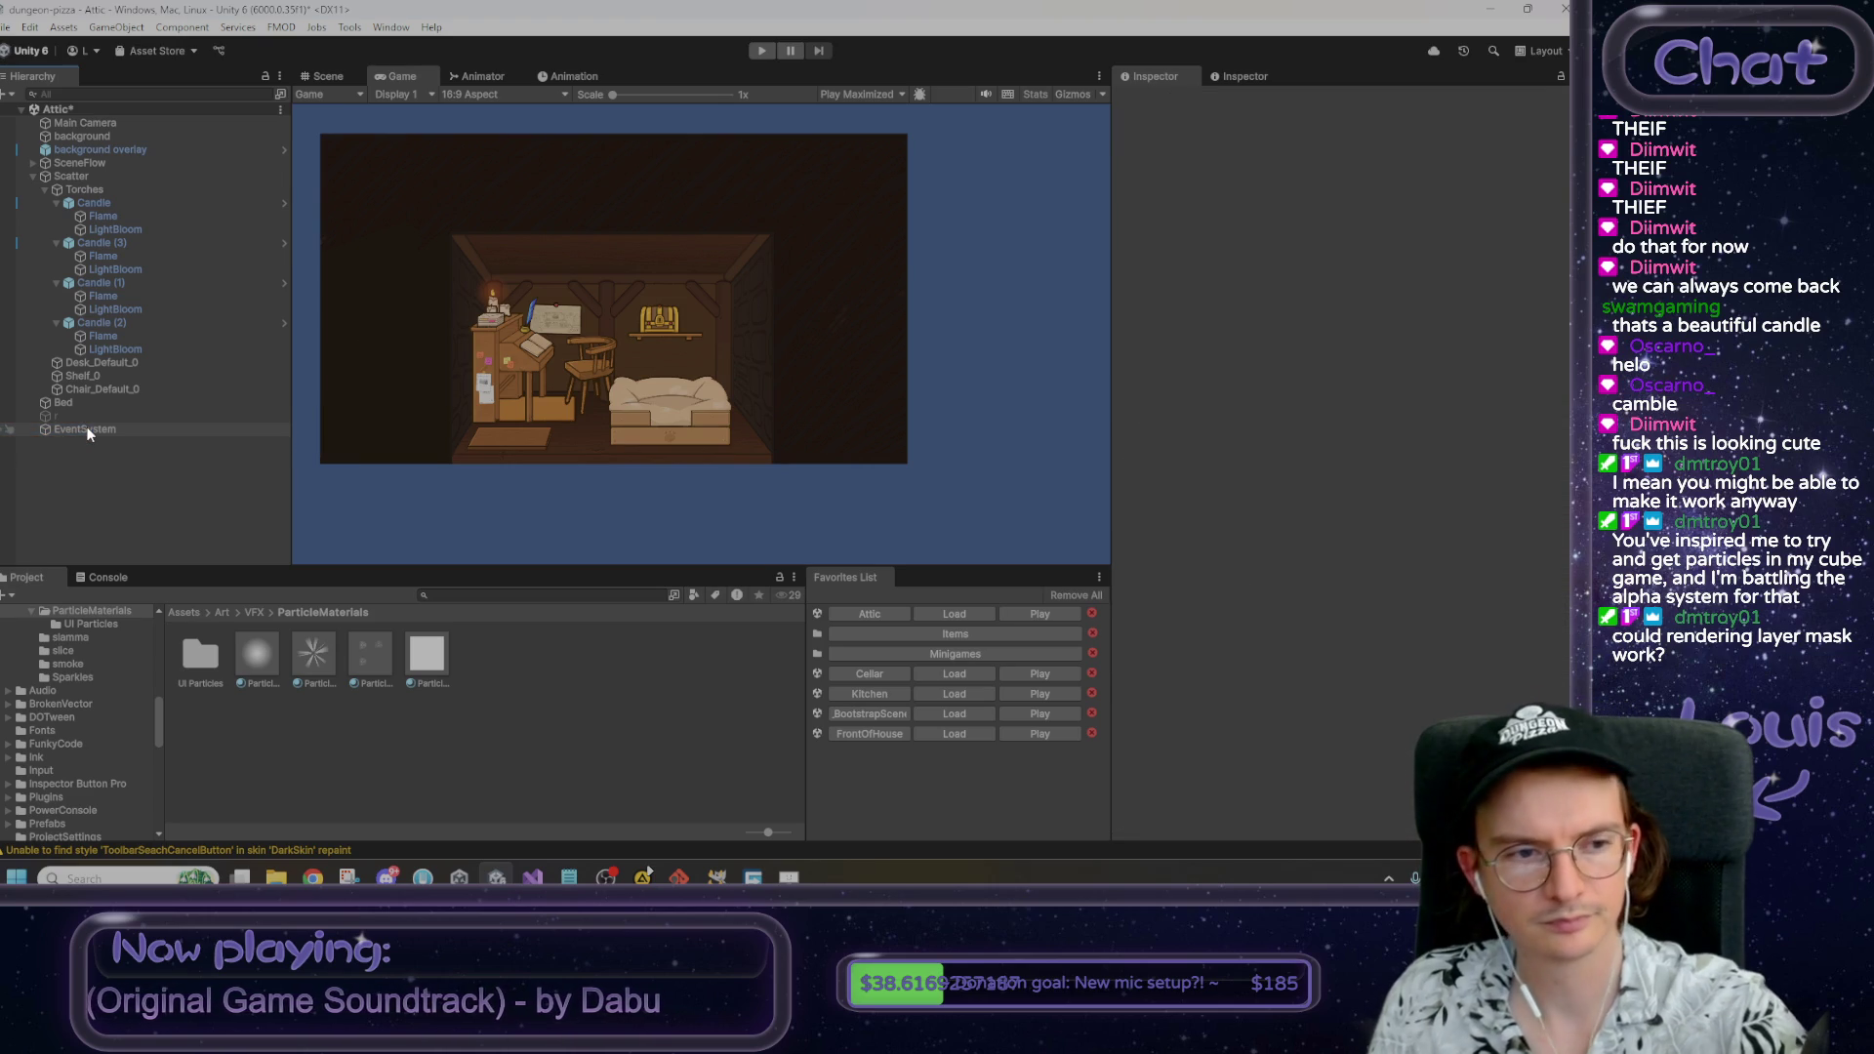
# Step: Delete the extra Candle (3) and select the first candle's Flame particles
pyautogui.click(113, 243)
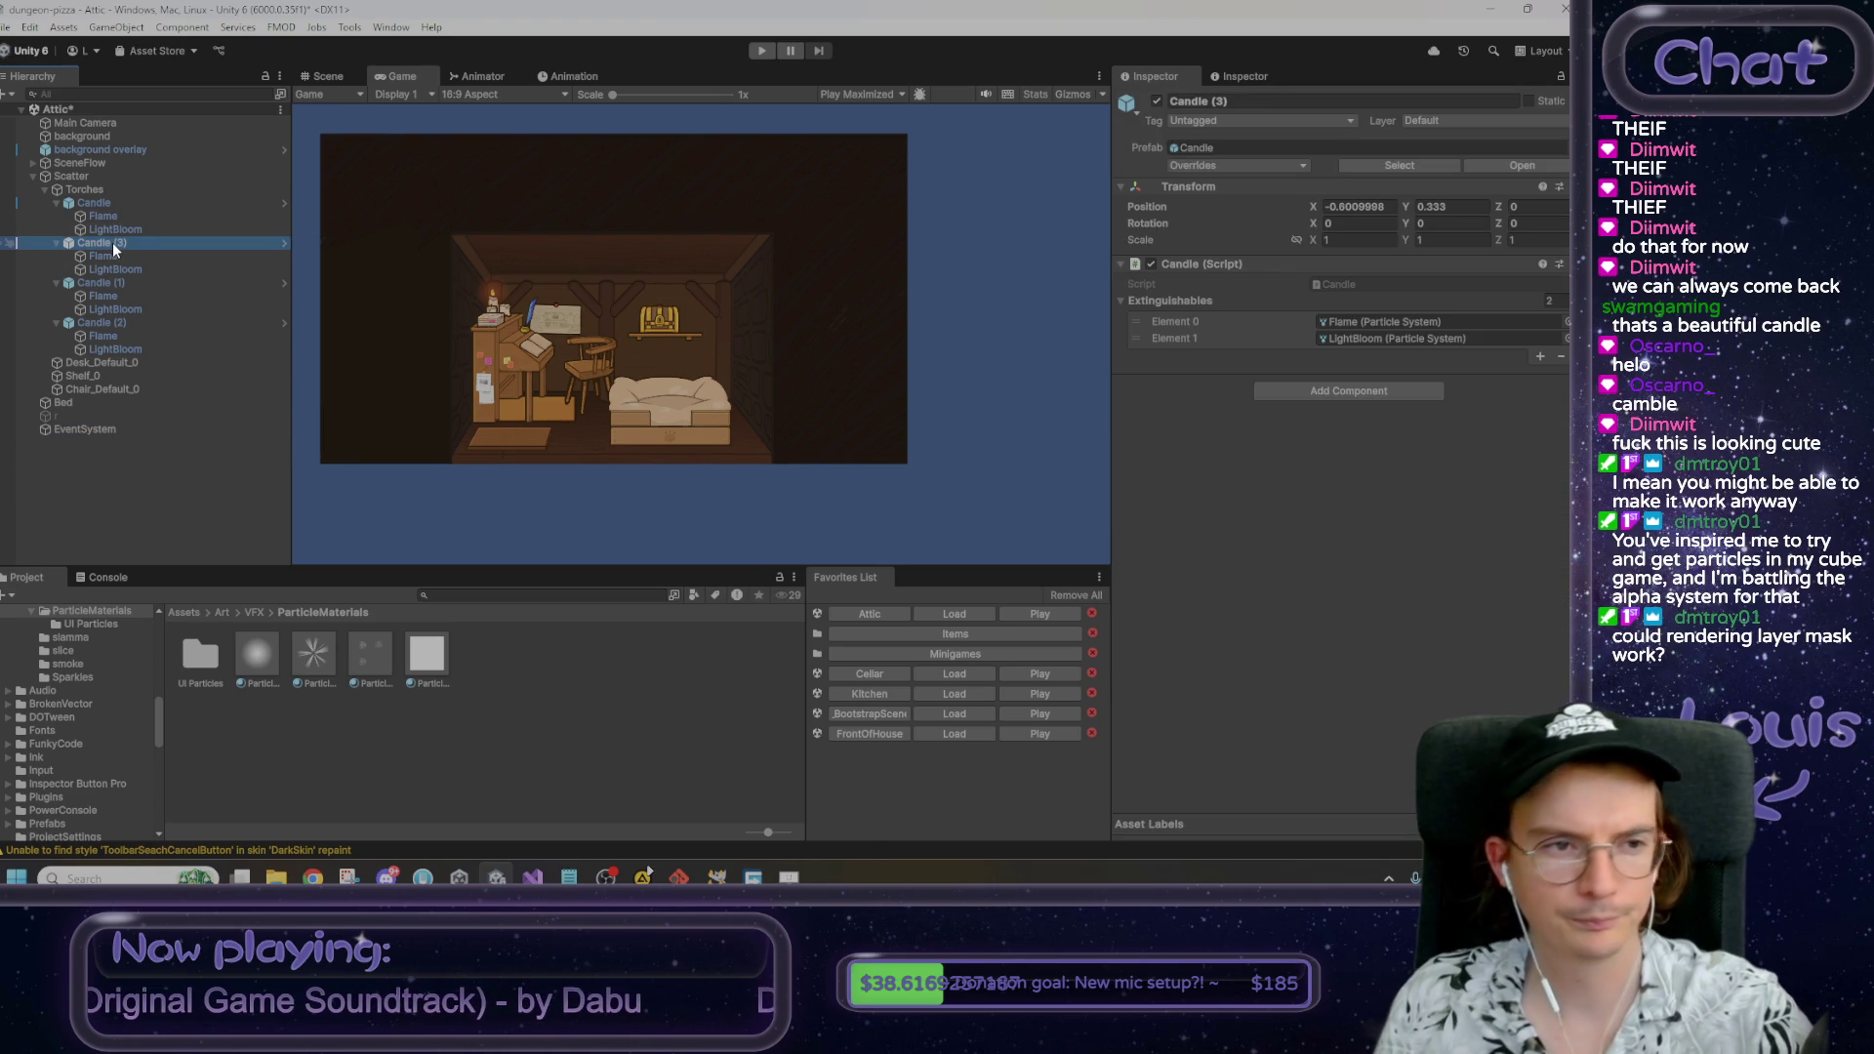
pyautogui.press('Delete')
pyautogui.click(109, 215)
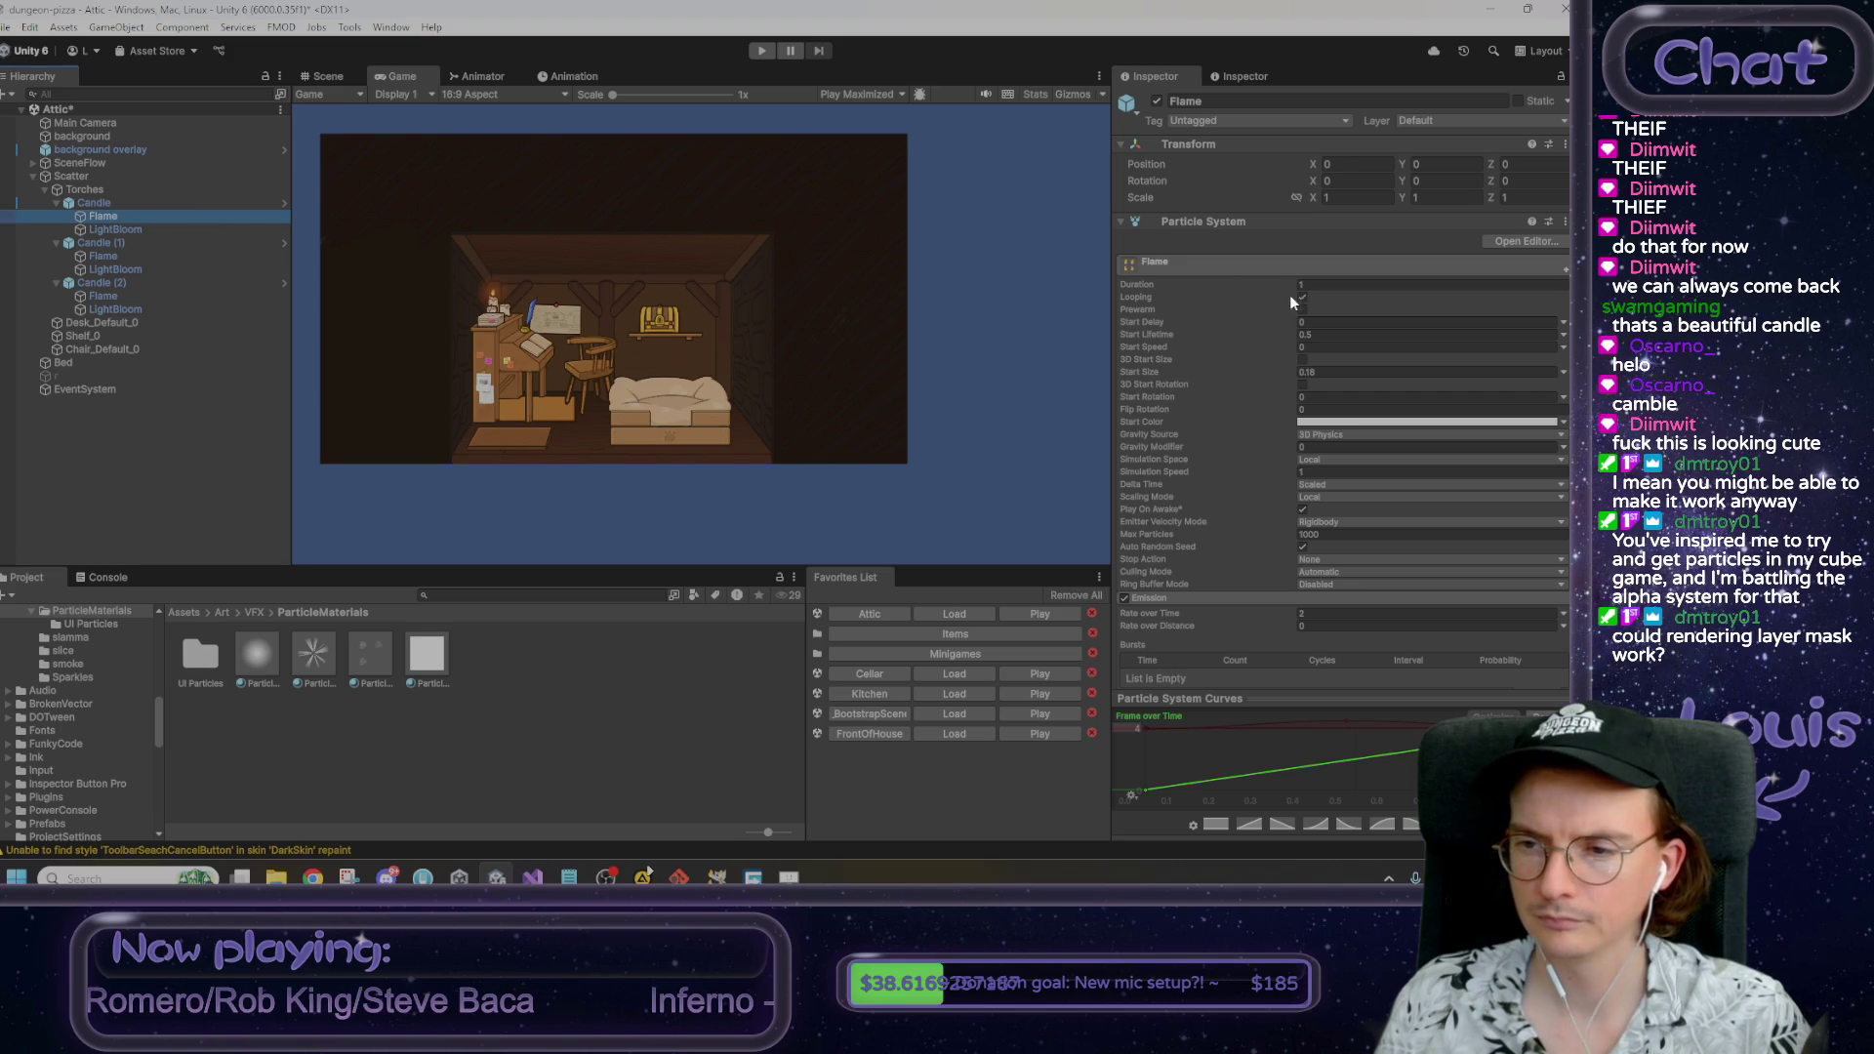
# Step: Review the Flame renderer, keeping Masking at No Masking and Render Mode at Billboard
pyautogui.moveTo(1189, 315)
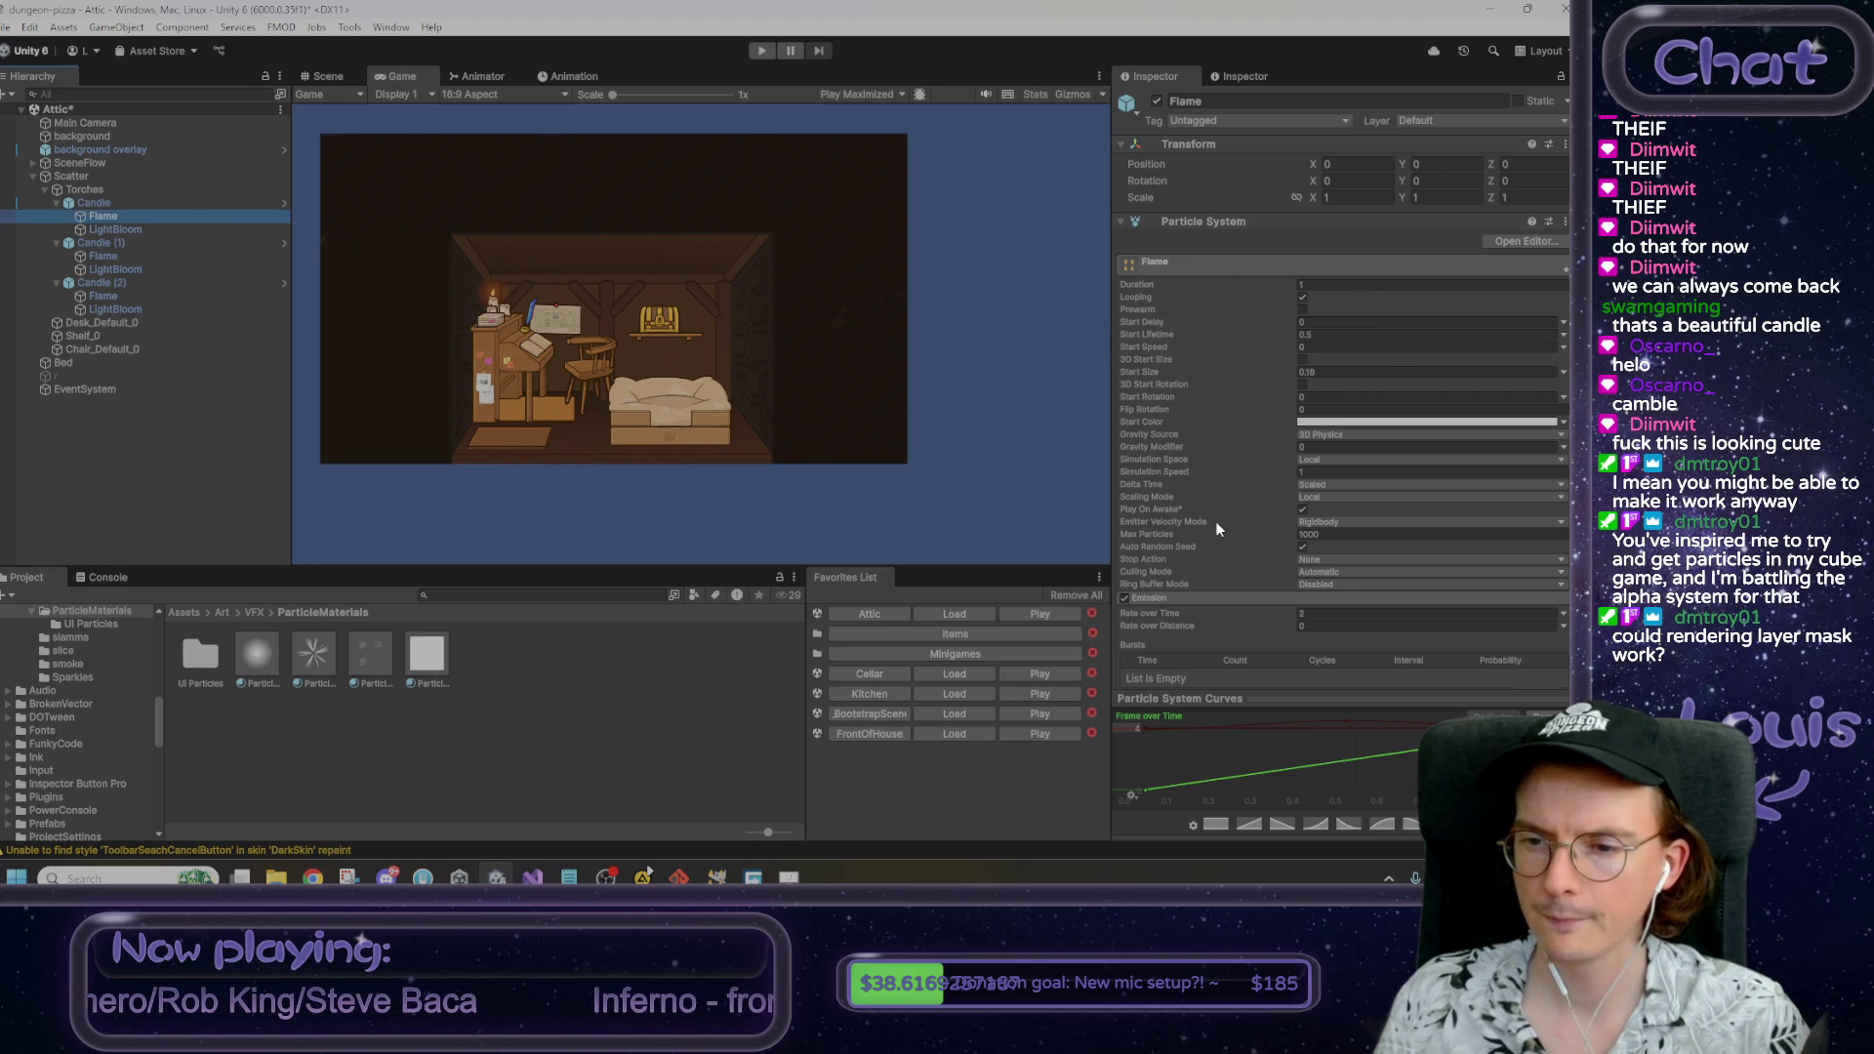
pyautogui.scroll(-10, 1218, 528)
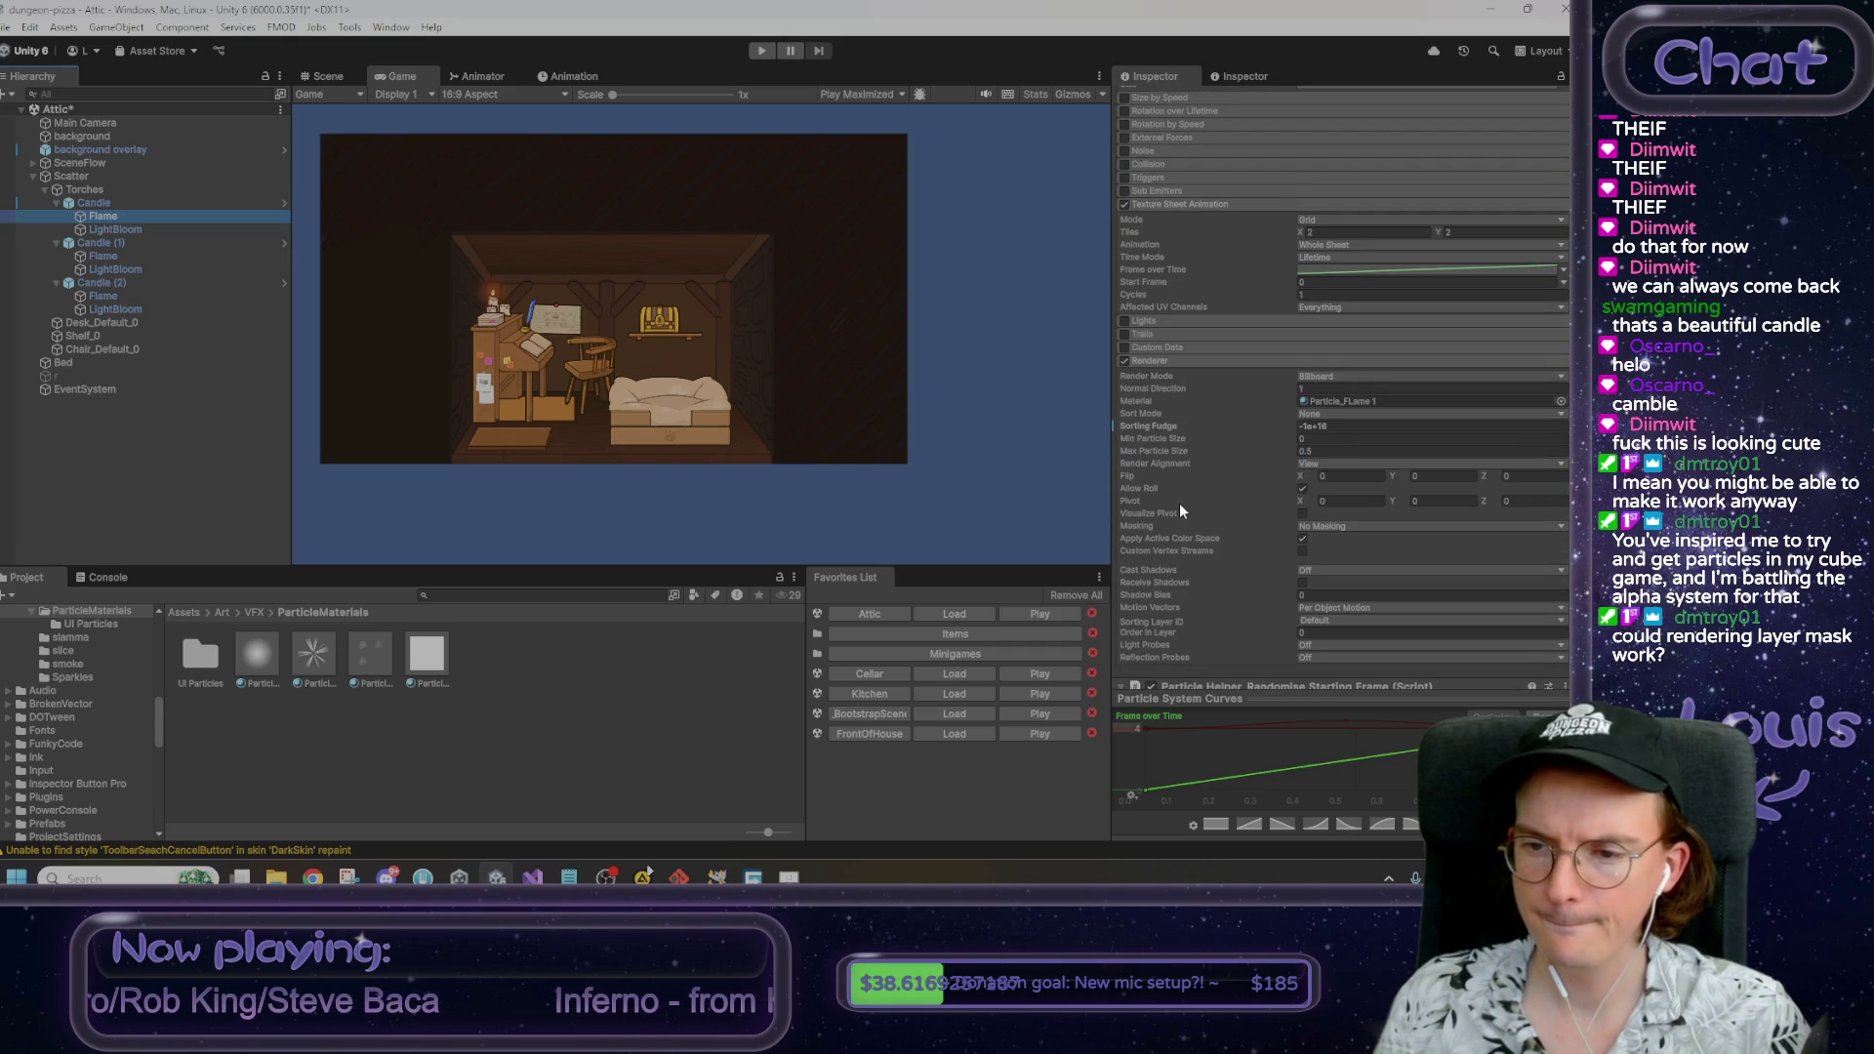
pyautogui.click(1343, 525)
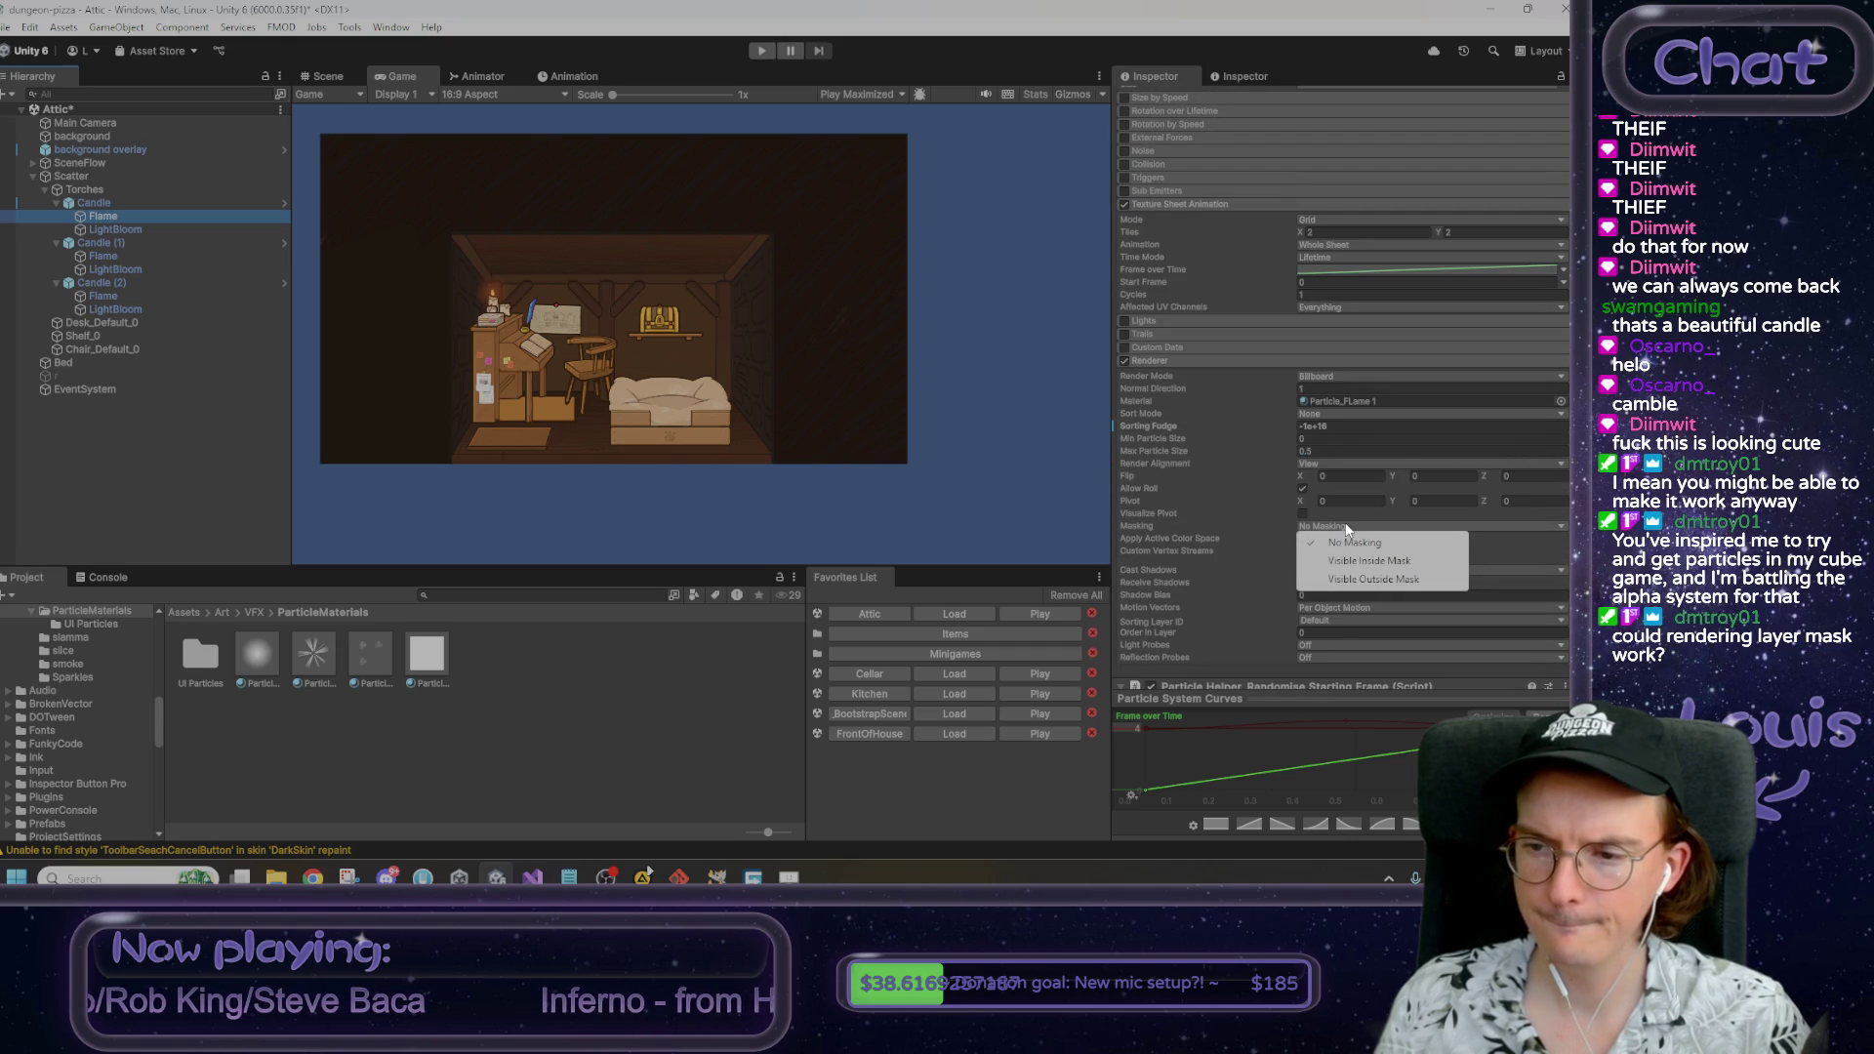
pyautogui.click(1243, 530)
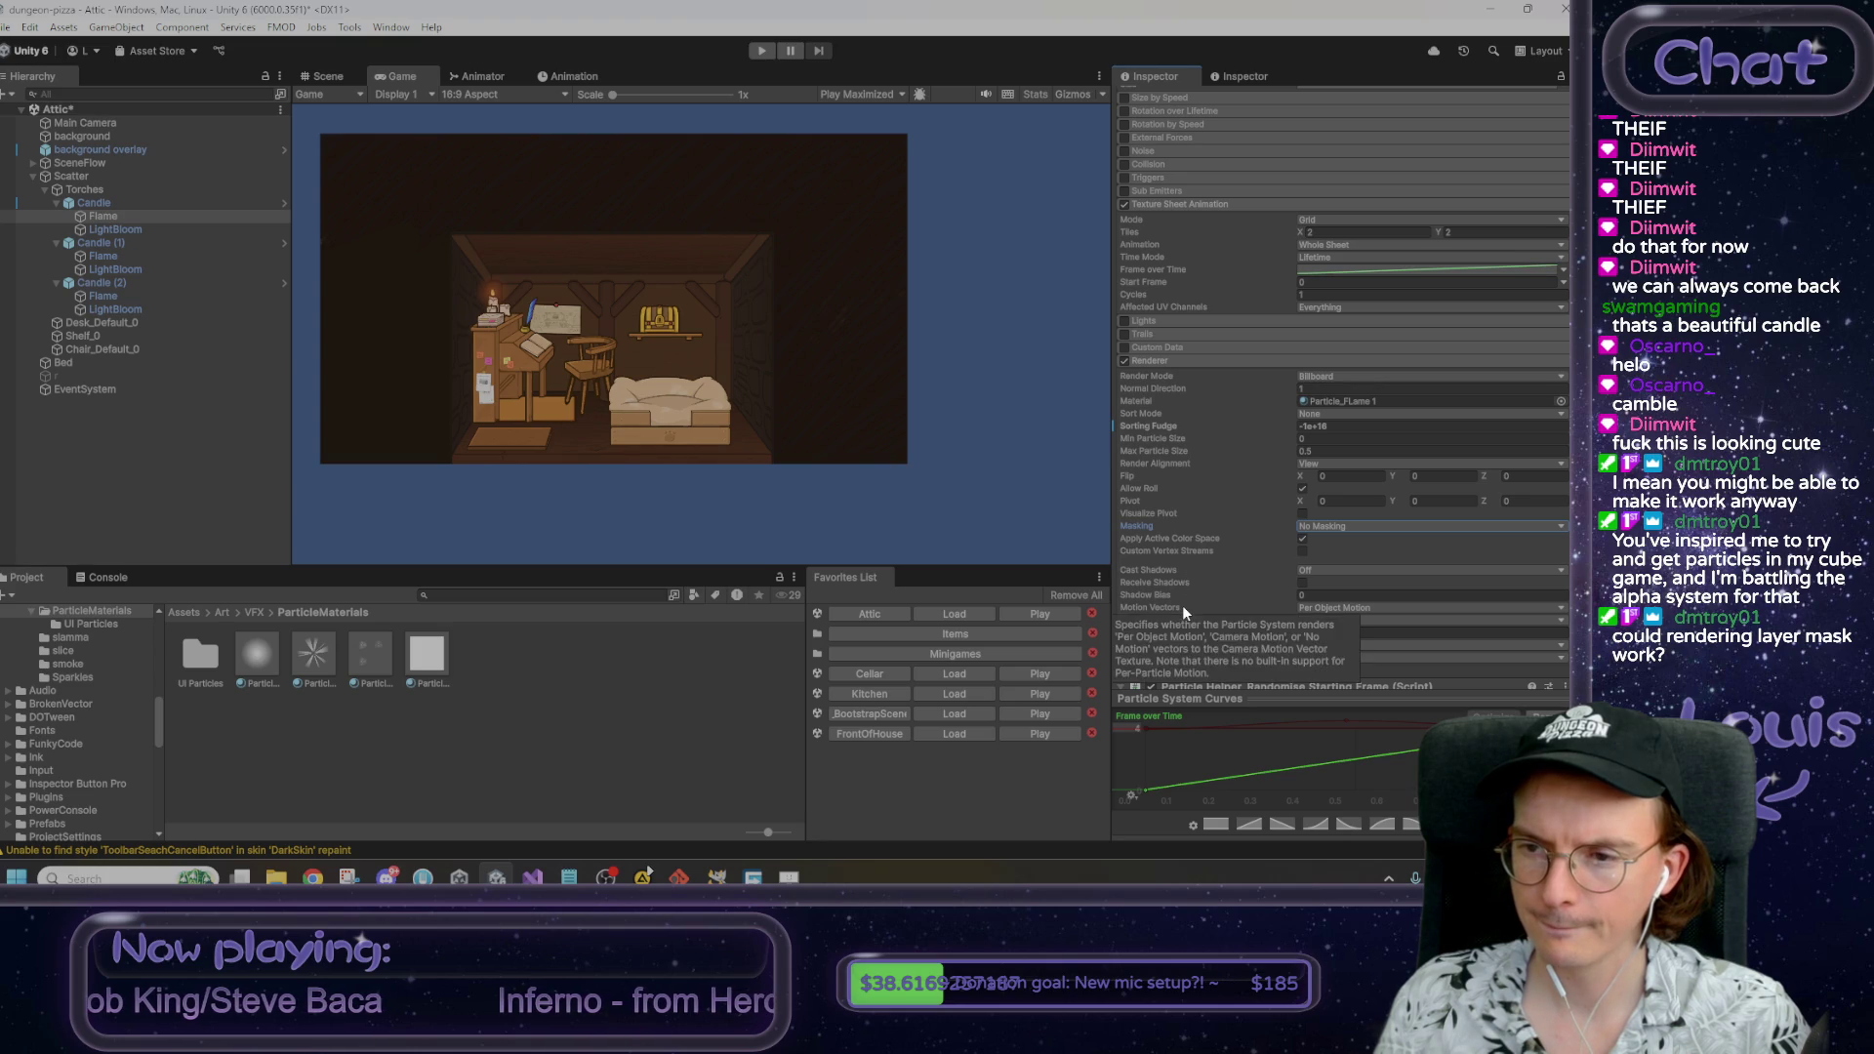
pyautogui.click(1315, 376)
pyautogui.click(1267, 371)
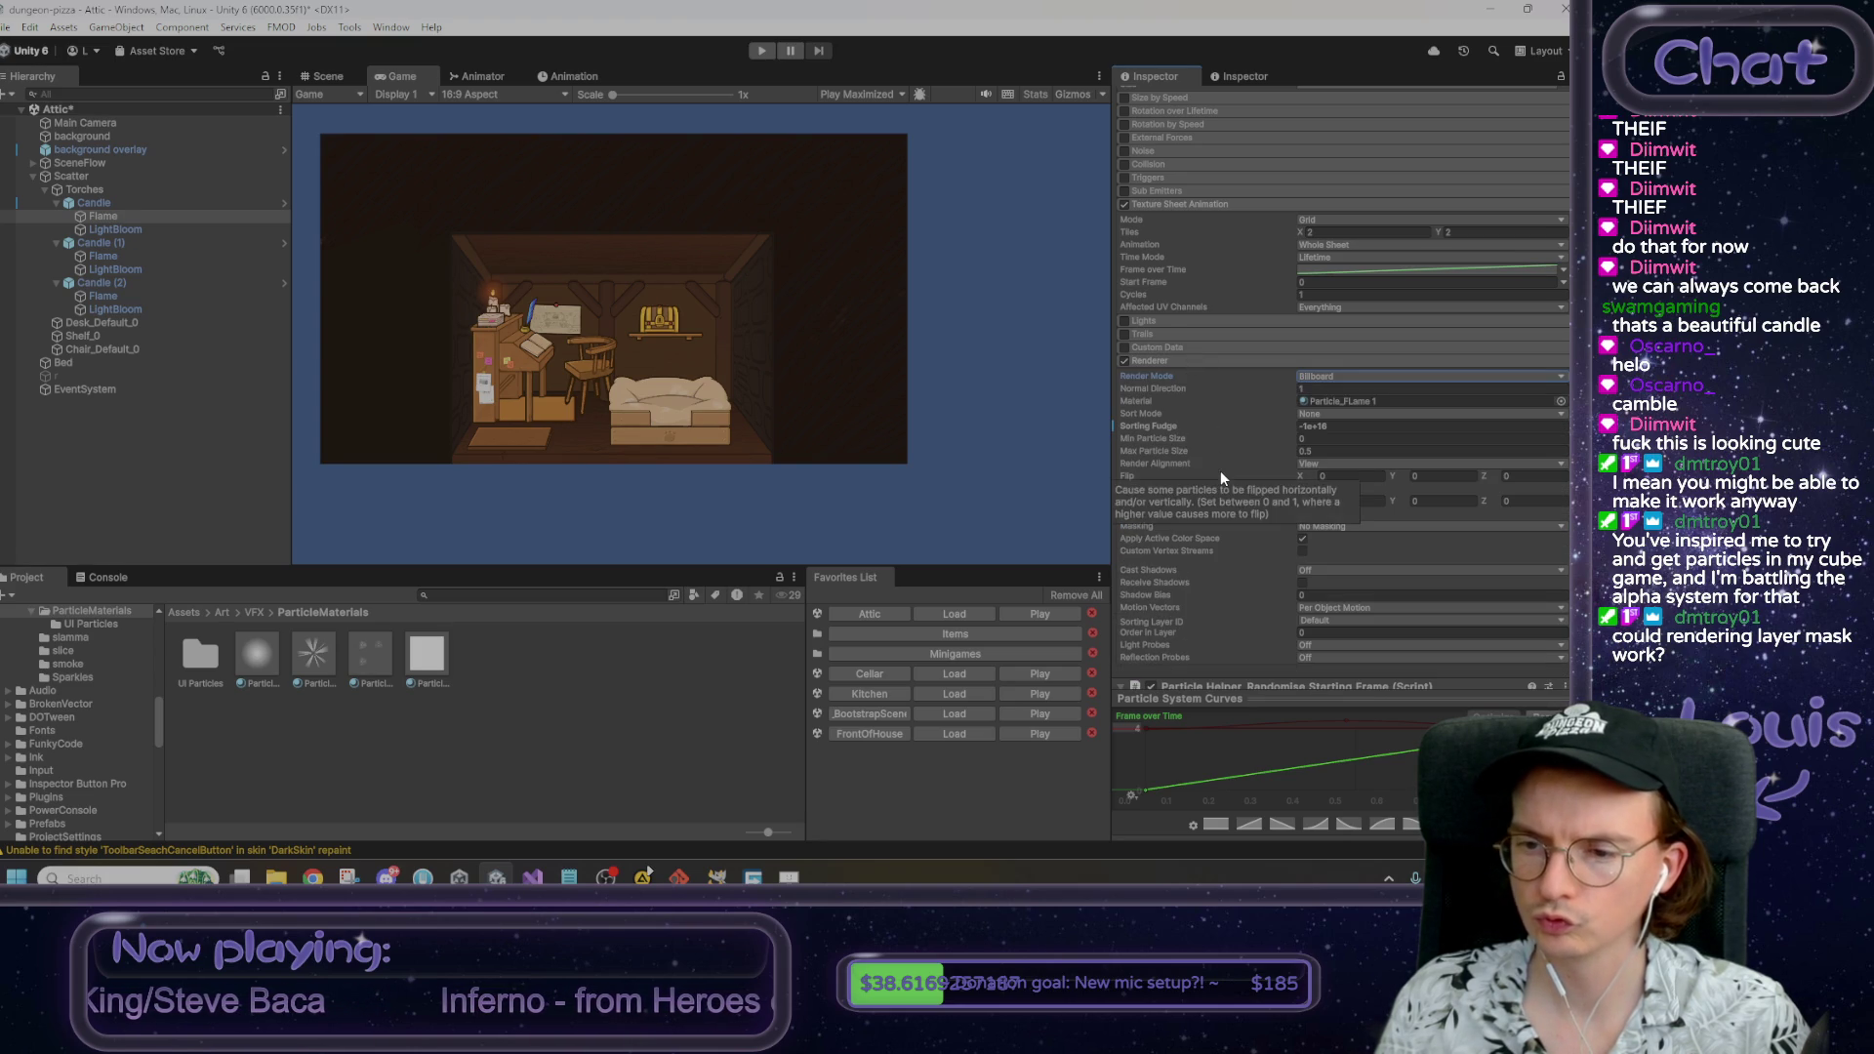
pyautogui.scroll(-3, 1246, 497)
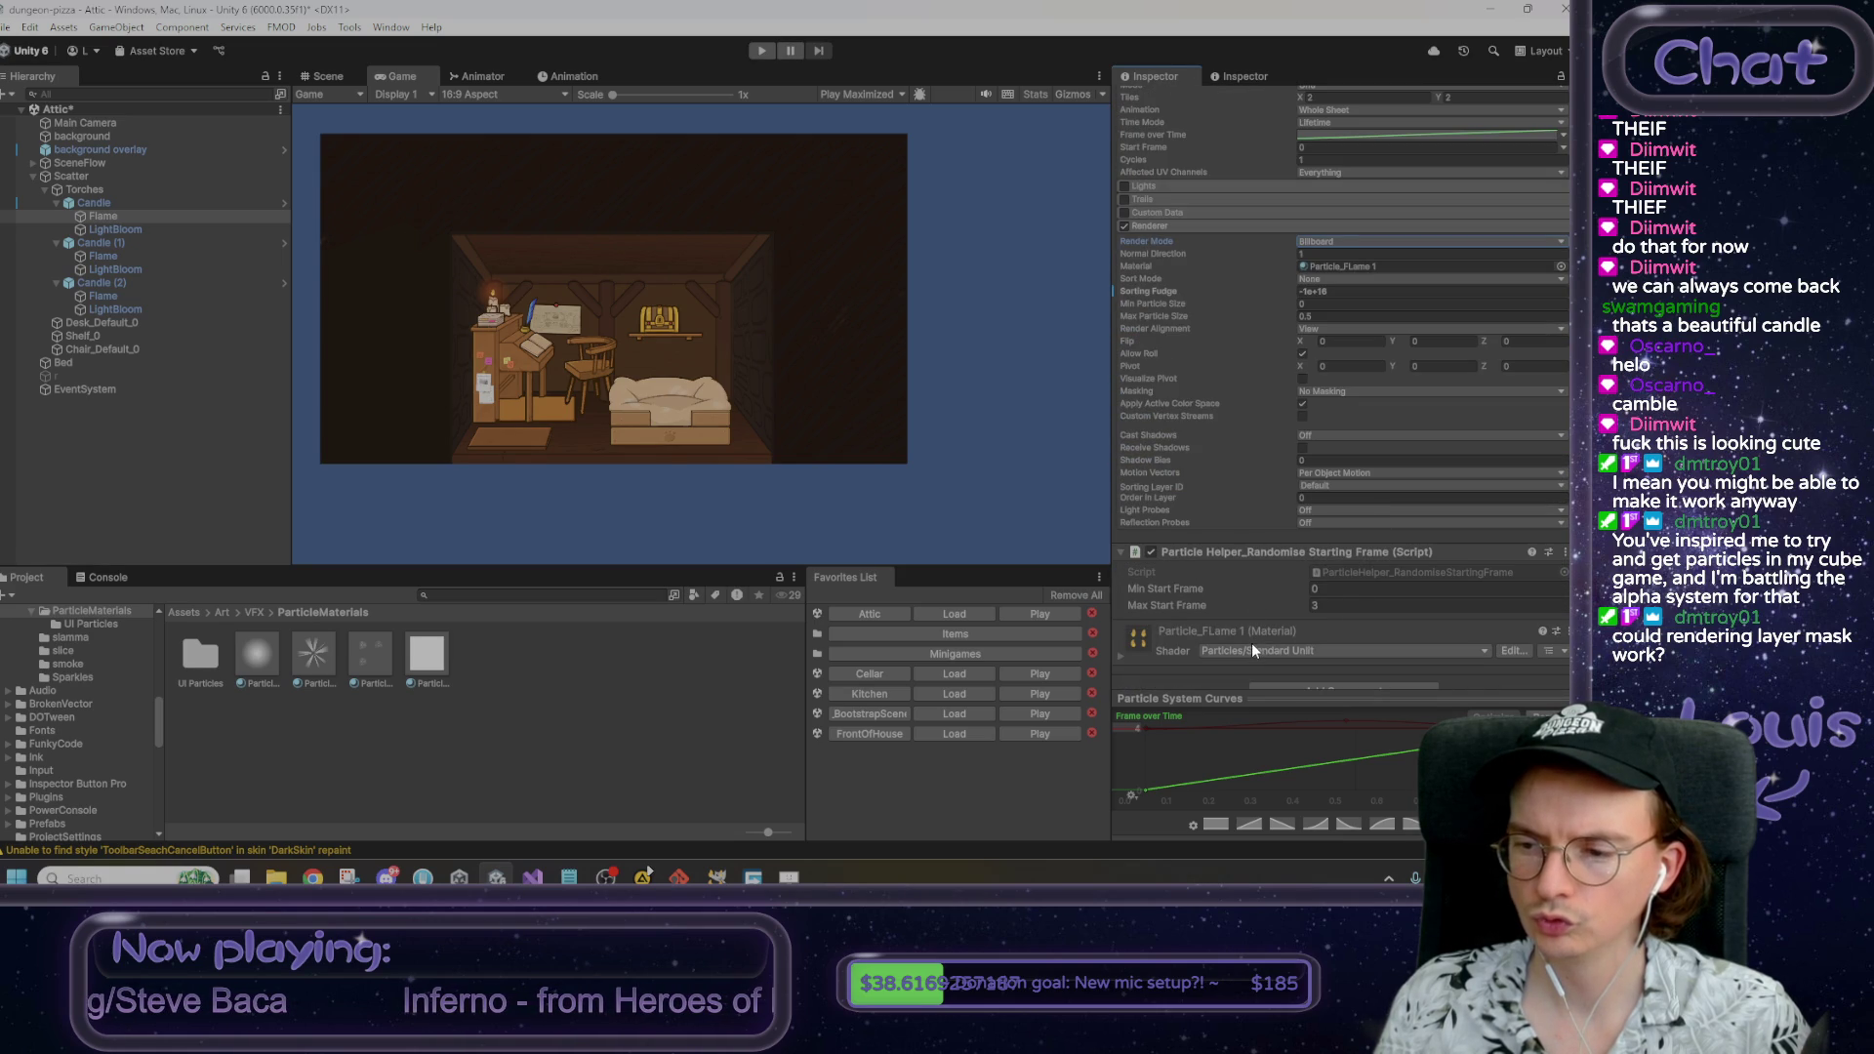
pyautogui.scroll(10, 1250, 625)
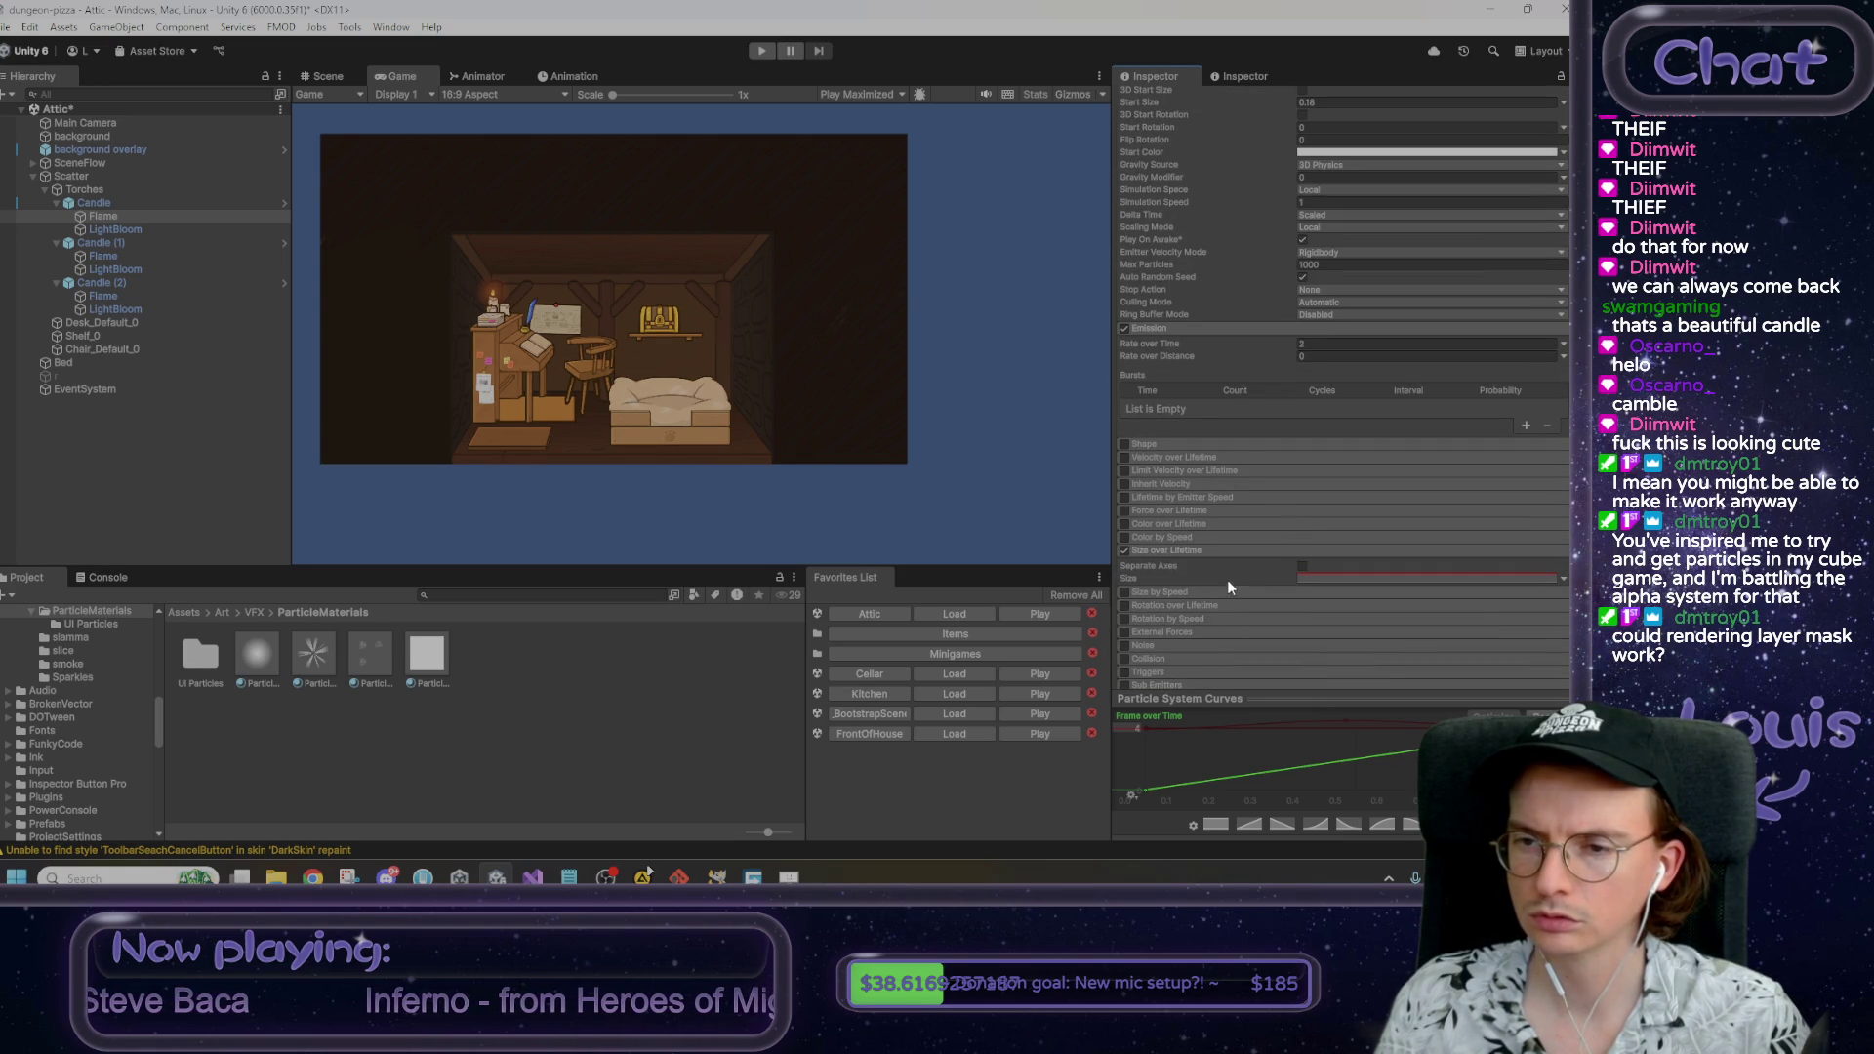
pyautogui.scroll(-2, 1230, 576)
pyautogui.scroll(-9, 1230, 568)
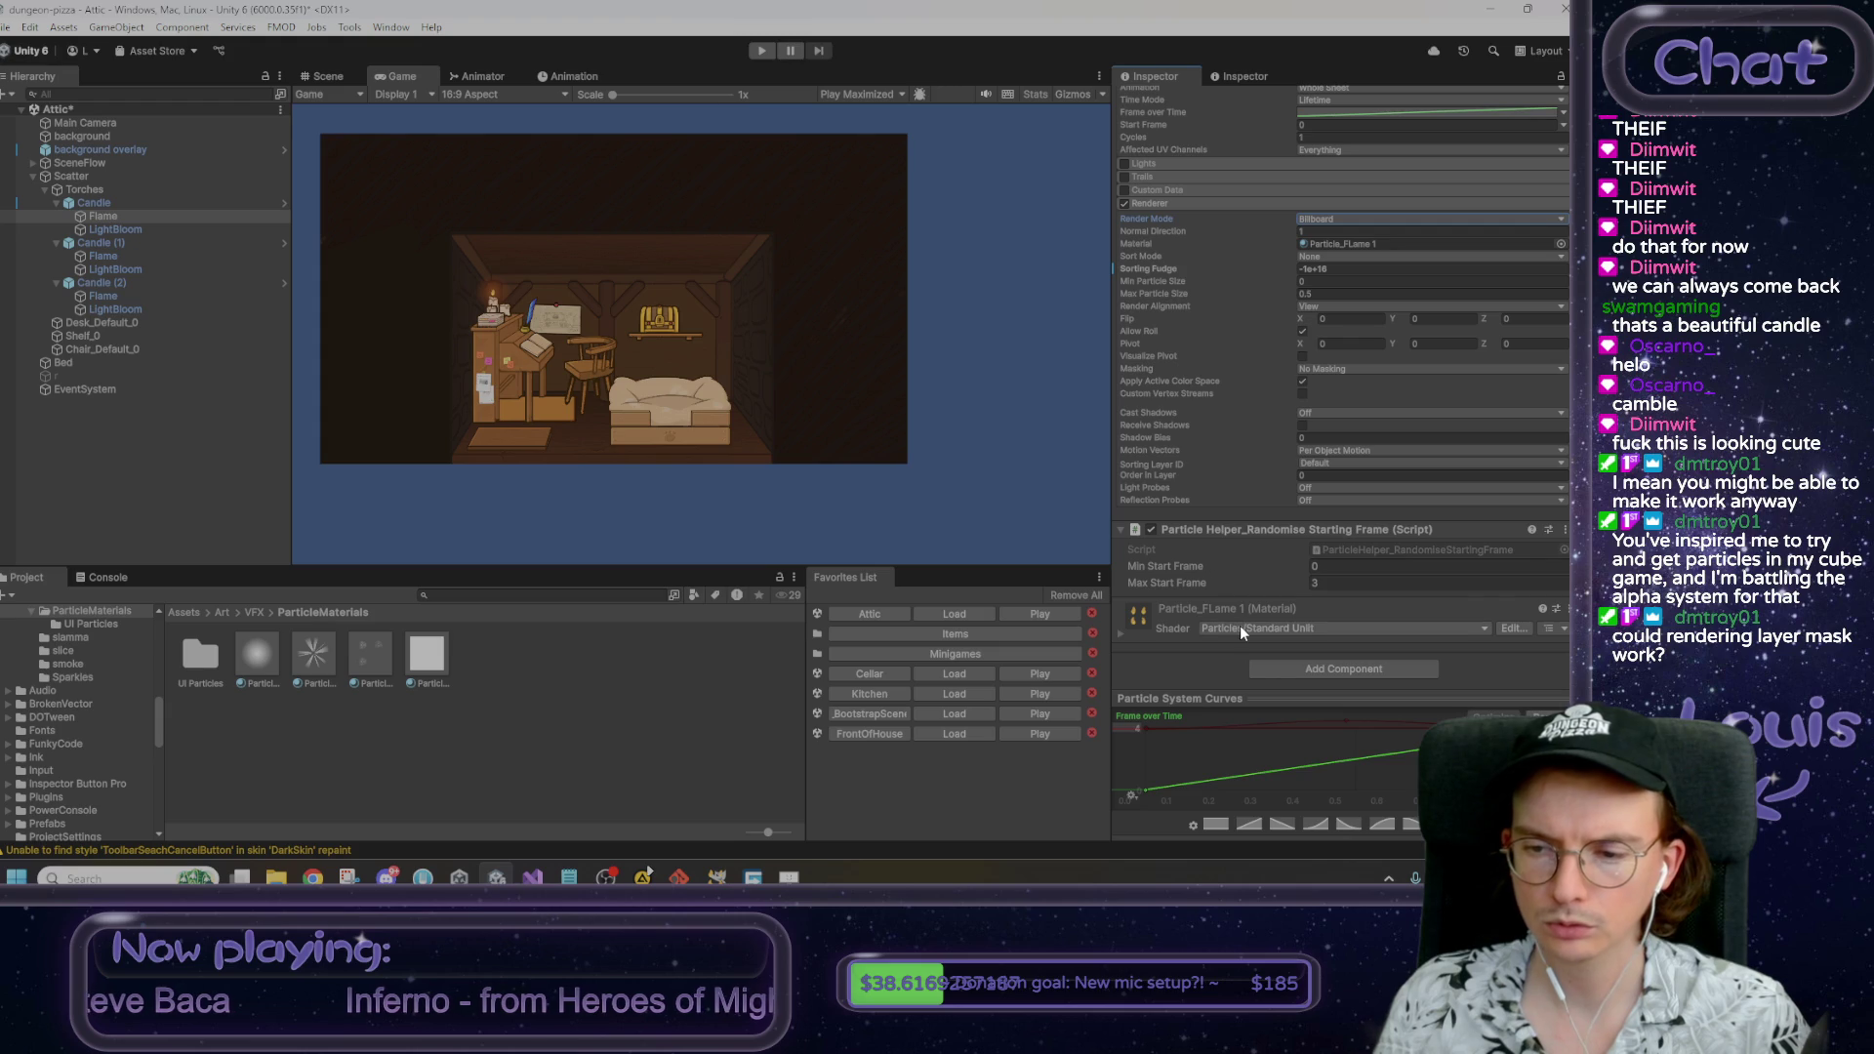
# Step: Switch the Flame material to the UI/Unlit/Transparent shader and start Play mode
pyautogui.click(1239, 624)
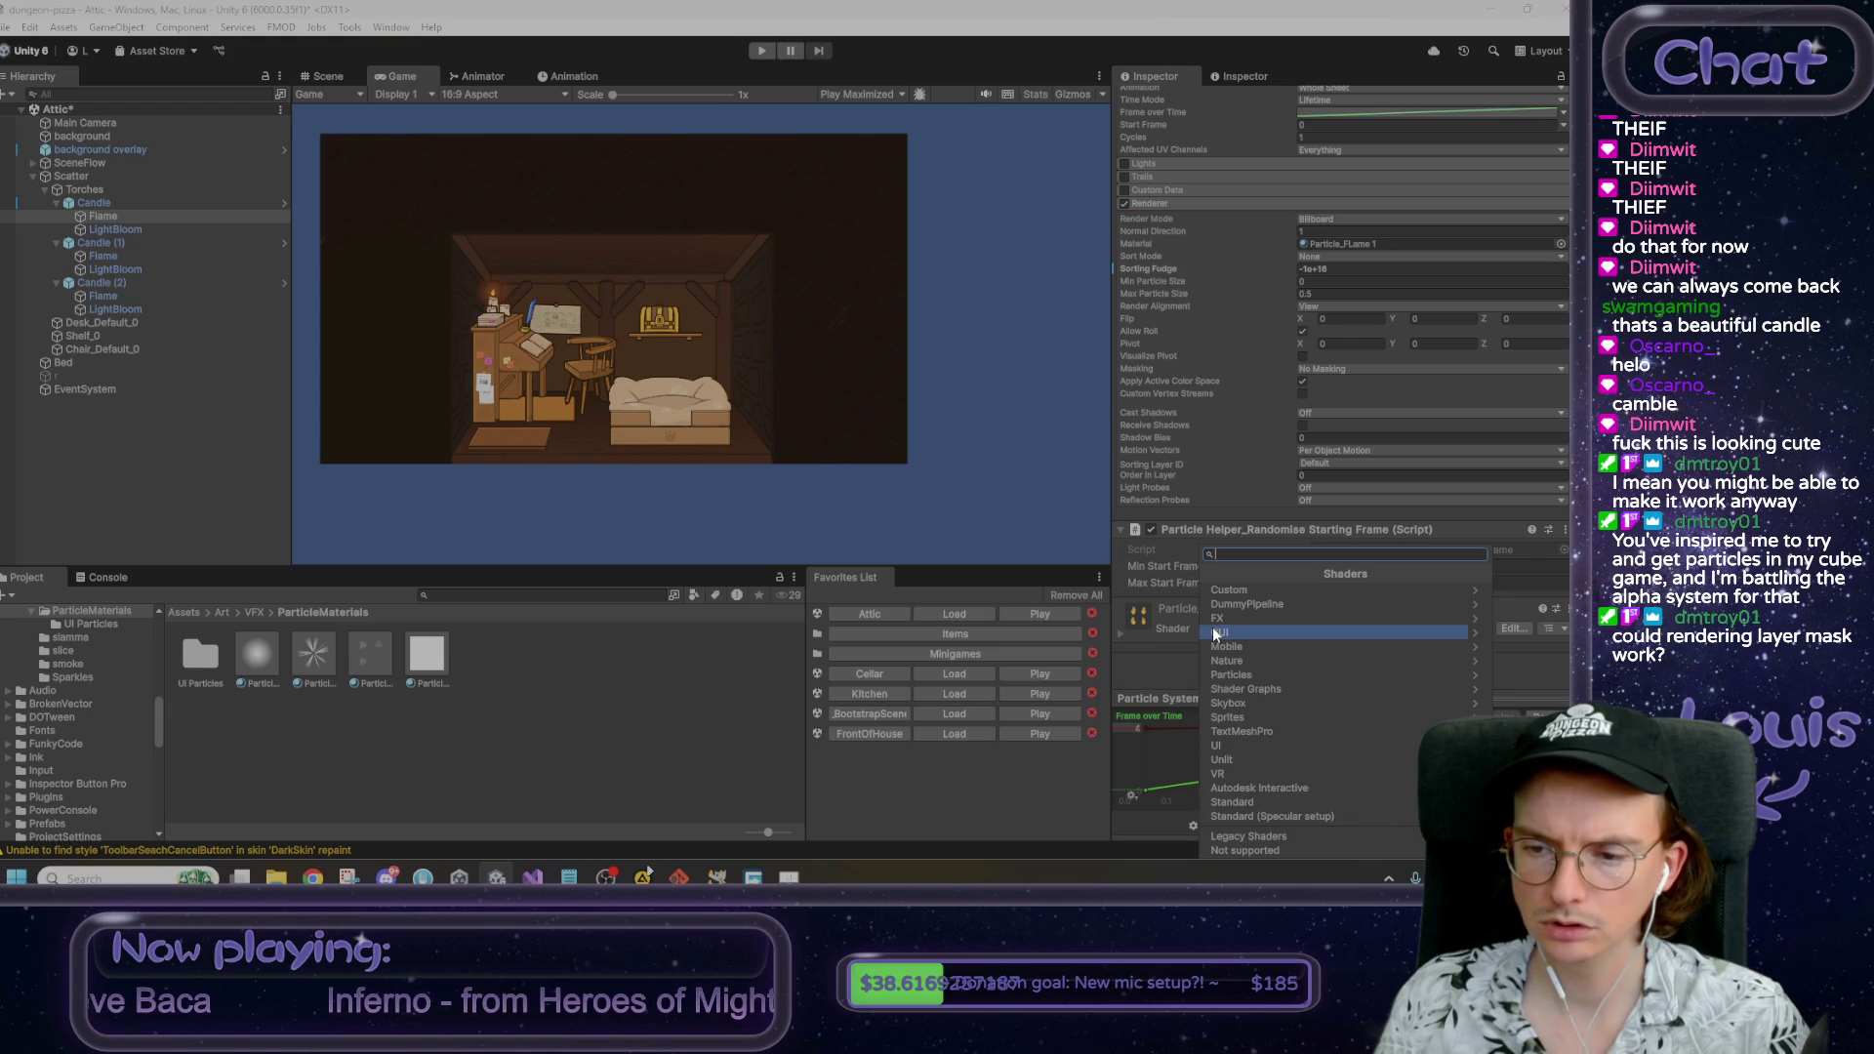
pyautogui.click(1234, 744)
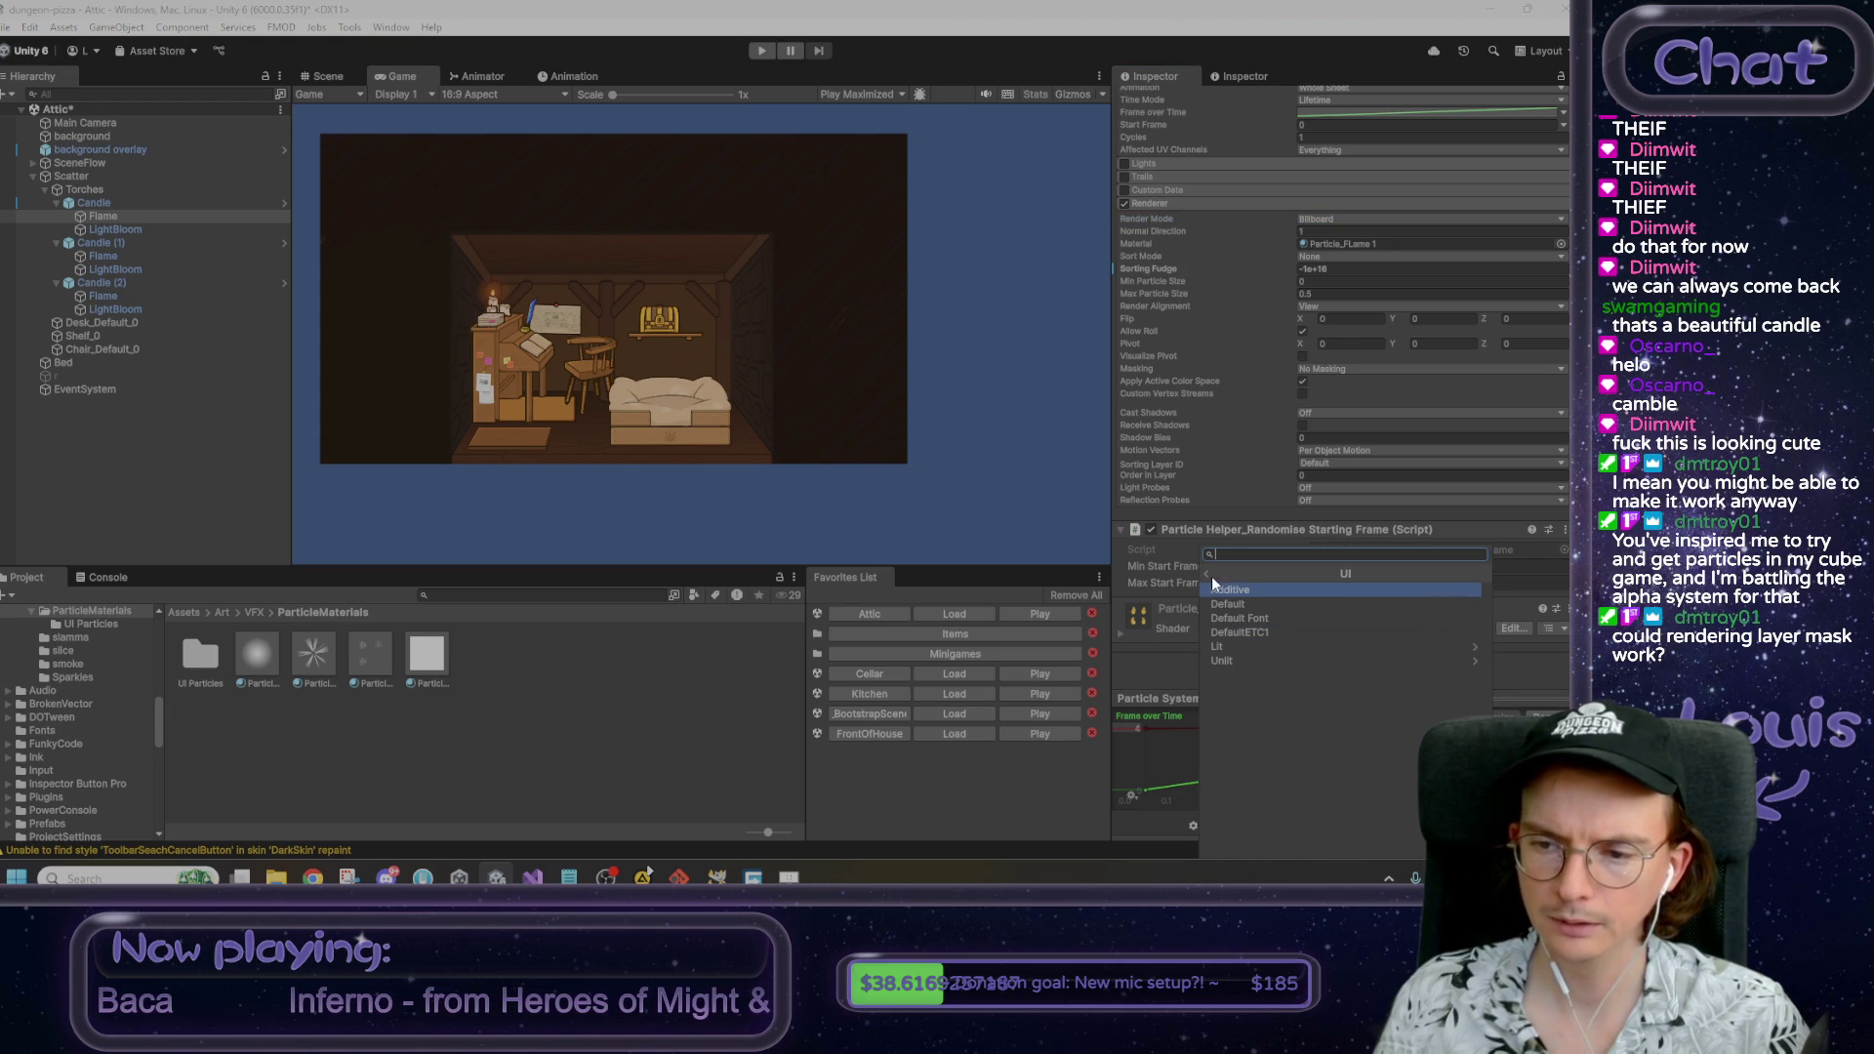
pyautogui.click(1158, 555)
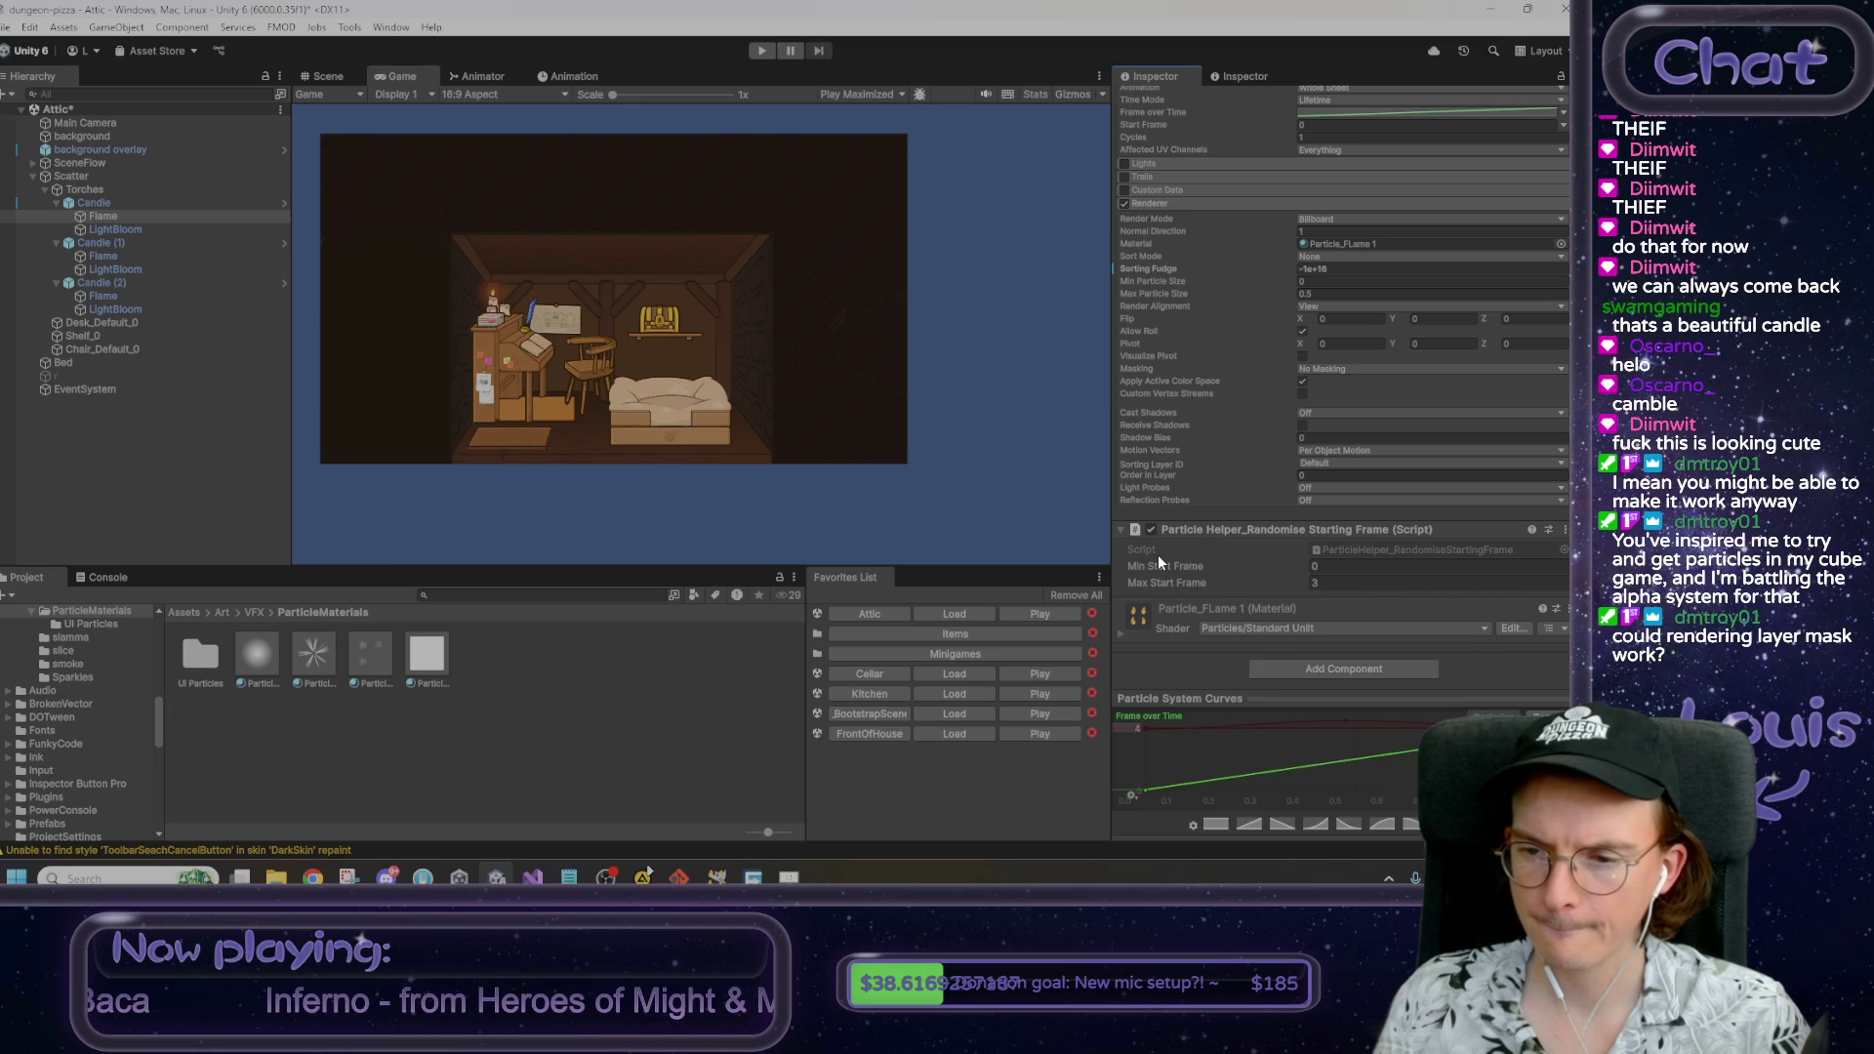
pyautogui.click(1240, 629)
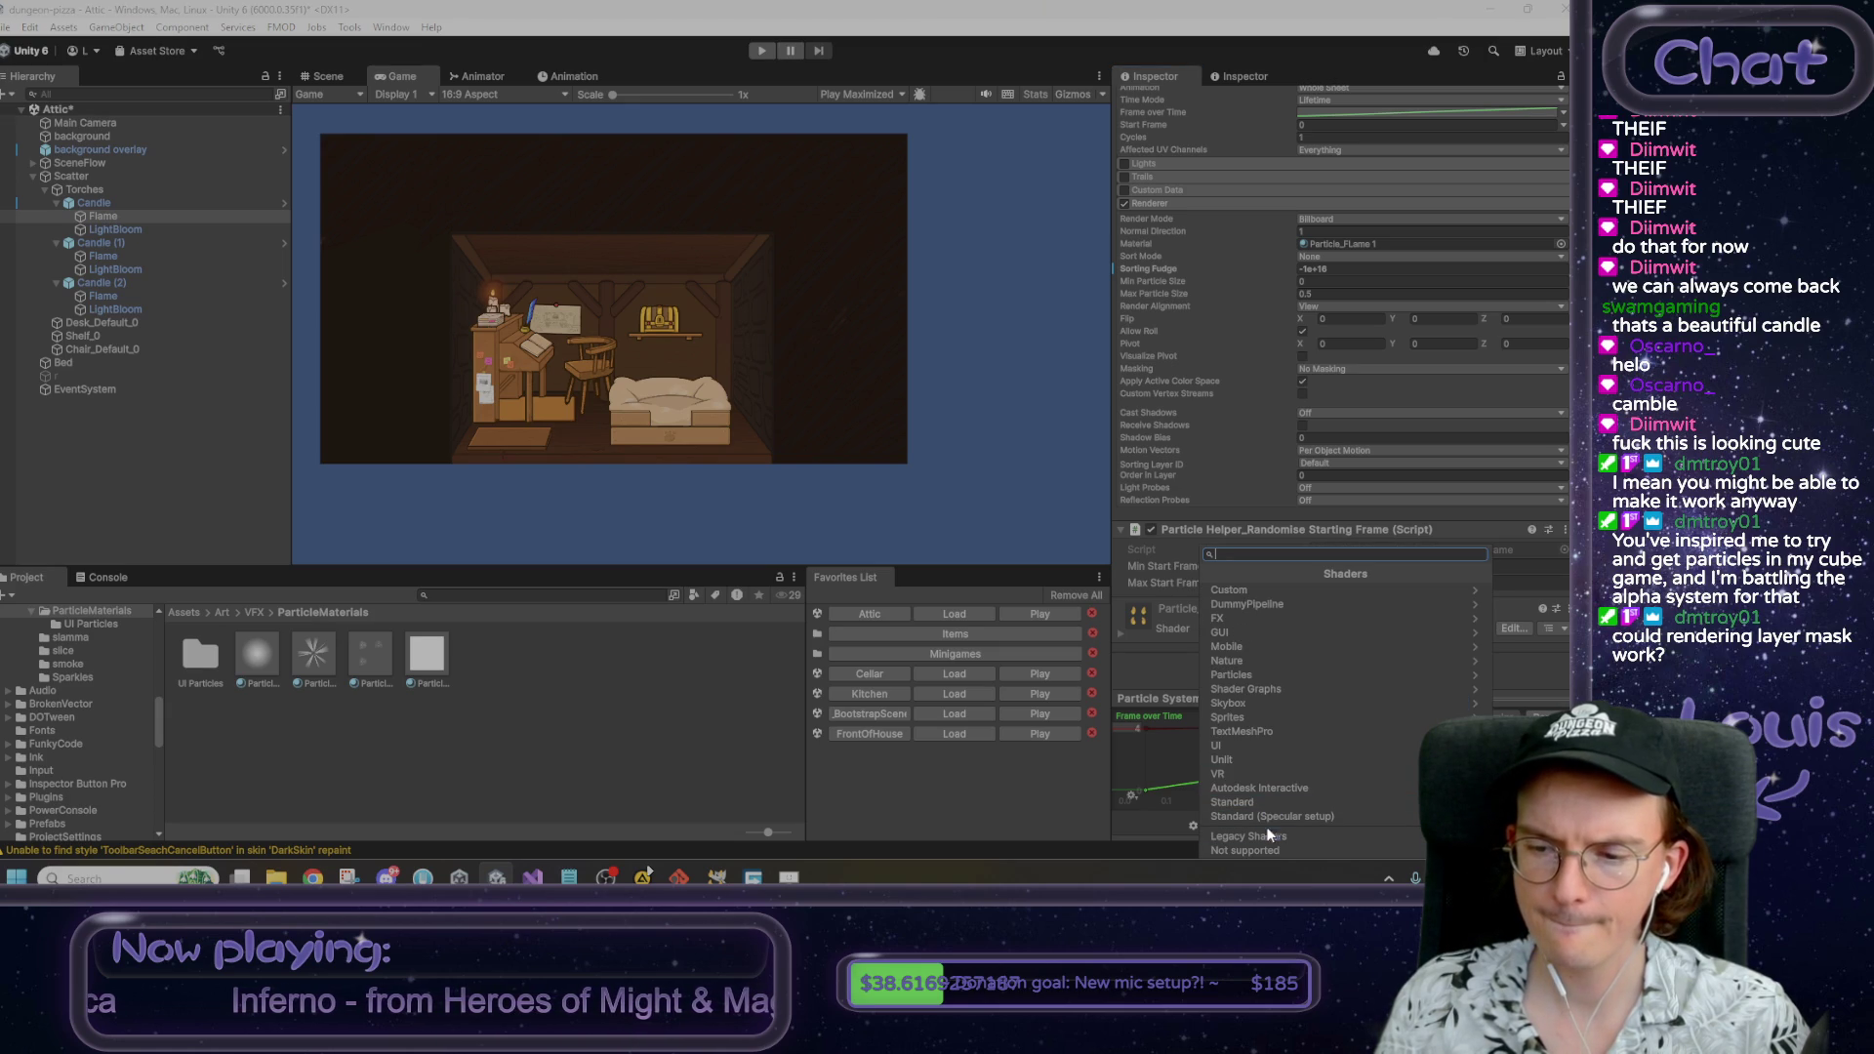
pyautogui.click(1230, 746)
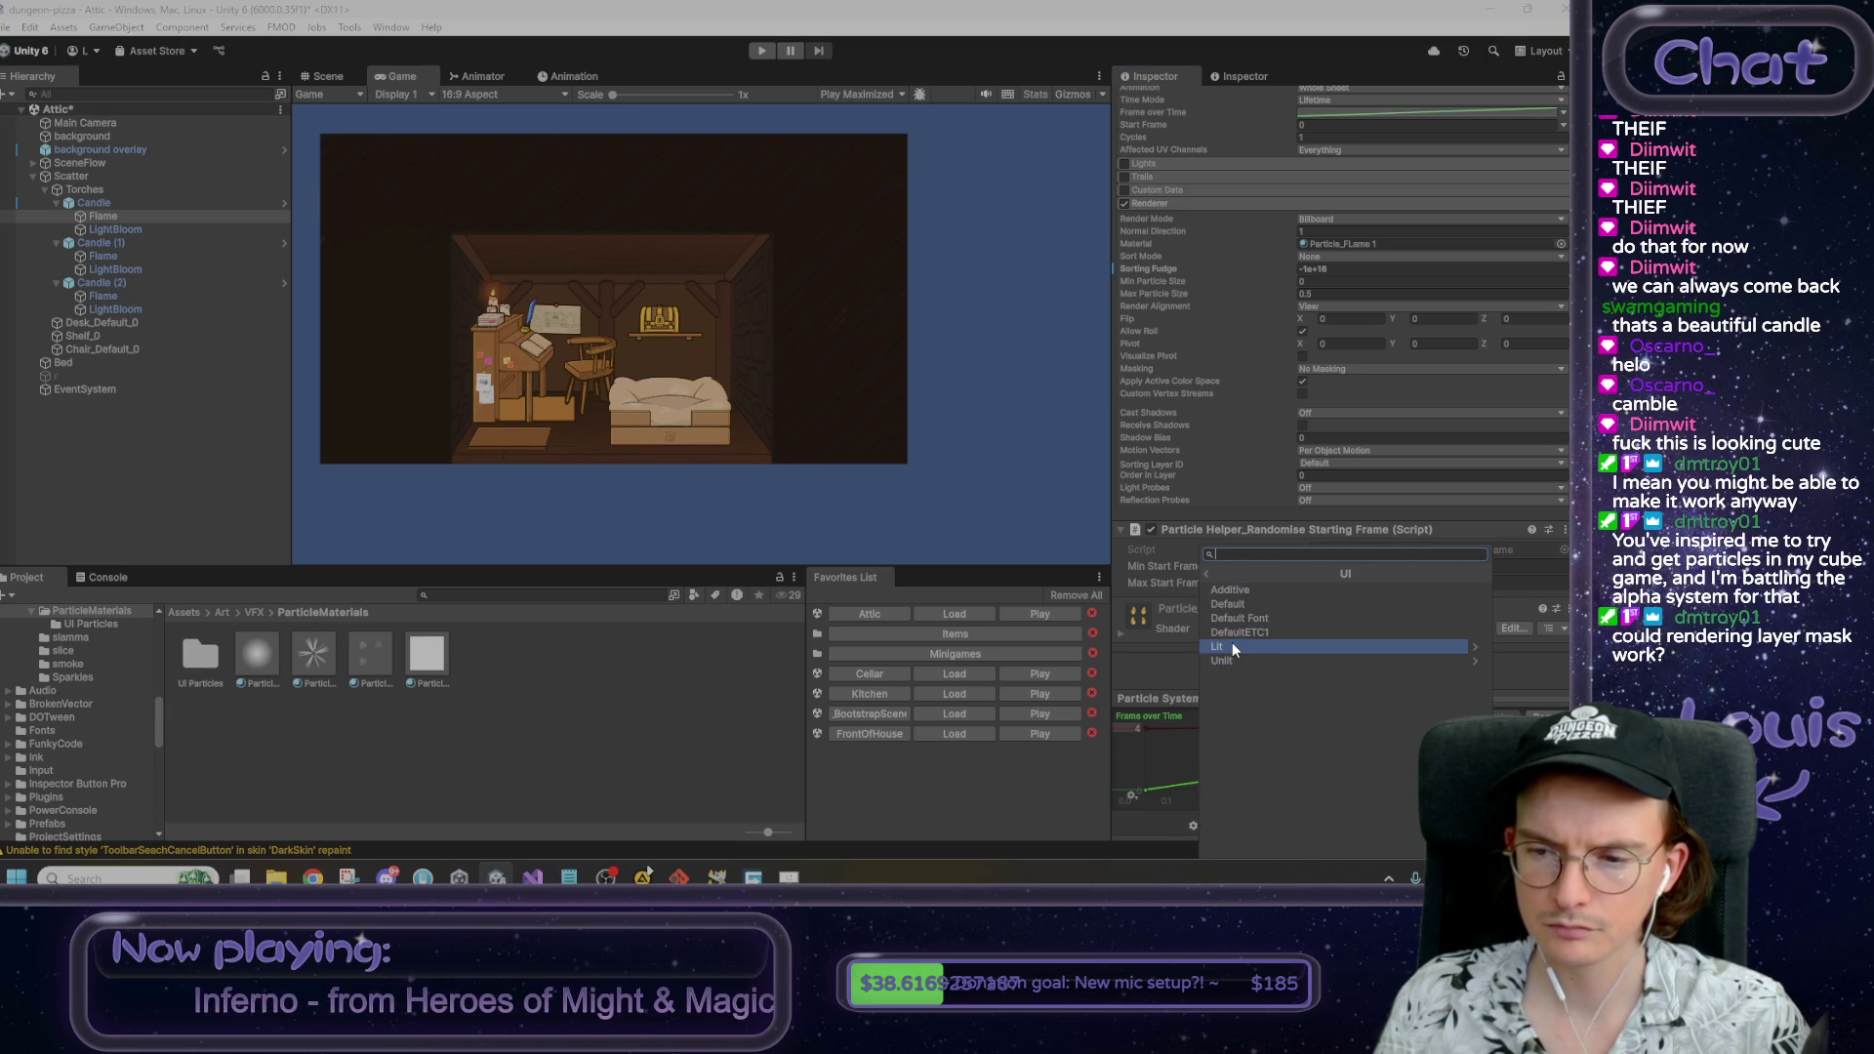
pyautogui.click(1232, 660)
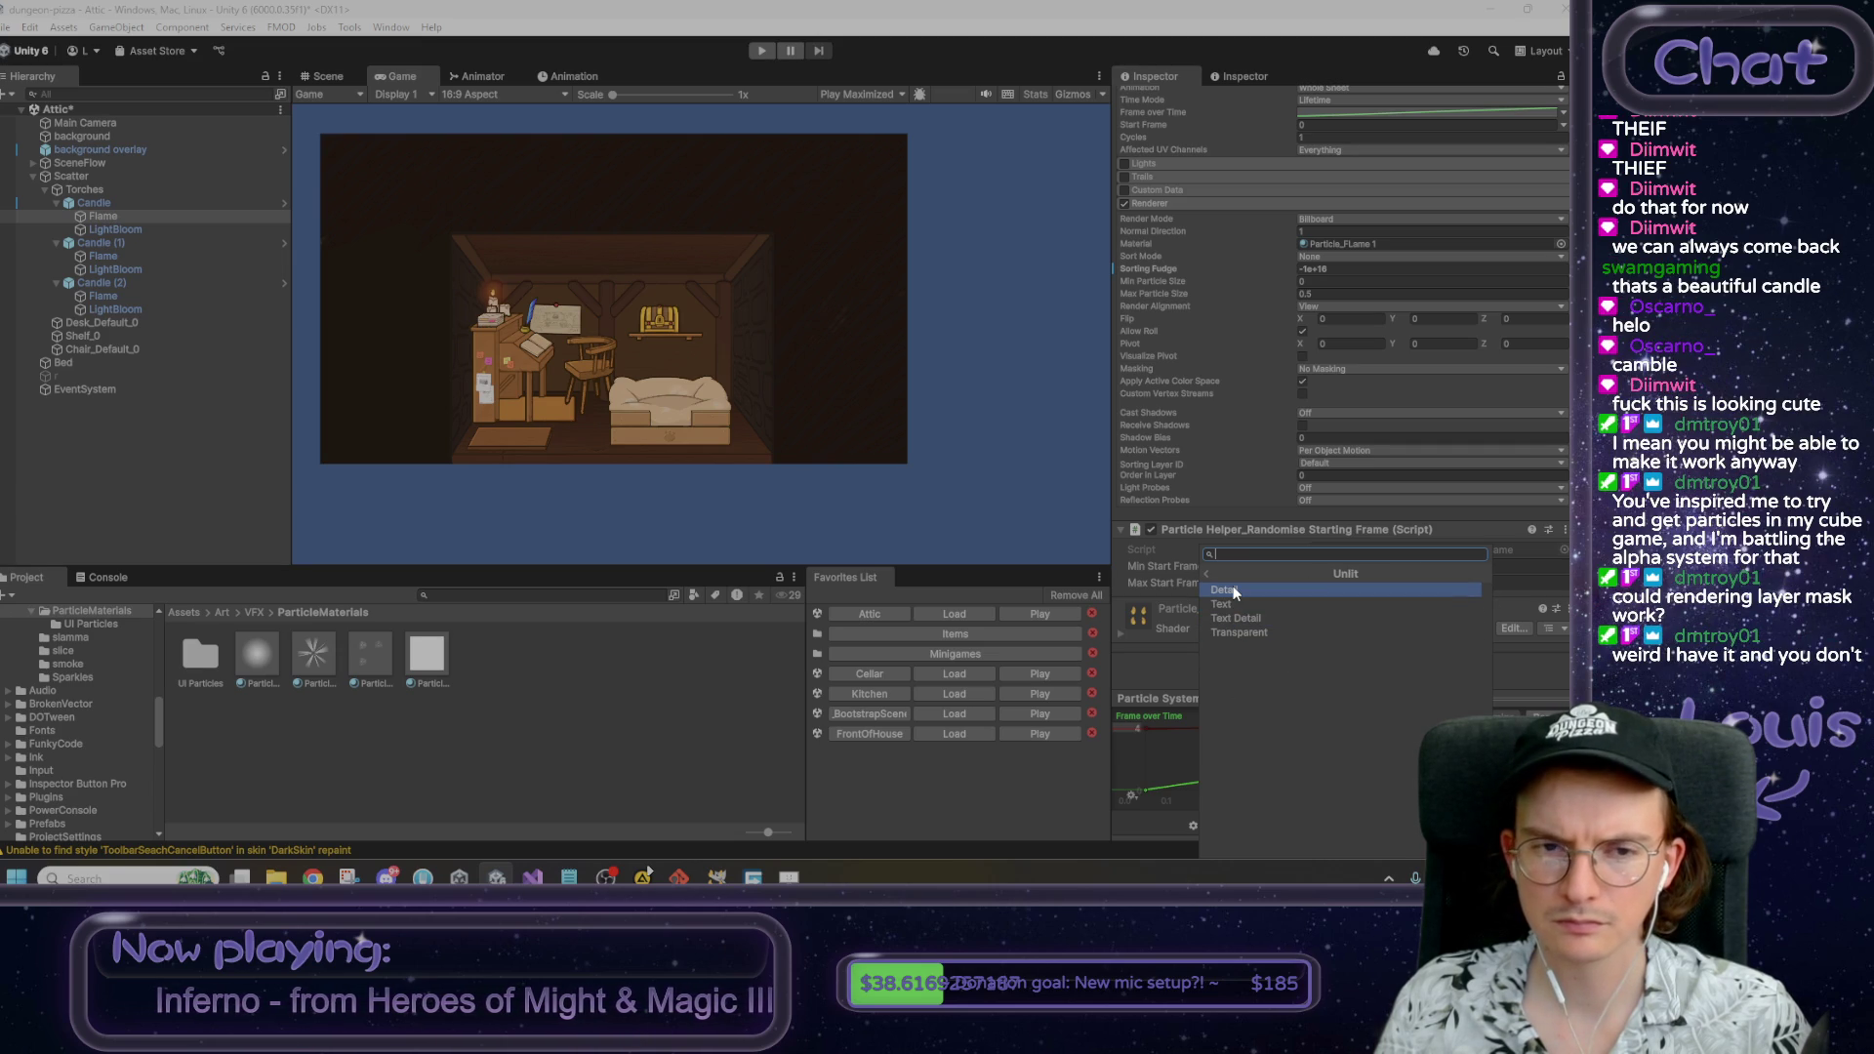
pyautogui.click(1252, 635)
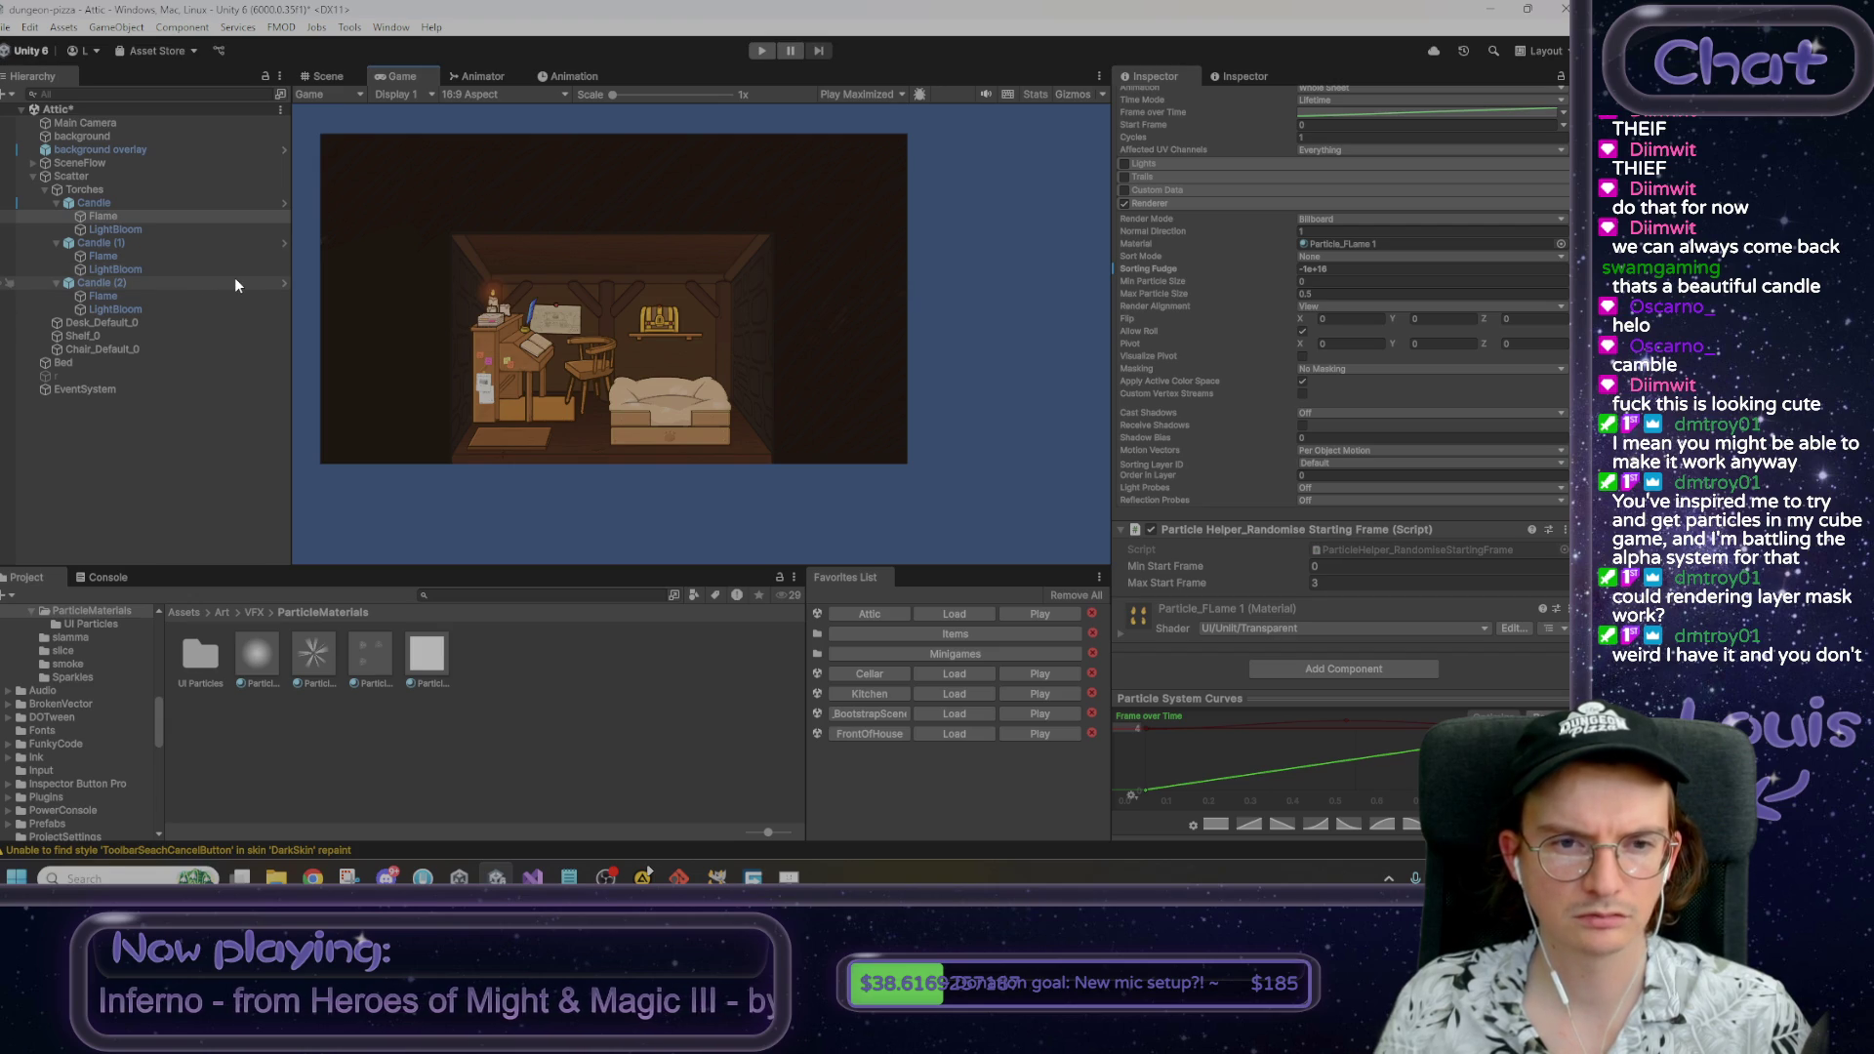
pyautogui.click(761, 50)
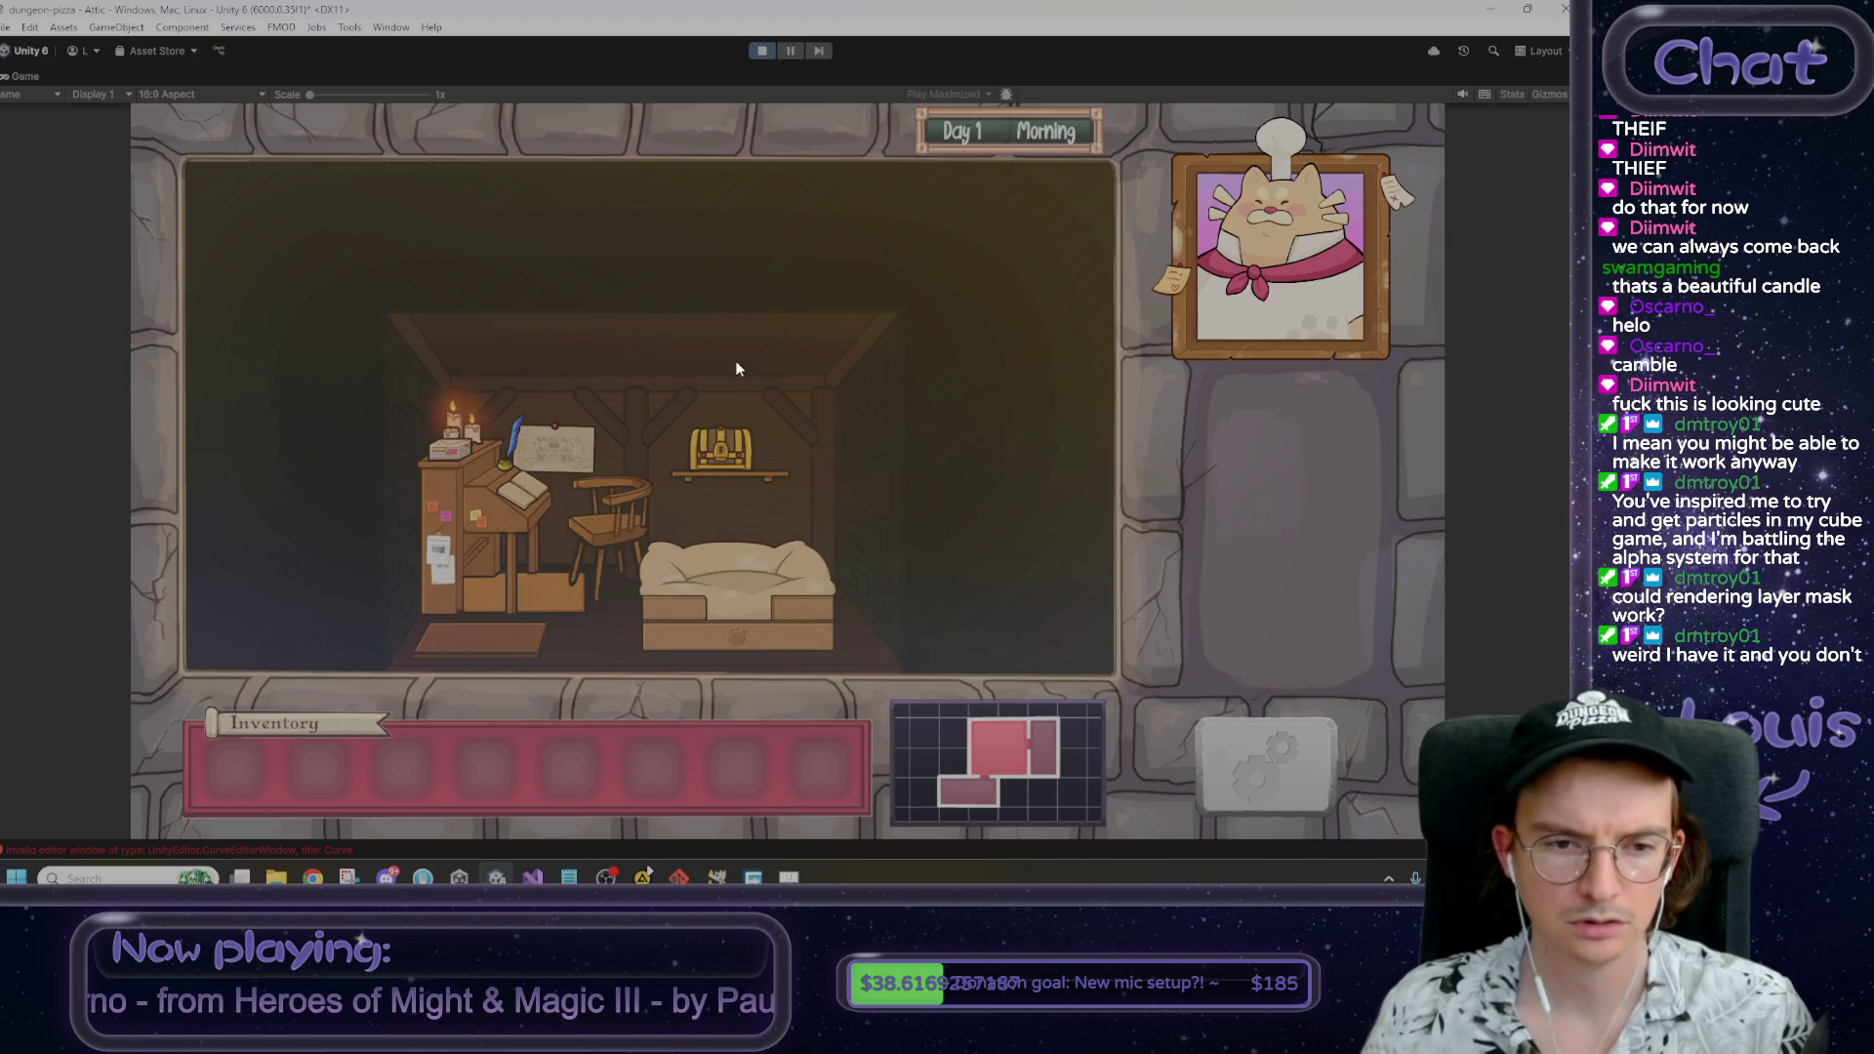
# Step: Advance the time to Night in the debug console, put the cat to bed, then stop playing
pyautogui.press('`')
pyautogui.write('passTime')
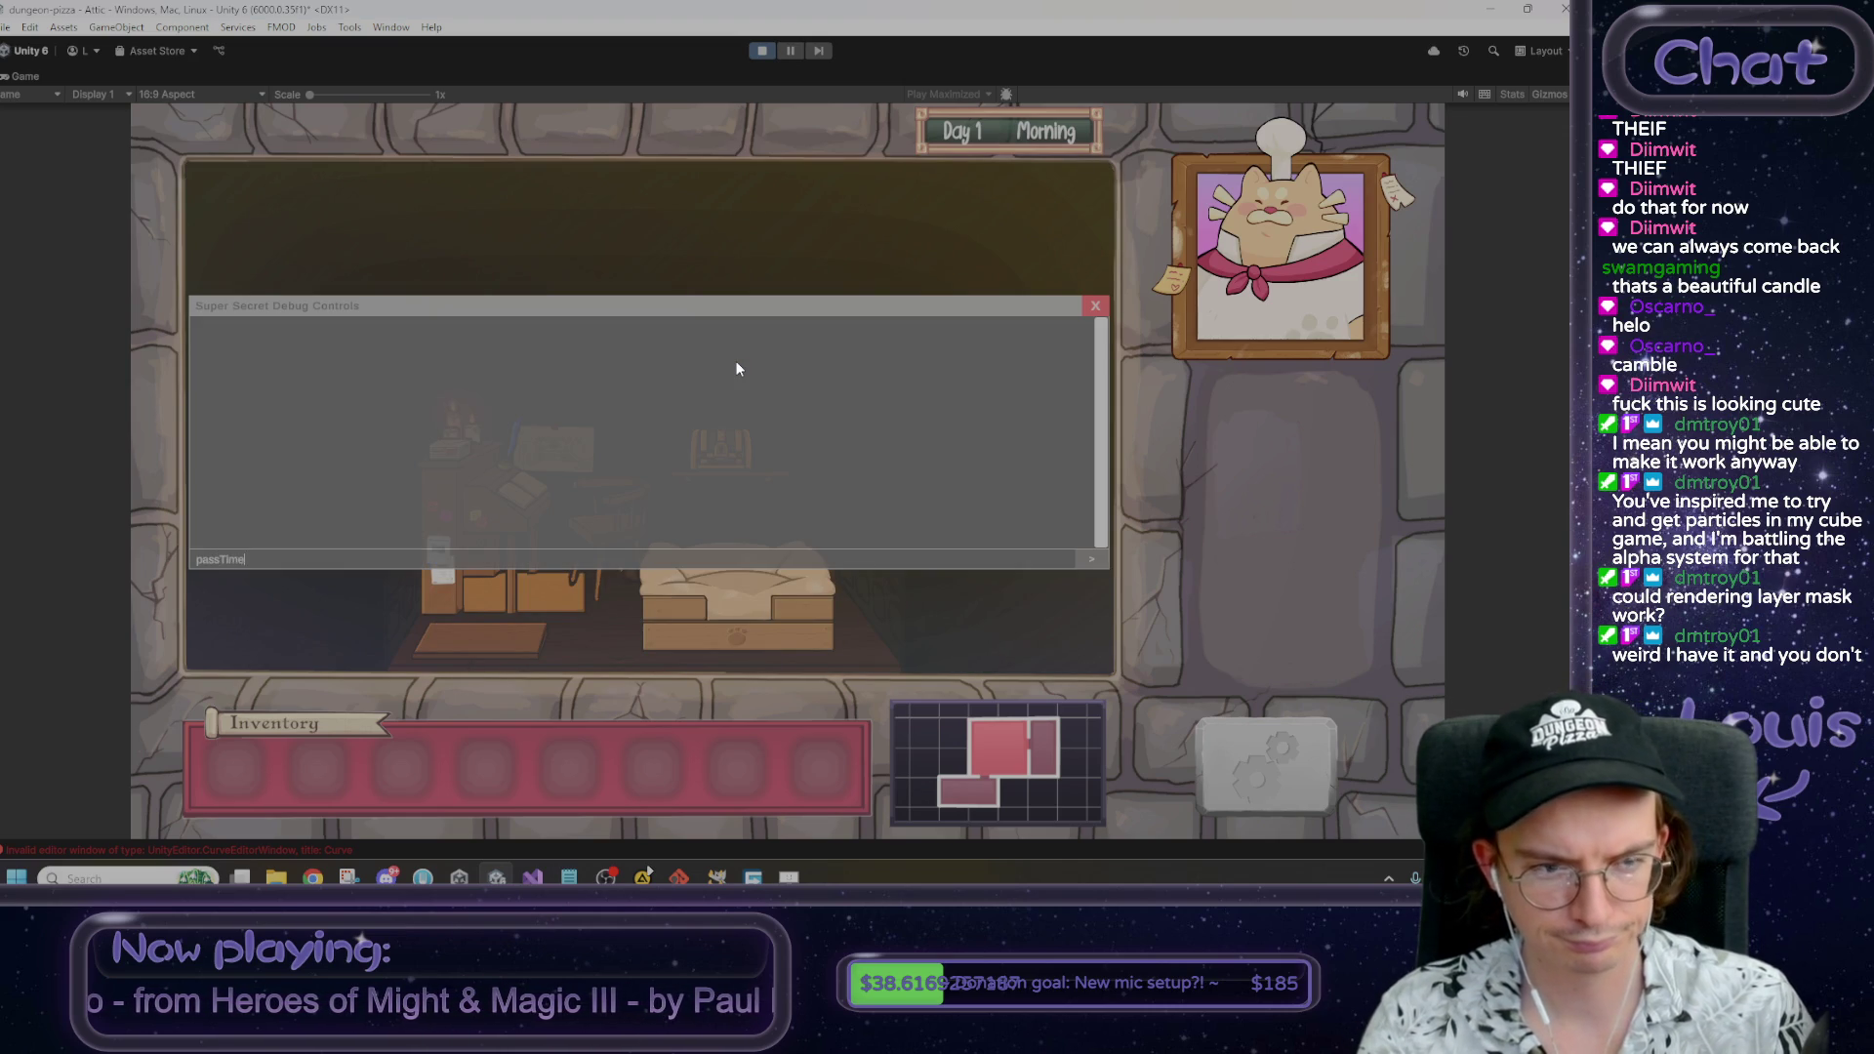
pyautogui.press('Return')
pyautogui.press('Up')
pyautogui.press('Return')
pyautogui.press('Return')
pyautogui.press('`')
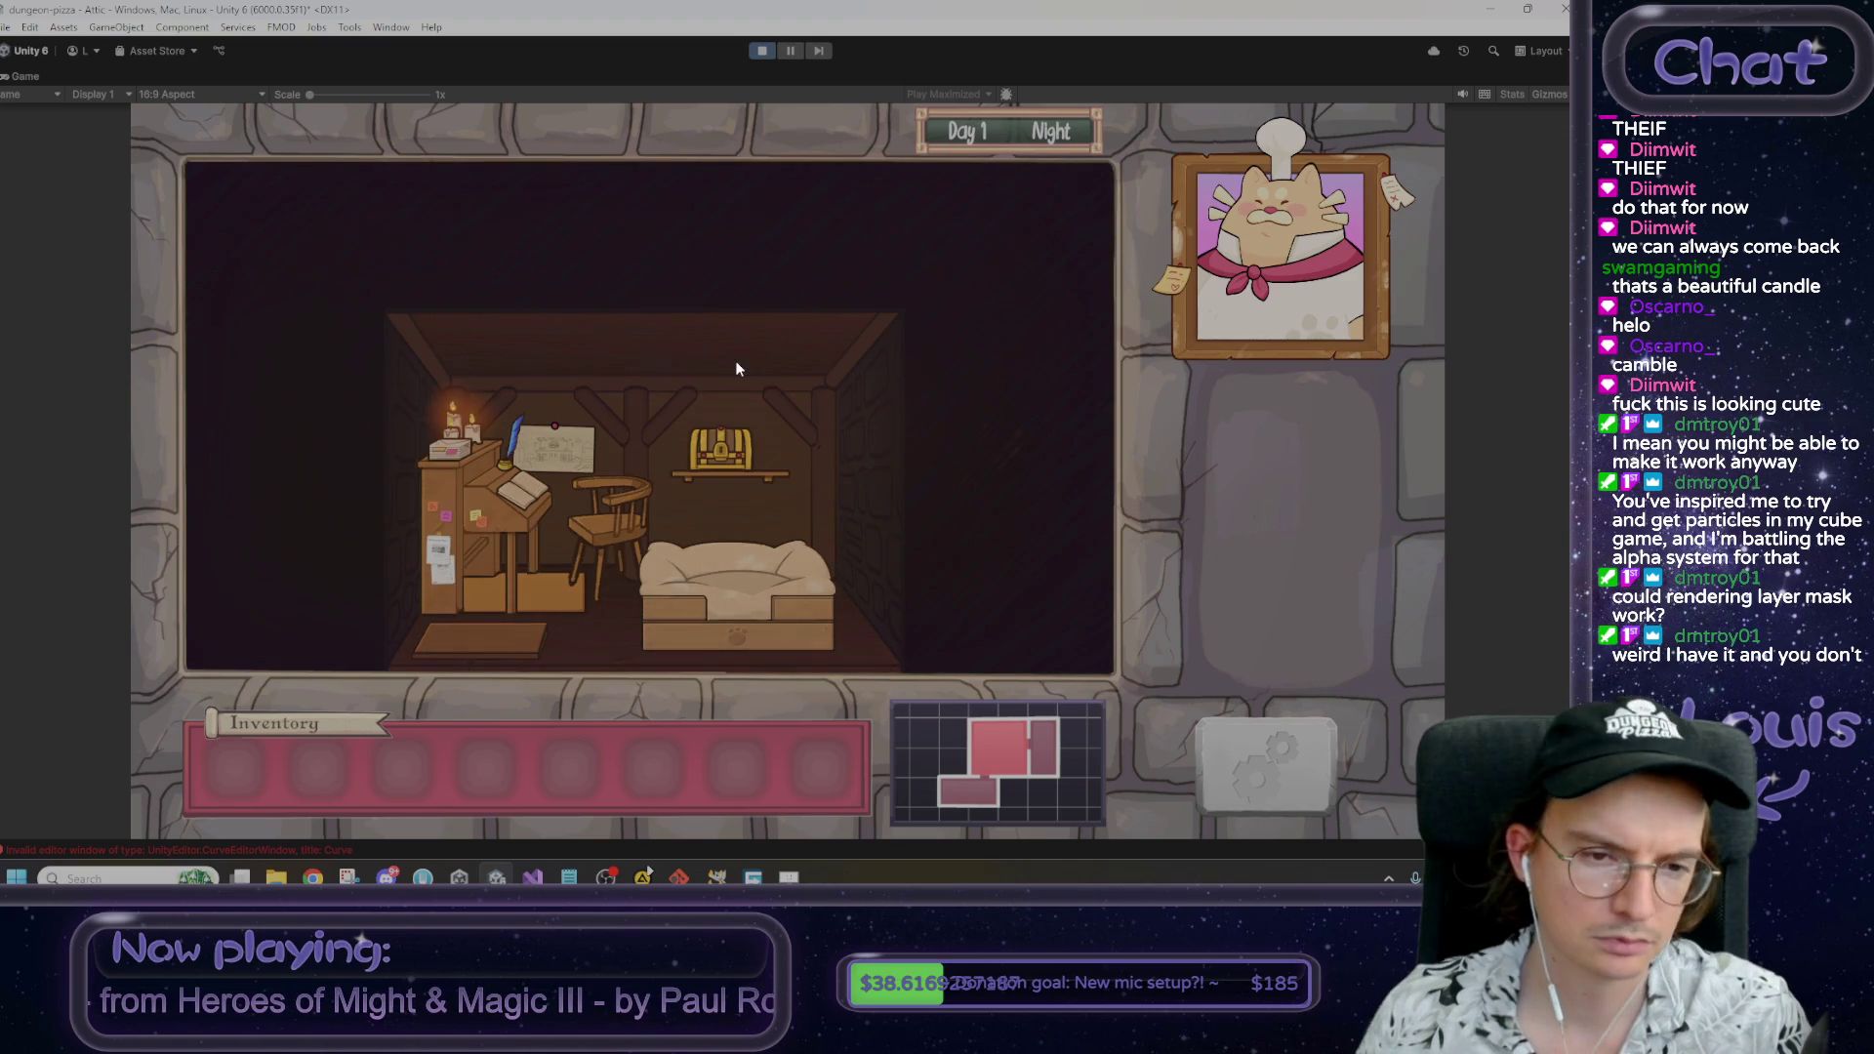
pyautogui.click(767, 599)
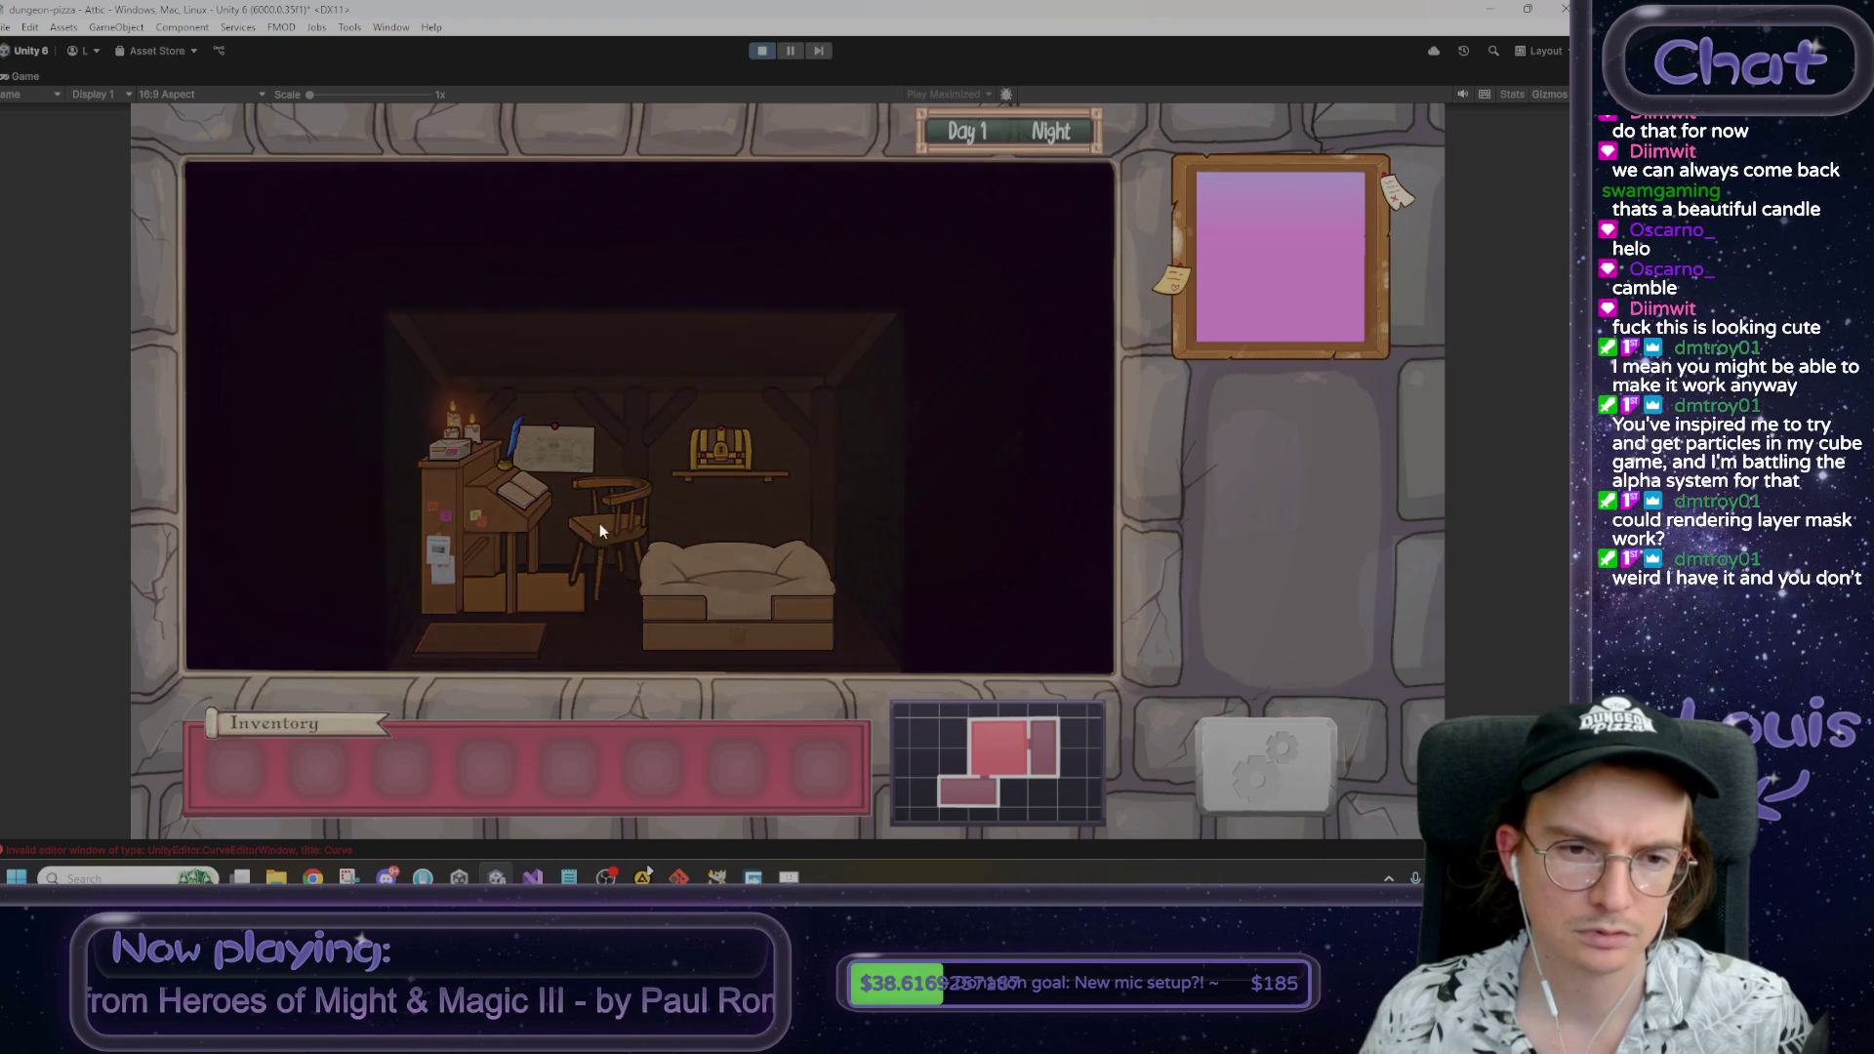
pyautogui.click(763, 50)
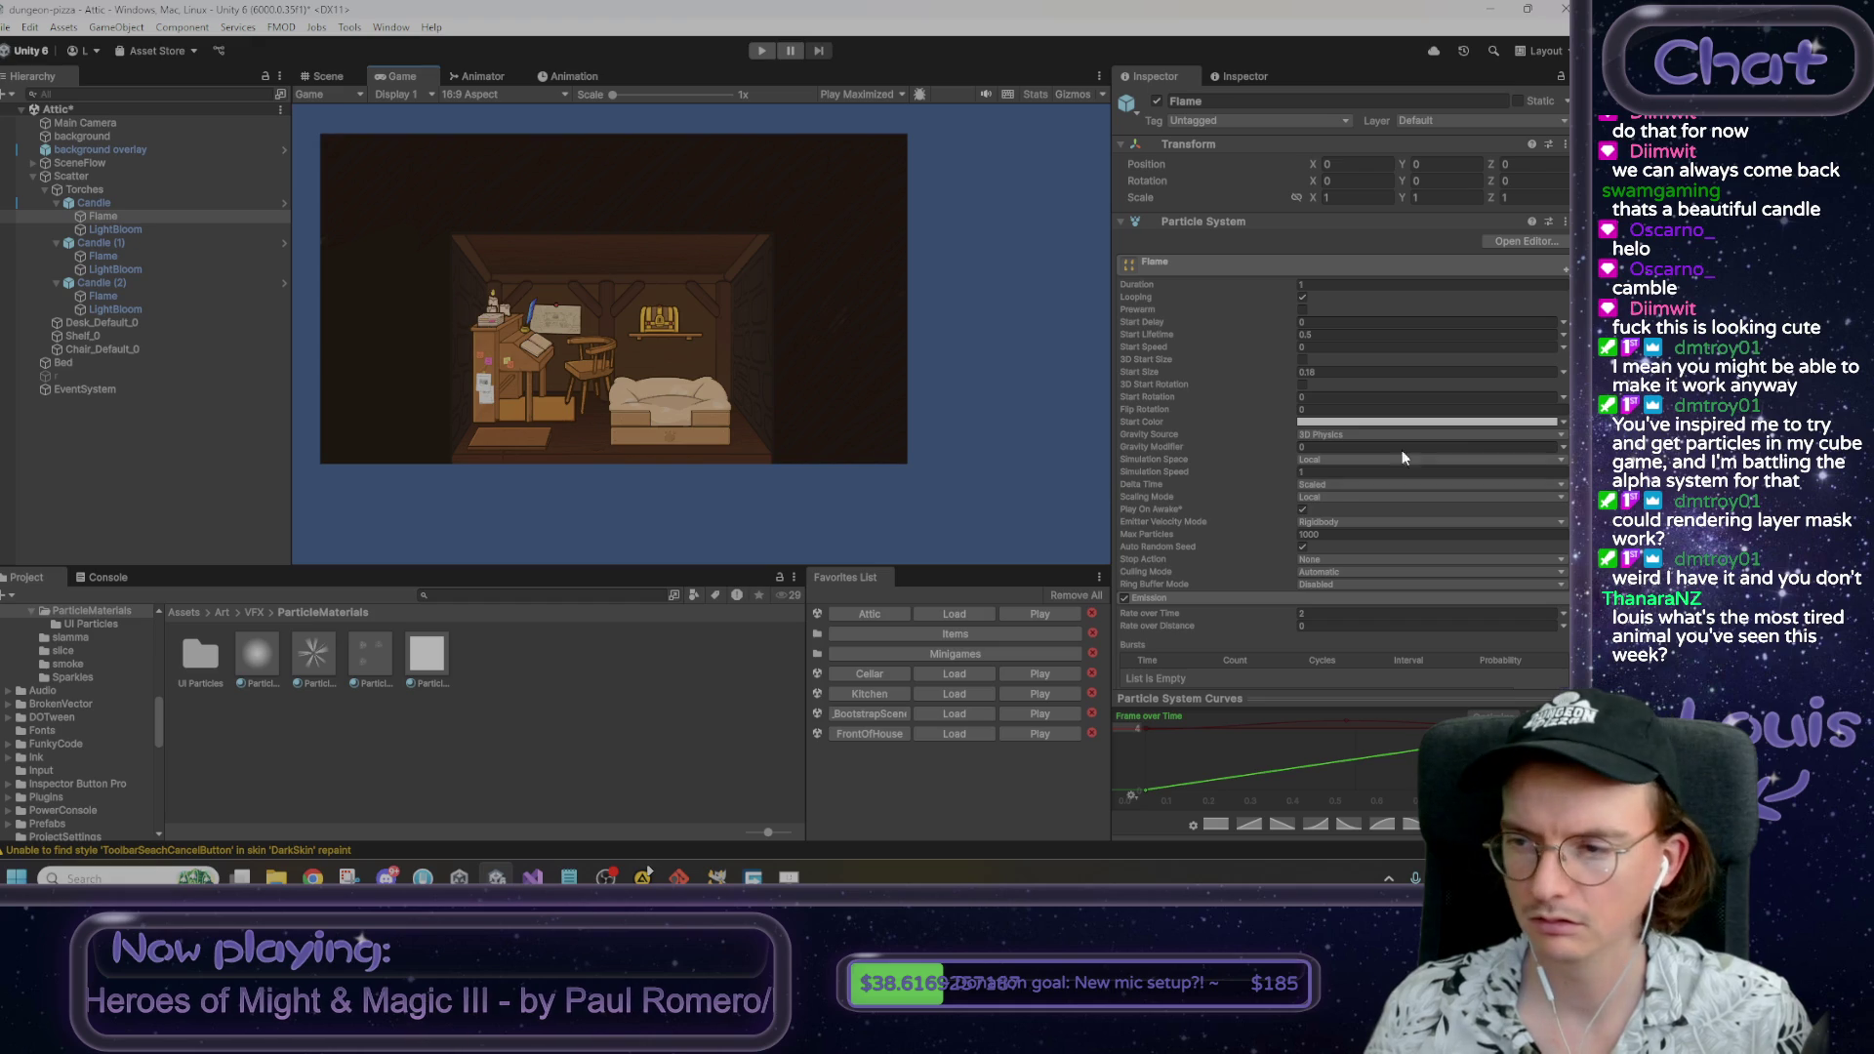
# Step: Restore the Particles/Standard Unlit shader on the Particle_Flame 1 material
pyautogui.scroll(-10, 1478, 387)
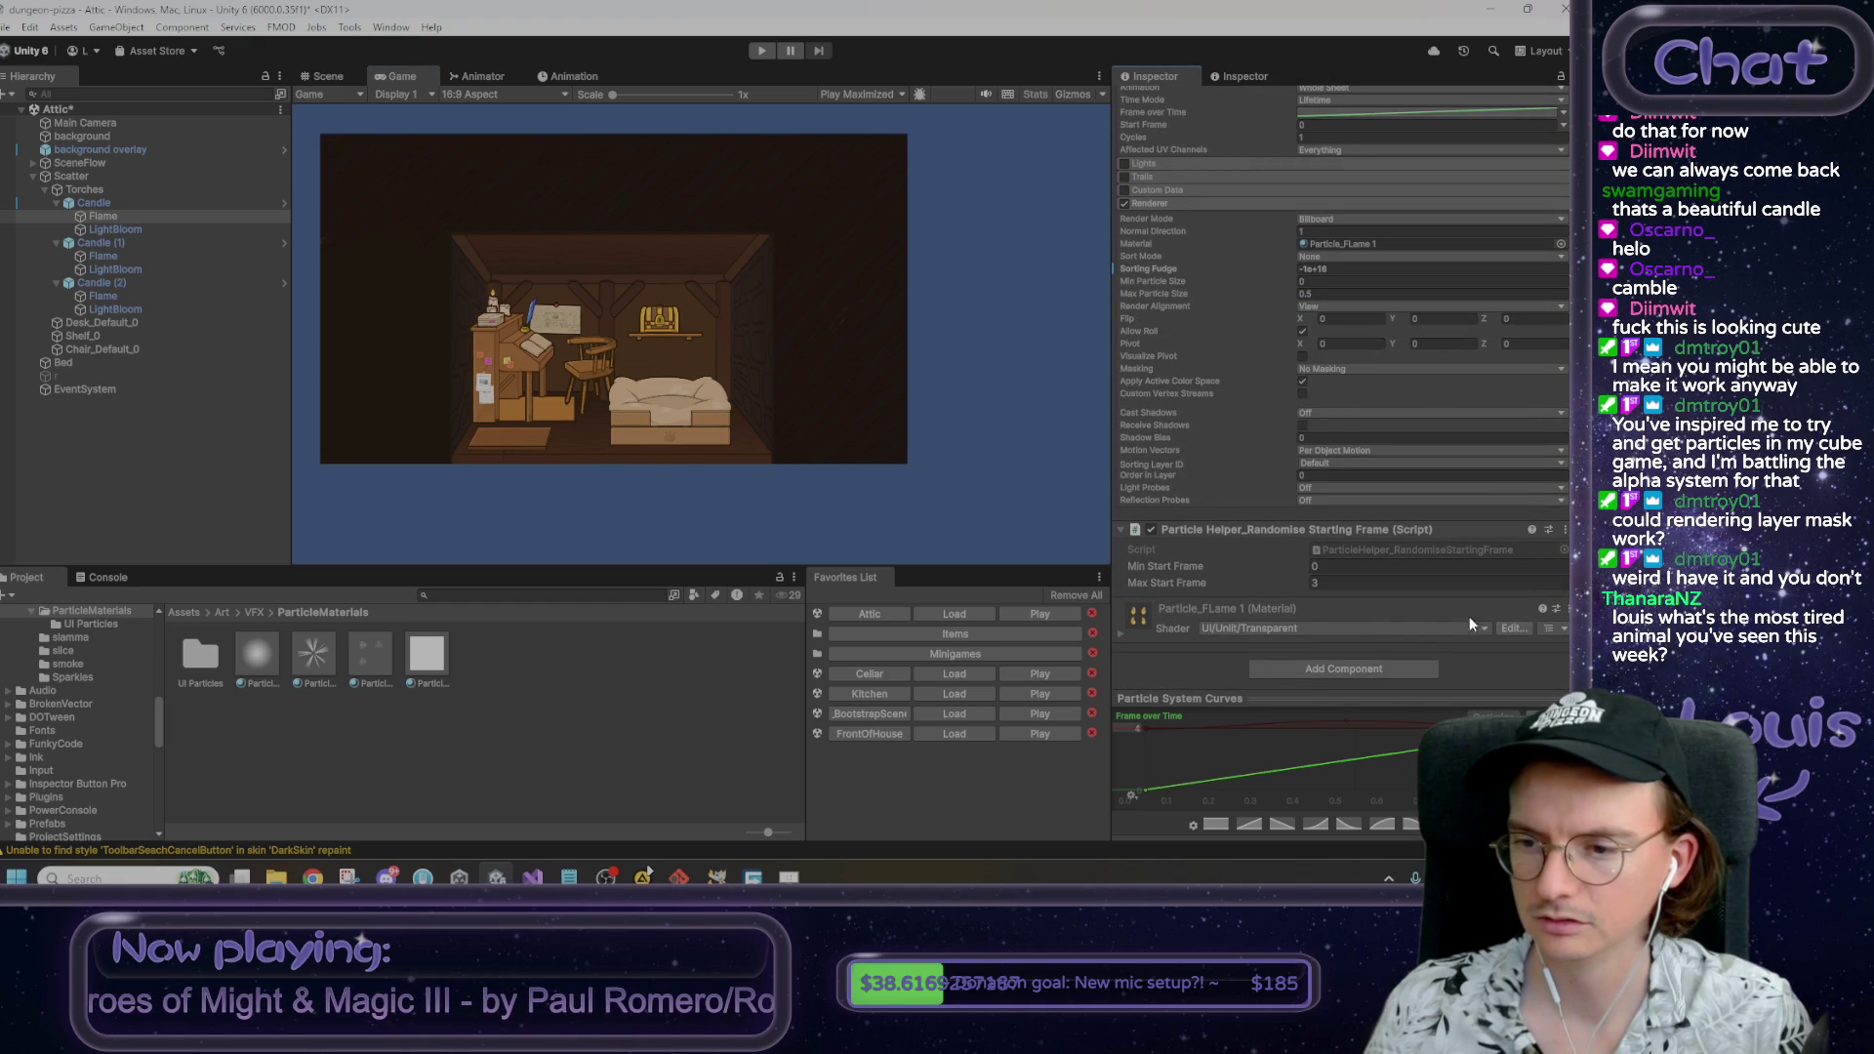
pyautogui.click(1360, 628)
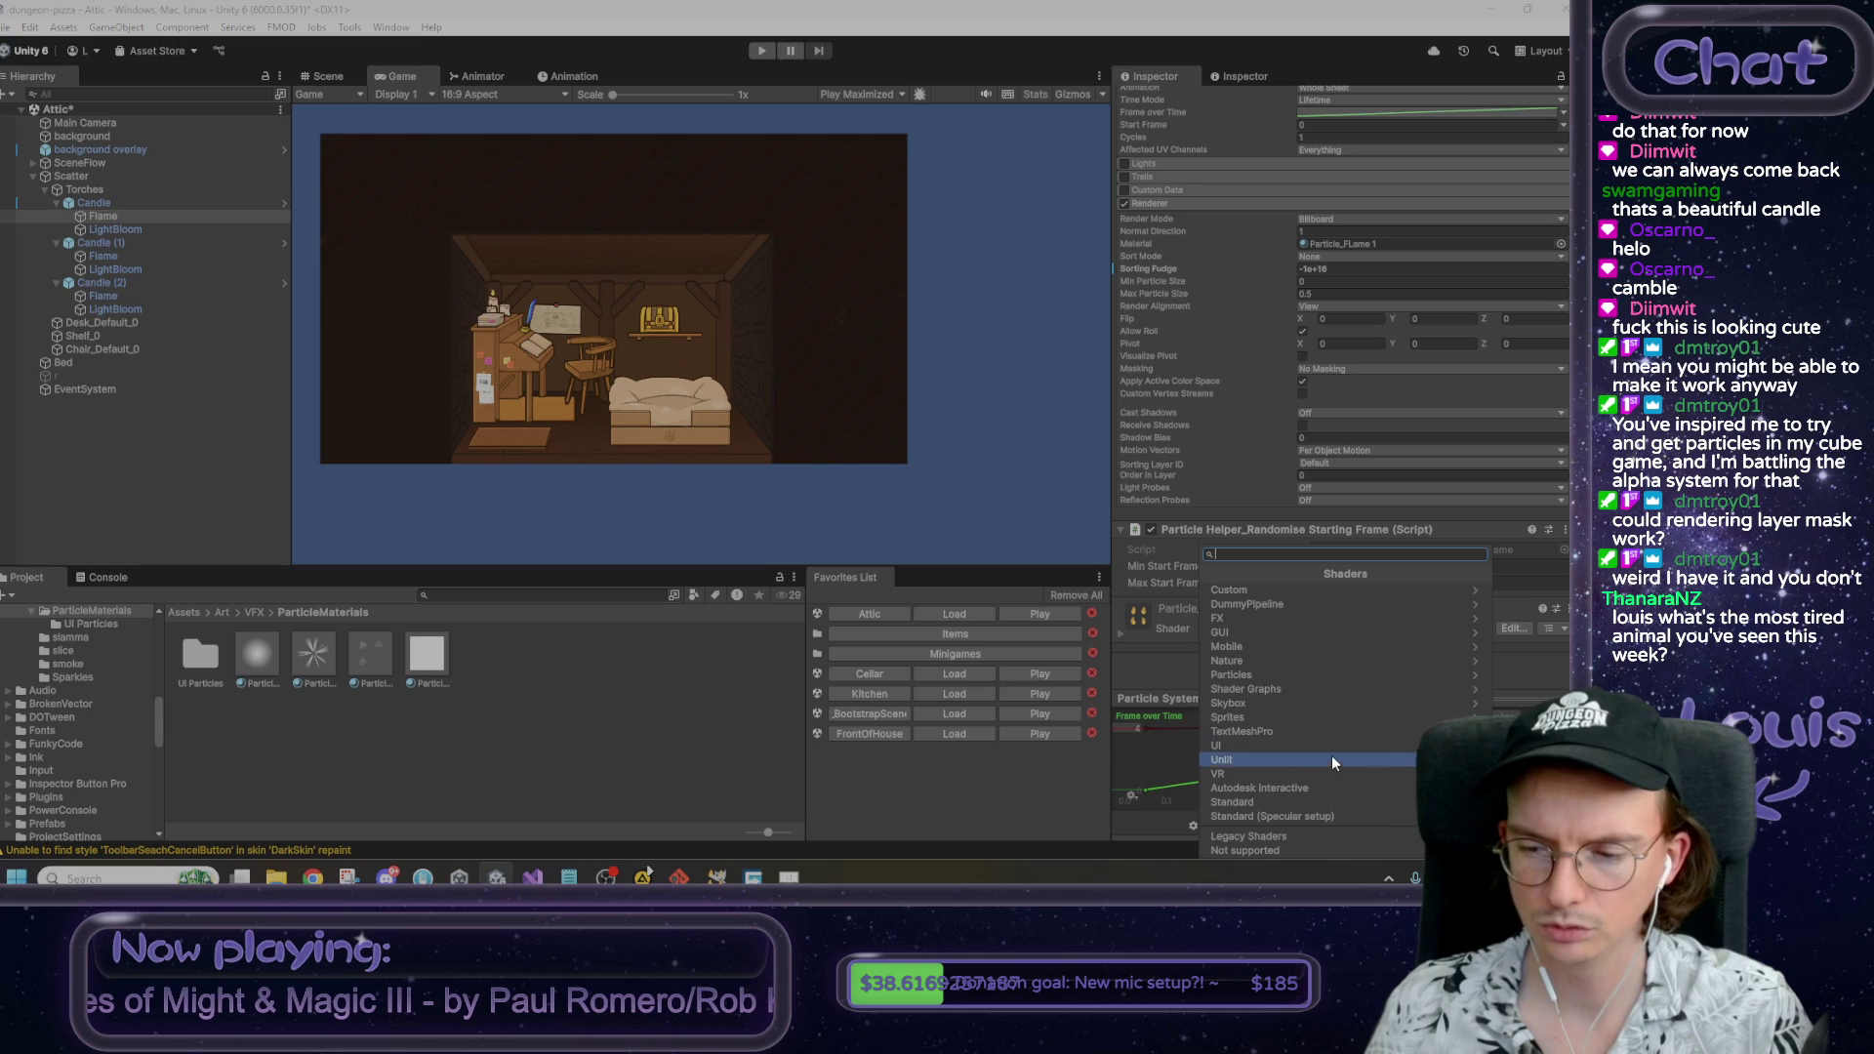
pyautogui.click(1227, 747)
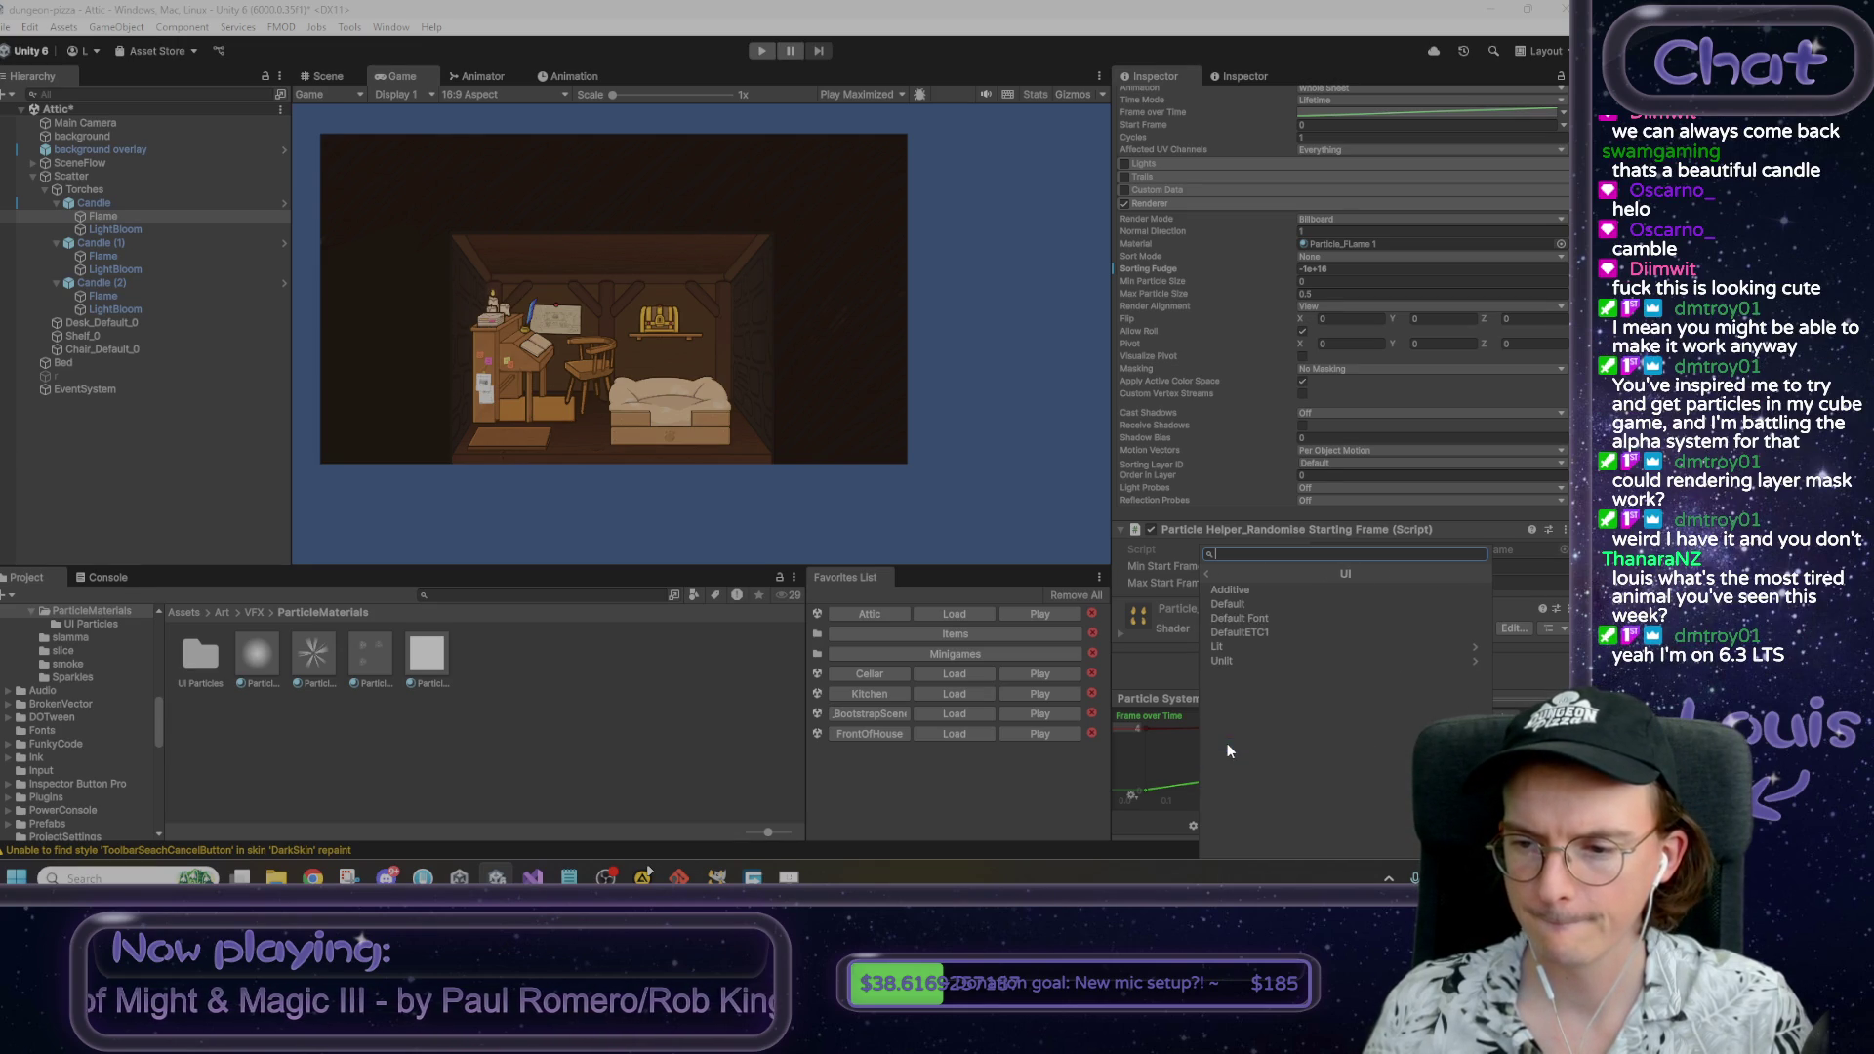
pyautogui.click(1204, 567)
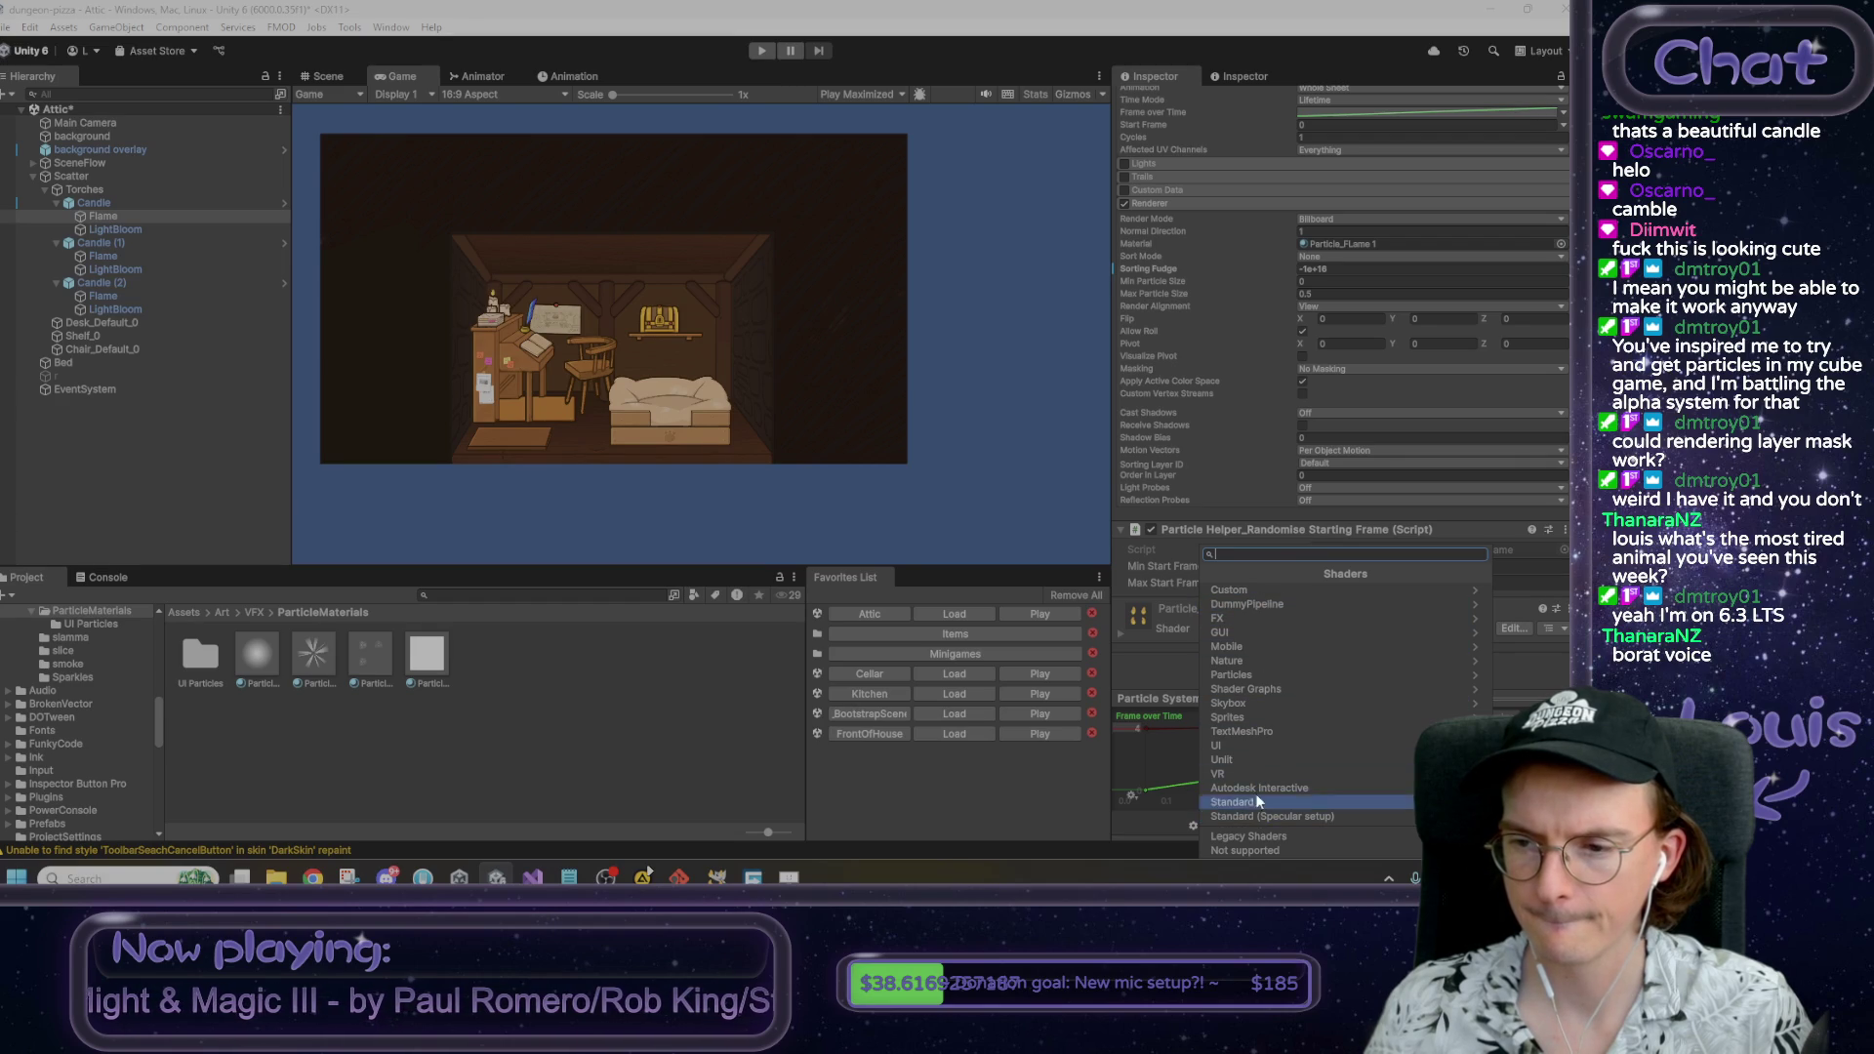
pyautogui.click(1258, 589)
pyautogui.click(1209, 574)
pyautogui.click(1245, 676)
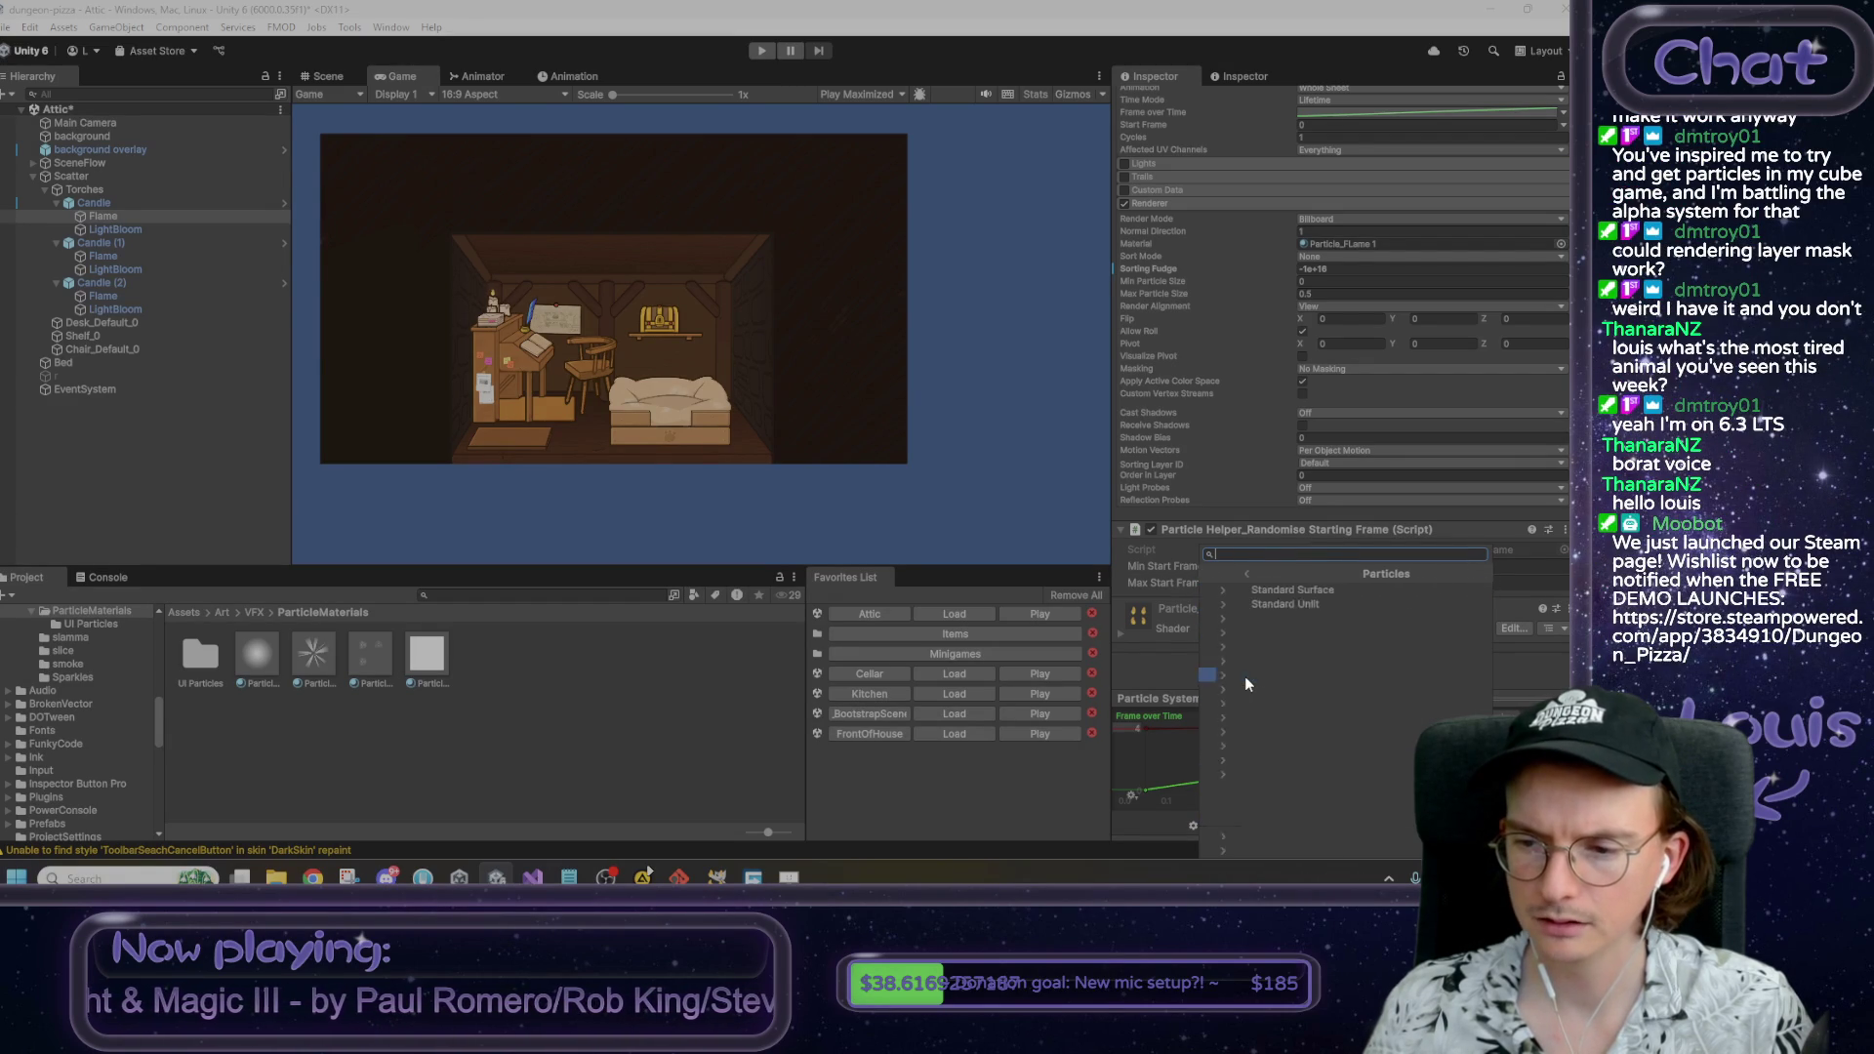
pyautogui.click(1210, 576)
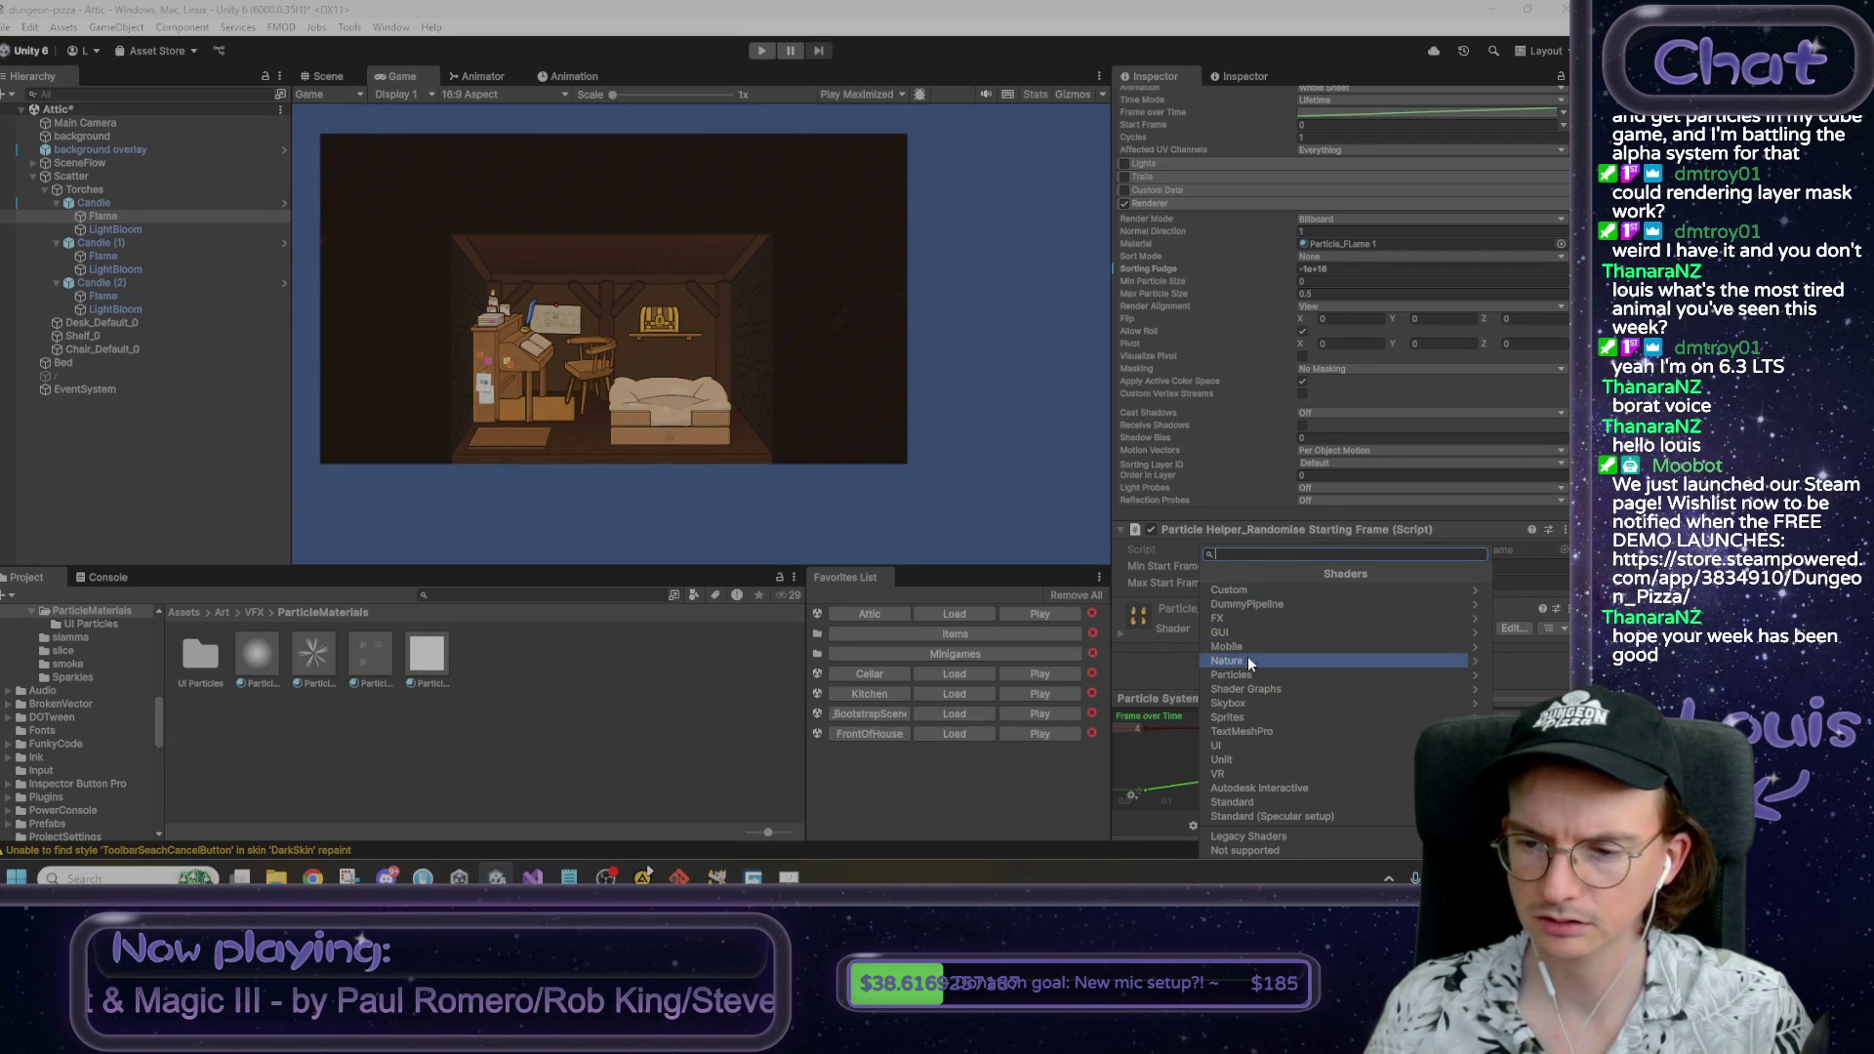
pyautogui.click(1244, 675)
pyautogui.click(1245, 604)
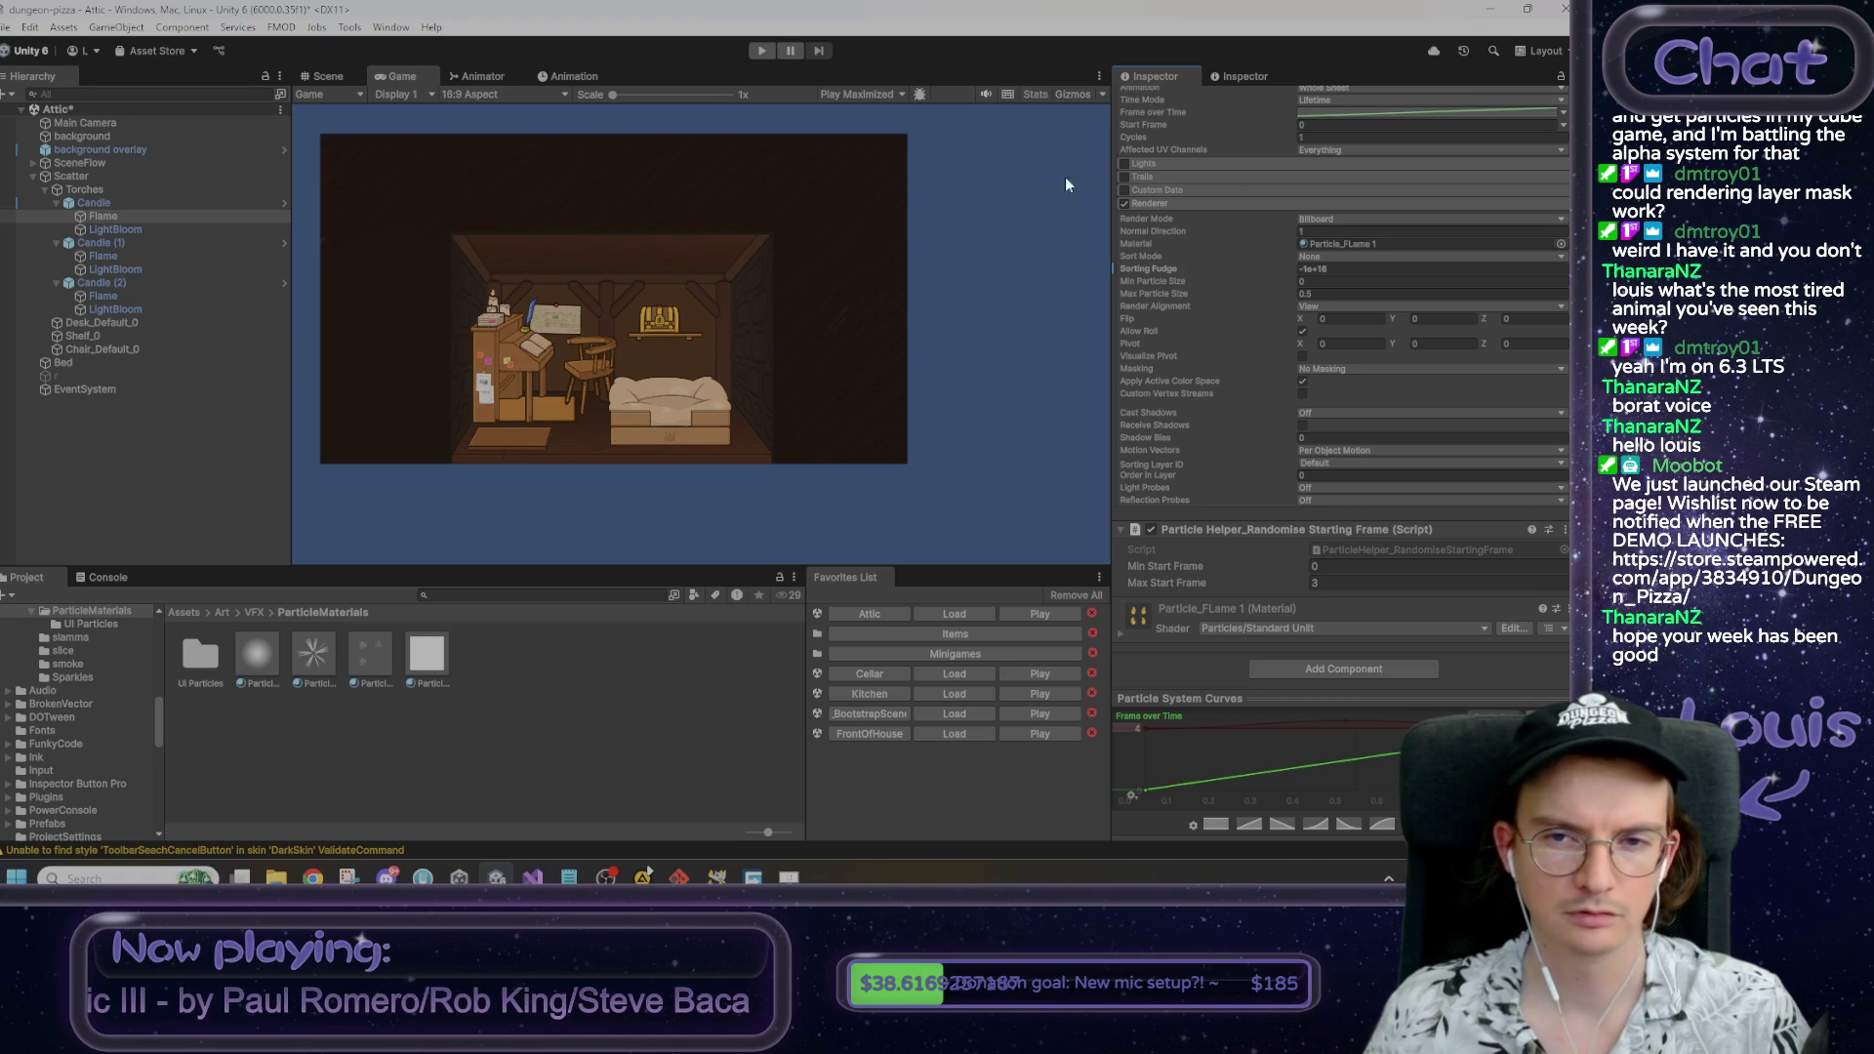
pyautogui.click(330, 77)
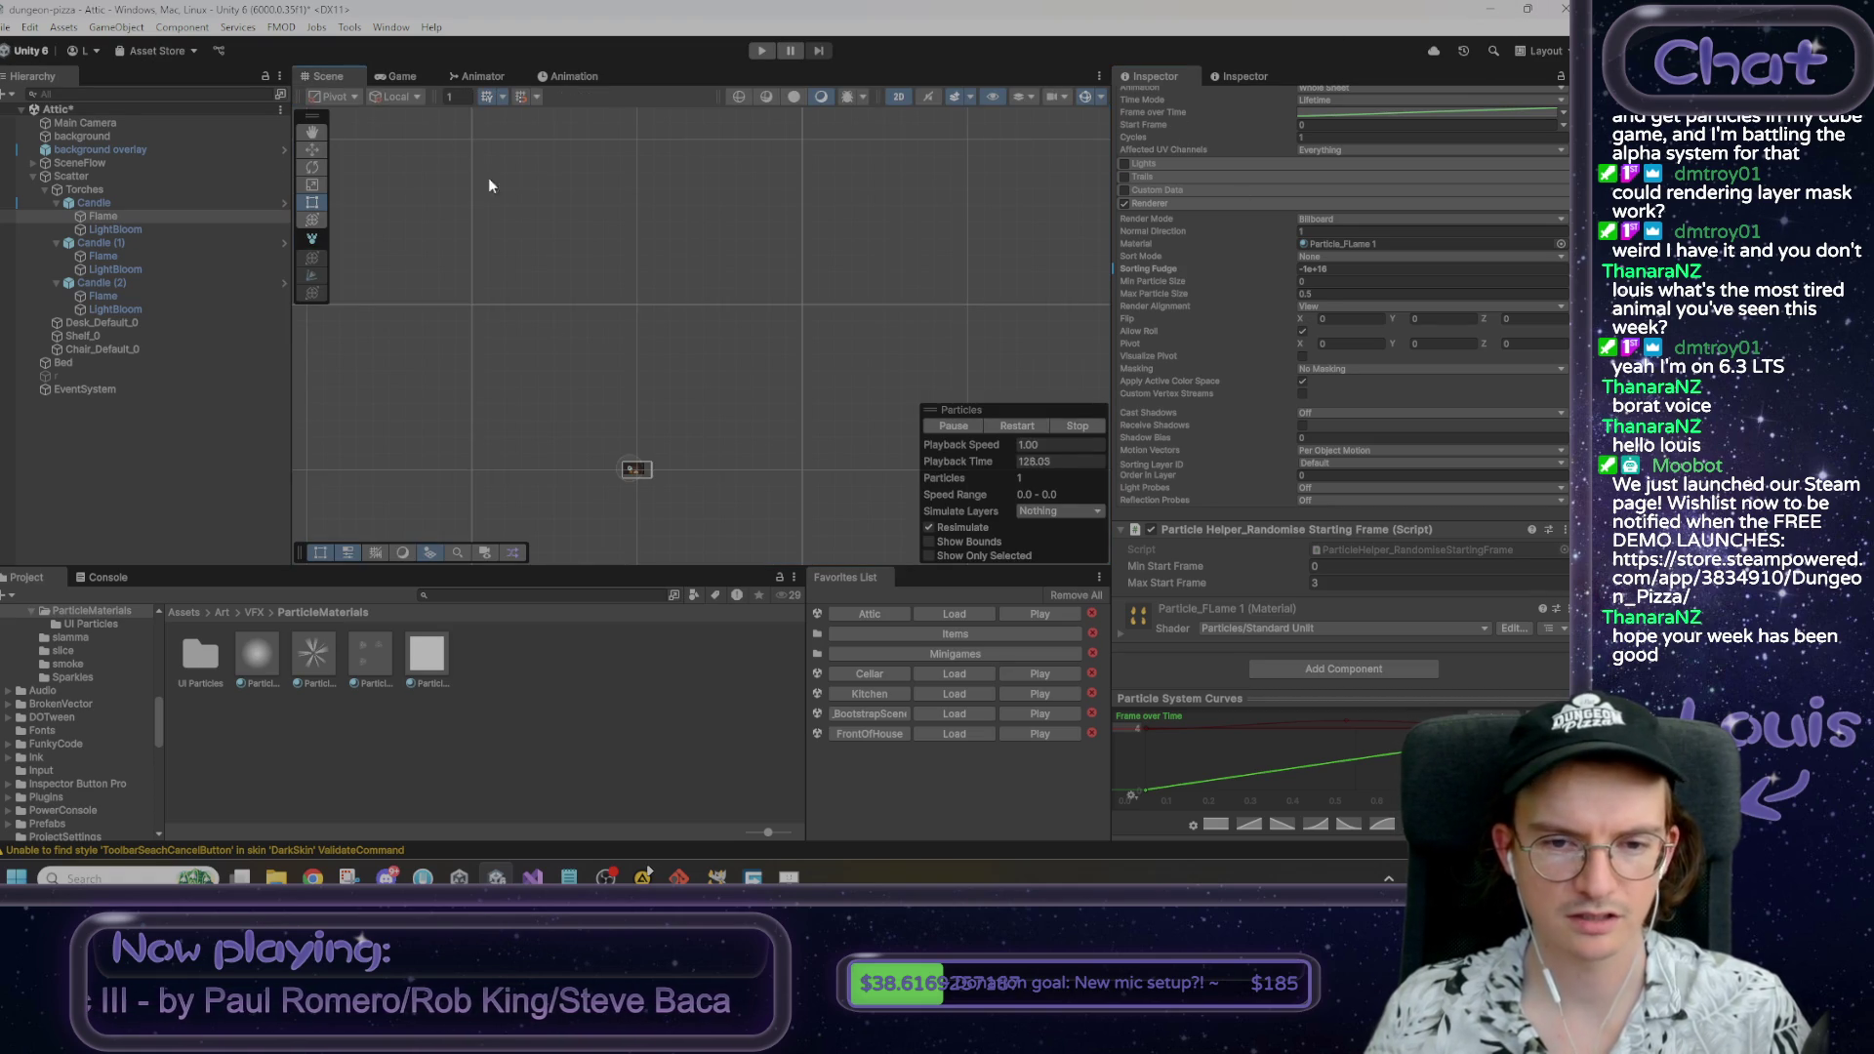
# Step: Frame the Scatter room objects, clear the selection, and adjust the Scene view around the attic
pyautogui.click(107, 176)
pyautogui.press('f')
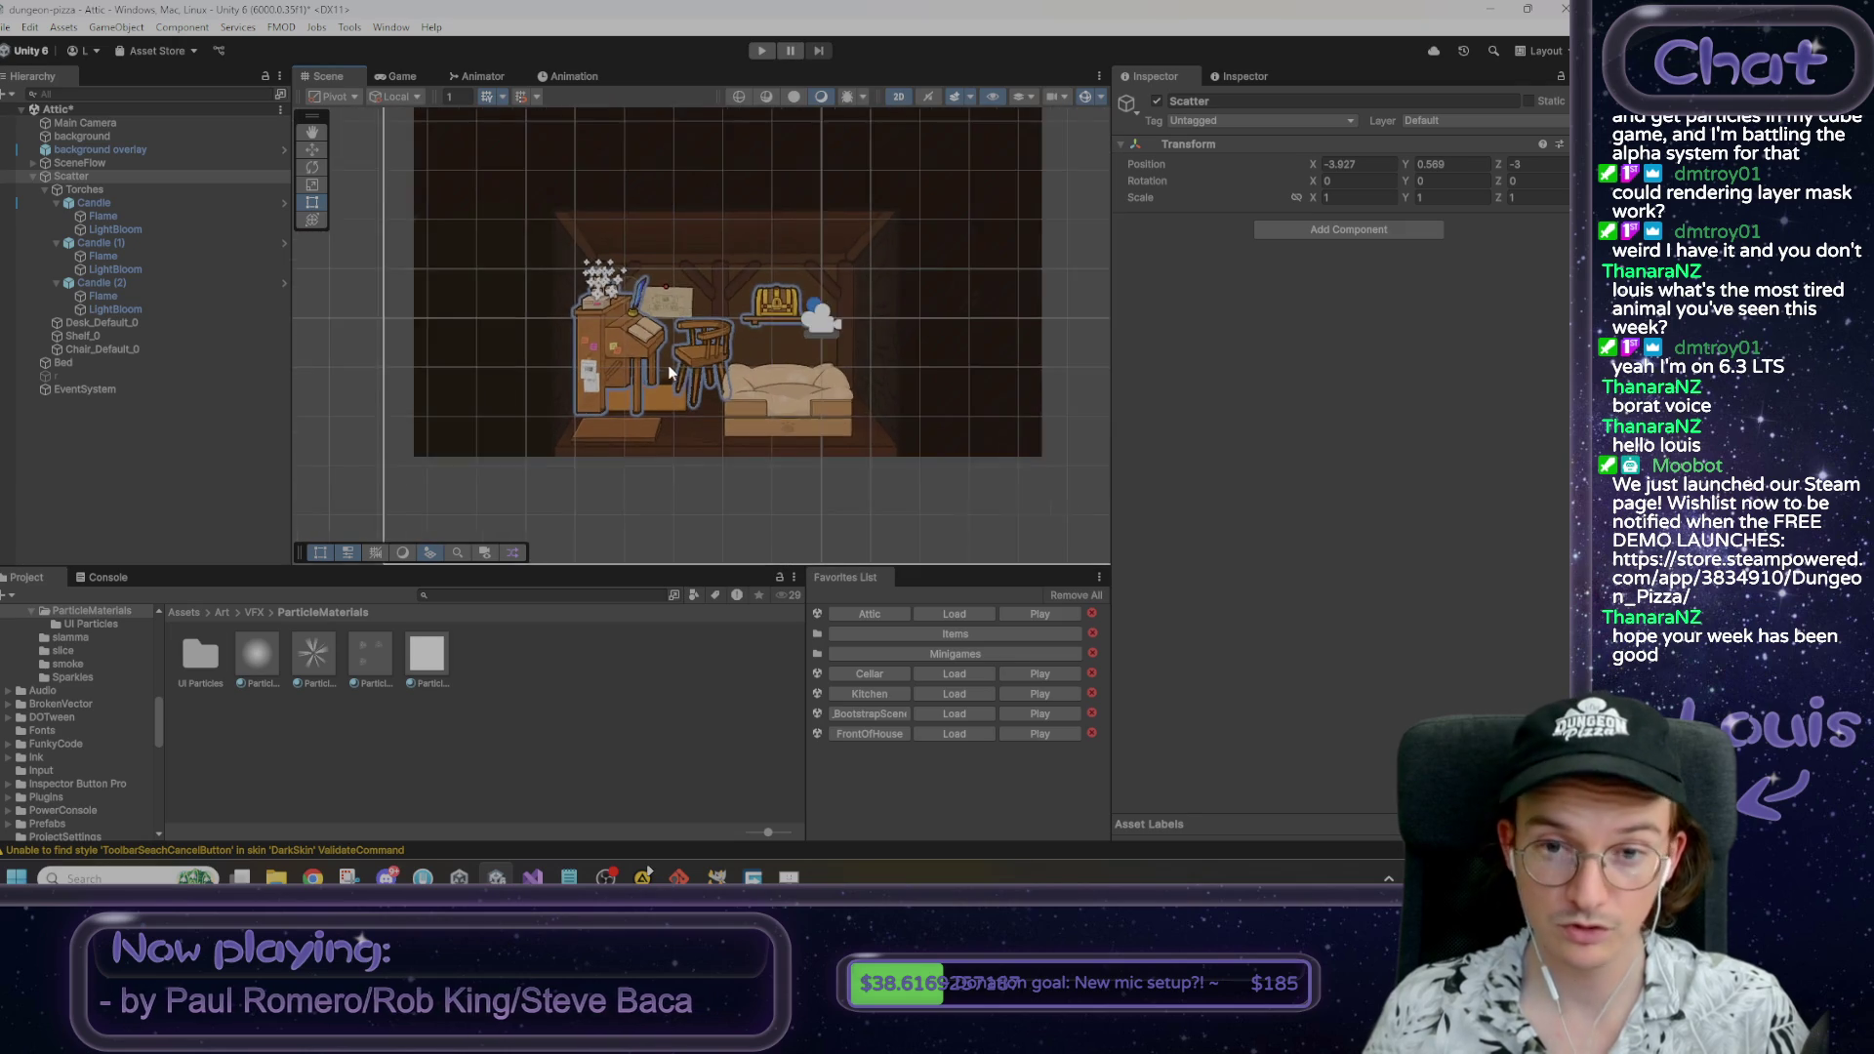
pyautogui.click(408, 252)
pyautogui.scroll(-3, 391, 258)
pyautogui.scroll(1, 371, 263)
pyautogui.scroll(1, 781, 315)
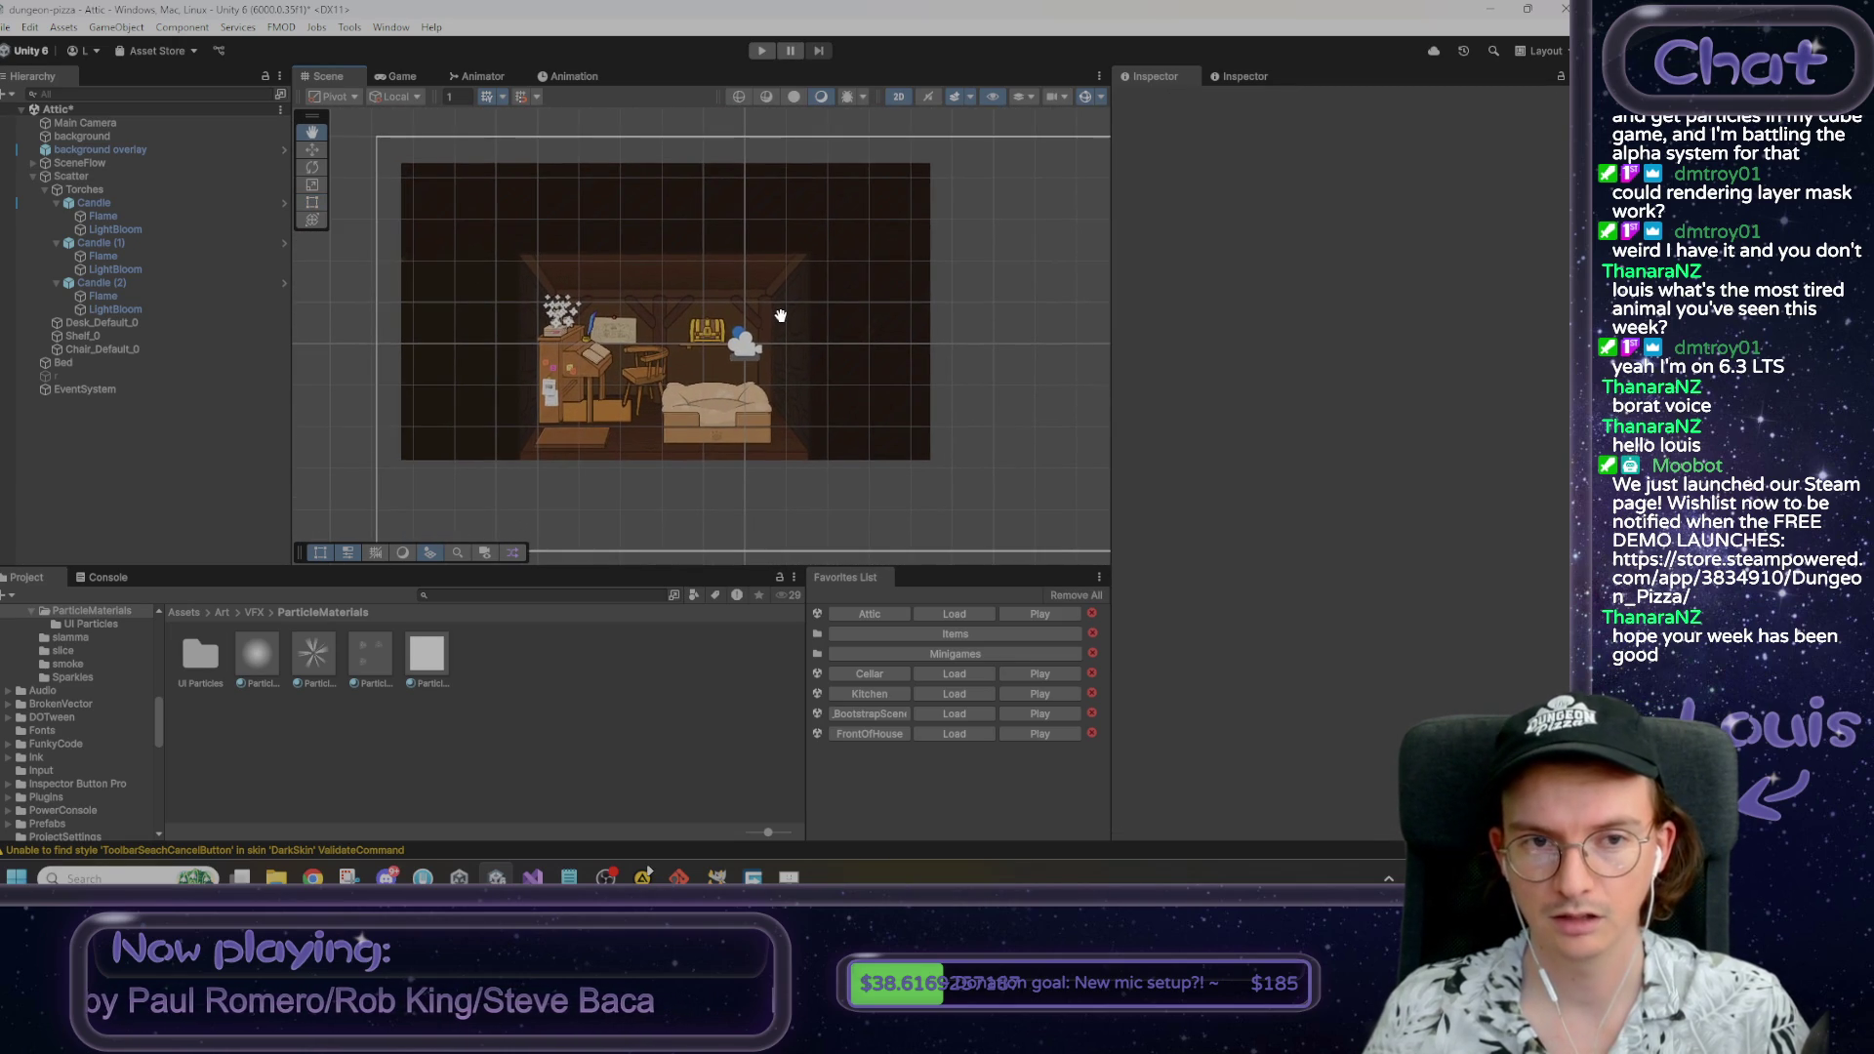
pyautogui.moveTo(784, 321); pyautogui.dragTo(799, 290)
pyautogui.moveTo(799, 289); pyautogui.dragTo(793, 284)
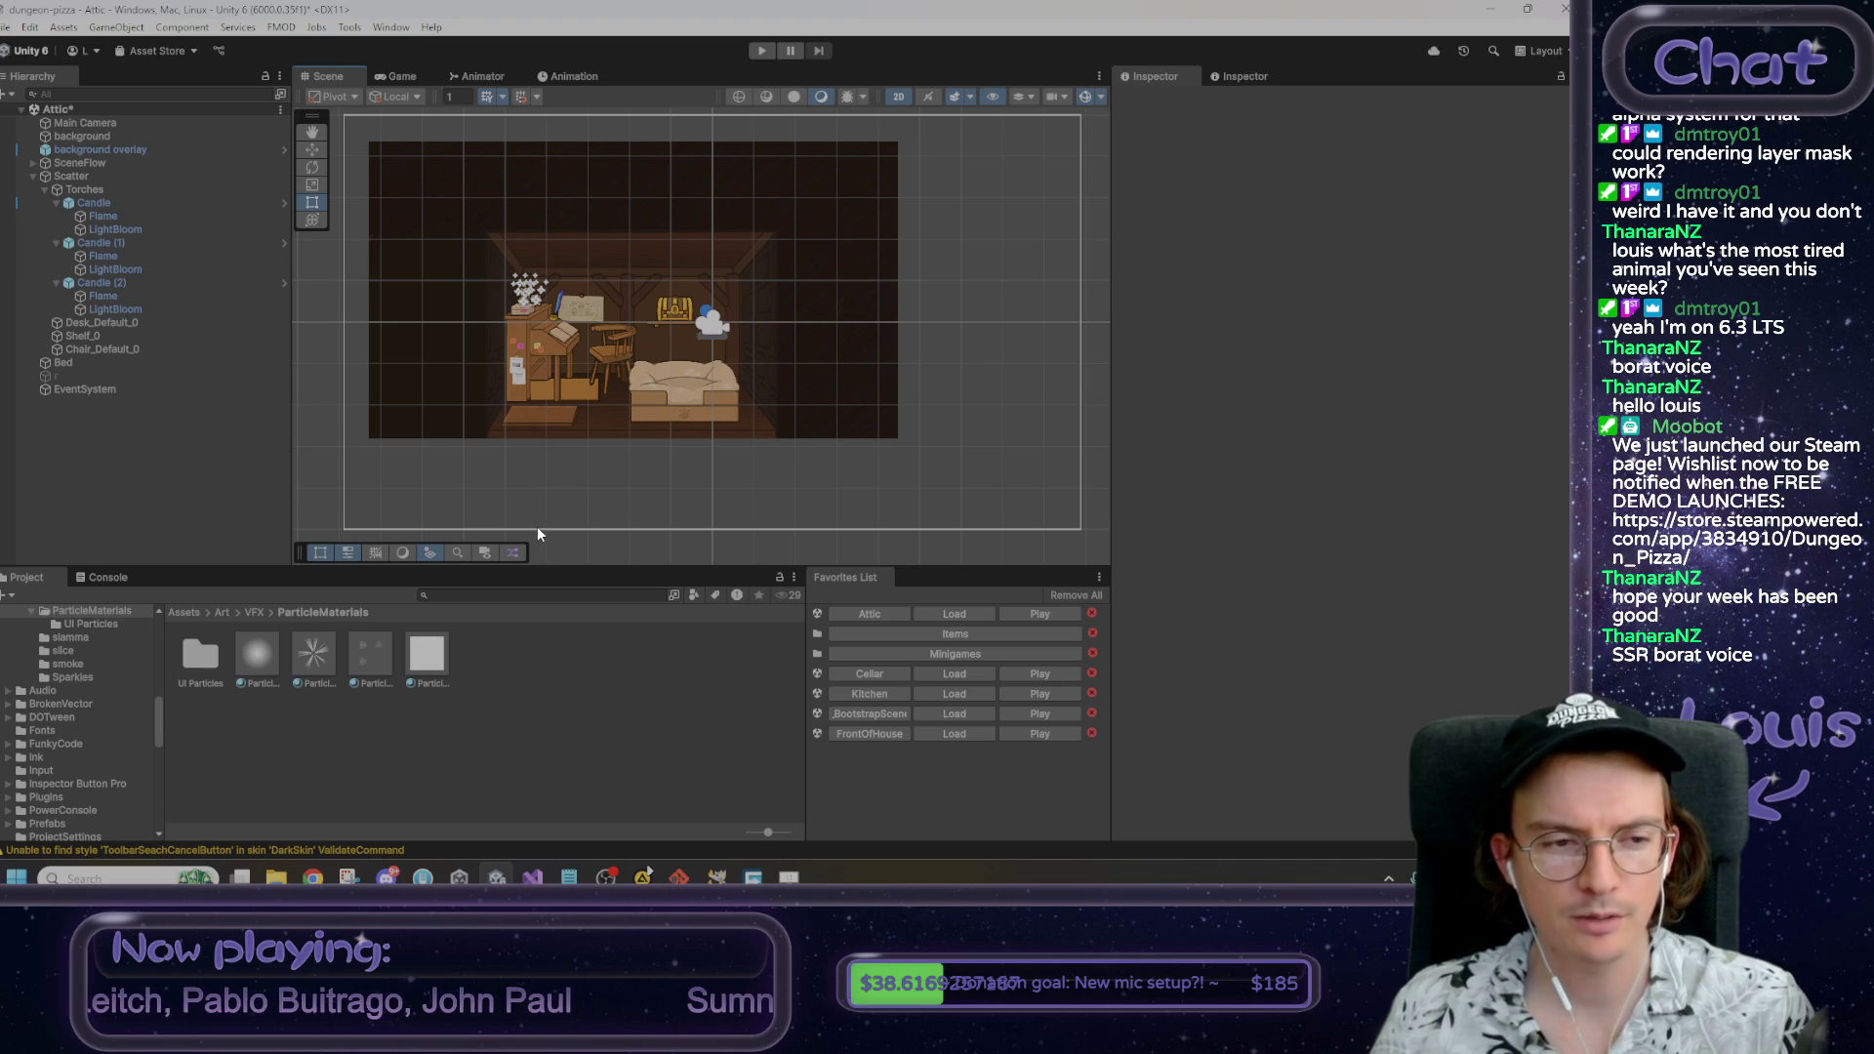
pyautogui.moveTo(313, 878)
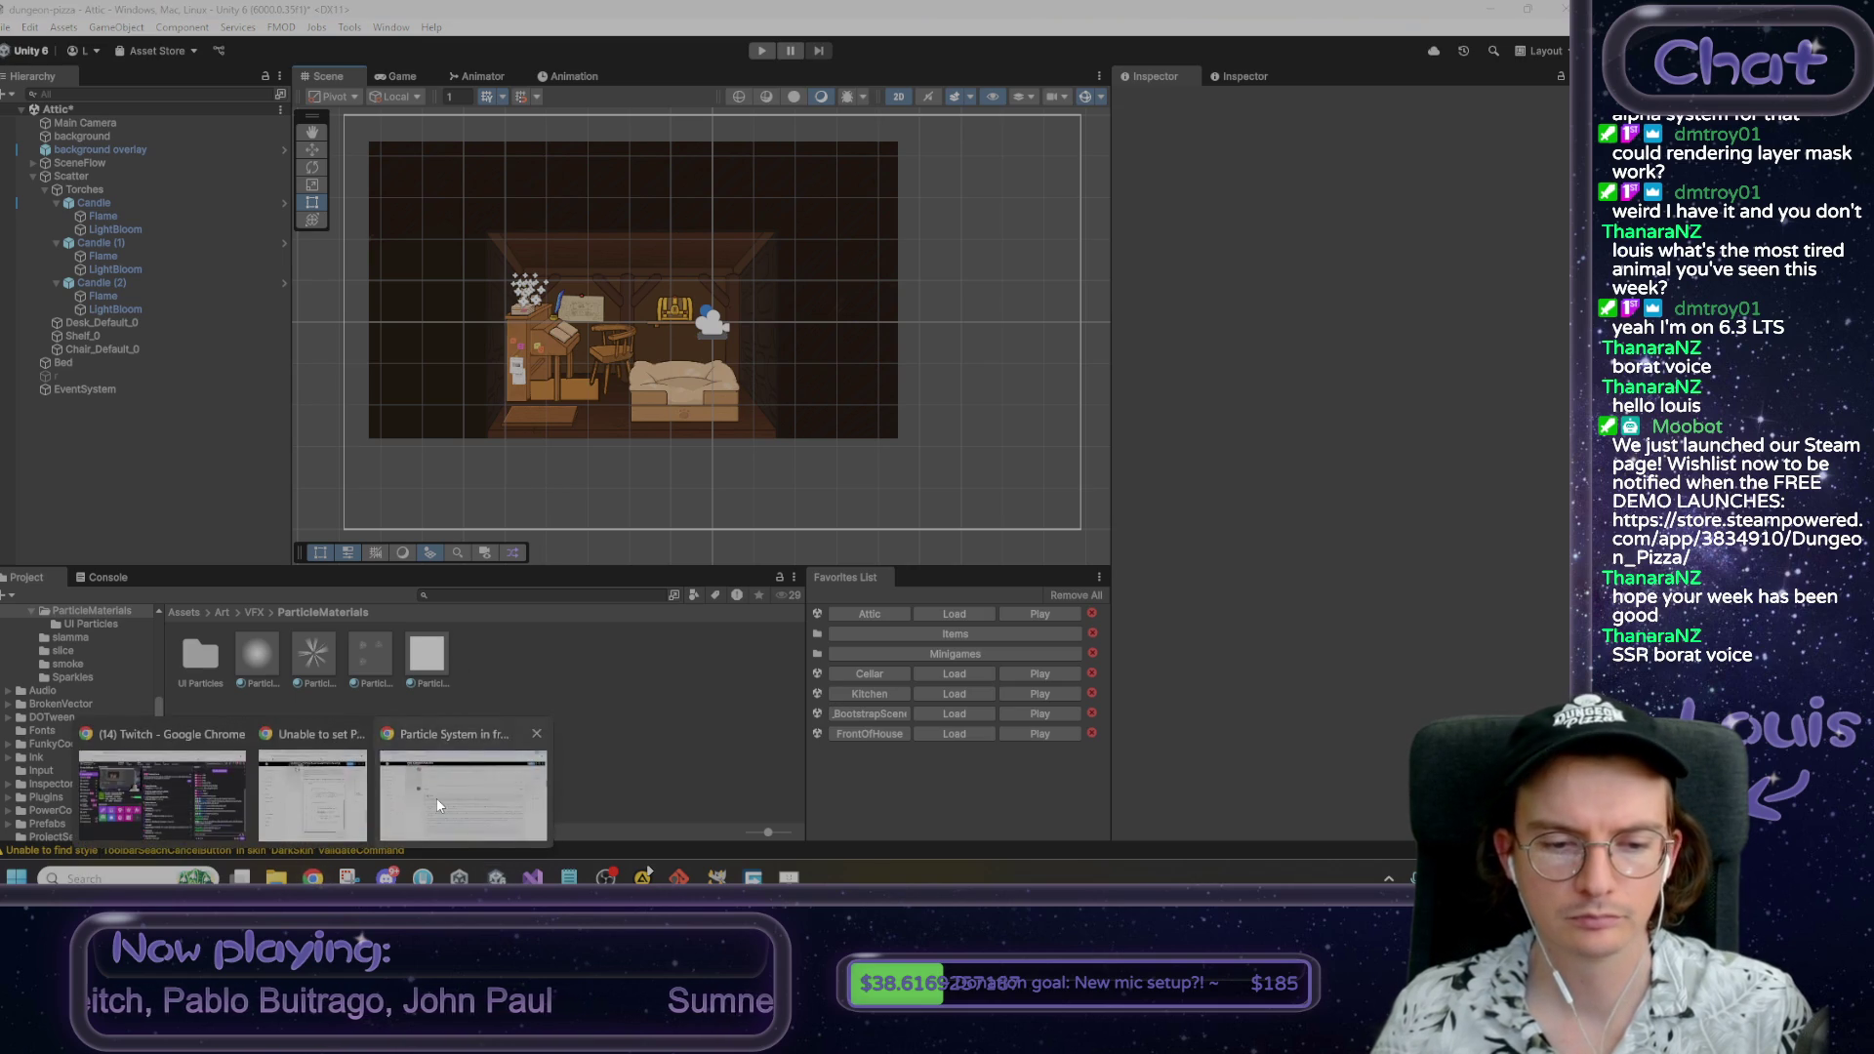
pyautogui.click(430, 807)
pyautogui.press('Home')
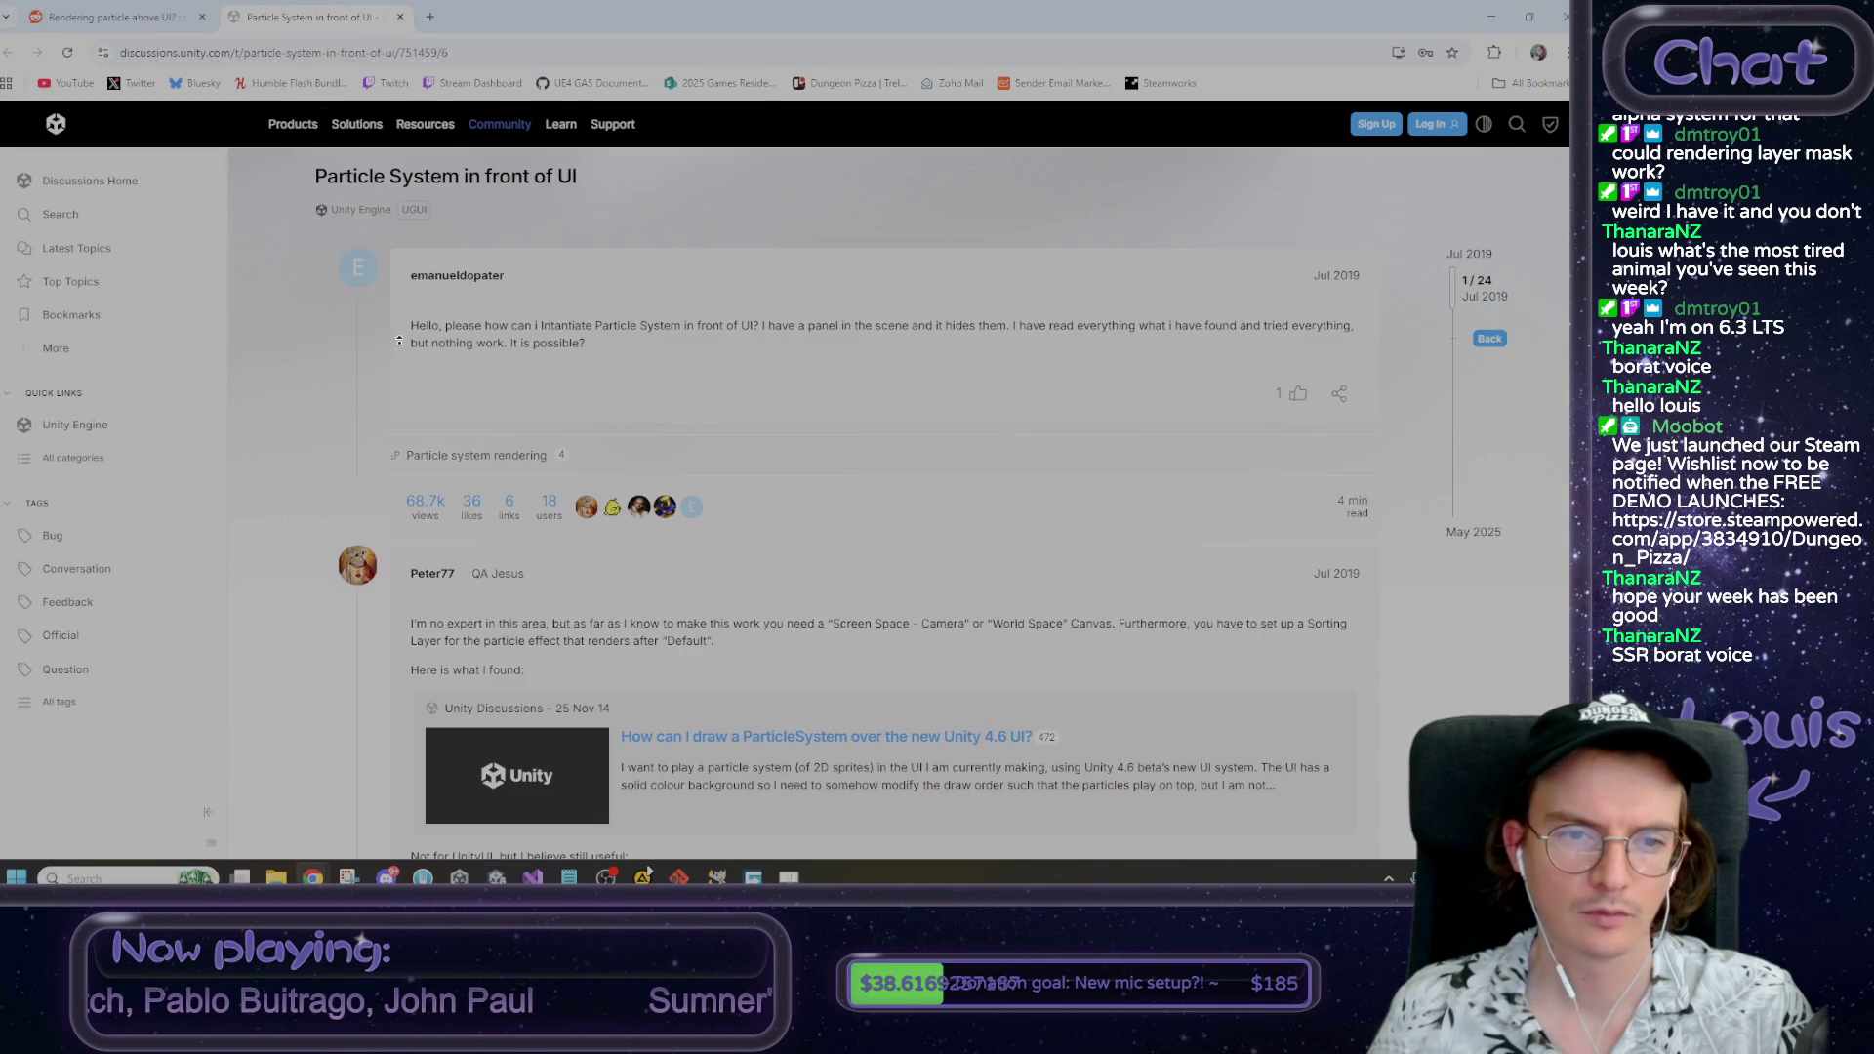
pyautogui.scroll(-2, 628, 827)
pyautogui.scroll(-15, 628, 828)
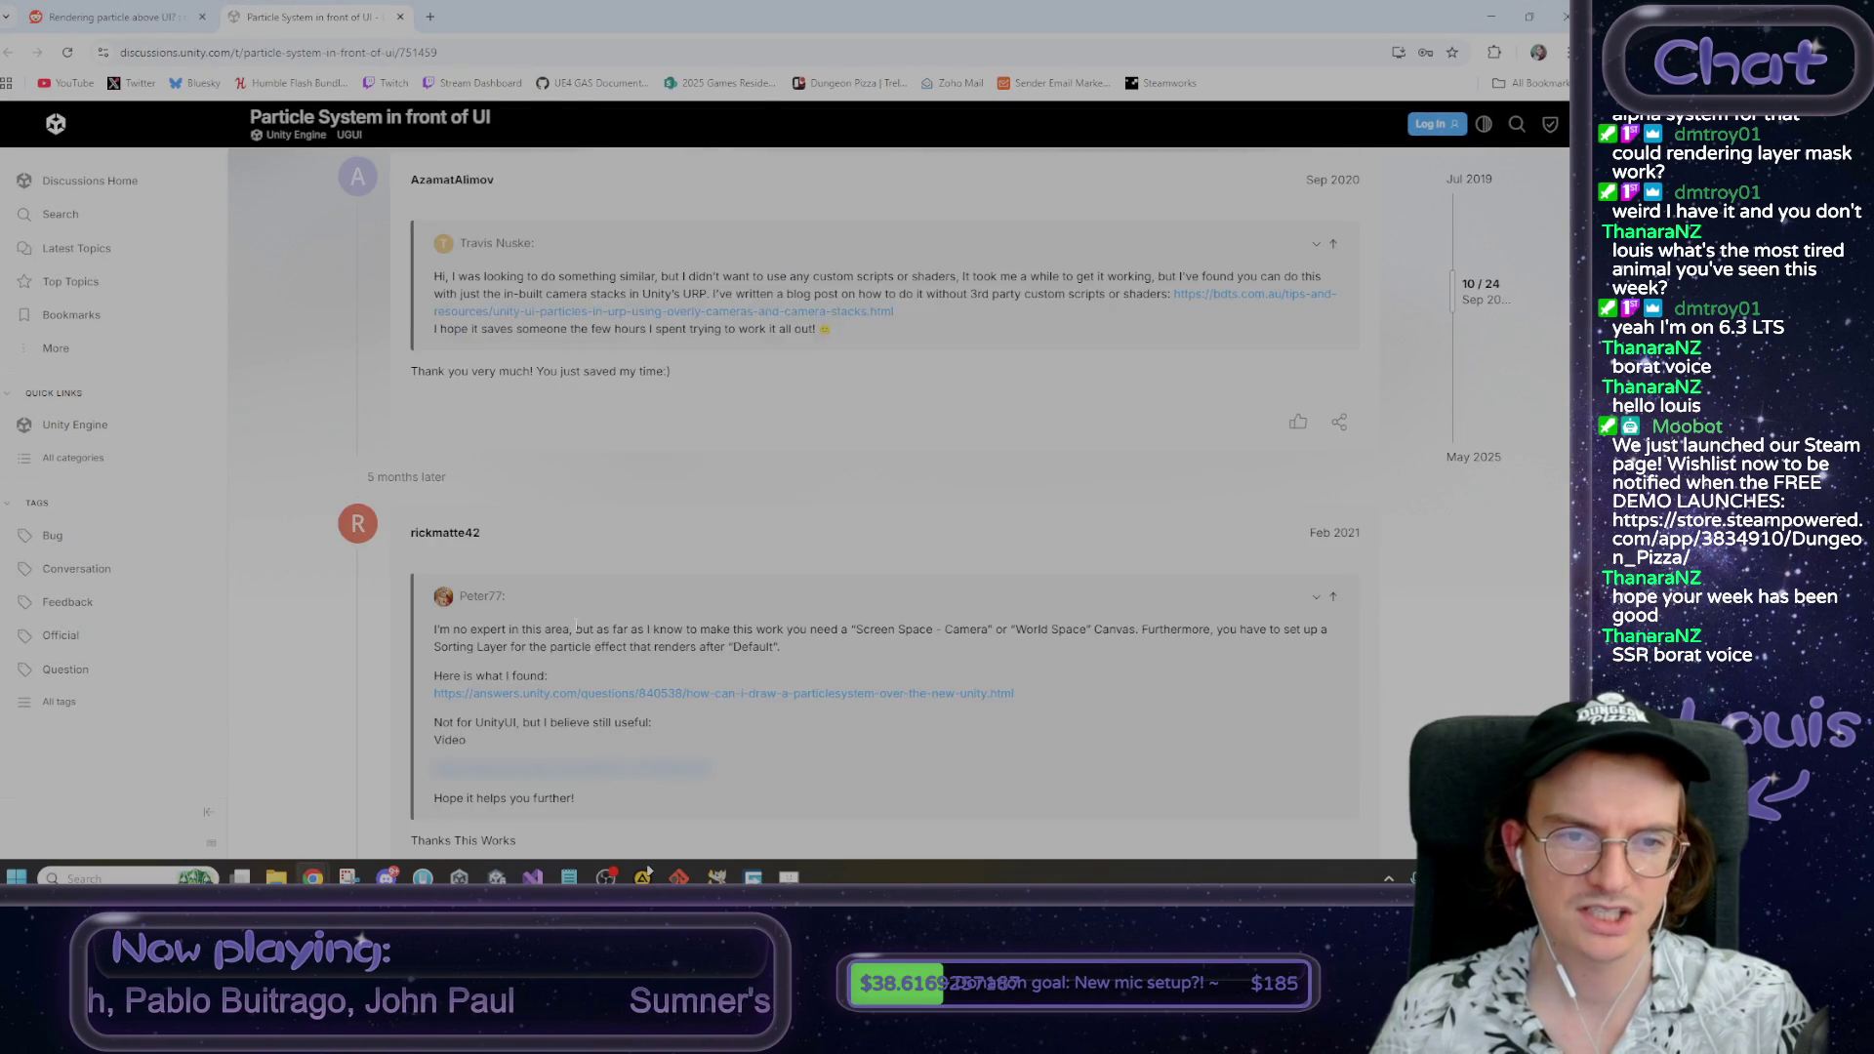
pyautogui.scroll(10, 481, 437)
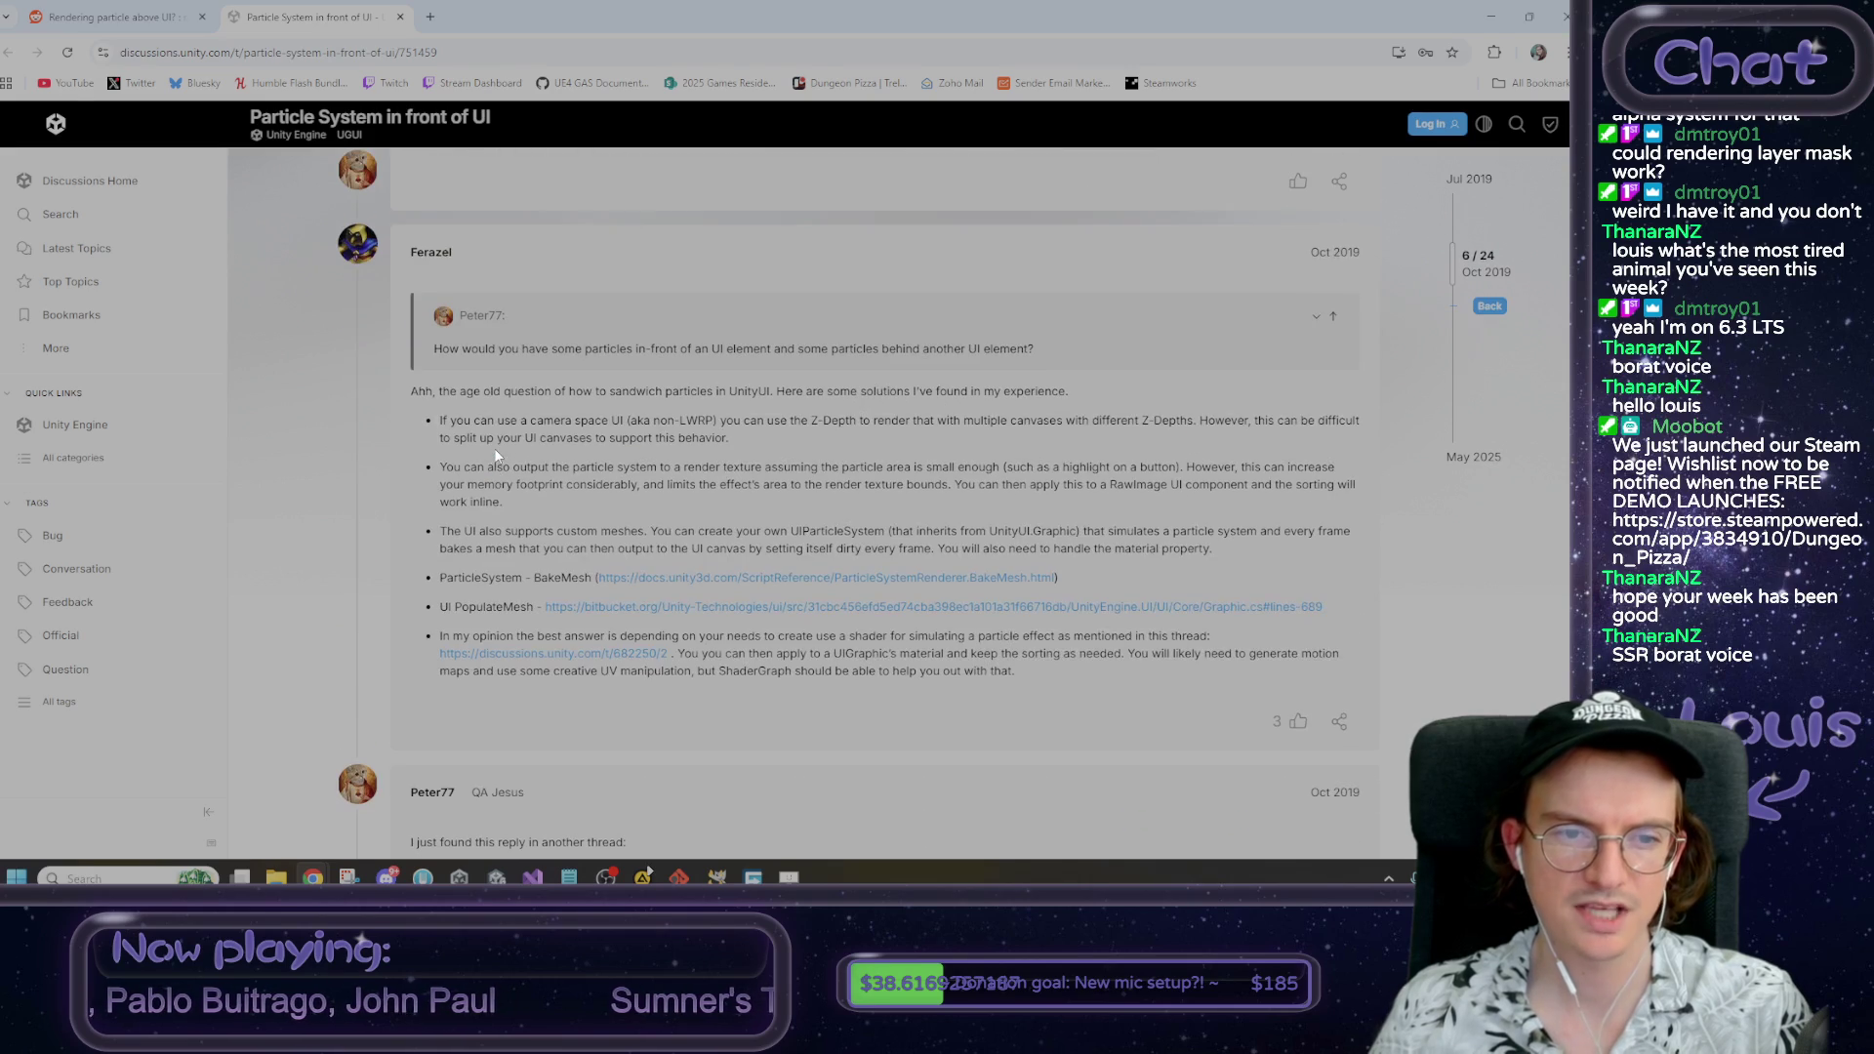
pyautogui.moveTo(411, 391); pyautogui.dragTo(636, 391)
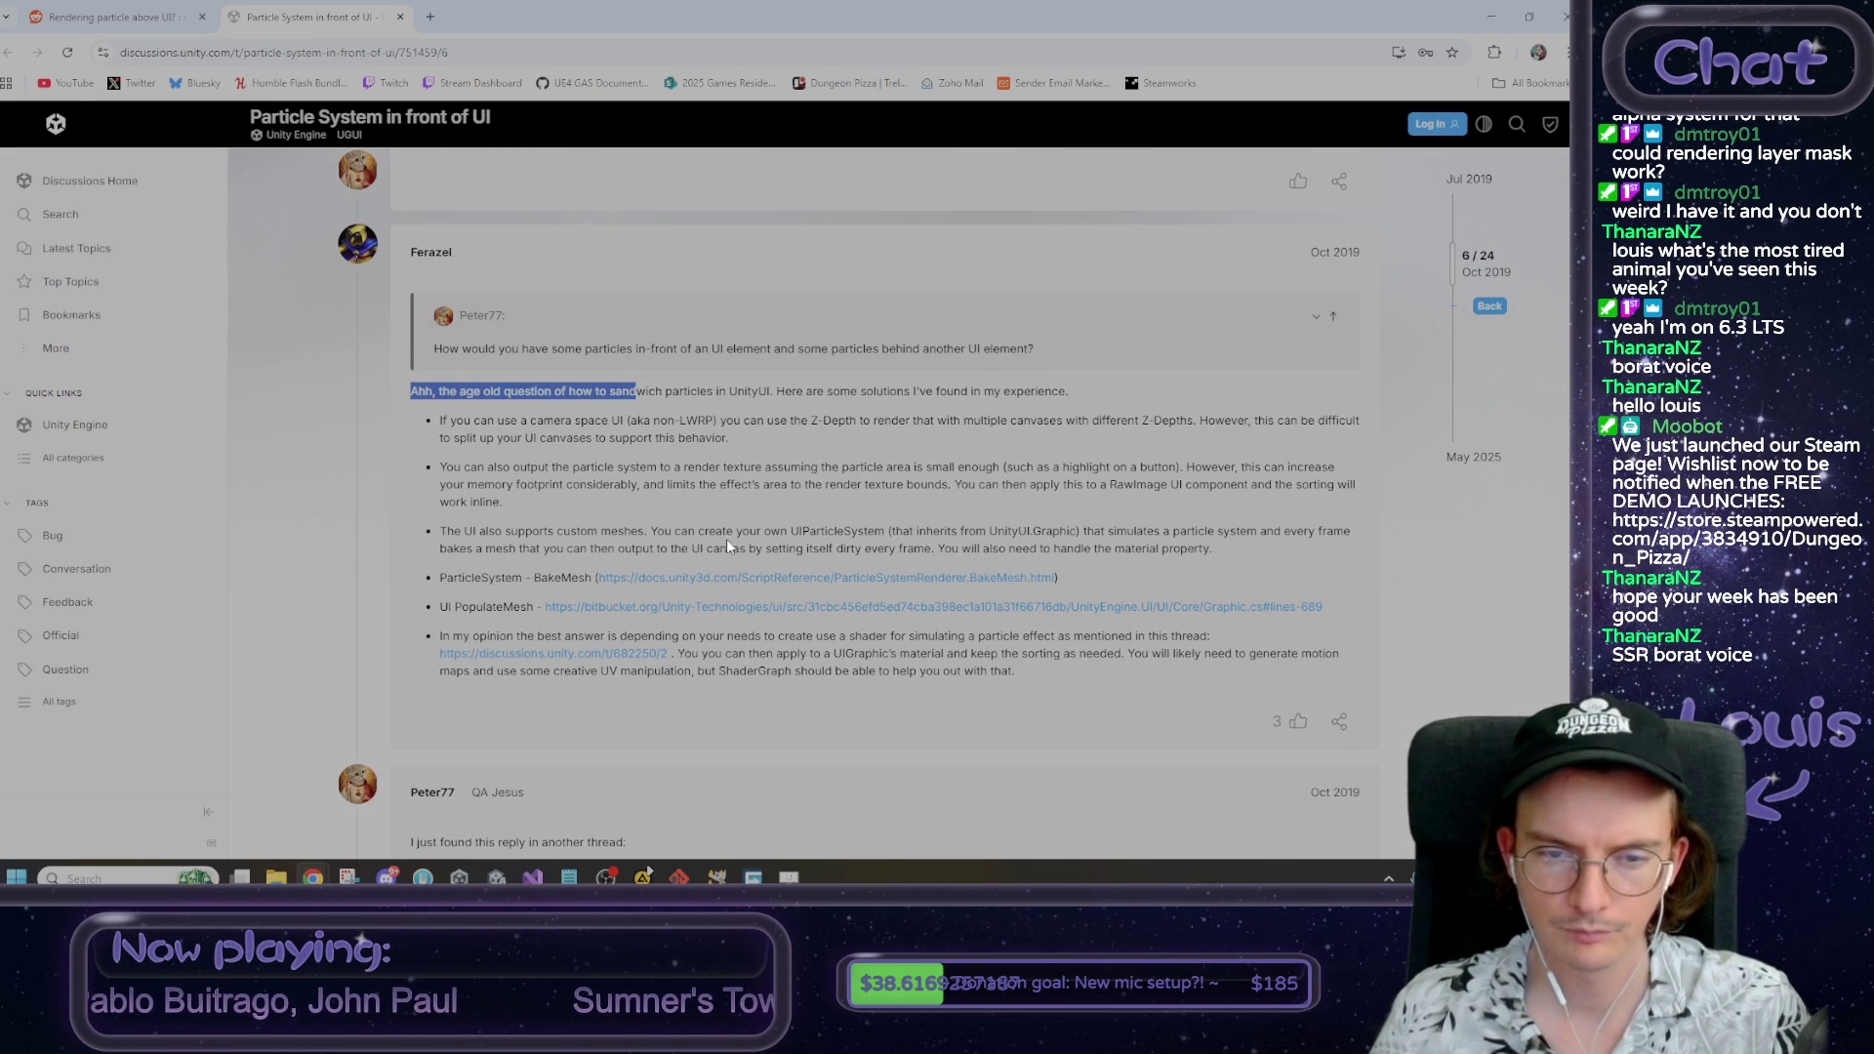
pyautogui.scroll(10, 761, 263)
pyautogui.scroll(4, 761, 264)
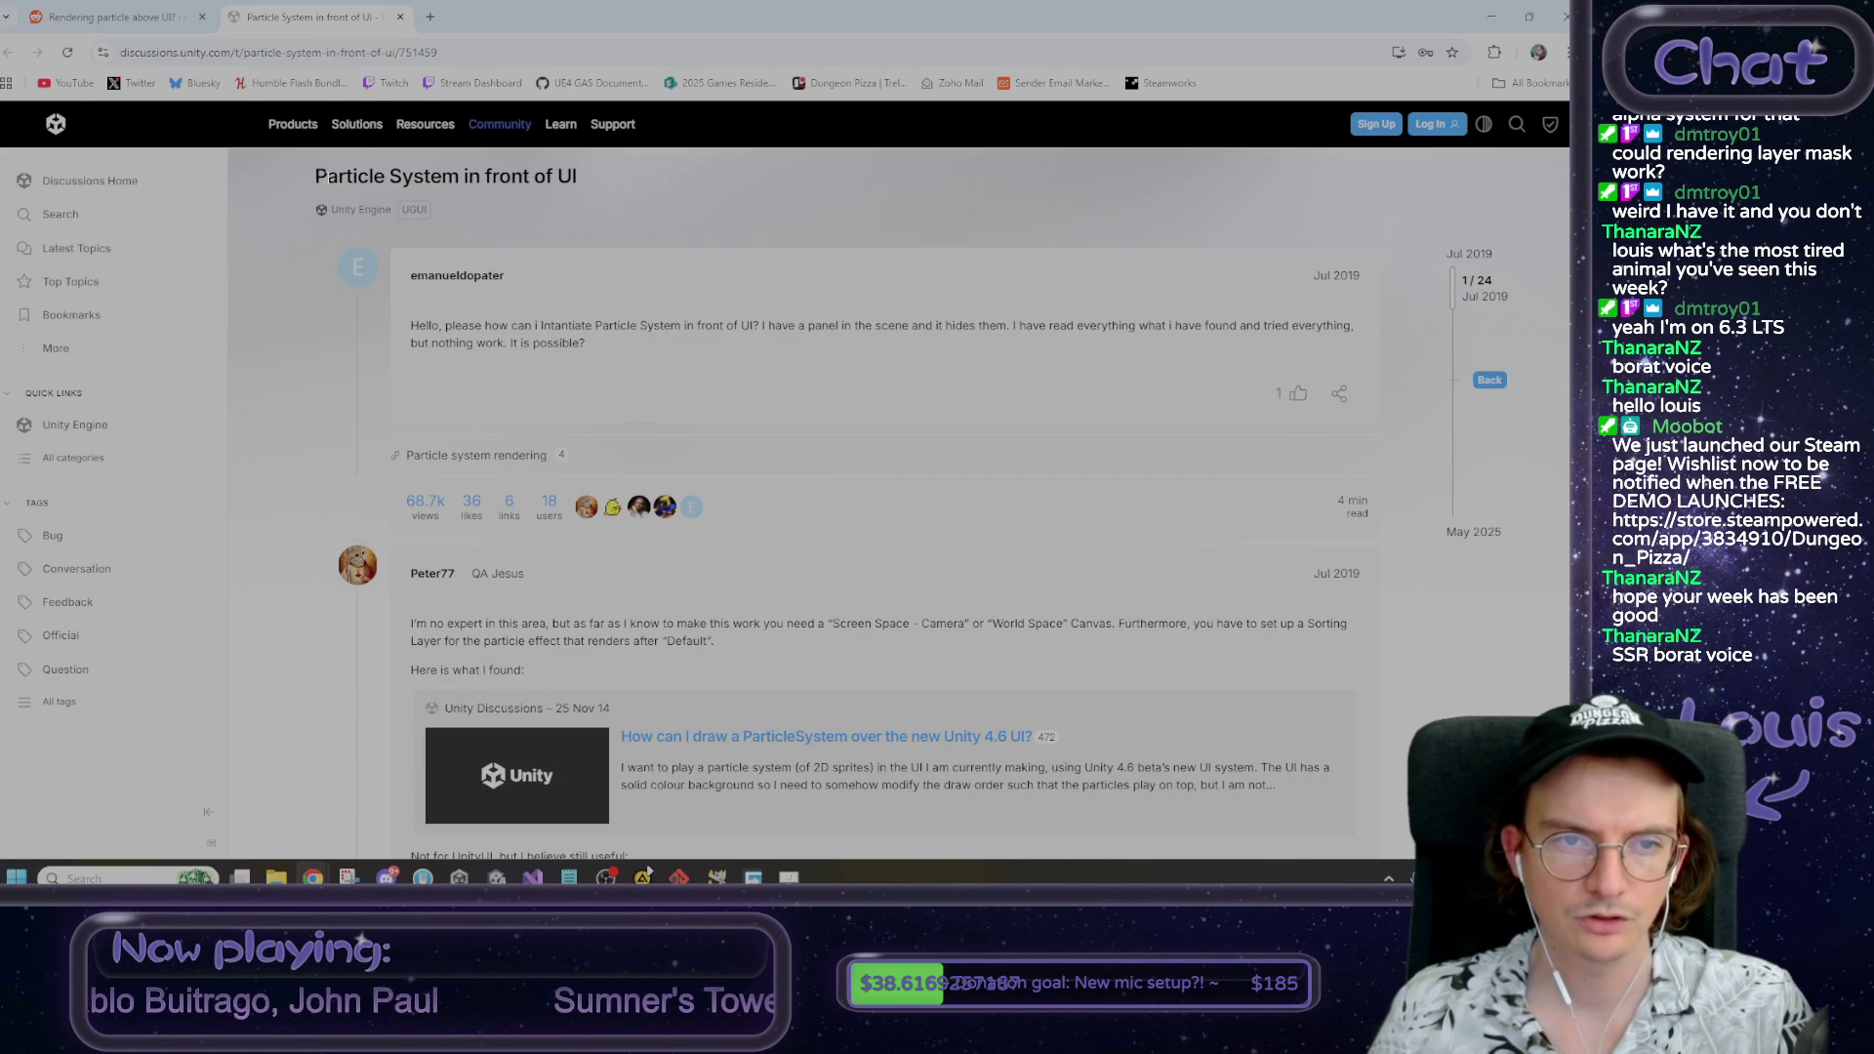
pyautogui.moveTo(315, 176); pyautogui.dragTo(629, 177)
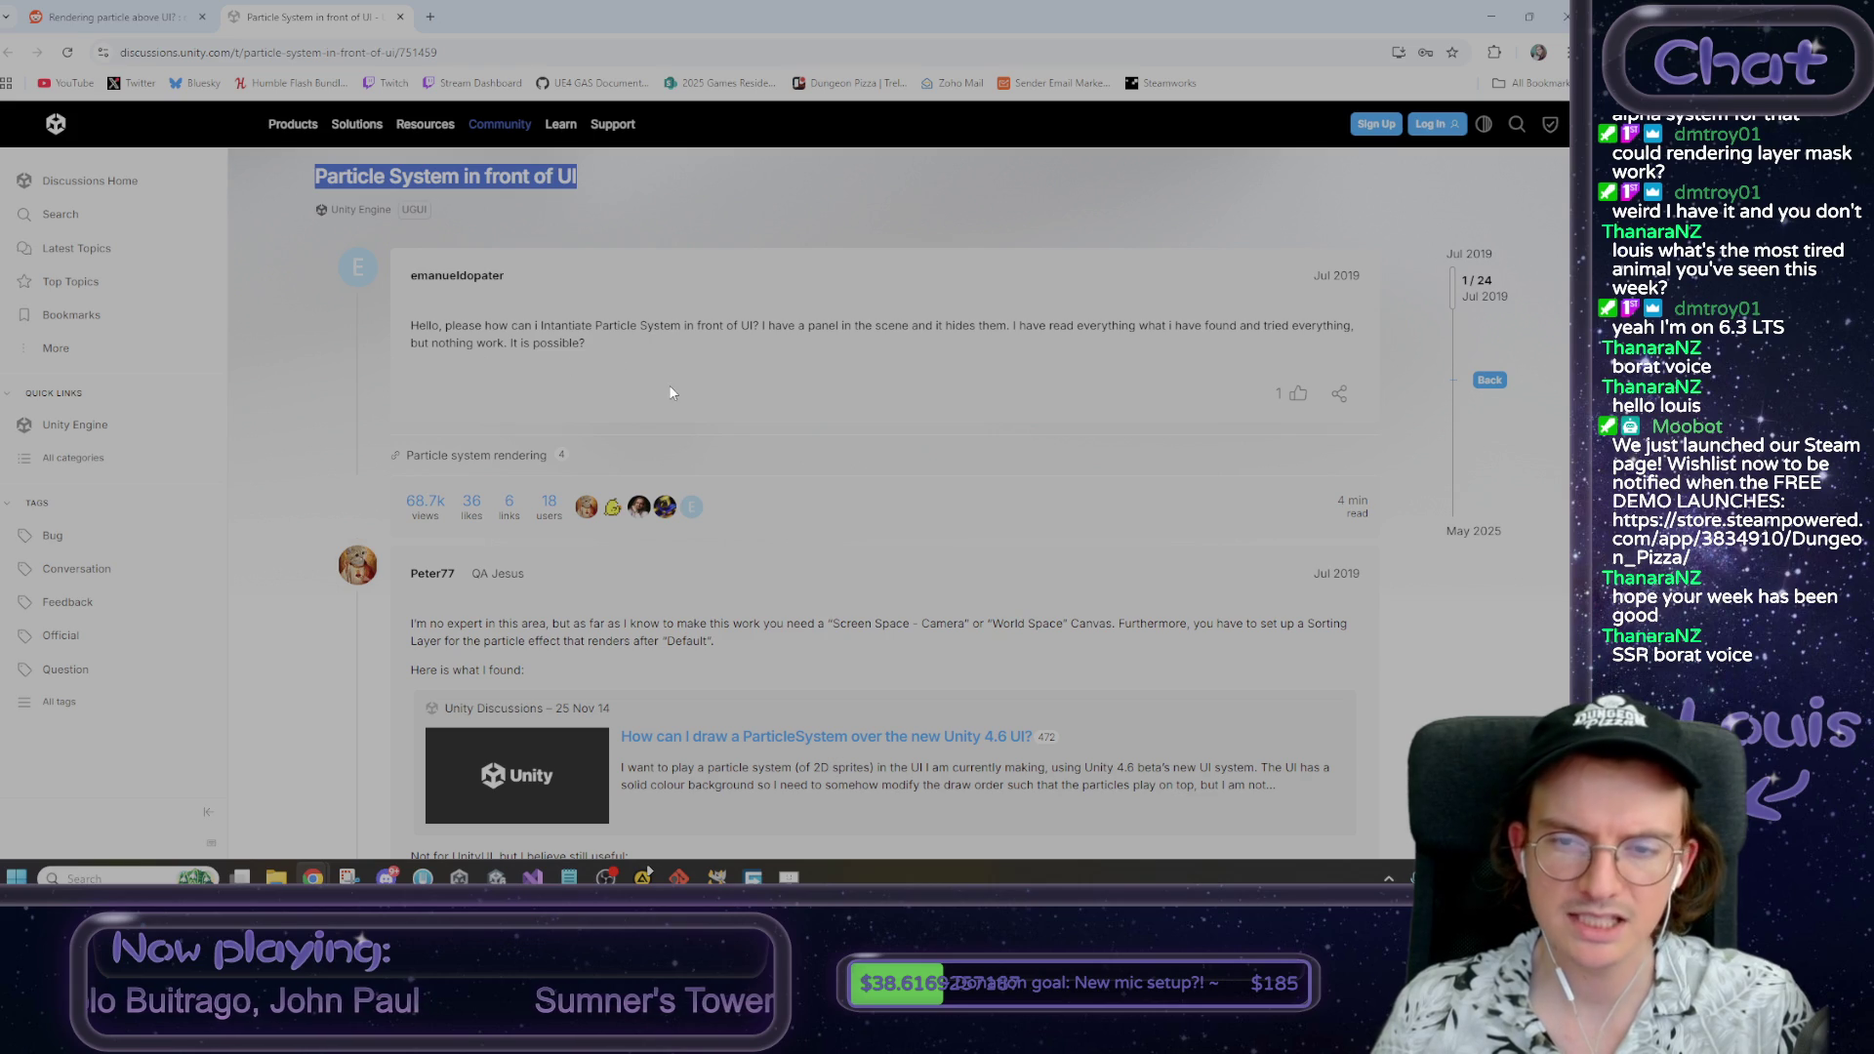
pyautogui.click(315, 436)
pyautogui.scroll(-4, 313, 377)
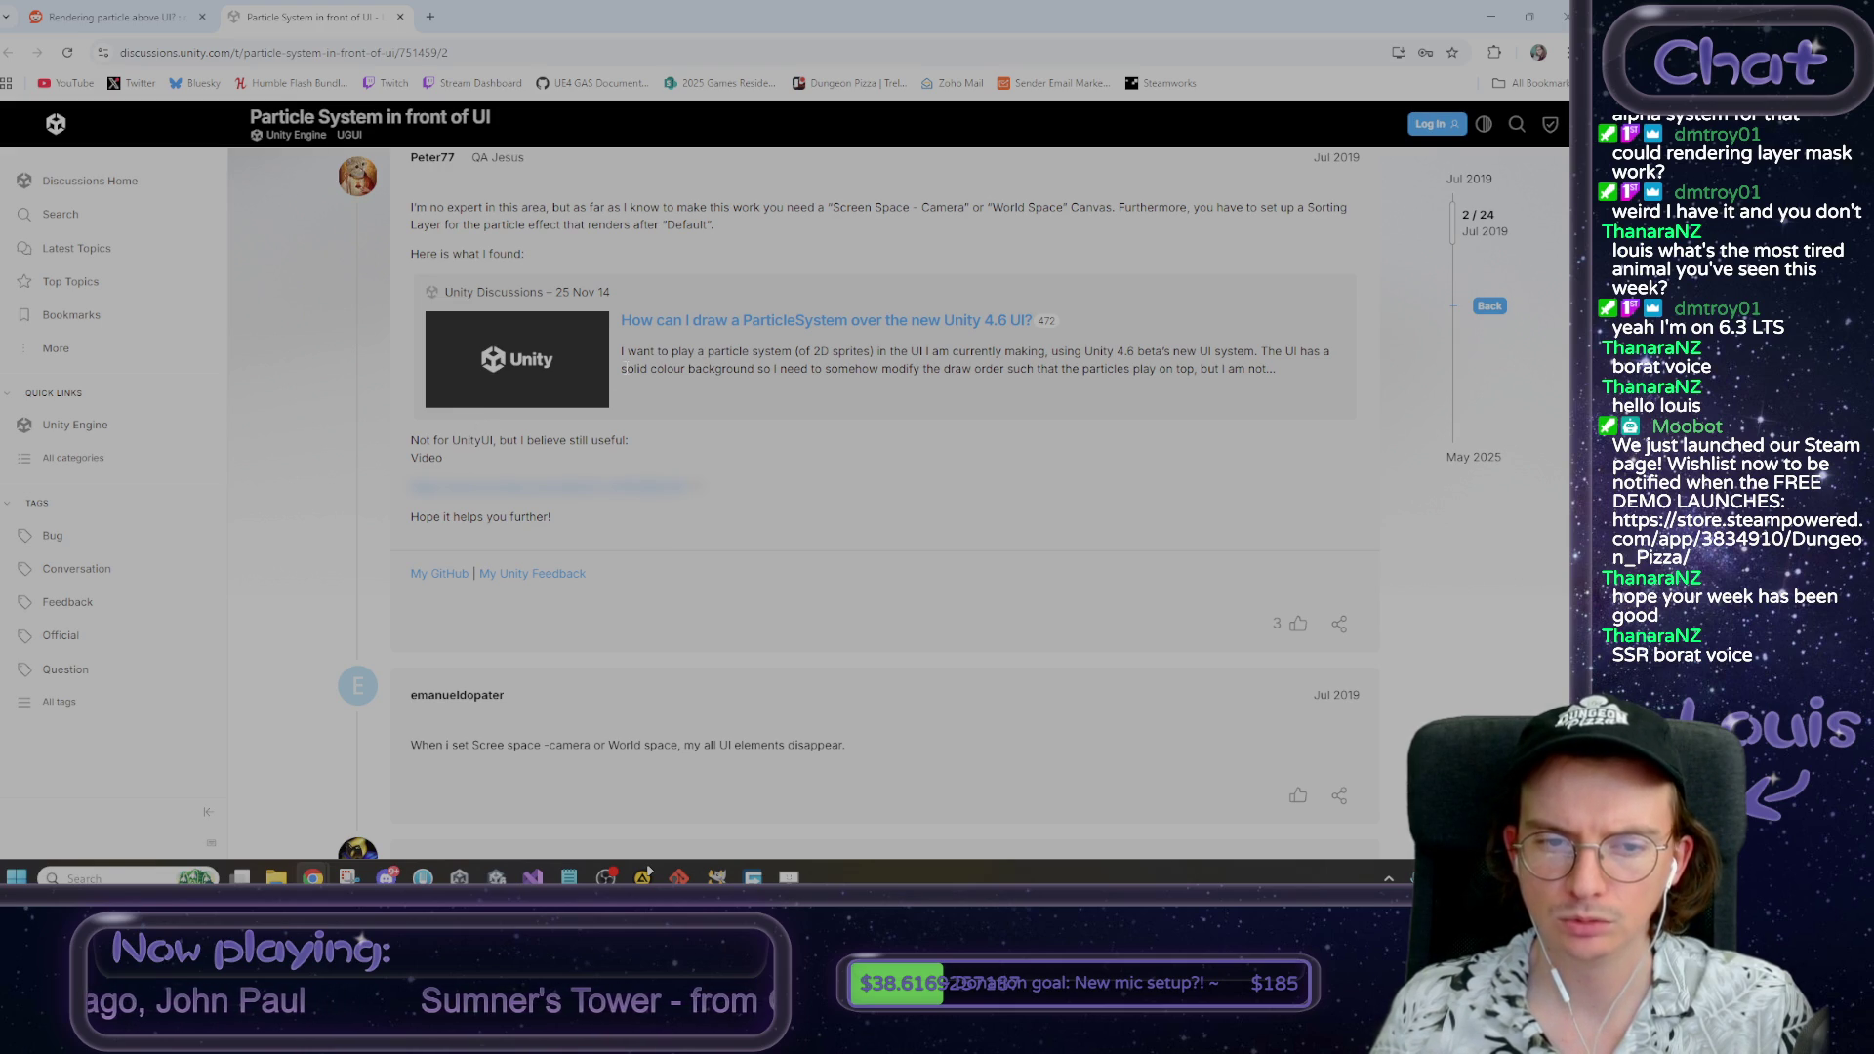
pyautogui.click(1491, 16)
pyautogui.click(103, 216)
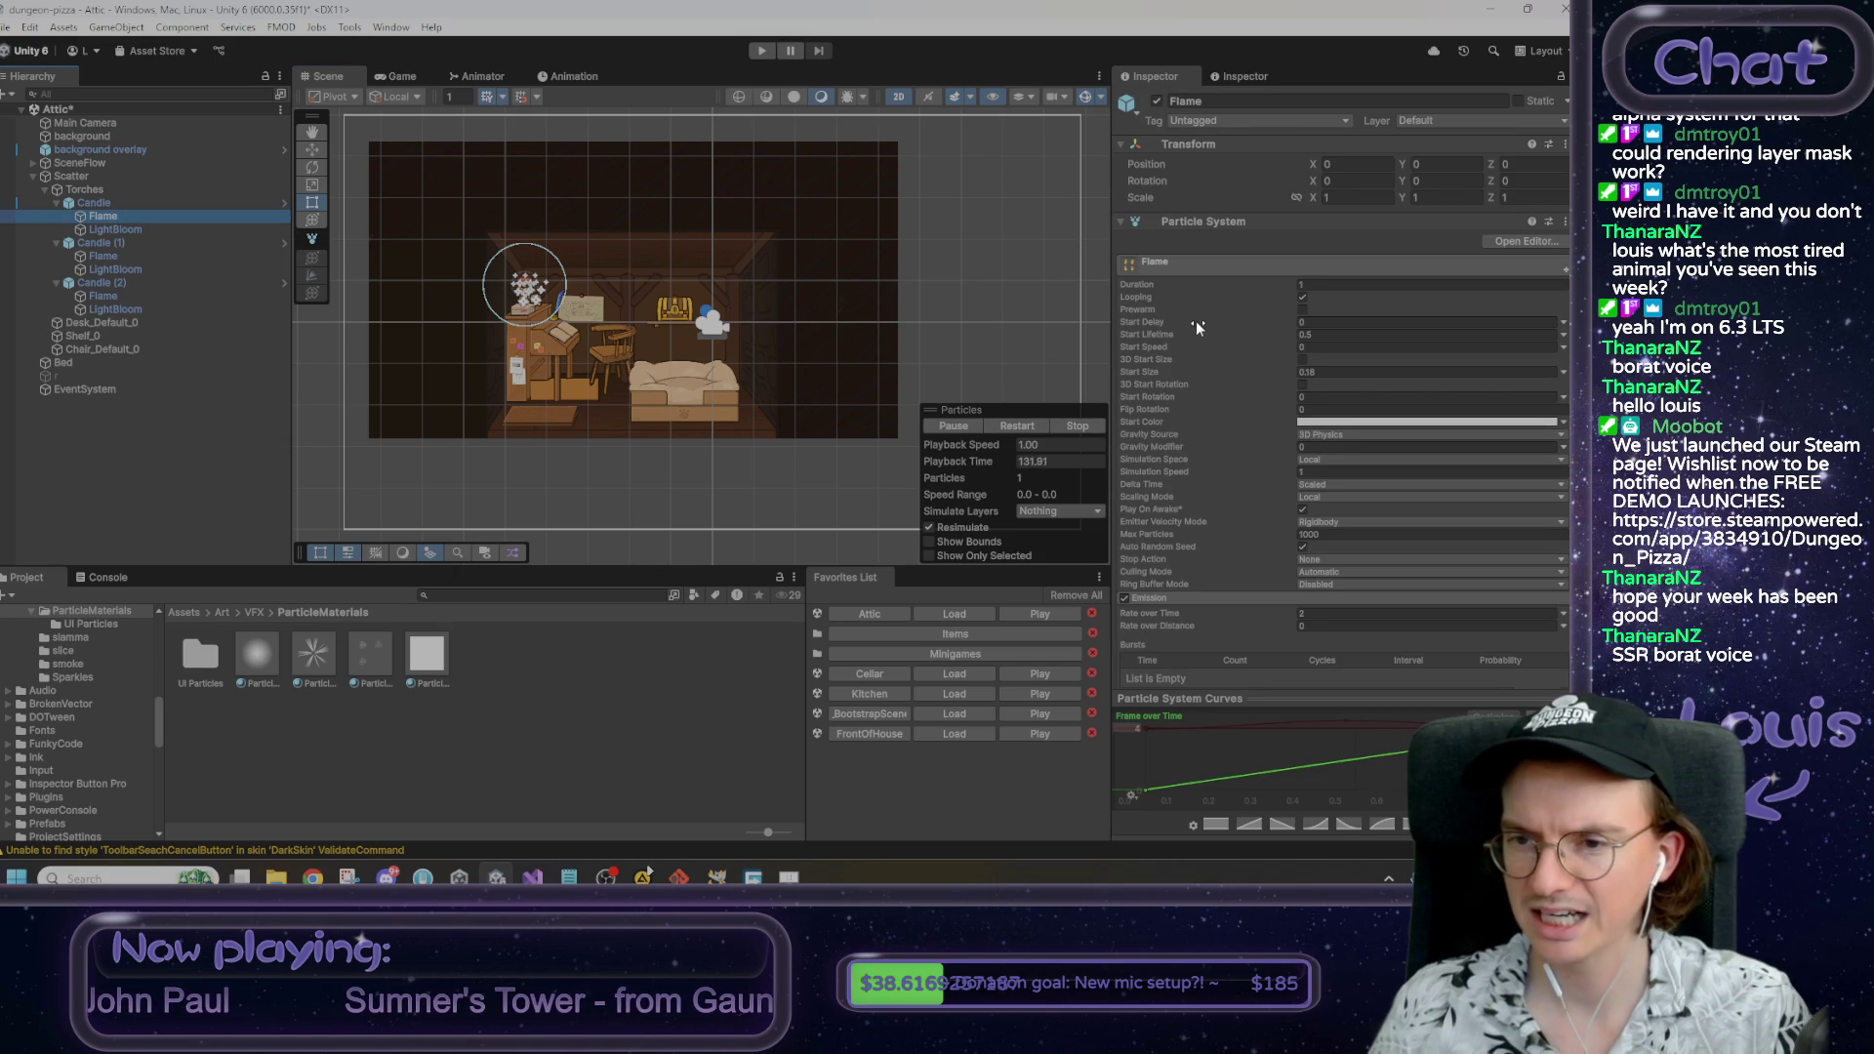
# Step: Keep the Flame's render alignment at View and choose Add Sorting Layer... from Sorting Layer ID
pyautogui.scroll(-15, 1170, 481)
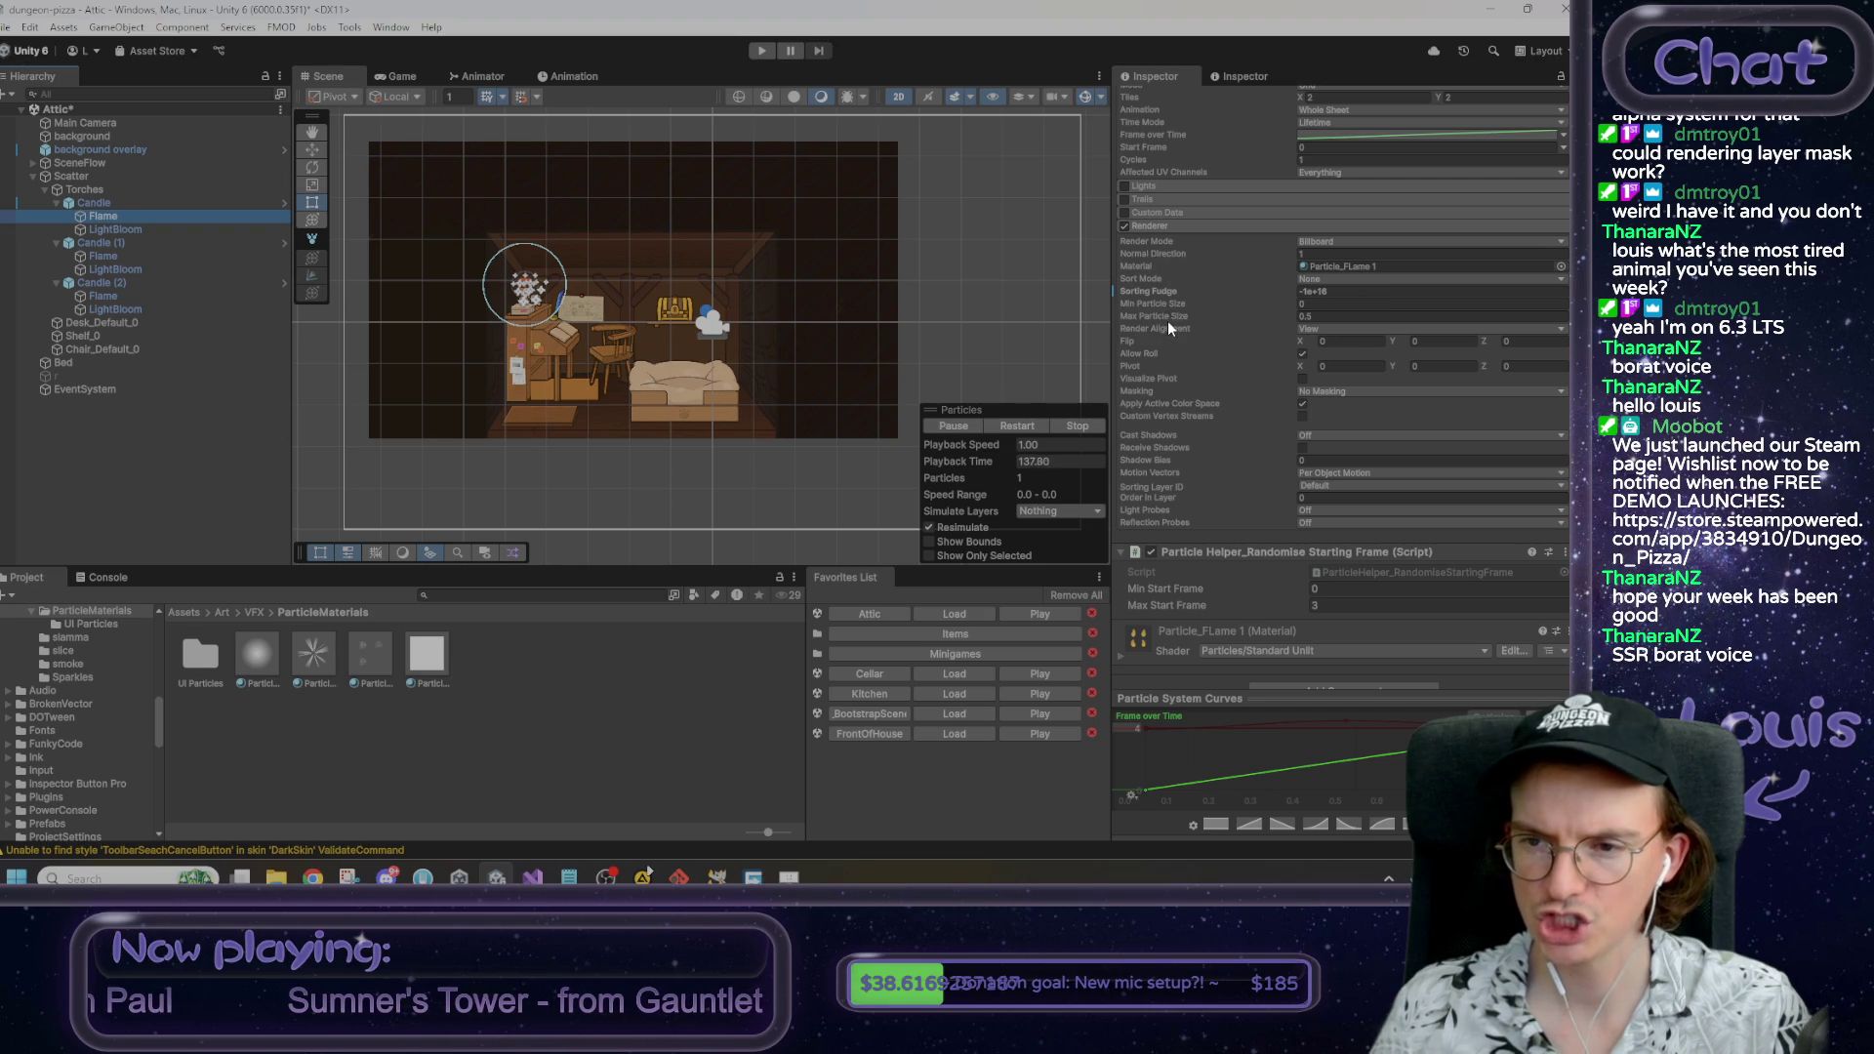
pyautogui.click(1309, 329)
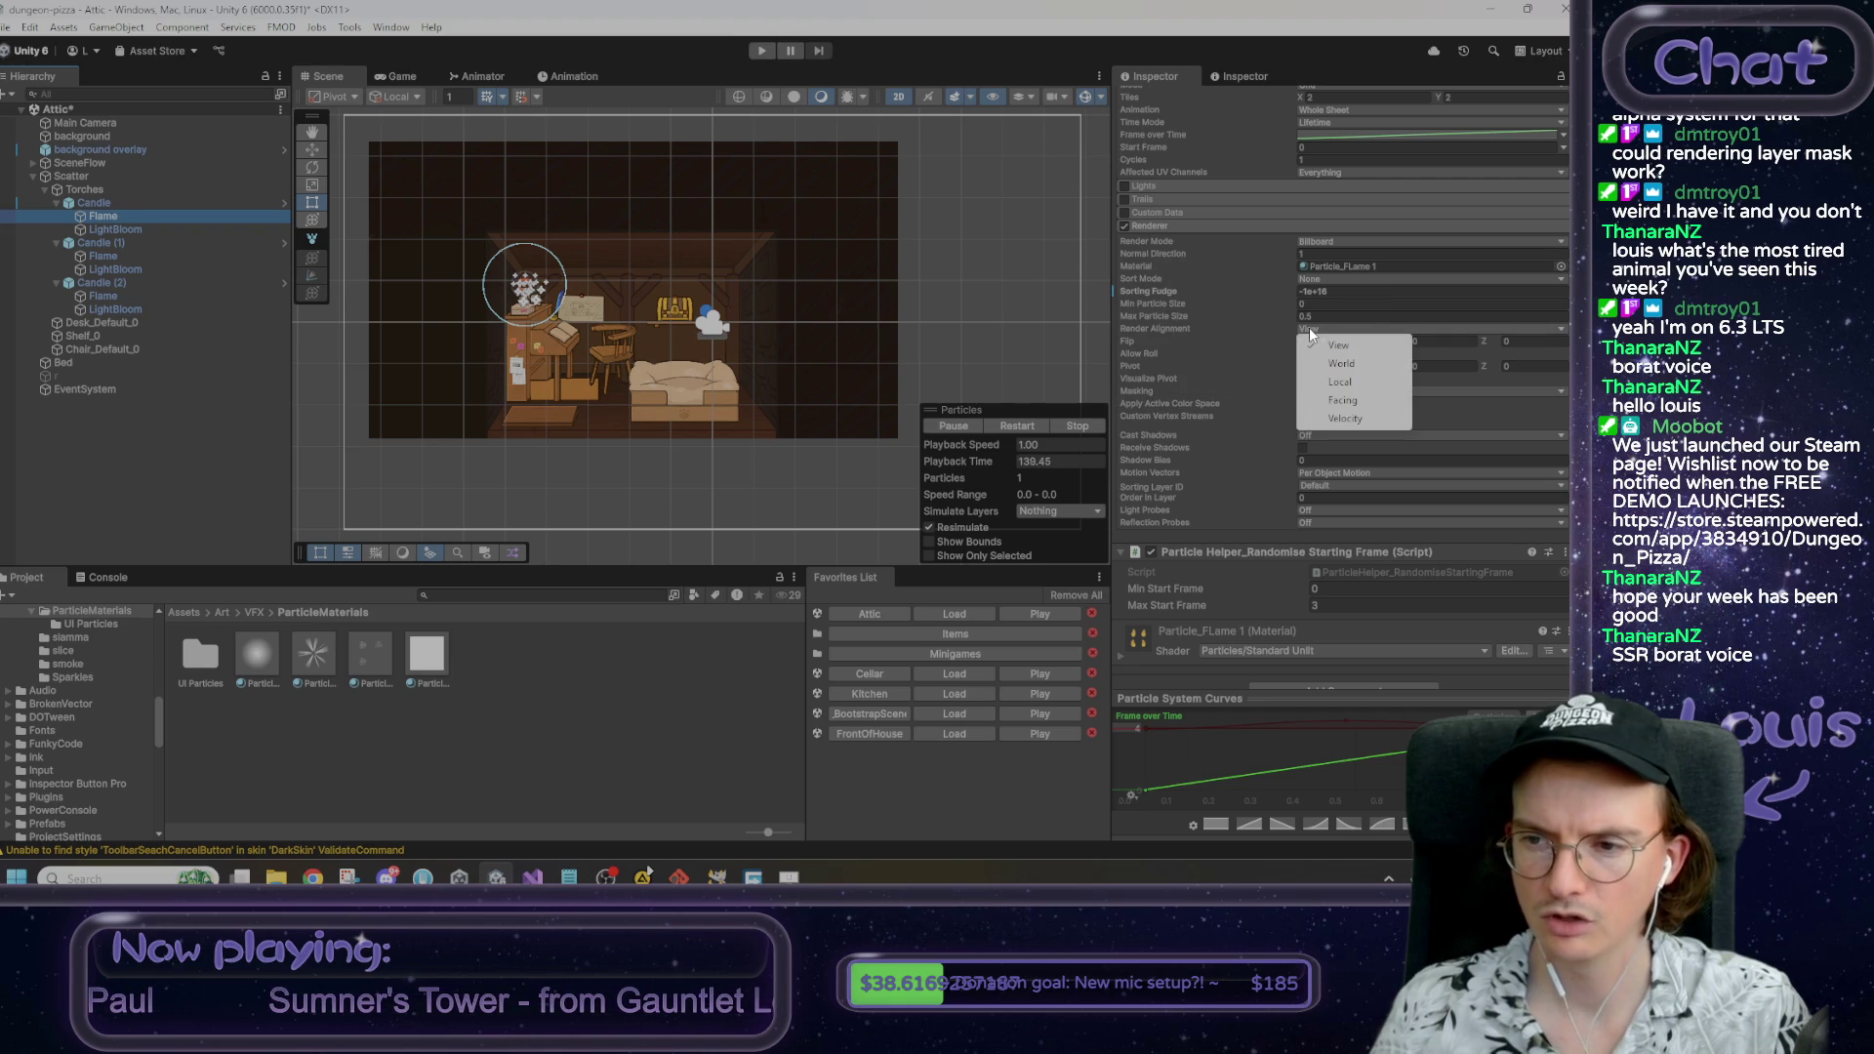
pyautogui.click(1275, 326)
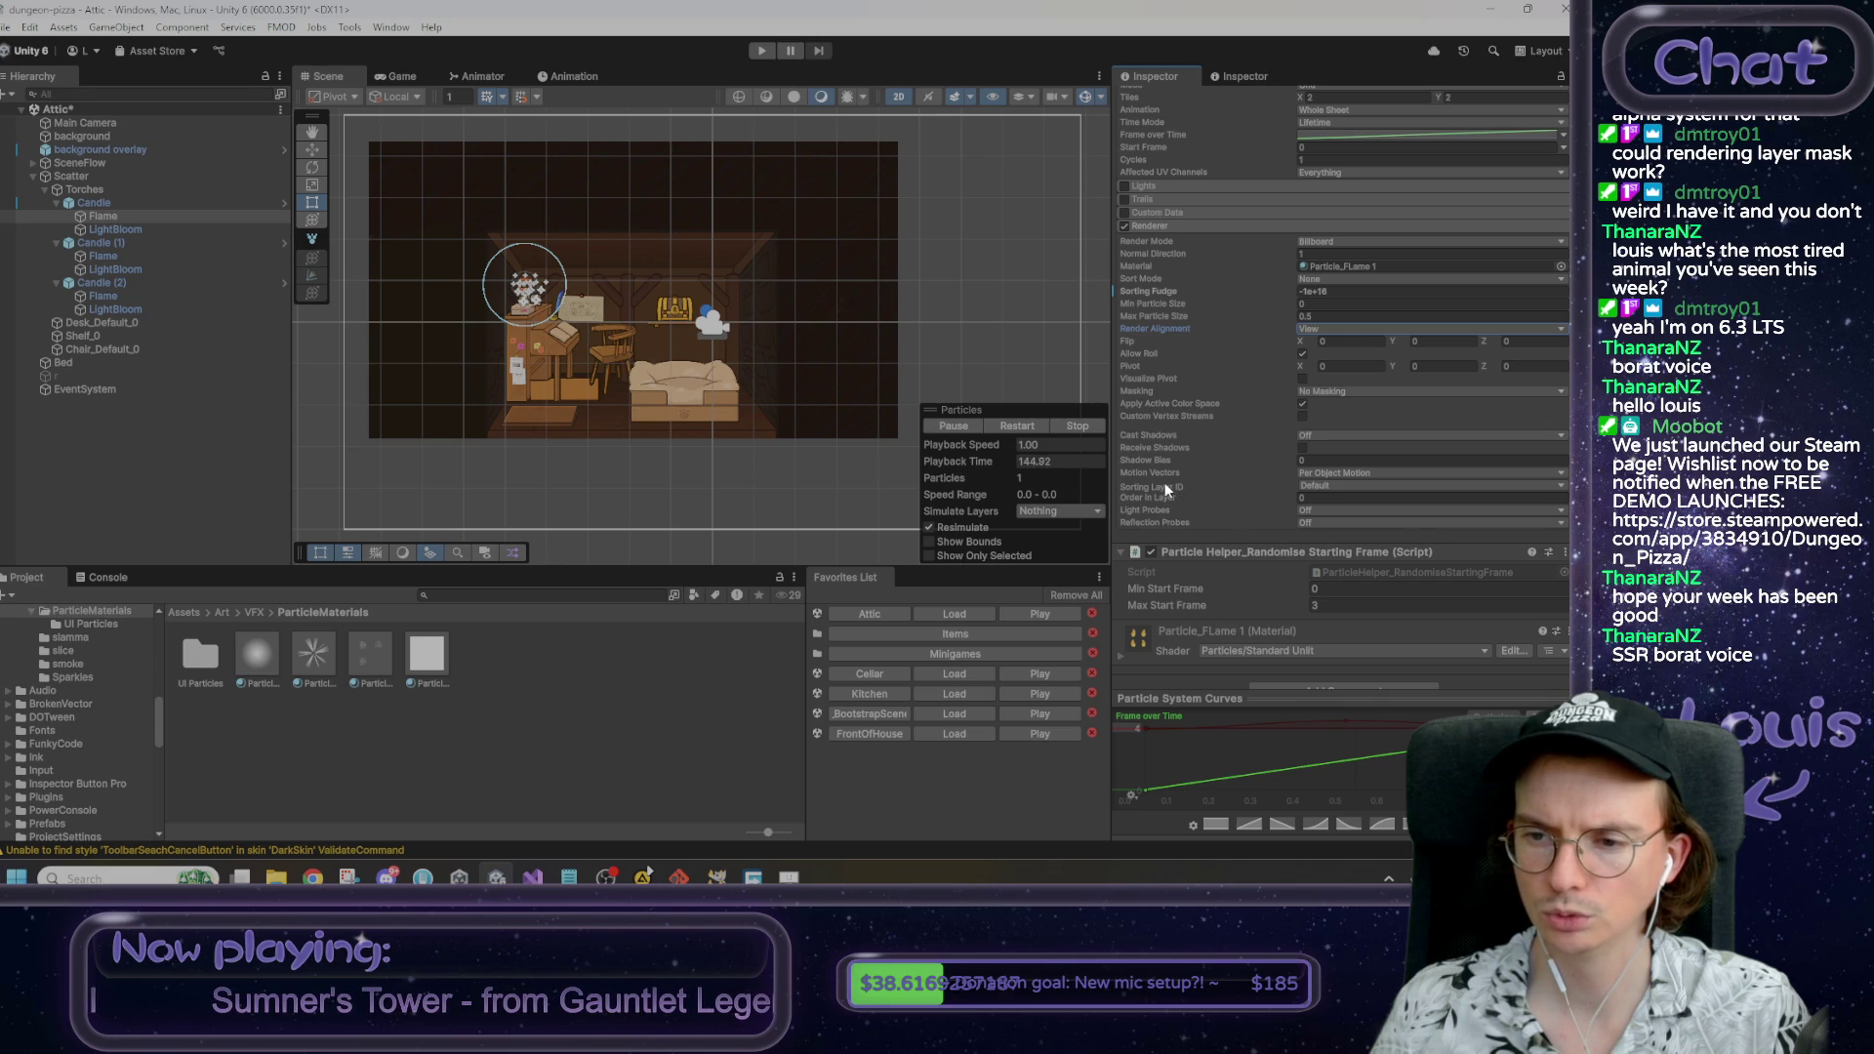
pyautogui.click(1314, 486)
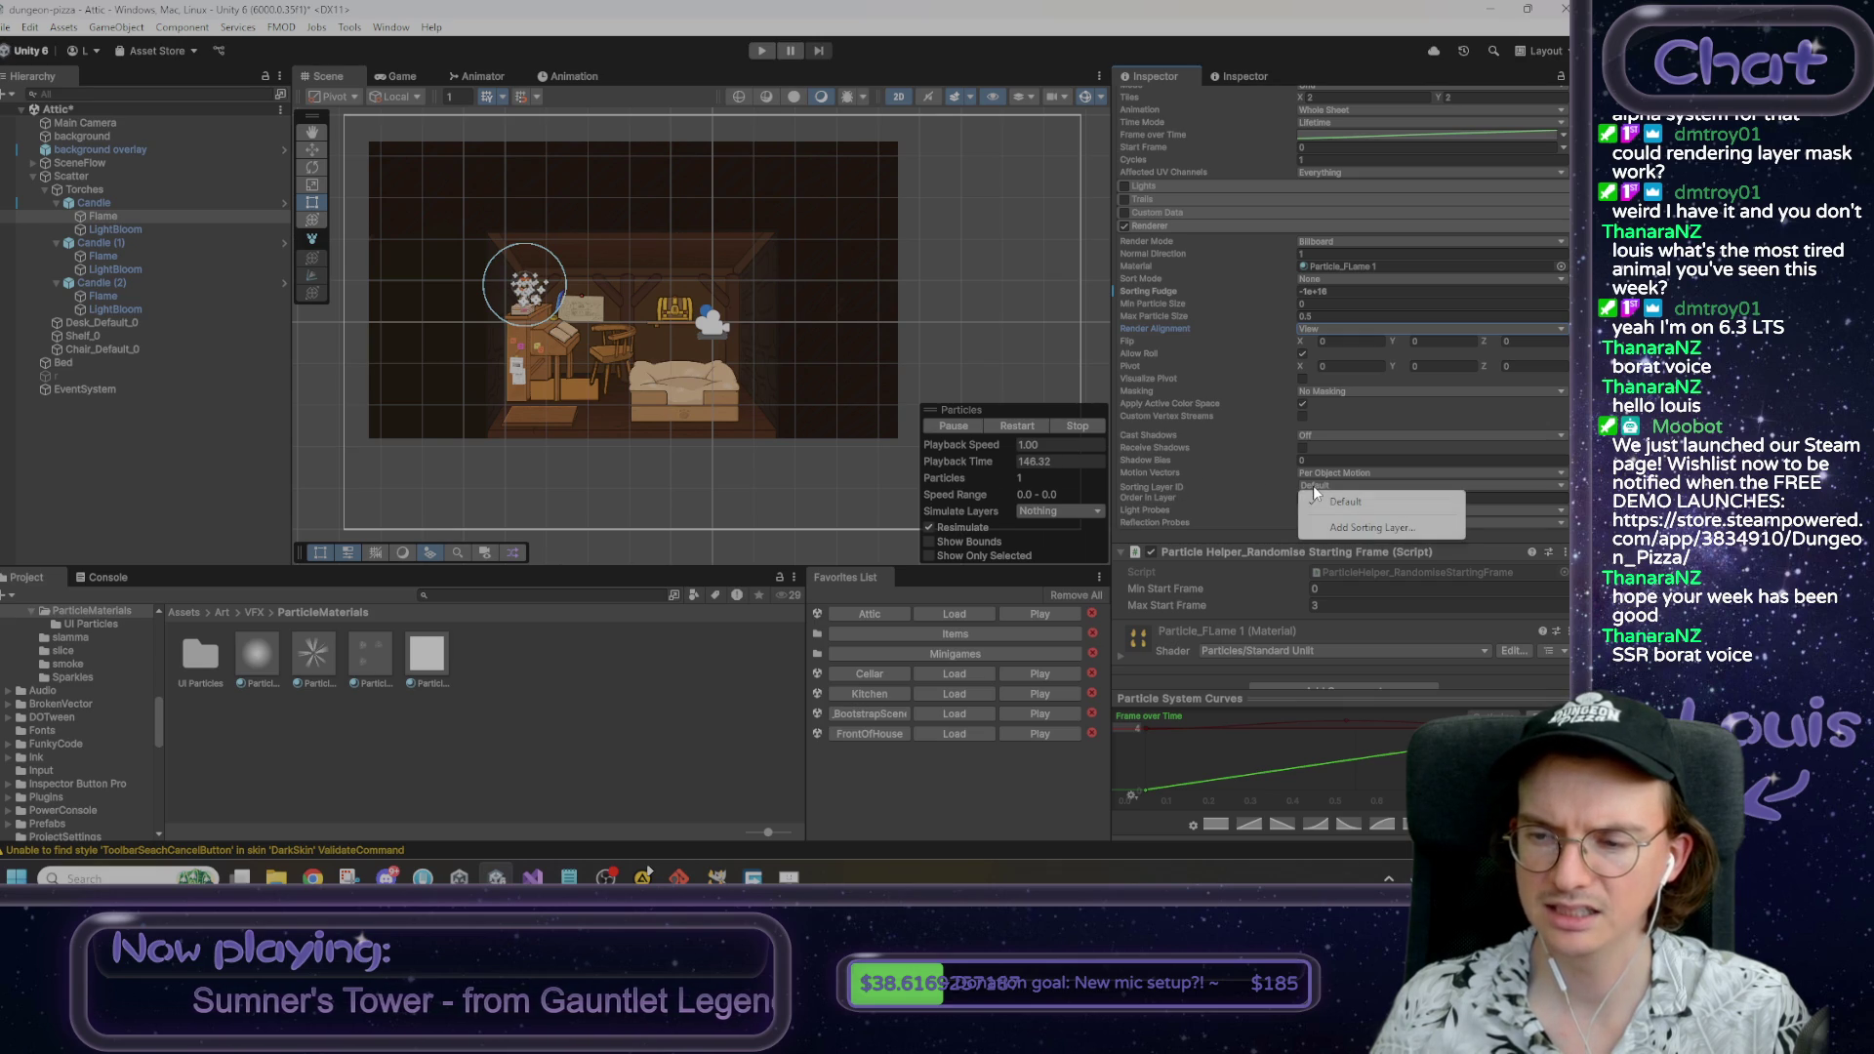
pyautogui.click(1356, 528)
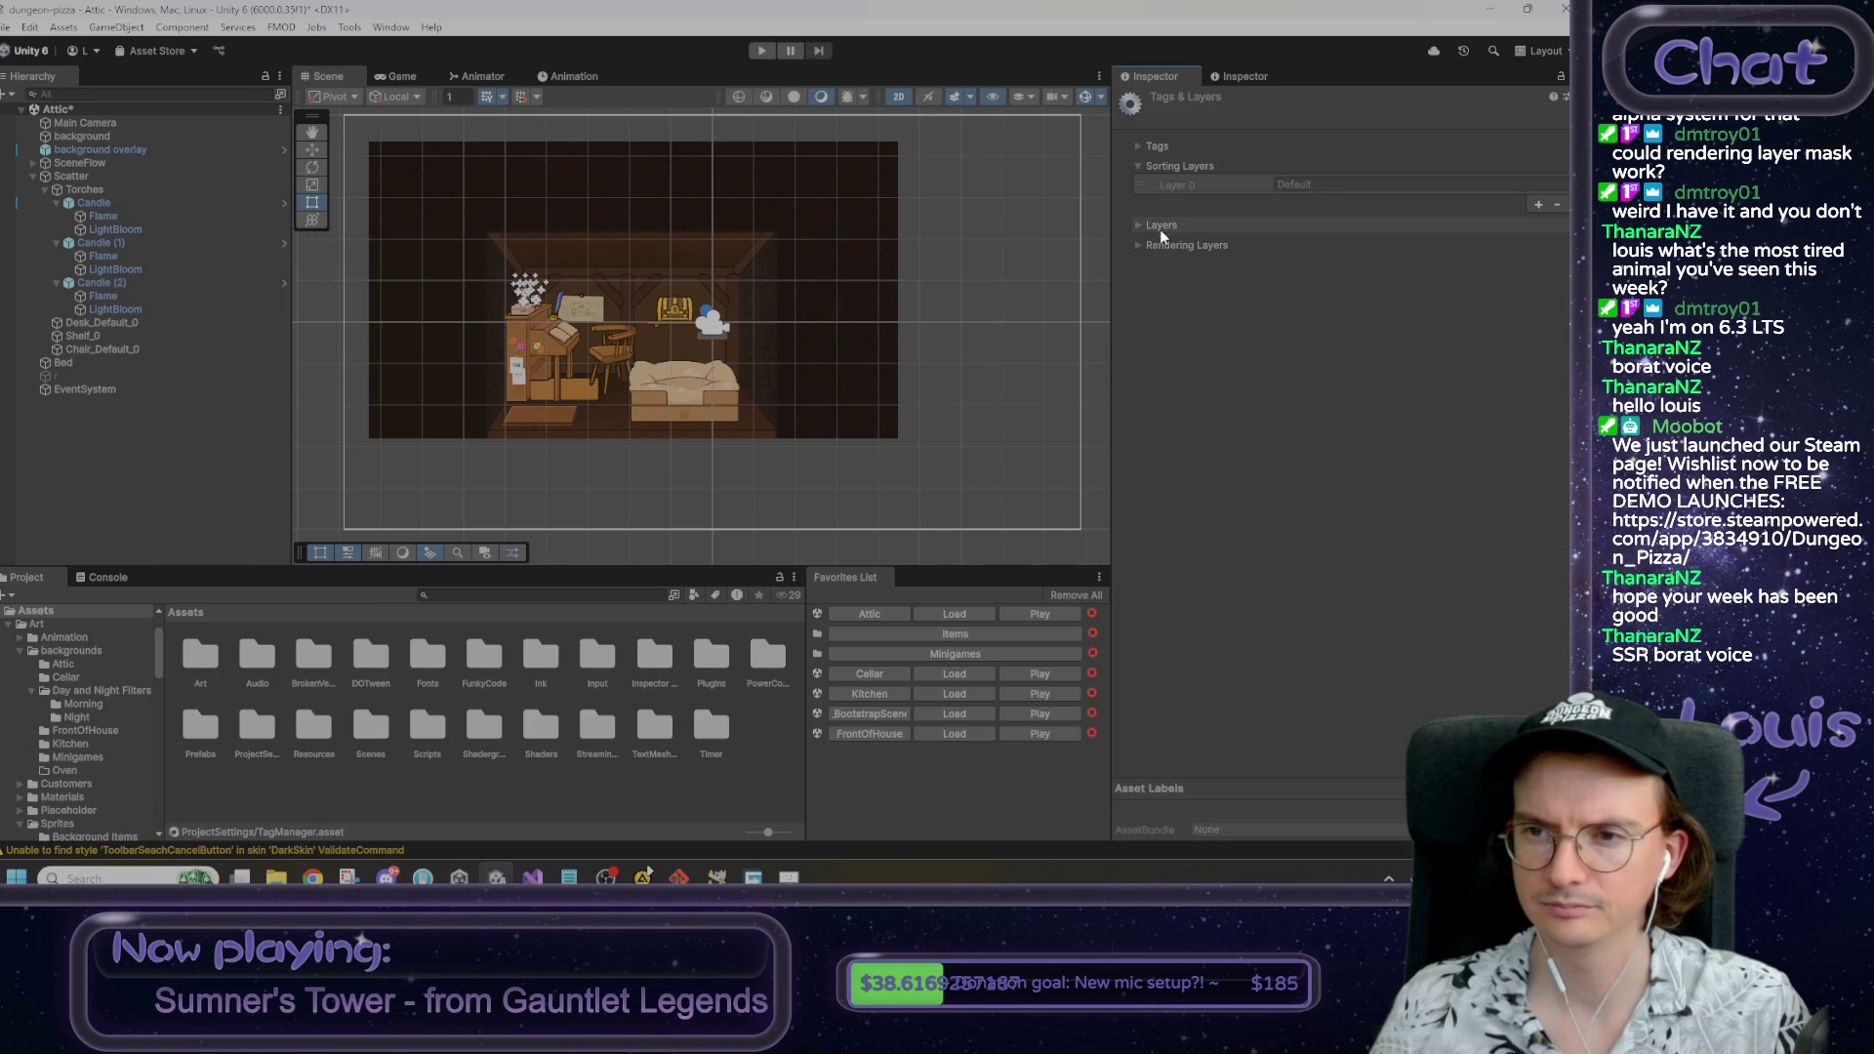
# Step: Add a sorting layer named MagicParticles, drag it above Default, and reselect the Flame
pyautogui.click(1538, 204)
pyautogui.hotkey('ctrl', 'a')
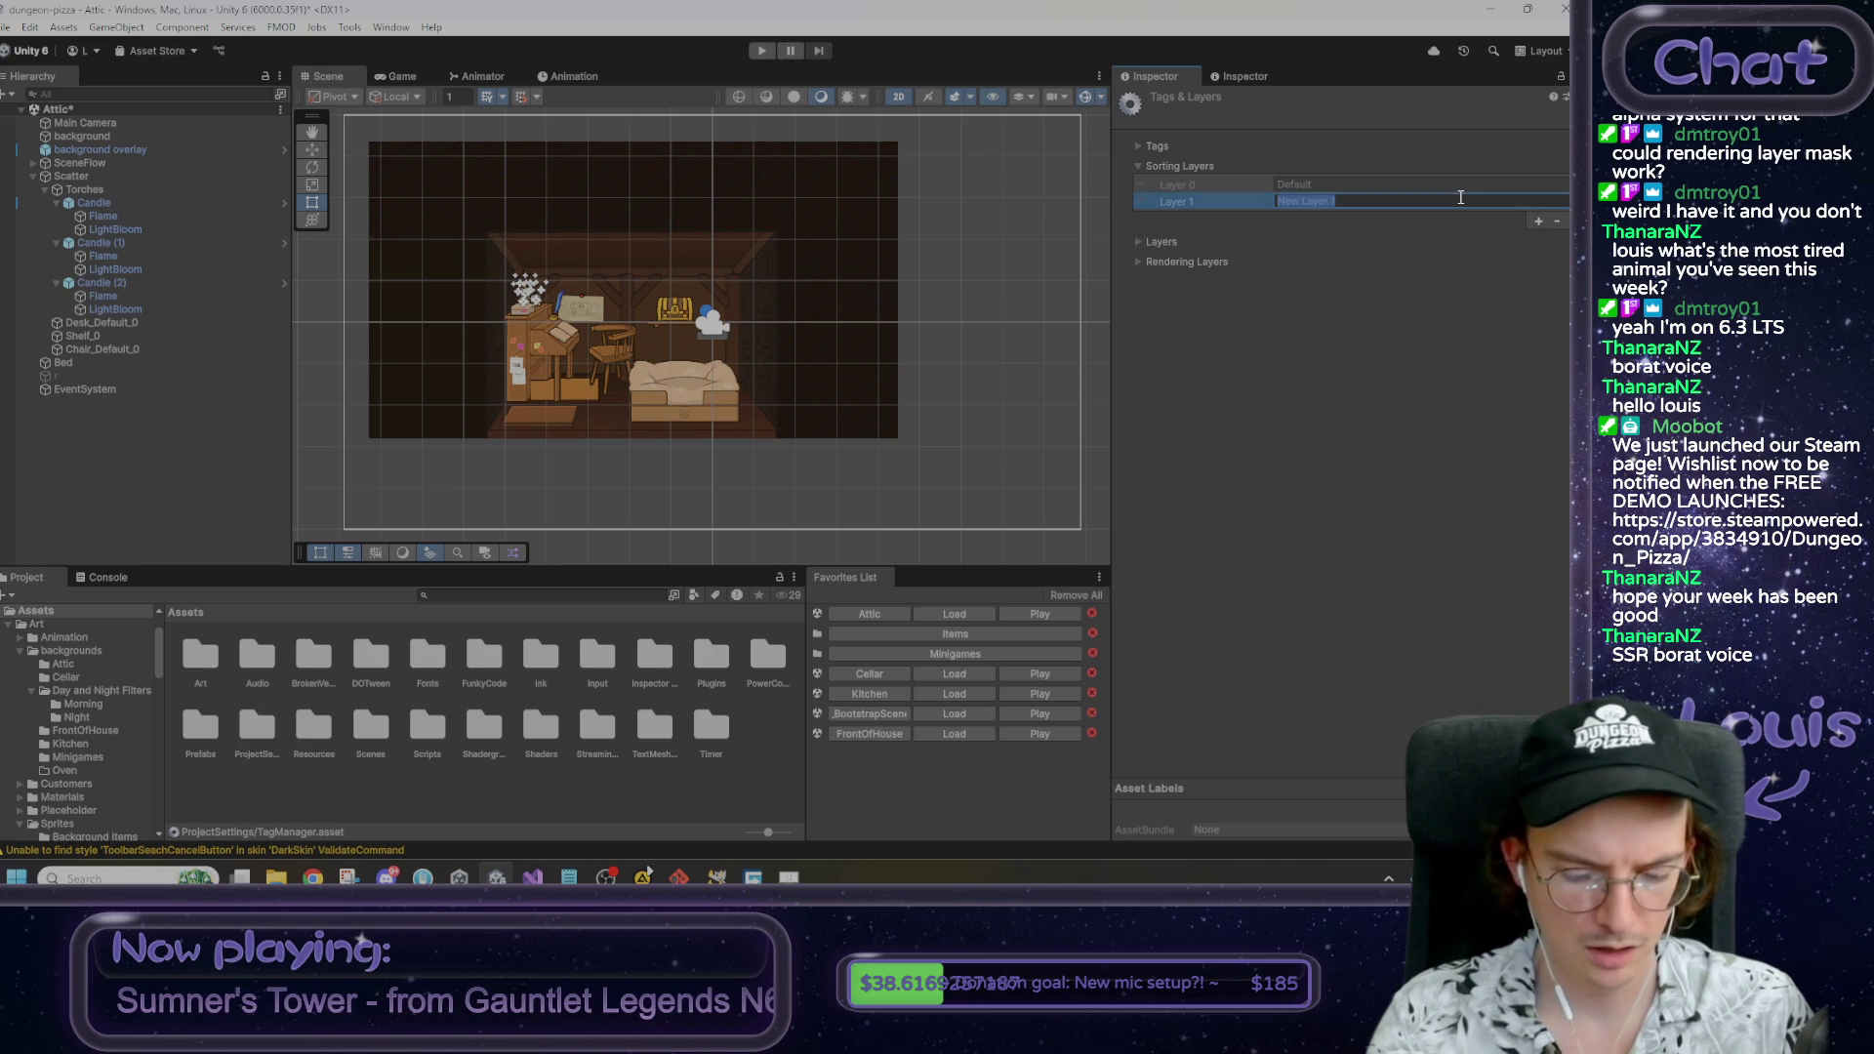
pyautogui.write('MagicParticles')
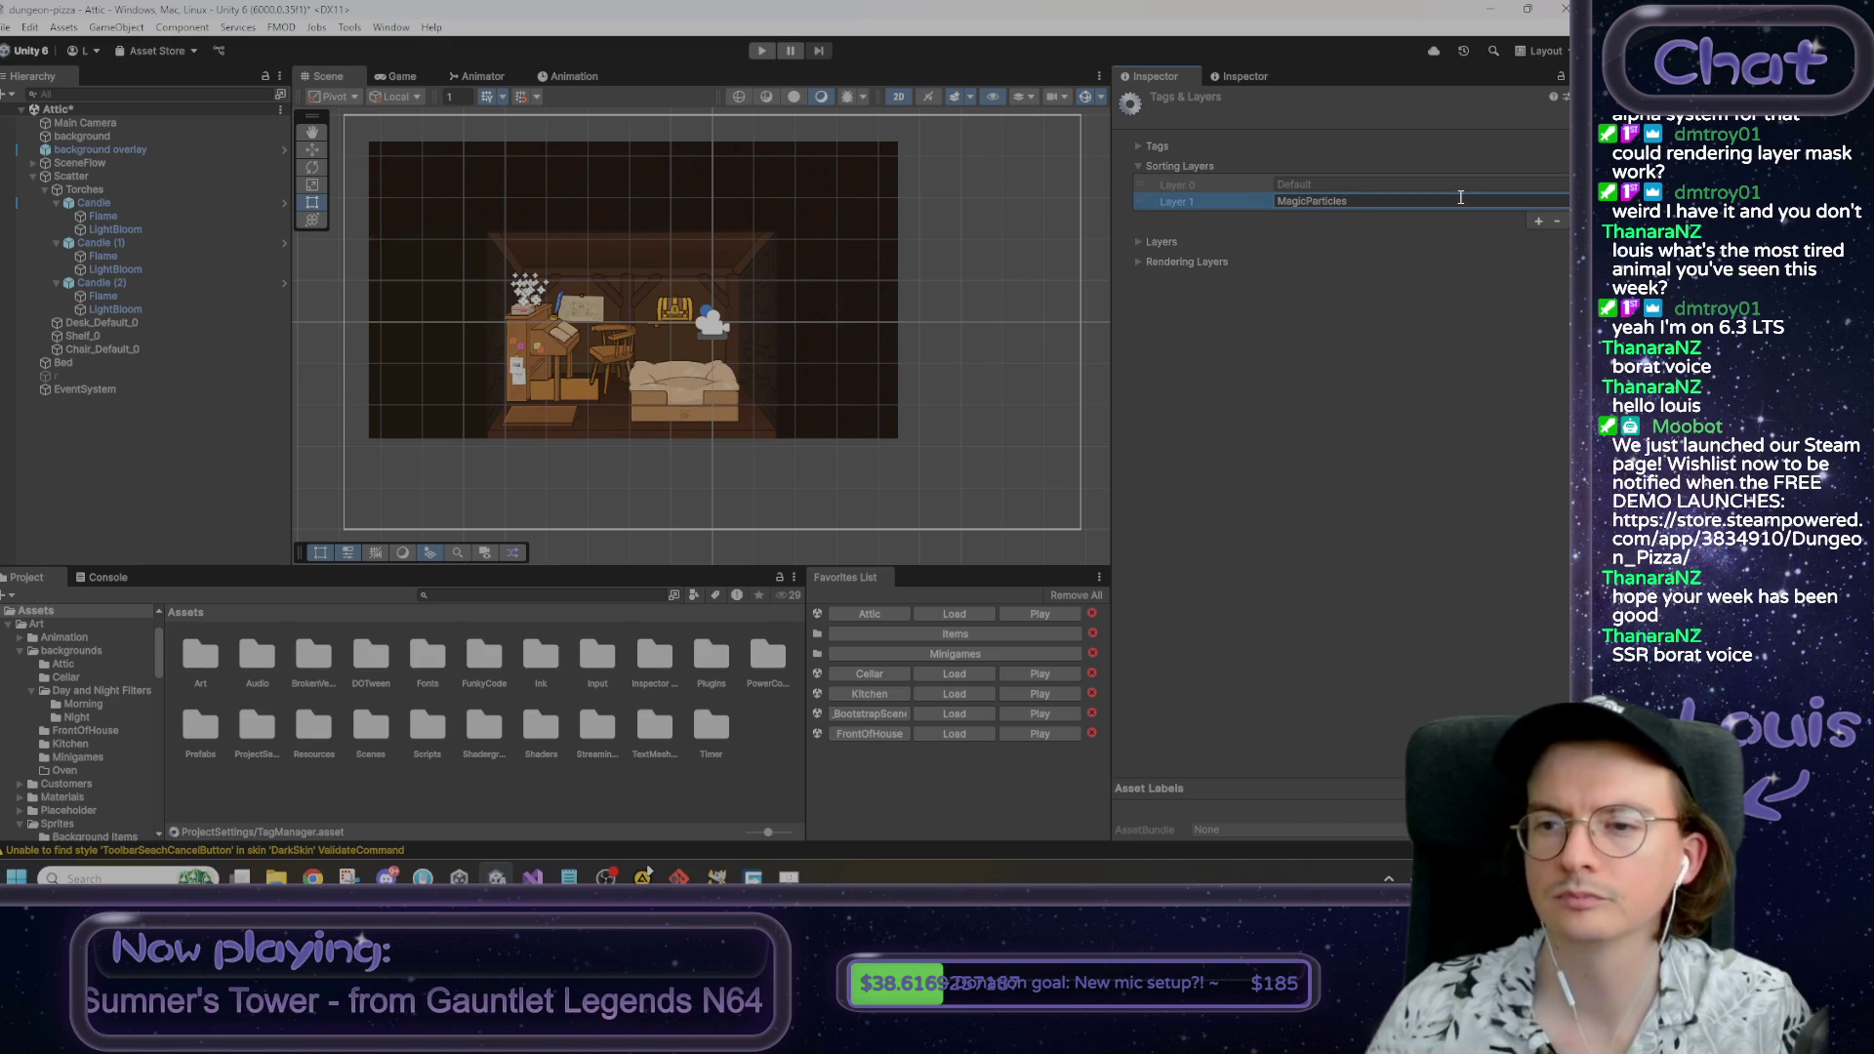
pyautogui.moveTo(1169, 201); pyautogui.dragTo(1154, 173)
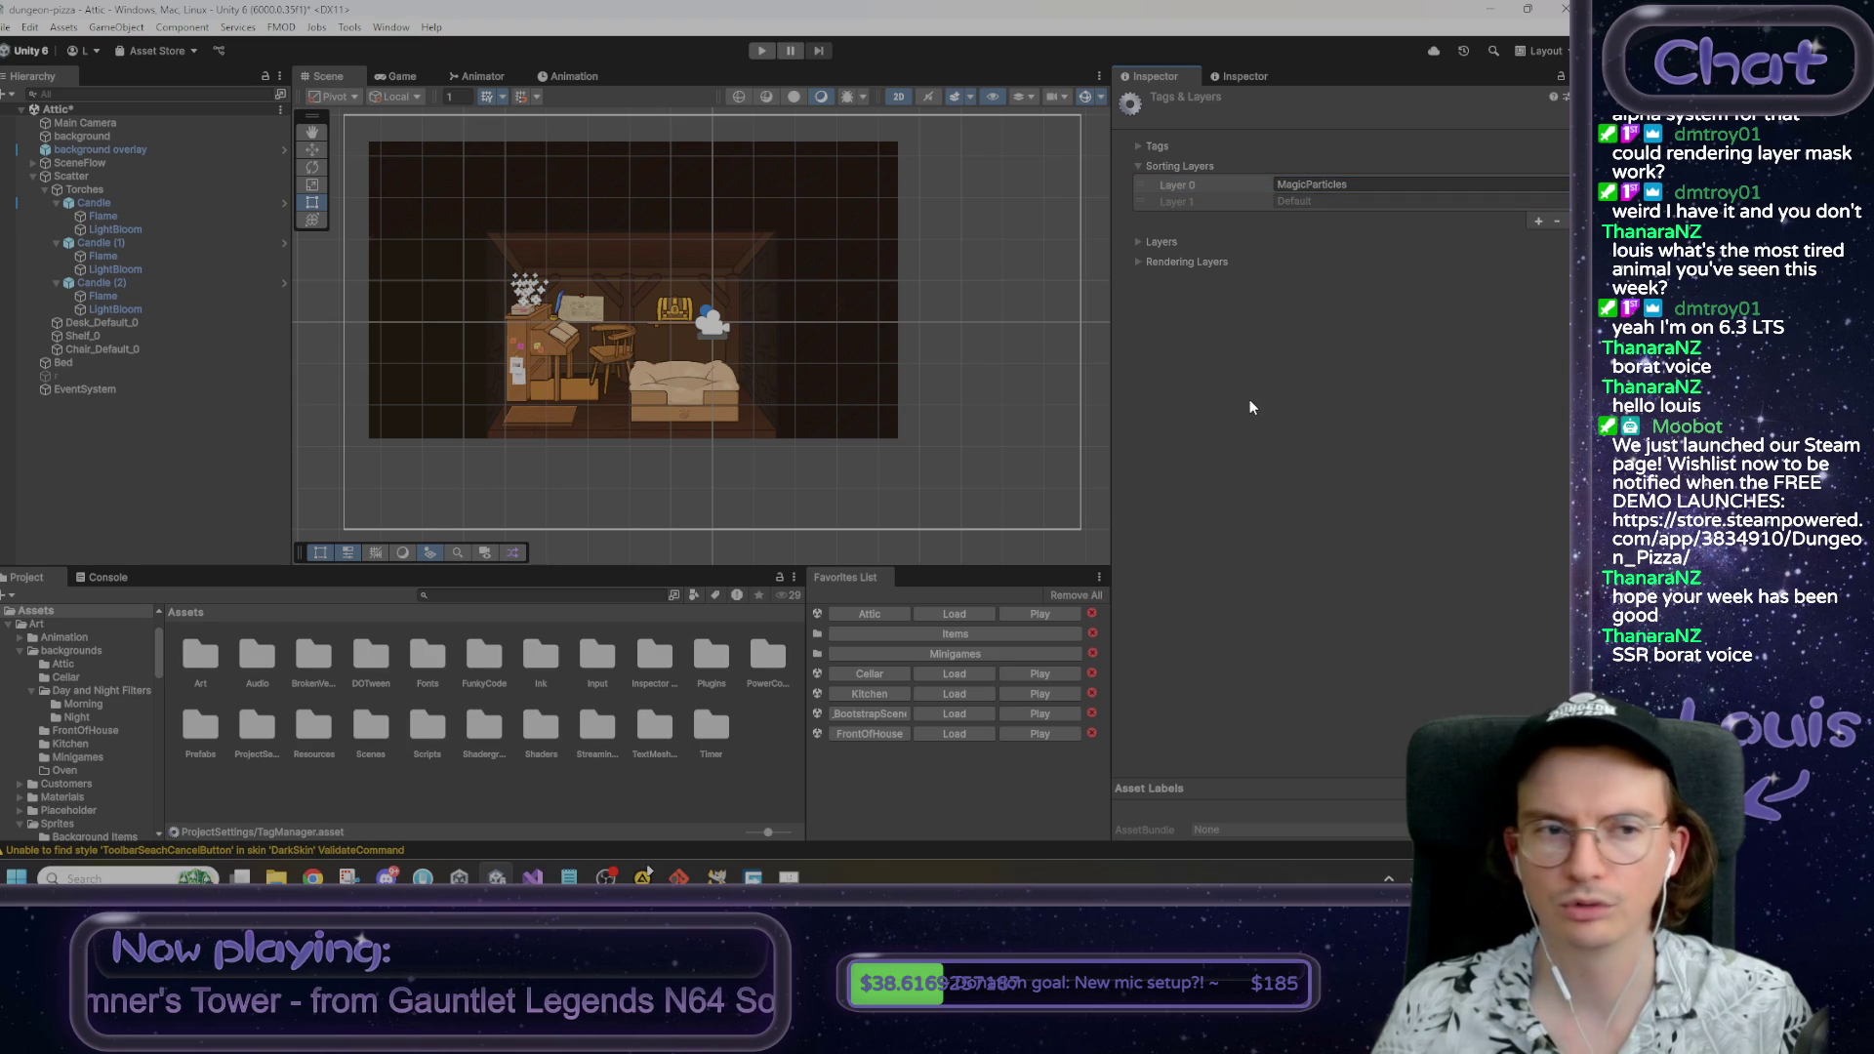
pyautogui.click(102, 216)
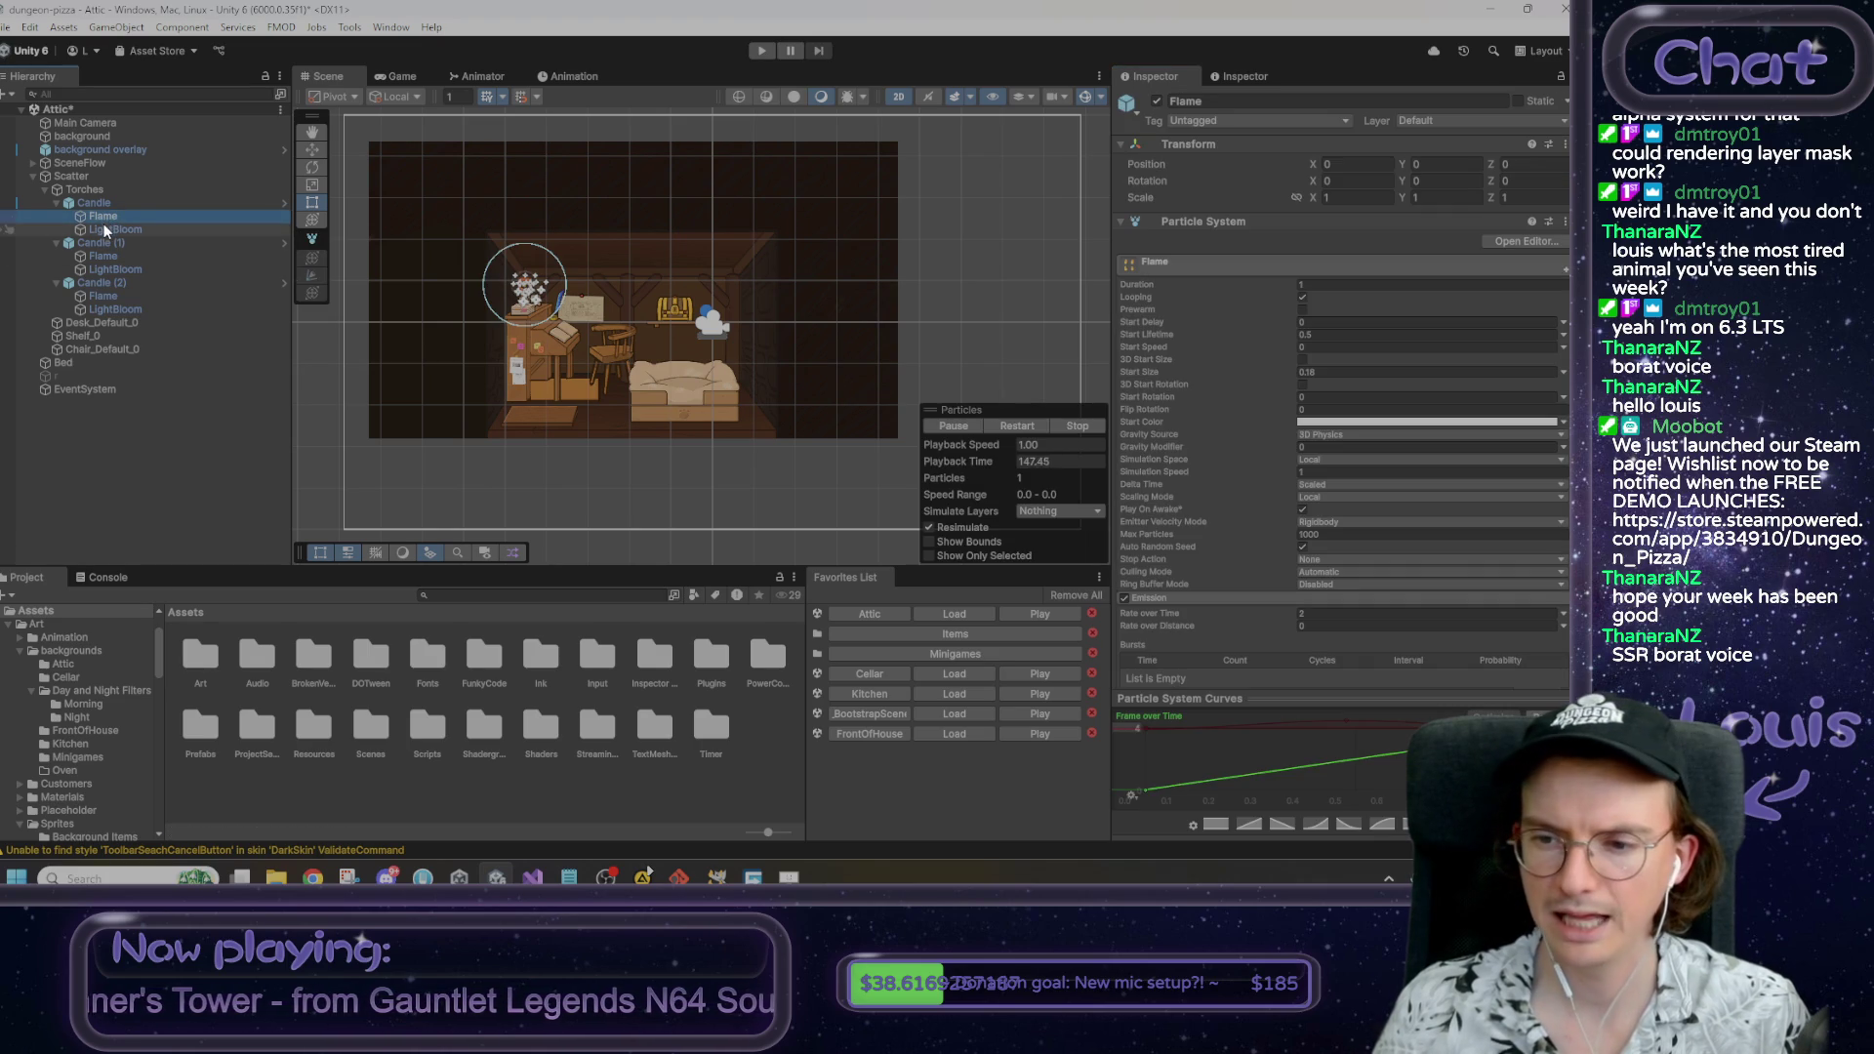
# Step: Put the Flame on the MagicParticles sorting layer and apply it to the Candle prefab
pyautogui.scroll(-10, 1323, 507)
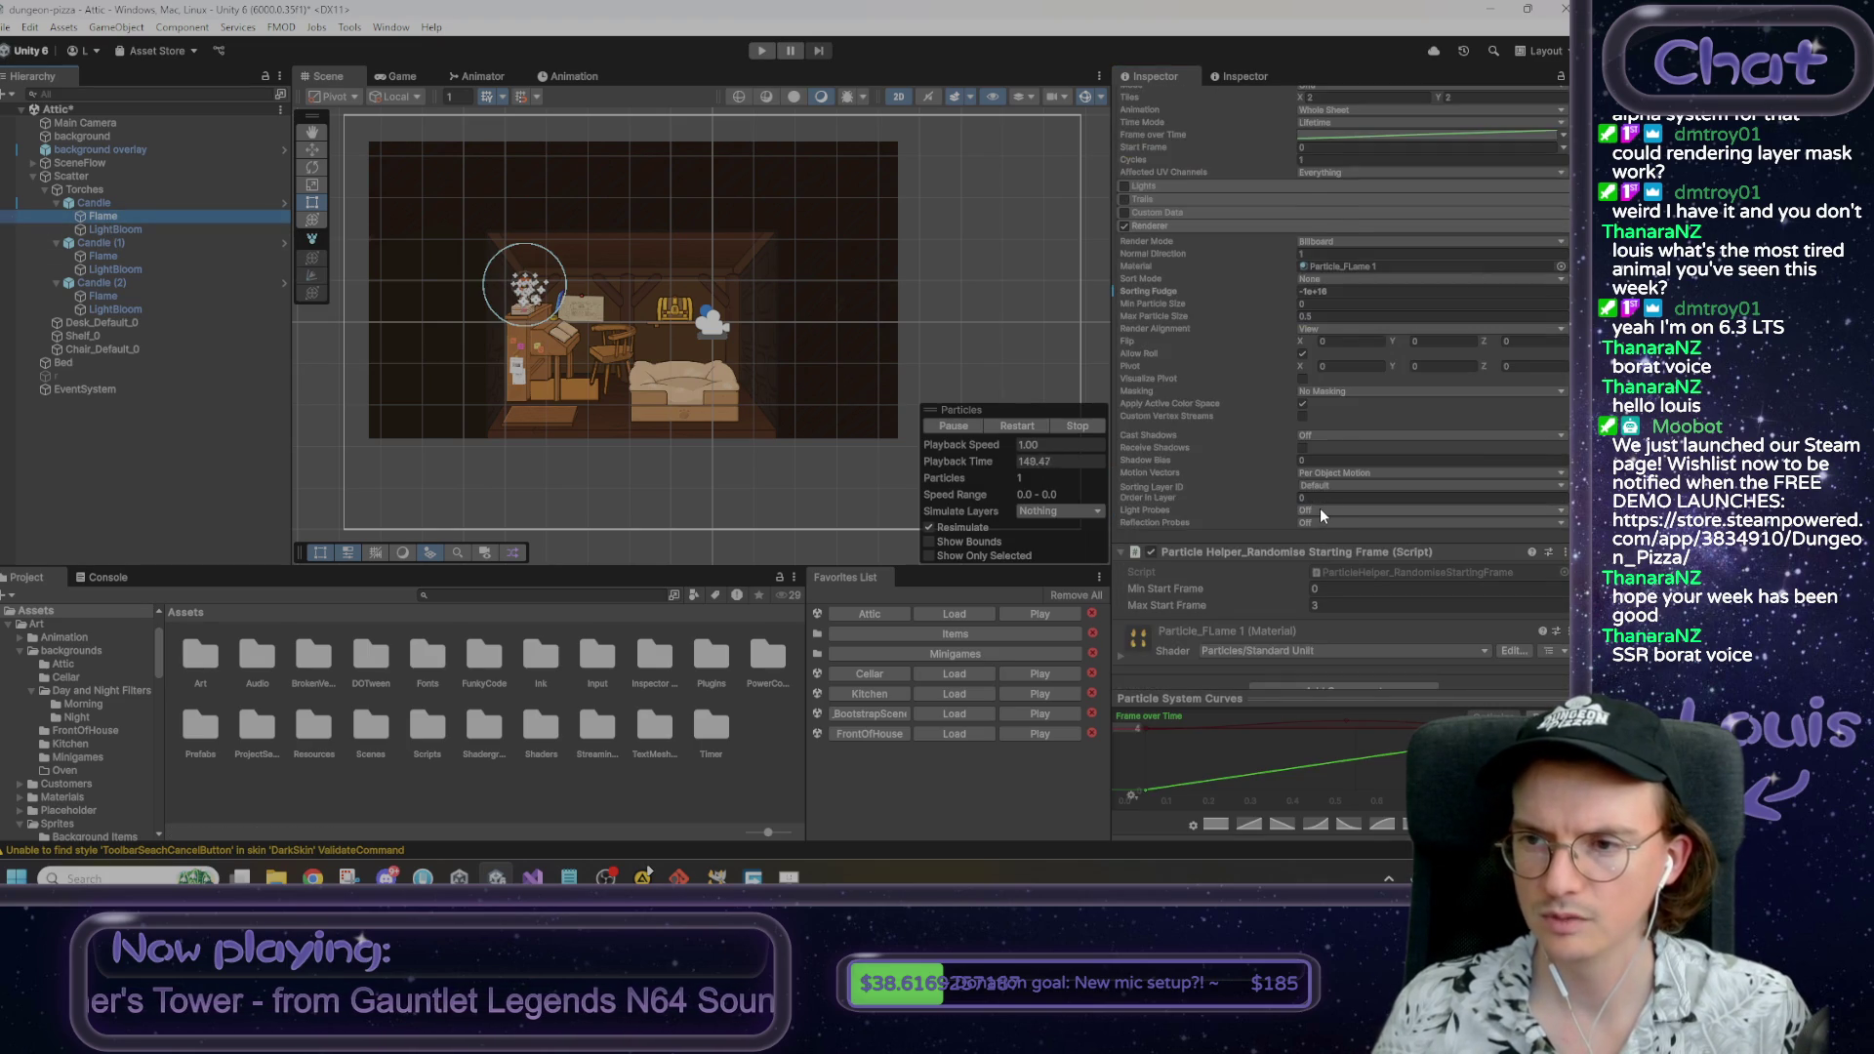
pyautogui.scroll(-2, 1269, 449)
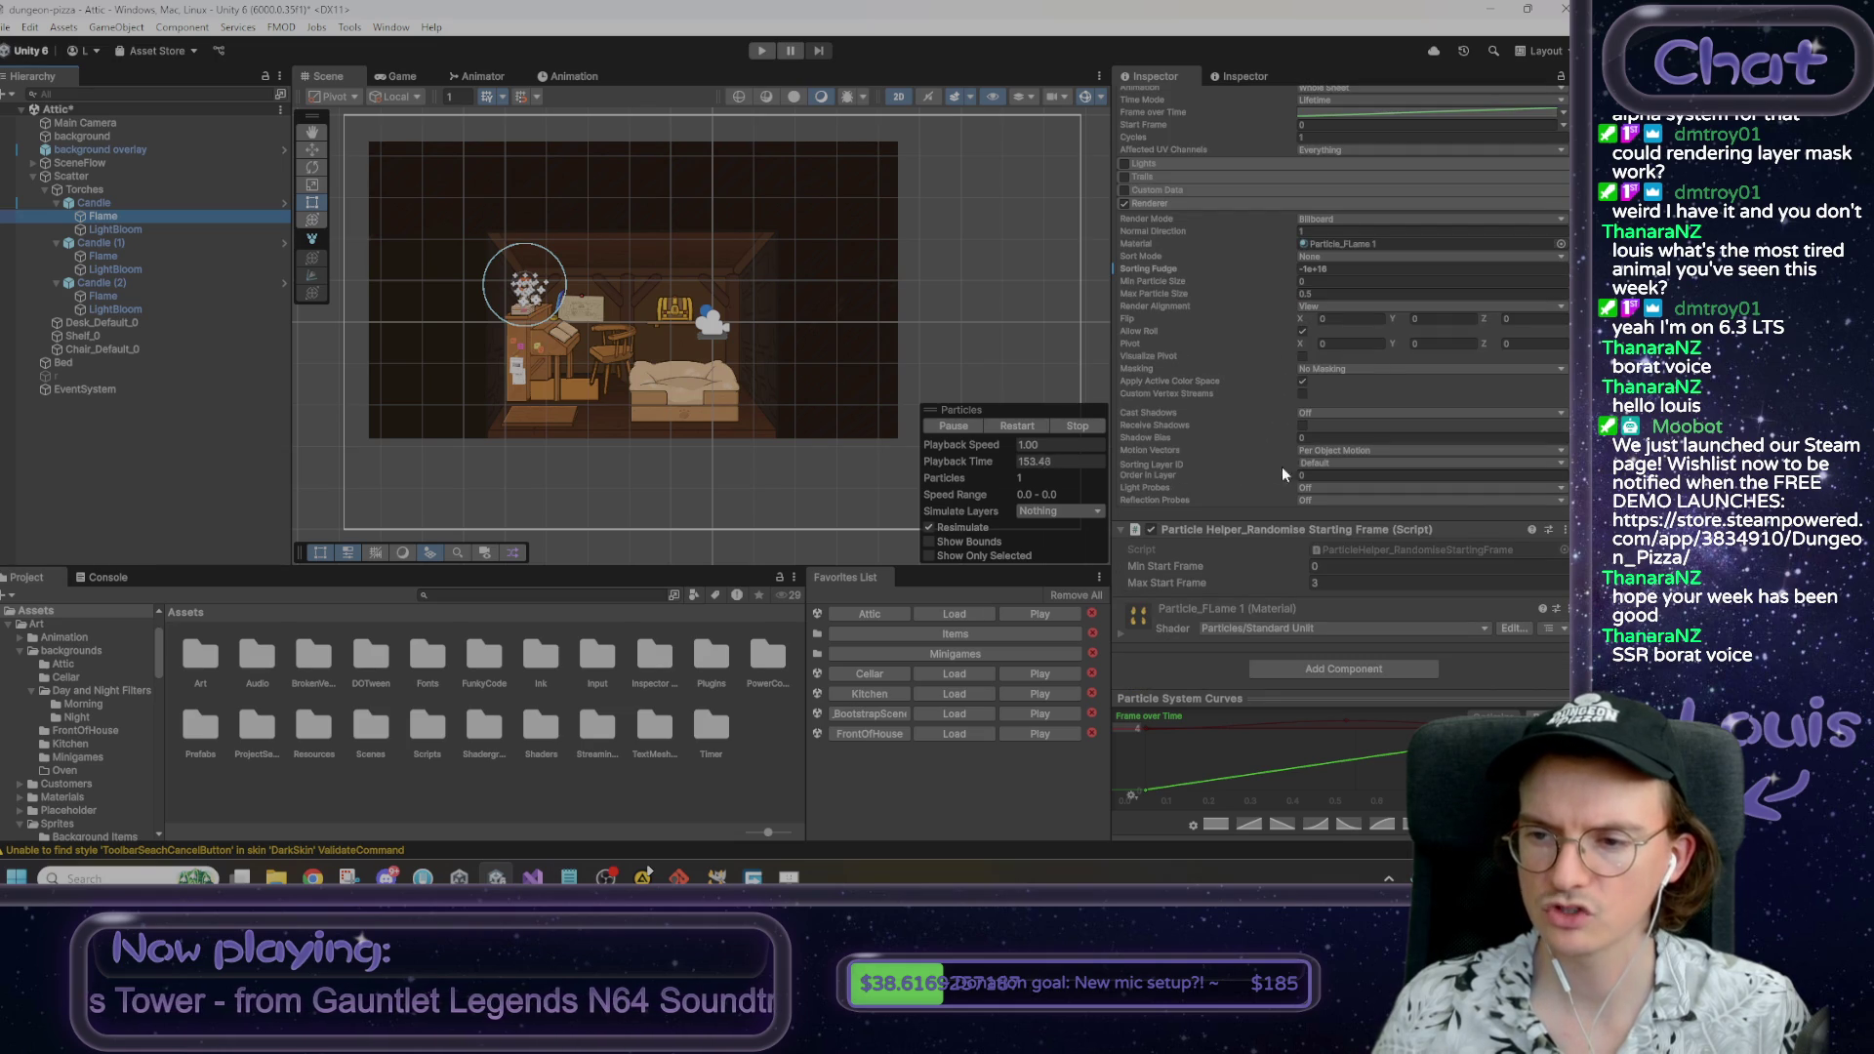
pyautogui.click(1310, 462)
pyautogui.click(1359, 480)
pyautogui.rightClick(1181, 463)
pyautogui.click(1242, 512)
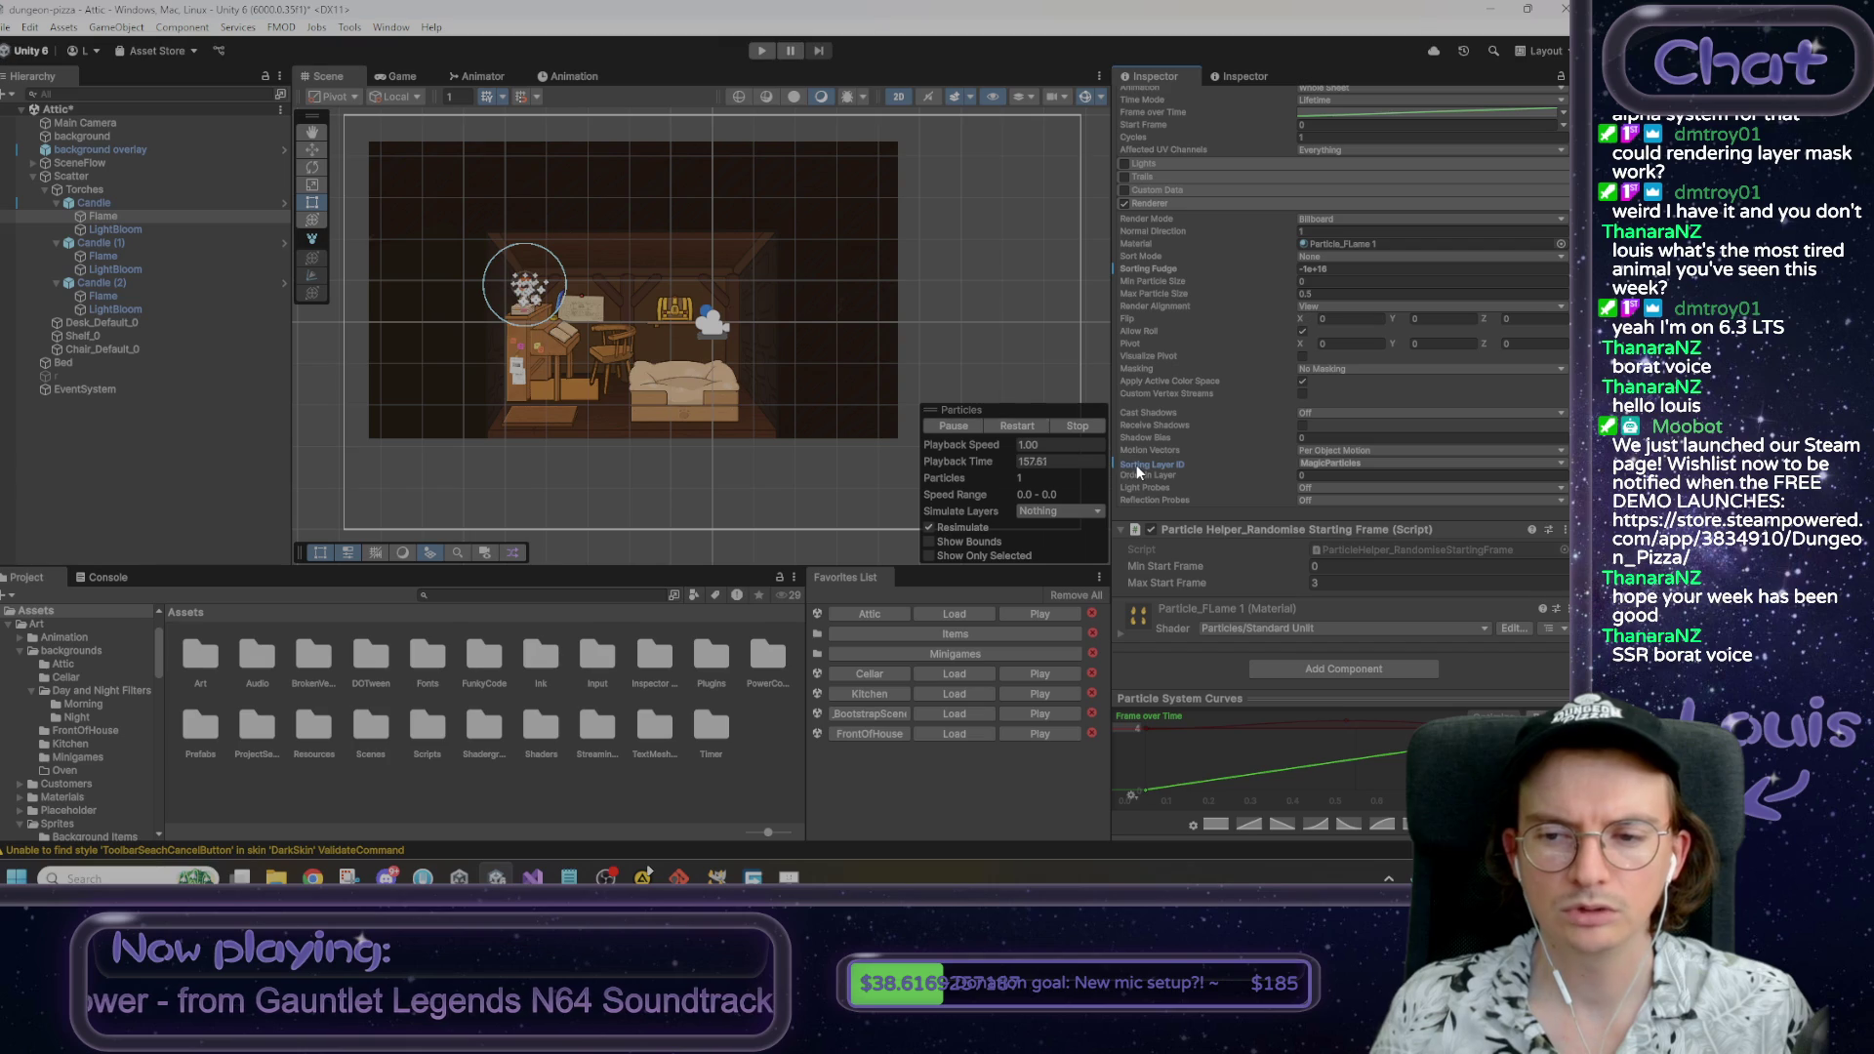
pyautogui.rightClick(1136, 465)
pyautogui.click(1194, 515)
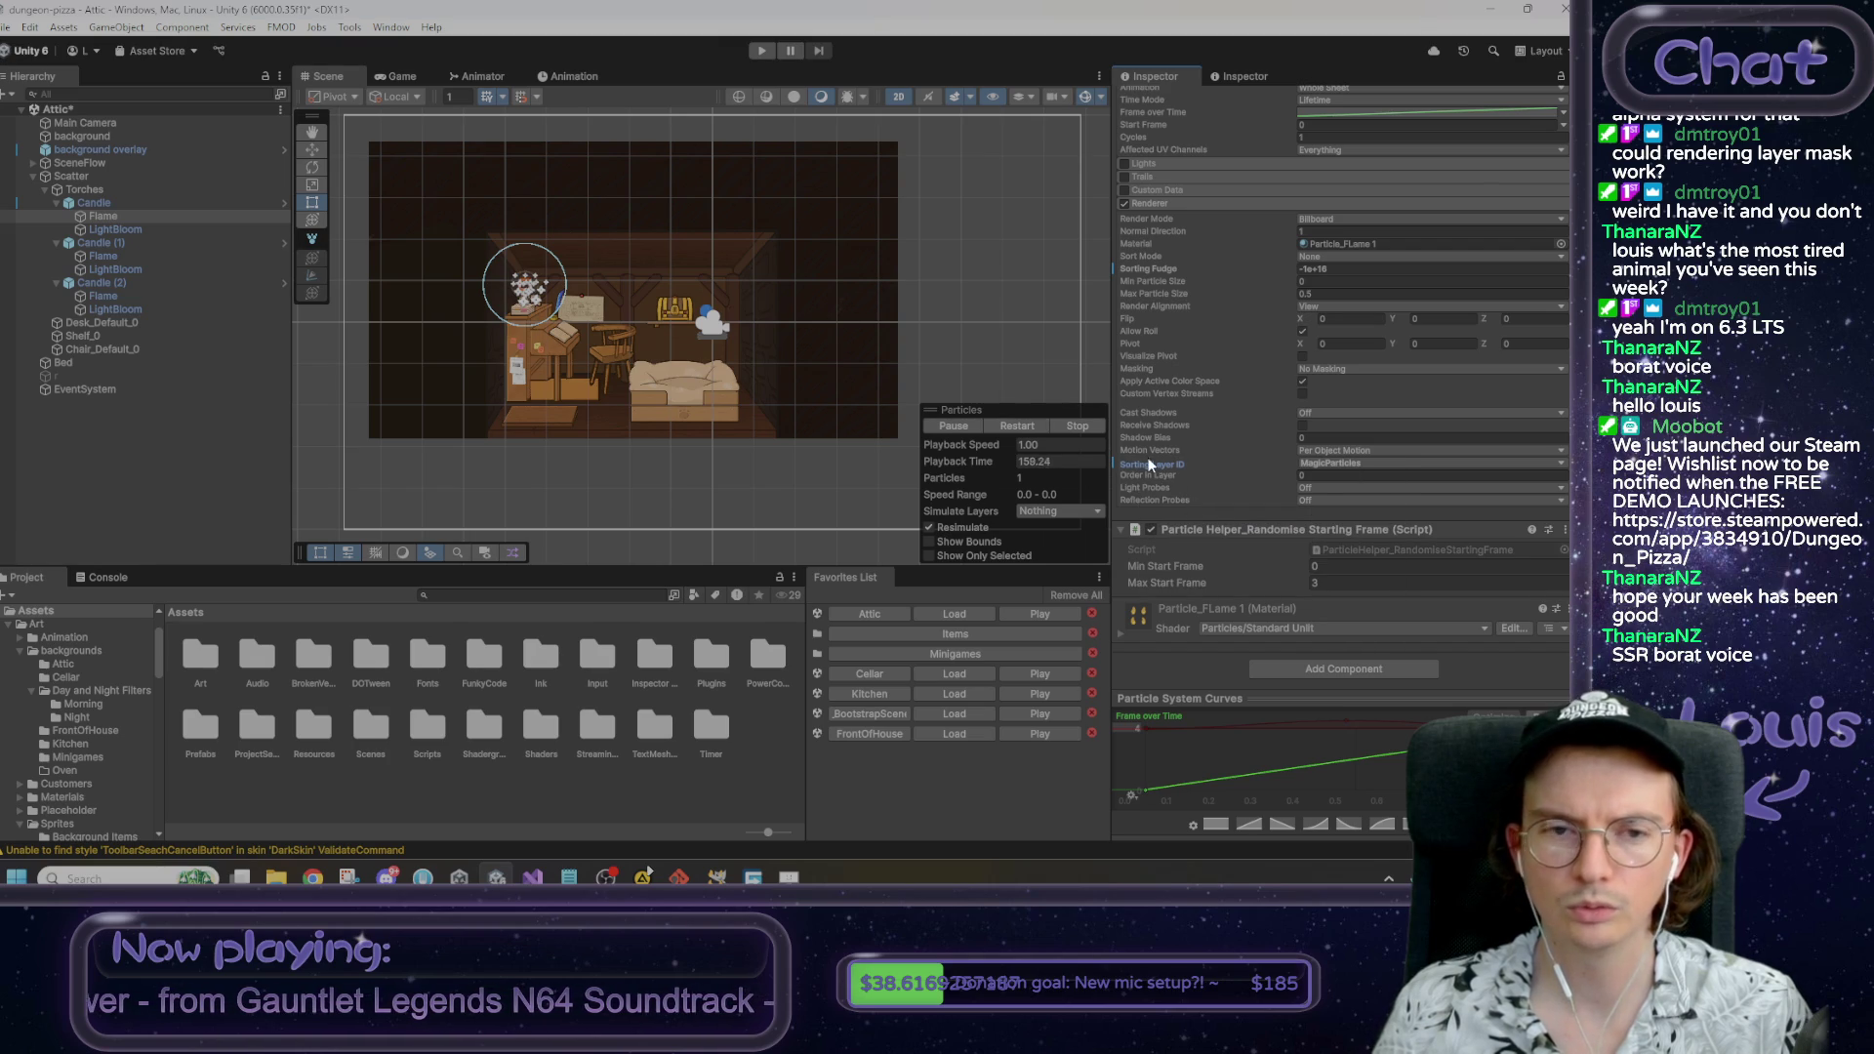
# Step: Put the candle's LightBloom particles on the MagicParticles sorting layer
pyautogui.click(127, 231)
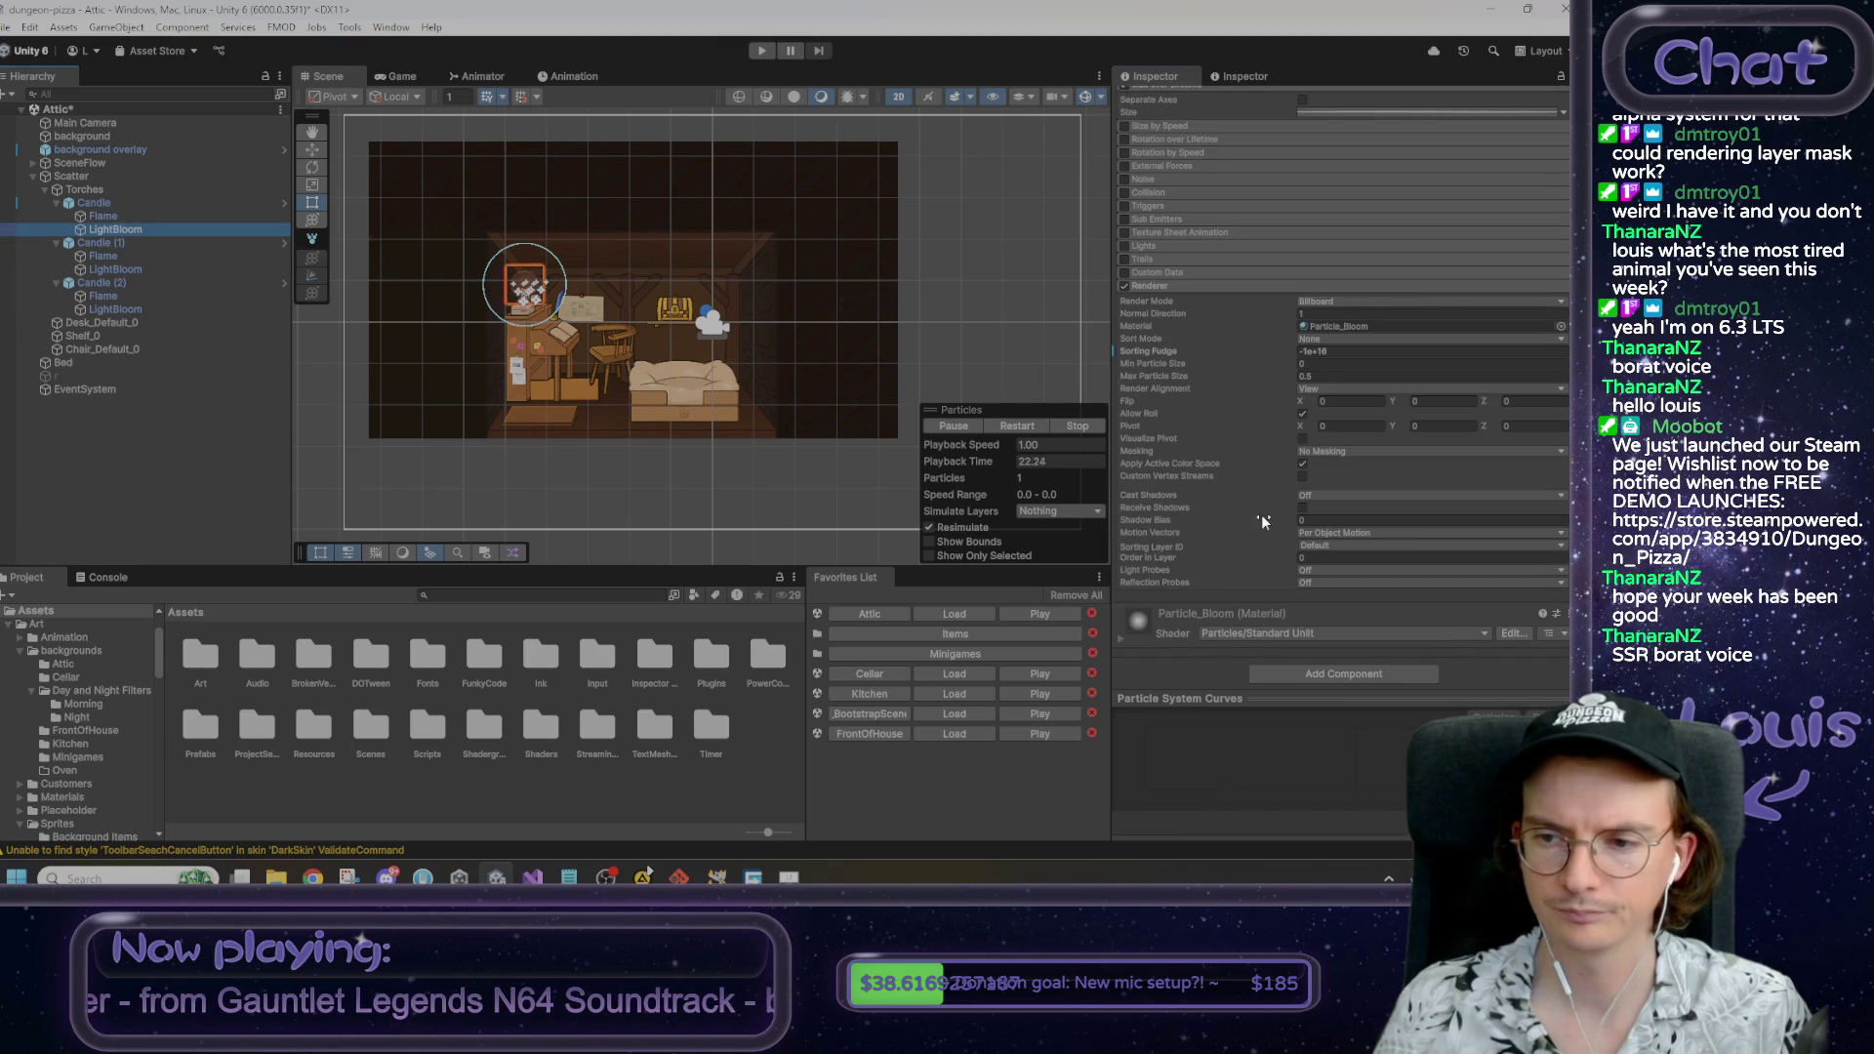
pyautogui.click(1323, 550)
pyautogui.click(1350, 575)
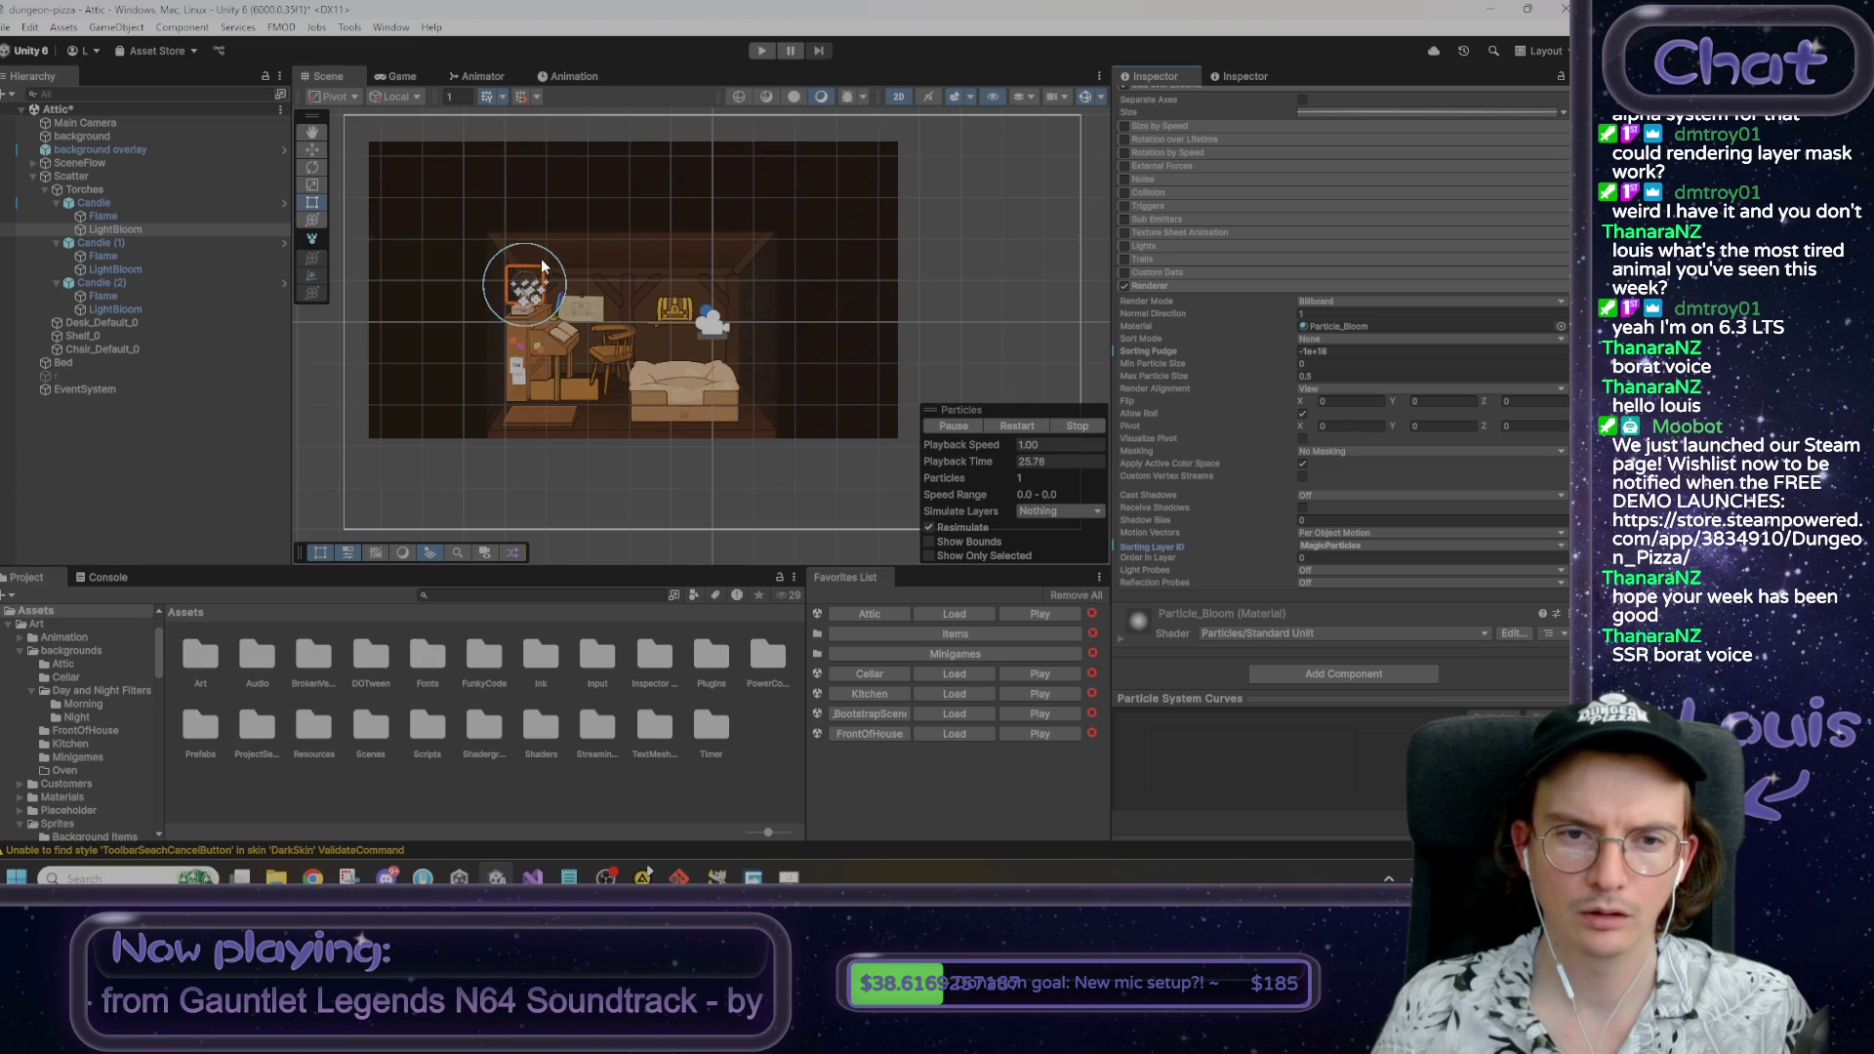
pyautogui.press('f')
# Step: Move MagicParticles below Default in Sorting Layers, then start Play mode
pyautogui.keyDown('ctrl'); pyautogui.click(115, 217); pyautogui.keyUp('ctrl')
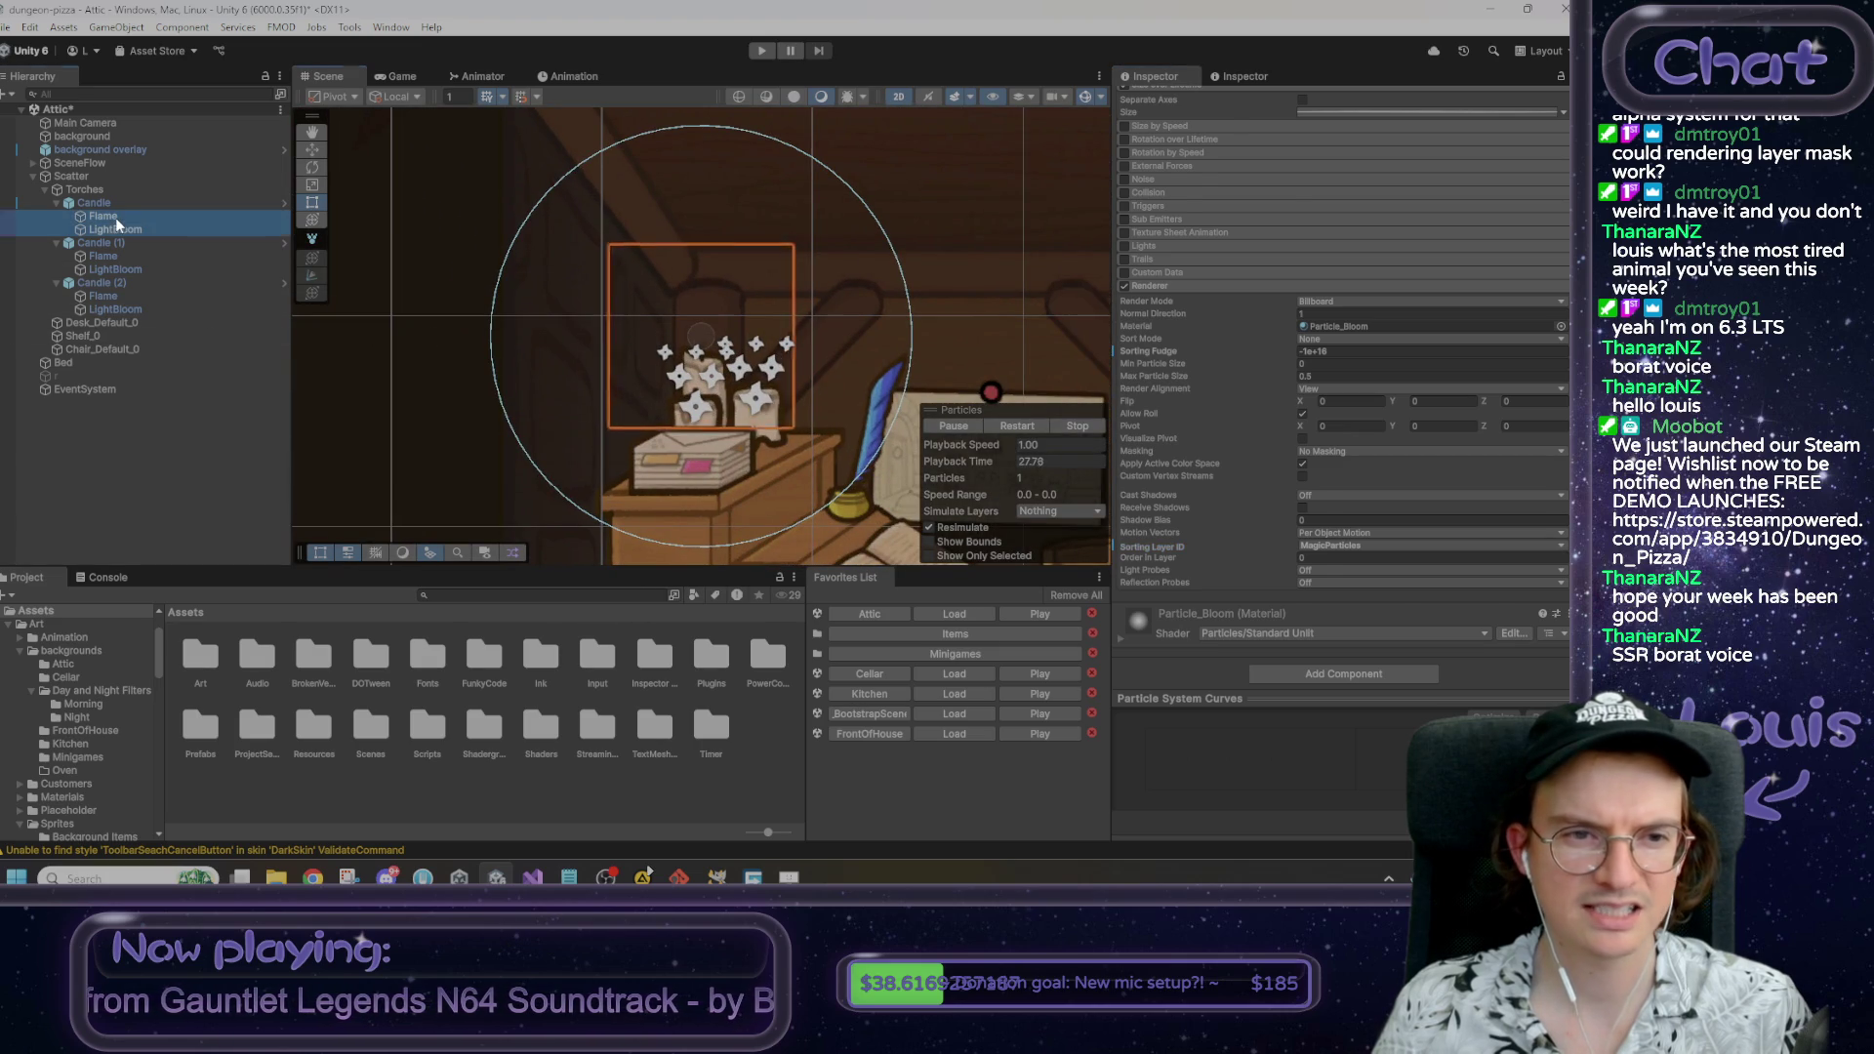
pyautogui.scroll(-3, 1435, 490)
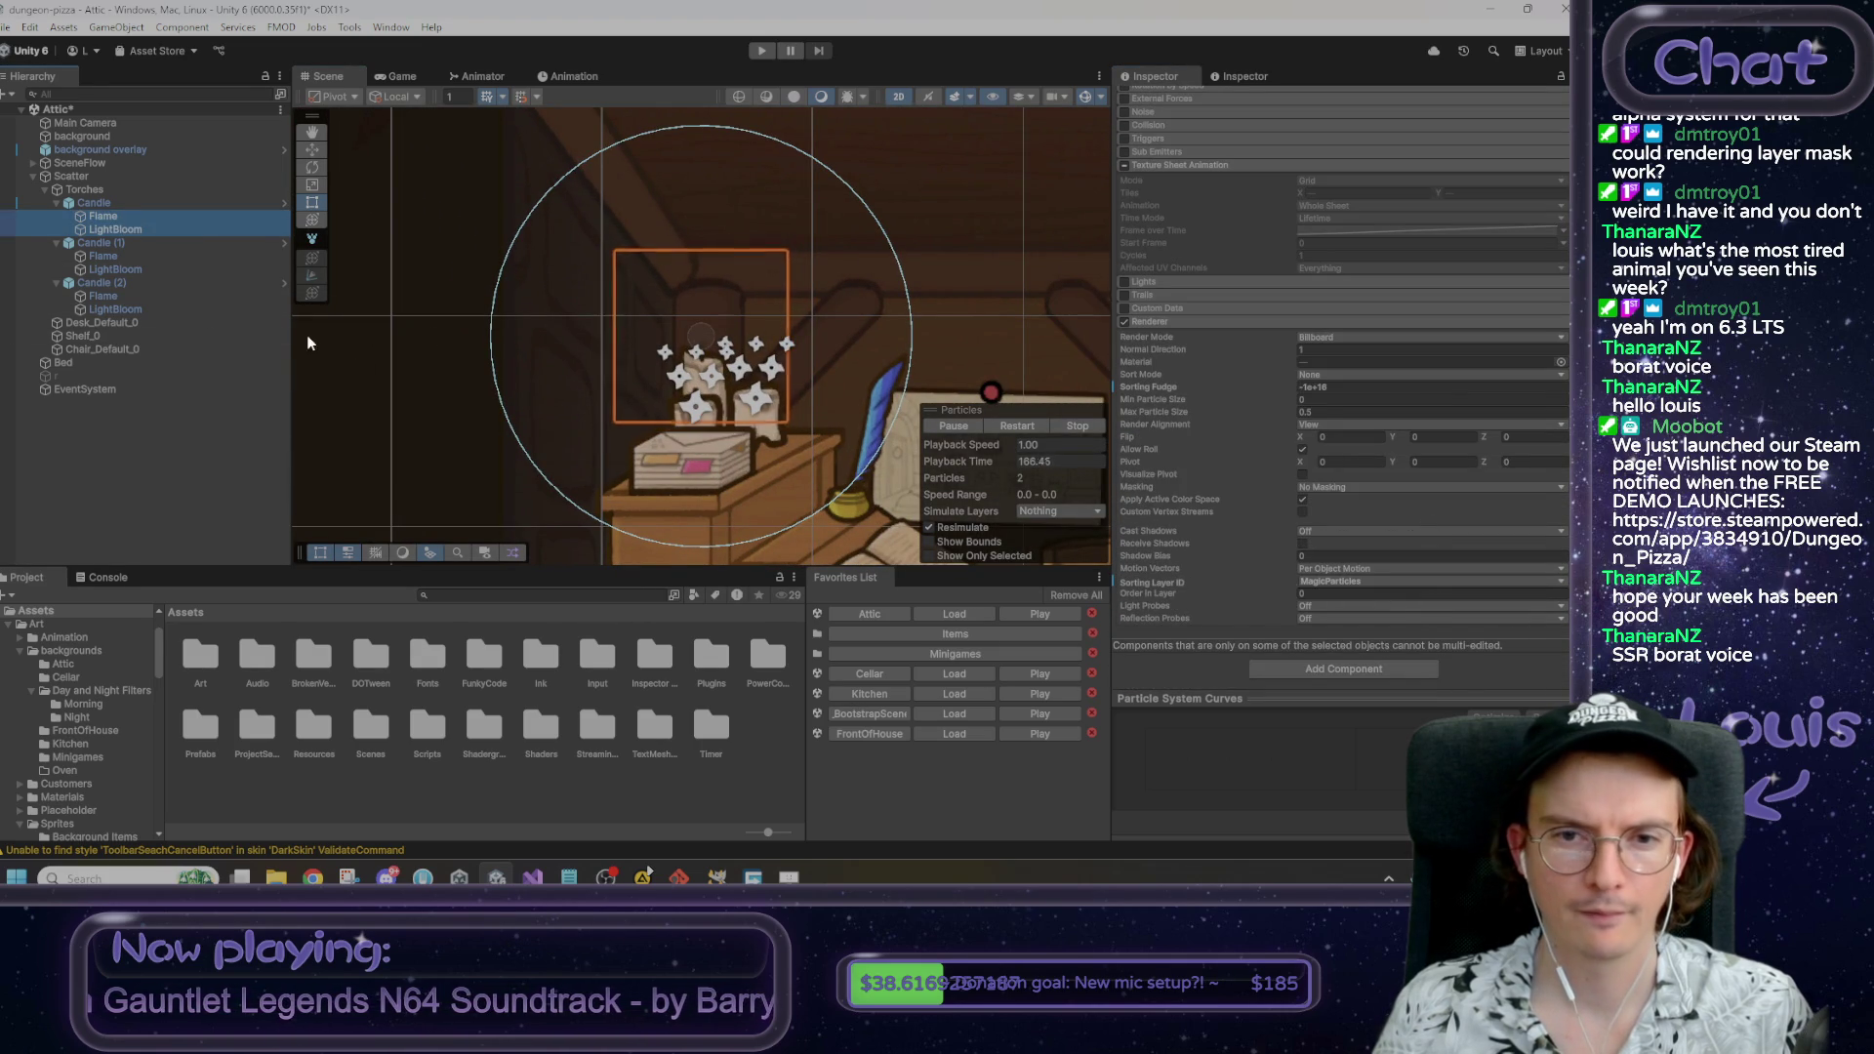
pyautogui.scroll(-6, 869, 476)
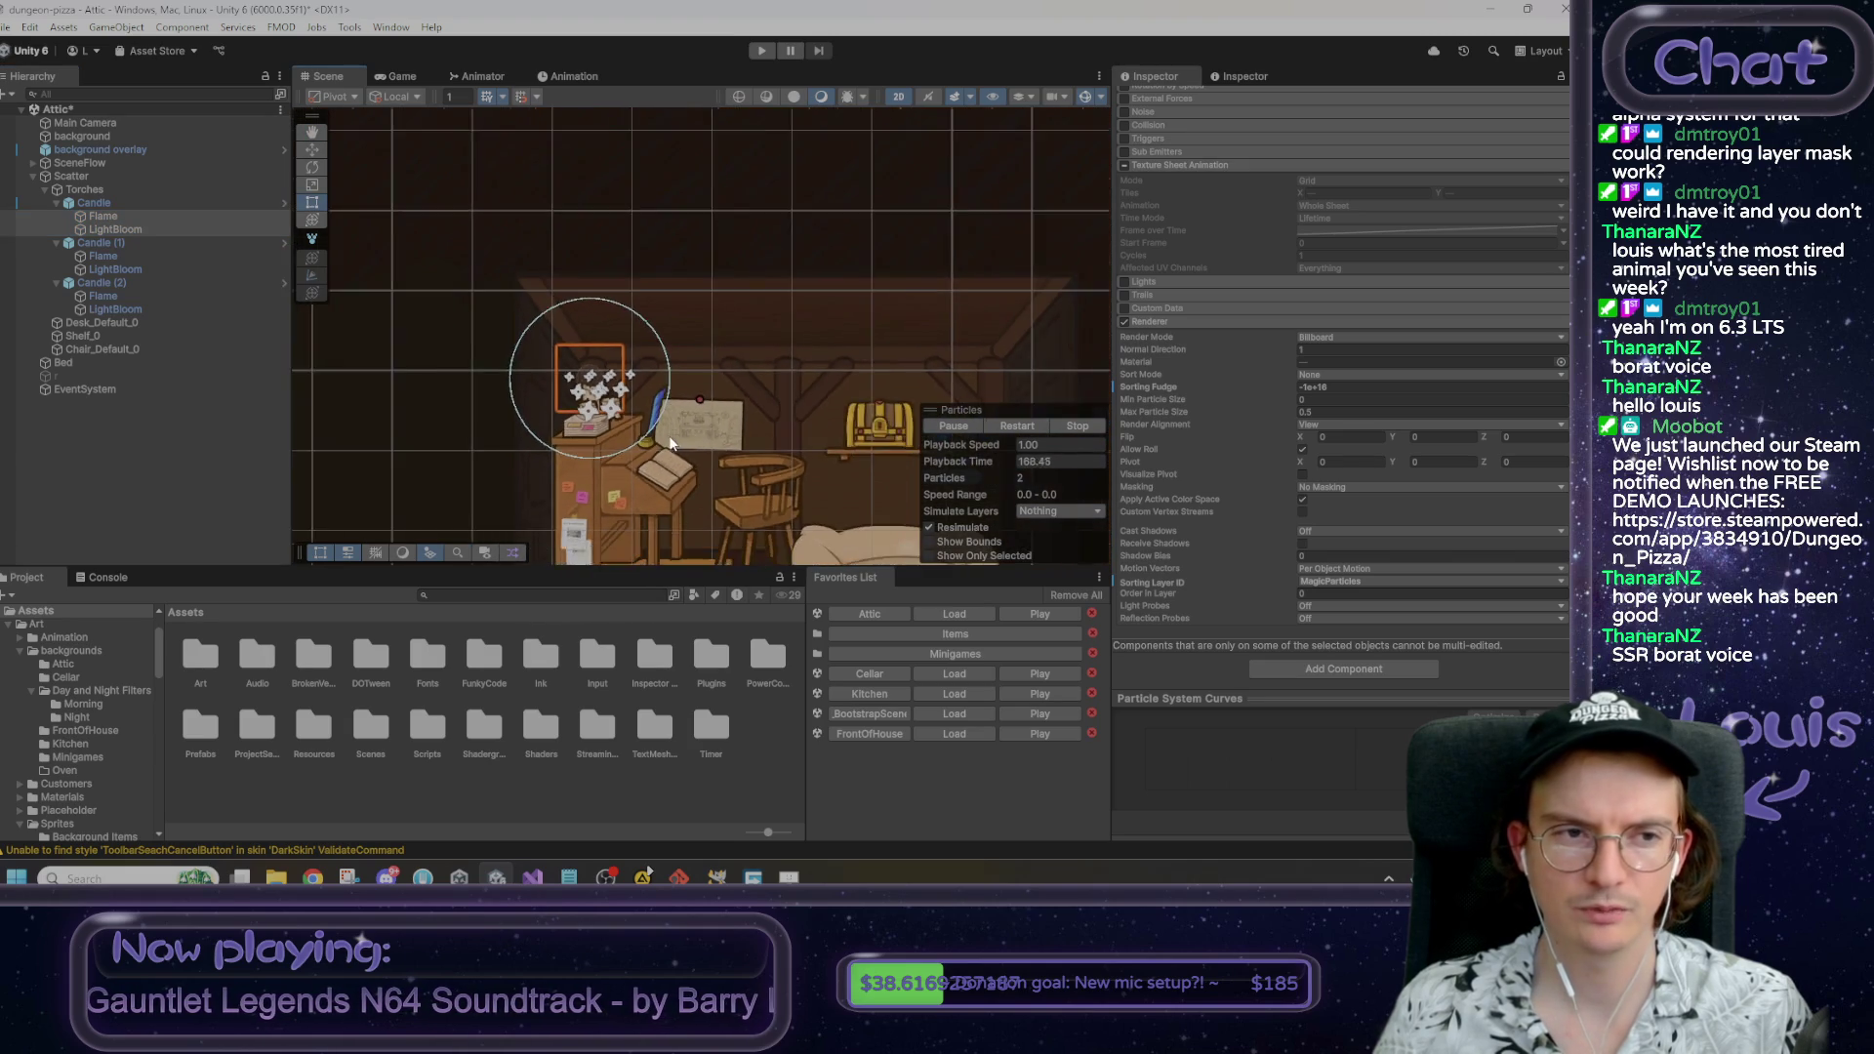
pyautogui.click(1333, 584)
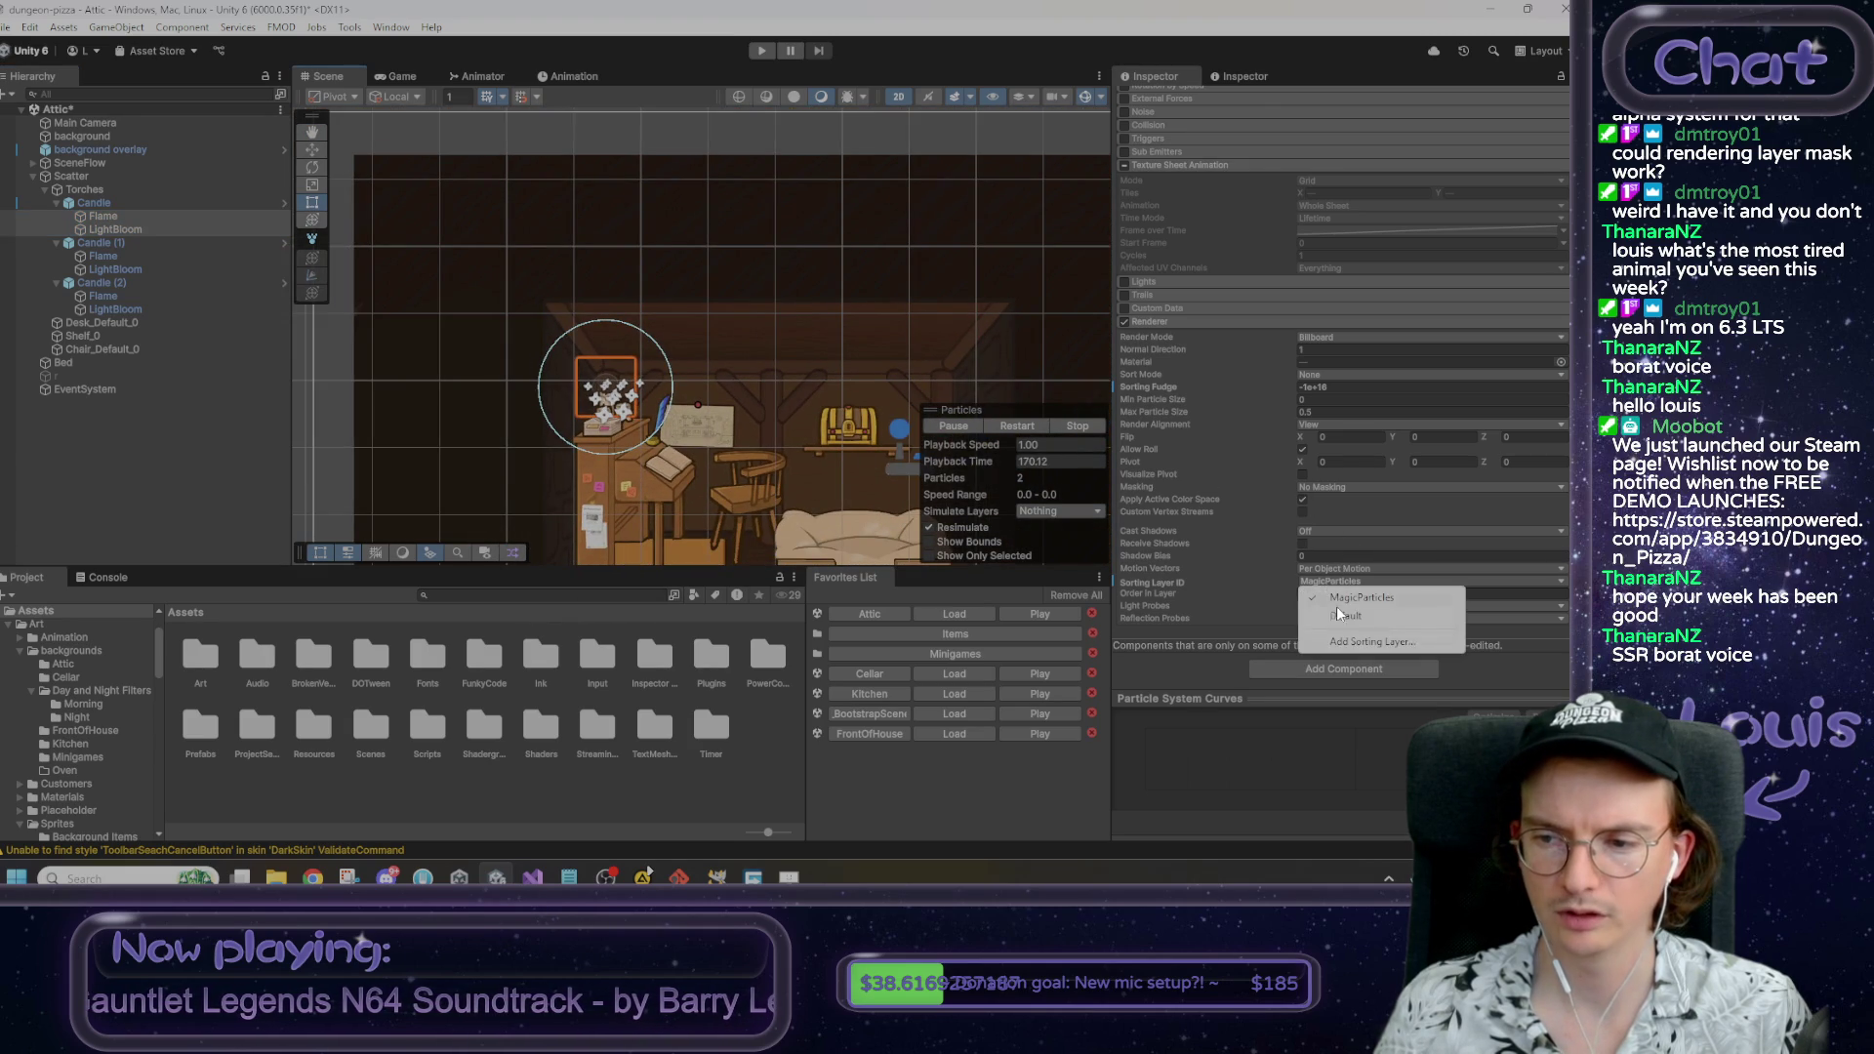
pyautogui.click(1348, 641)
pyautogui.moveTo(1140, 185); pyautogui.dragTo(1140, 199)
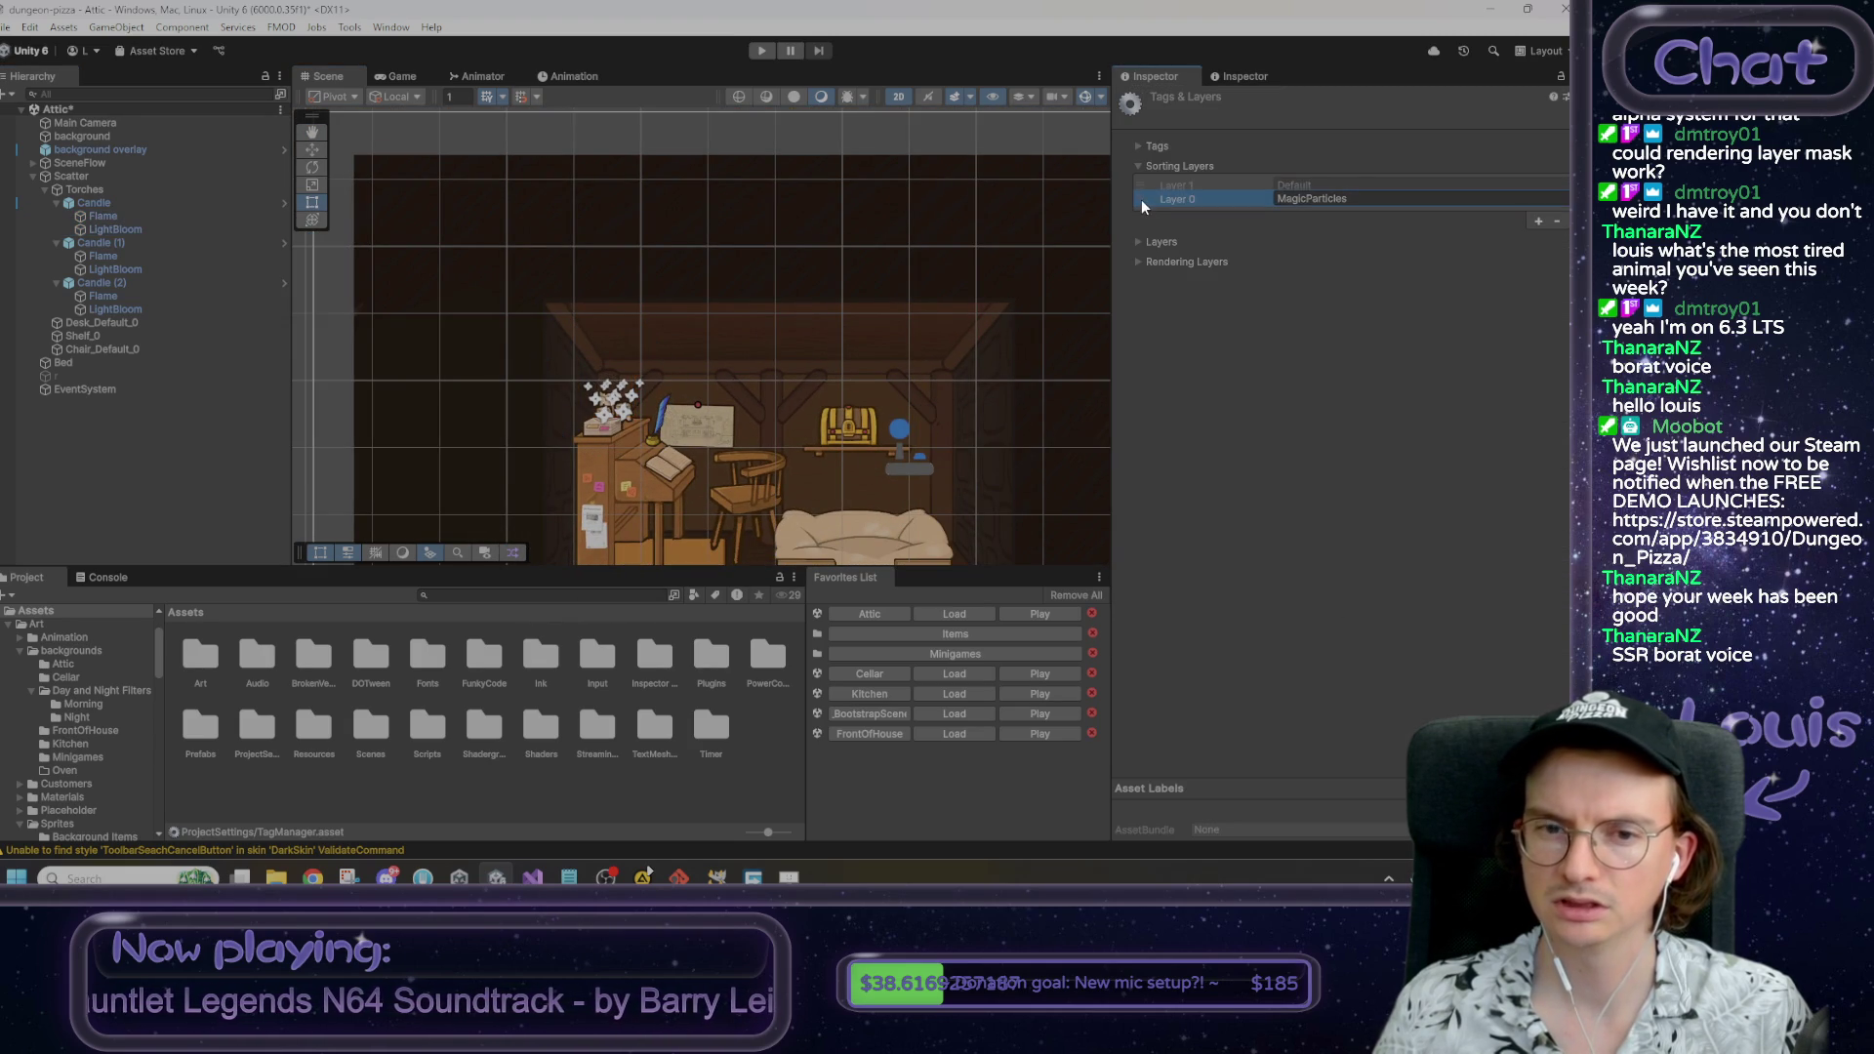
pyautogui.click(102, 216)
pyautogui.keyDown('ctrl'); pyautogui.click(114, 229); pyautogui.keyUp('ctrl')
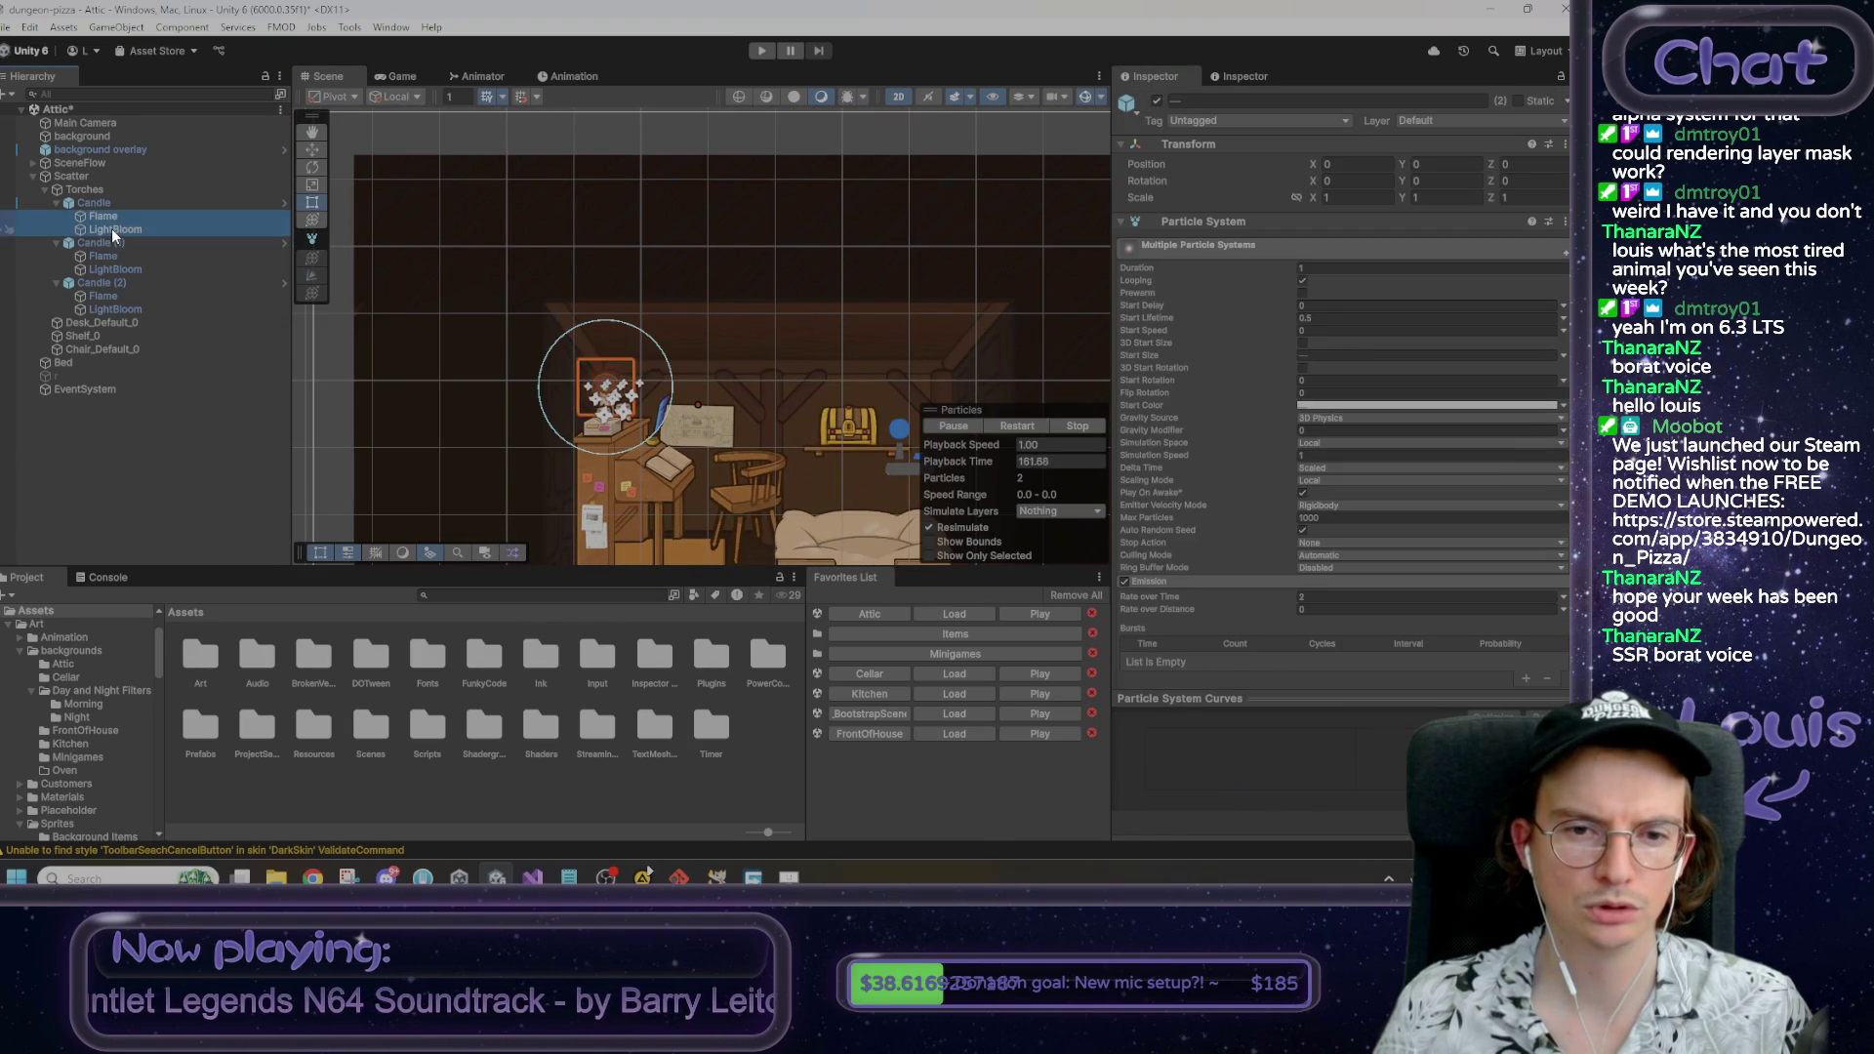
pyautogui.click(761, 50)
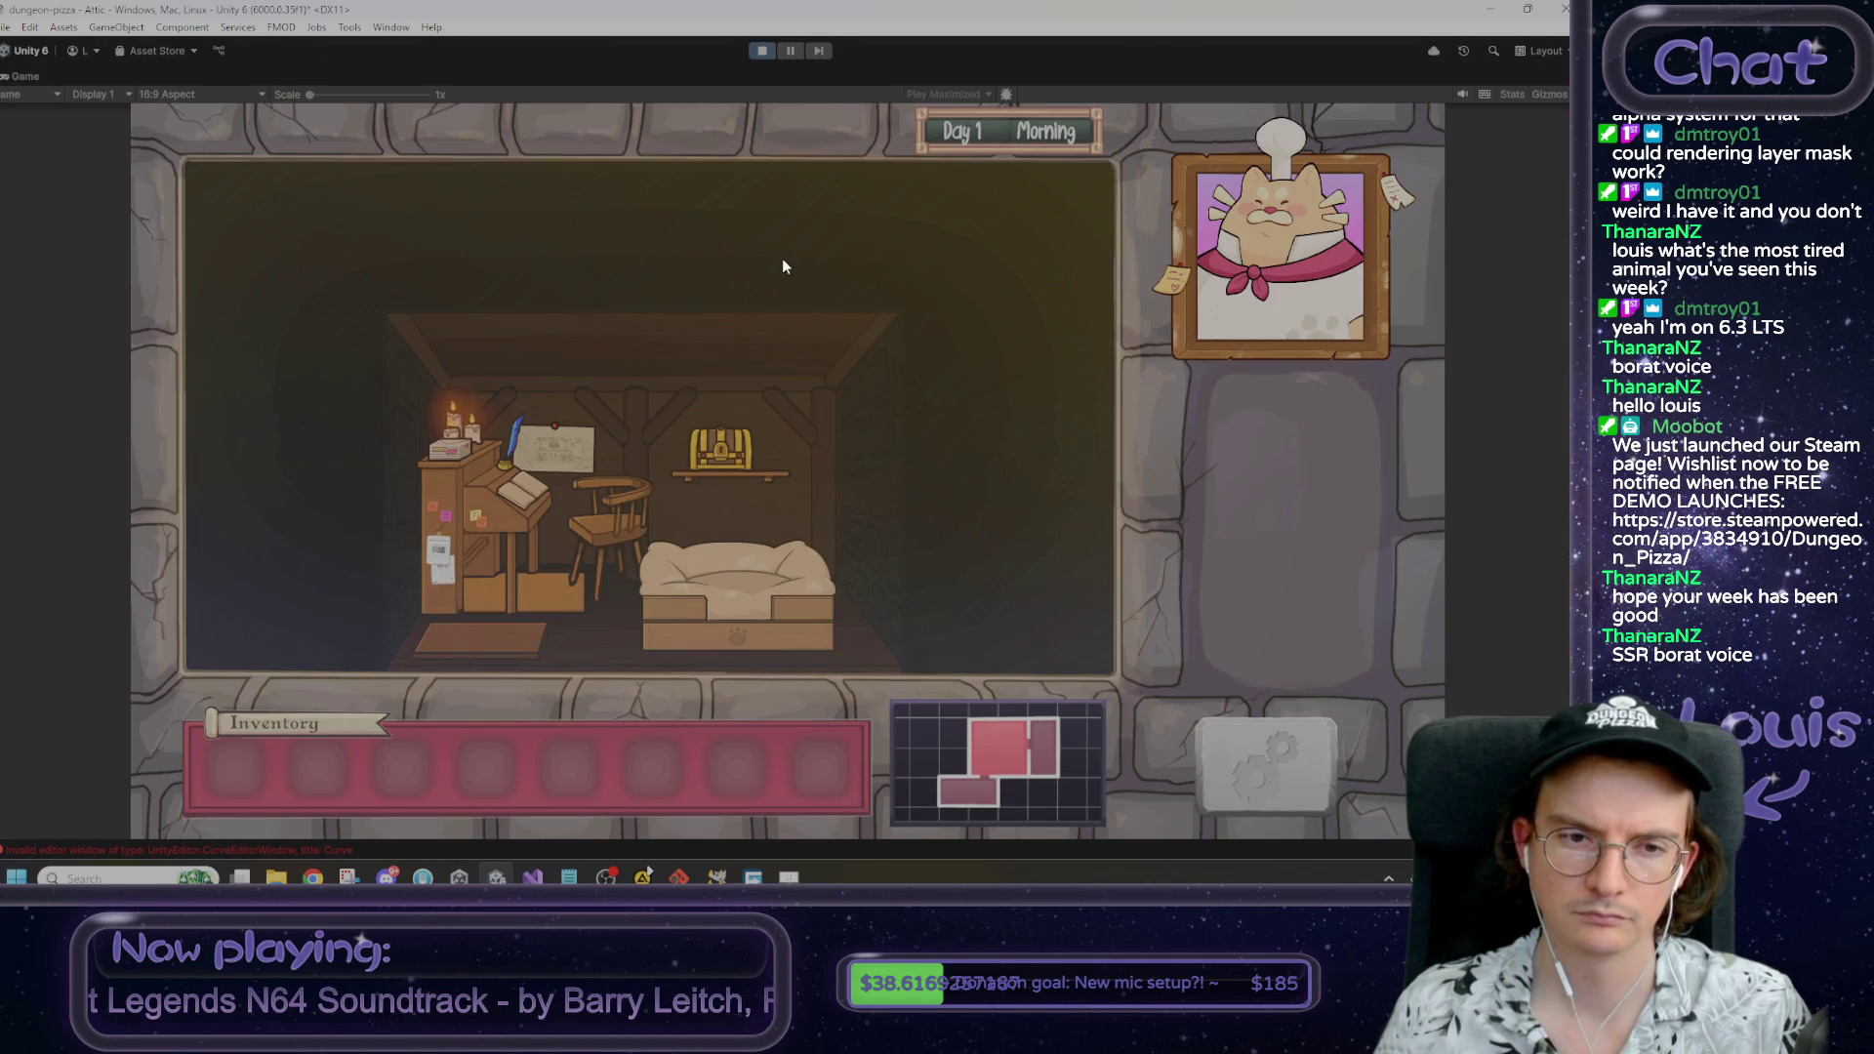
# Step: Run passTime three times to reach Night, send the character to bed, then stop playing
pyautogui.press('`')
pyautogui.write('passT')
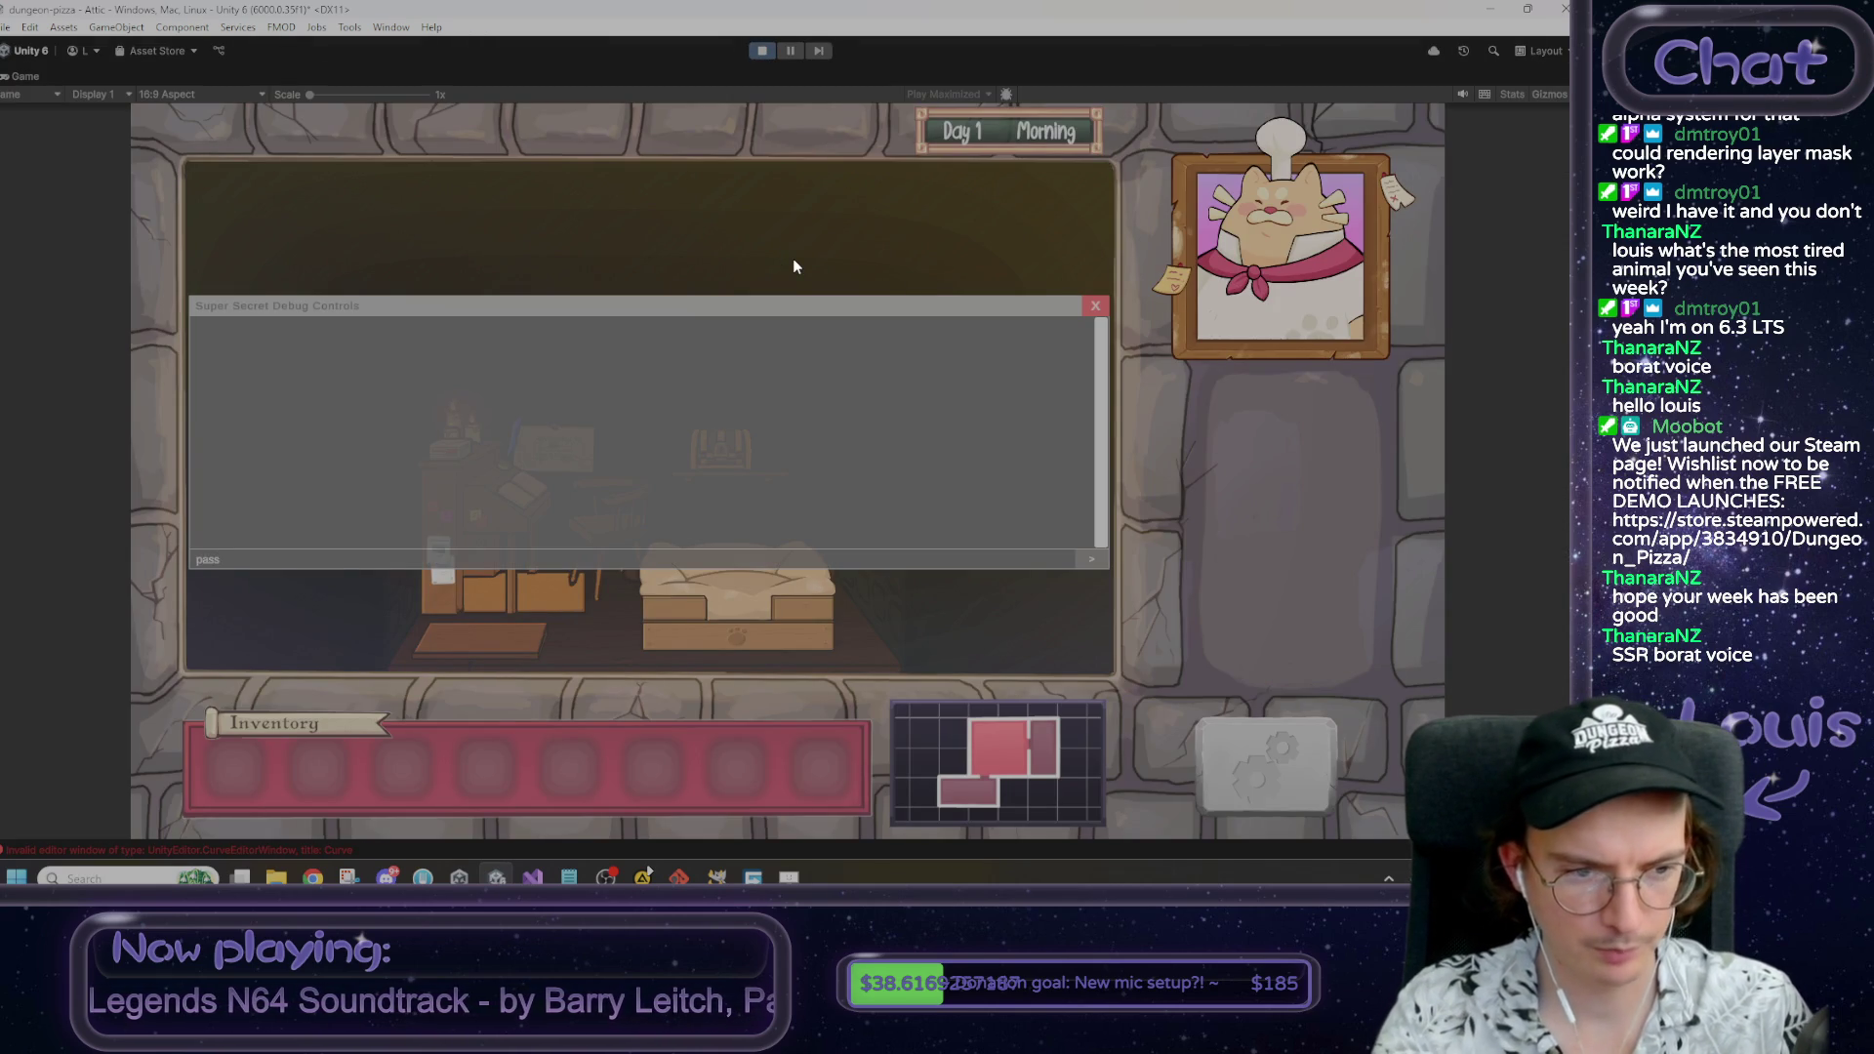
pyautogui.write('ime')
pyautogui.press('Return')
pyautogui.press('Up')
pyautogui.press('Return')
pyautogui.press('Up')
pyautogui.press('Return')
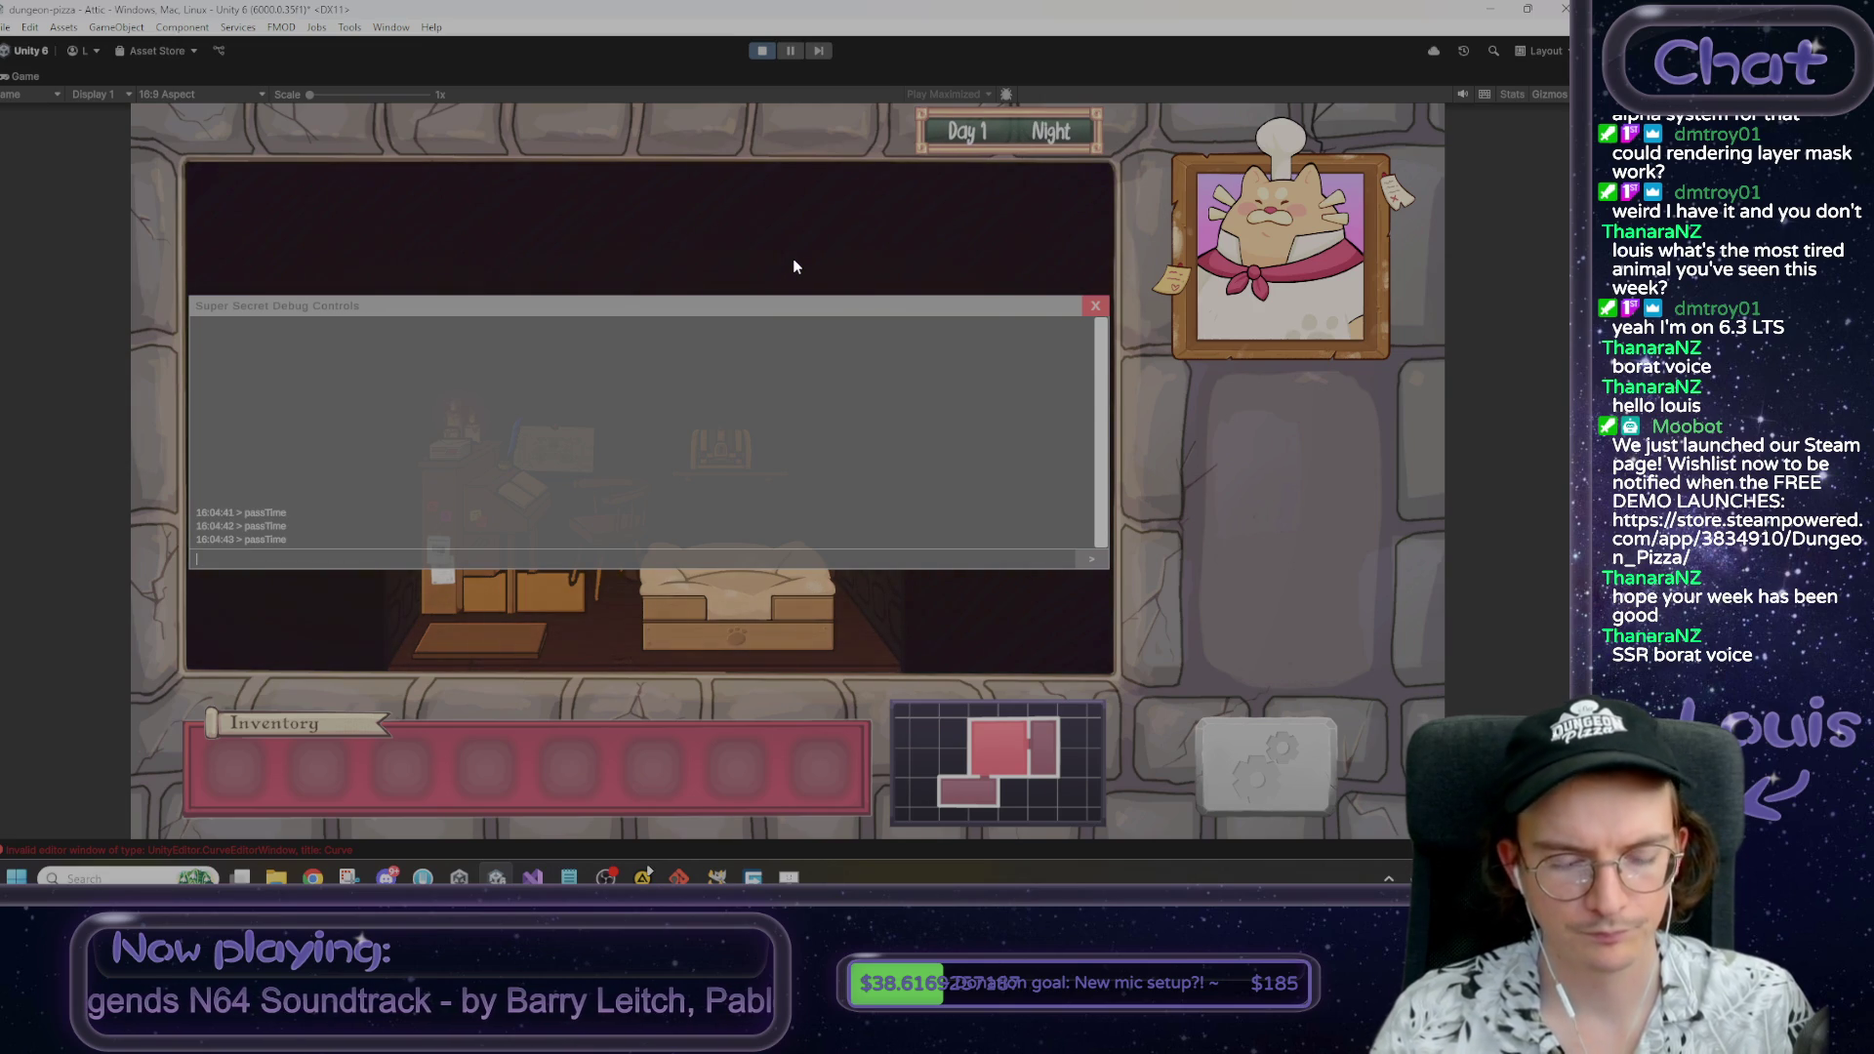
pyautogui.press('`')
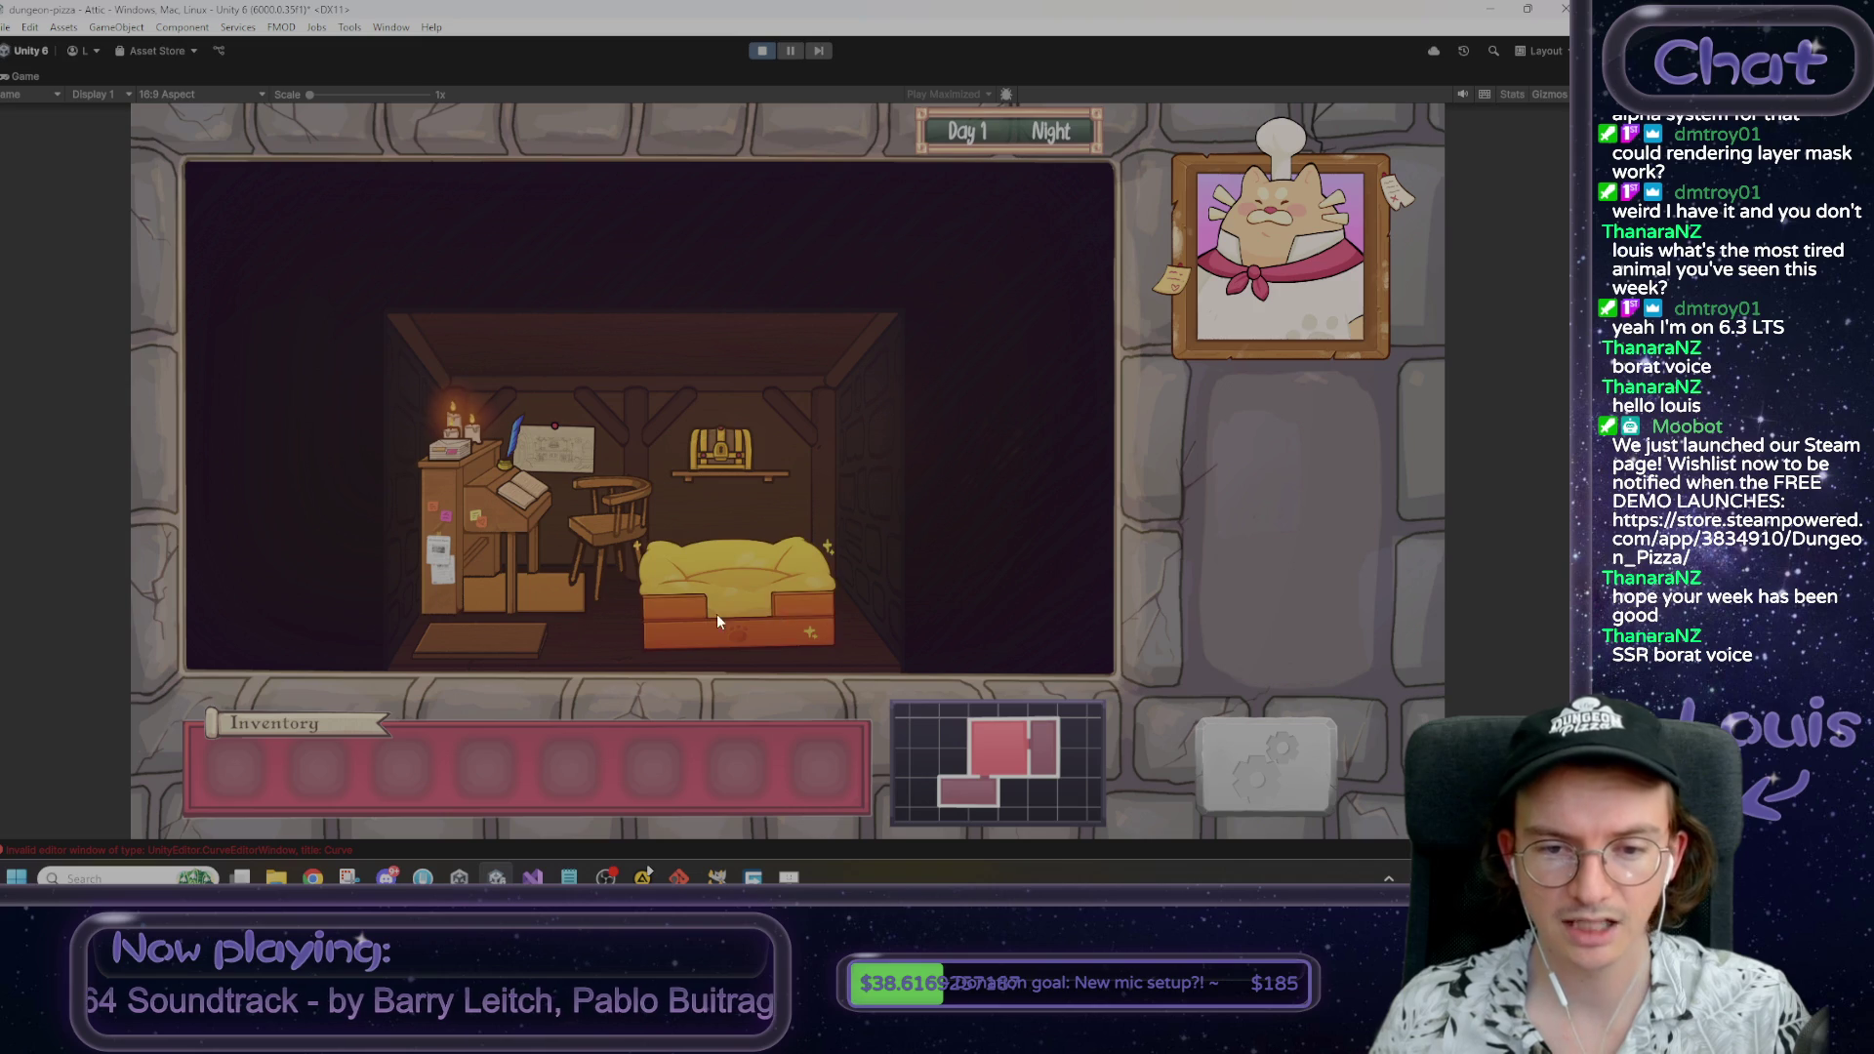
pyautogui.click(792, 607)
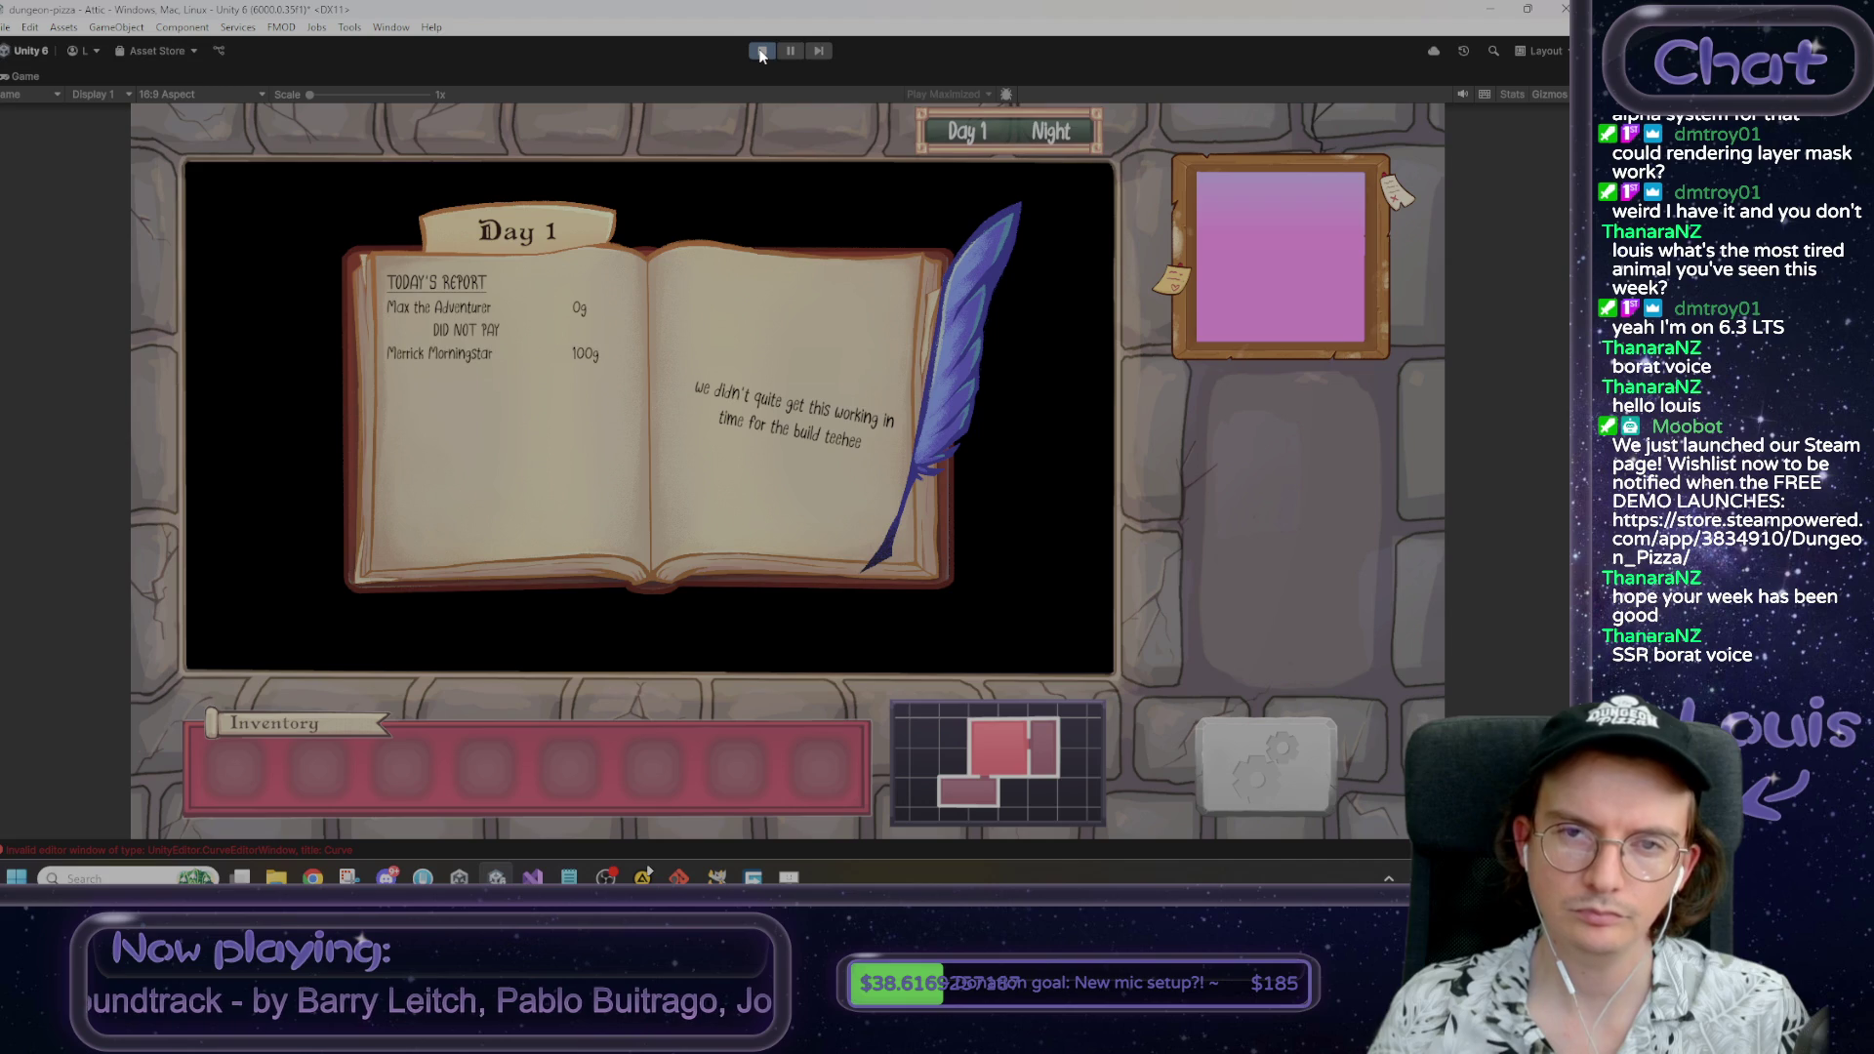
pyautogui.click(762, 51)
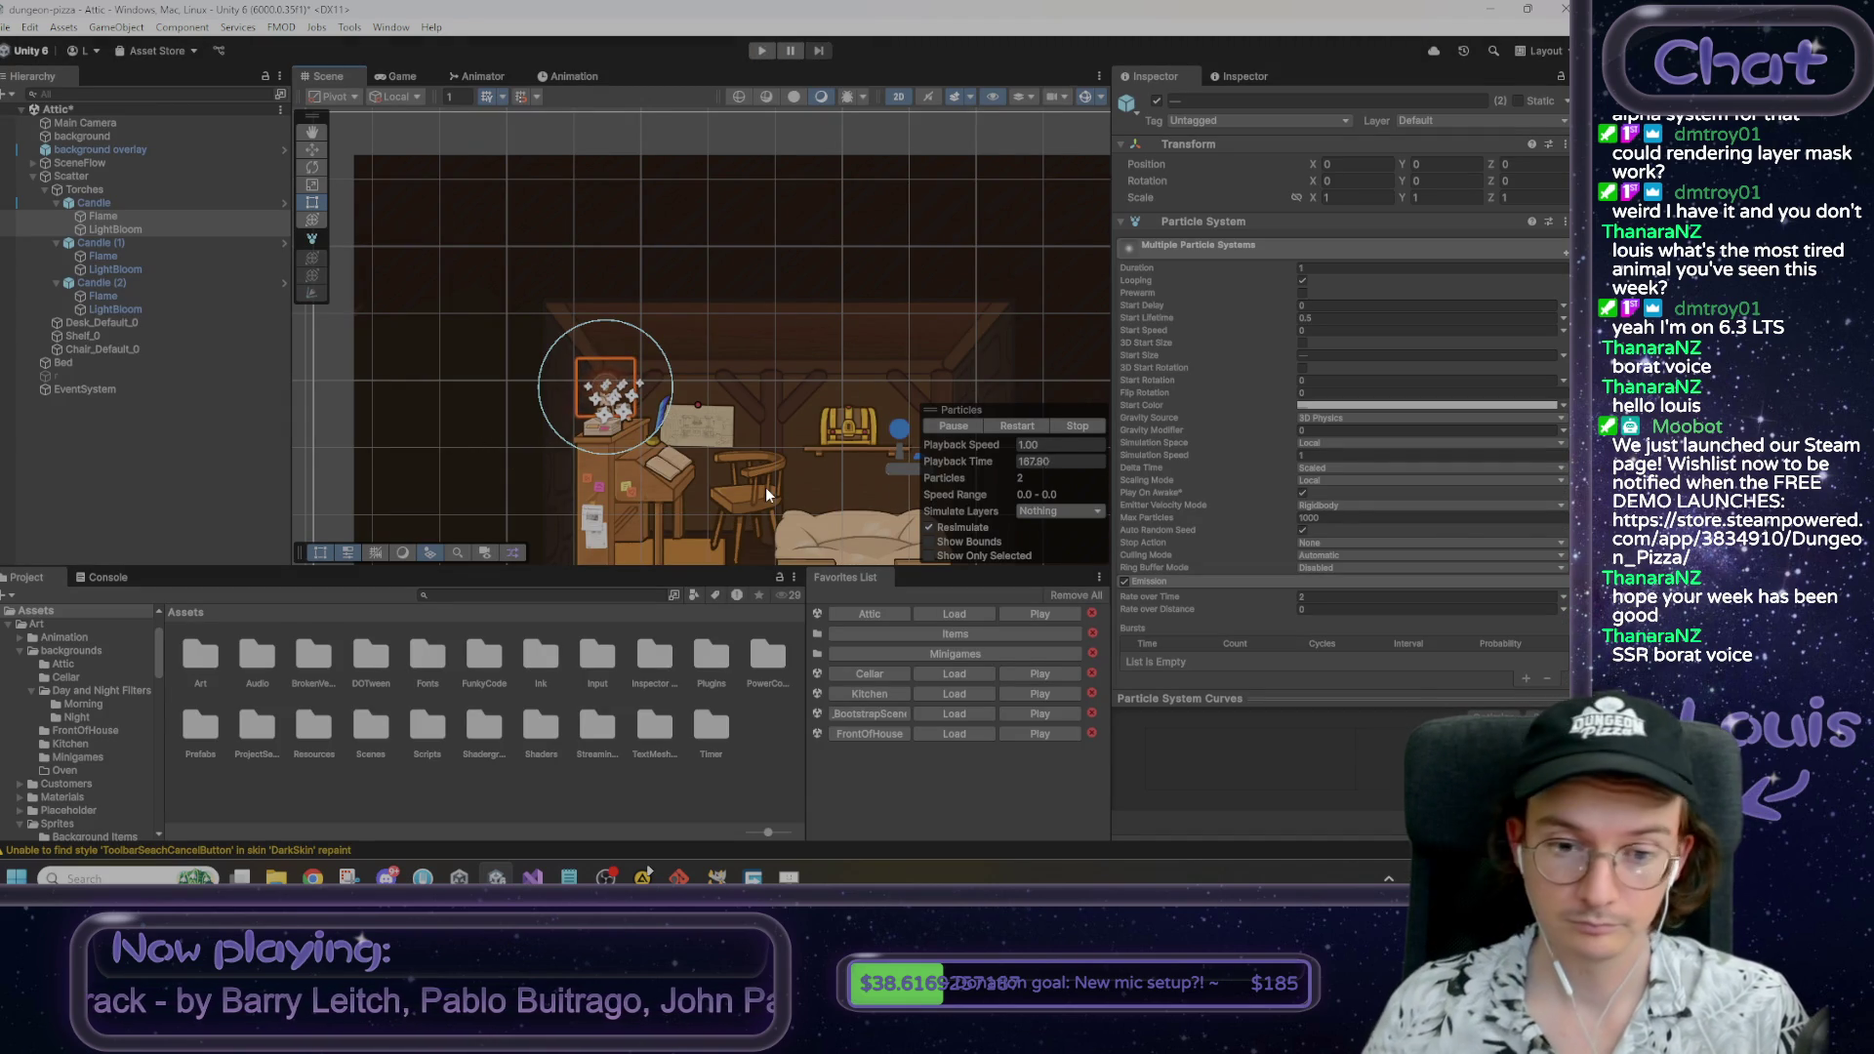
pyautogui.scroll(-1, 789, 484)
pyautogui.scroll(-2, 789, 484)
pyautogui.moveTo(794, 507); pyautogui.dragTo(698, 422)
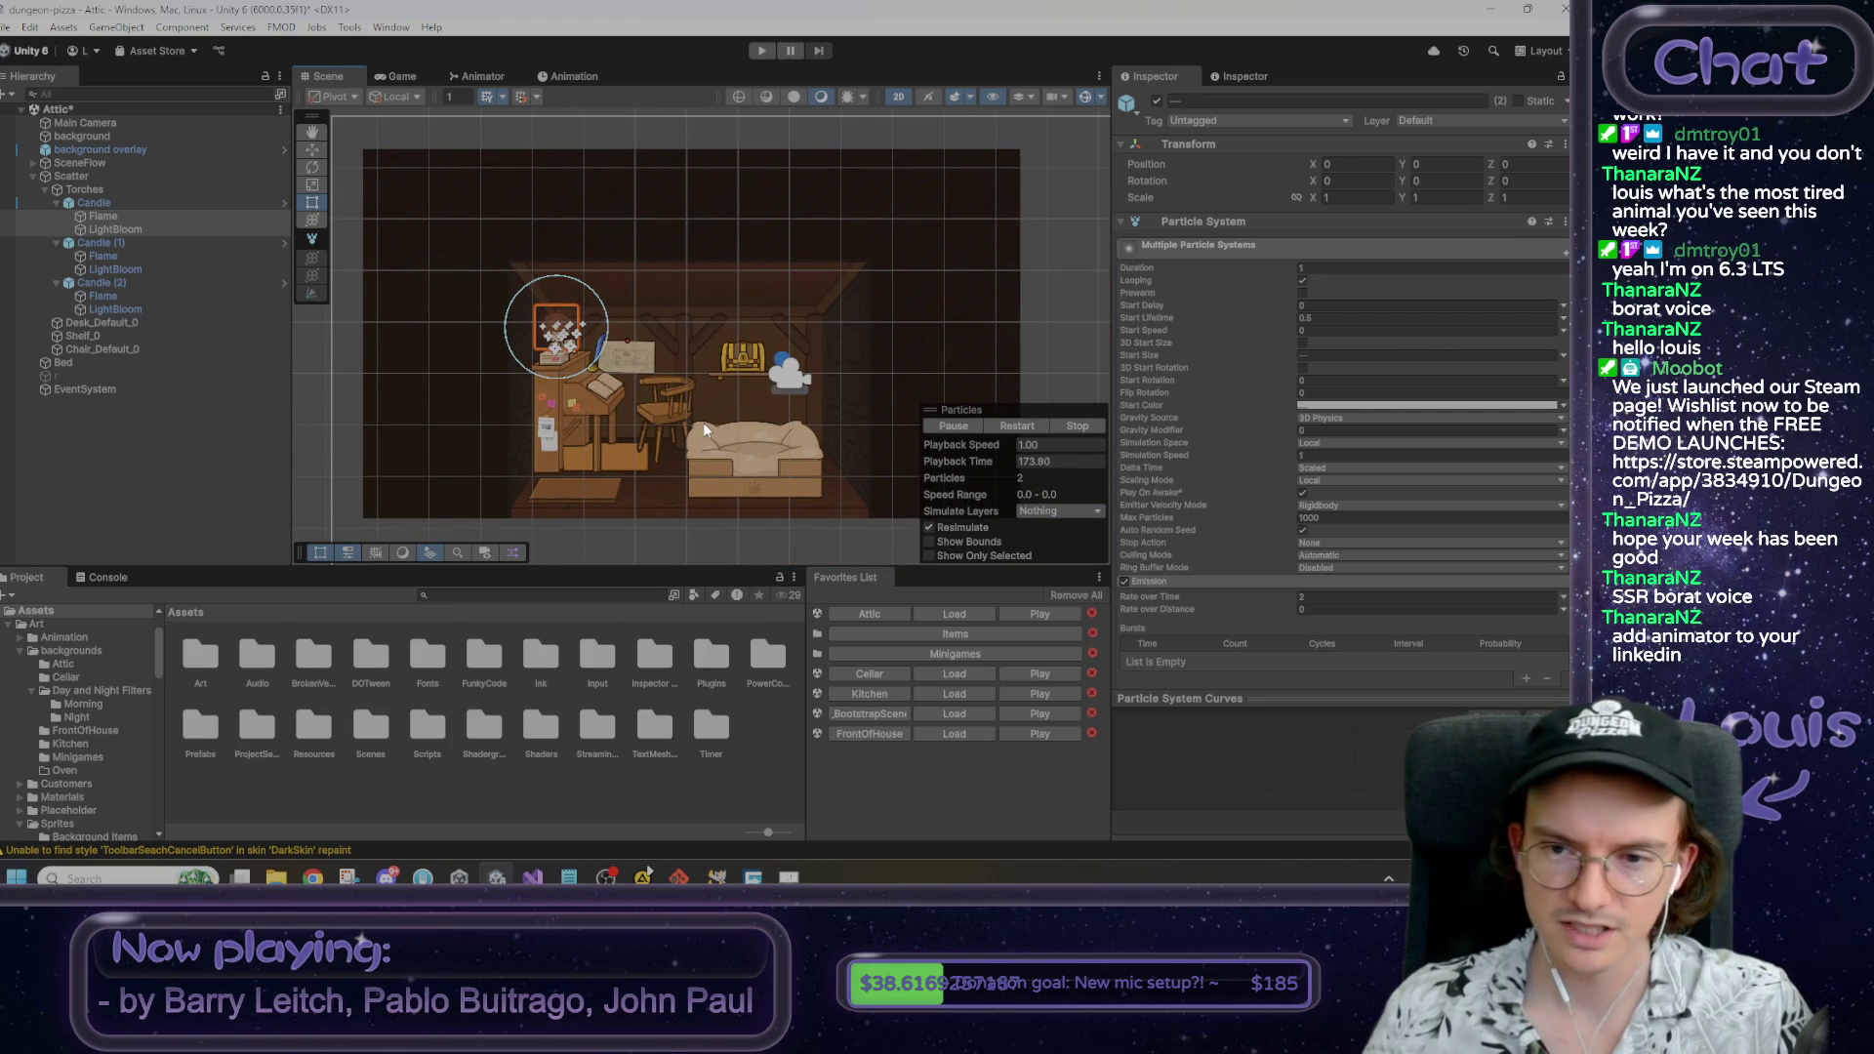
pyautogui.moveTo(702, 422)
pyautogui.mouseDown()
pyautogui.moveTo(713, 436)
pyautogui.moveTo(697, 404)
pyautogui.mouseUp()
pyautogui.scroll(1, 709, 443)
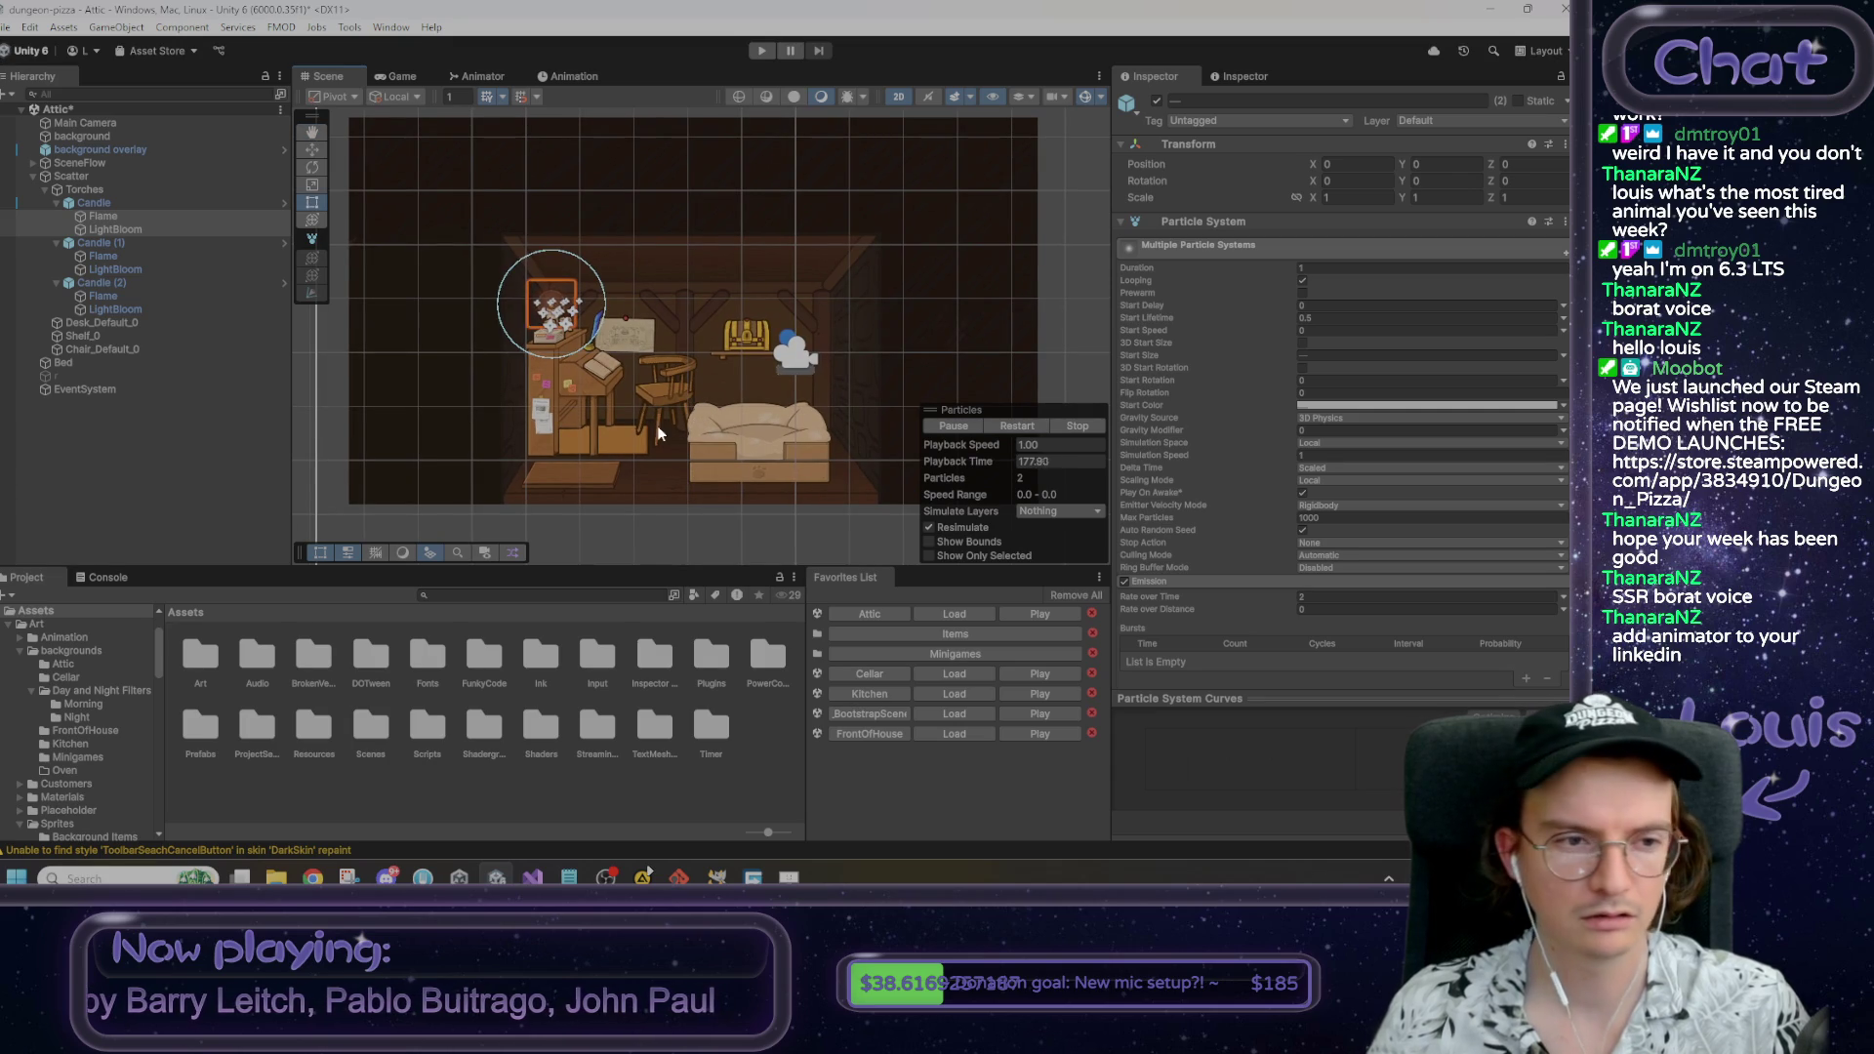
pyautogui.scroll(-10, 1292, 607)
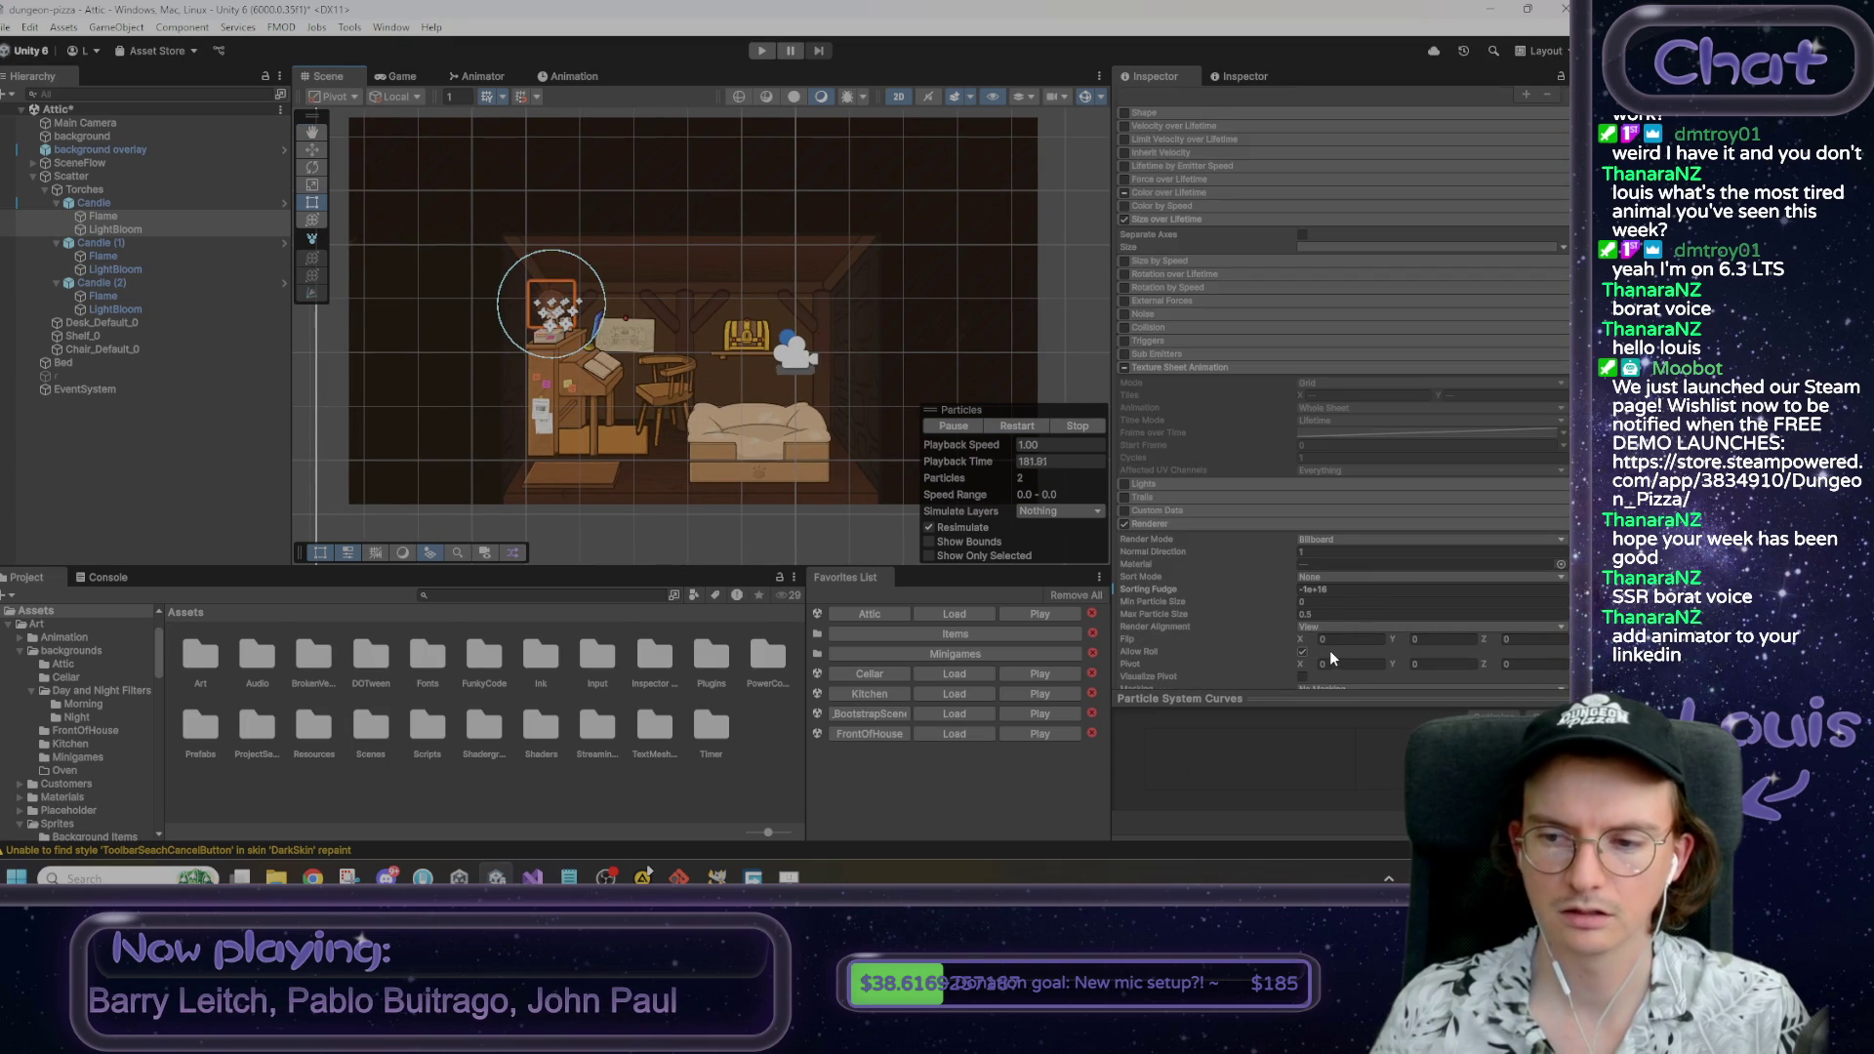
pyautogui.scroll(5, 1283, 640)
pyautogui.scroll(5, 1292, 644)
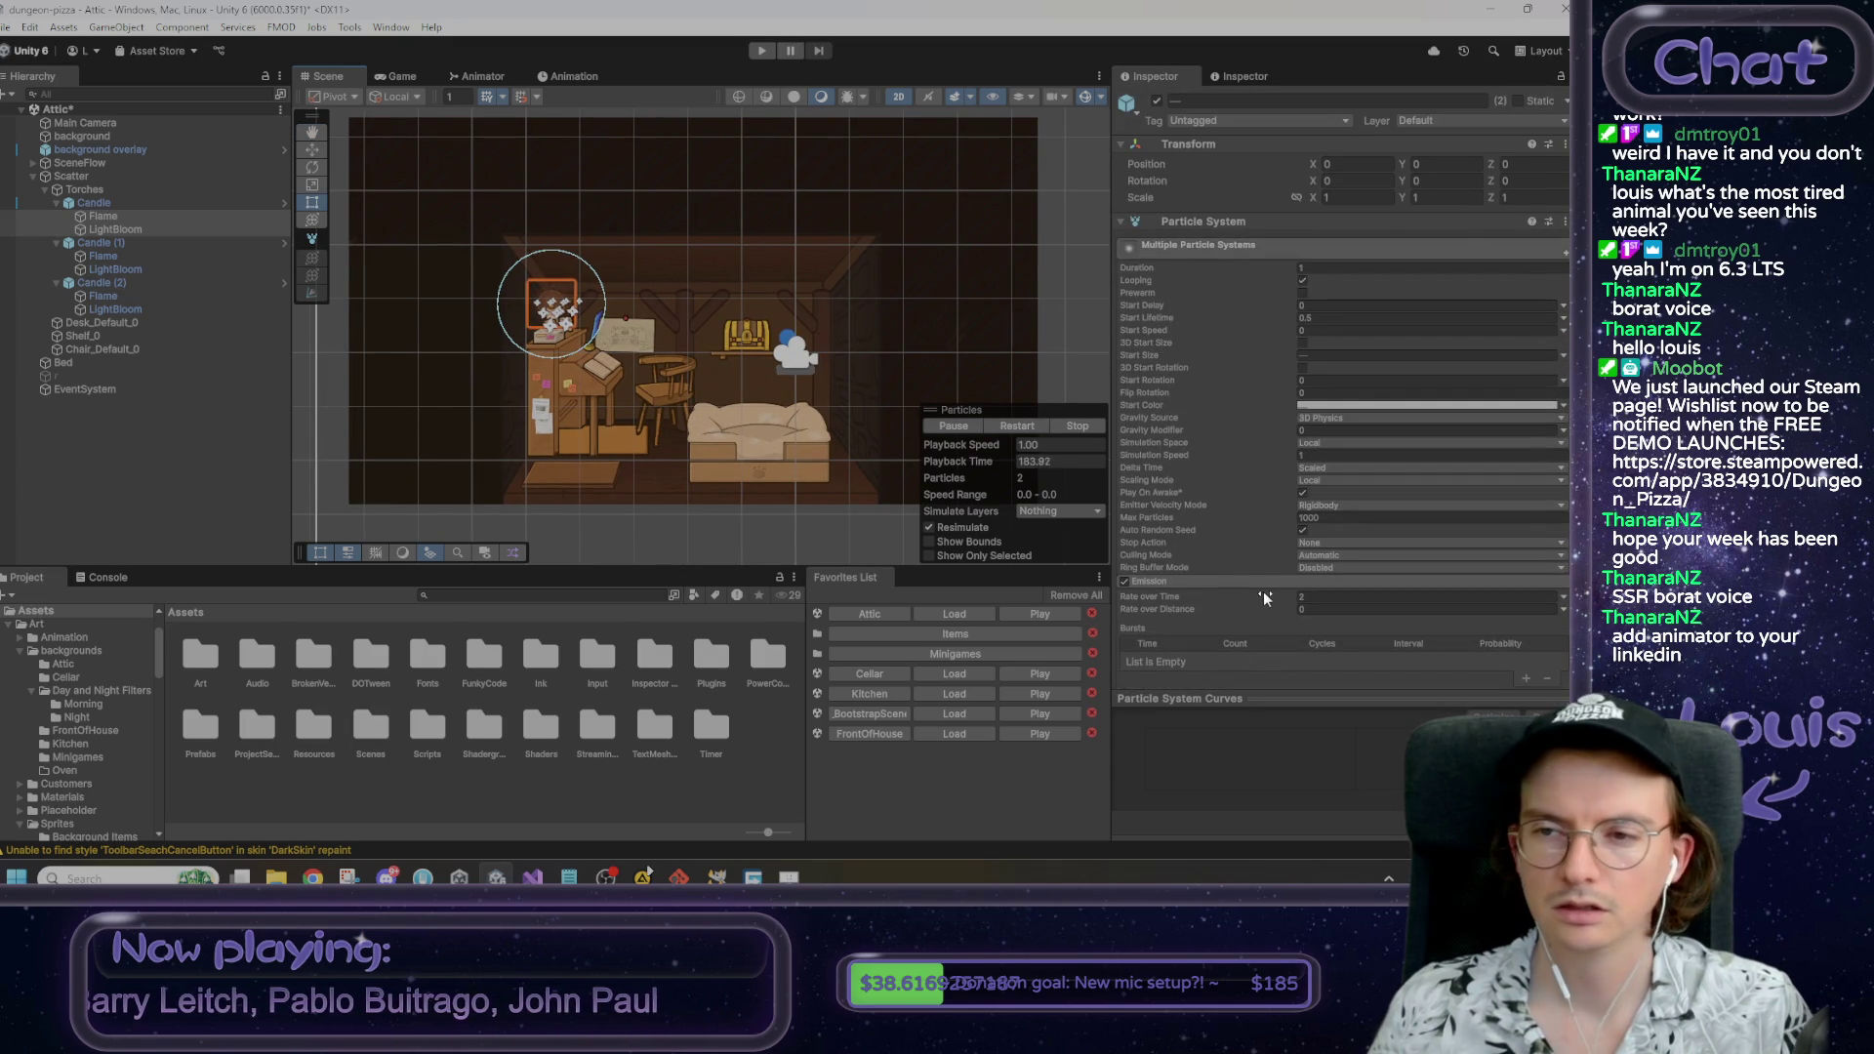
pyautogui.scroll(-10, 1234, 583)
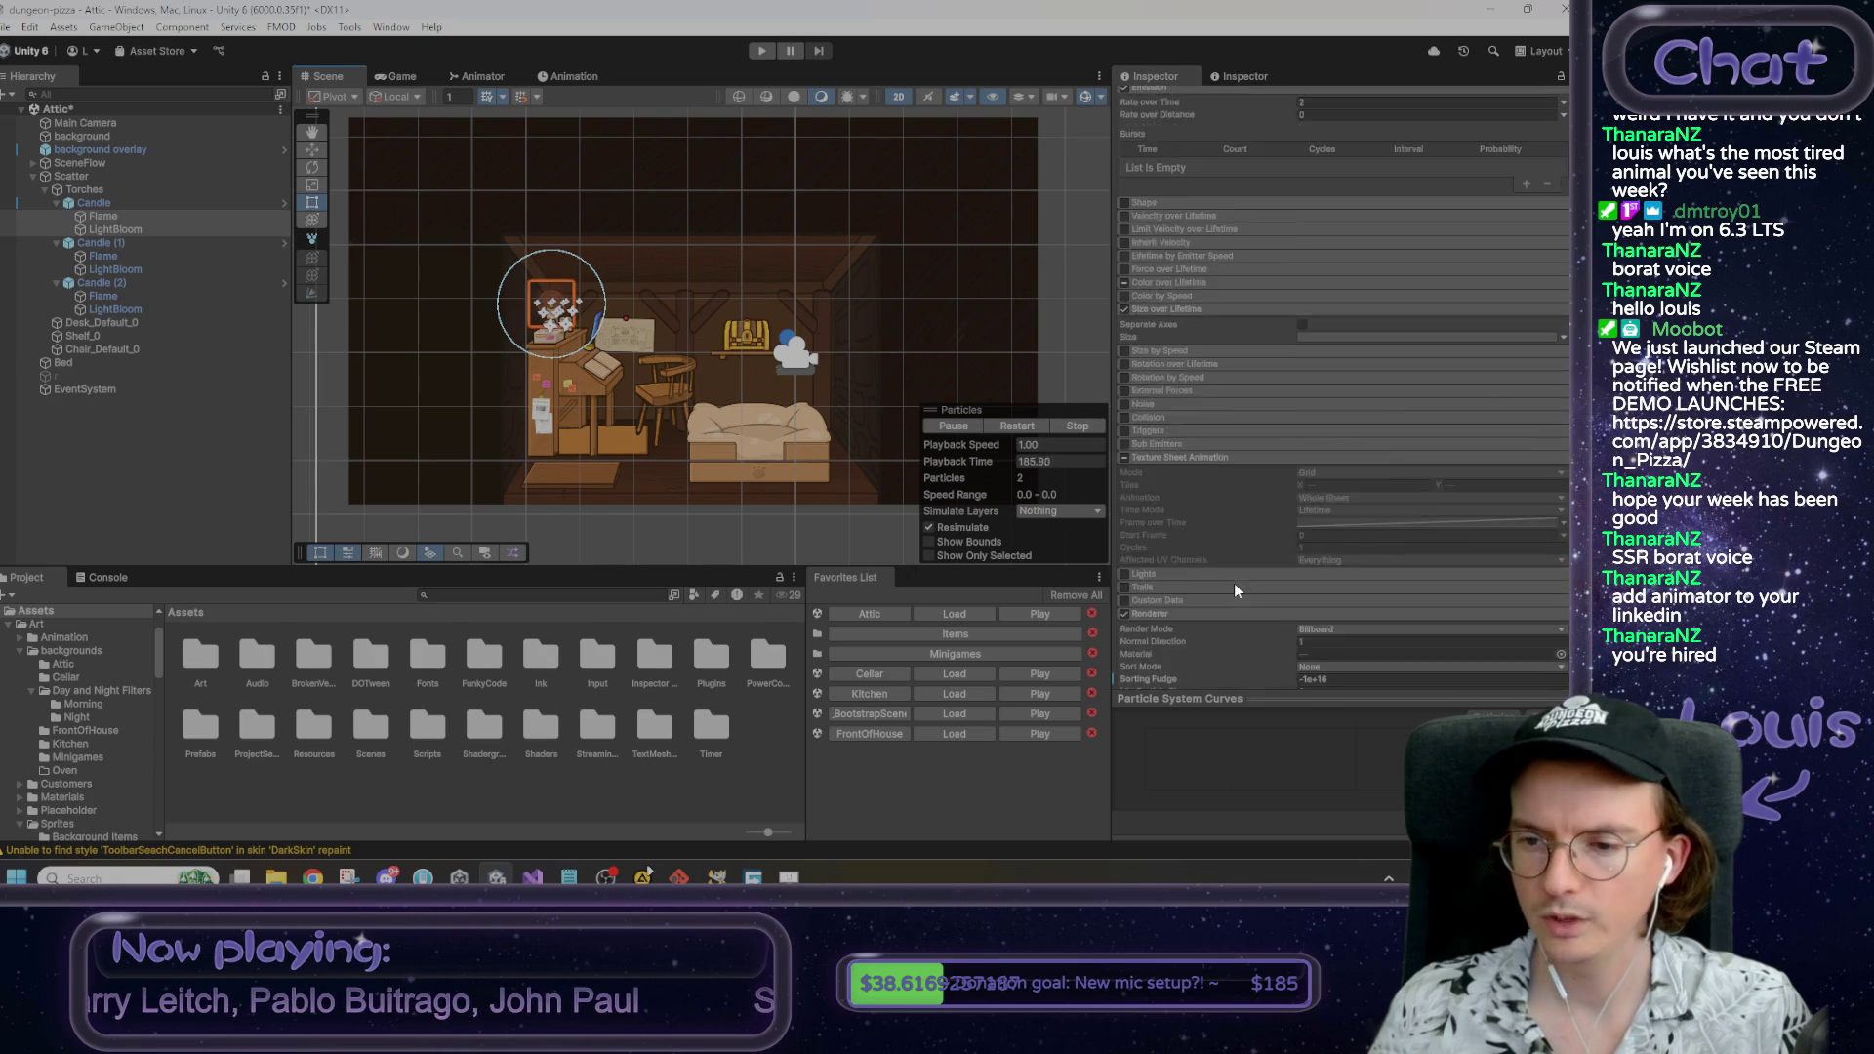
pyautogui.click(1313, 603)
pyautogui.click(1343, 658)
# Step: Delete the MagicParticles sorting layer from the Tags & Layers list
pyautogui.moveTo(1140, 185); pyautogui.dragTo(1158, 231)
pyautogui.click(1322, 590)
pyautogui.click(1330, 656)
pyautogui.click(1191, 185)
pyautogui.click(1557, 222)
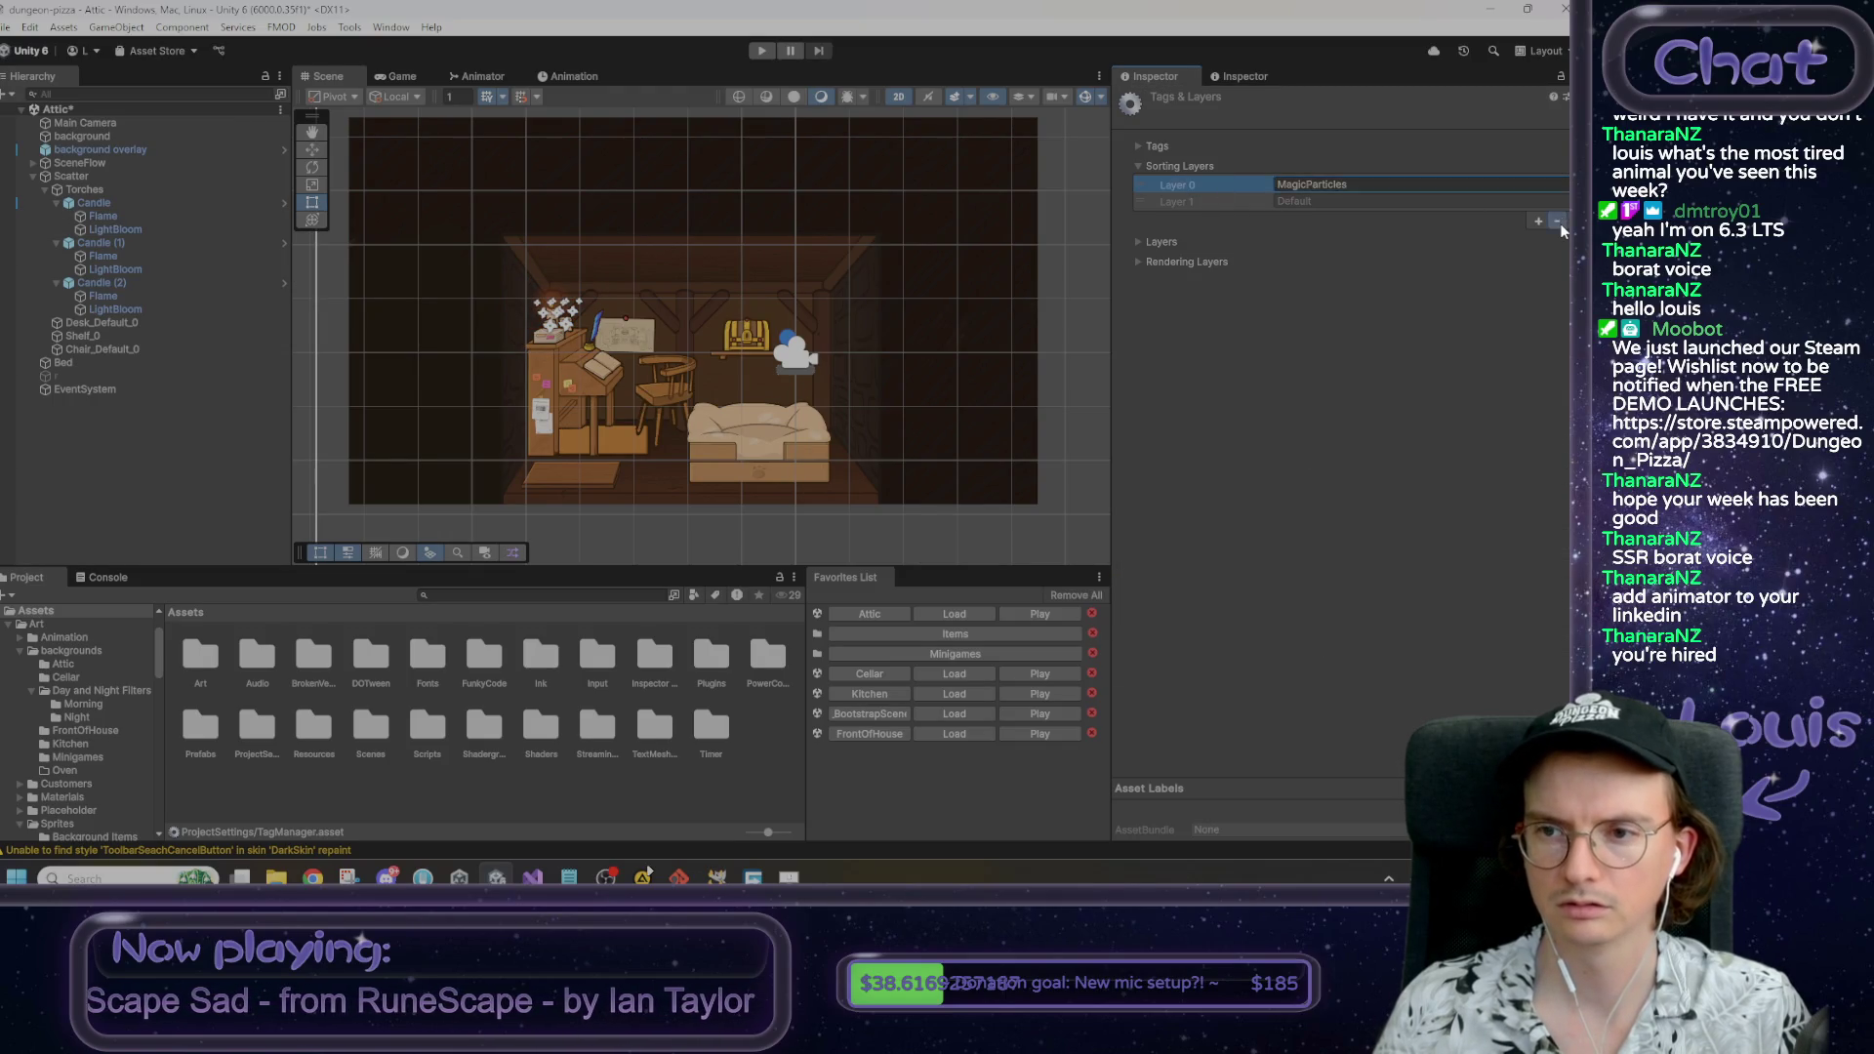
# Step: Name User Layer 6 'Magic' and reselect the first candle's Flame particle system
pyautogui.click(1136, 244)
pyautogui.click(1139, 224)
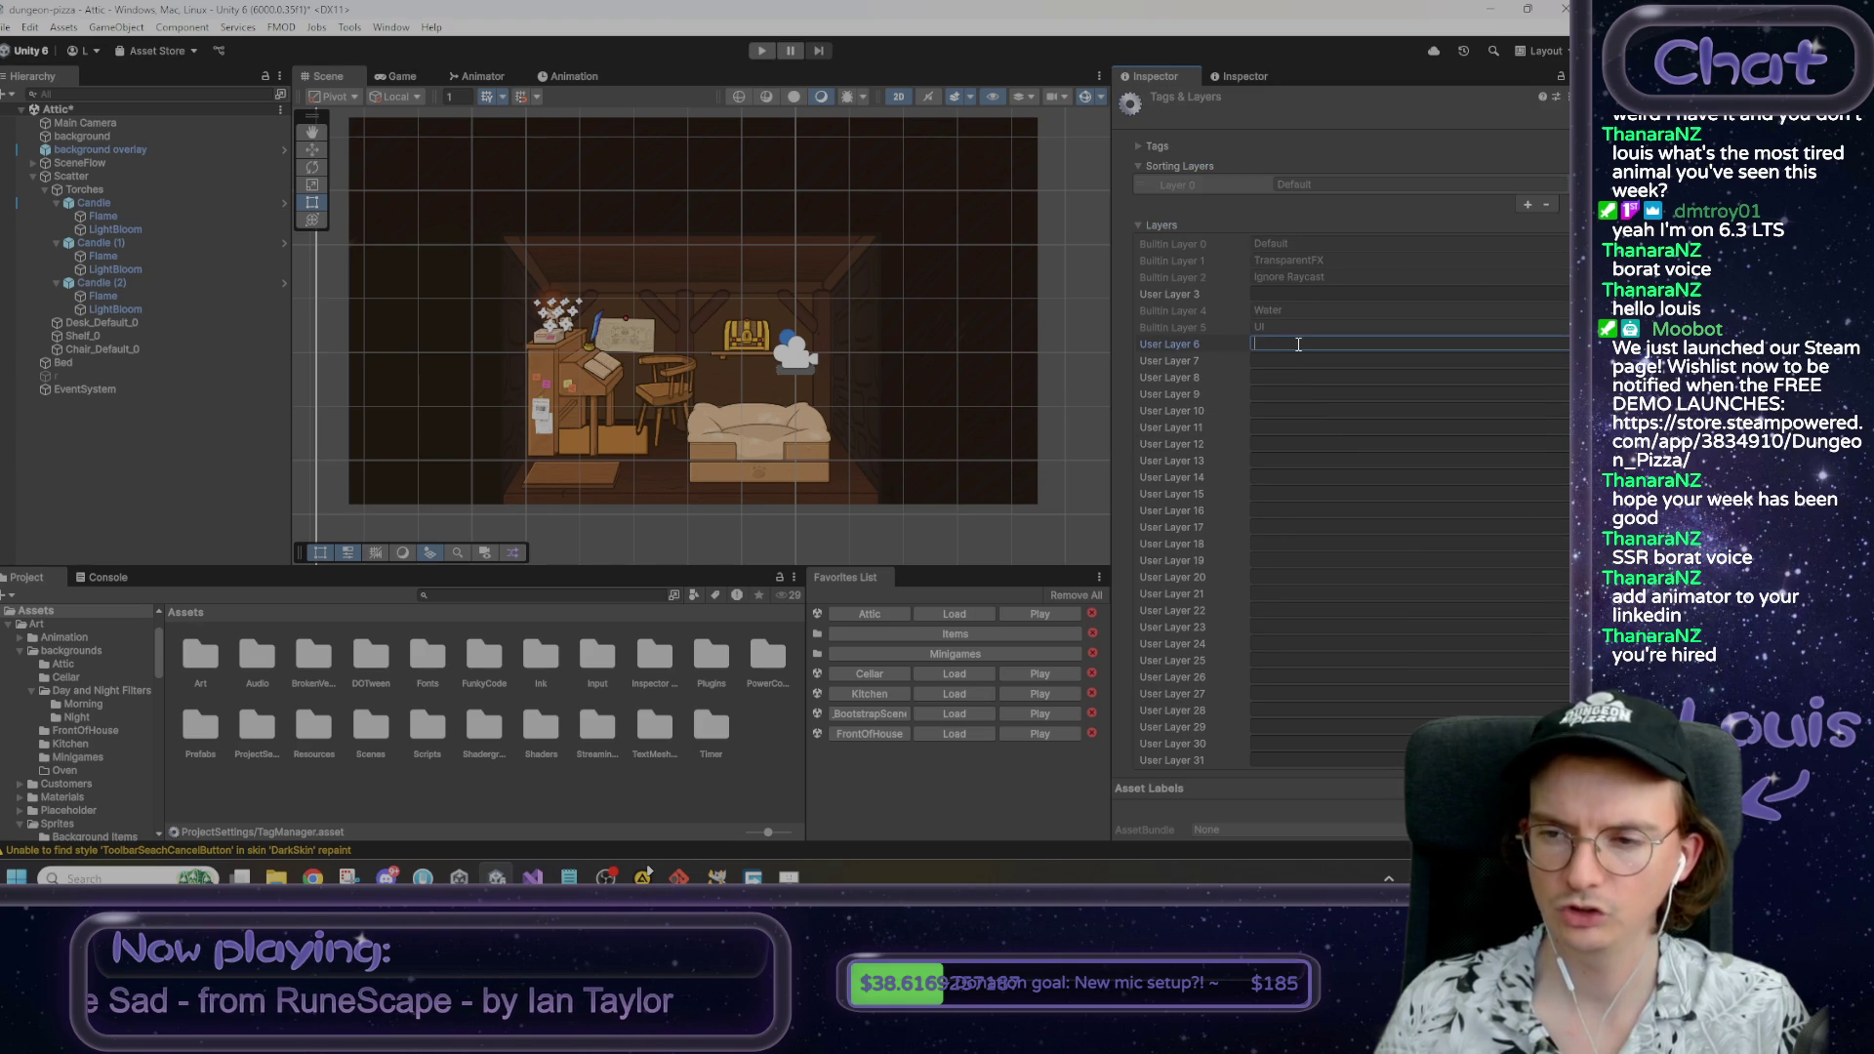
pyautogui.write('Nagic')
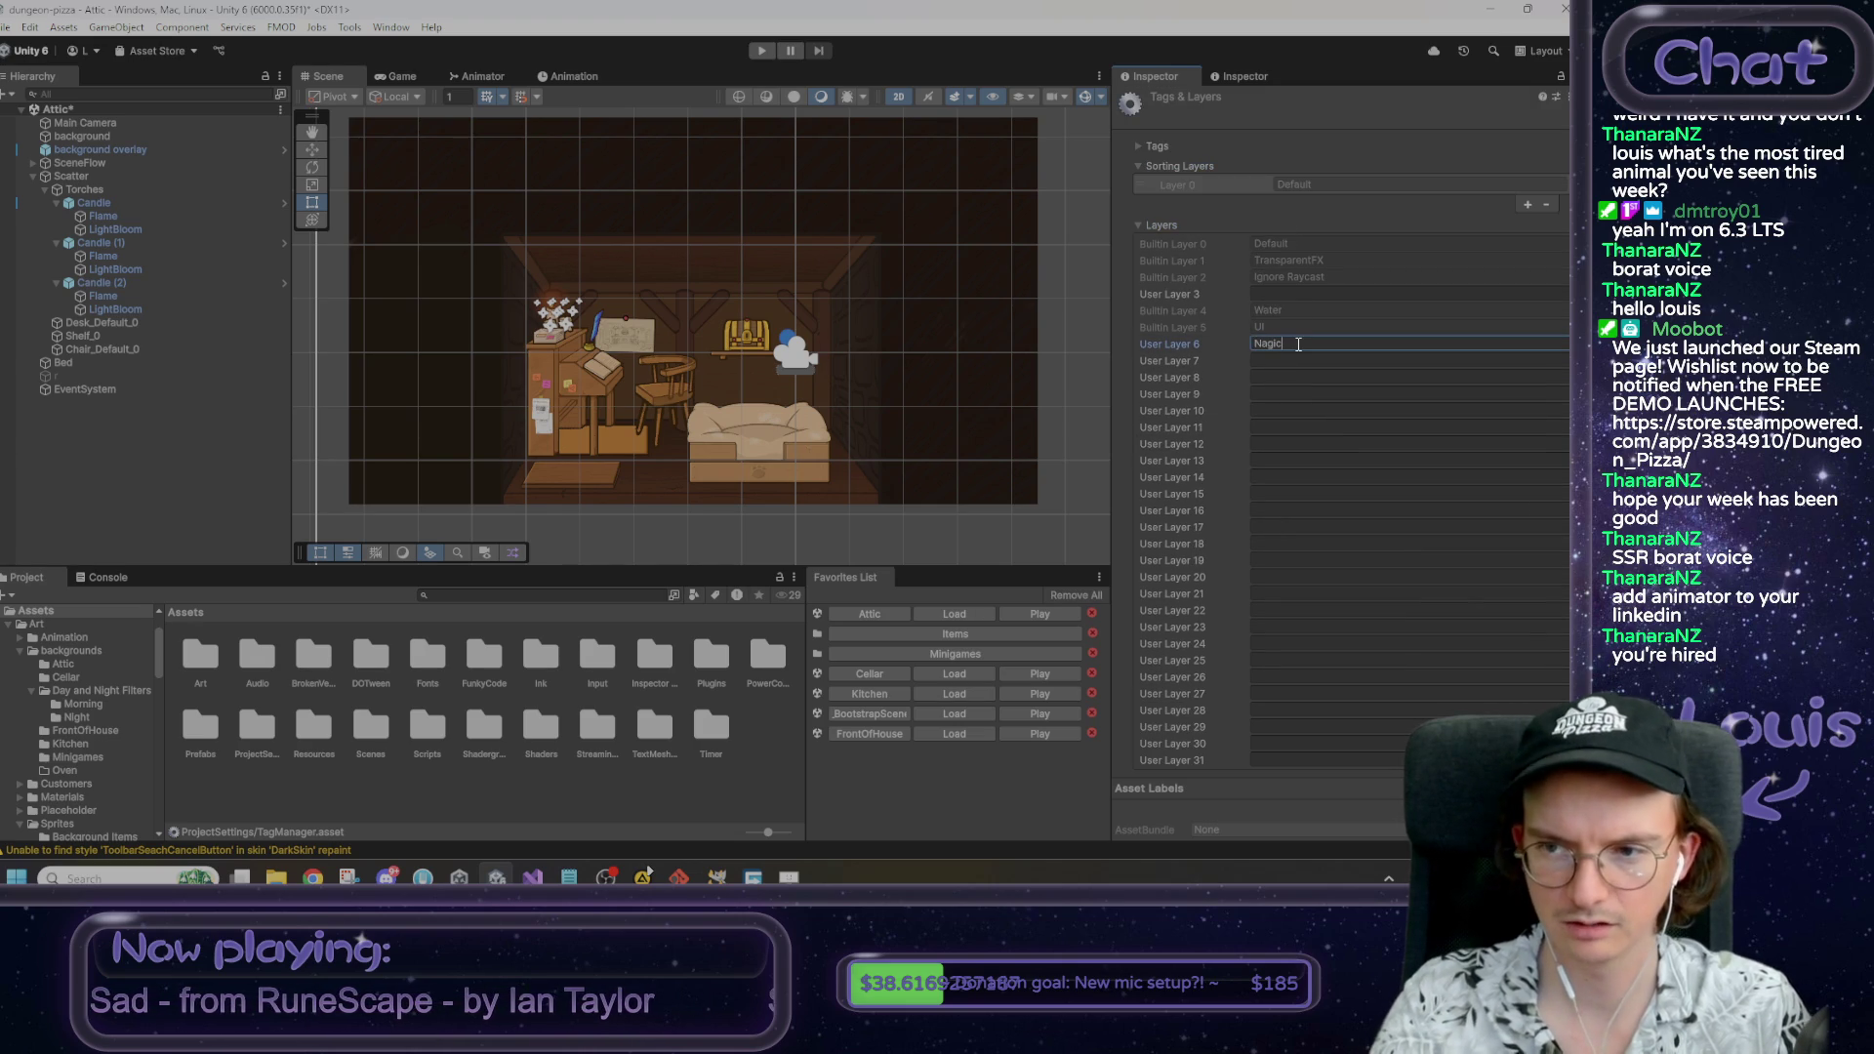
pyautogui.press('BackSpace')
pyautogui.press('BackSpace')
pyautogui.press('BackSpace')
pyautogui.write('Magic')
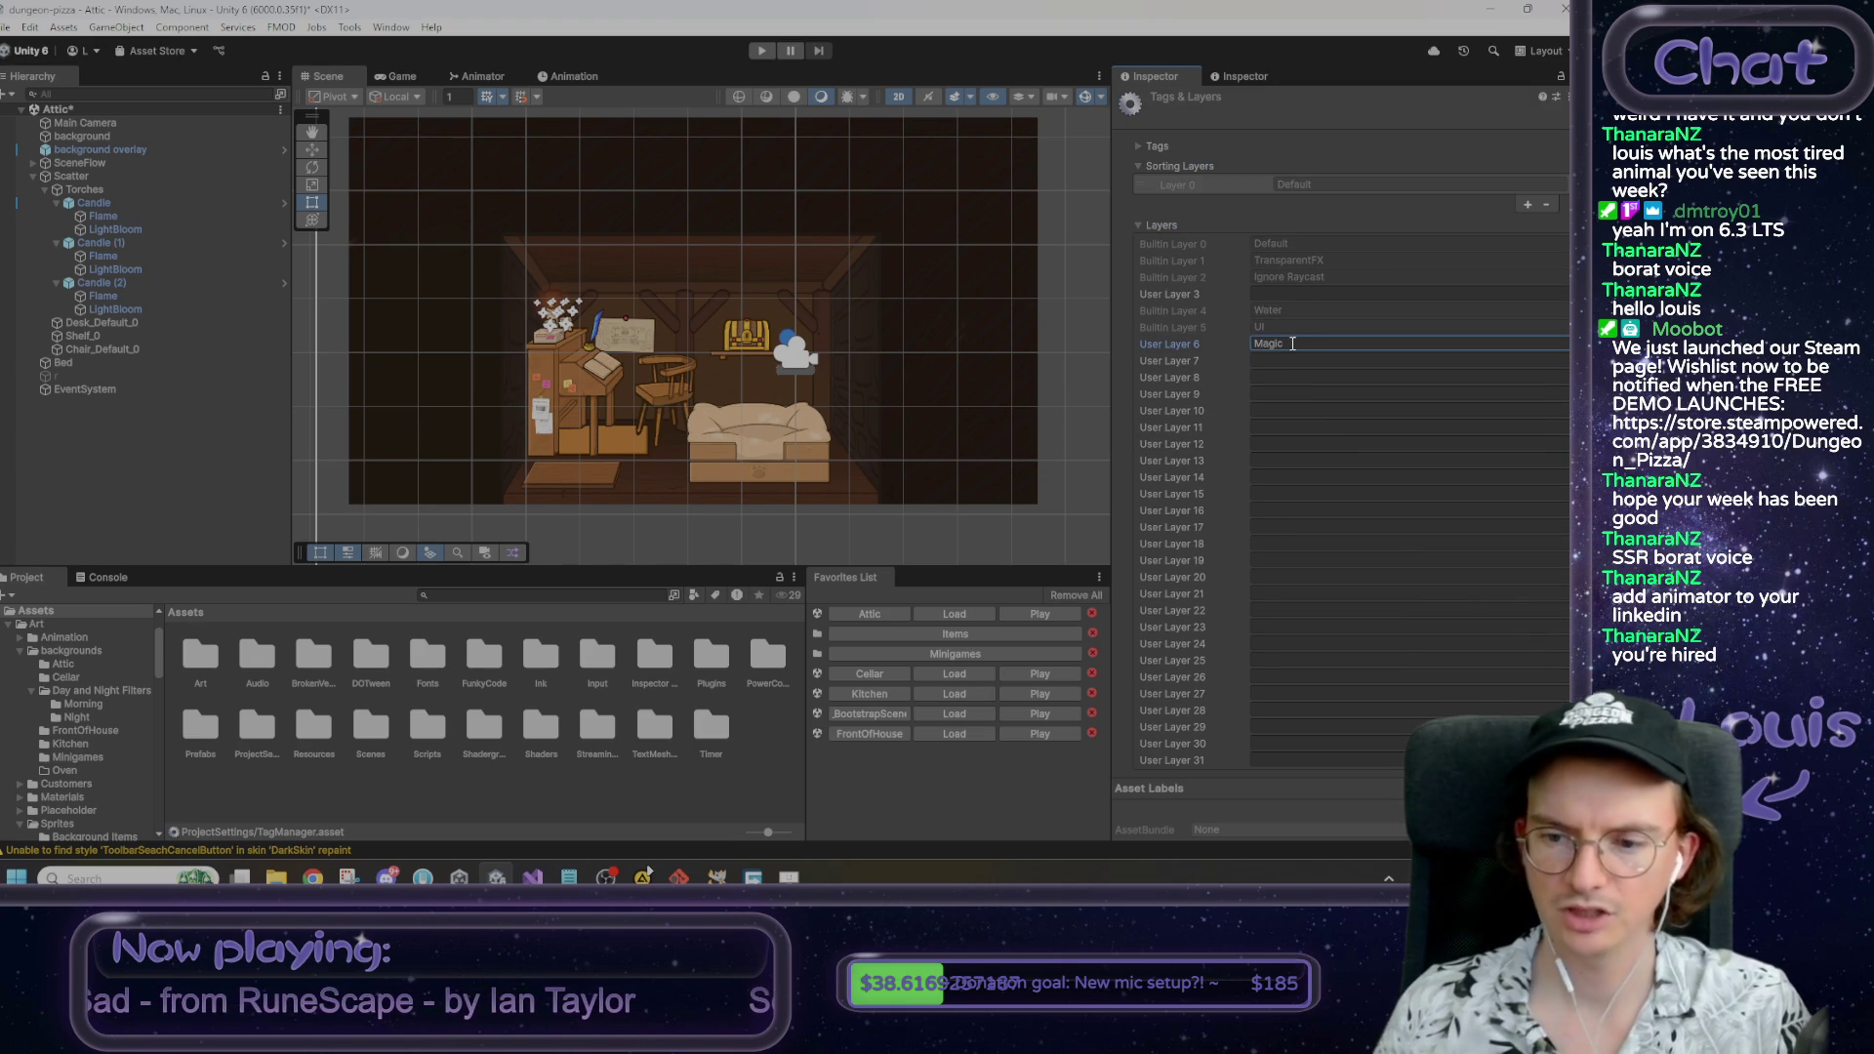
pyautogui.click(120, 216)
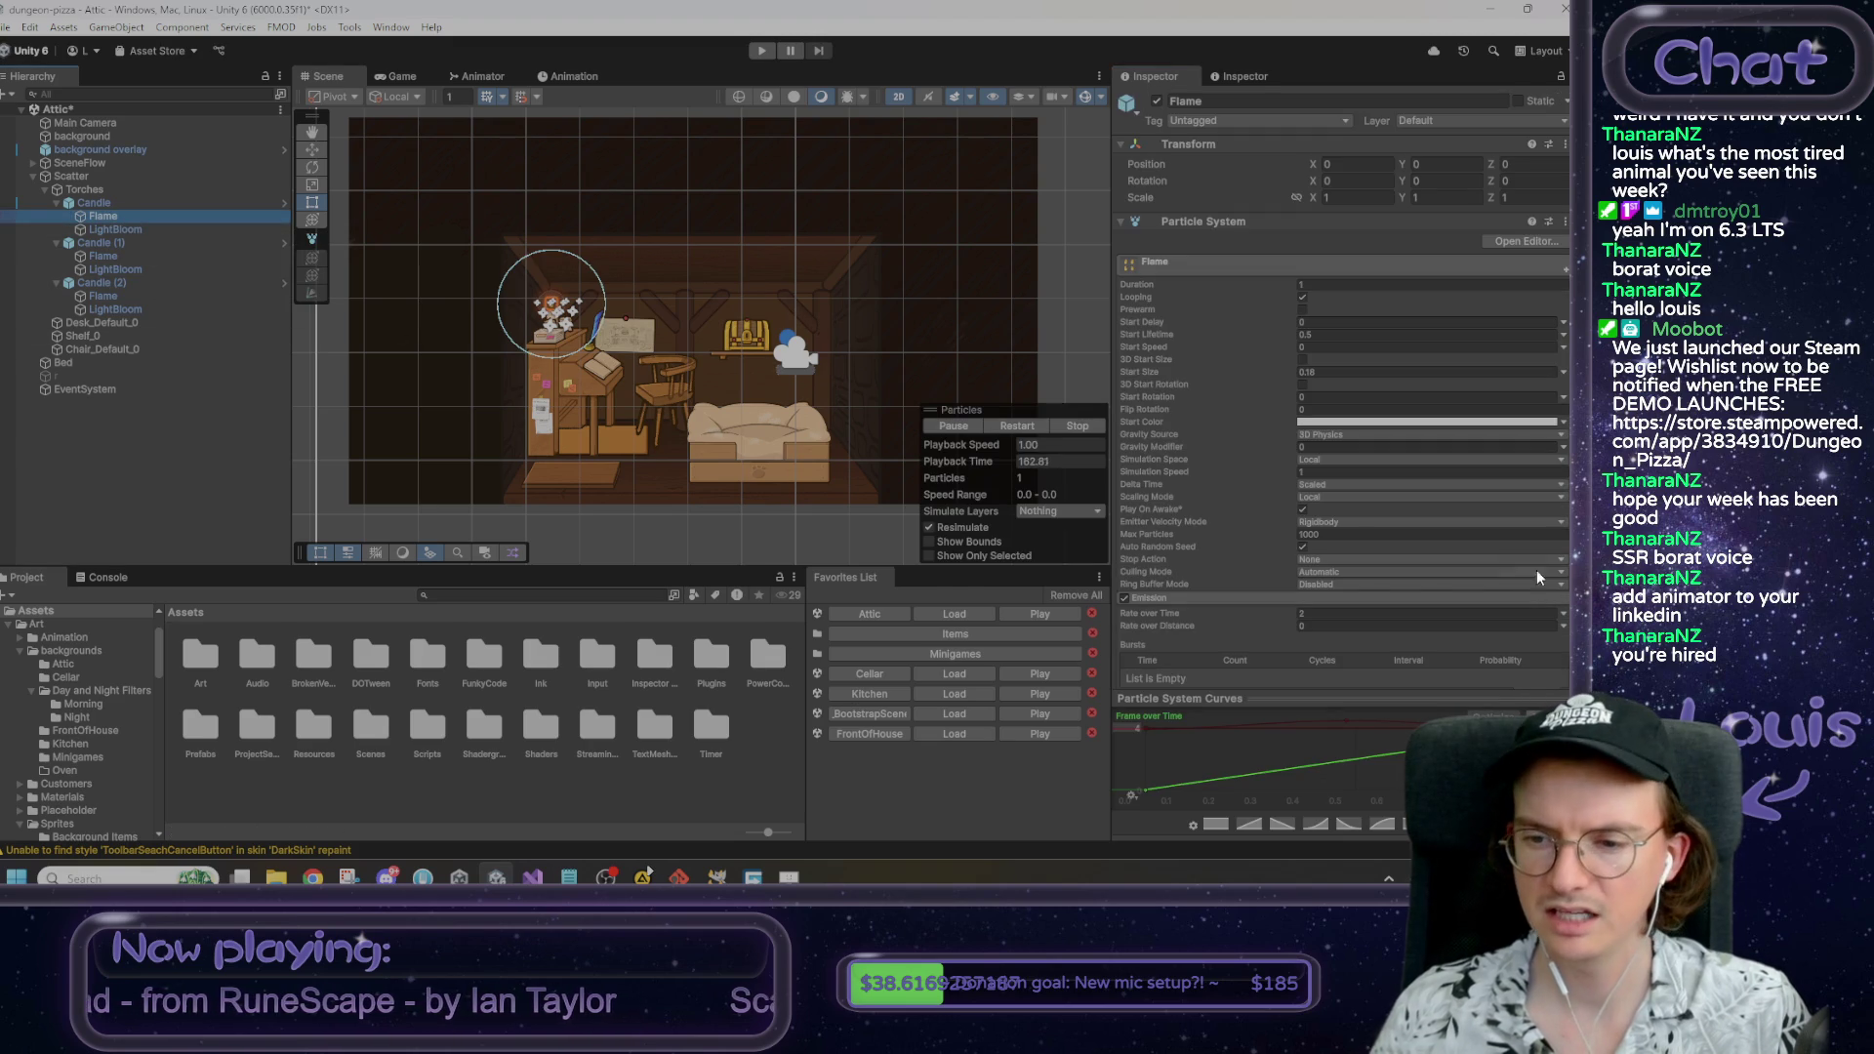
# Step: Review the Flame renderer's Sorting Layer dropdown, leaving it unchanged
pyautogui.scroll(-15, 1308, 502)
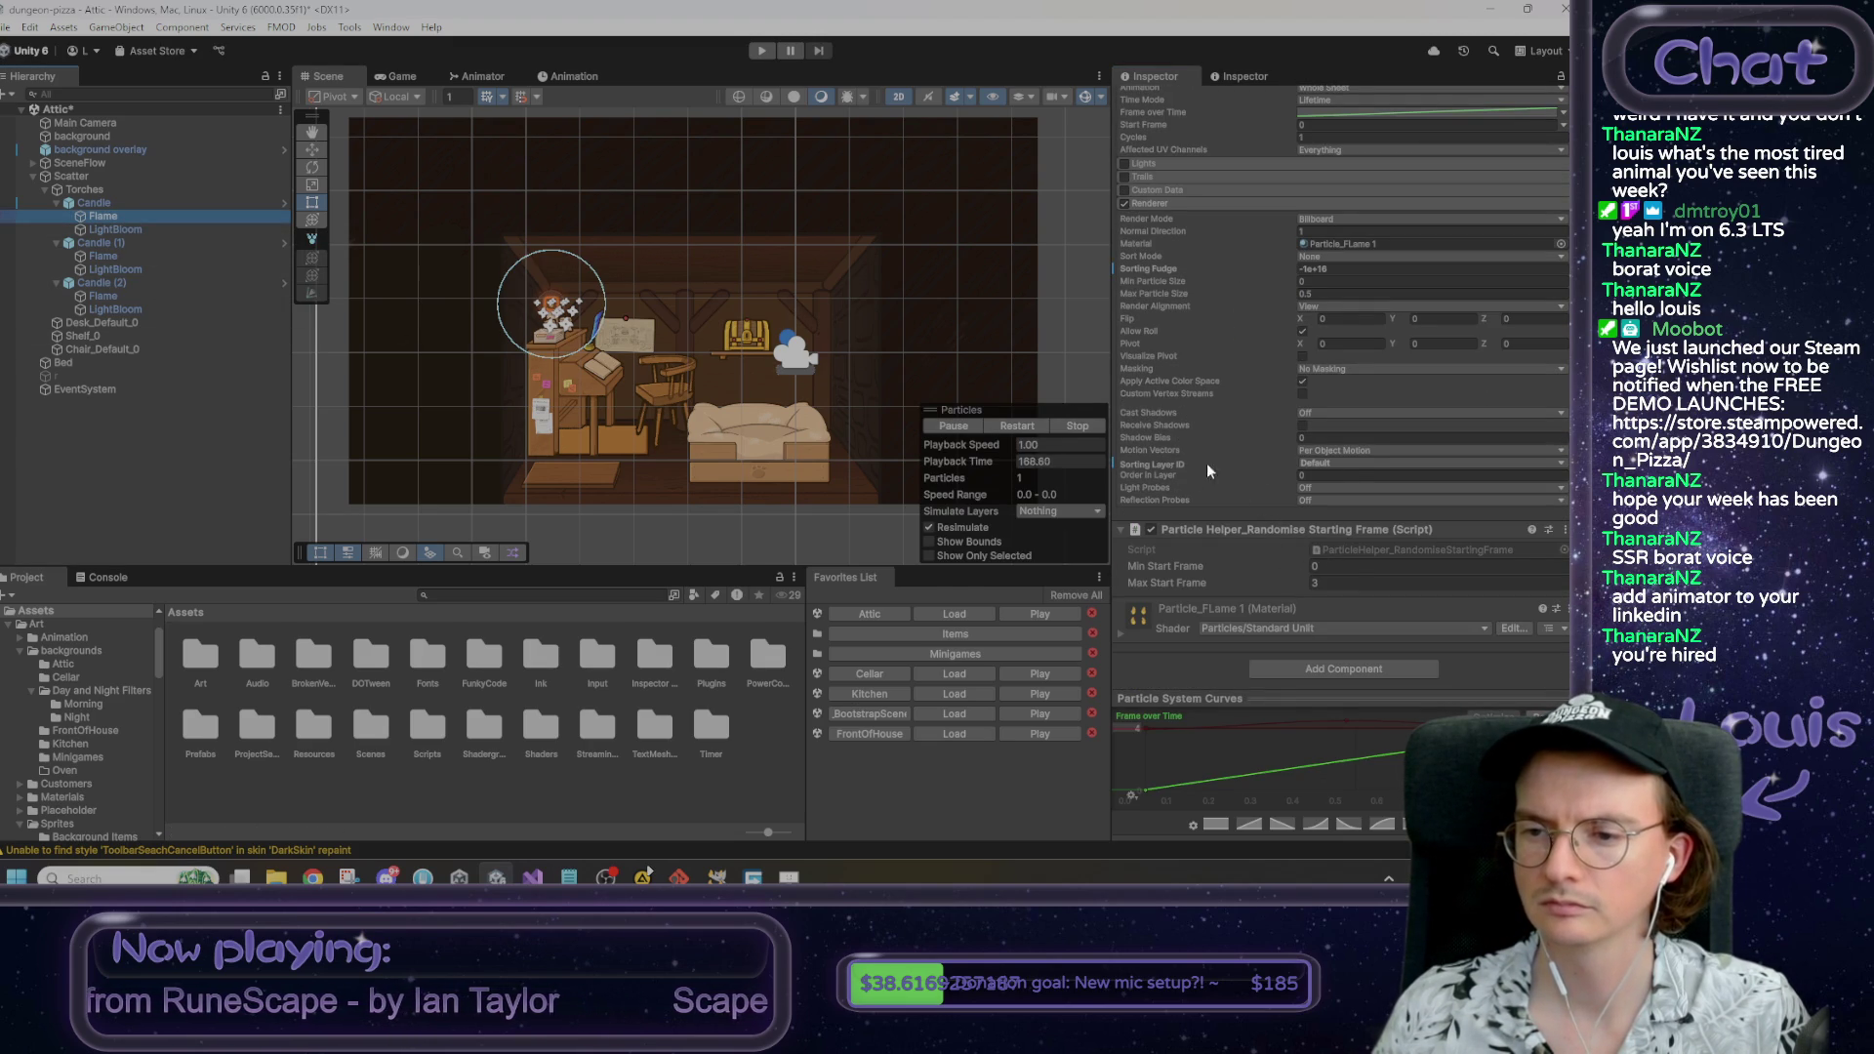
pyautogui.click(1330, 463)
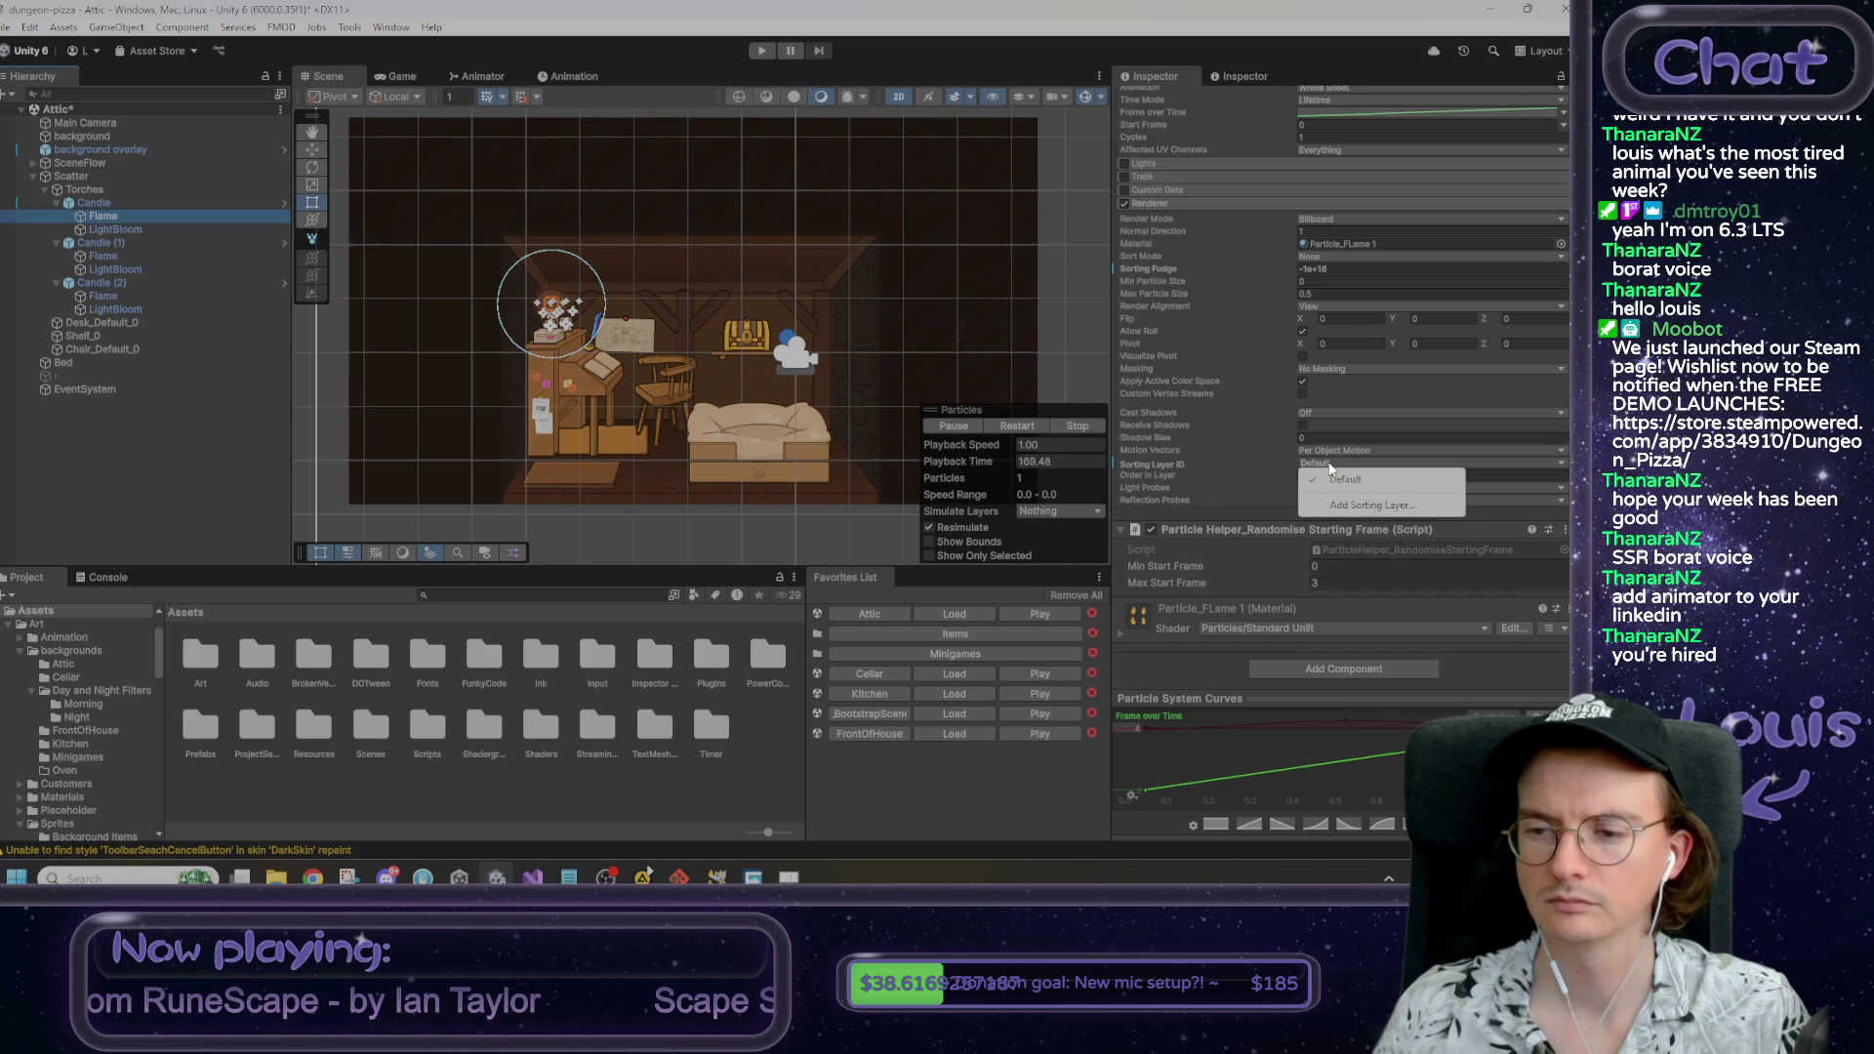
pyautogui.click(1345, 479)
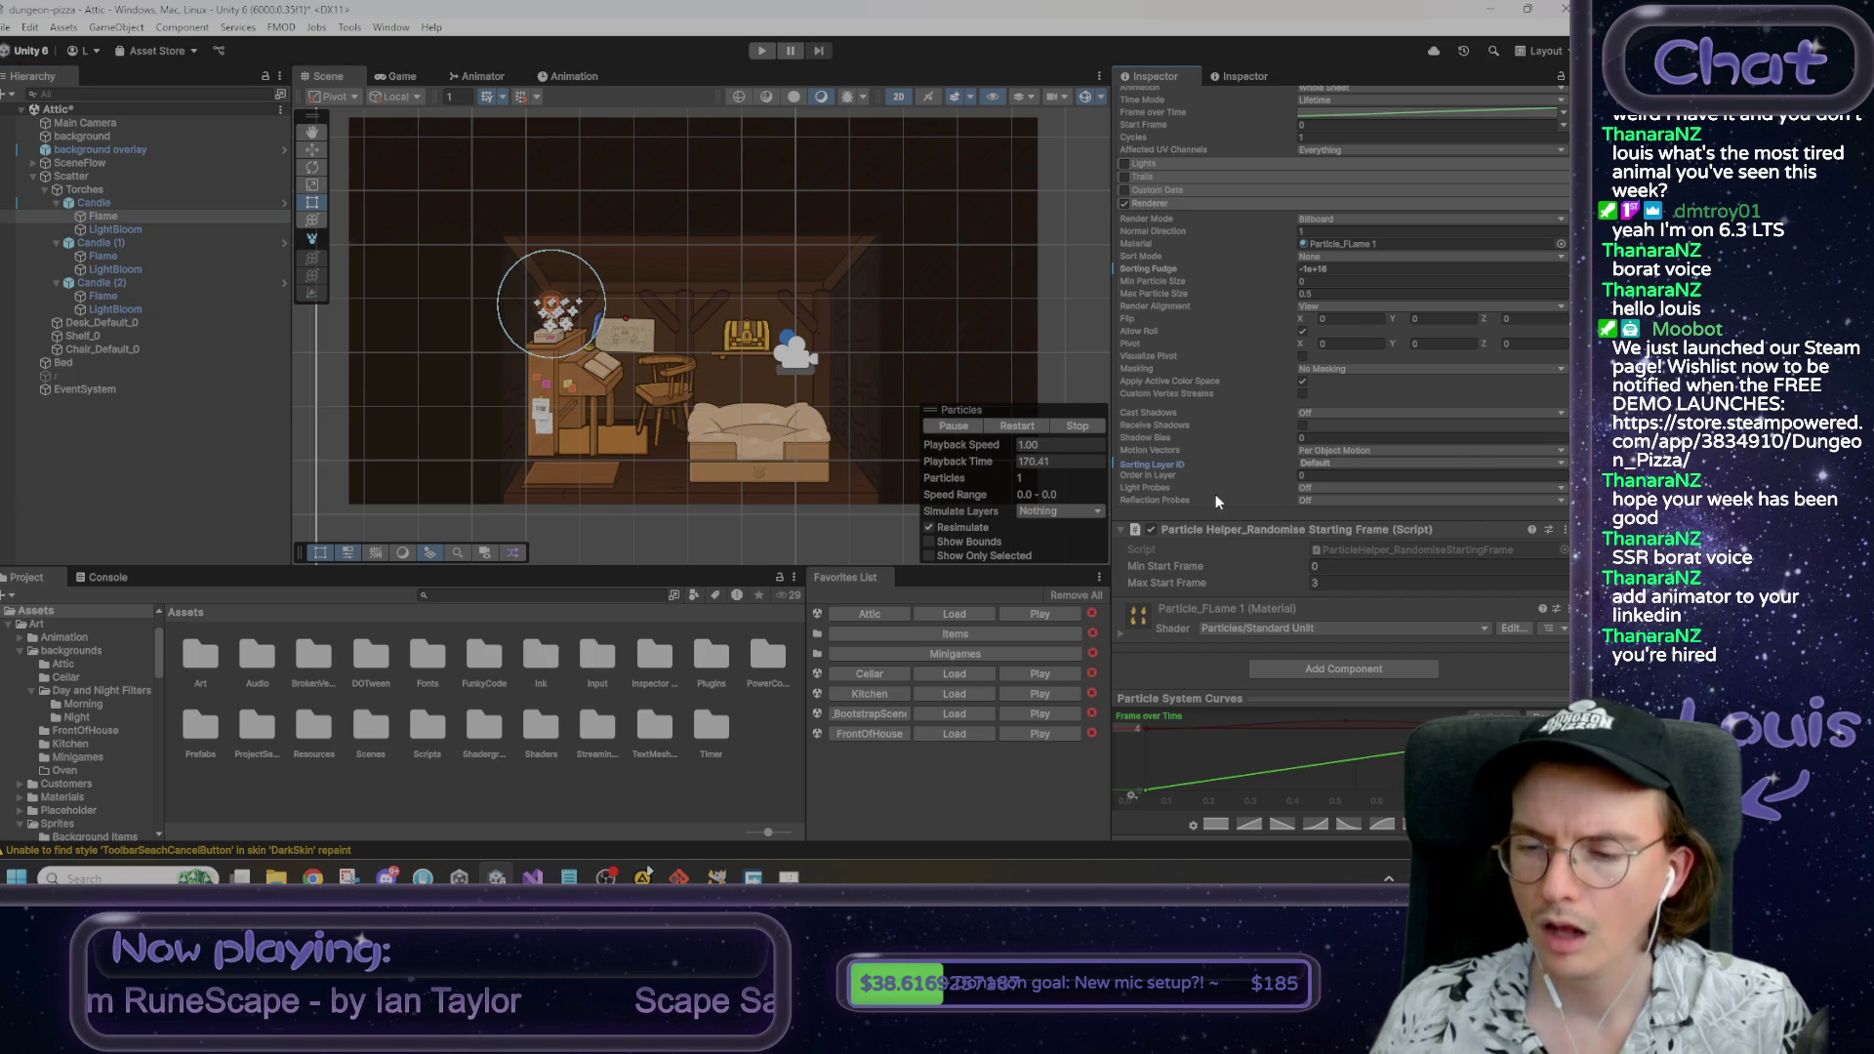
# Step: Locate the Flame's Particle_FLame 1 material in the Project window and select it
pyautogui.scroll(3, 1250, 583)
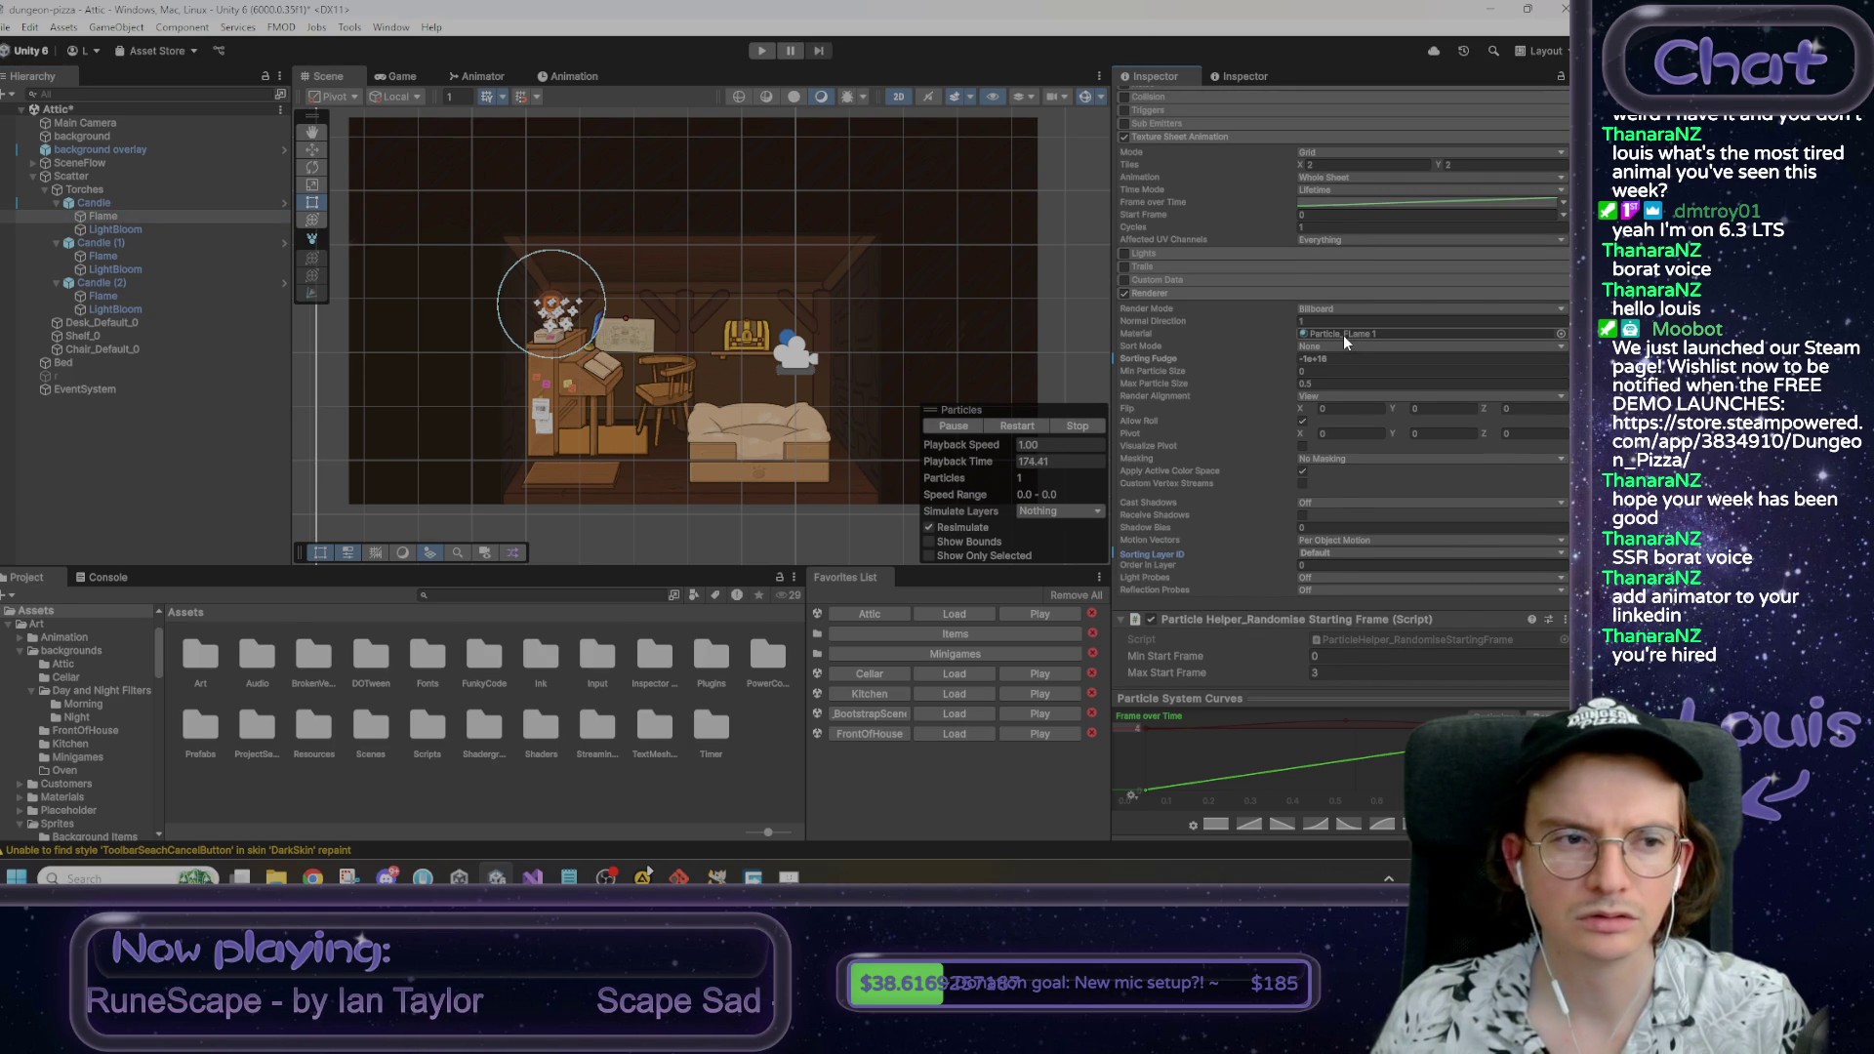
pyautogui.click(1343, 336)
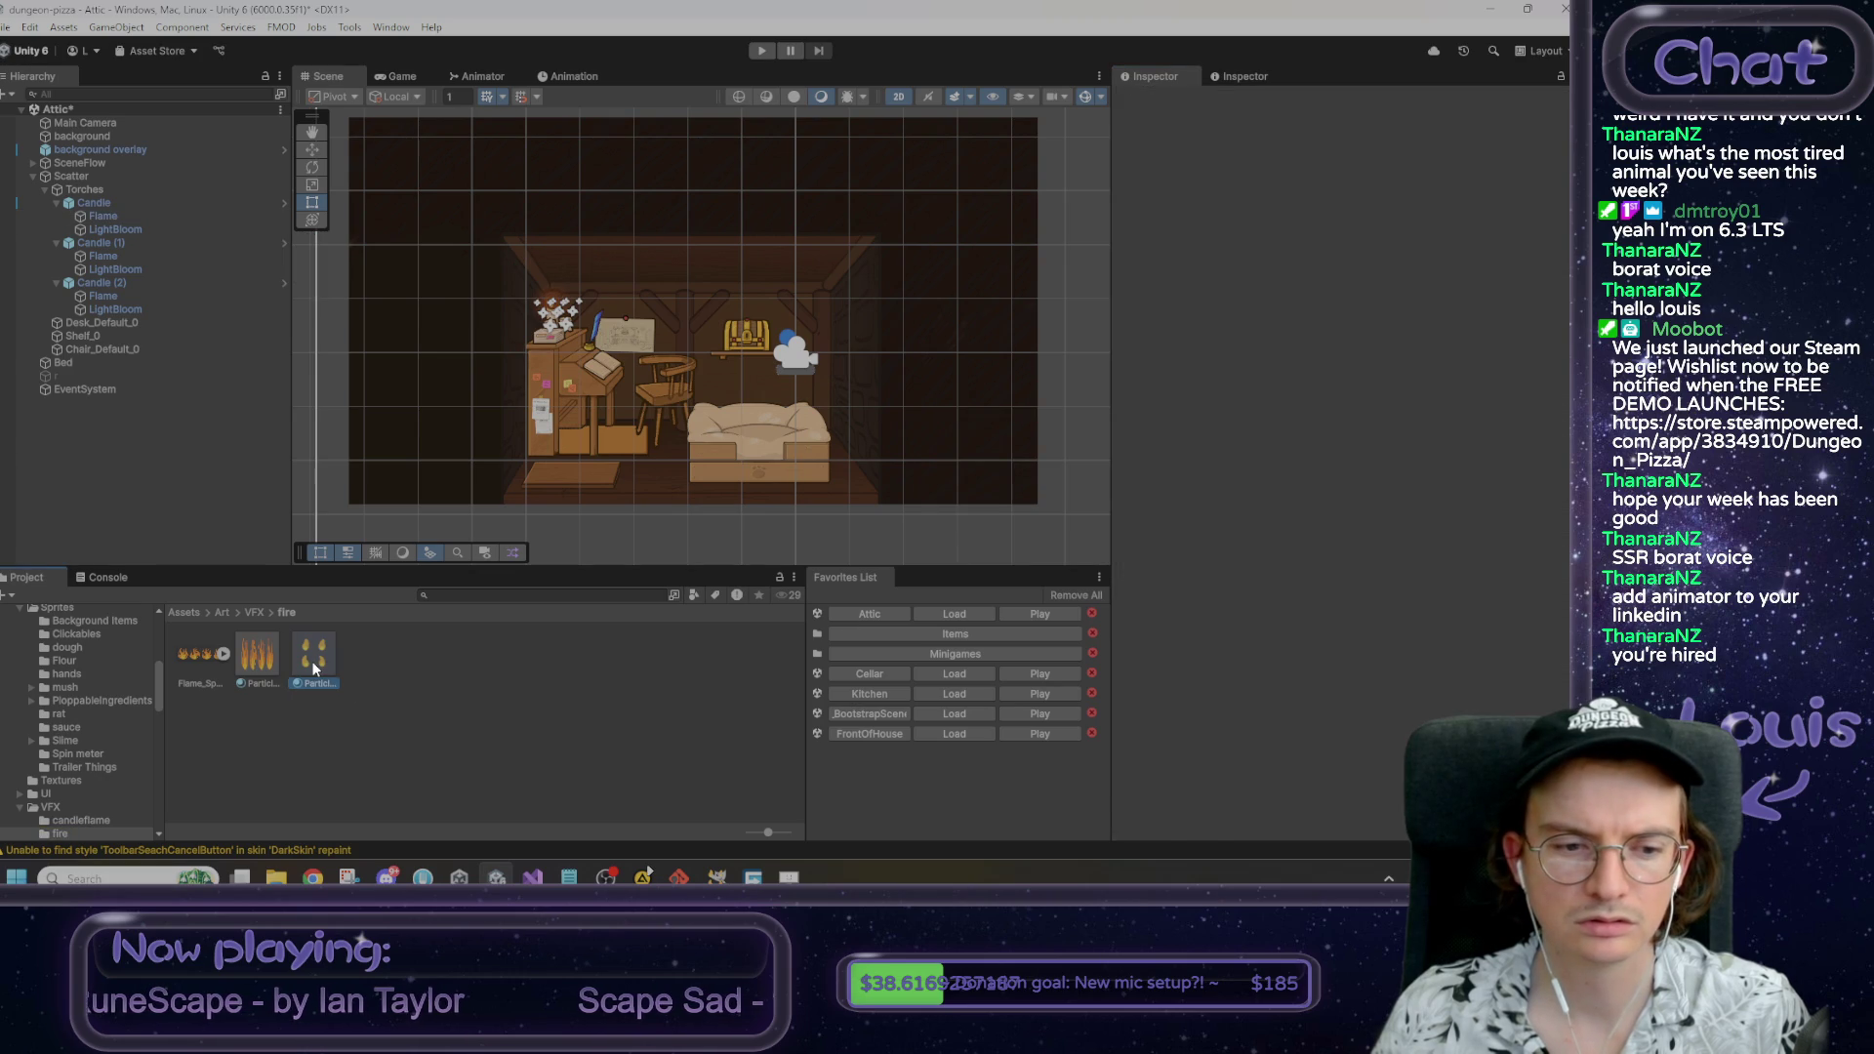
pyautogui.click(319, 660)
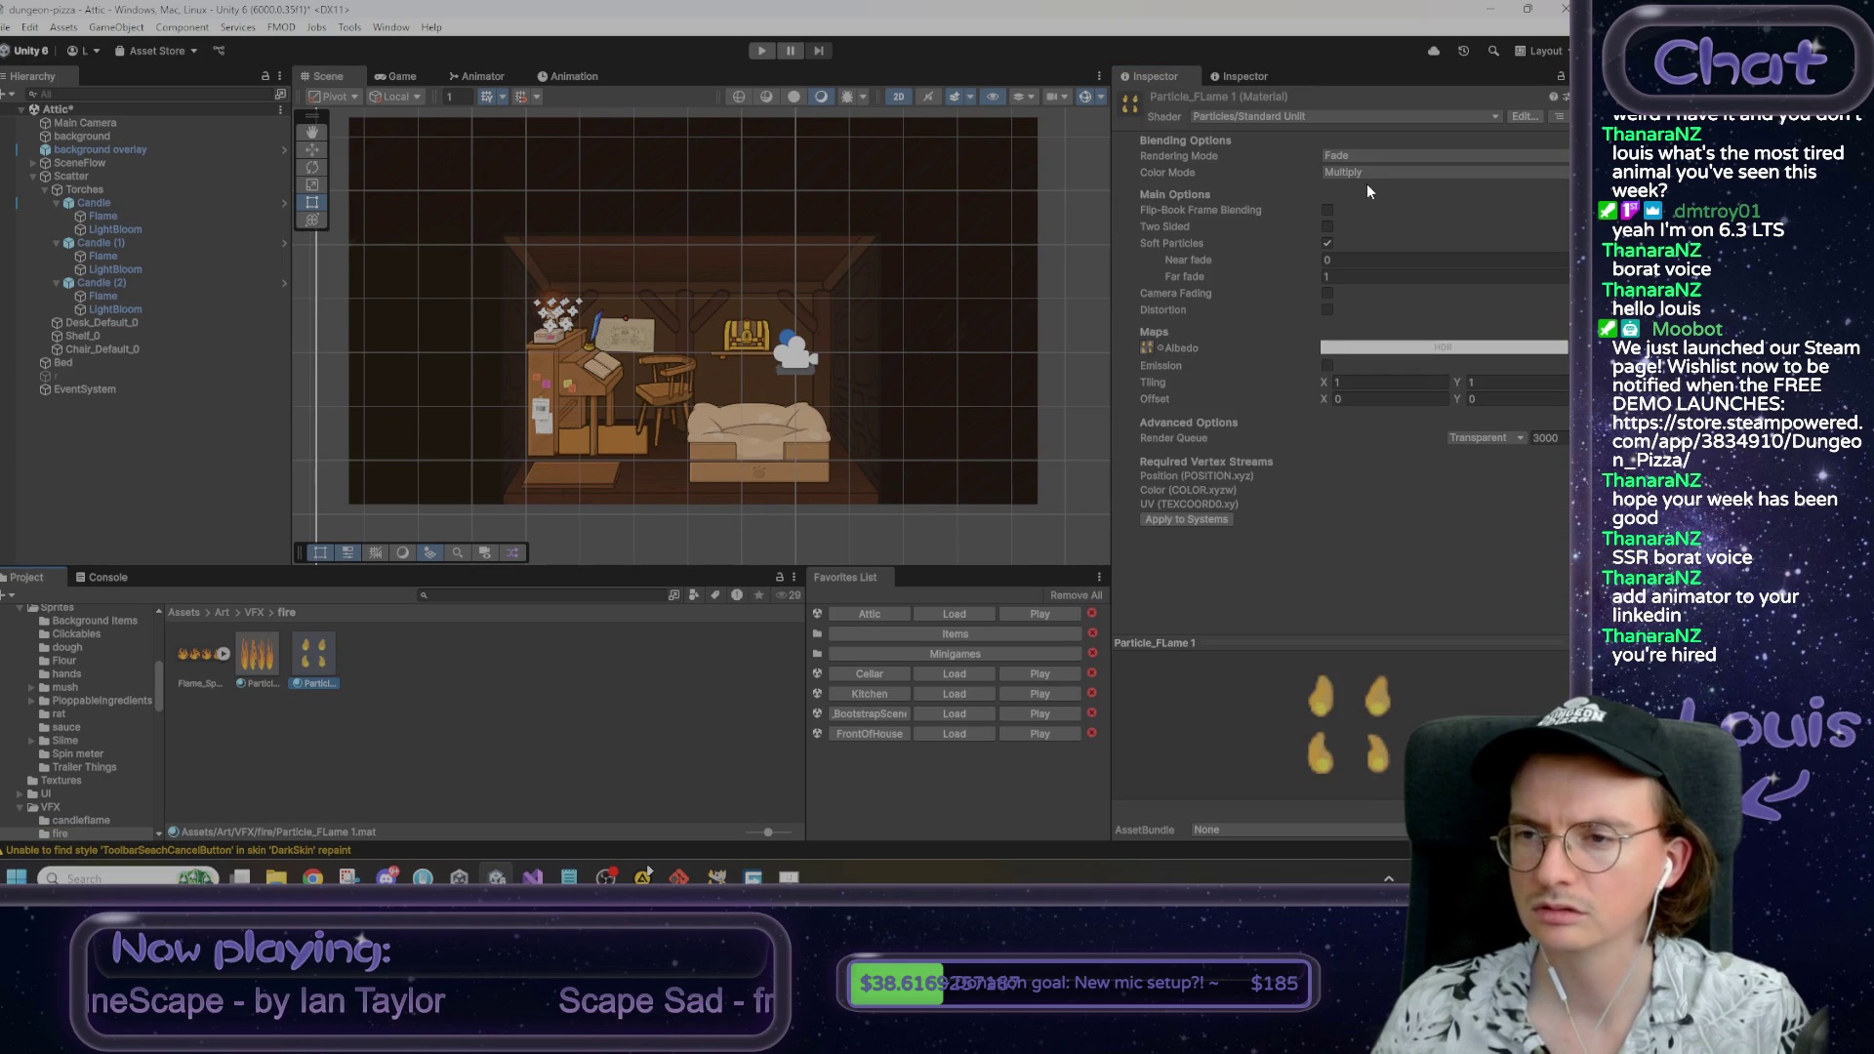
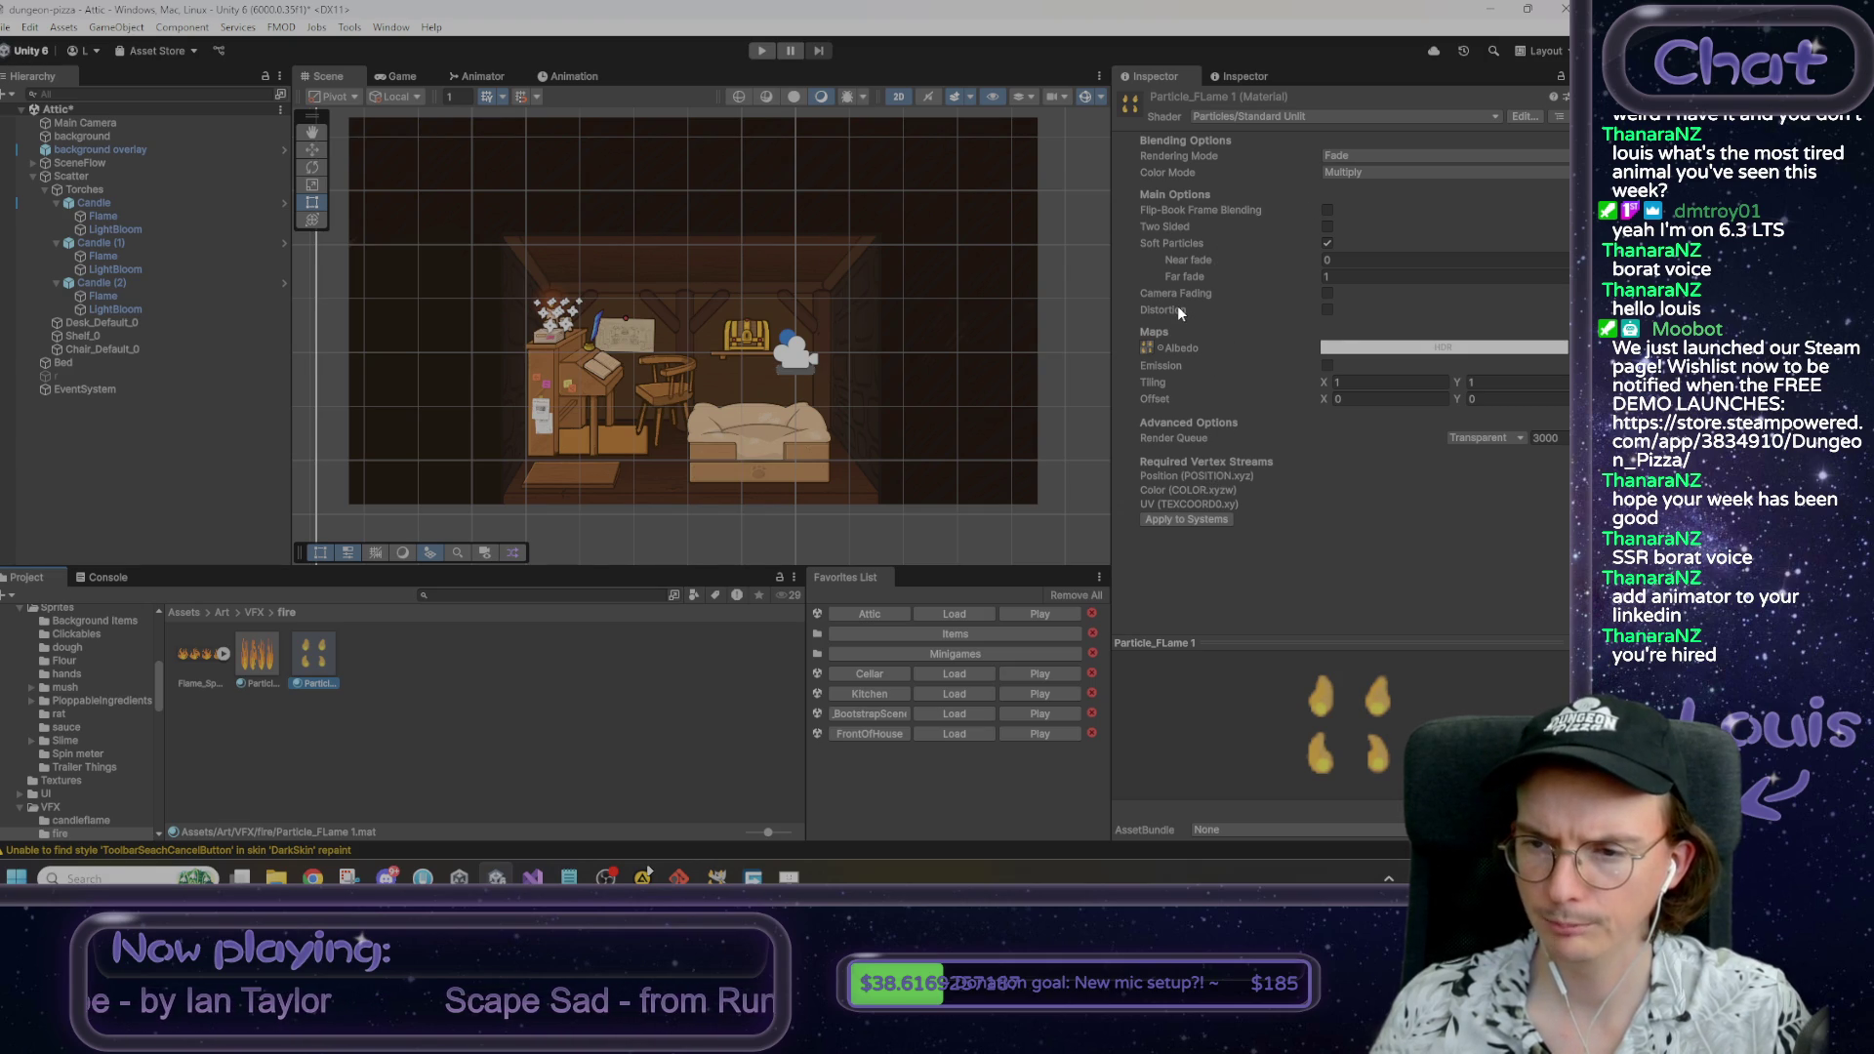
# Step: Enable Emission on the Particle_FLame 1 material and dismiss the Albedo texture picker unchanged
pyautogui.click(1326, 367)
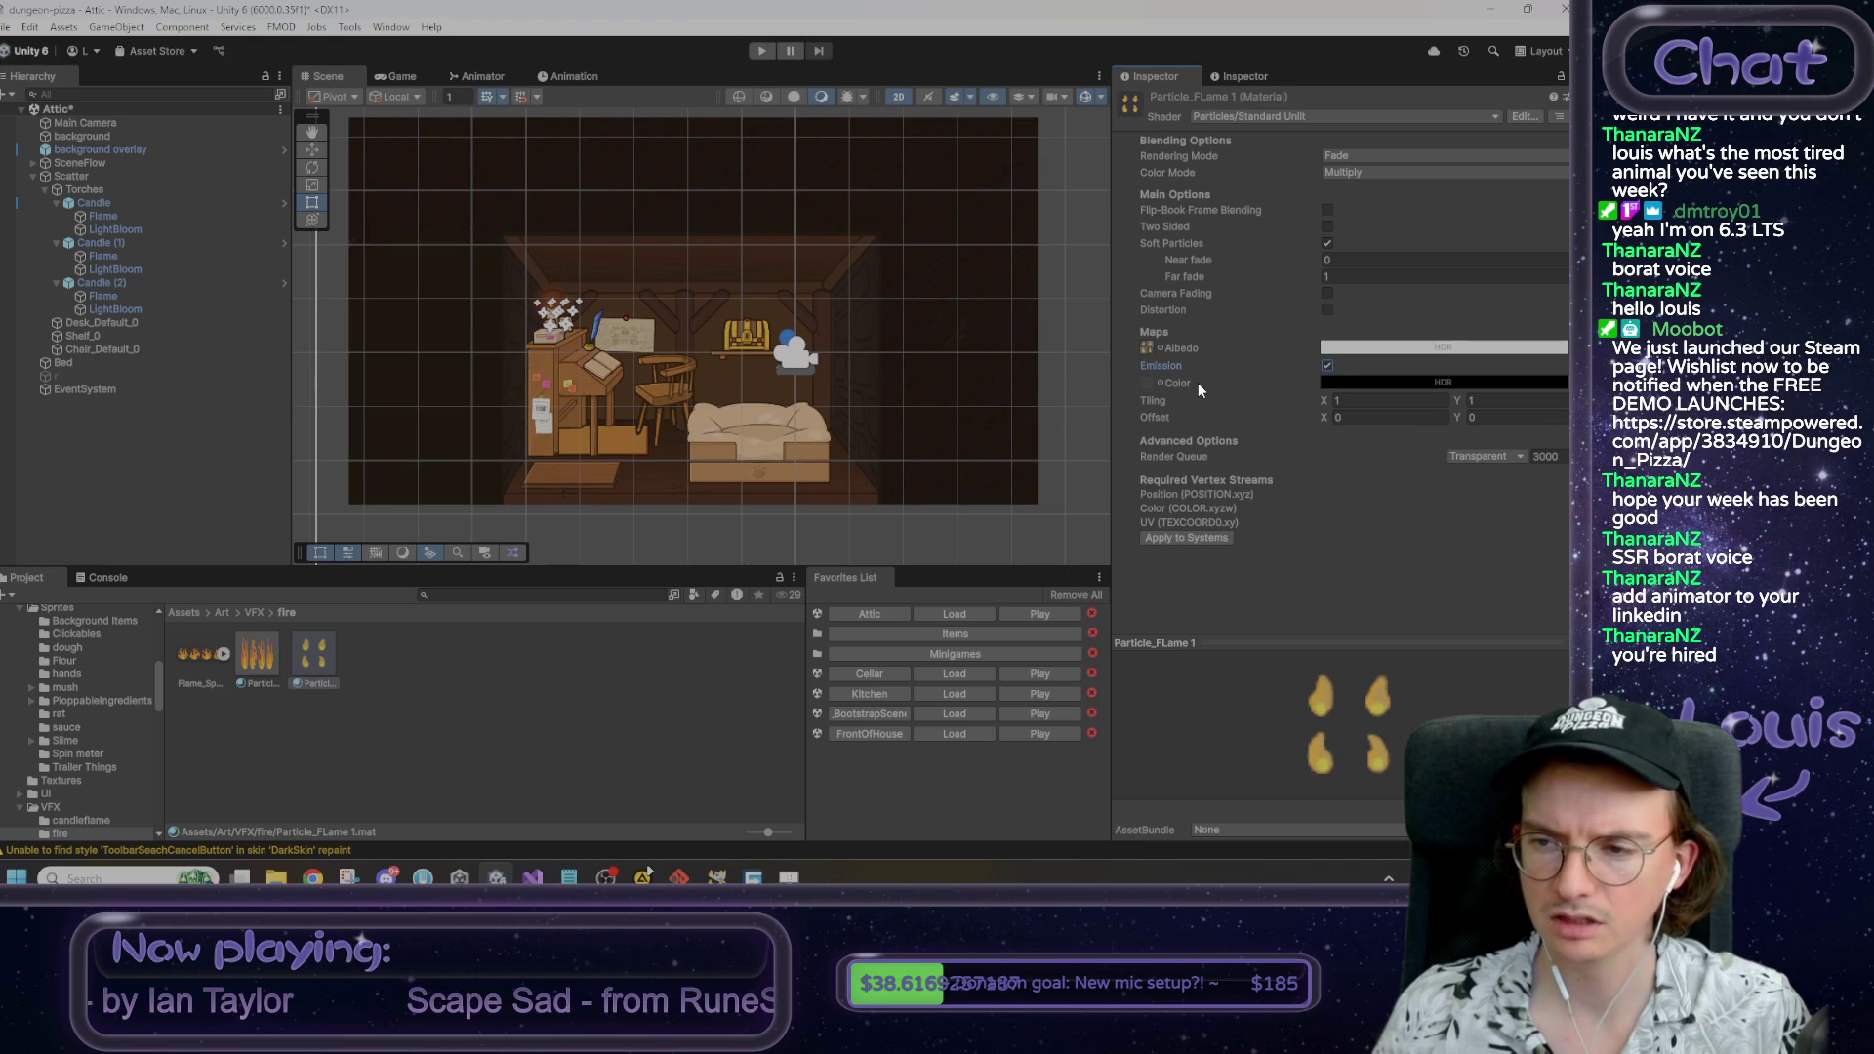
pyautogui.moveTo(1149, 348)
pyautogui.mouseDown()
pyautogui.moveTo(1045, 414)
pyautogui.moveTo(1177, 413)
pyautogui.moveTo(1149, 382)
pyautogui.mouseUp()
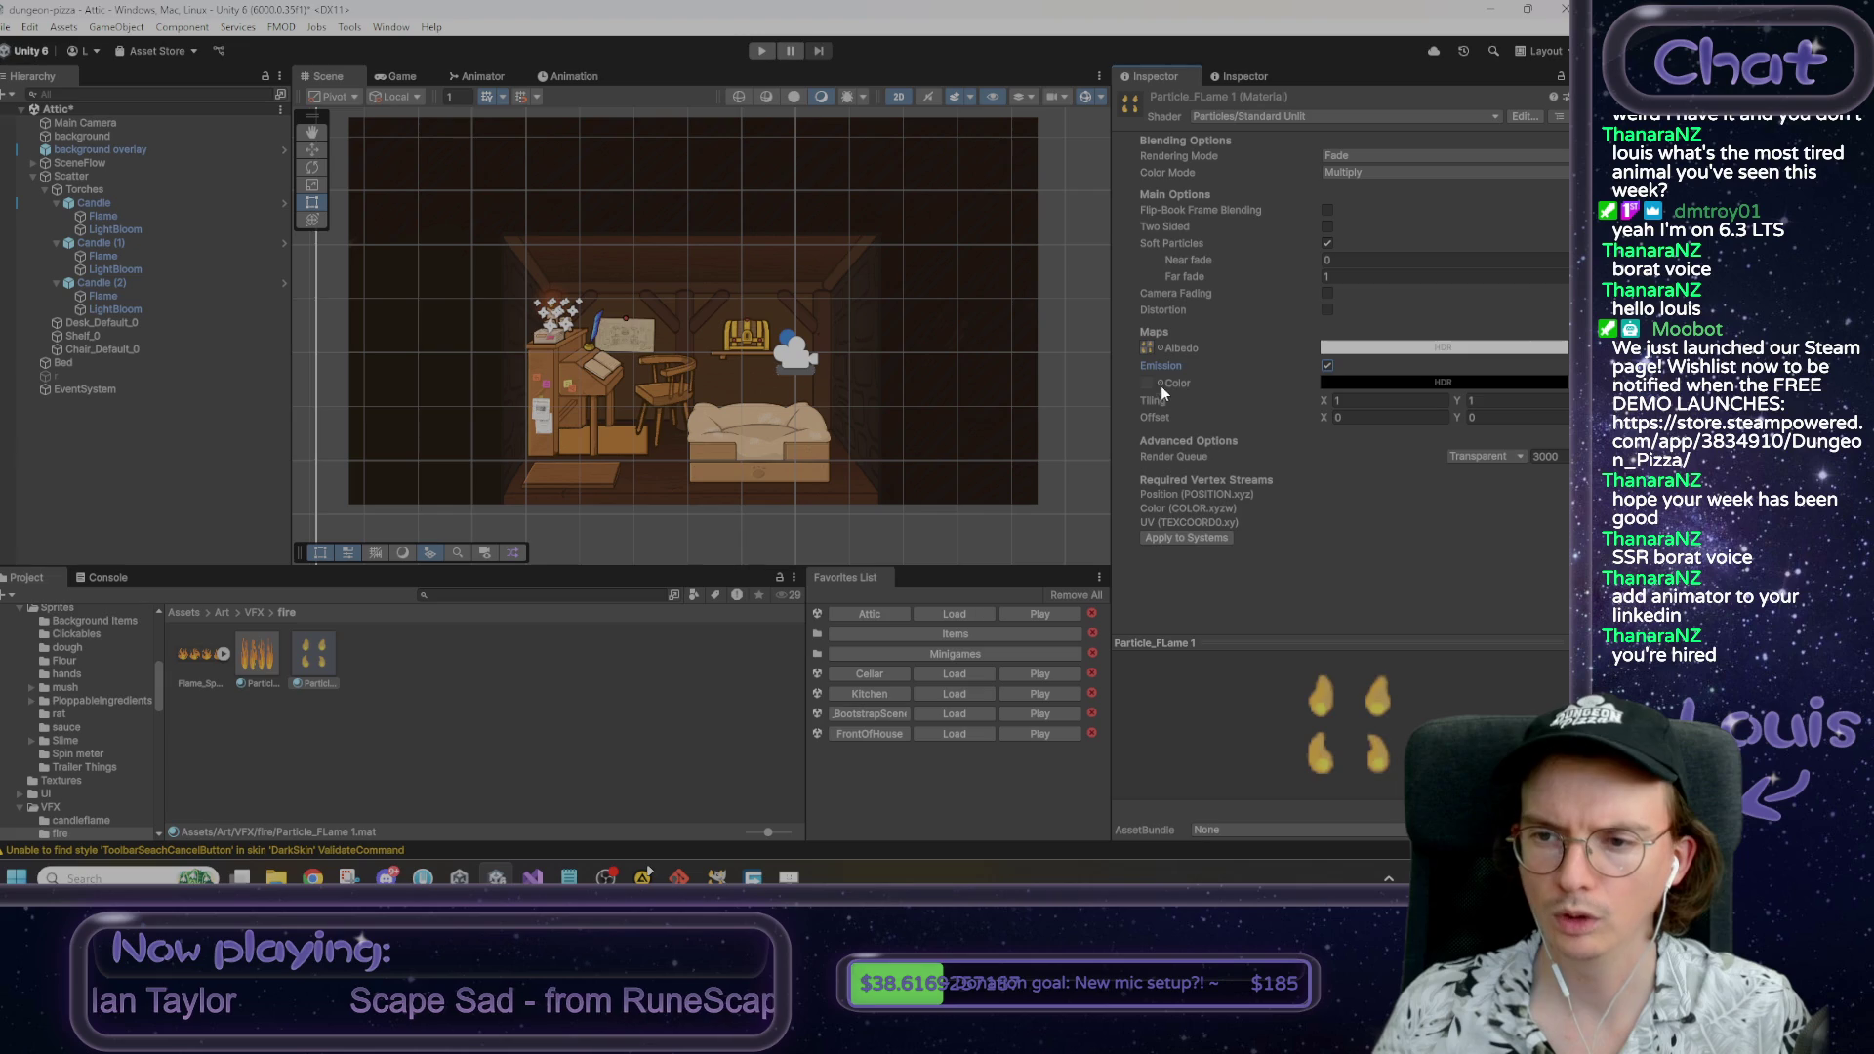
pyautogui.click(1161, 384)
pyautogui.click(1515, 266)
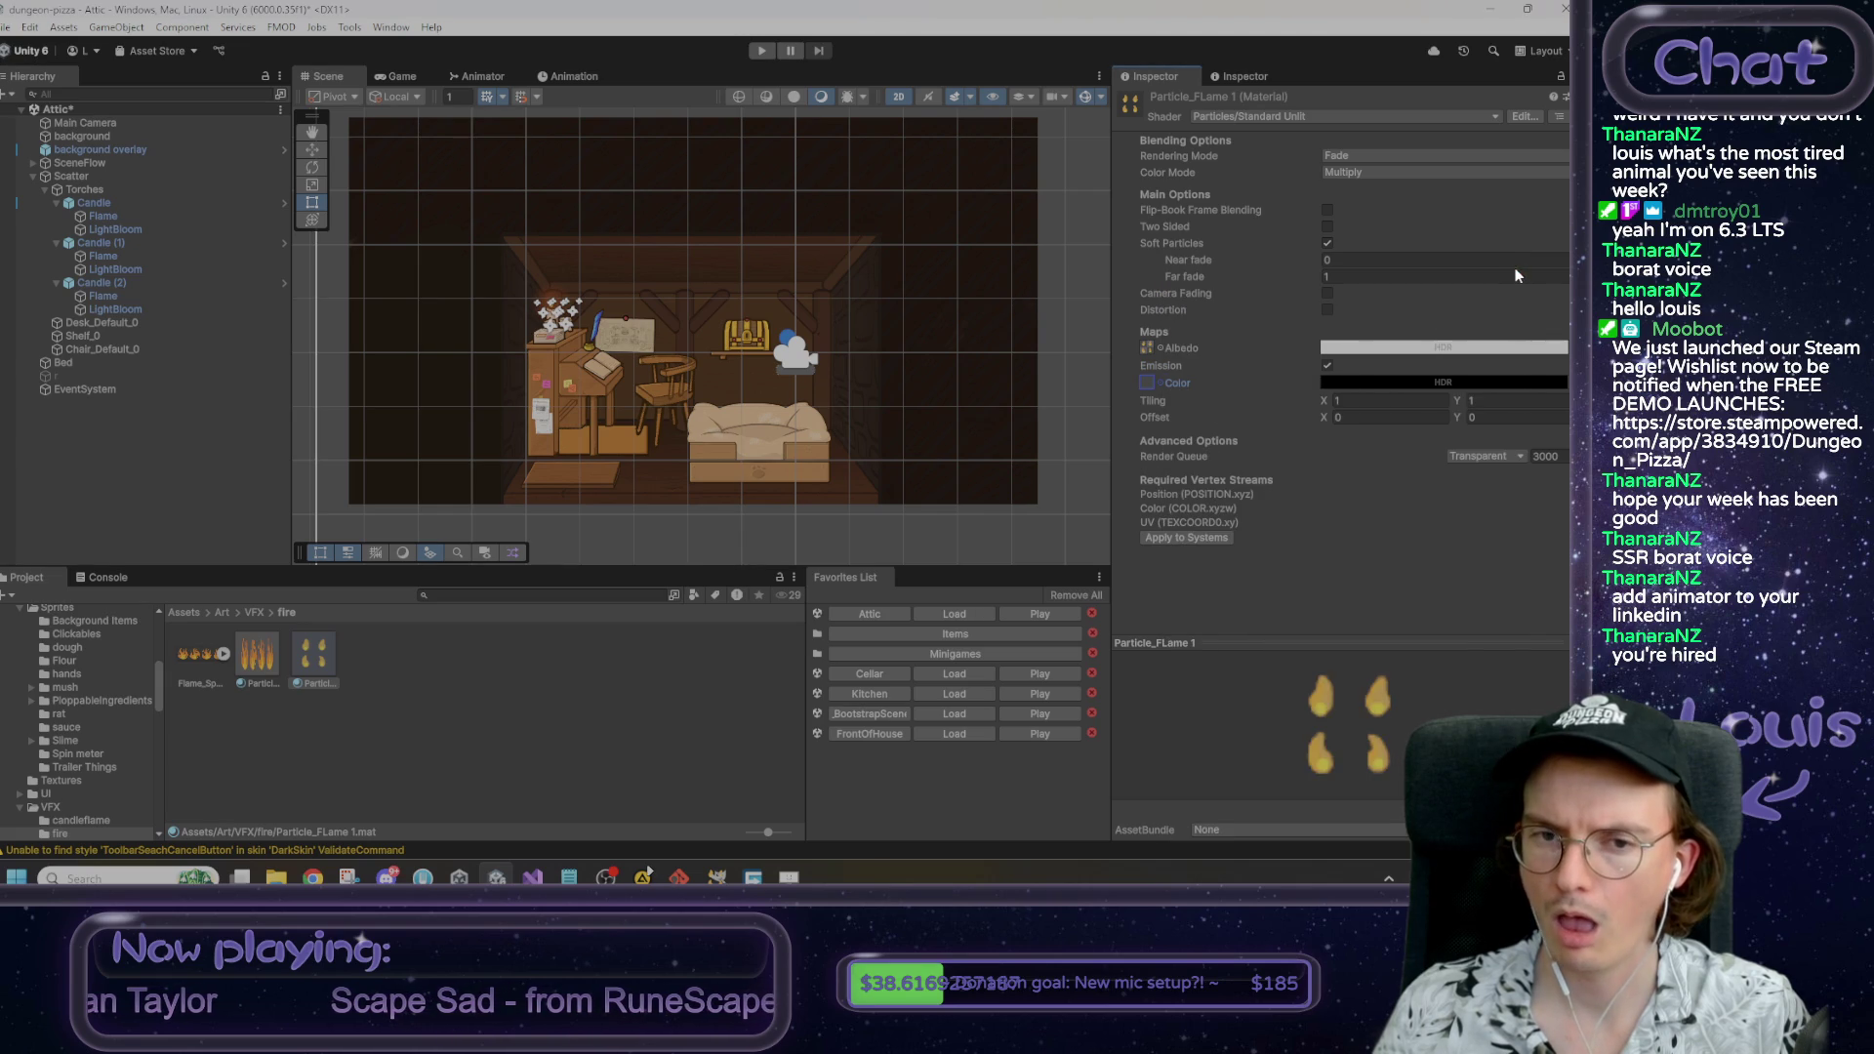
# Step: Check the white Emission HDR colour, then start the game to test the candle flames
pyautogui.scroll(2, 559, 324)
pyautogui.scroll(2, 559, 324)
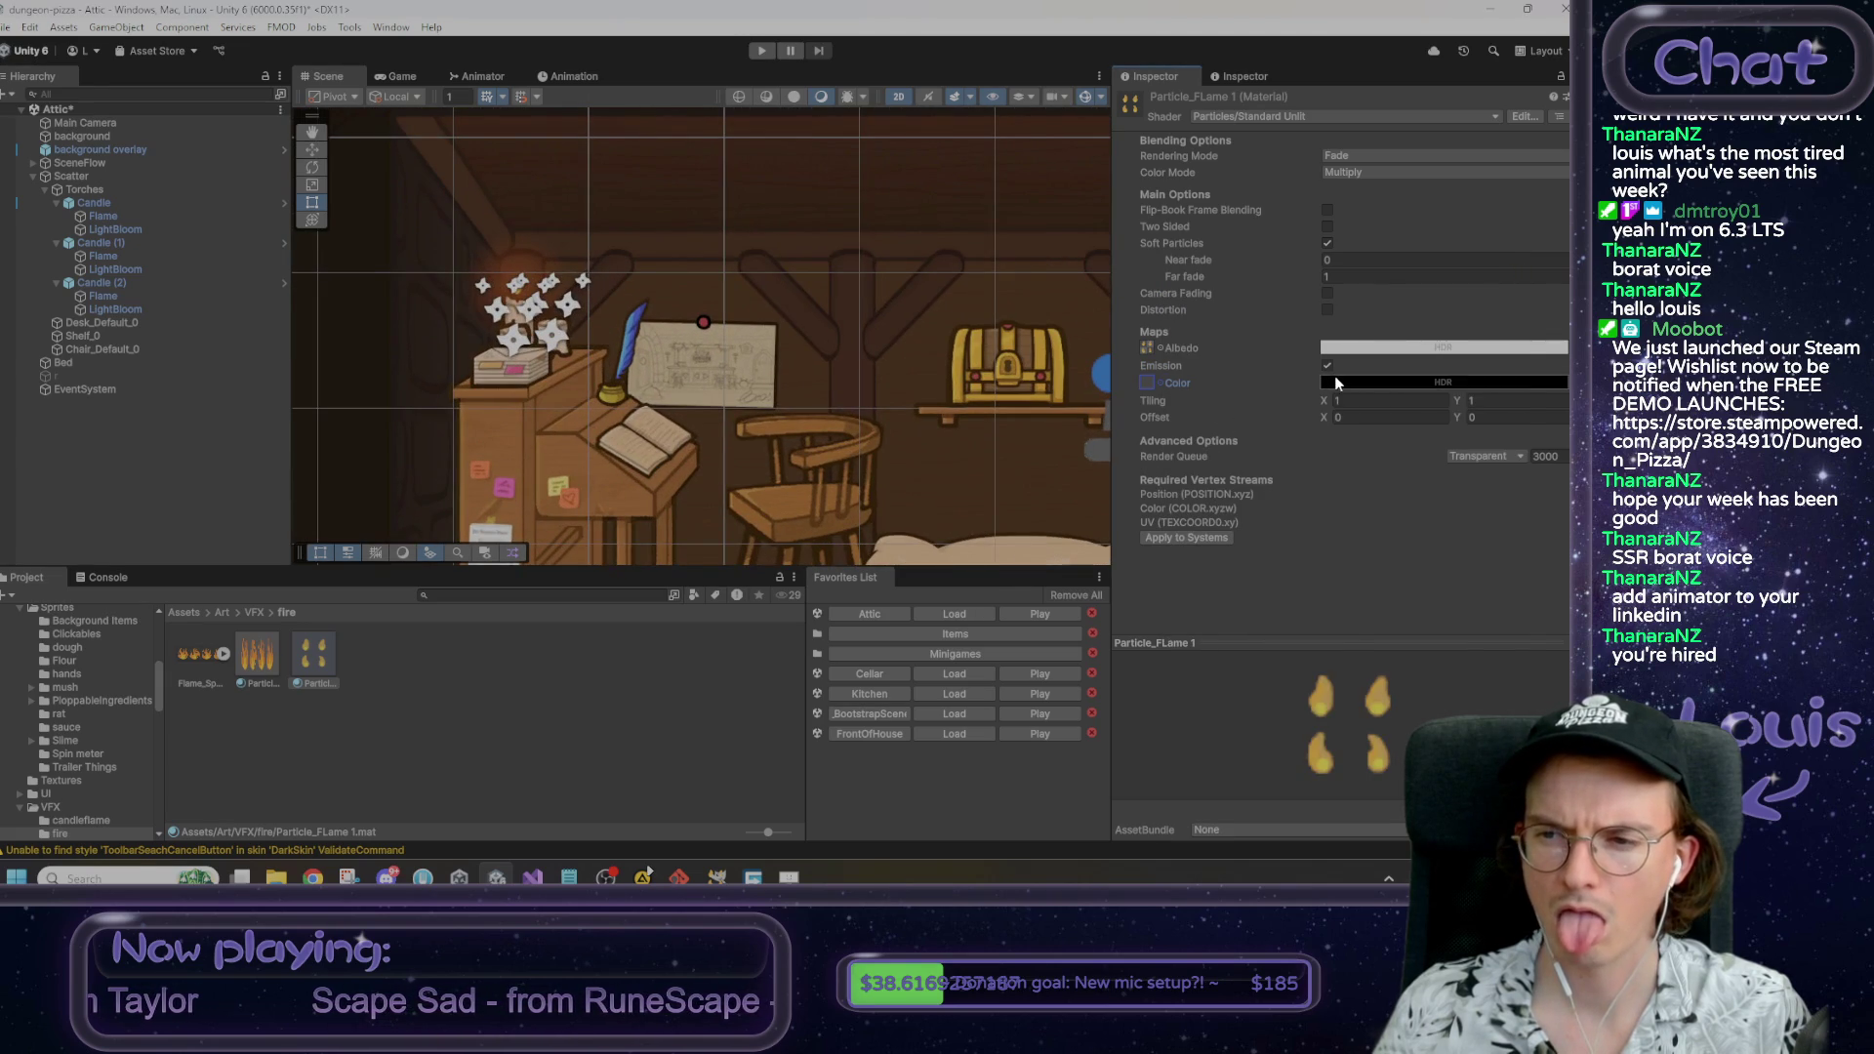
pyautogui.click(1333, 380)
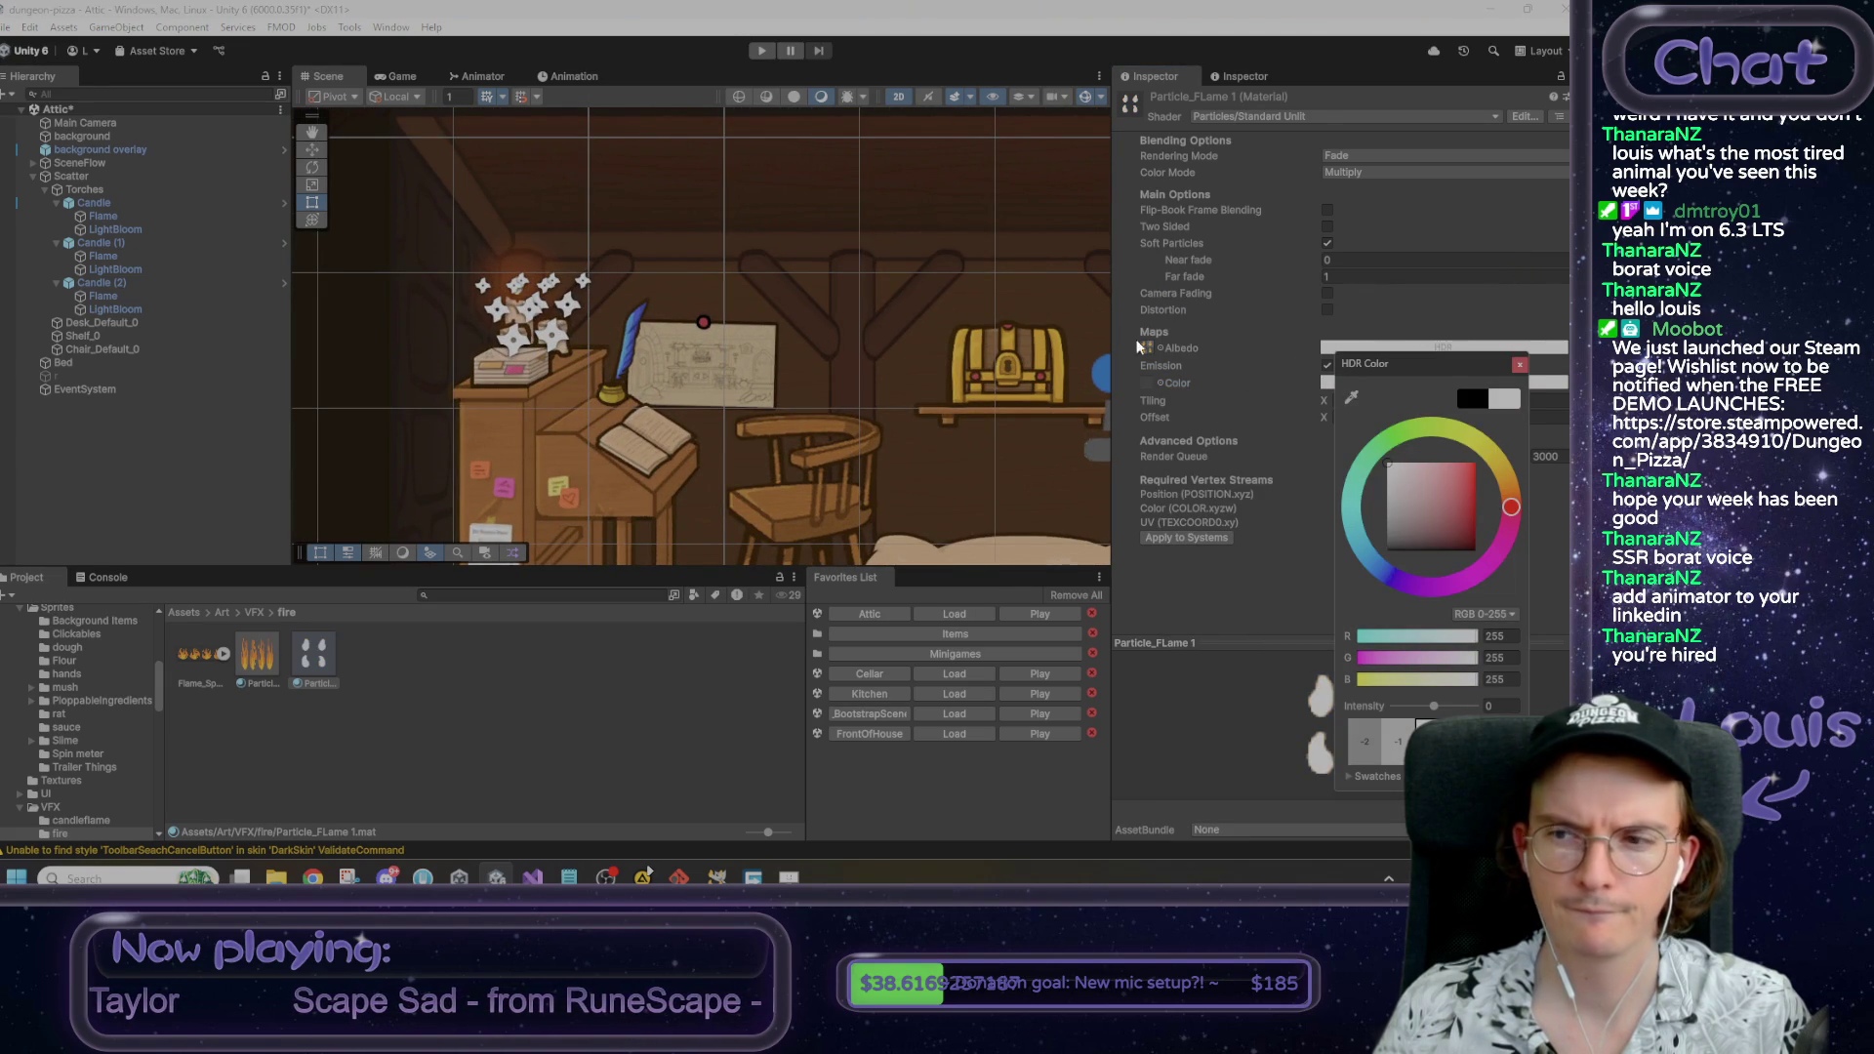
pyautogui.click(1152, 312)
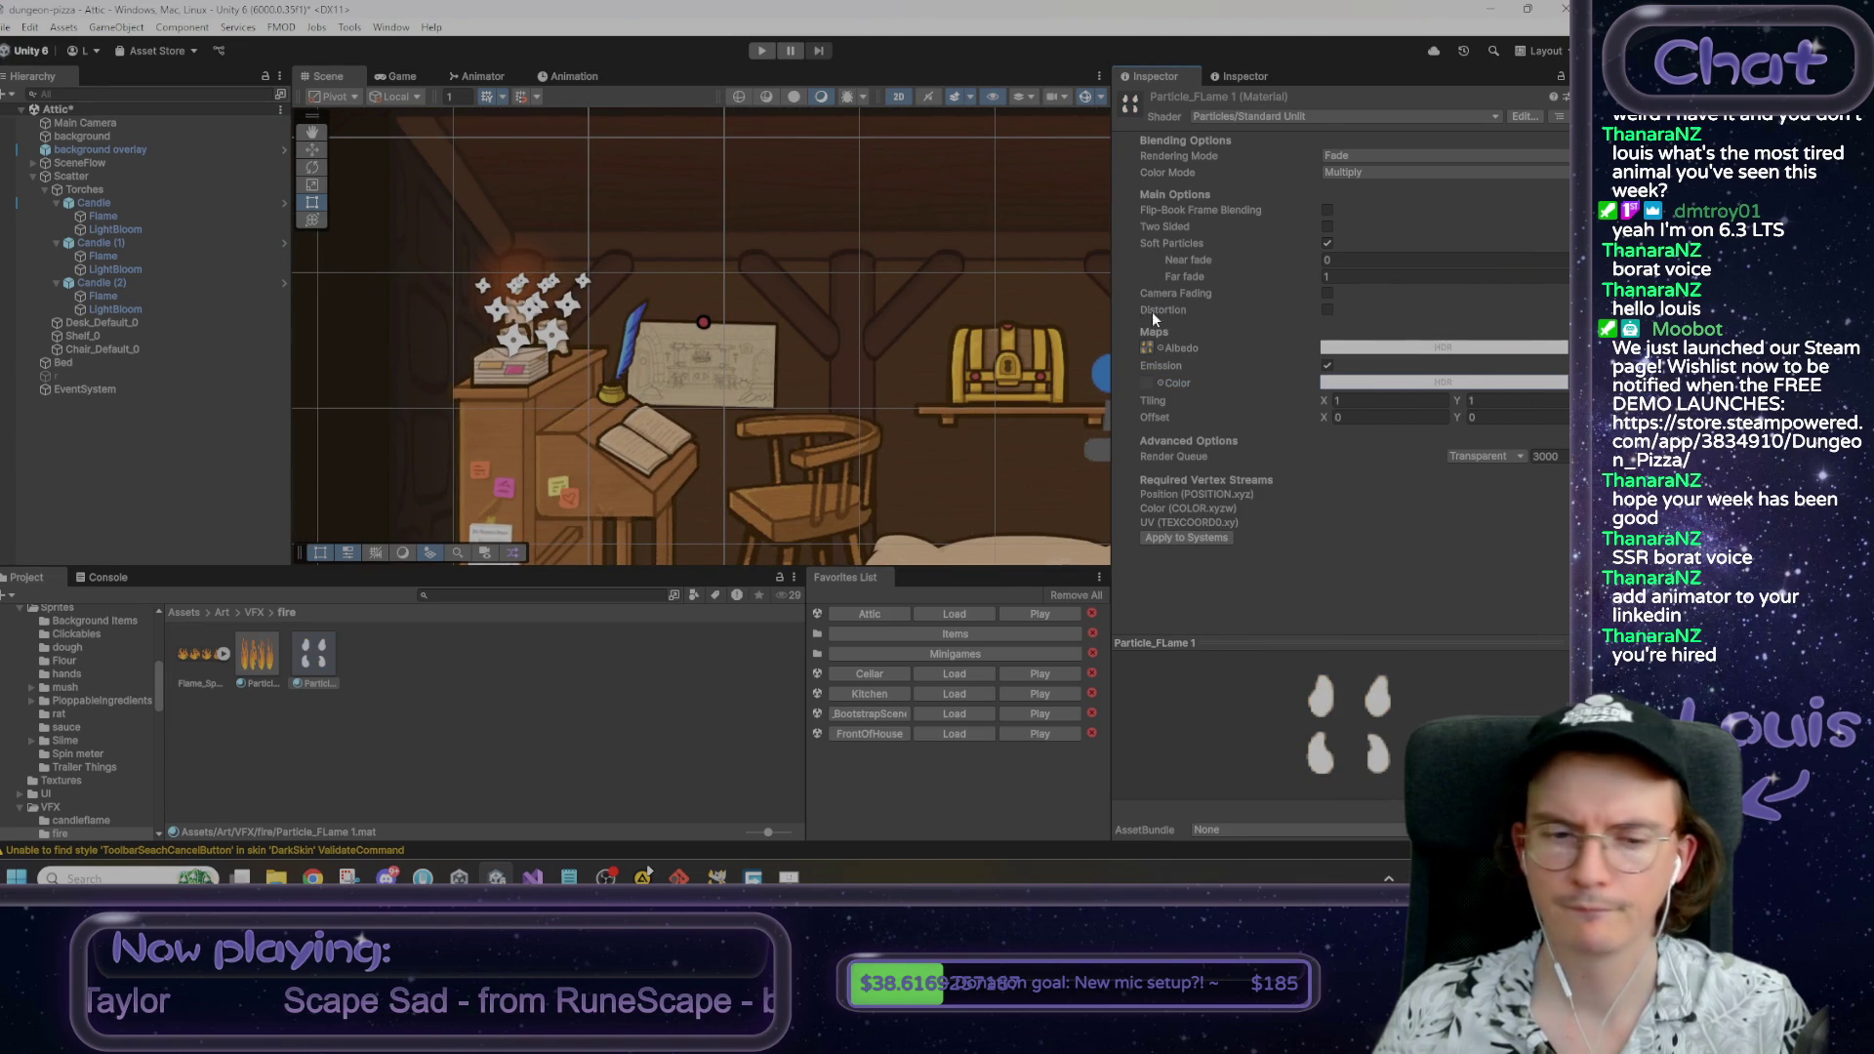
pyautogui.click(761, 51)
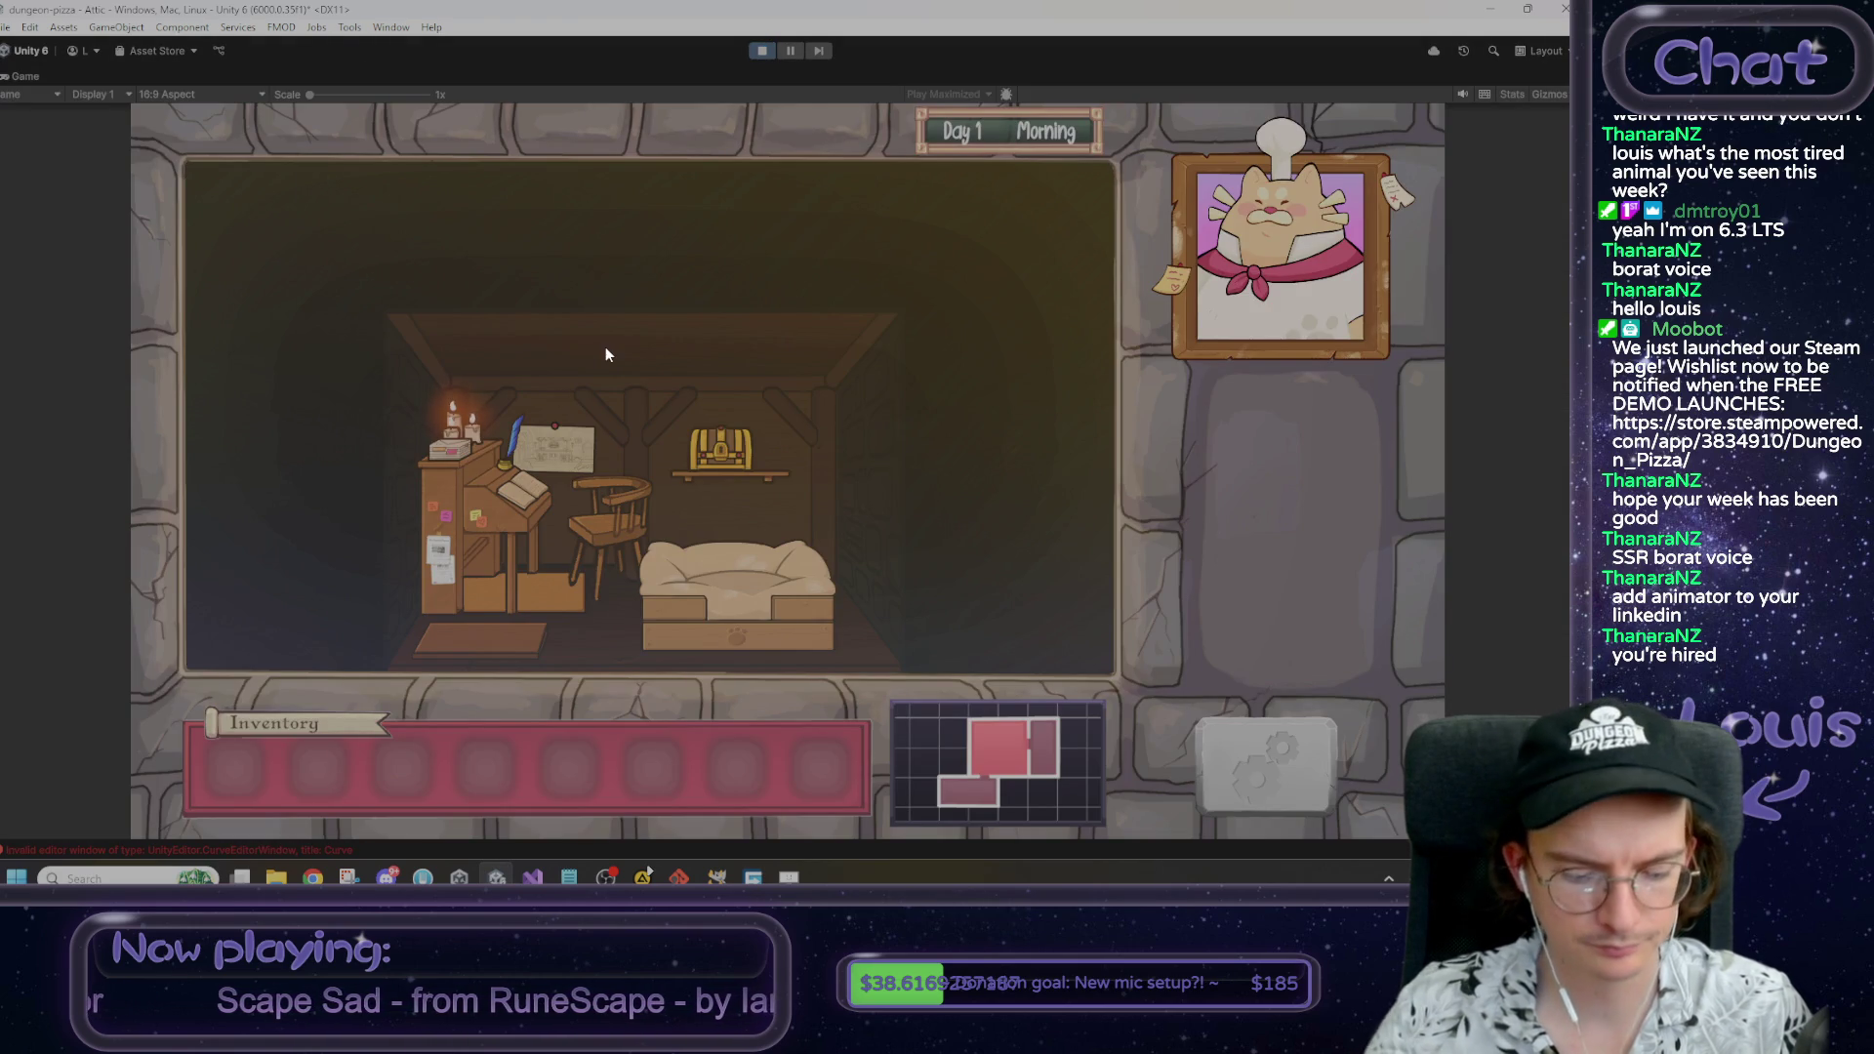
pyautogui.press('`')
pyautogui.write('passTime')
pyautogui.press('Return')
pyautogui.press('Up')
pyautogui.press('Return')
pyautogui.press('Up')
pyautogui.press('Return')
pyautogui.press('`')
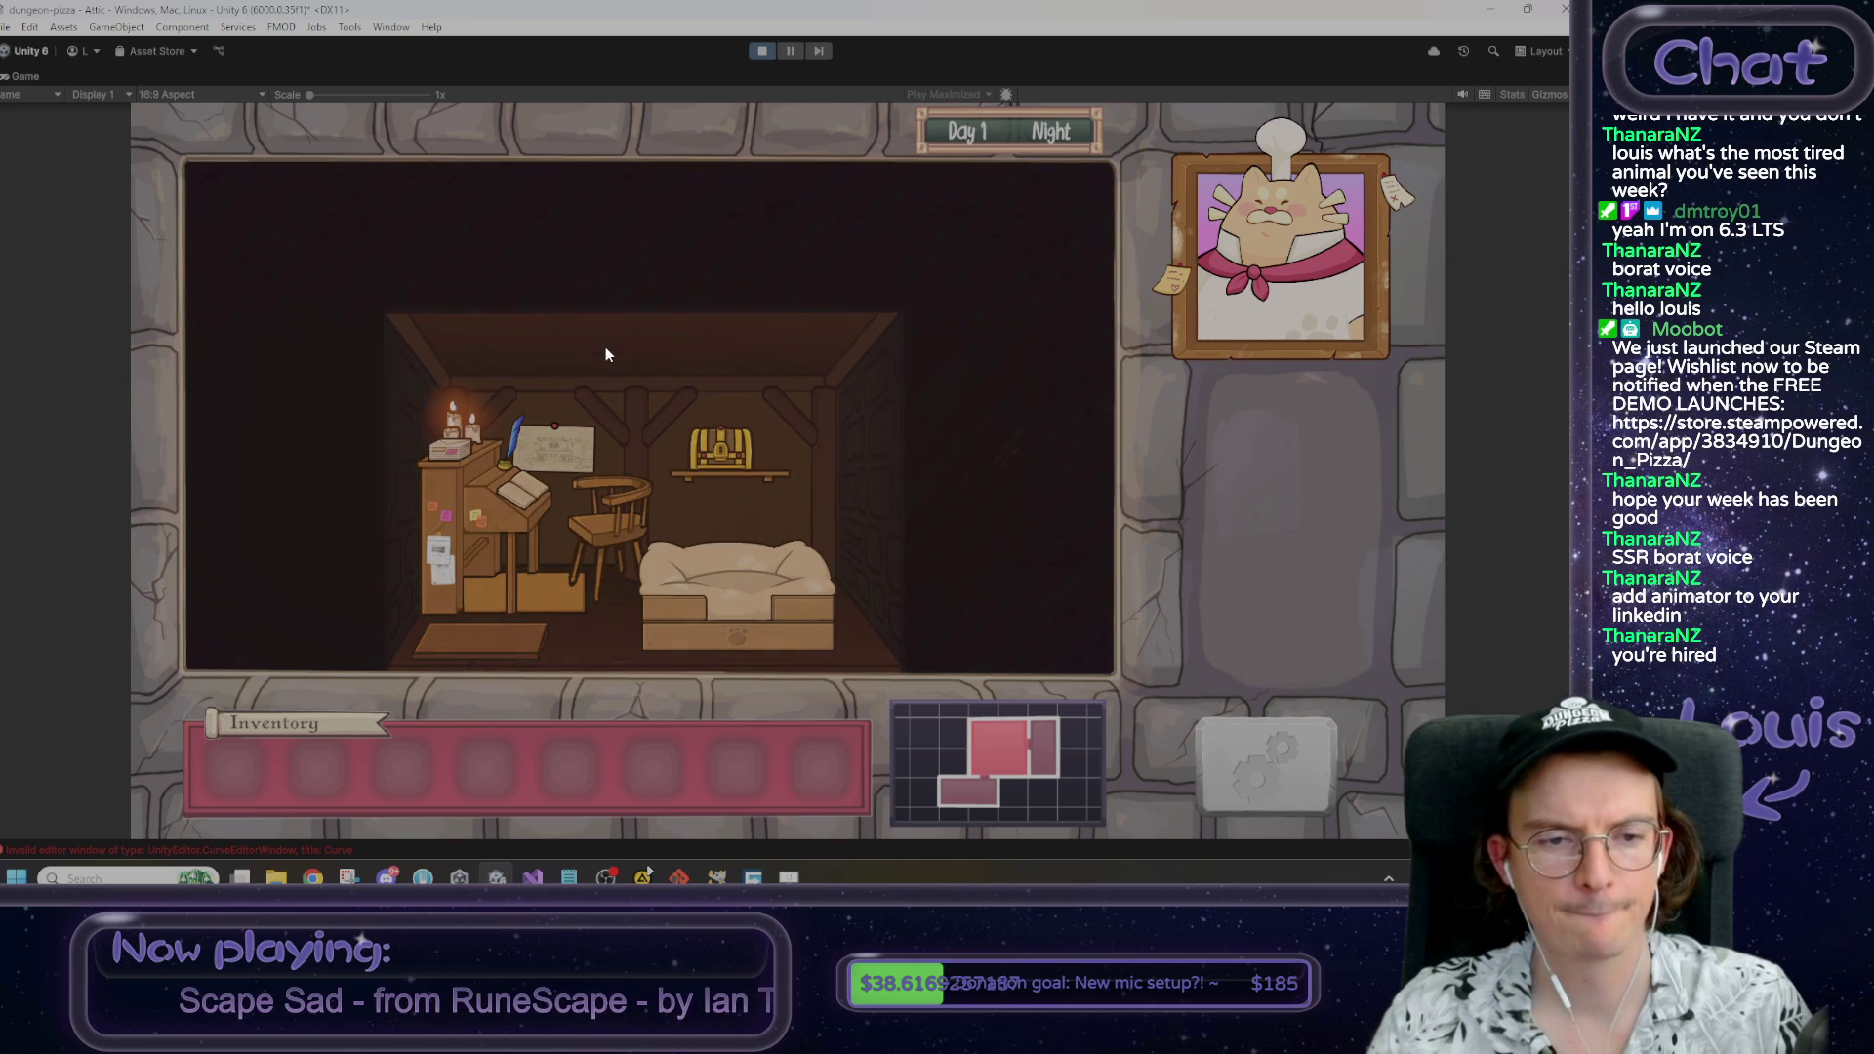
pyautogui.click(691, 597)
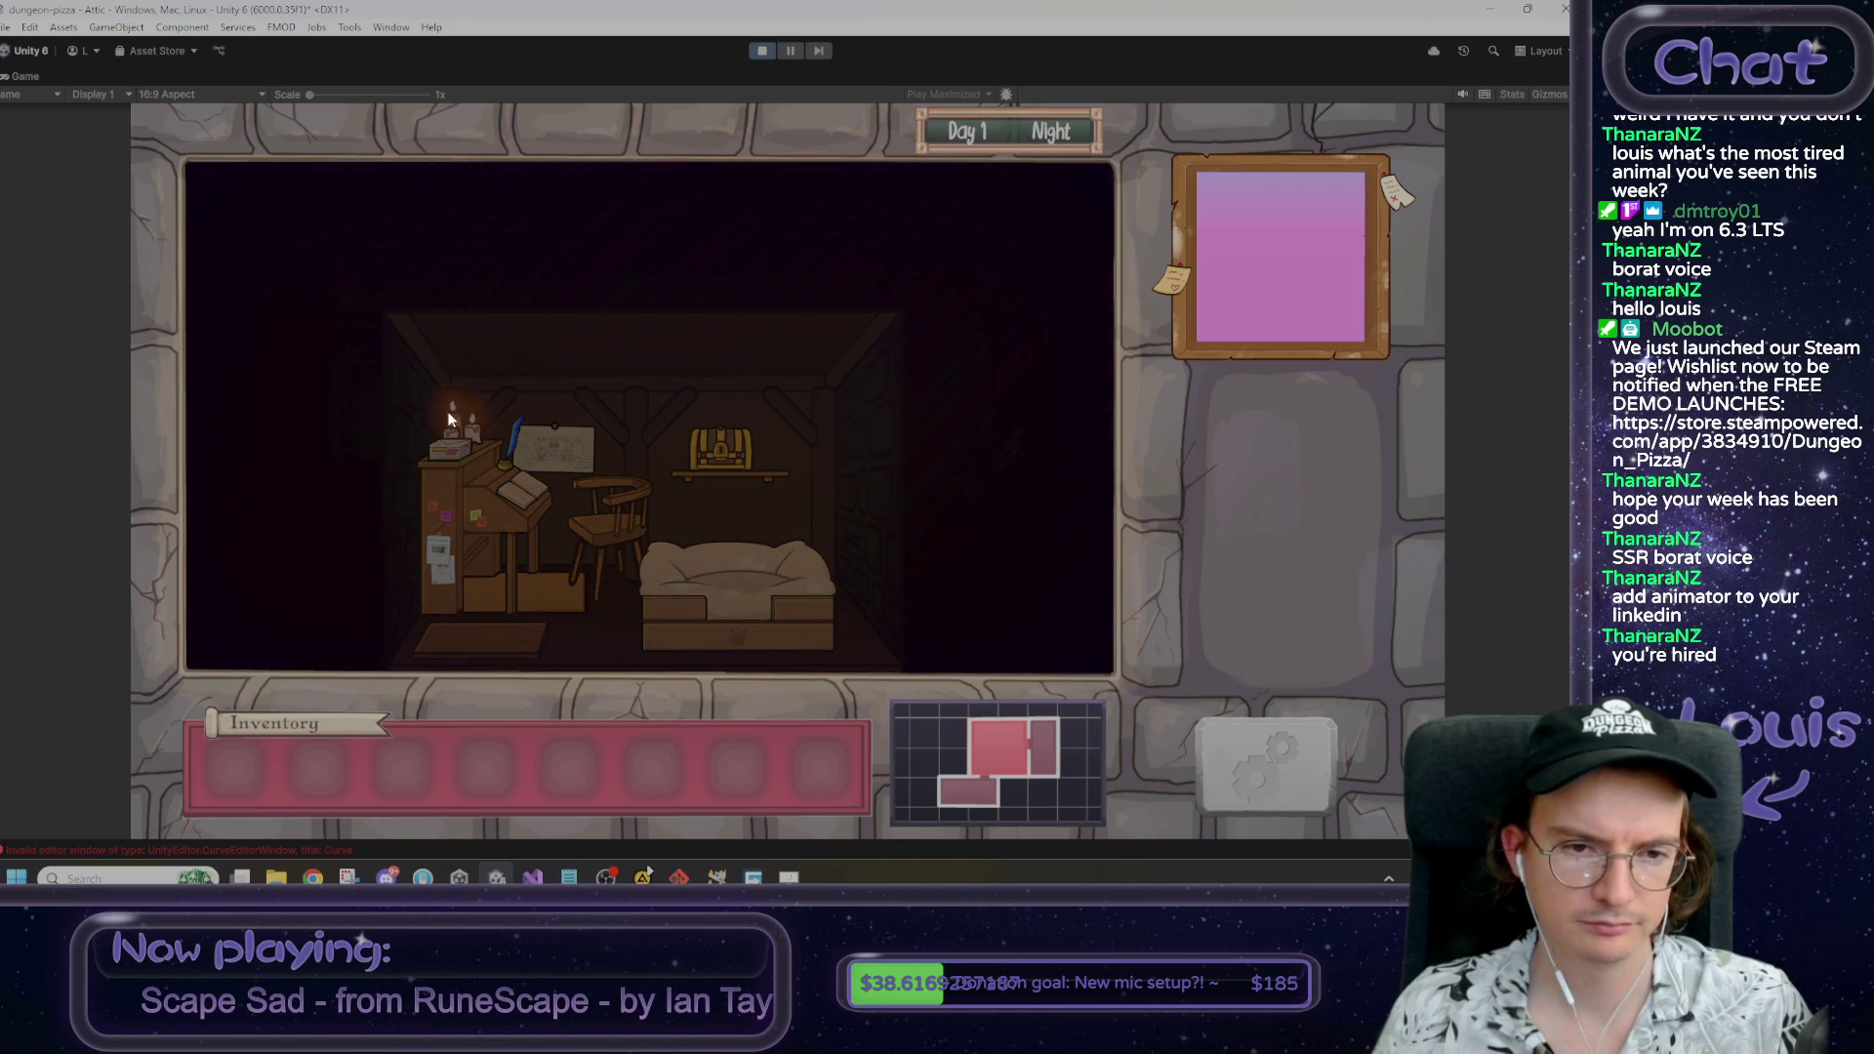
pyautogui.click(764, 51)
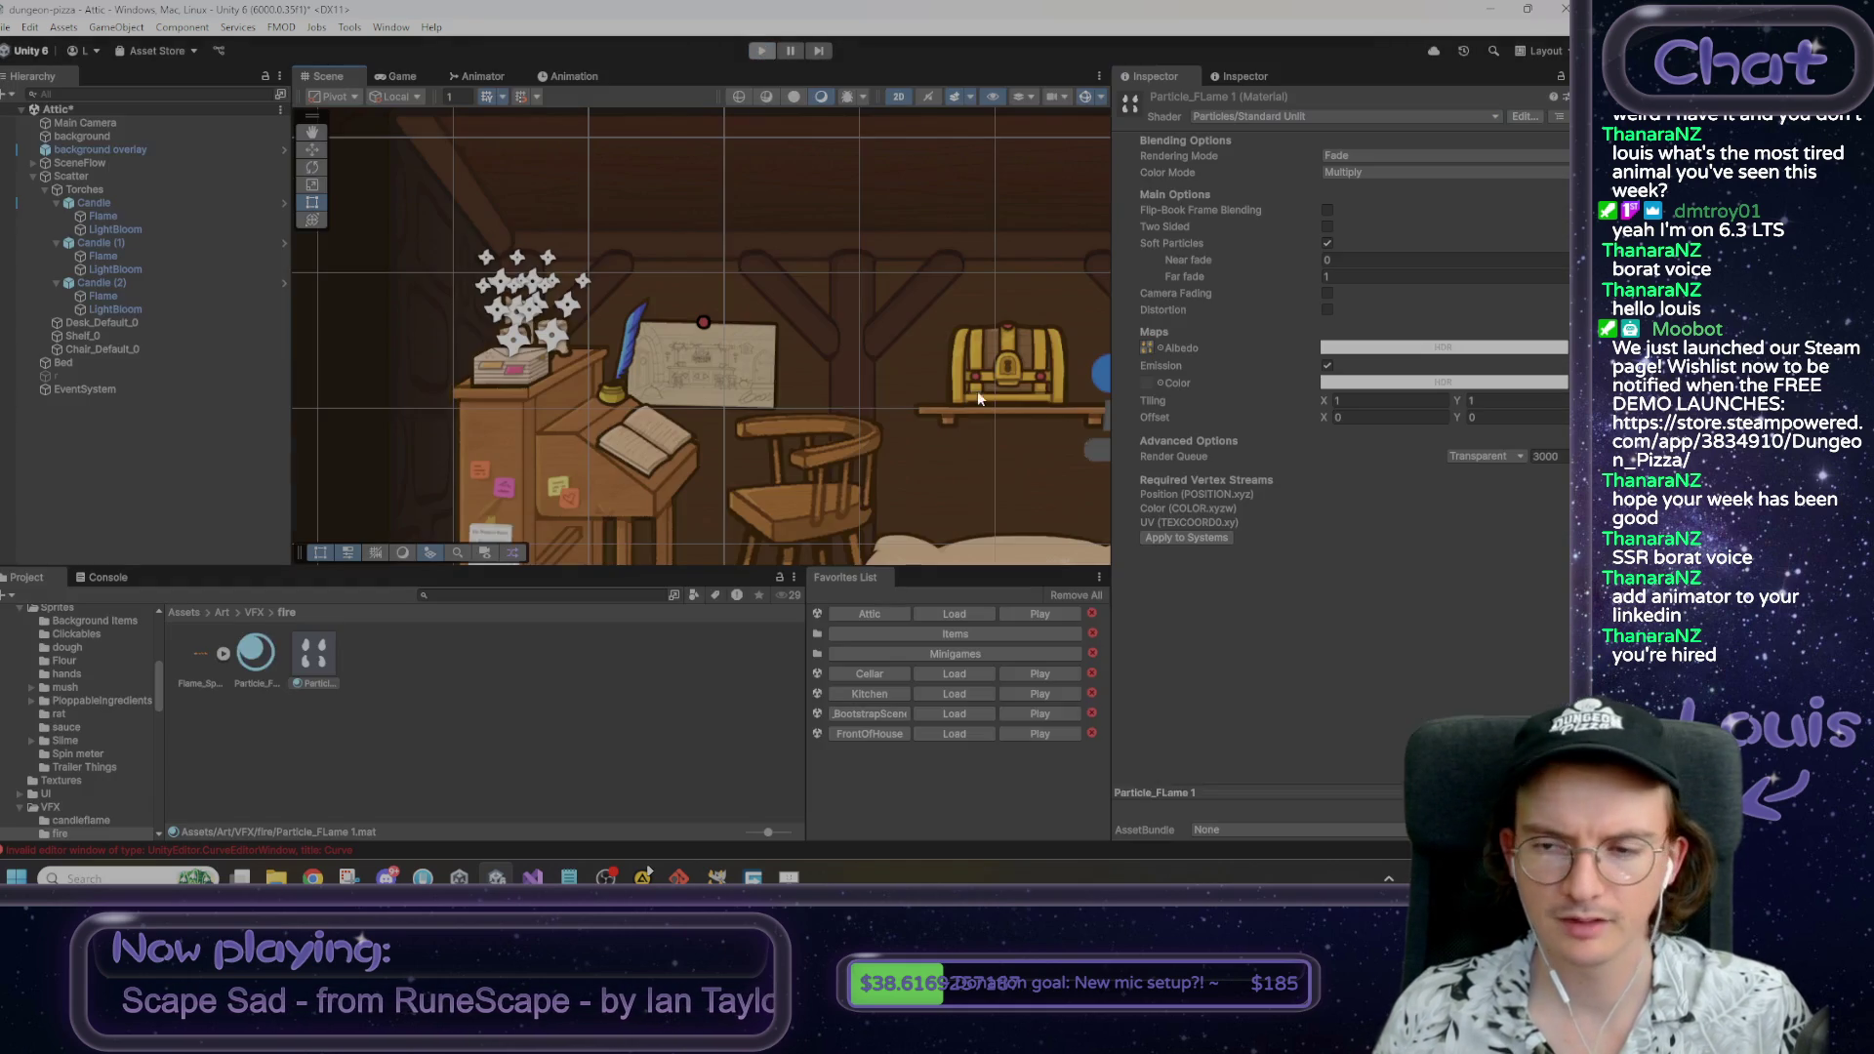
# Step: Disable Emission and switch the flame material's Rendering Mode from Fade to Additive
pyautogui.click(1328, 366)
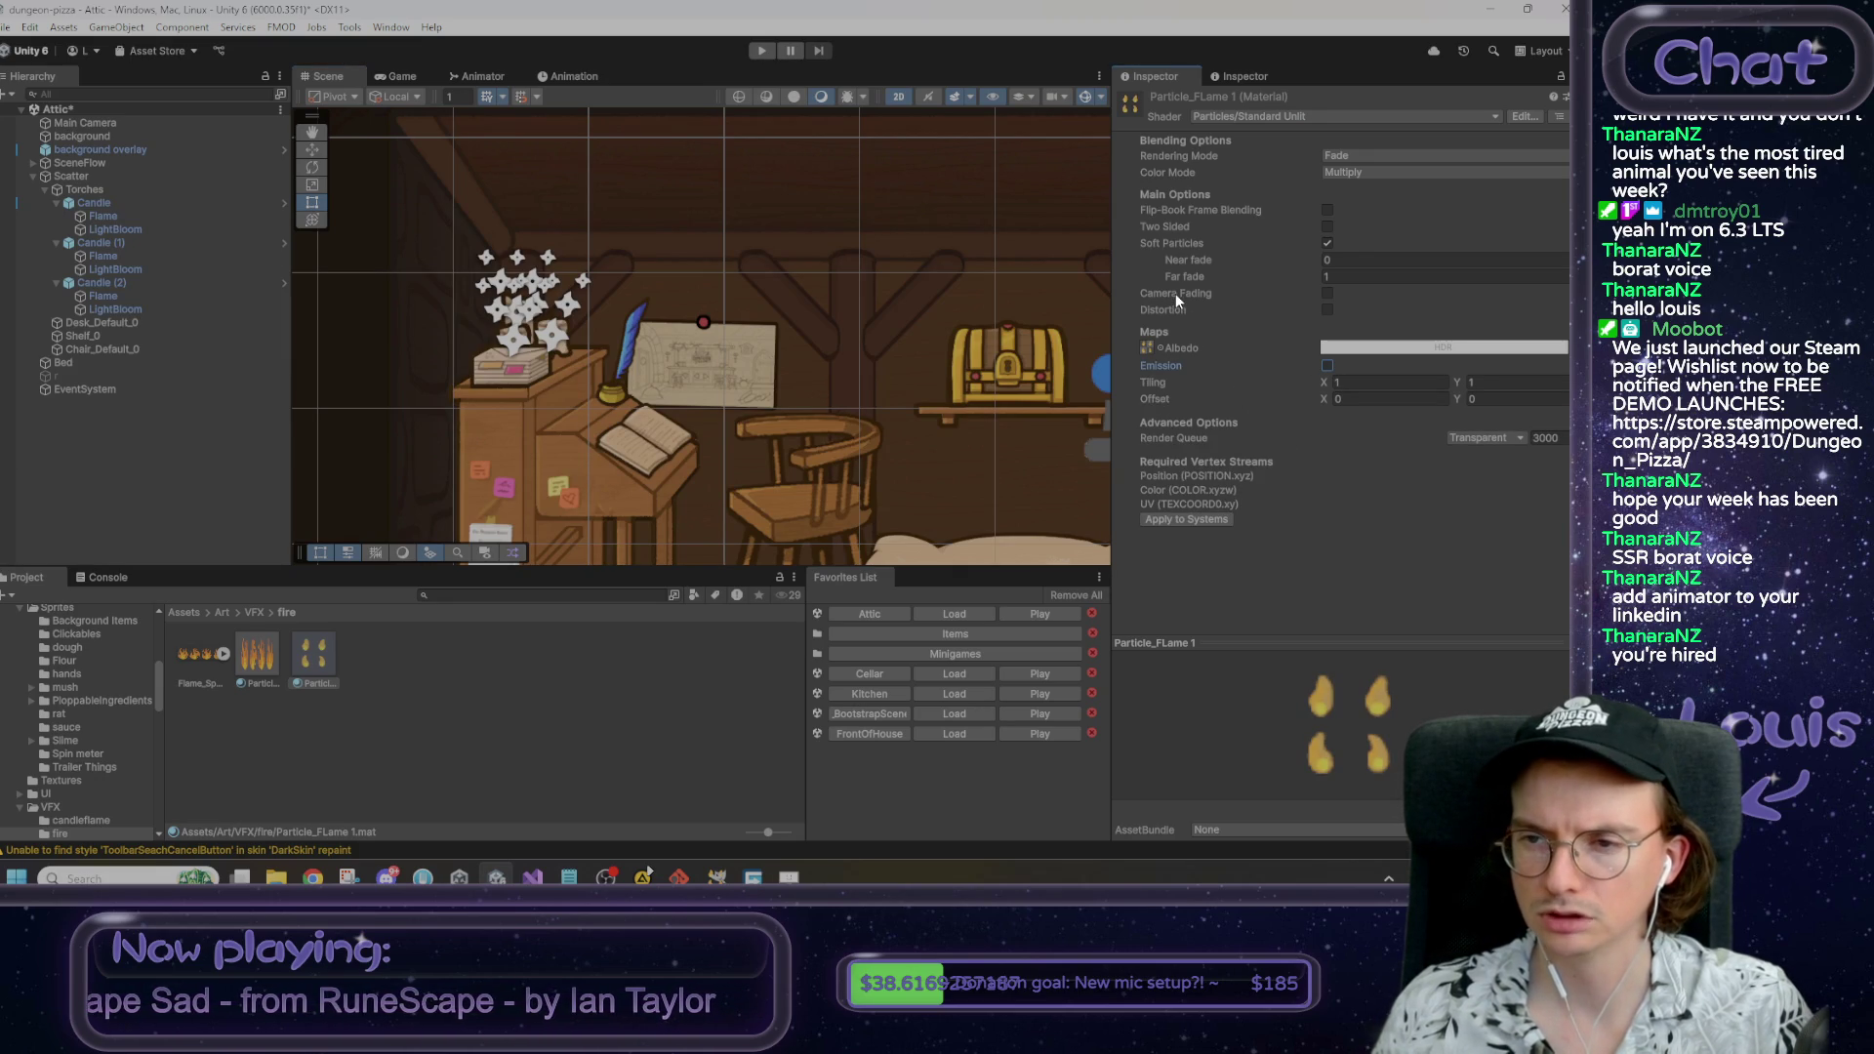
pyautogui.moveTo(1180, 246)
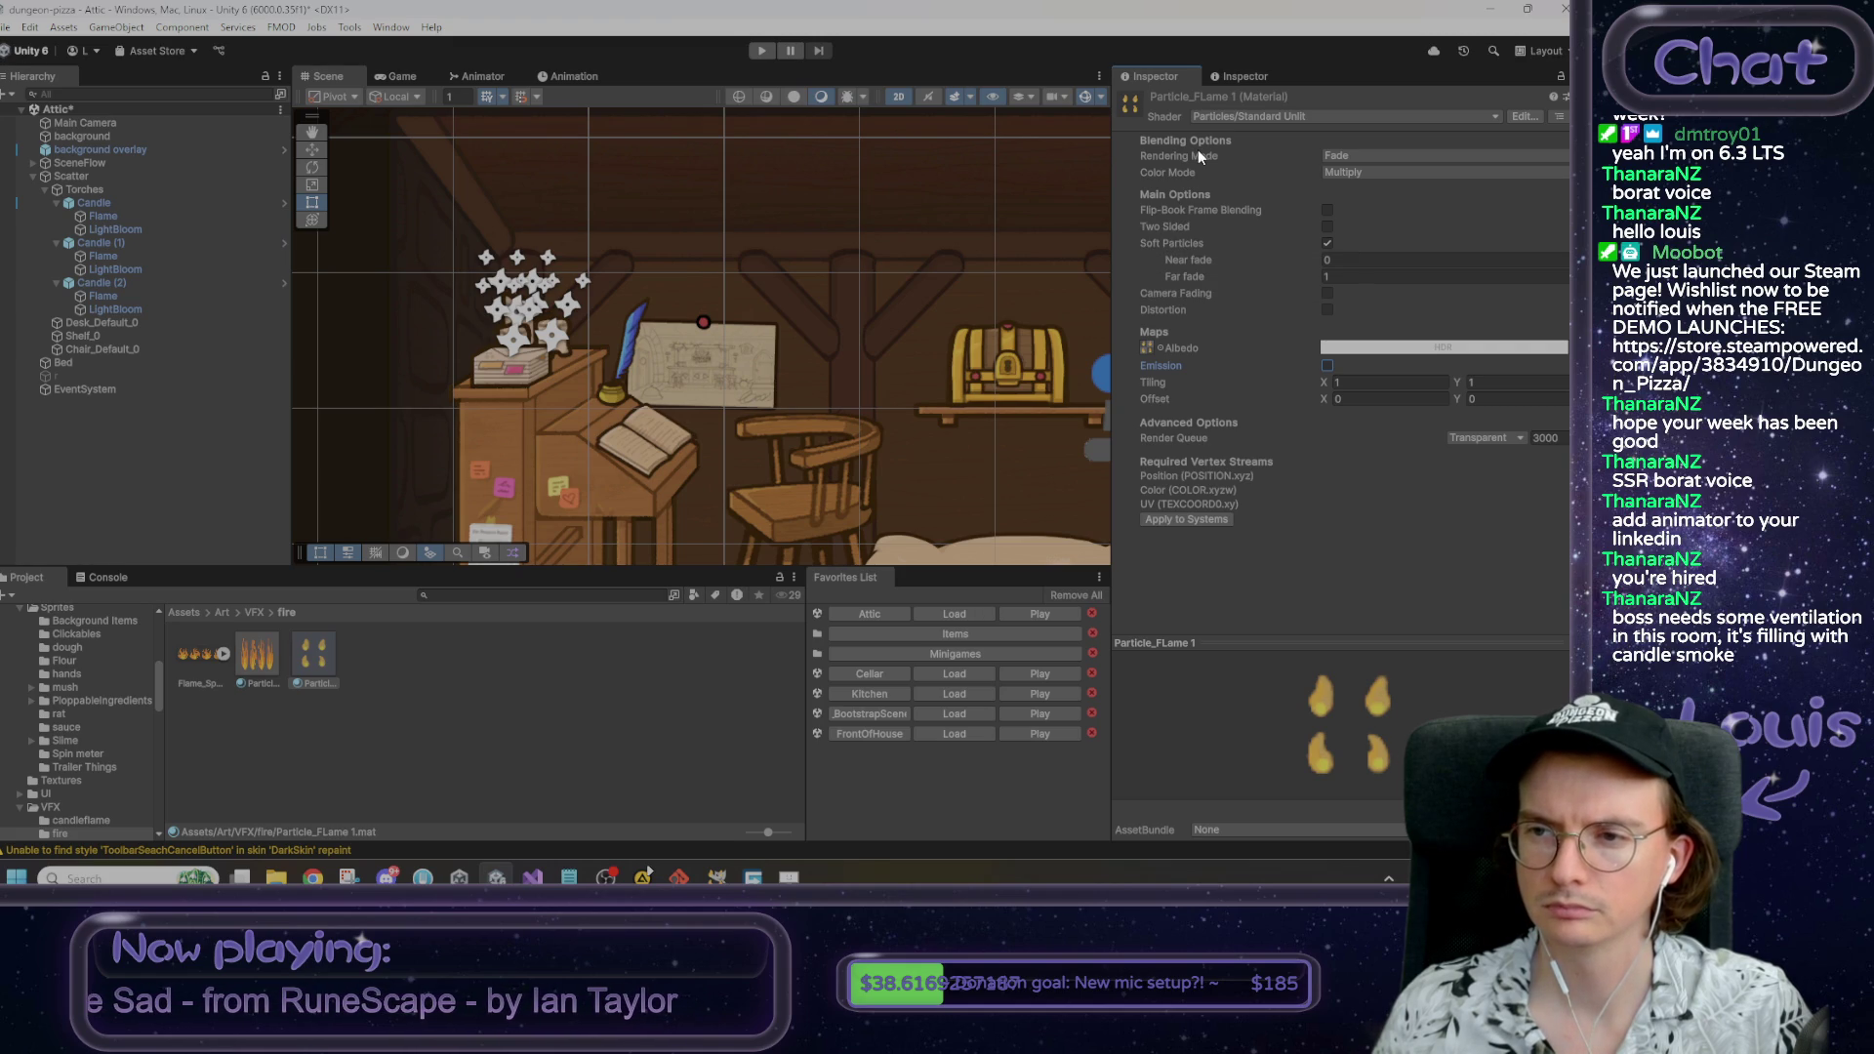
pyautogui.click(1393, 153)
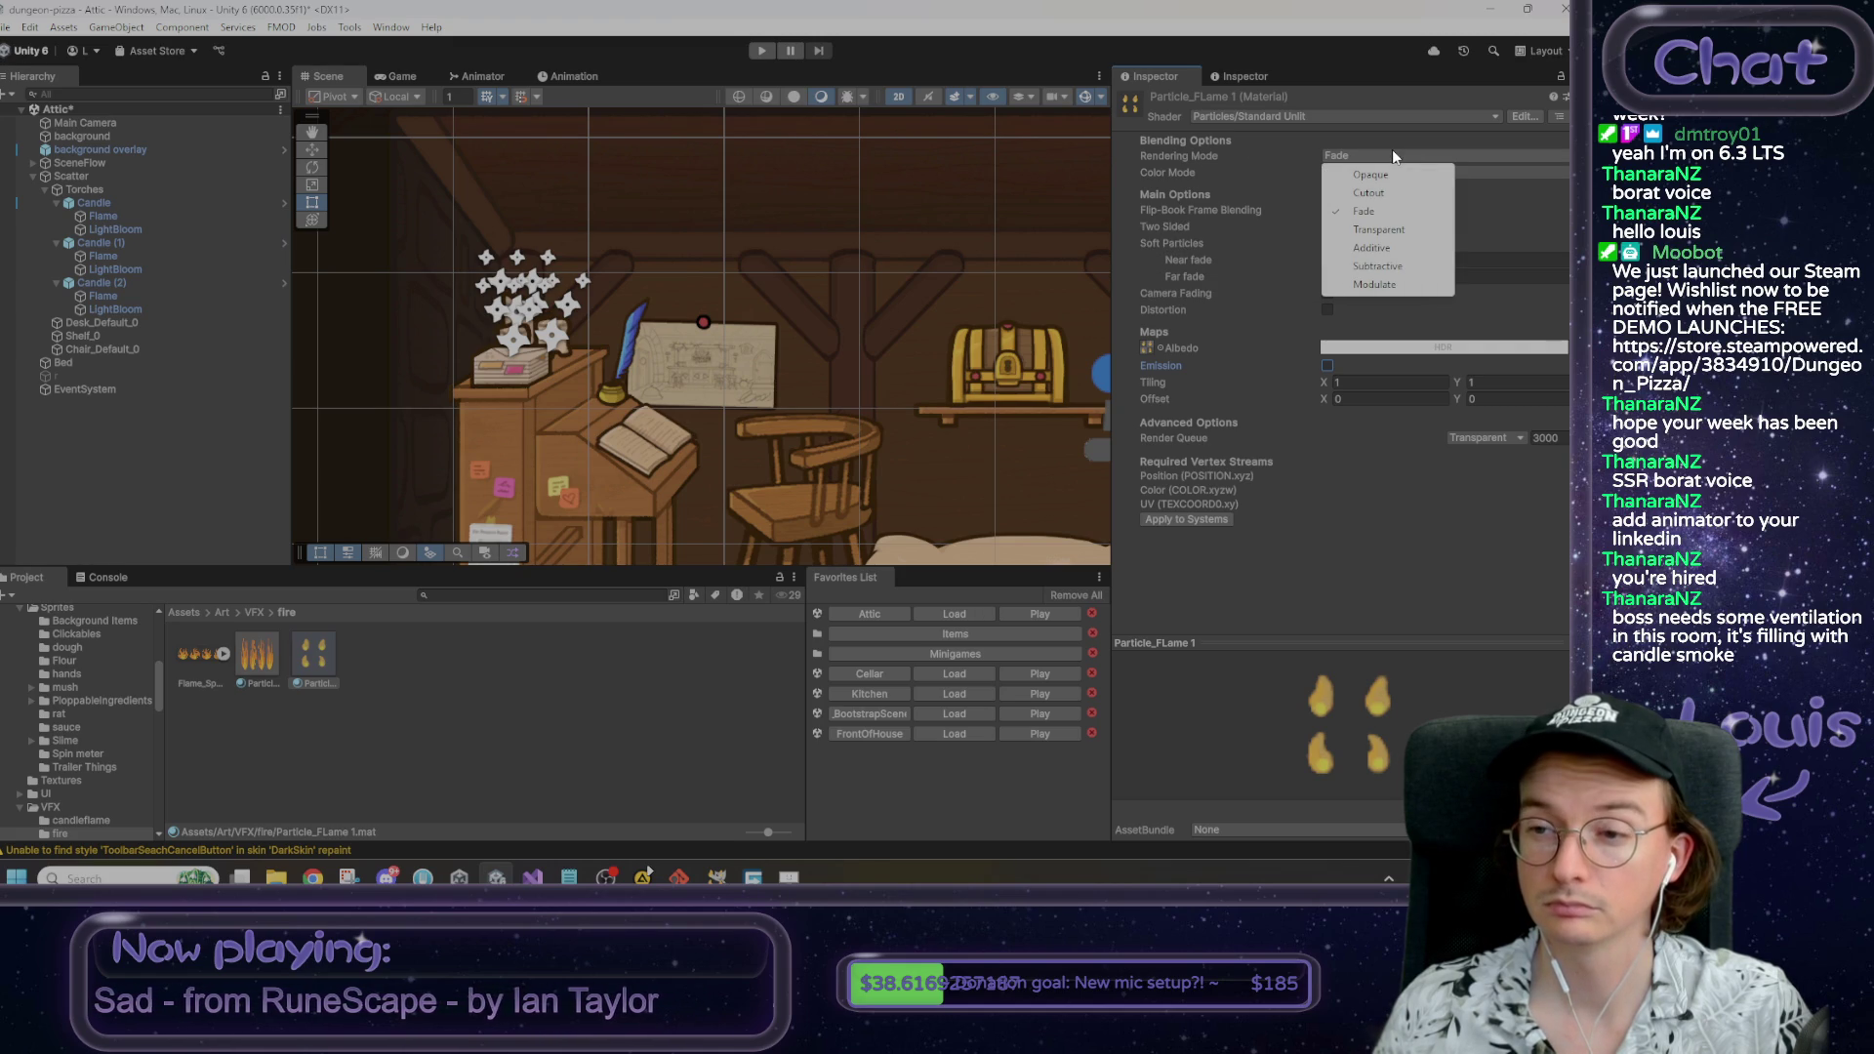
pyautogui.click(1392, 248)
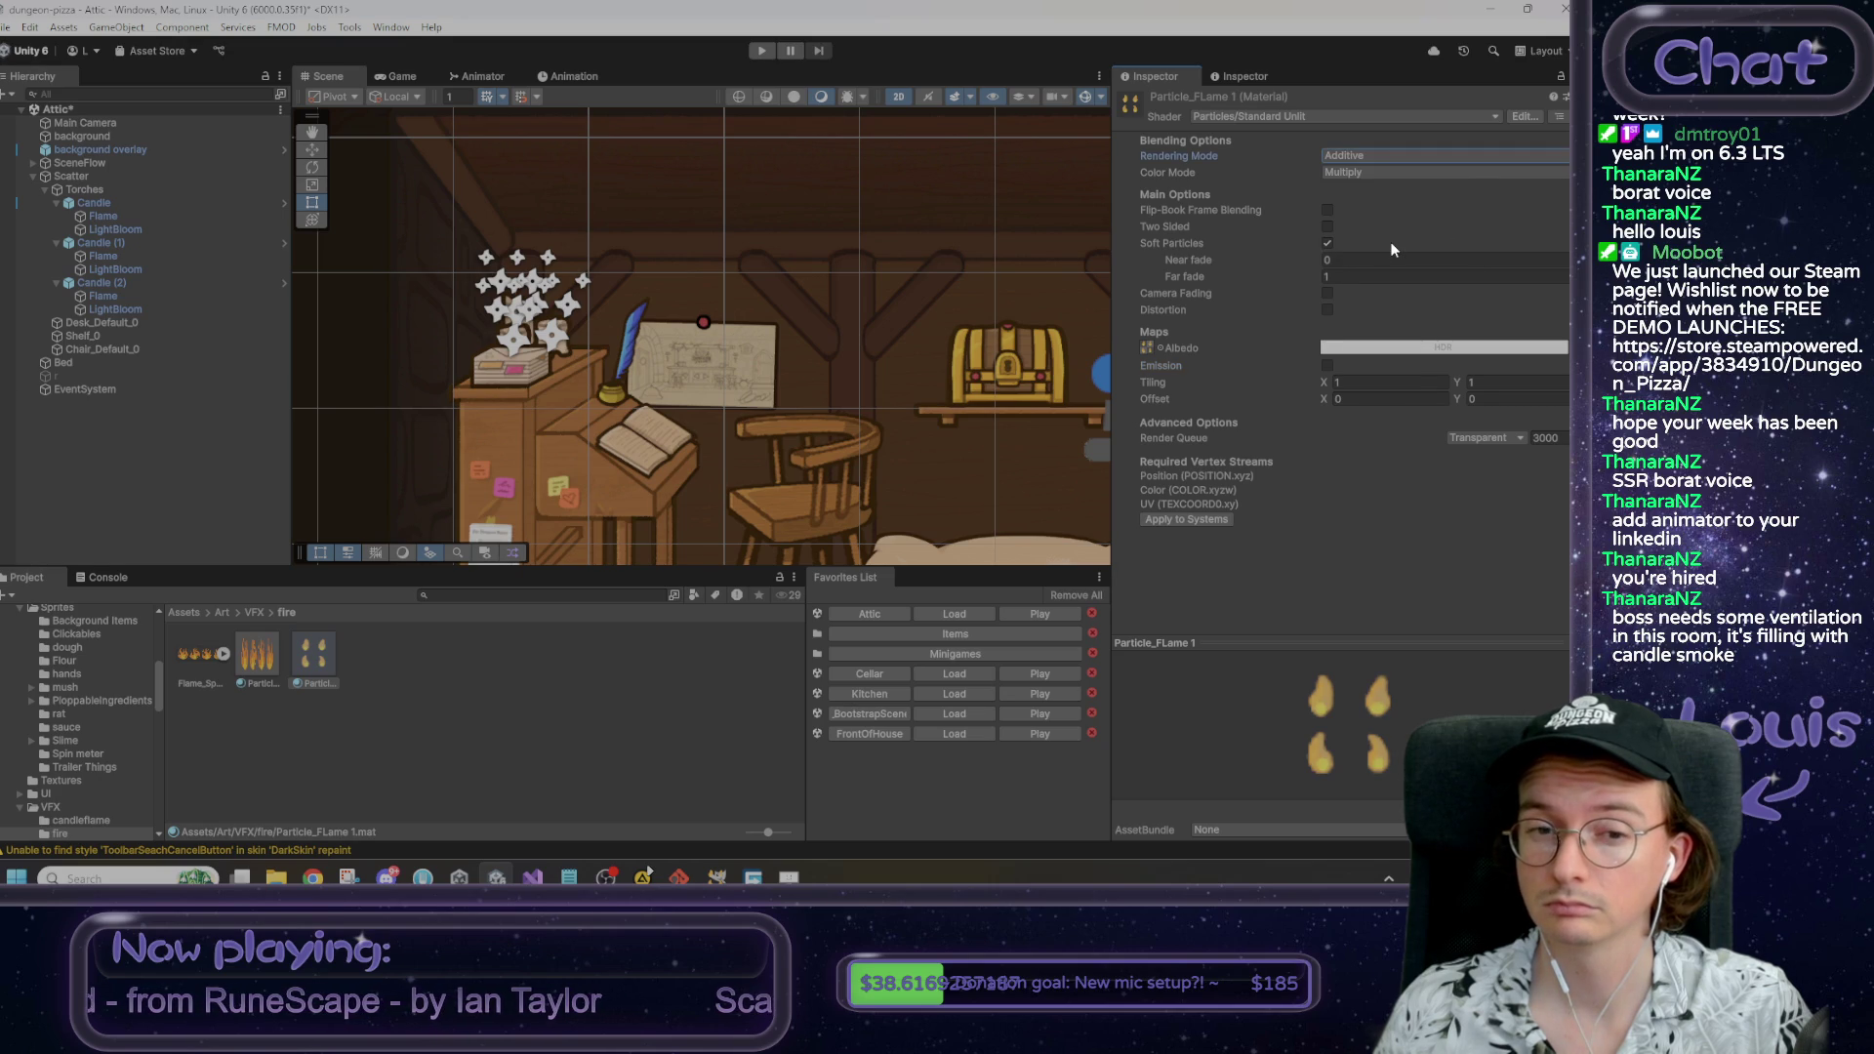
pyautogui.click(99, 218)
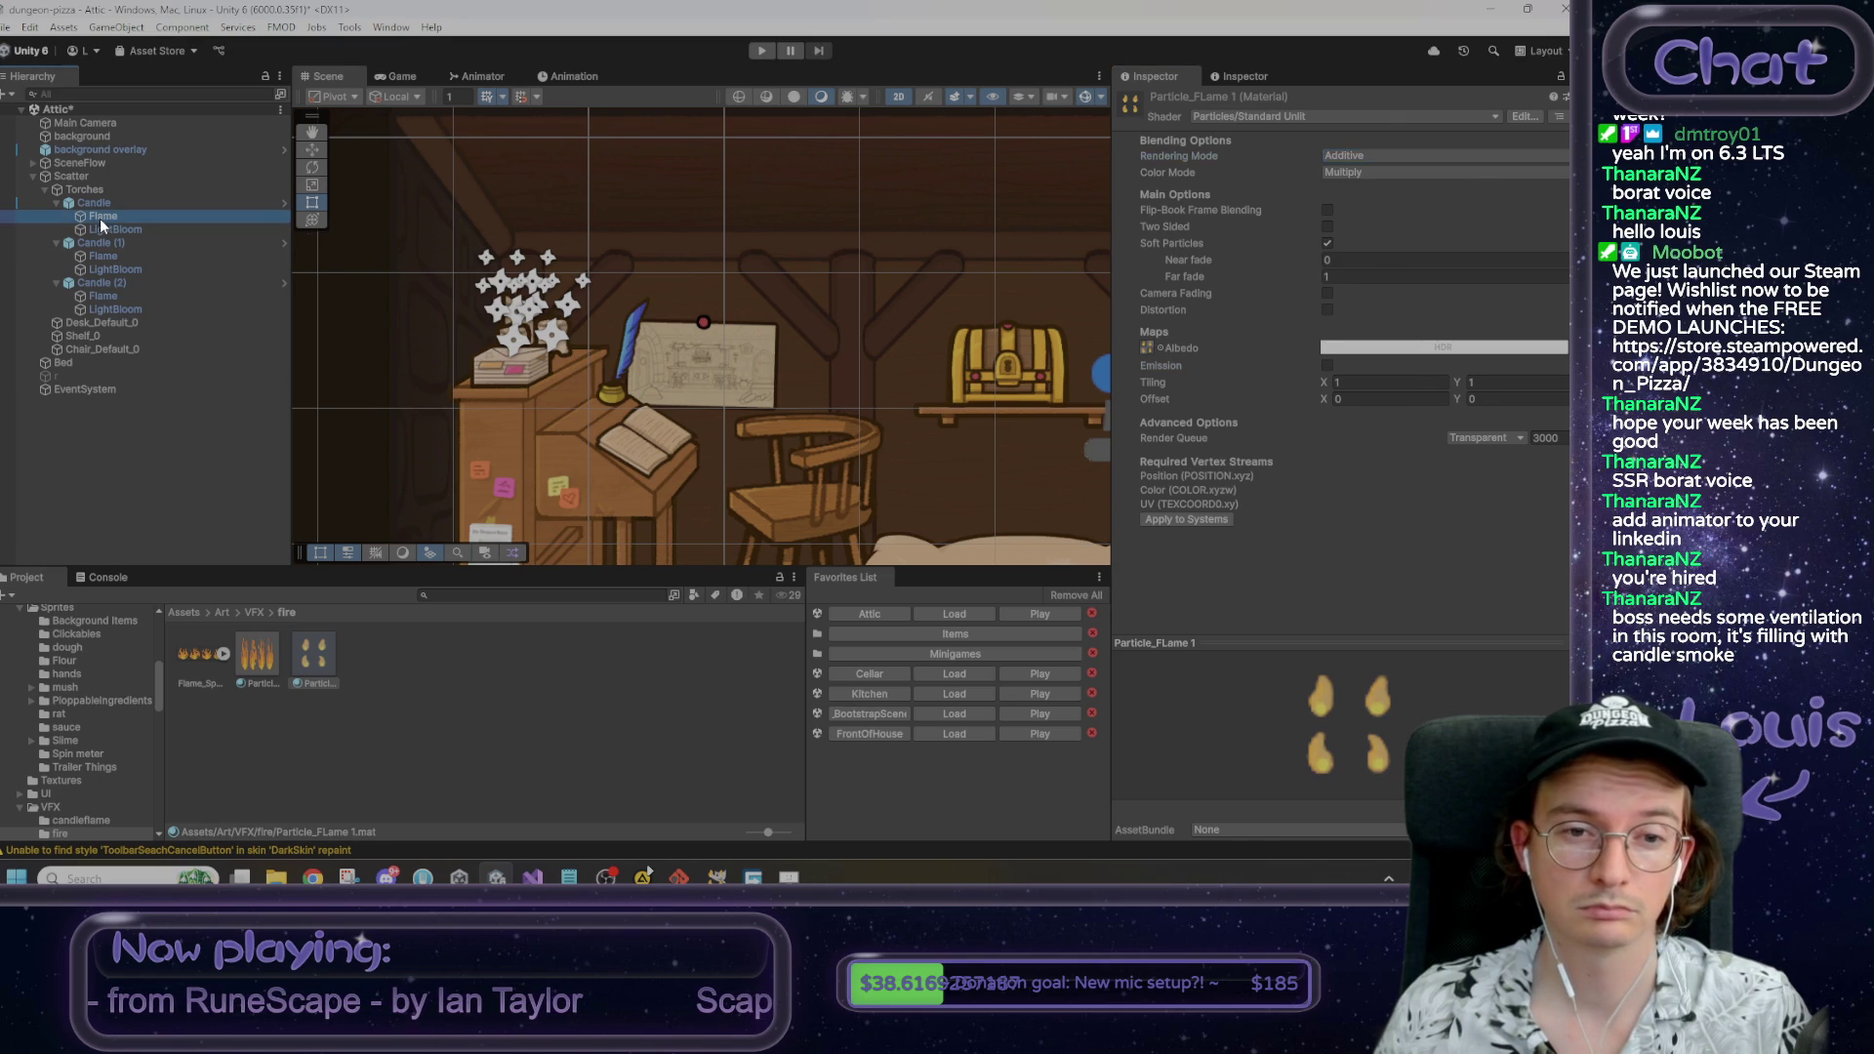
# Step: Frame the Candle's Flame particle system and pan around the attic desk, chest and shelf
pyautogui.doubleClick(99, 219)
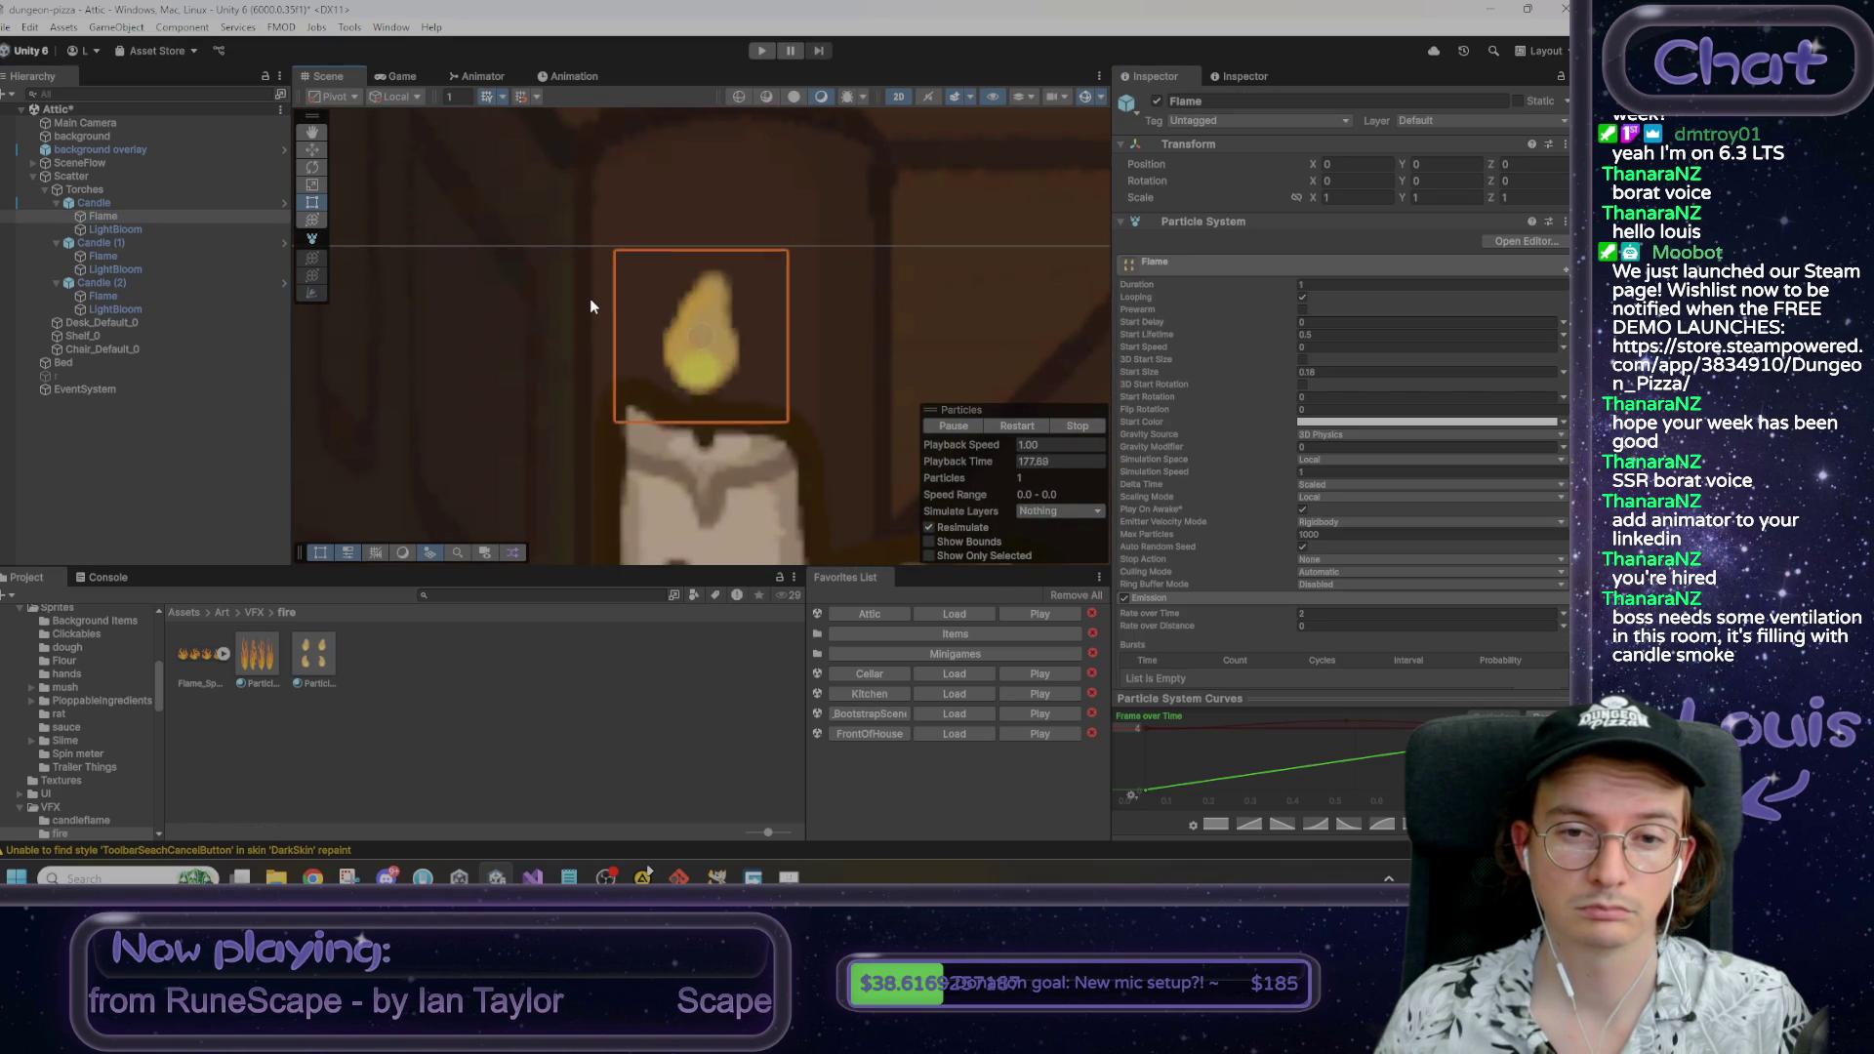
pyautogui.scroll(-1, 648, 331)
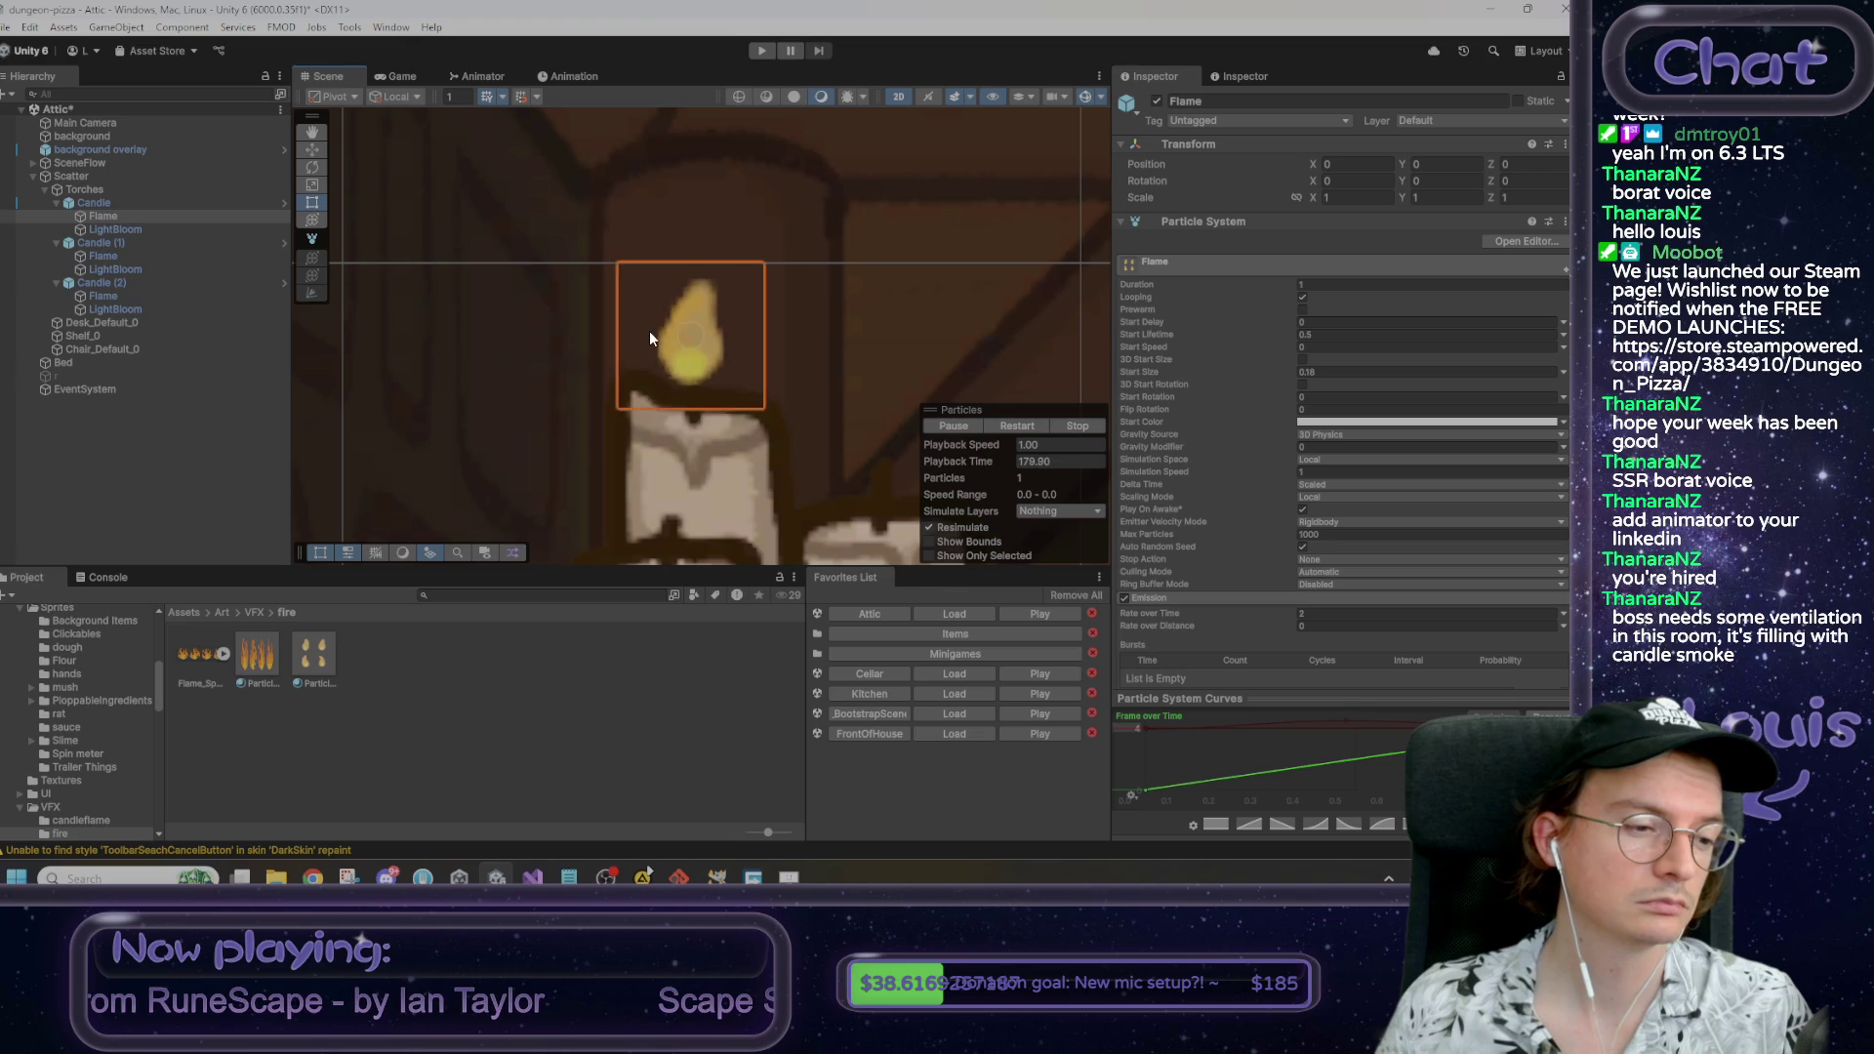
pyautogui.scroll(-5, 648, 331)
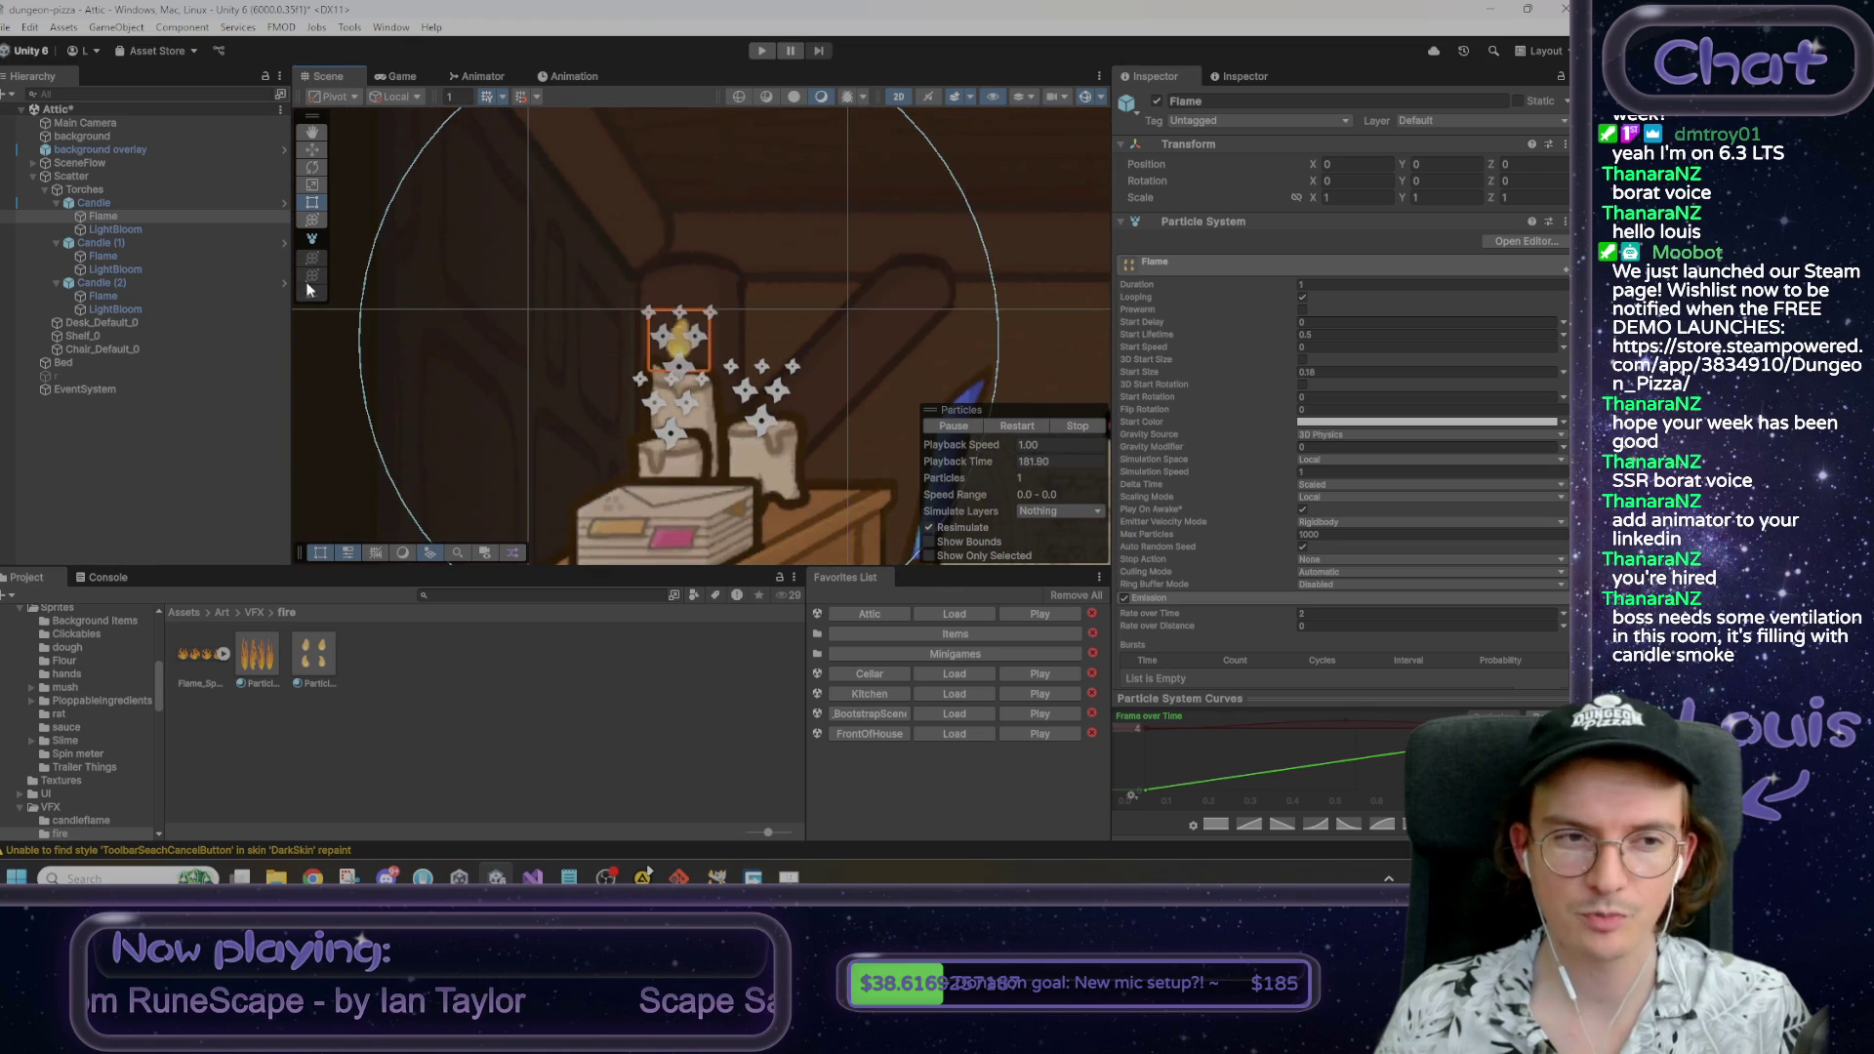
pyautogui.scroll(-2, 834, 460)
pyautogui.moveTo(835, 460); pyautogui.dragTo(287, 301)
pyautogui.moveTo(688, 345); pyautogui.dragTo(559, 301)
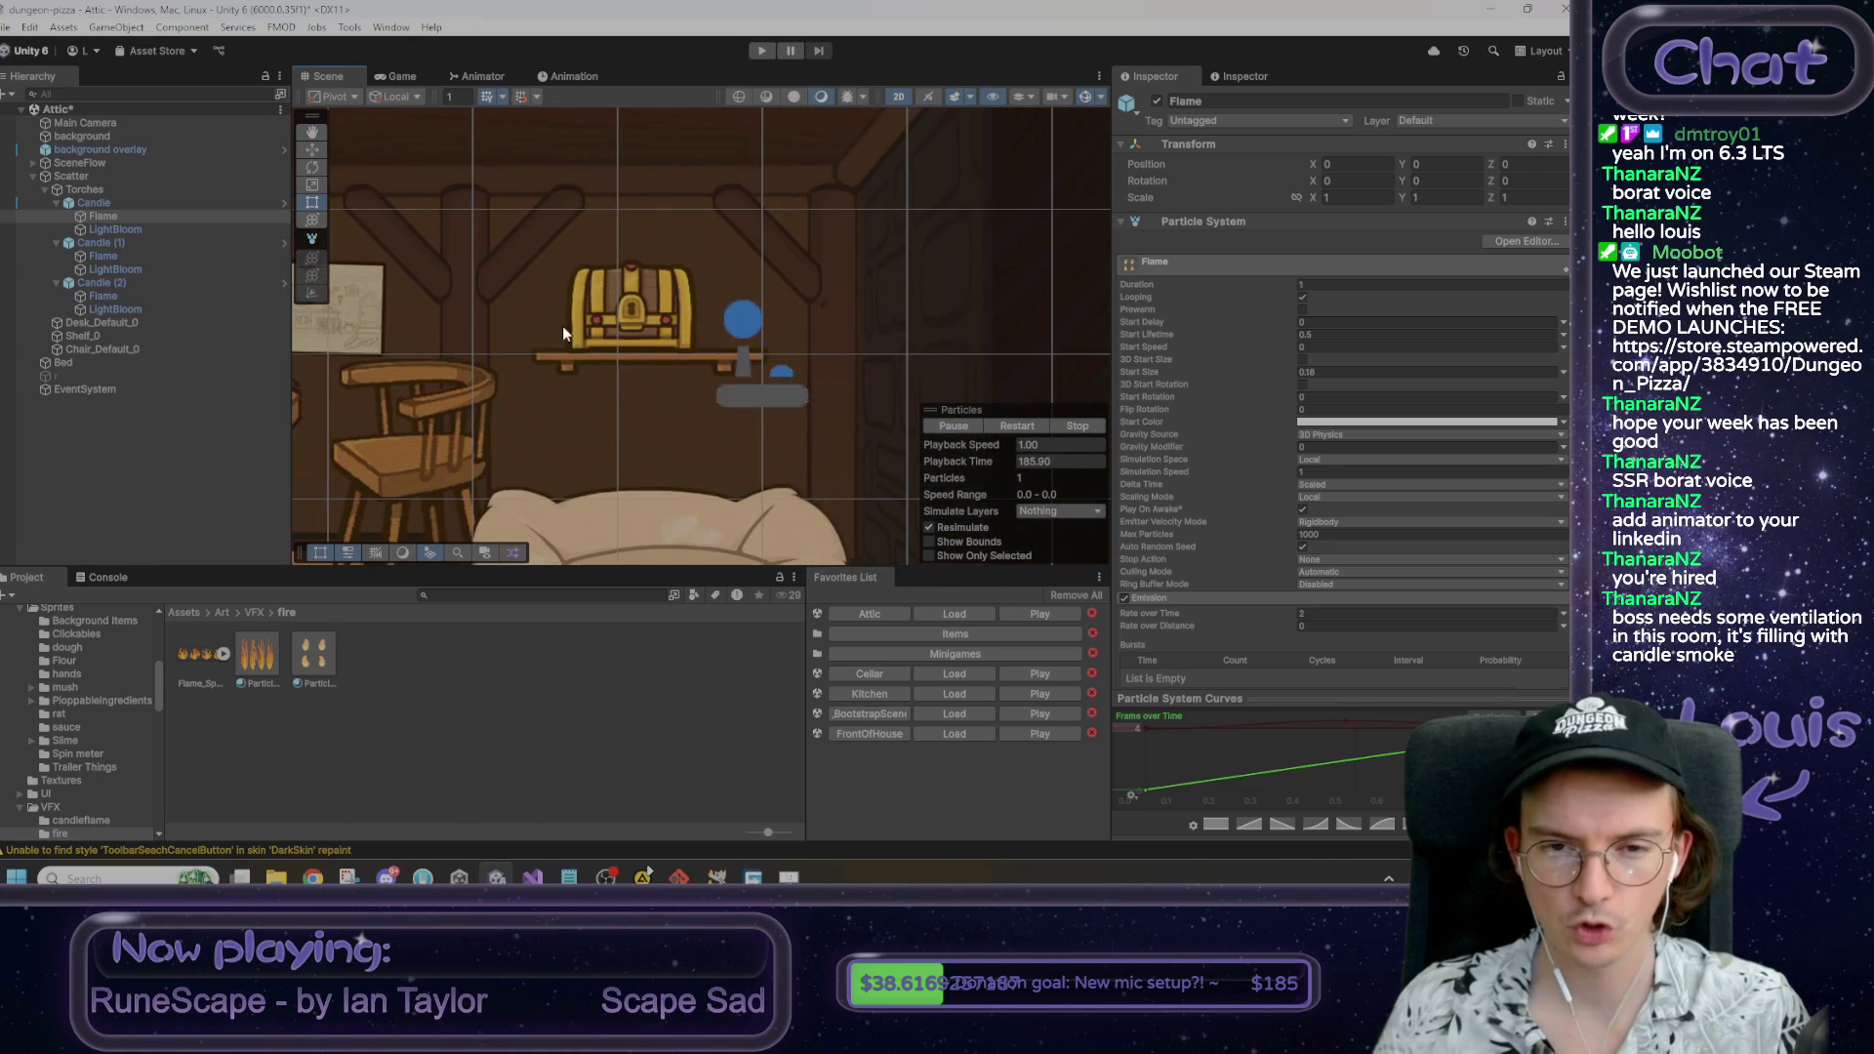
pyautogui.press('f')
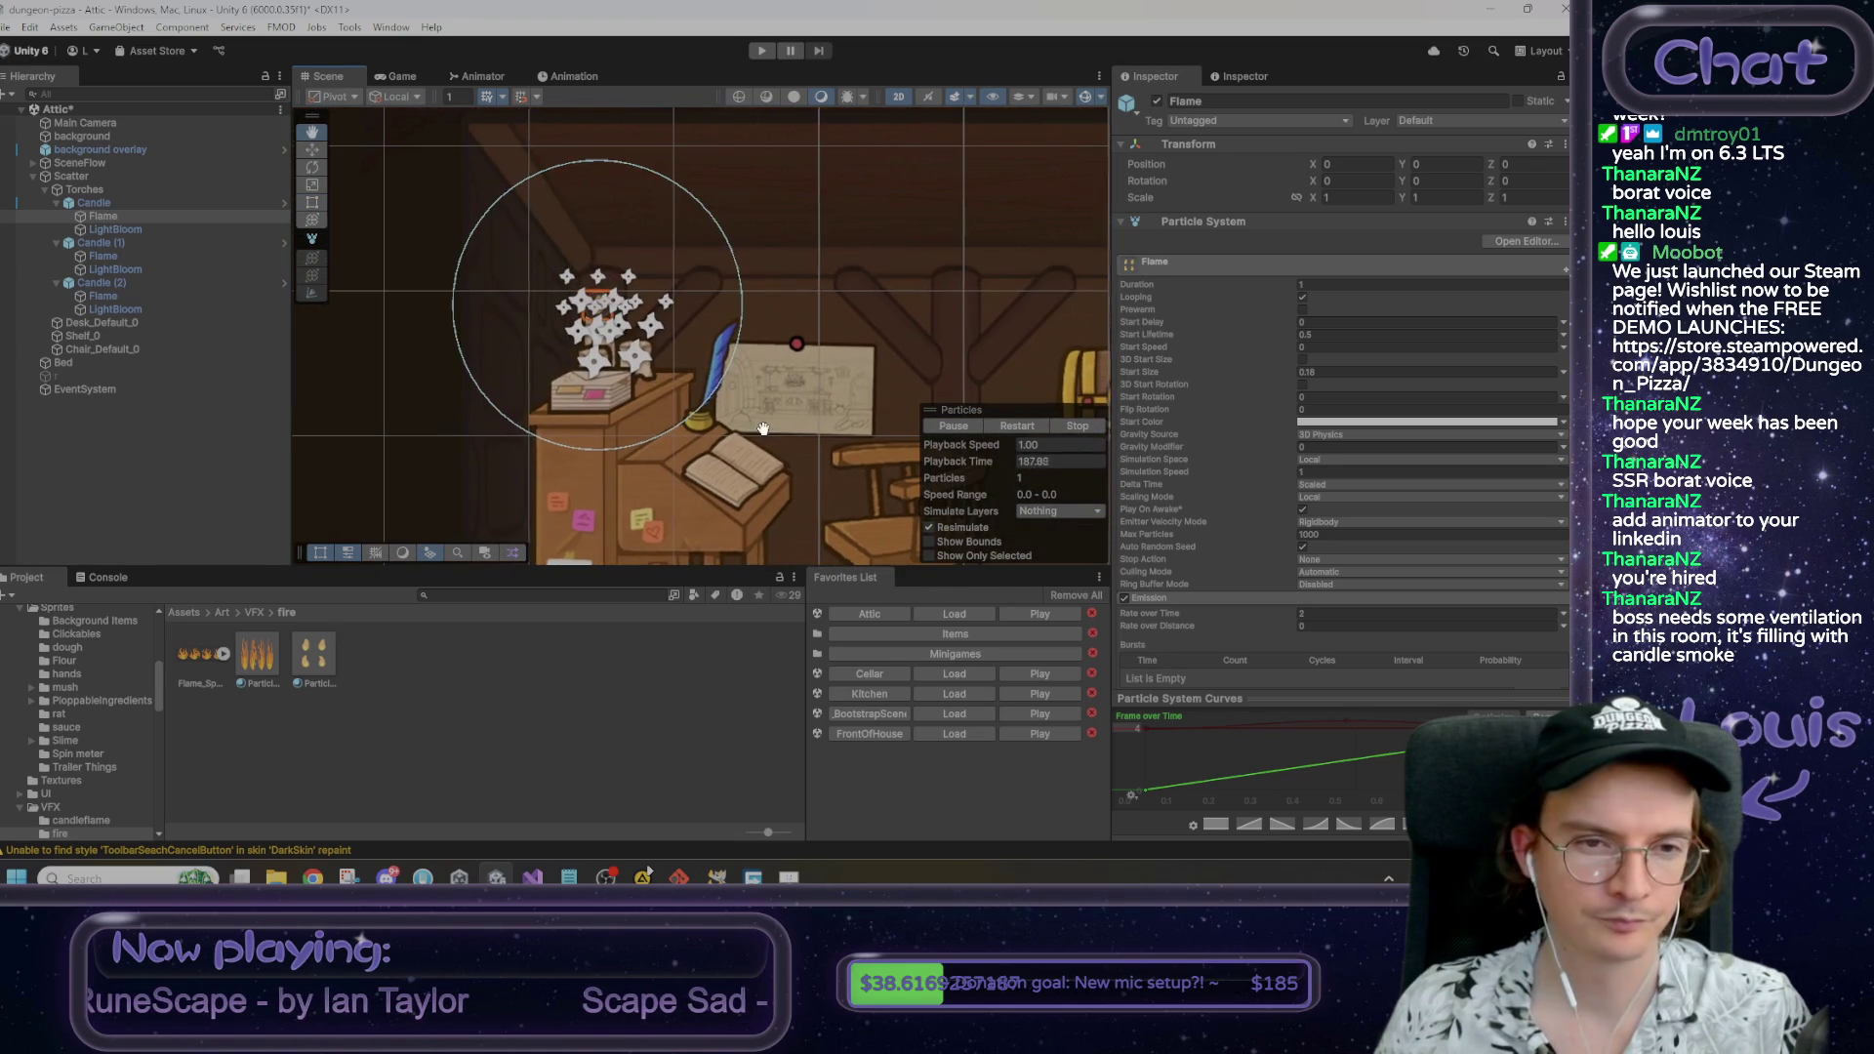
pyautogui.scroll(-5, 858, 454)
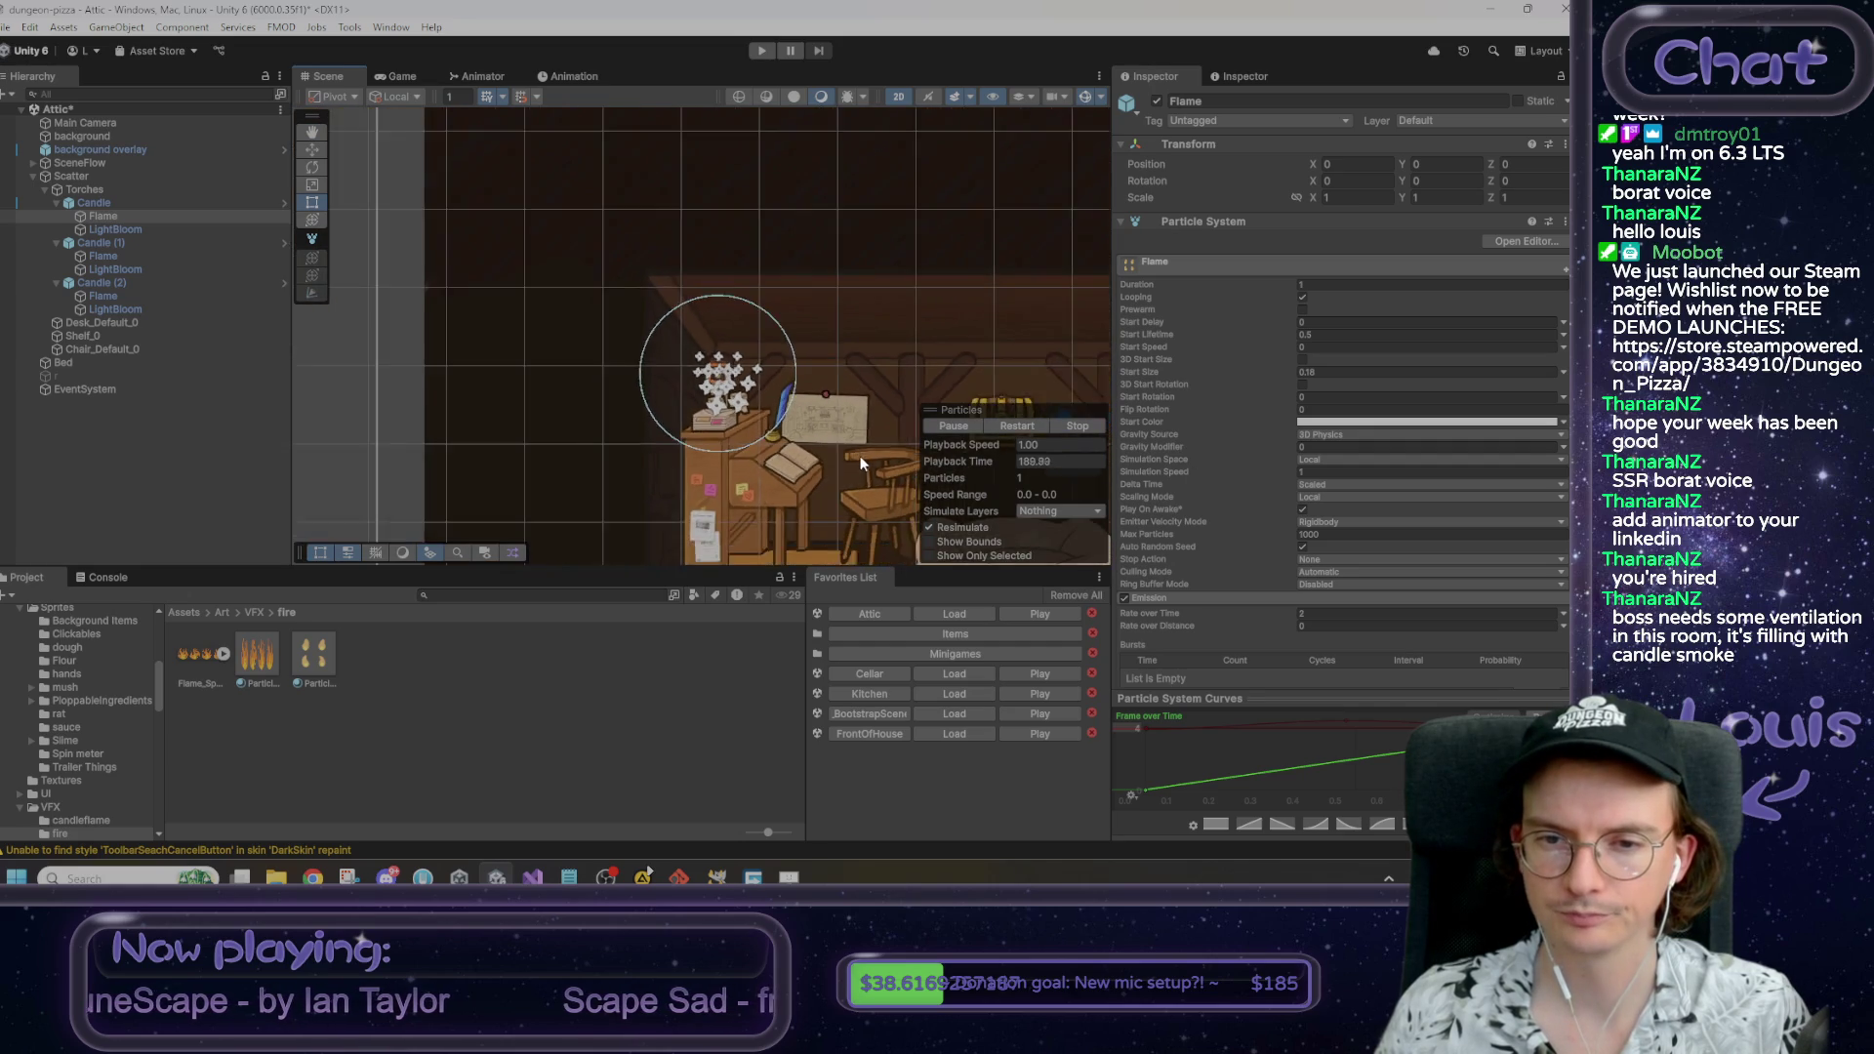
pyautogui.moveTo(803, 440); pyautogui.dragTo(582, 335)
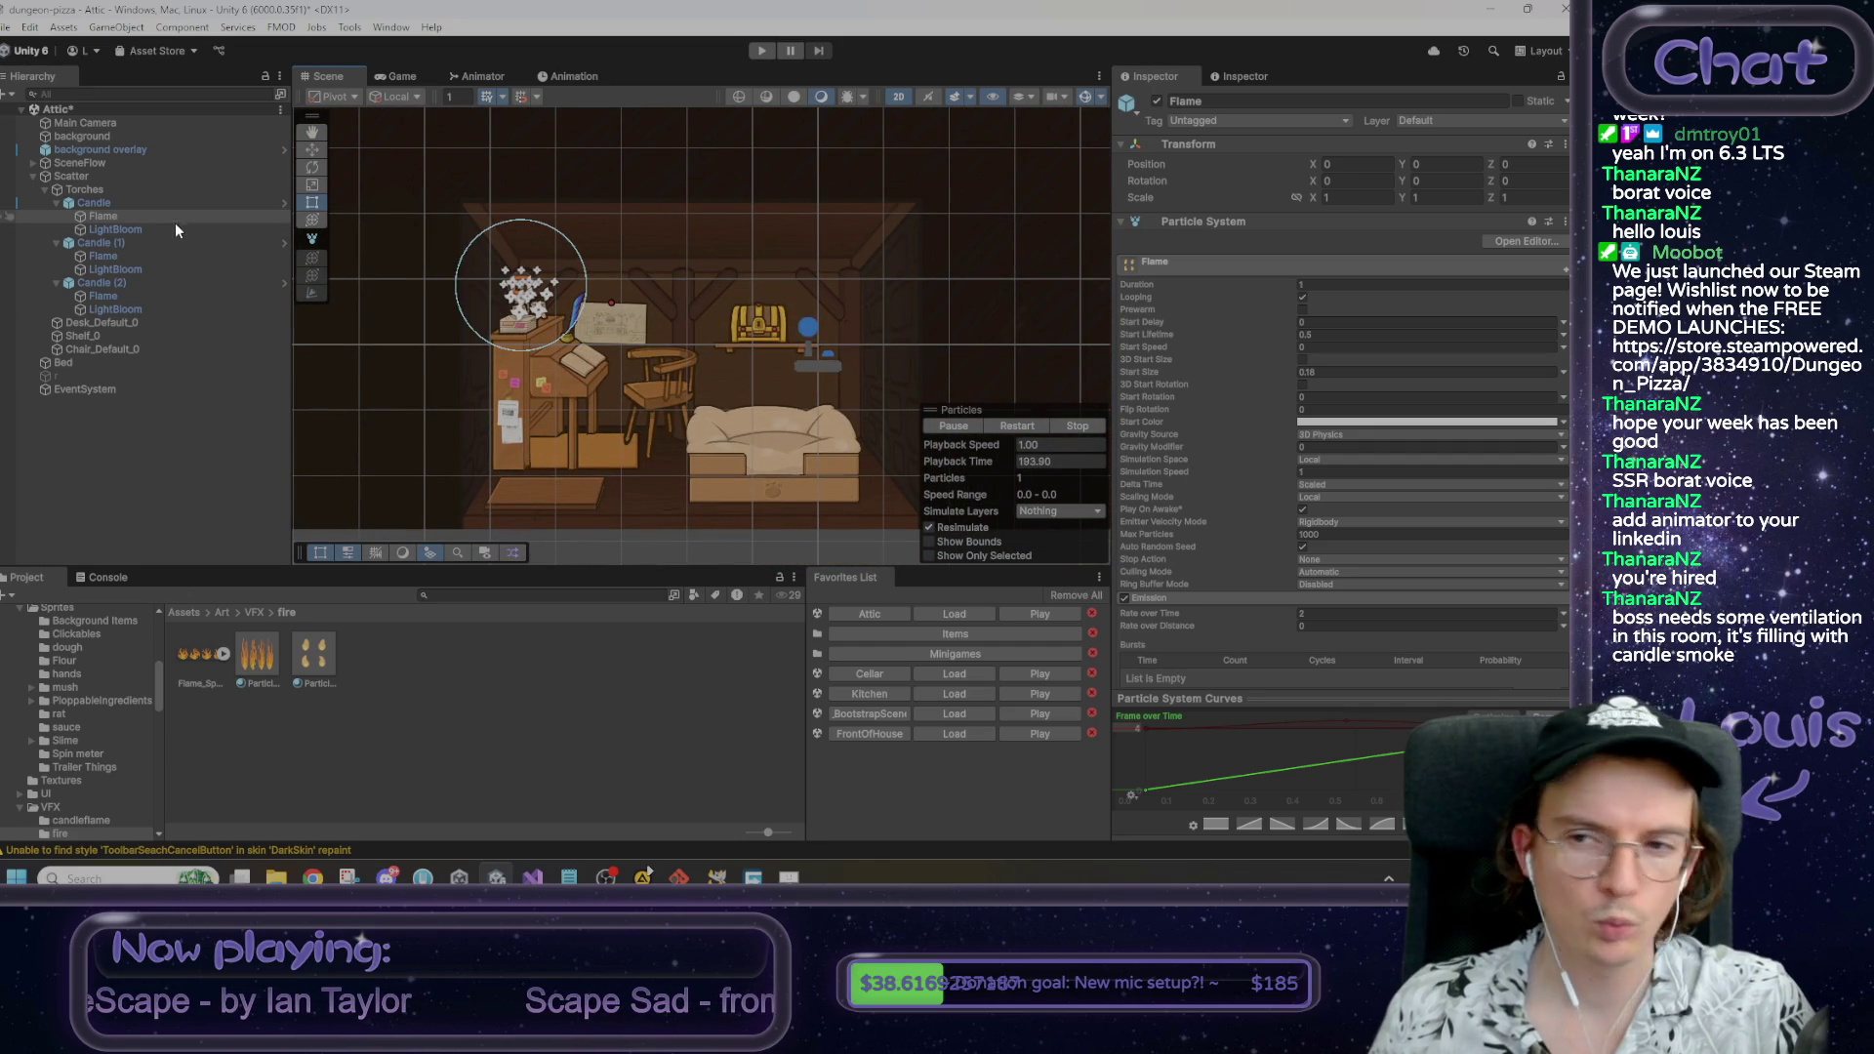
# Step: Set the flame material's Rendering Mode back to Fade, keeping Color Mode at Multiply
pyautogui.click(312, 644)
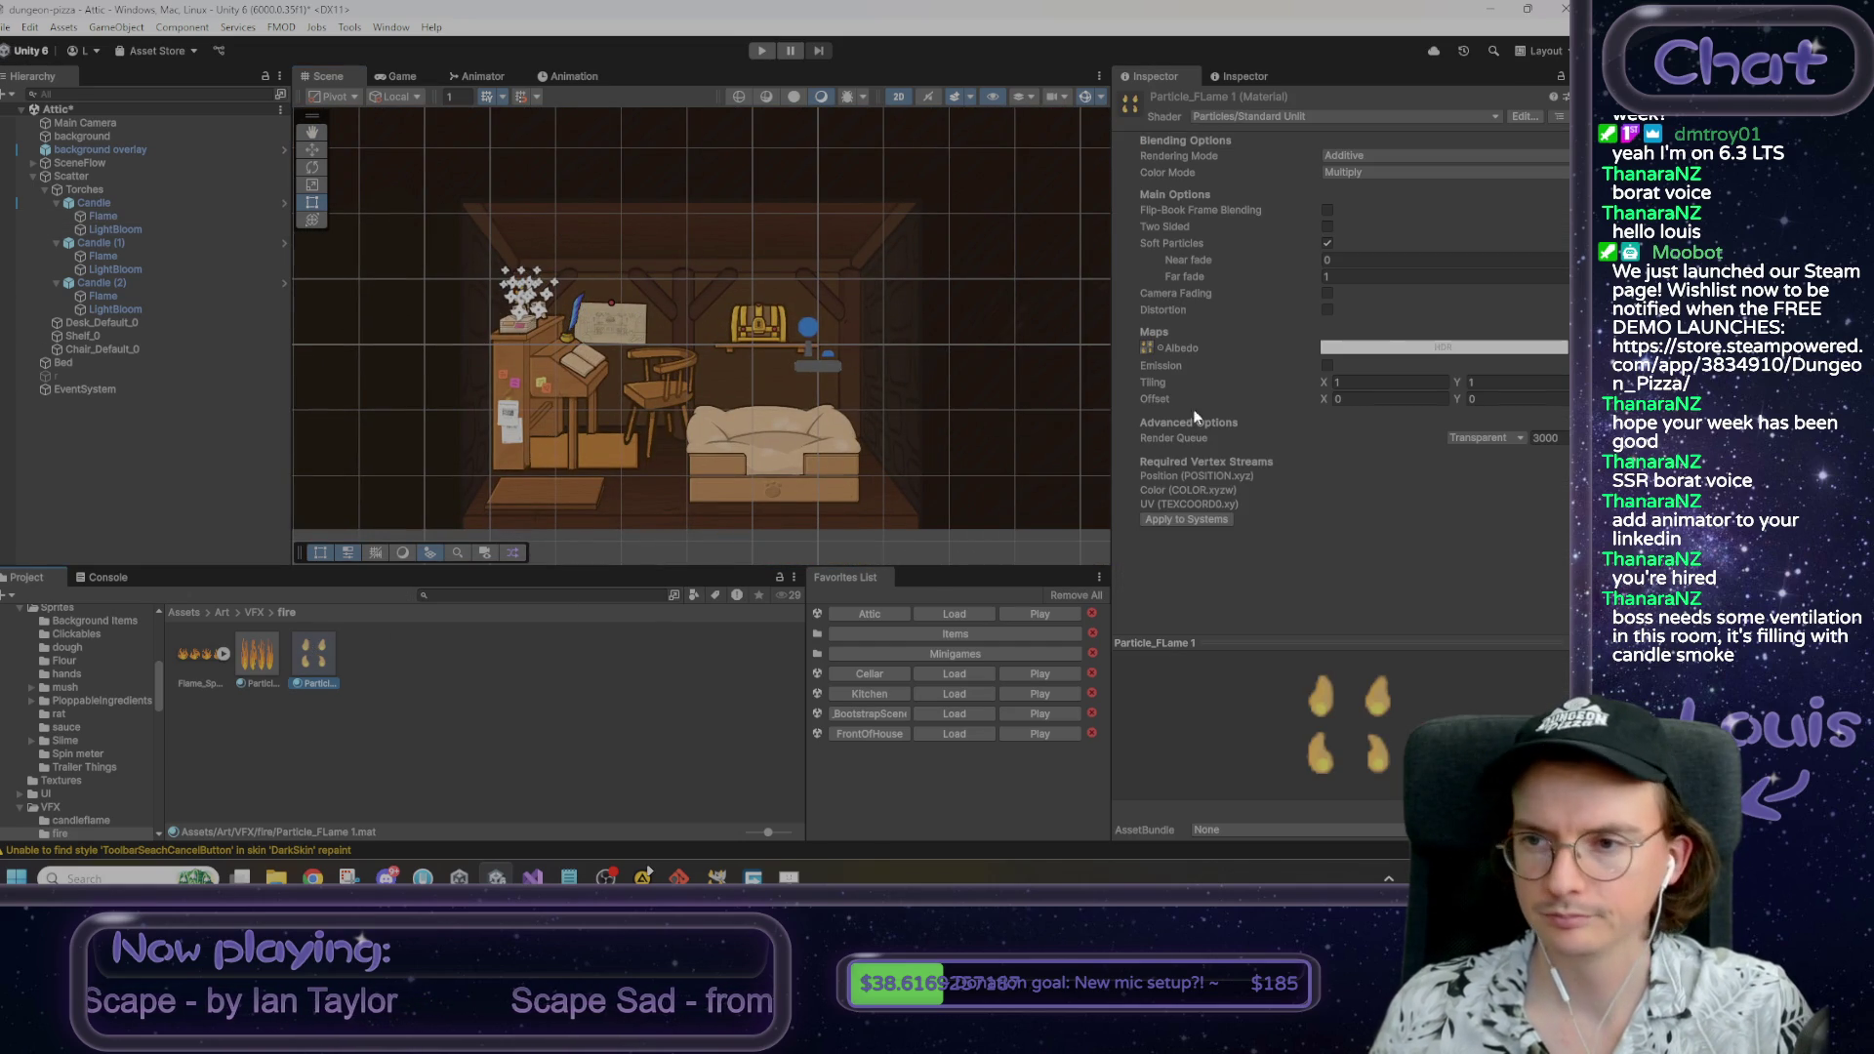
pyautogui.click(1347, 160)
pyautogui.click(1370, 212)
pyautogui.click(1349, 170)
pyautogui.click(1347, 158)
pyautogui.click(1348, 159)
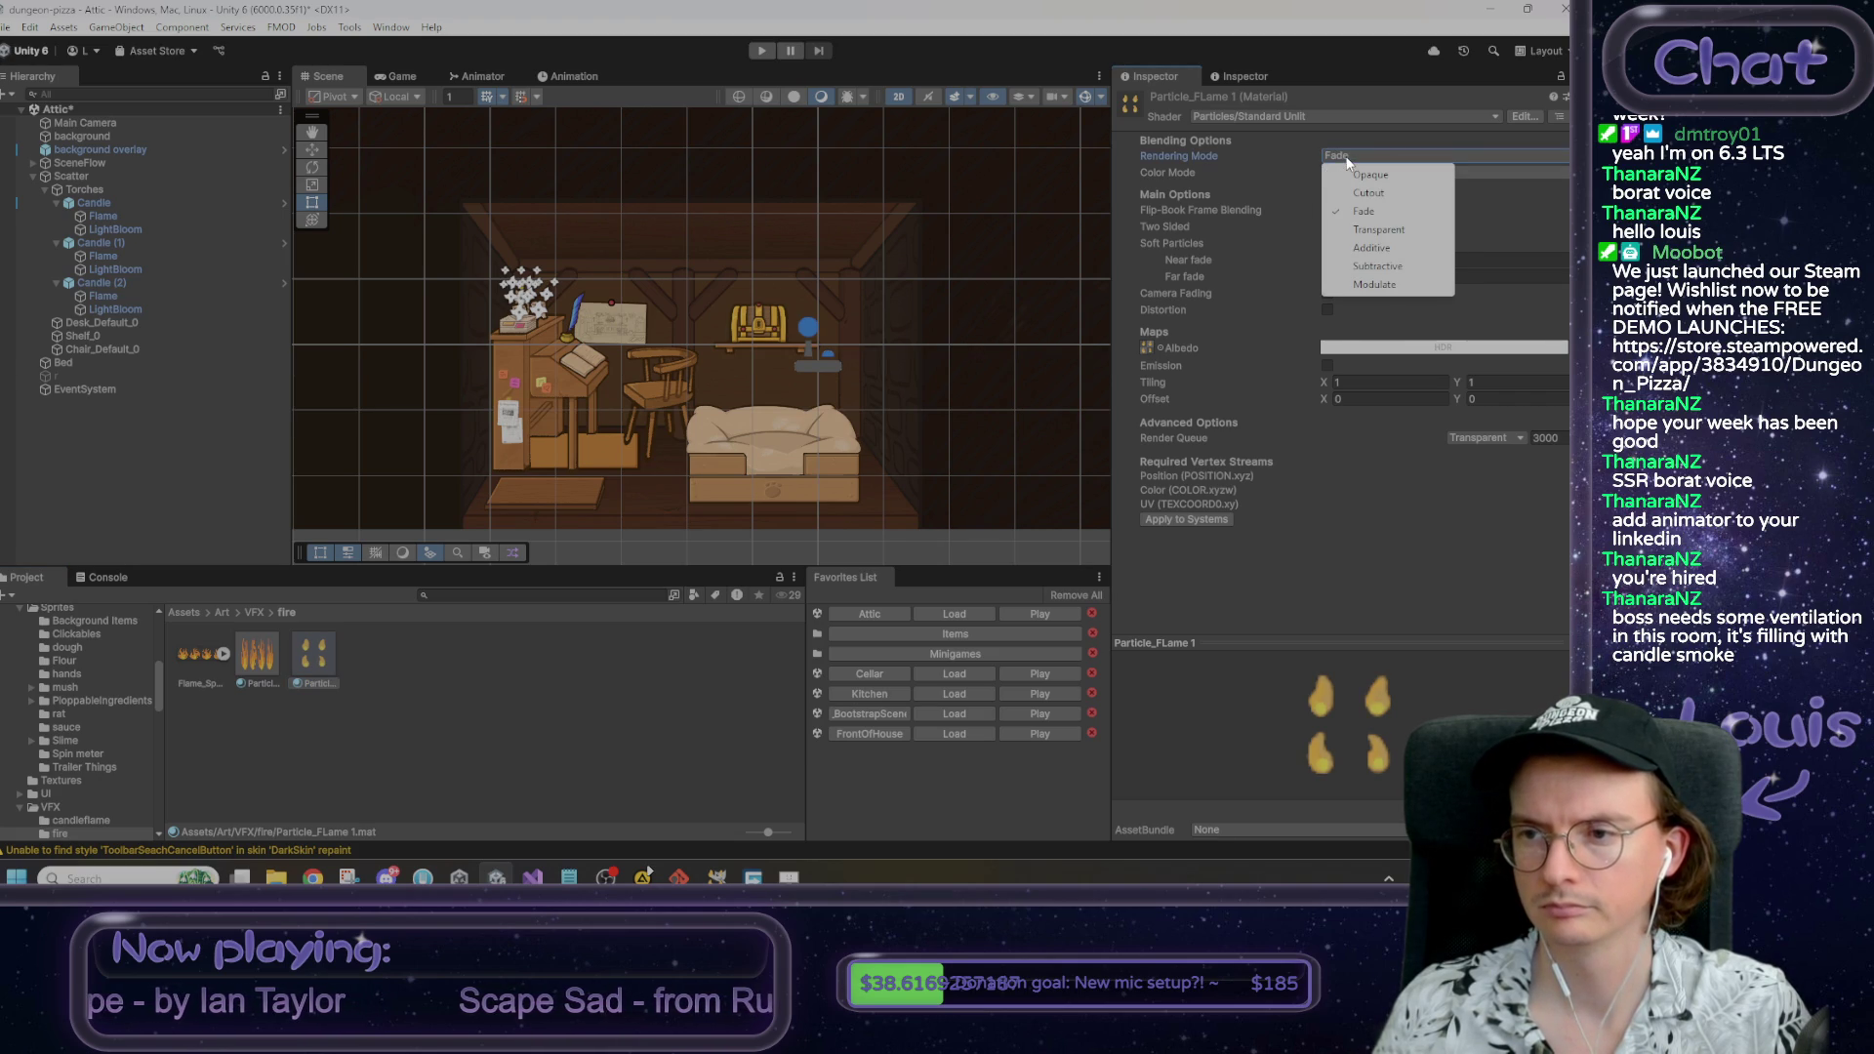
pyautogui.click(1359, 602)
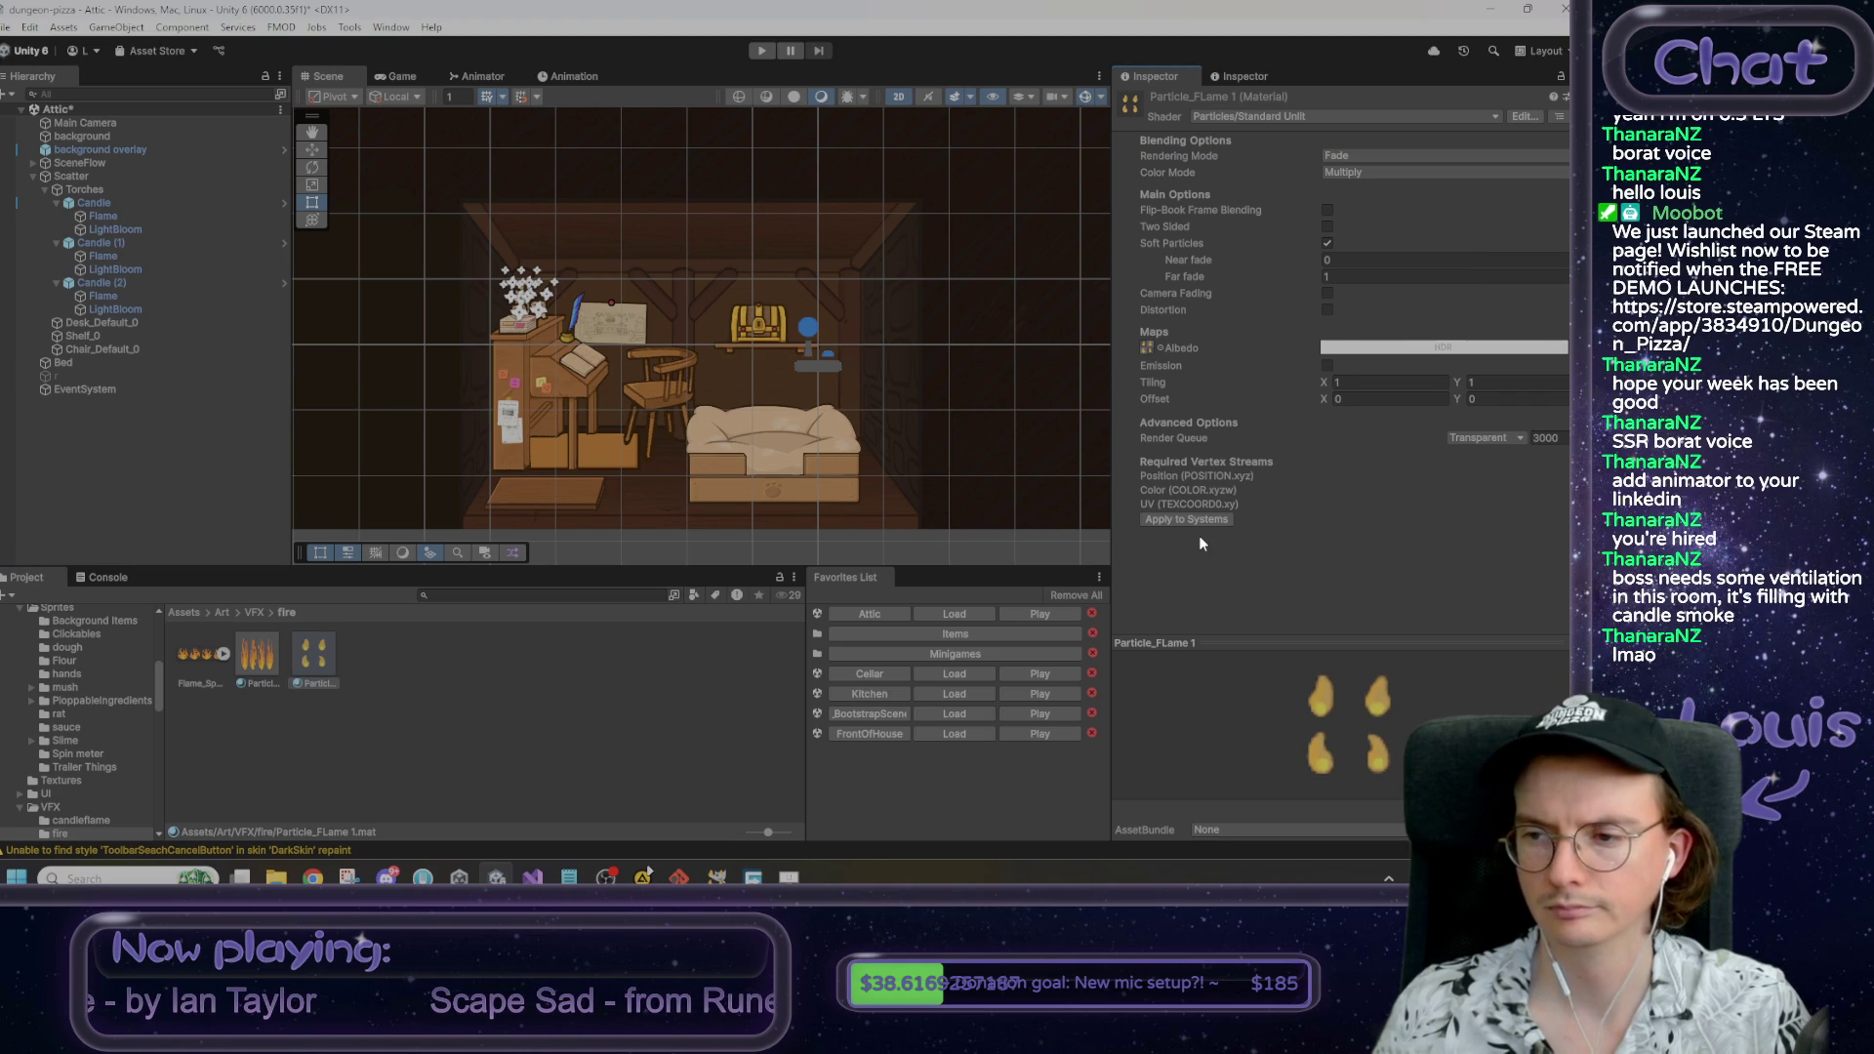
# Step: Keep the render queue at Transparent 3000, then bring up the 'Particle System in front of UI' thread
pyautogui.click(1504, 436)
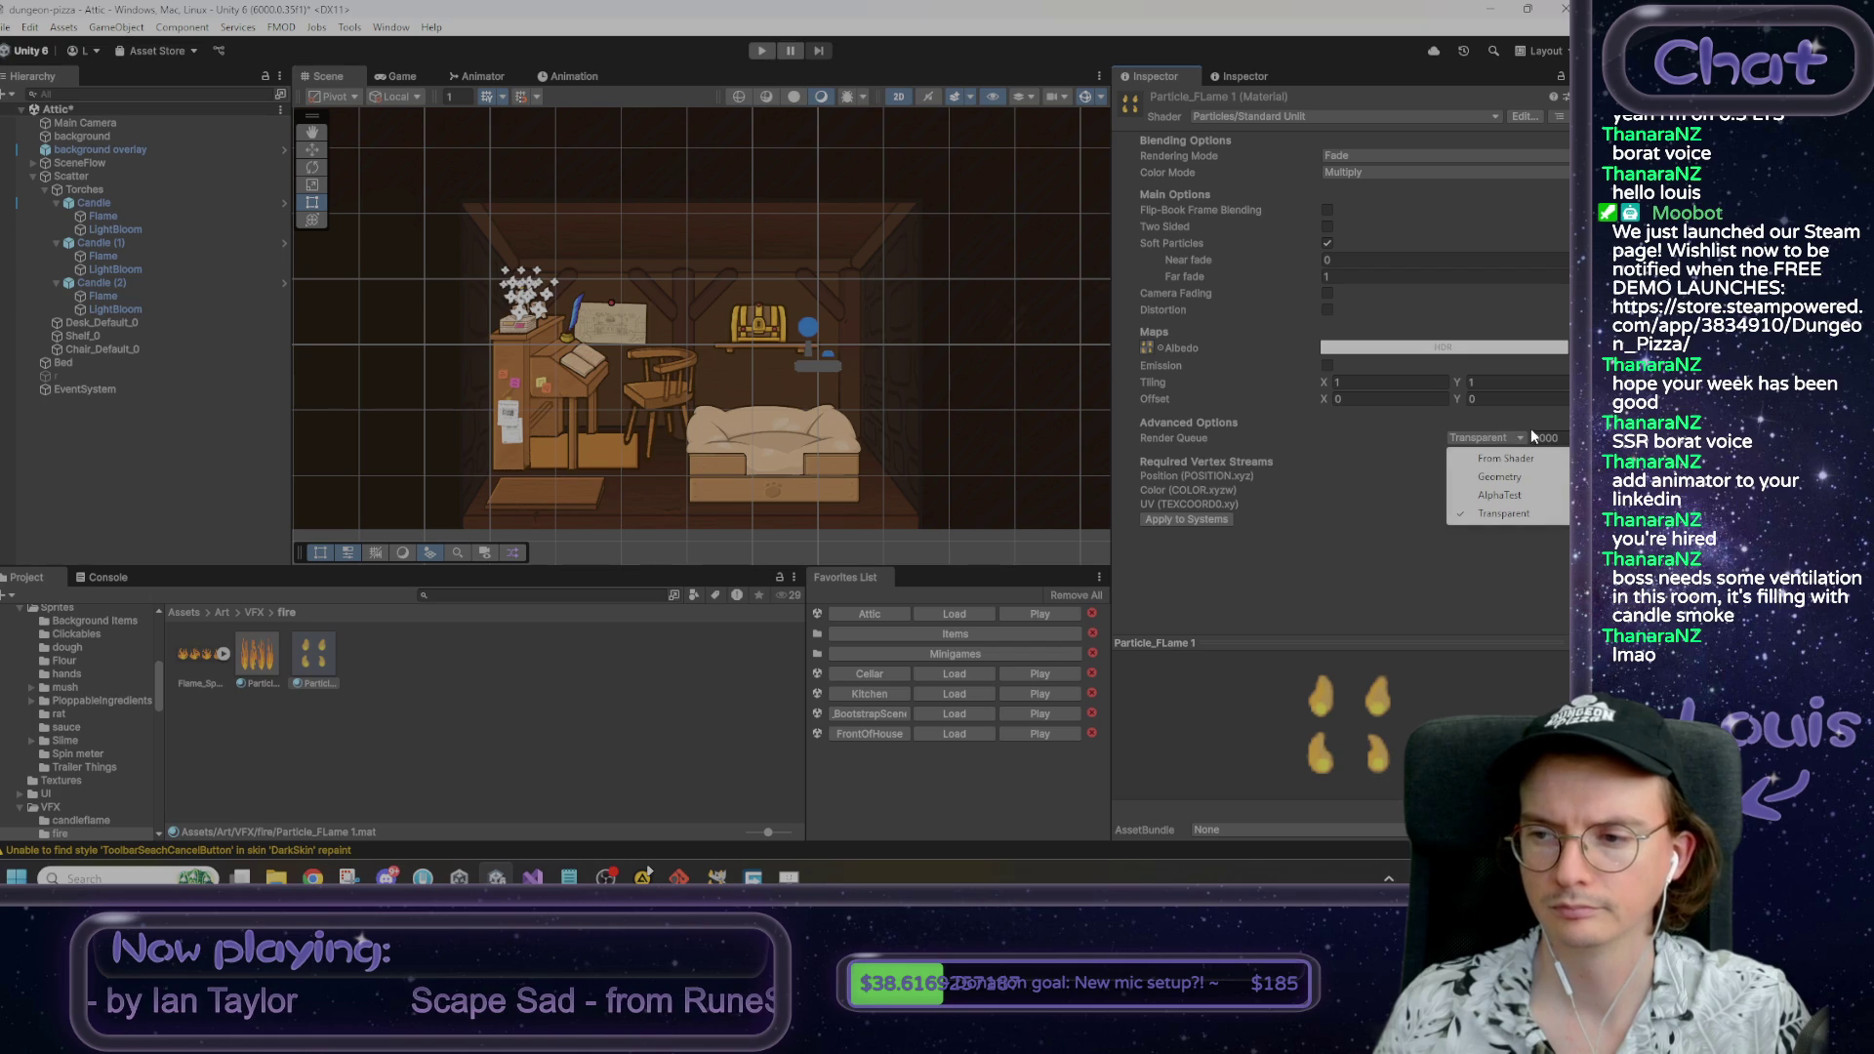
pyautogui.click(1550, 435)
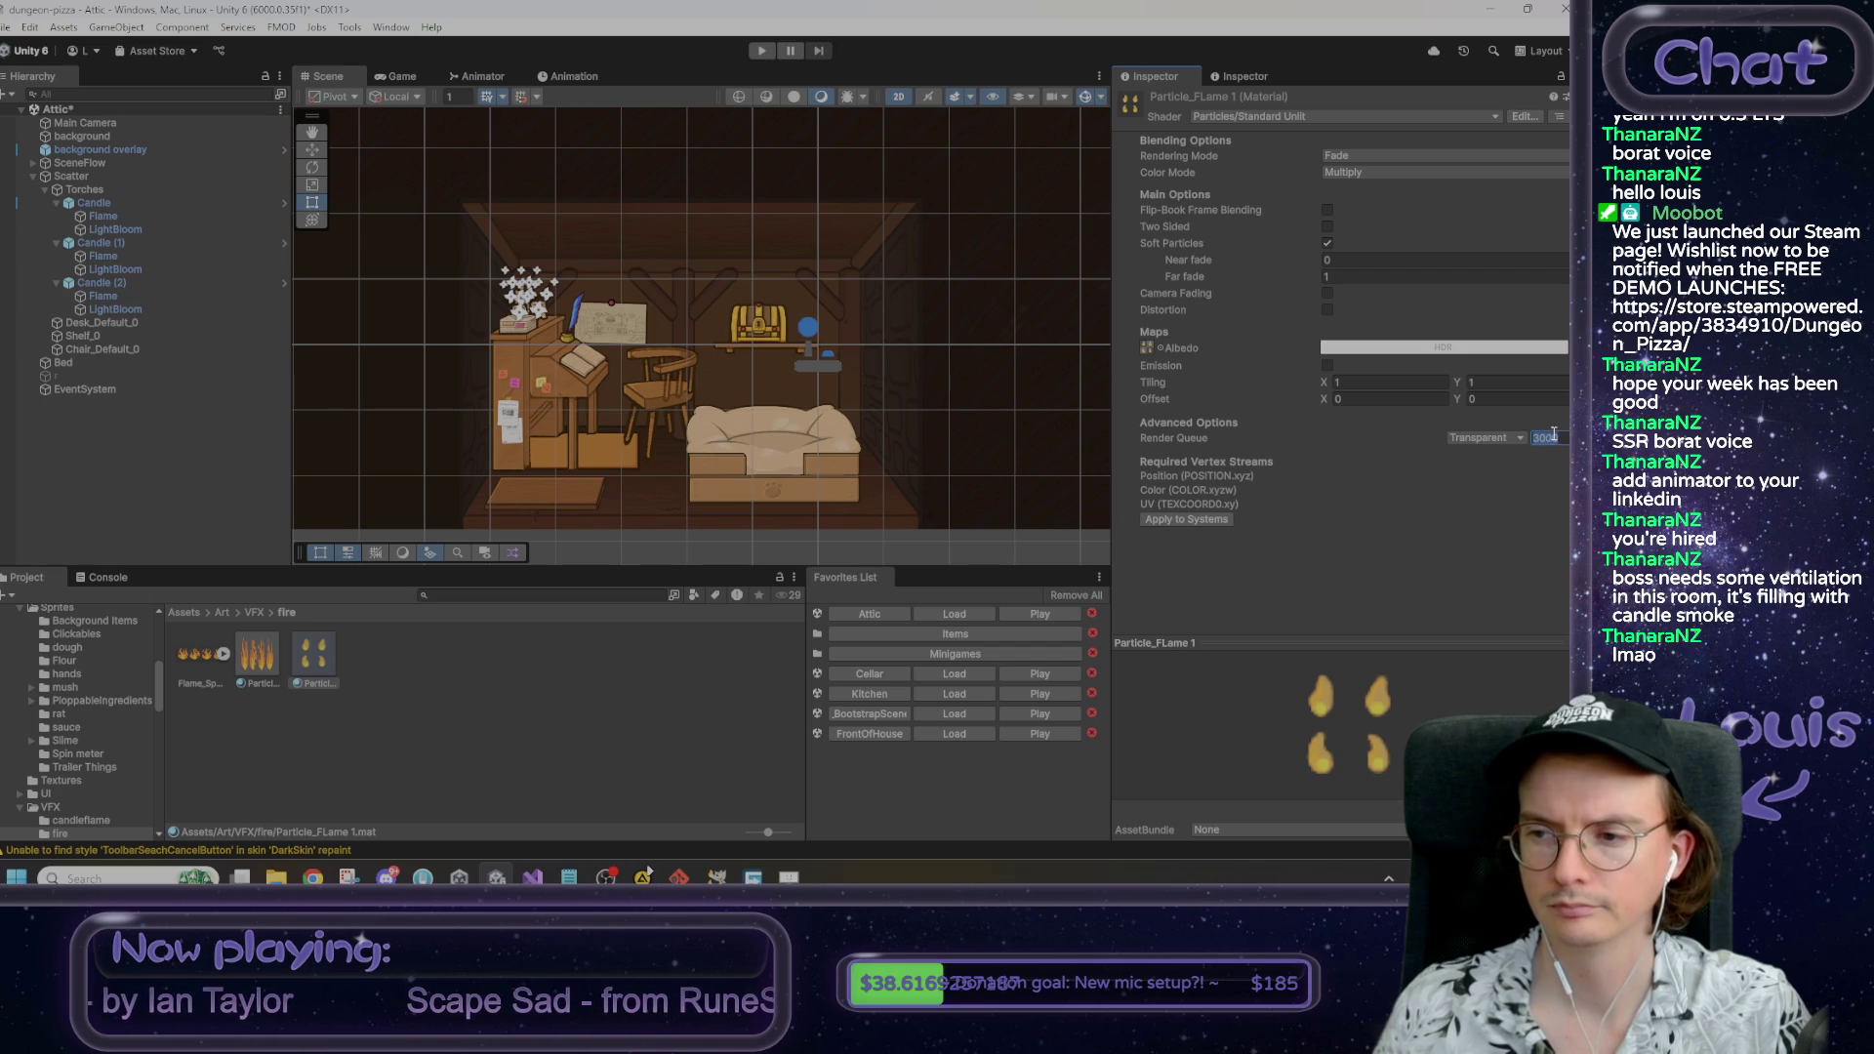
pyautogui.click(1247, 608)
pyautogui.moveTo(312, 878)
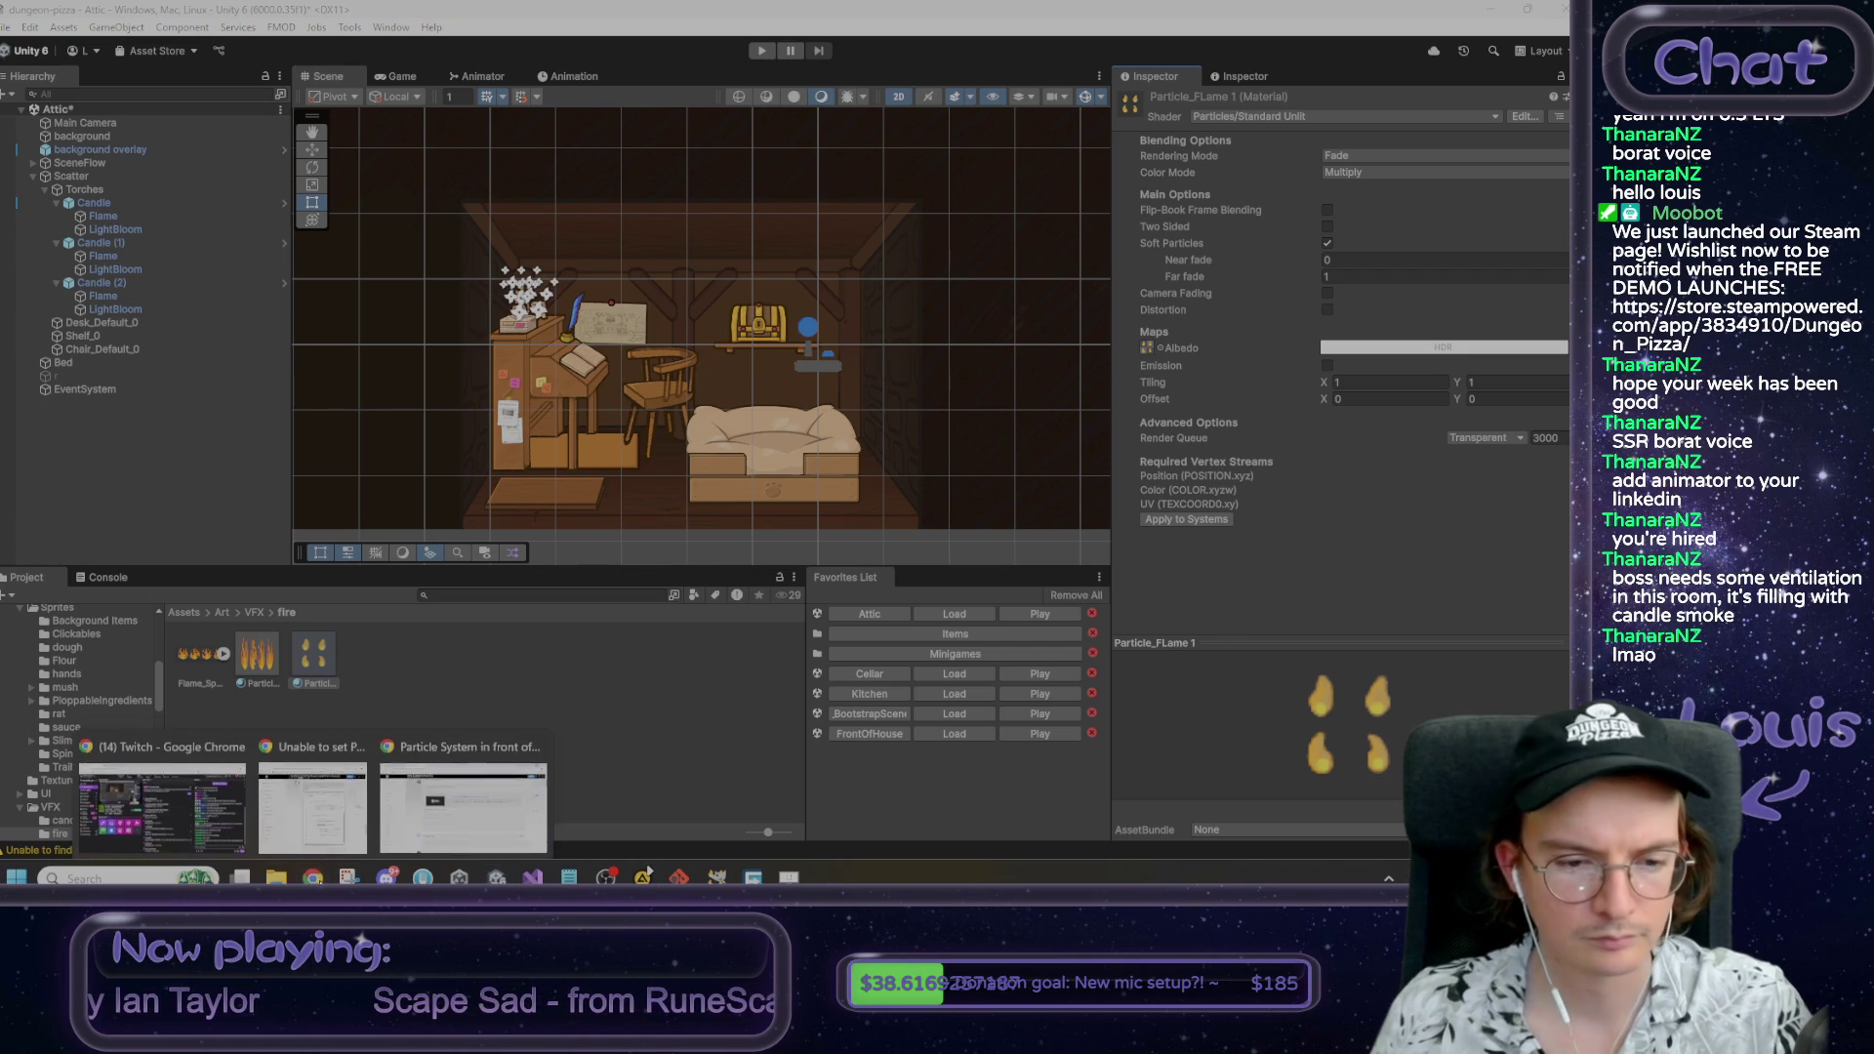
pyautogui.click(500, 791)
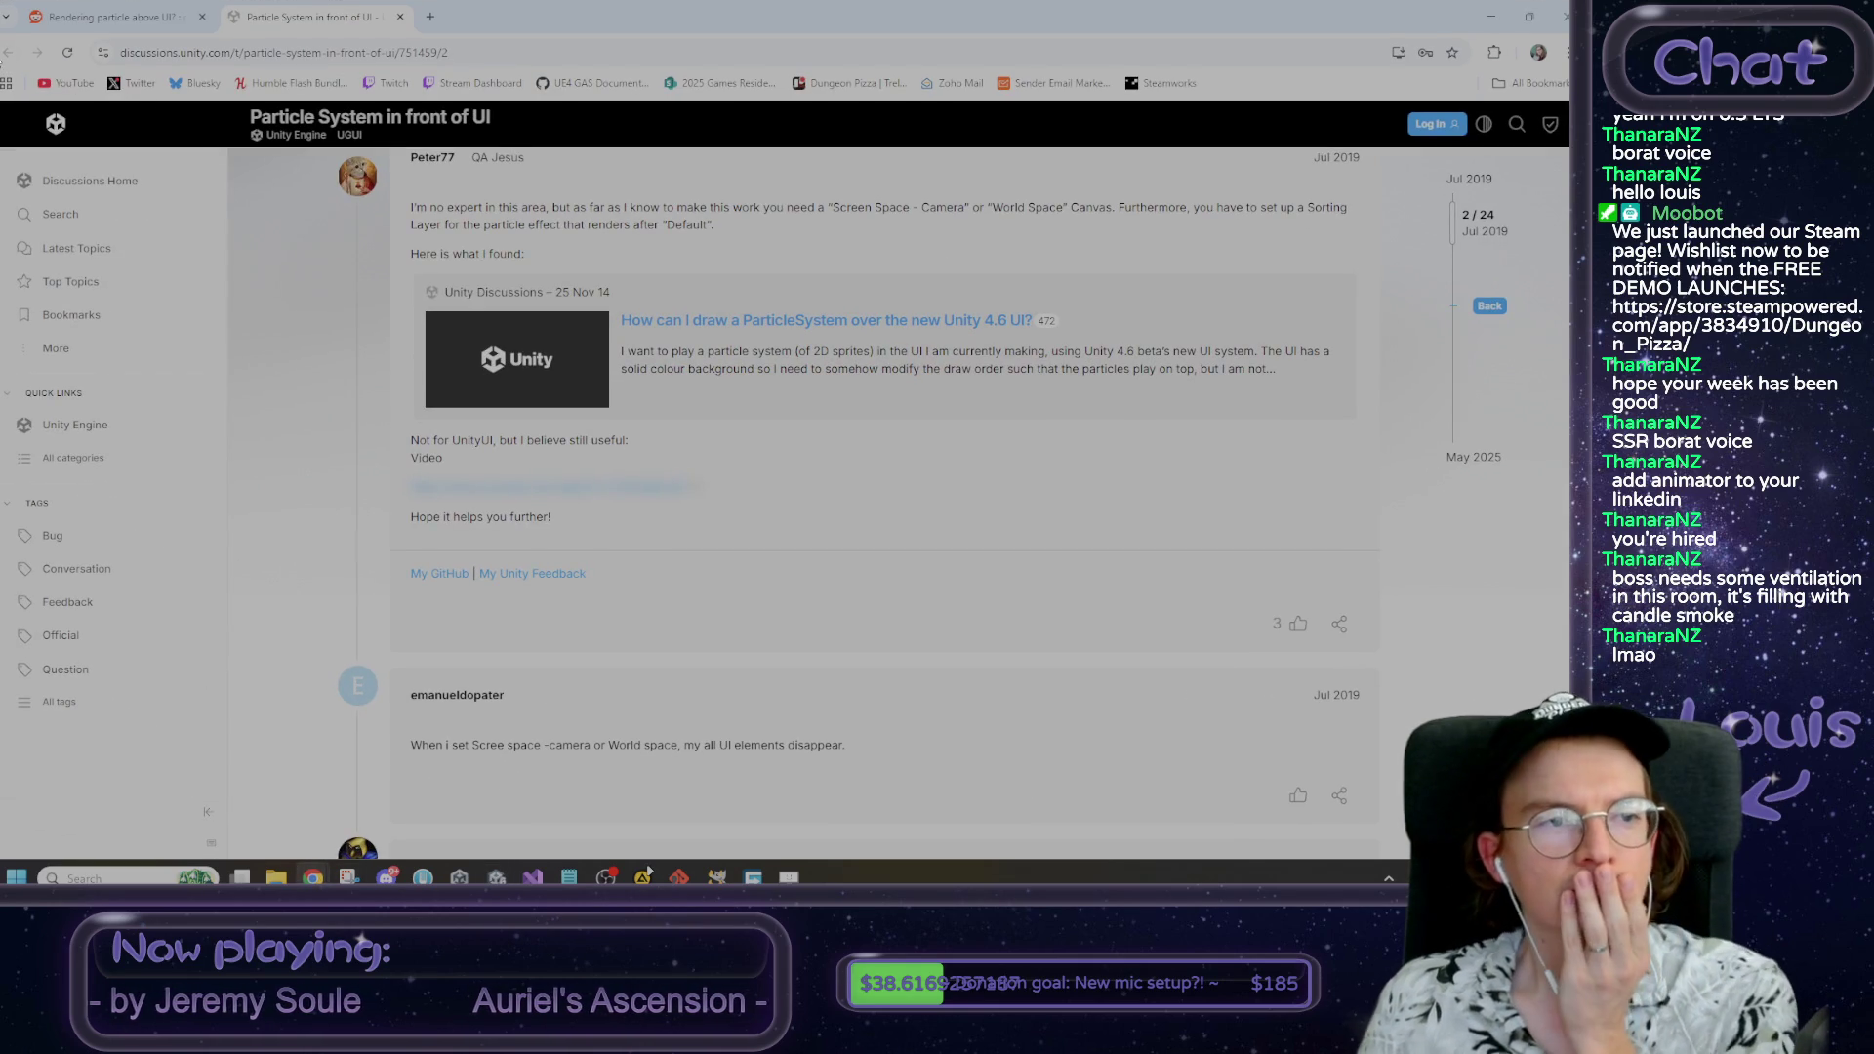
# Step: Scroll through the first replies of the 'Particle System in front of UI' thread
pyautogui.scroll(-3, 695, 640)
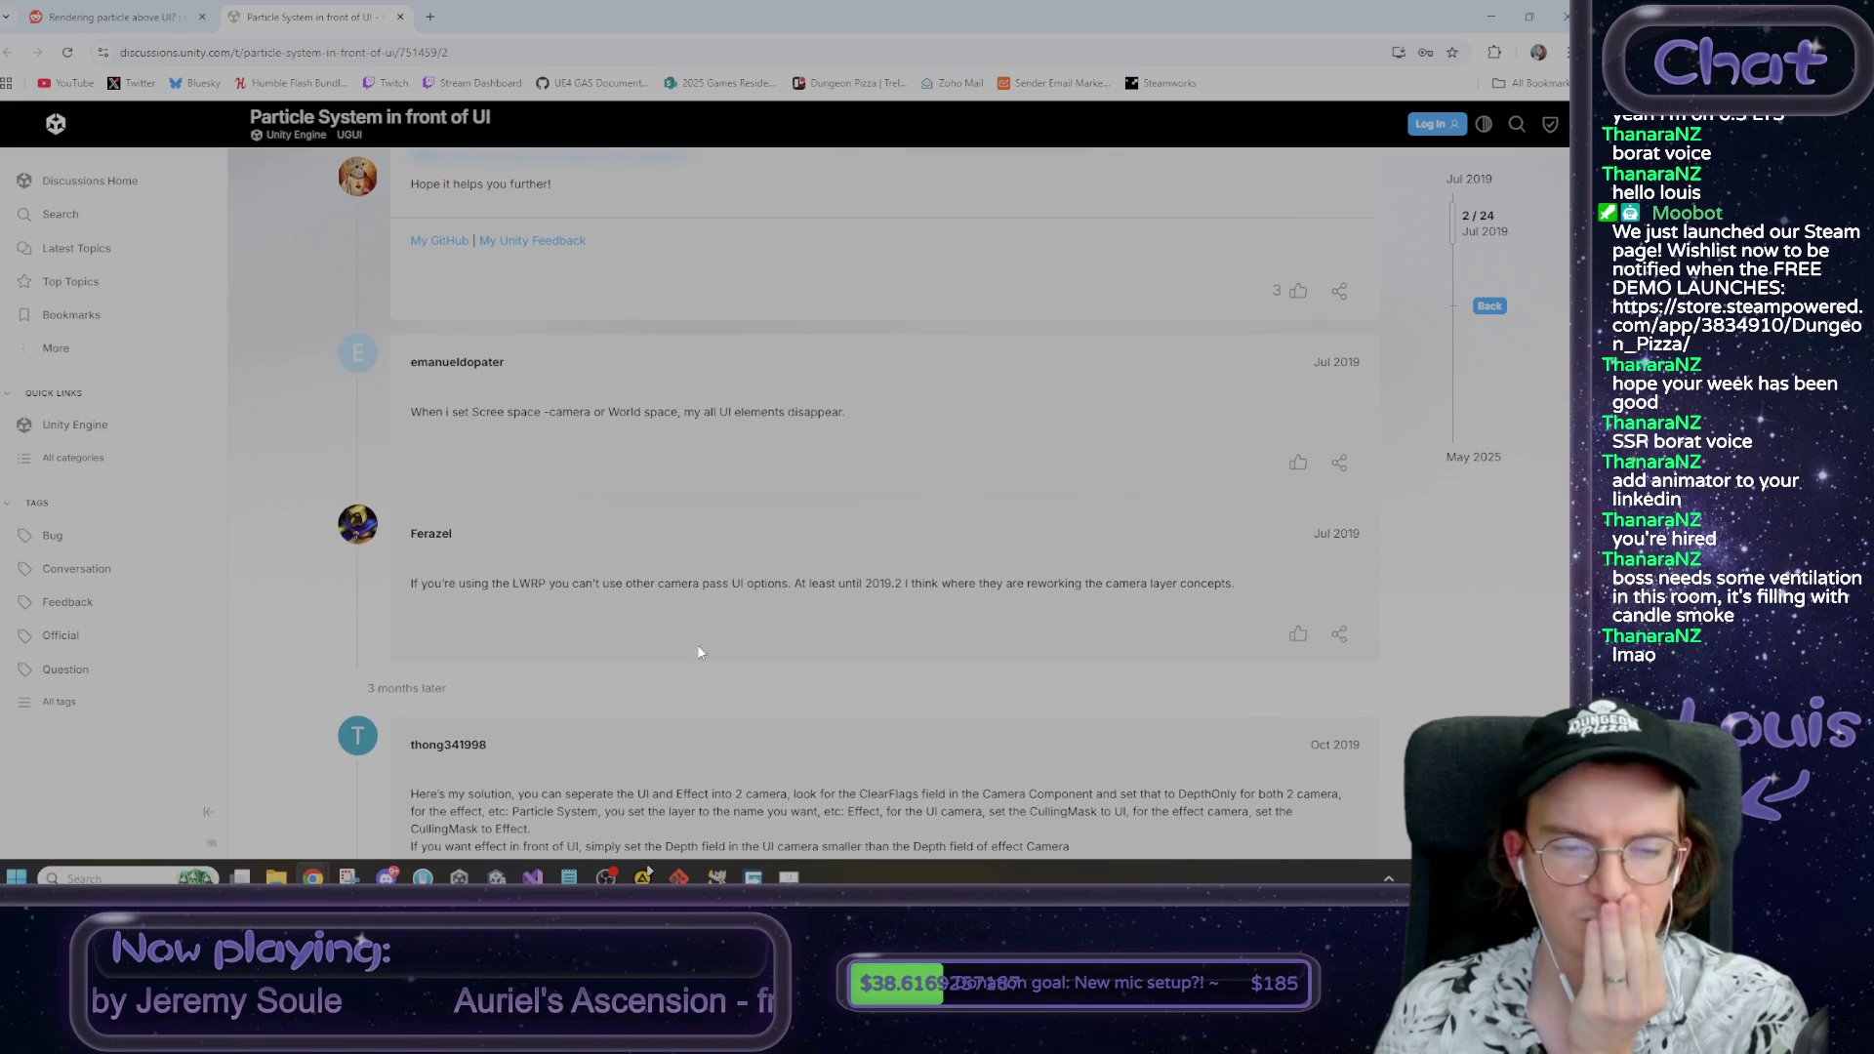
pyautogui.scroll(-4, 430, 412)
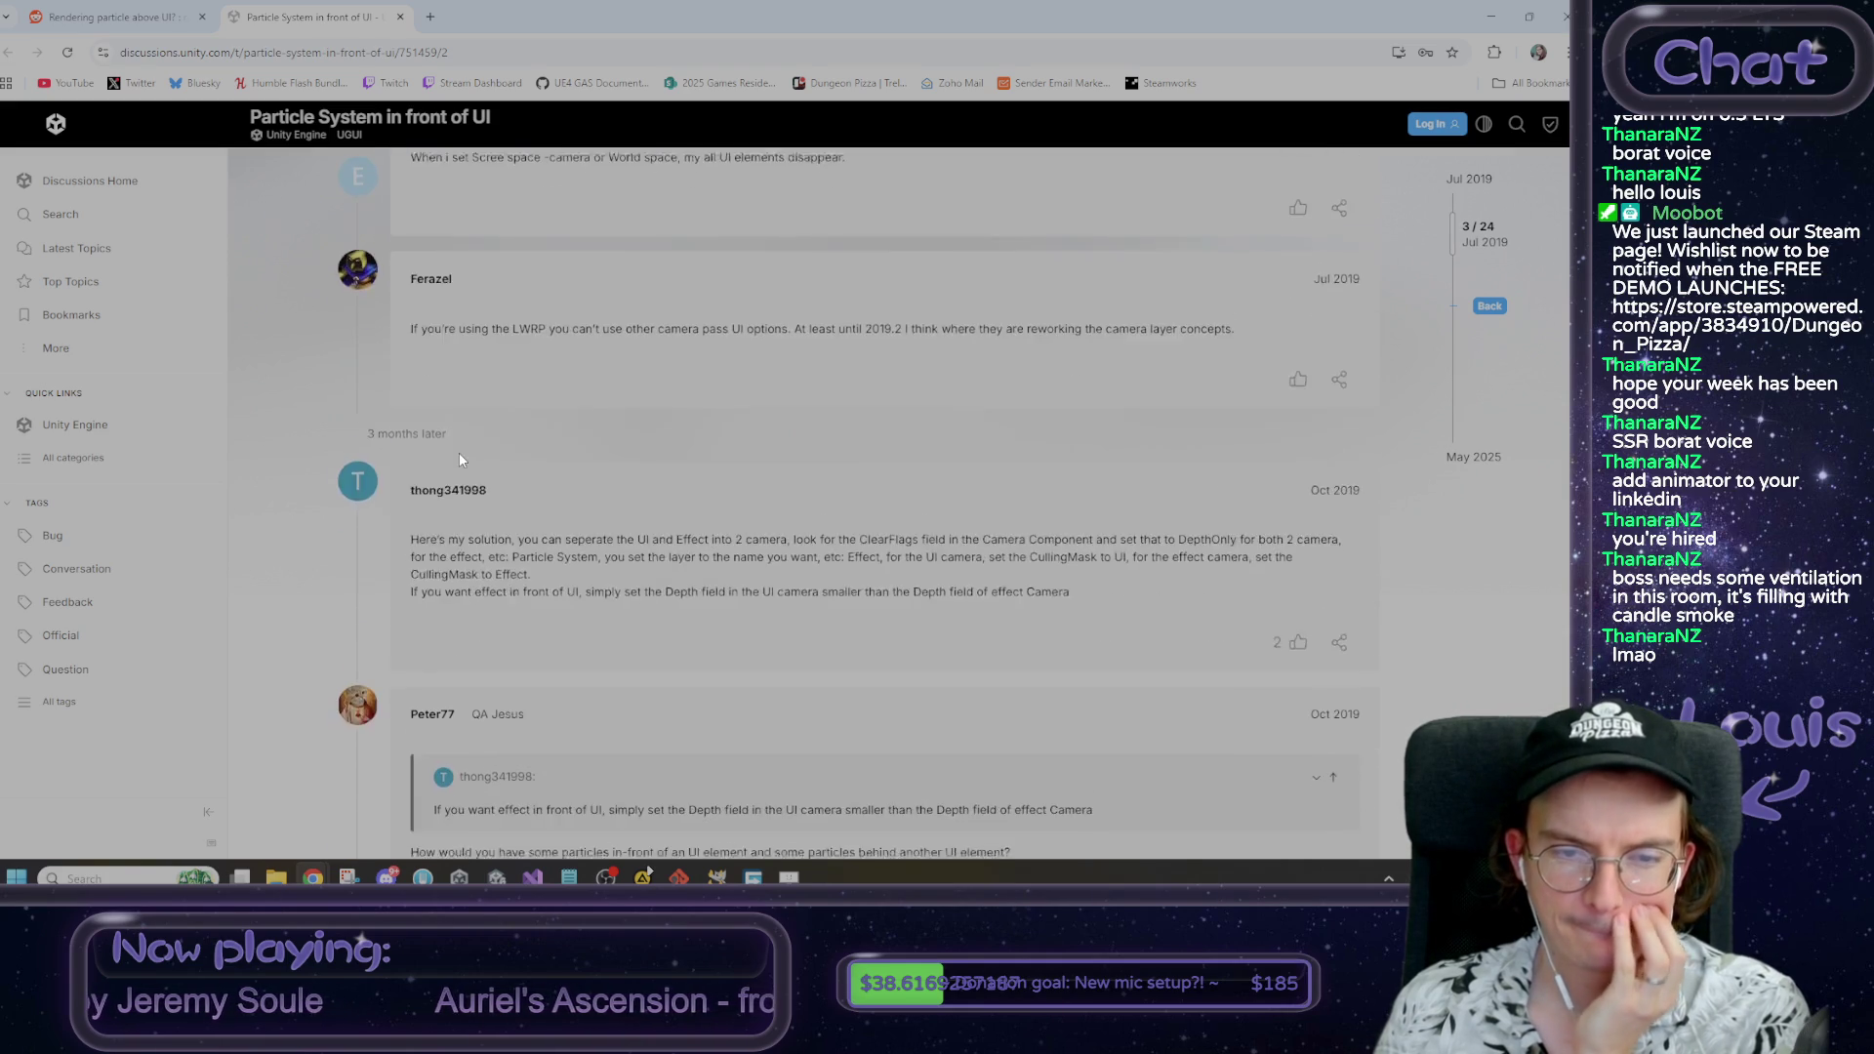
pyautogui.moveTo(430, 378)
pyautogui.mouseDown()
pyautogui.moveTo(792, 379)
pyautogui.moveTo(735, 379)
pyautogui.mouseUp()
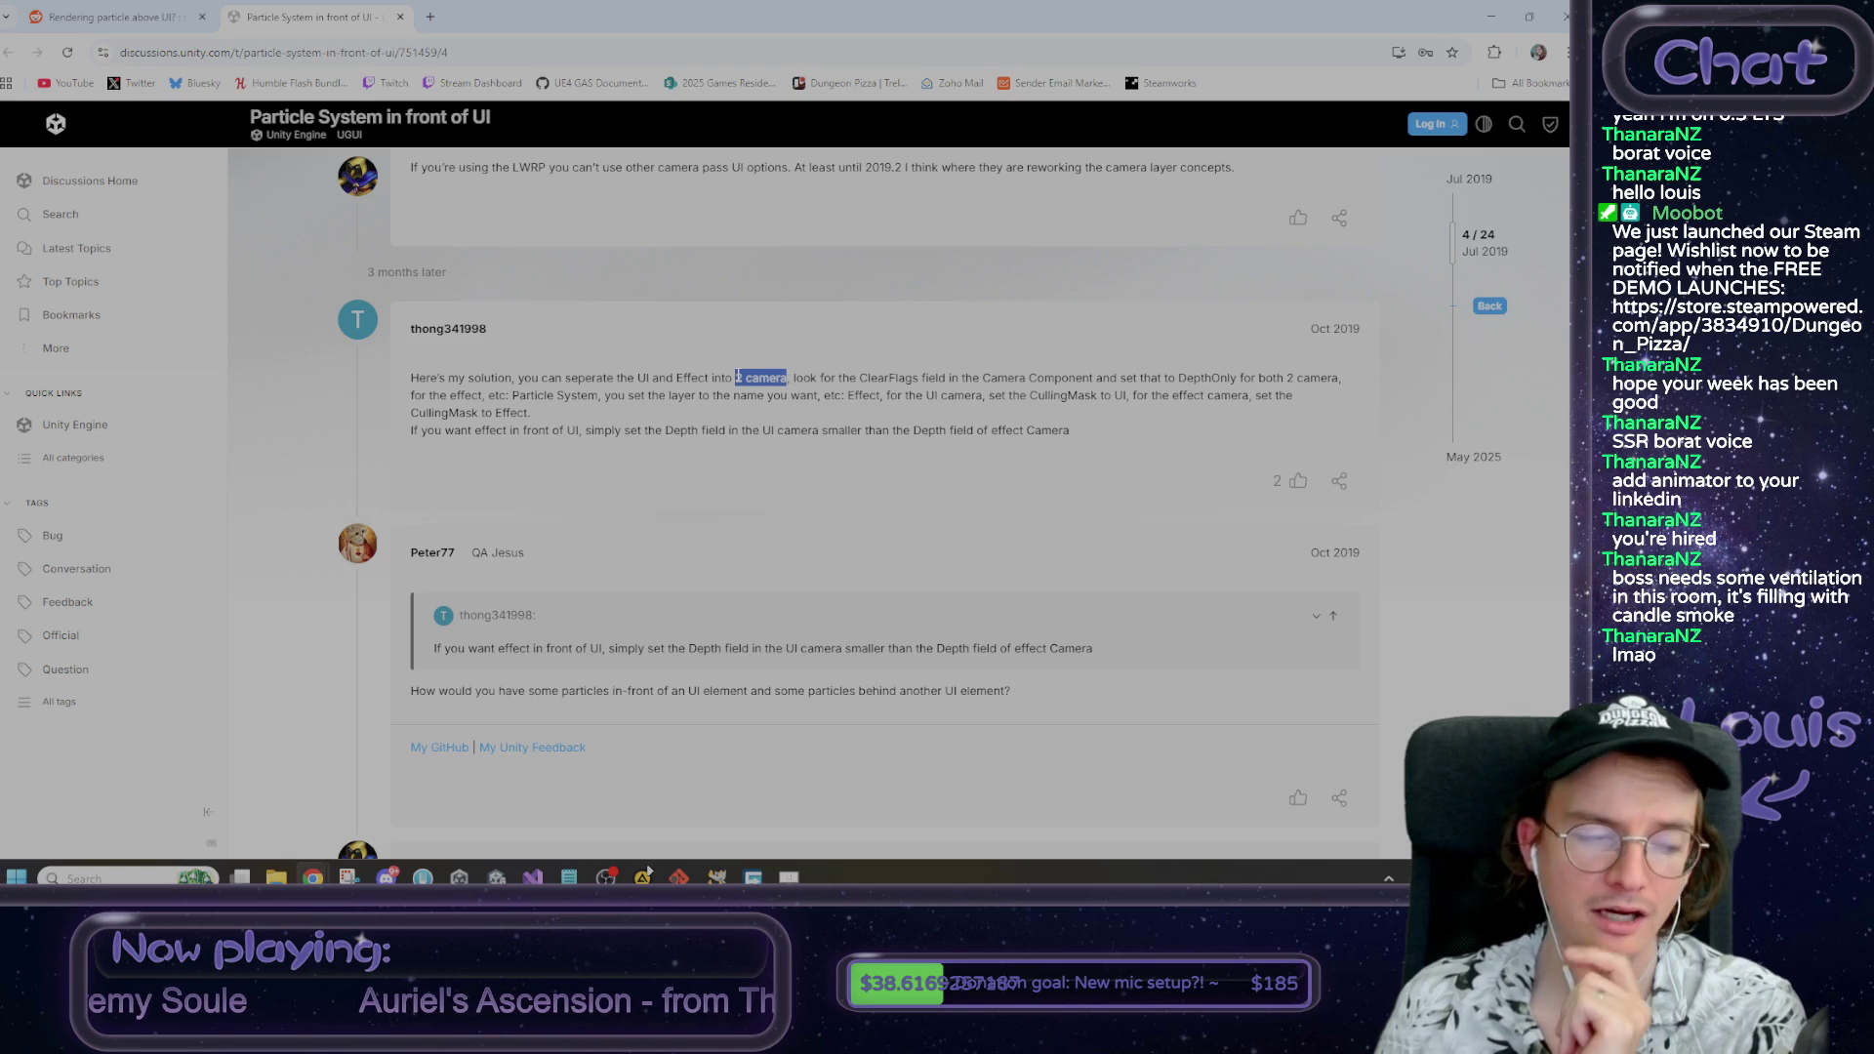
pyautogui.click(847, 375)
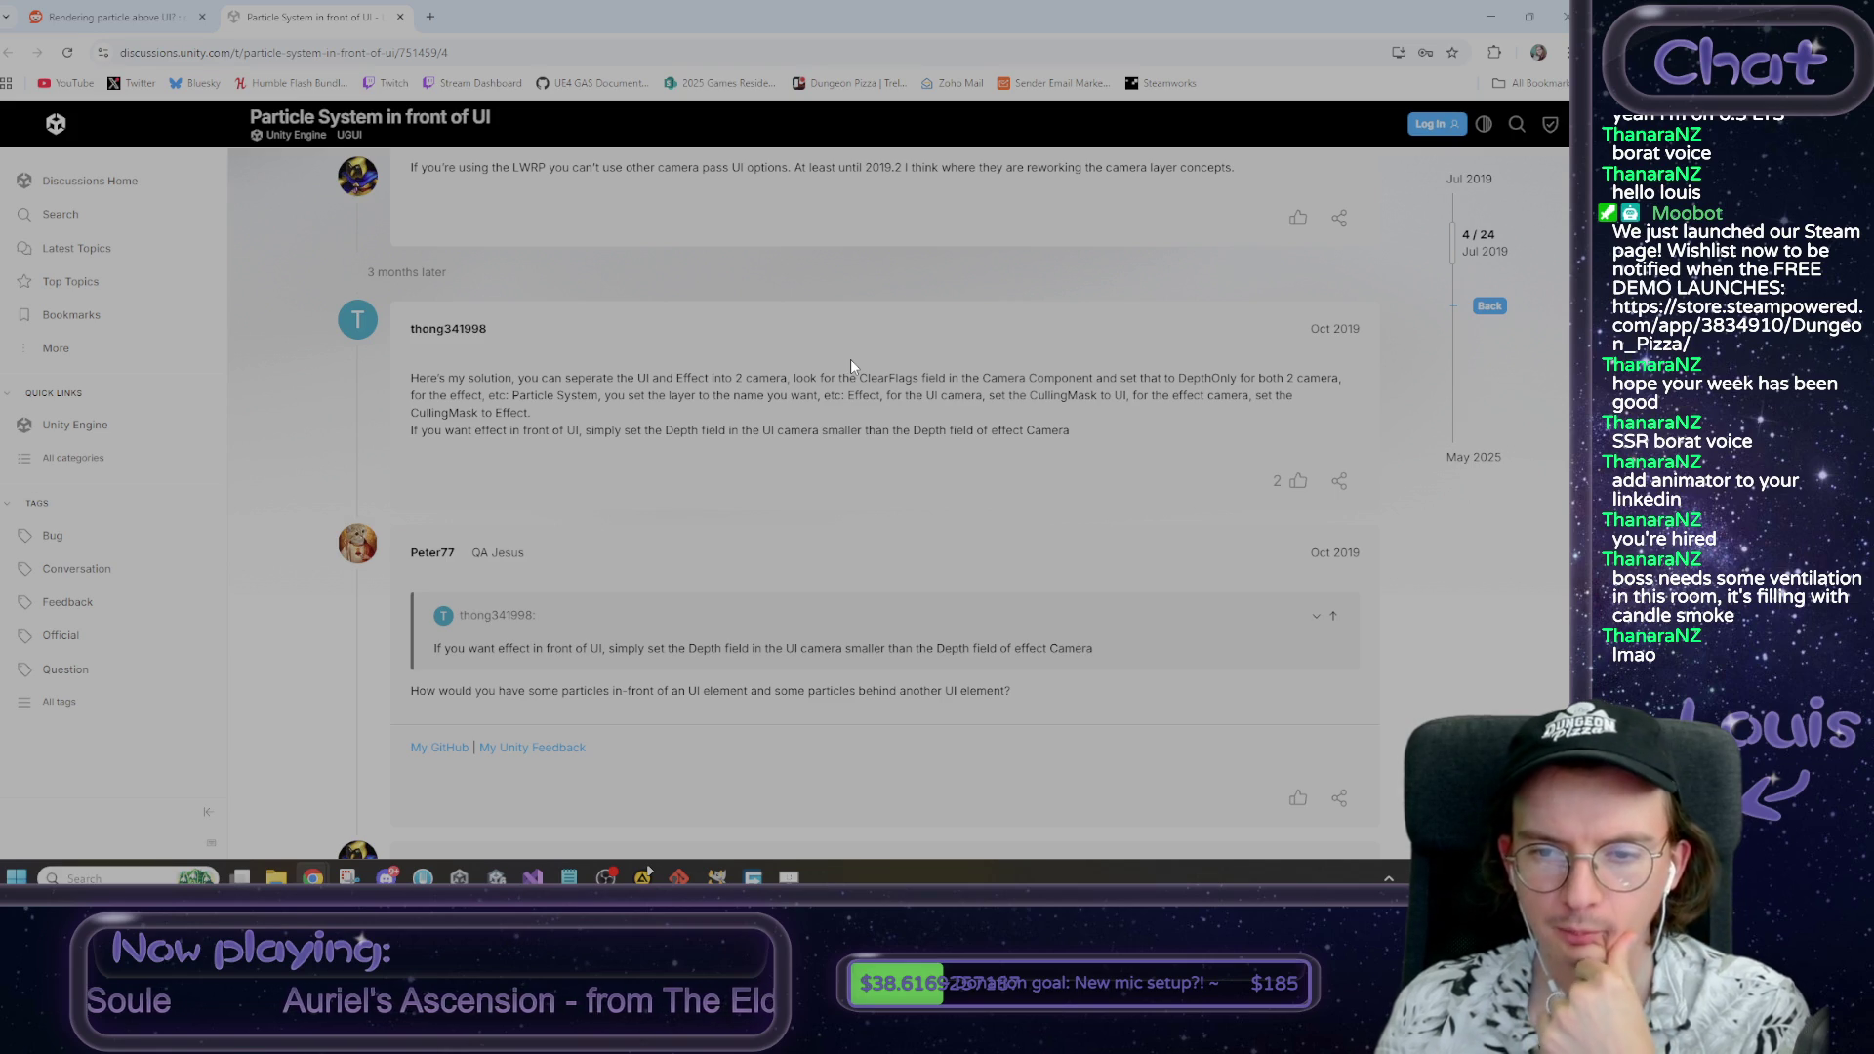
pyautogui.scroll(-2, 772, 513)
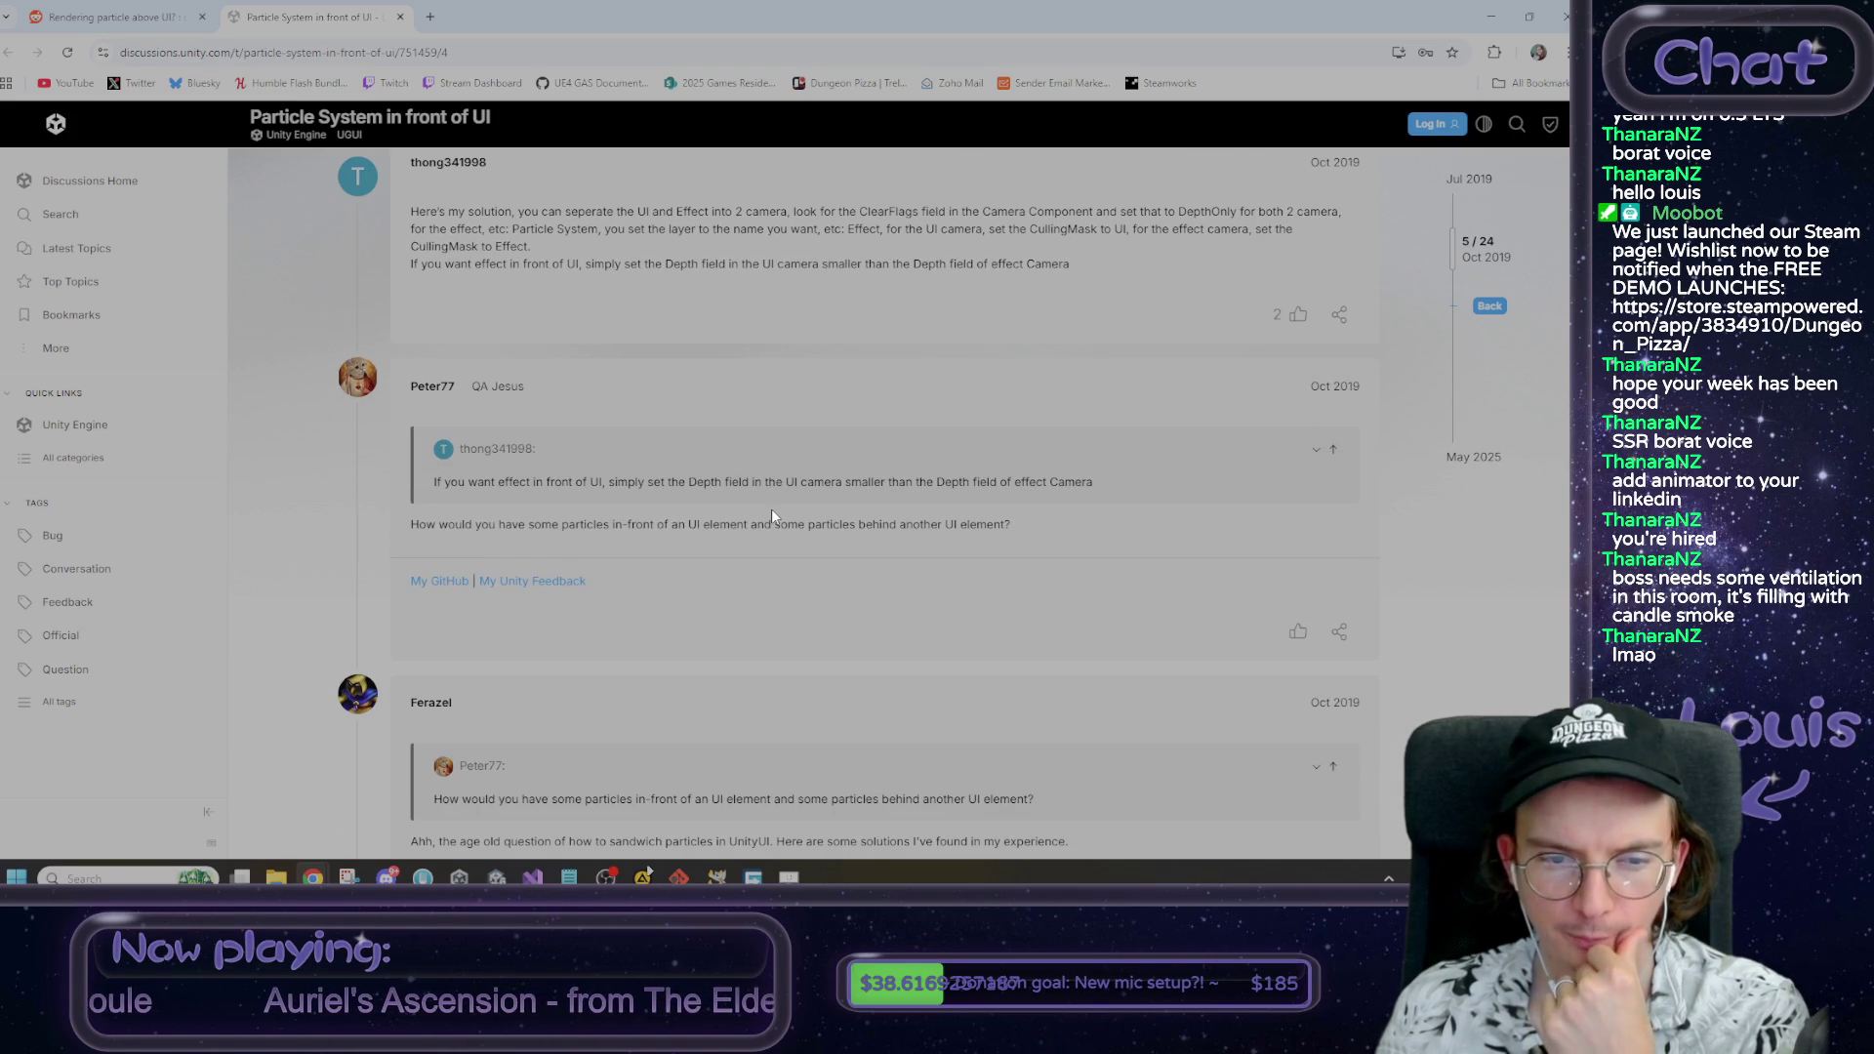
pyautogui.scroll(-3, 833, 451)
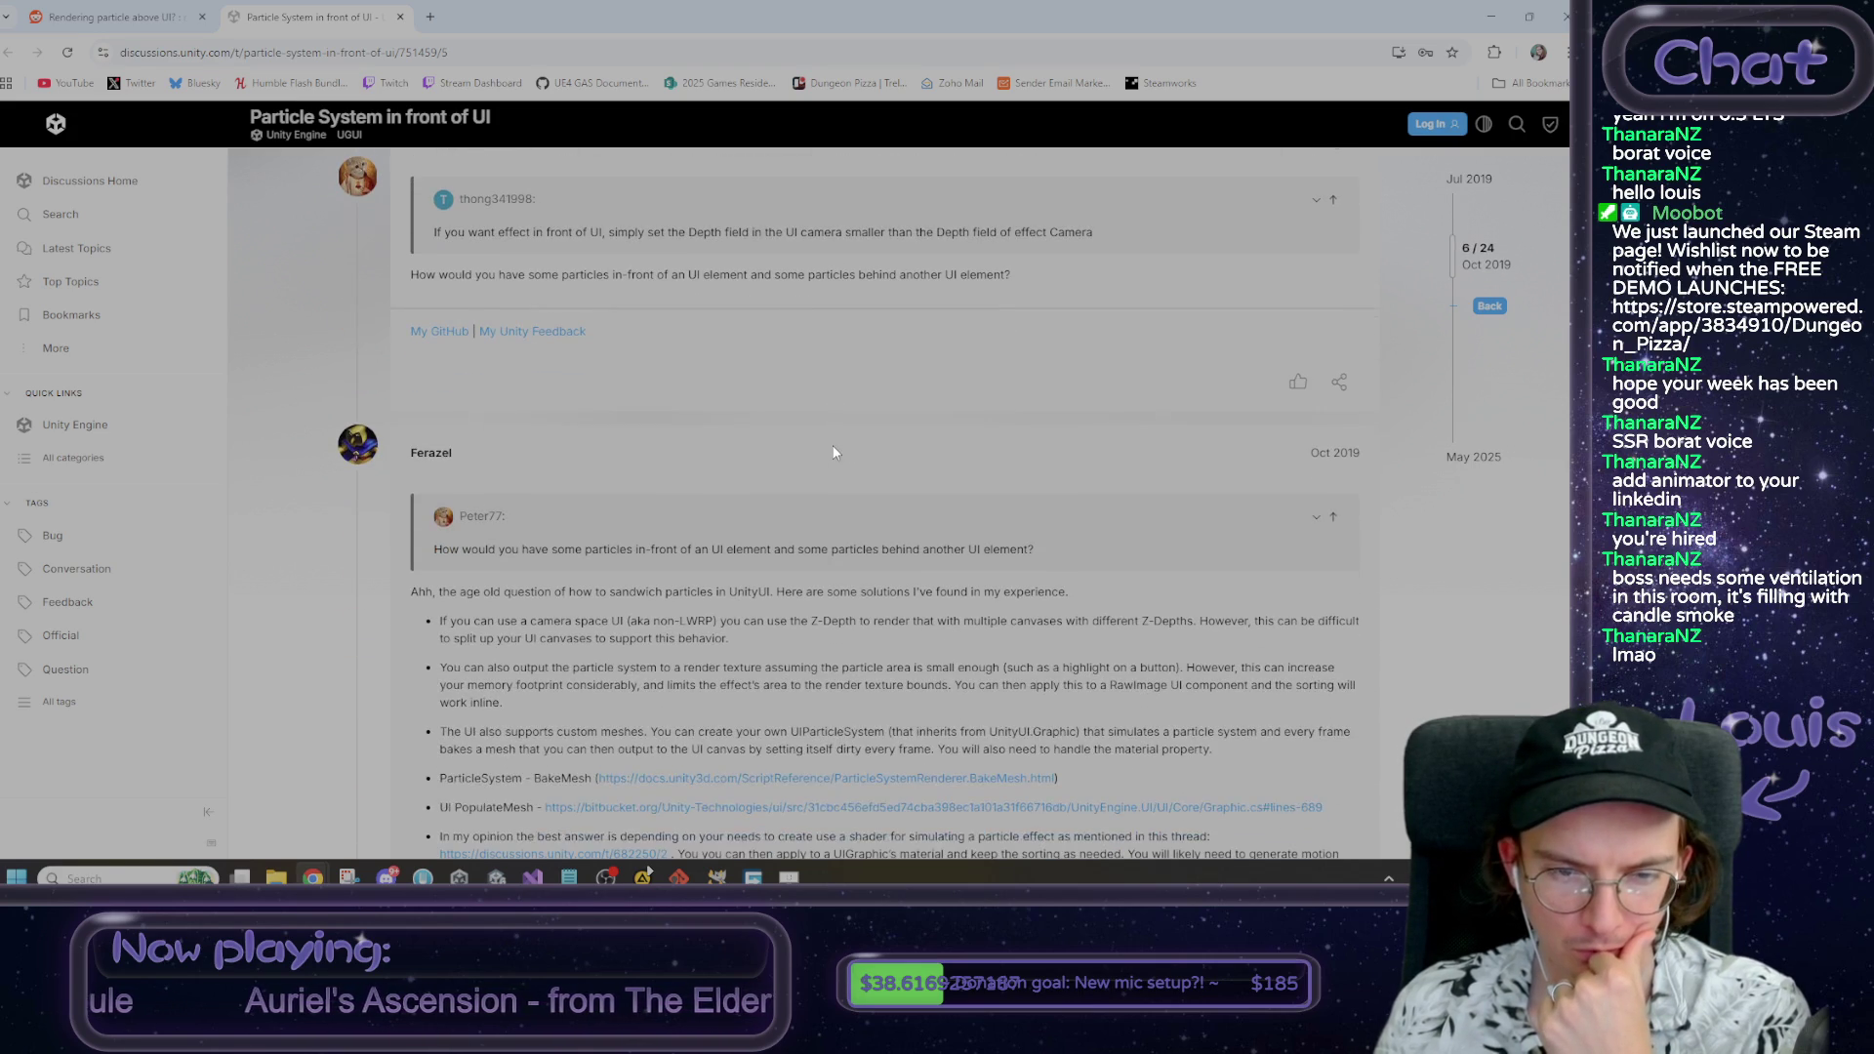
pyautogui.scroll(-2, 833, 451)
# Step: Highlight the sandwiching, camera space UI, Z-Depth and render texture suggestions, then minimize Chrome
pyautogui.moveTo(419, 426)
pyautogui.mouseDown()
pyautogui.moveTo(814, 425)
pyautogui.moveTo(574, 426)
pyautogui.moveTo(685, 425)
pyautogui.mouseUp()
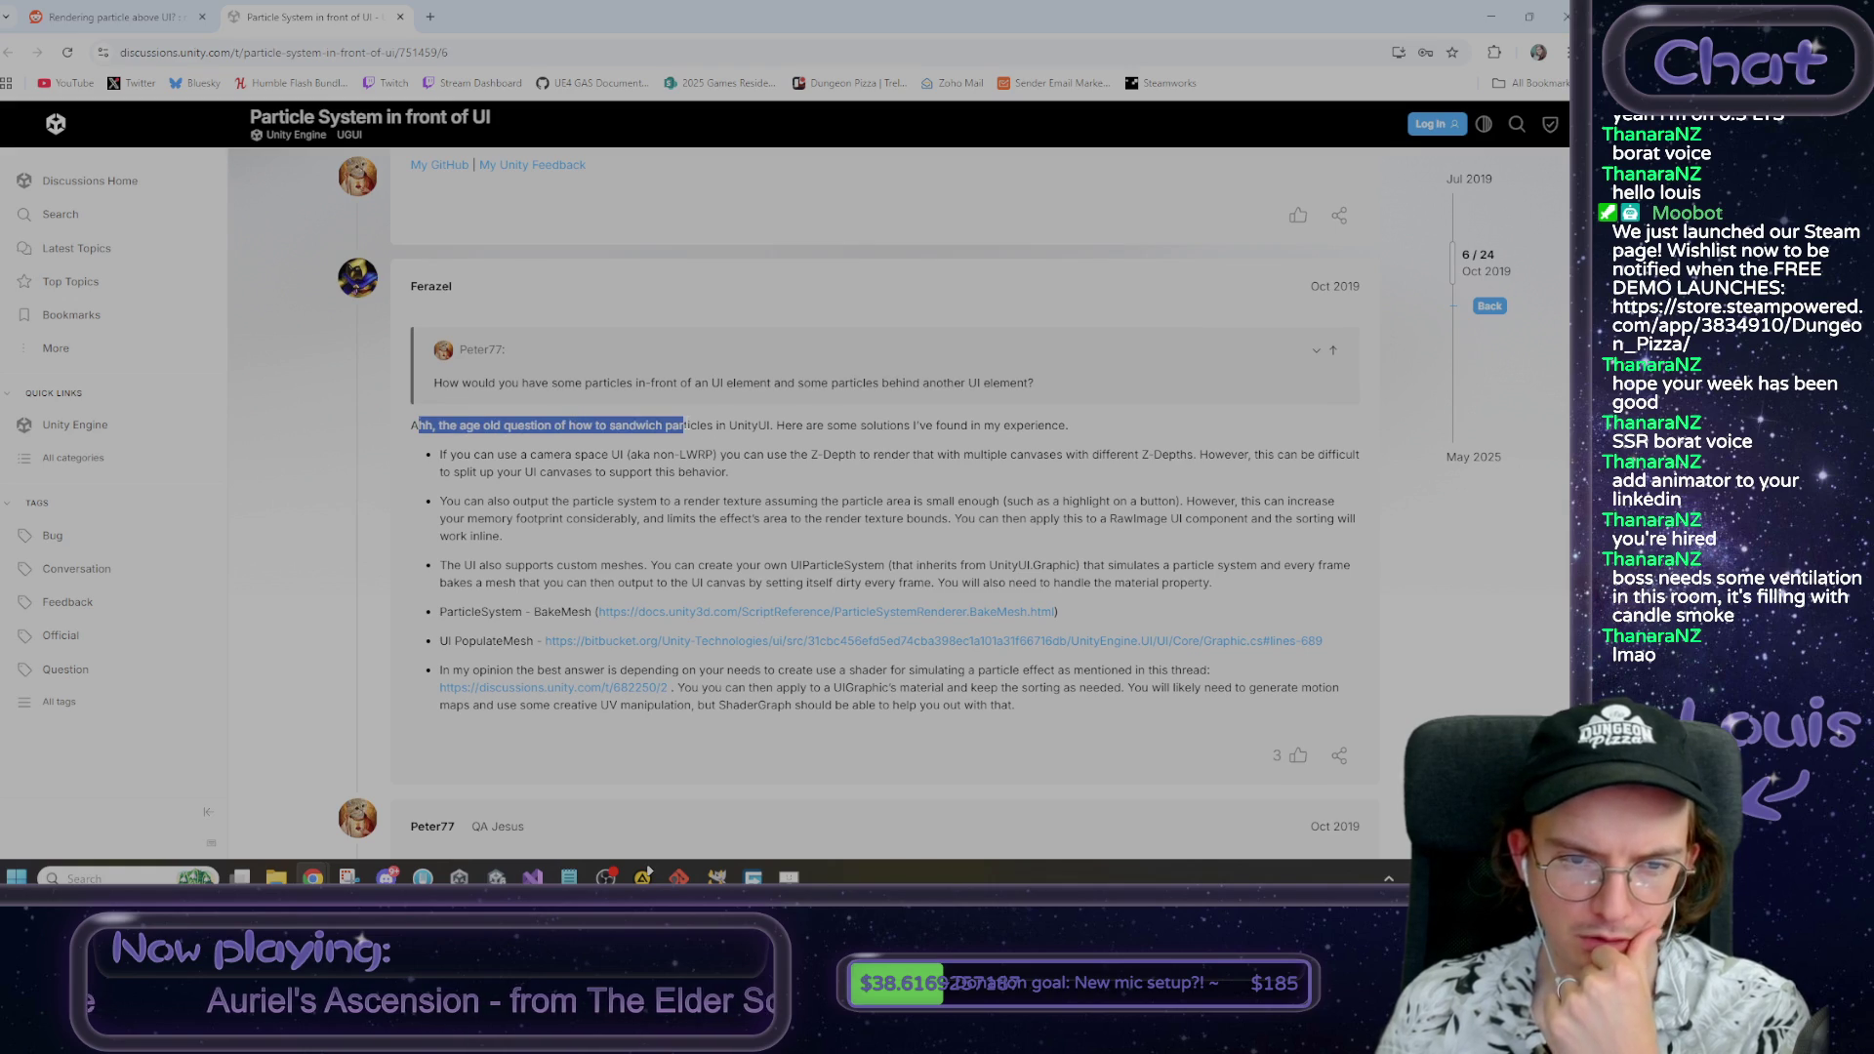
pyautogui.scroll(-1, 849, 504)
pyautogui.moveTo(463, 371); pyautogui.dragTo(628, 371)
pyautogui.moveTo(745, 371); pyautogui.dragTo(864, 371)
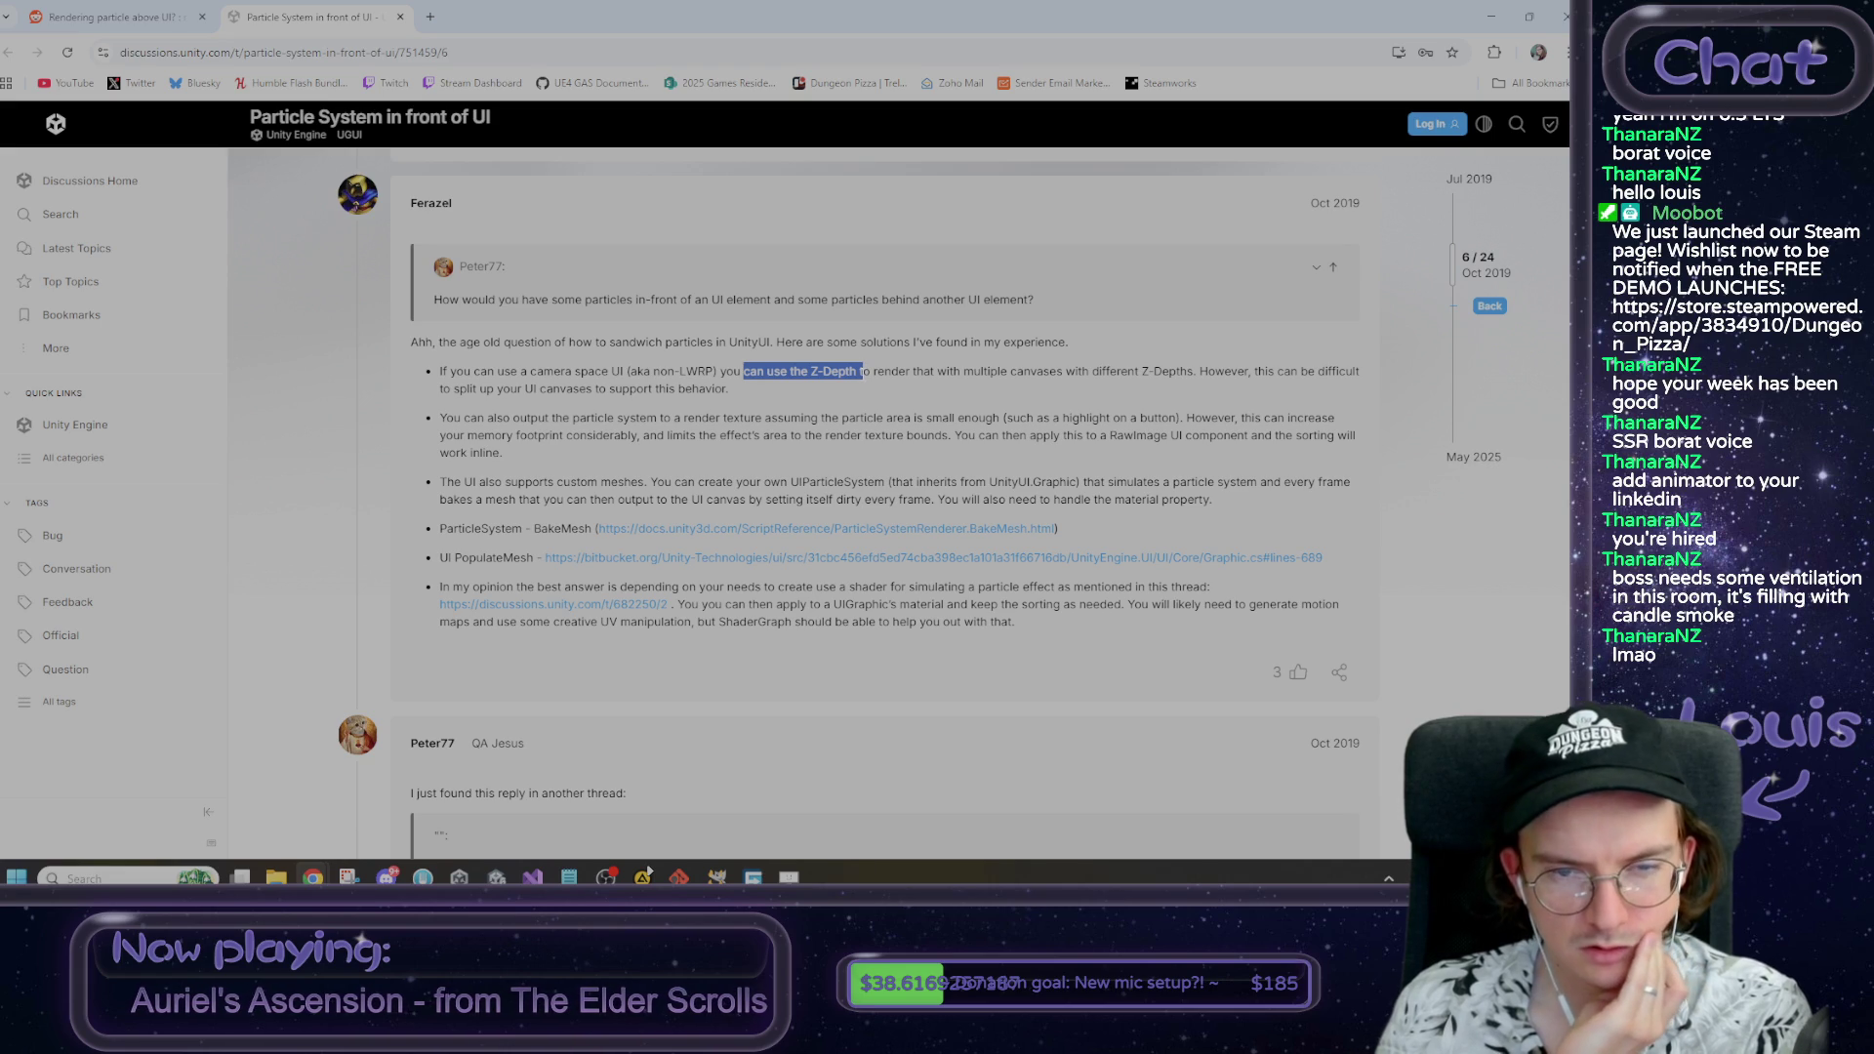
pyautogui.moveTo(487, 418); pyautogui.dragTo(613, 417)
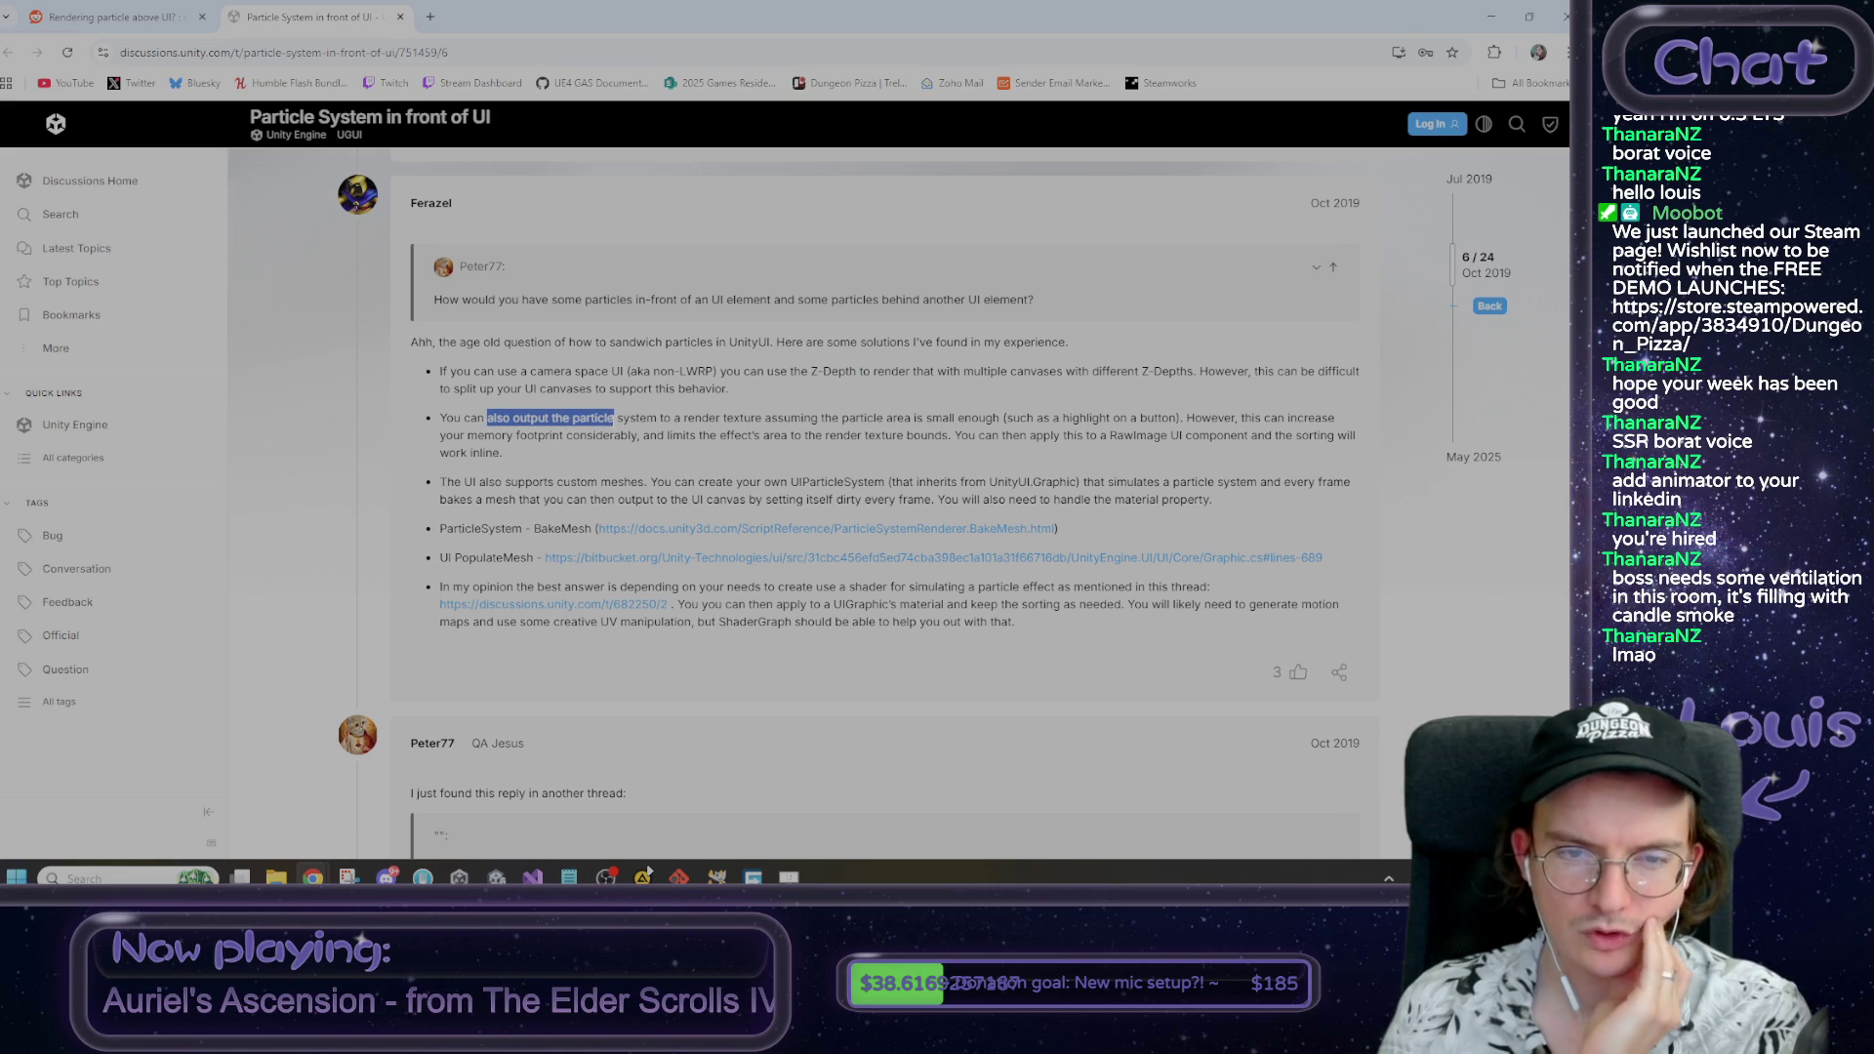
pyautogui.click(1491, 19)
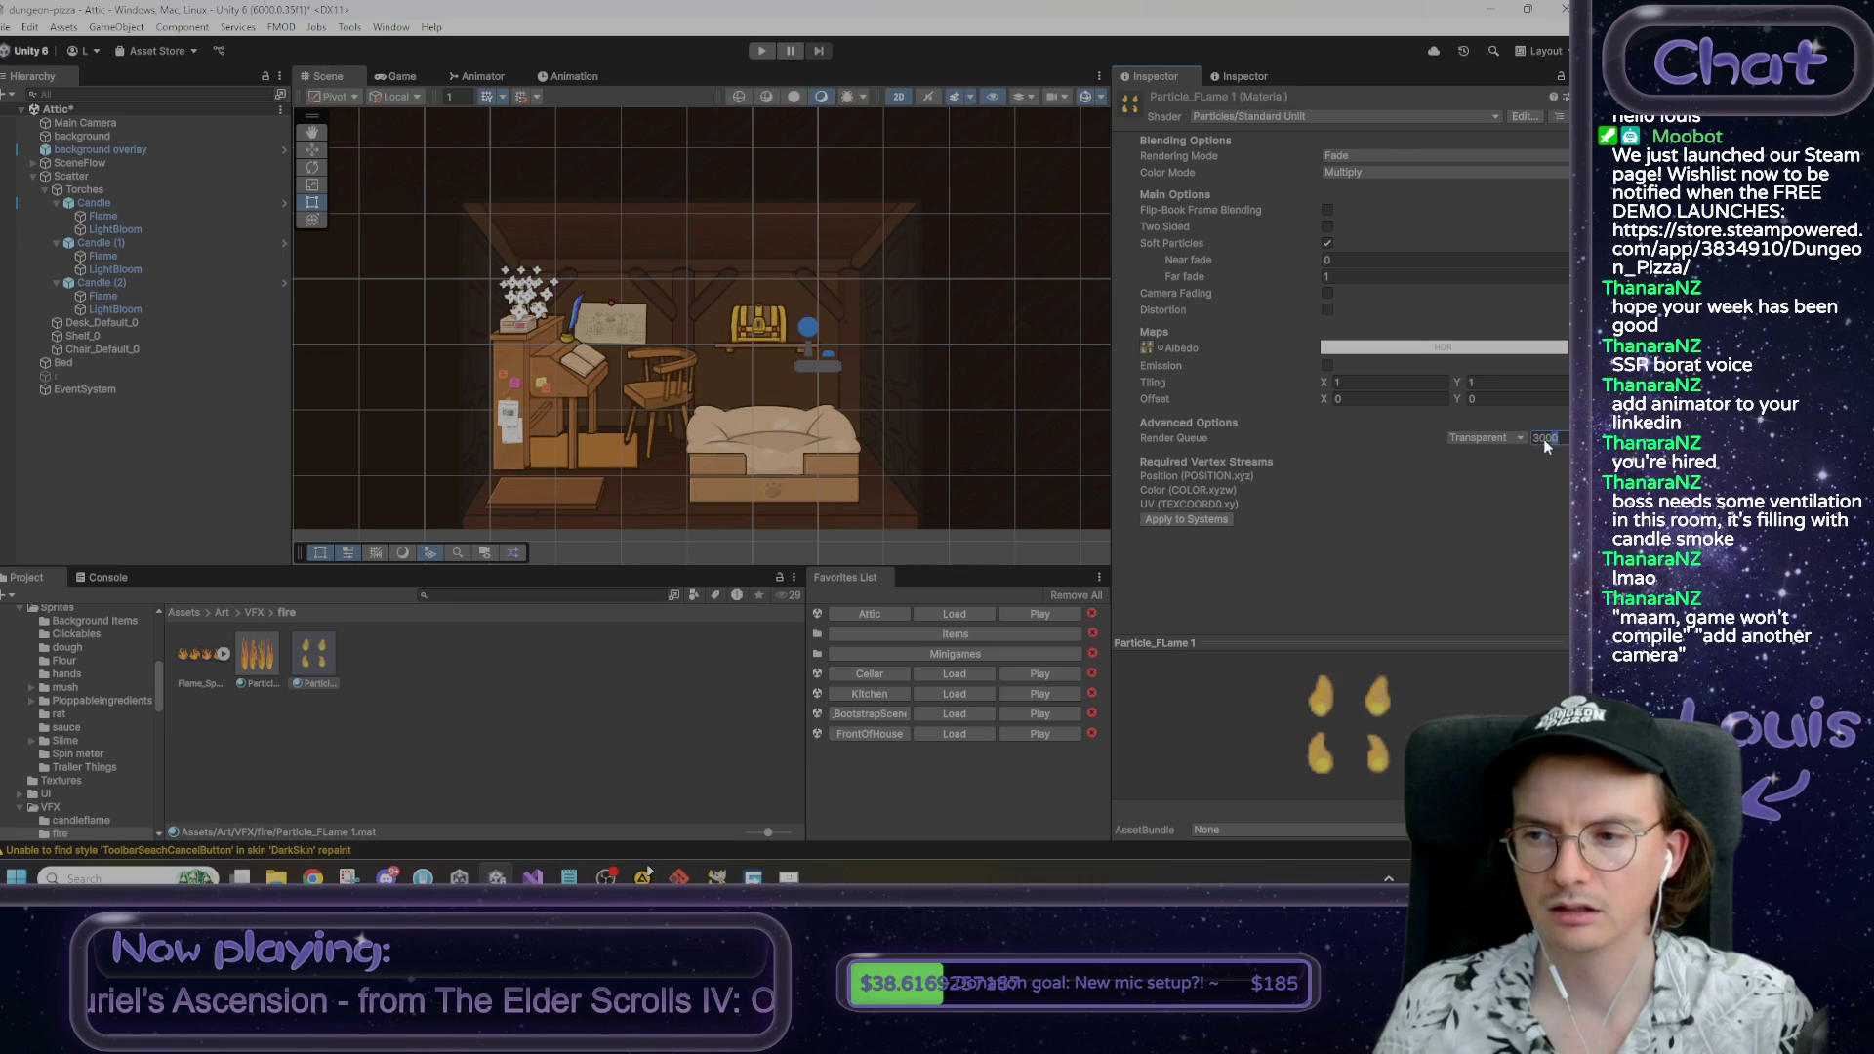
# Step: Set the flame material's render queue to 3999 (Transparent+999) and start the game
pyautogui.click(1483, 437)
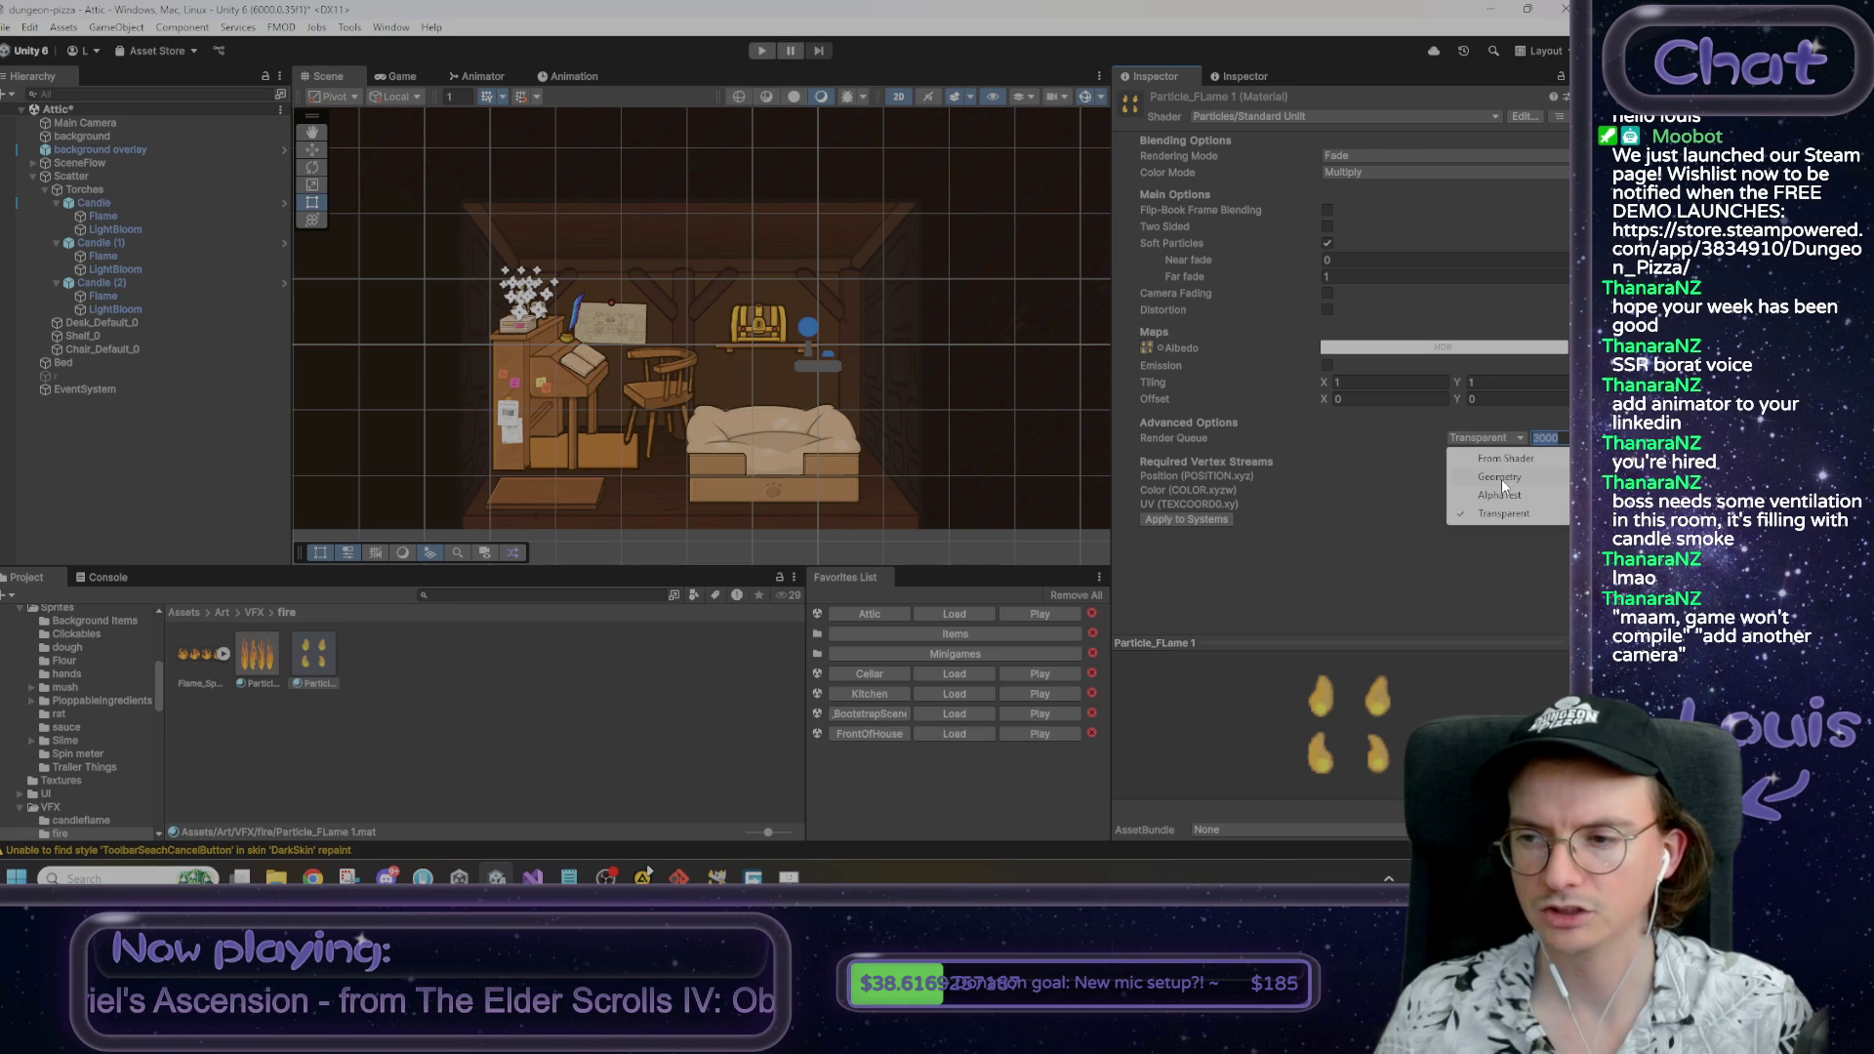
pyautogui.click(1502, 478)
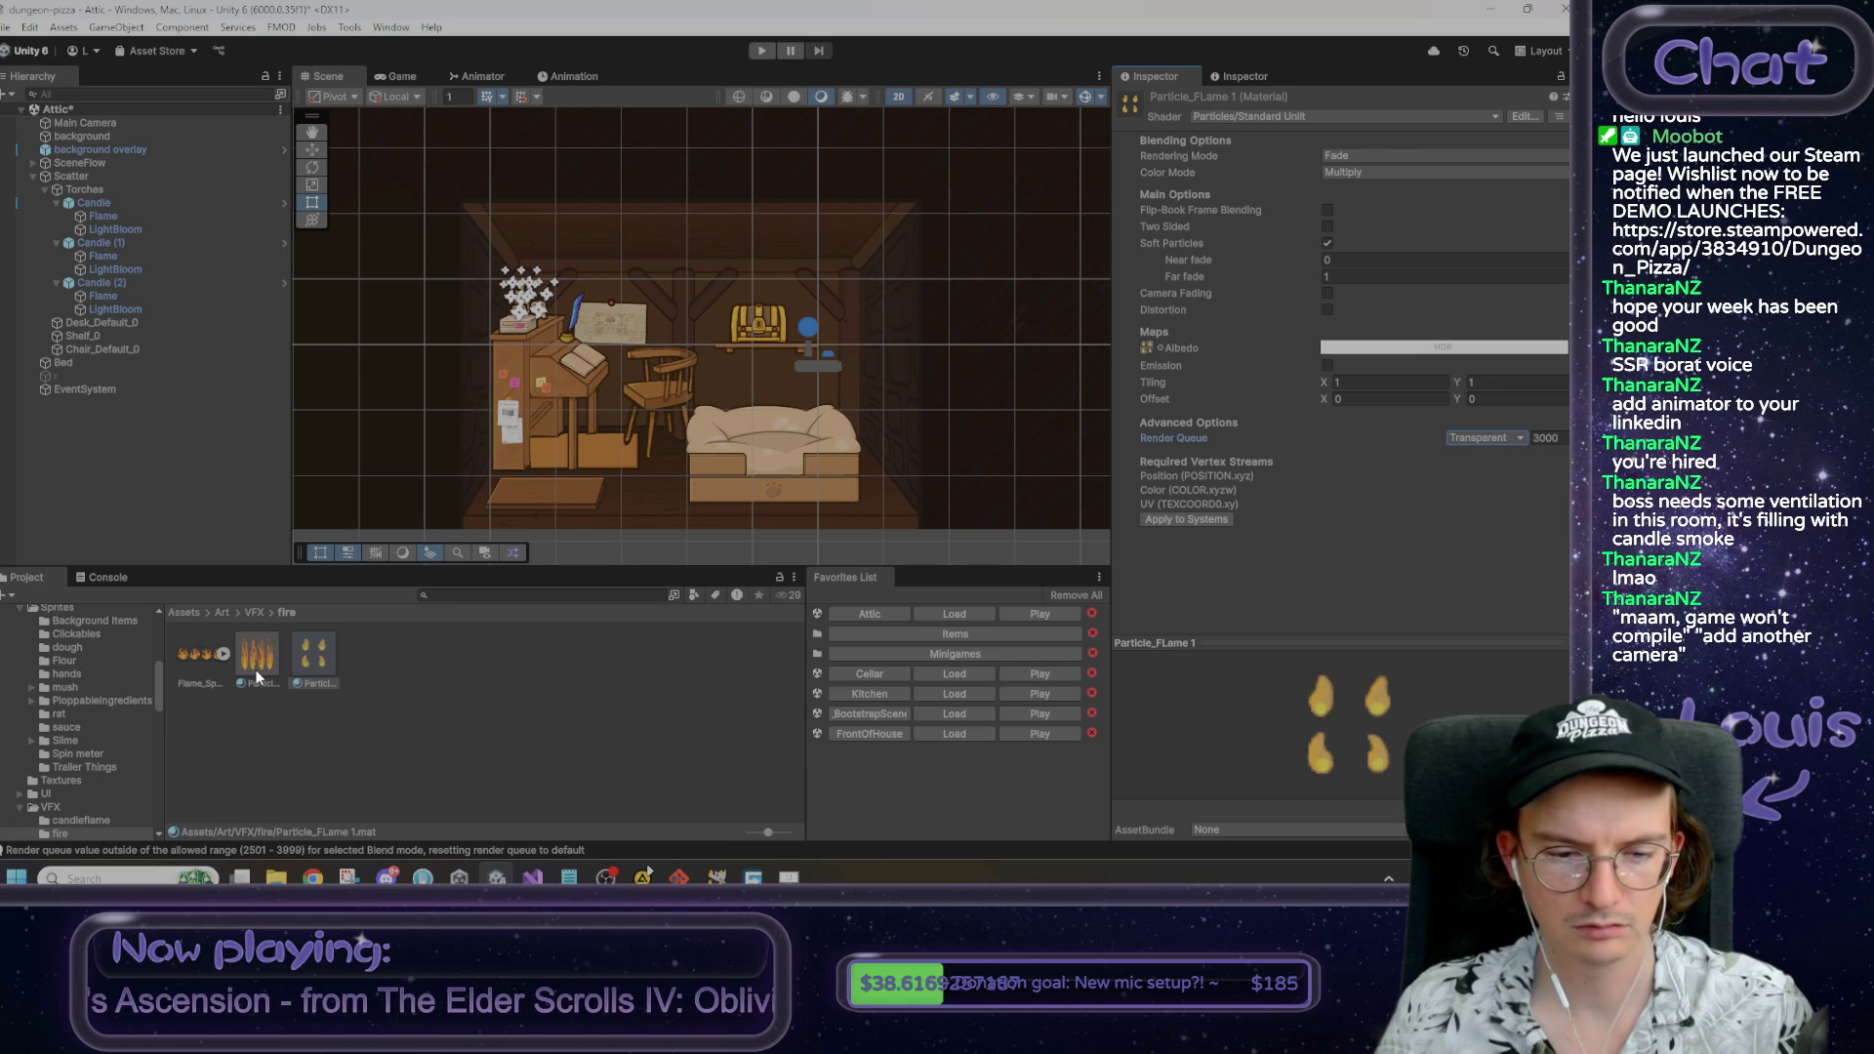
pyautogui.press('Tab')
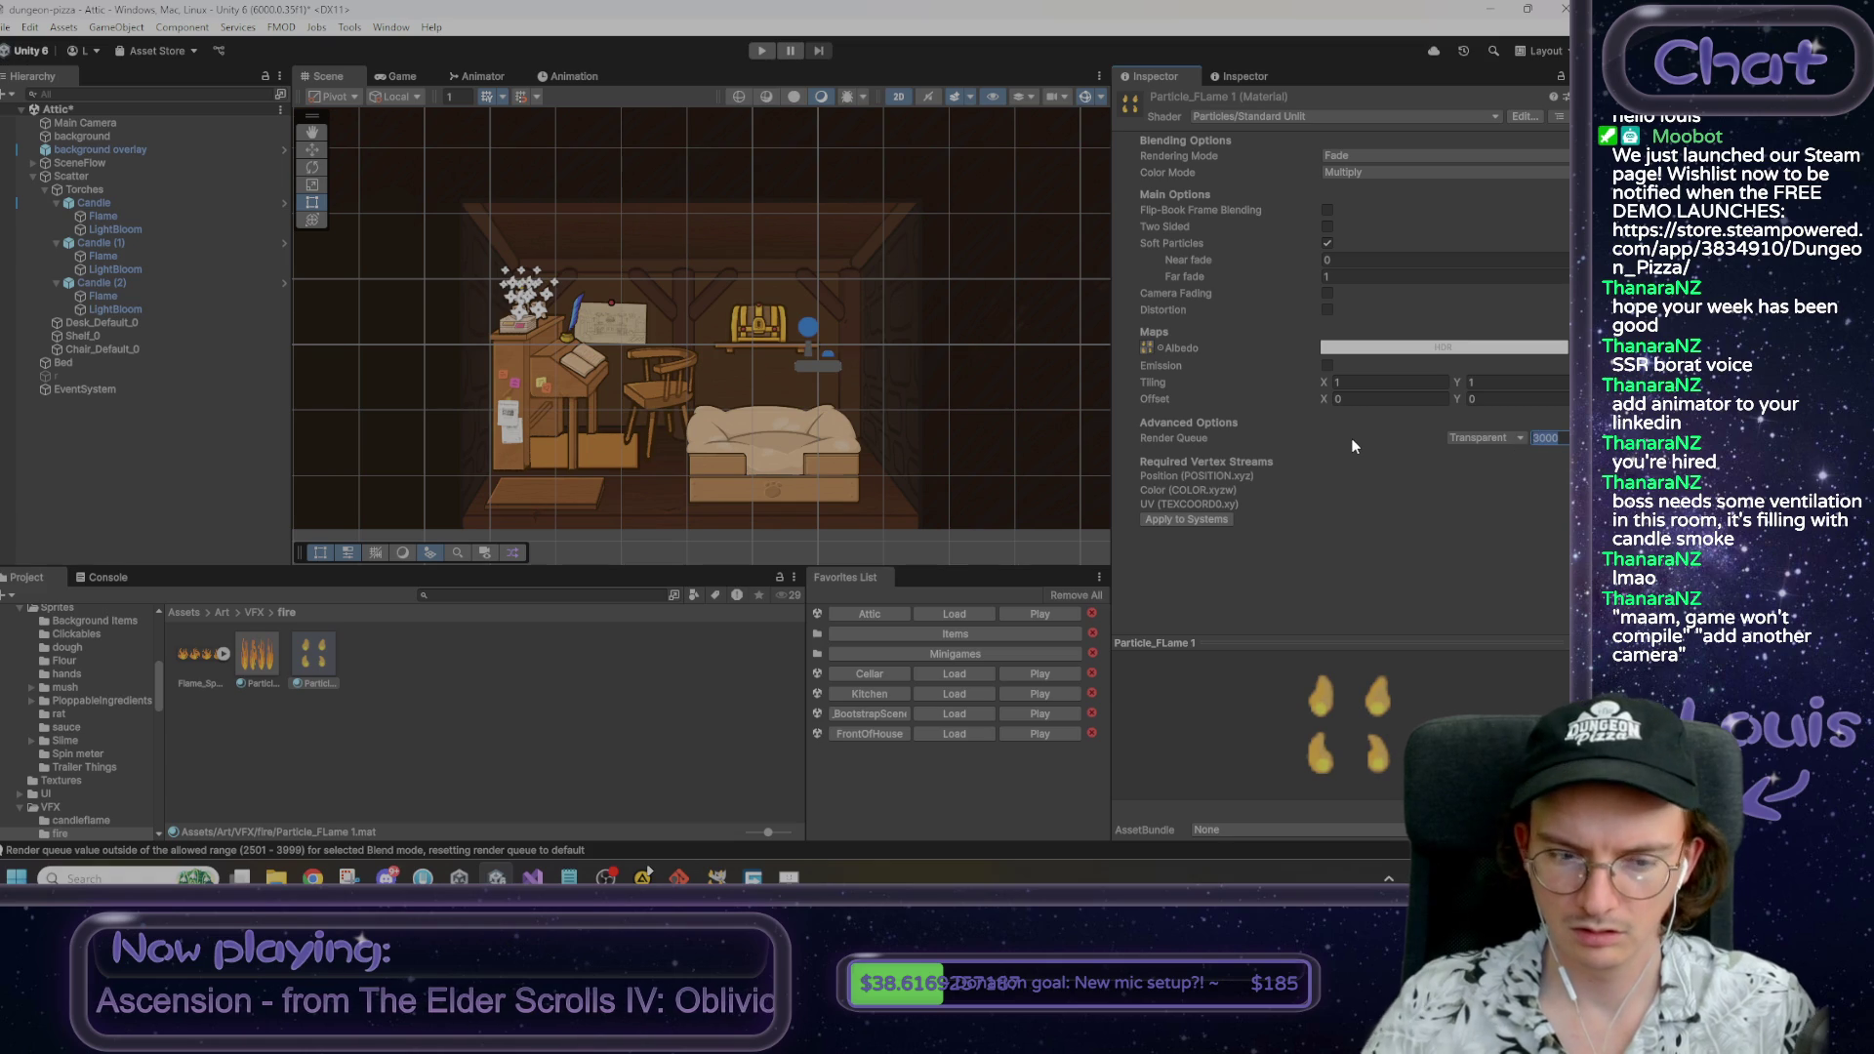
pyautogui.press('Return')
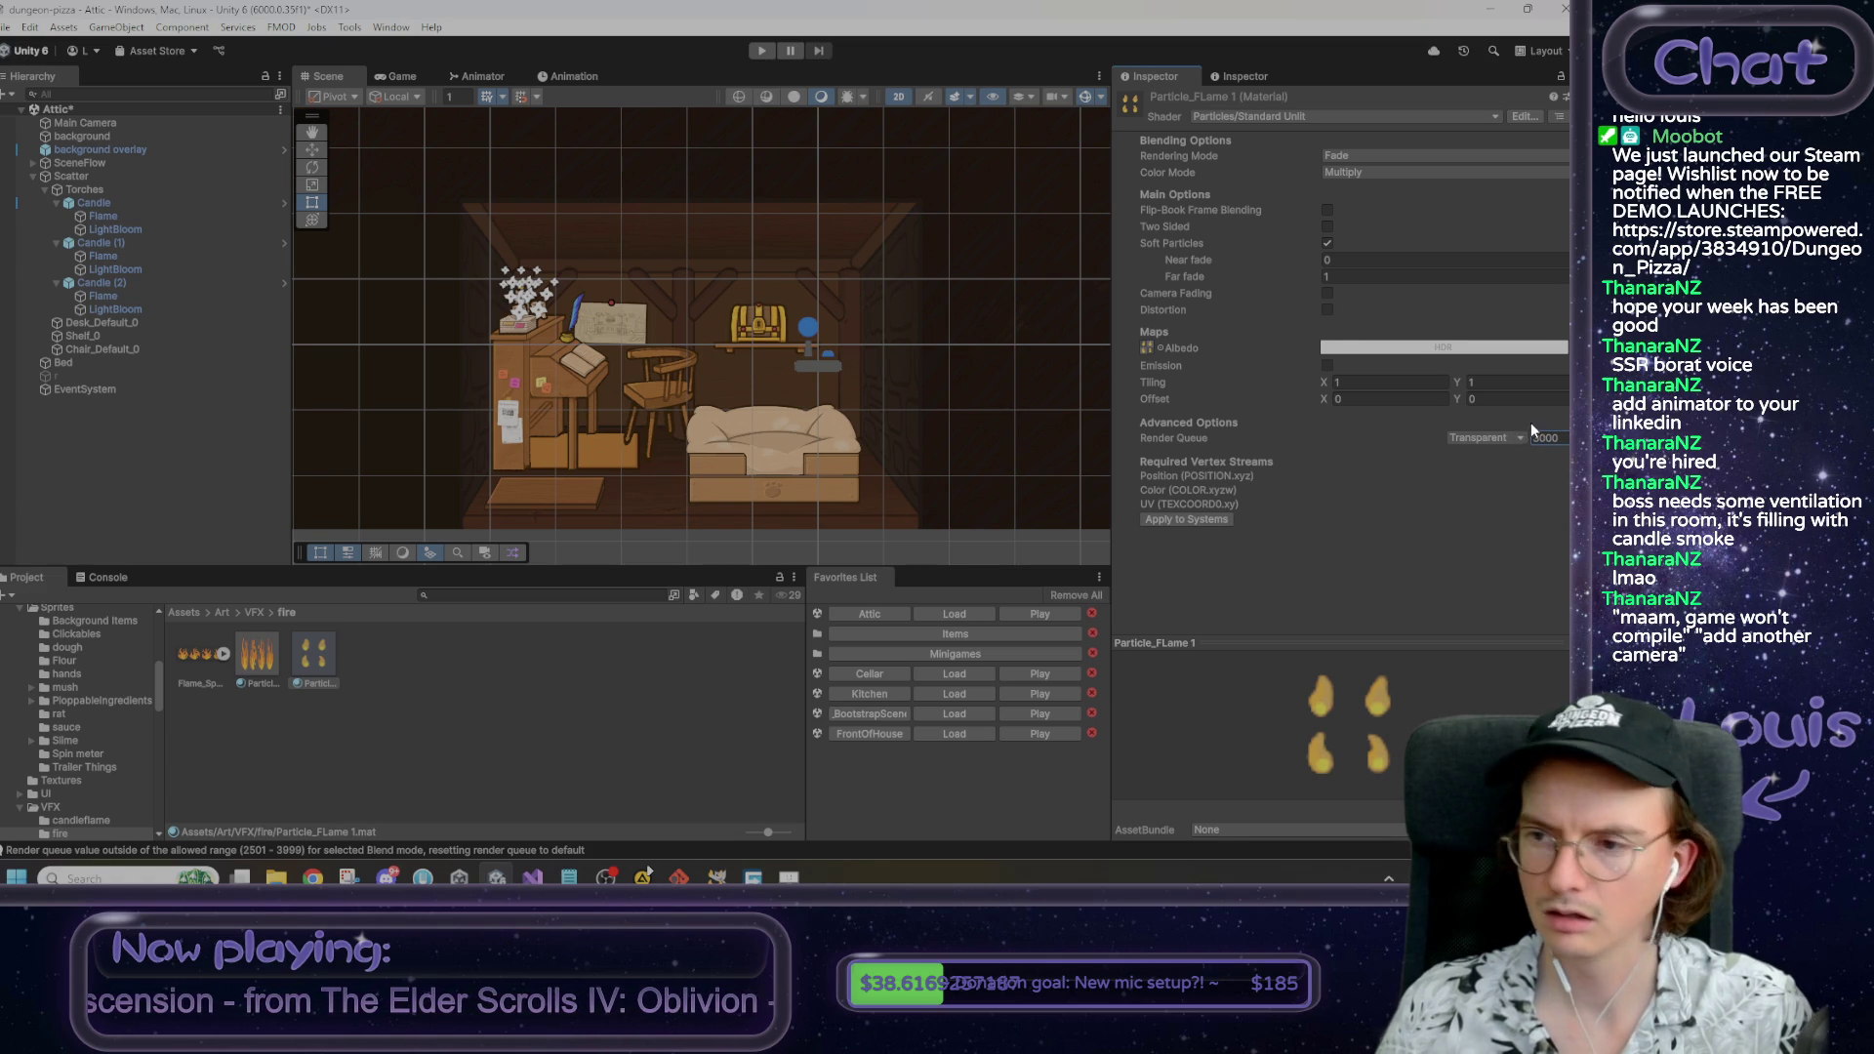
pyautogui.write('3999')
pyautogui.press('Return')
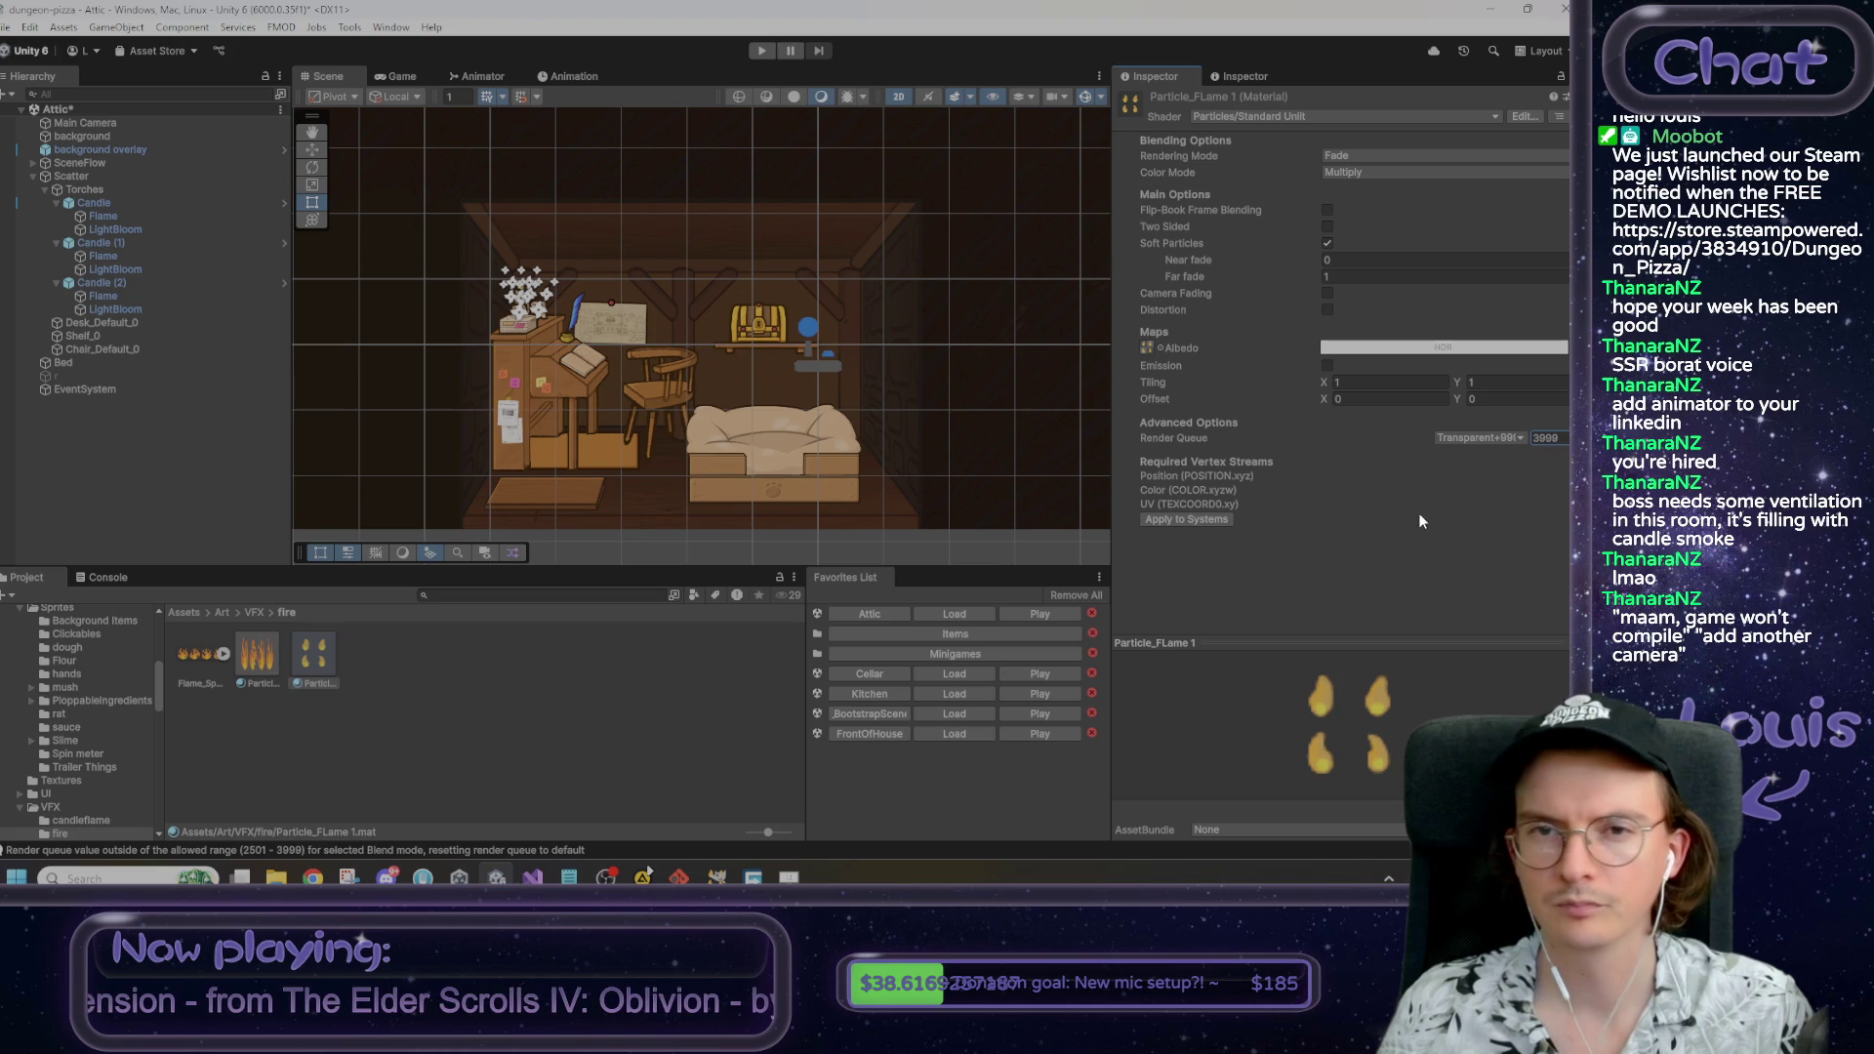
pyautogui.click(764, 53)
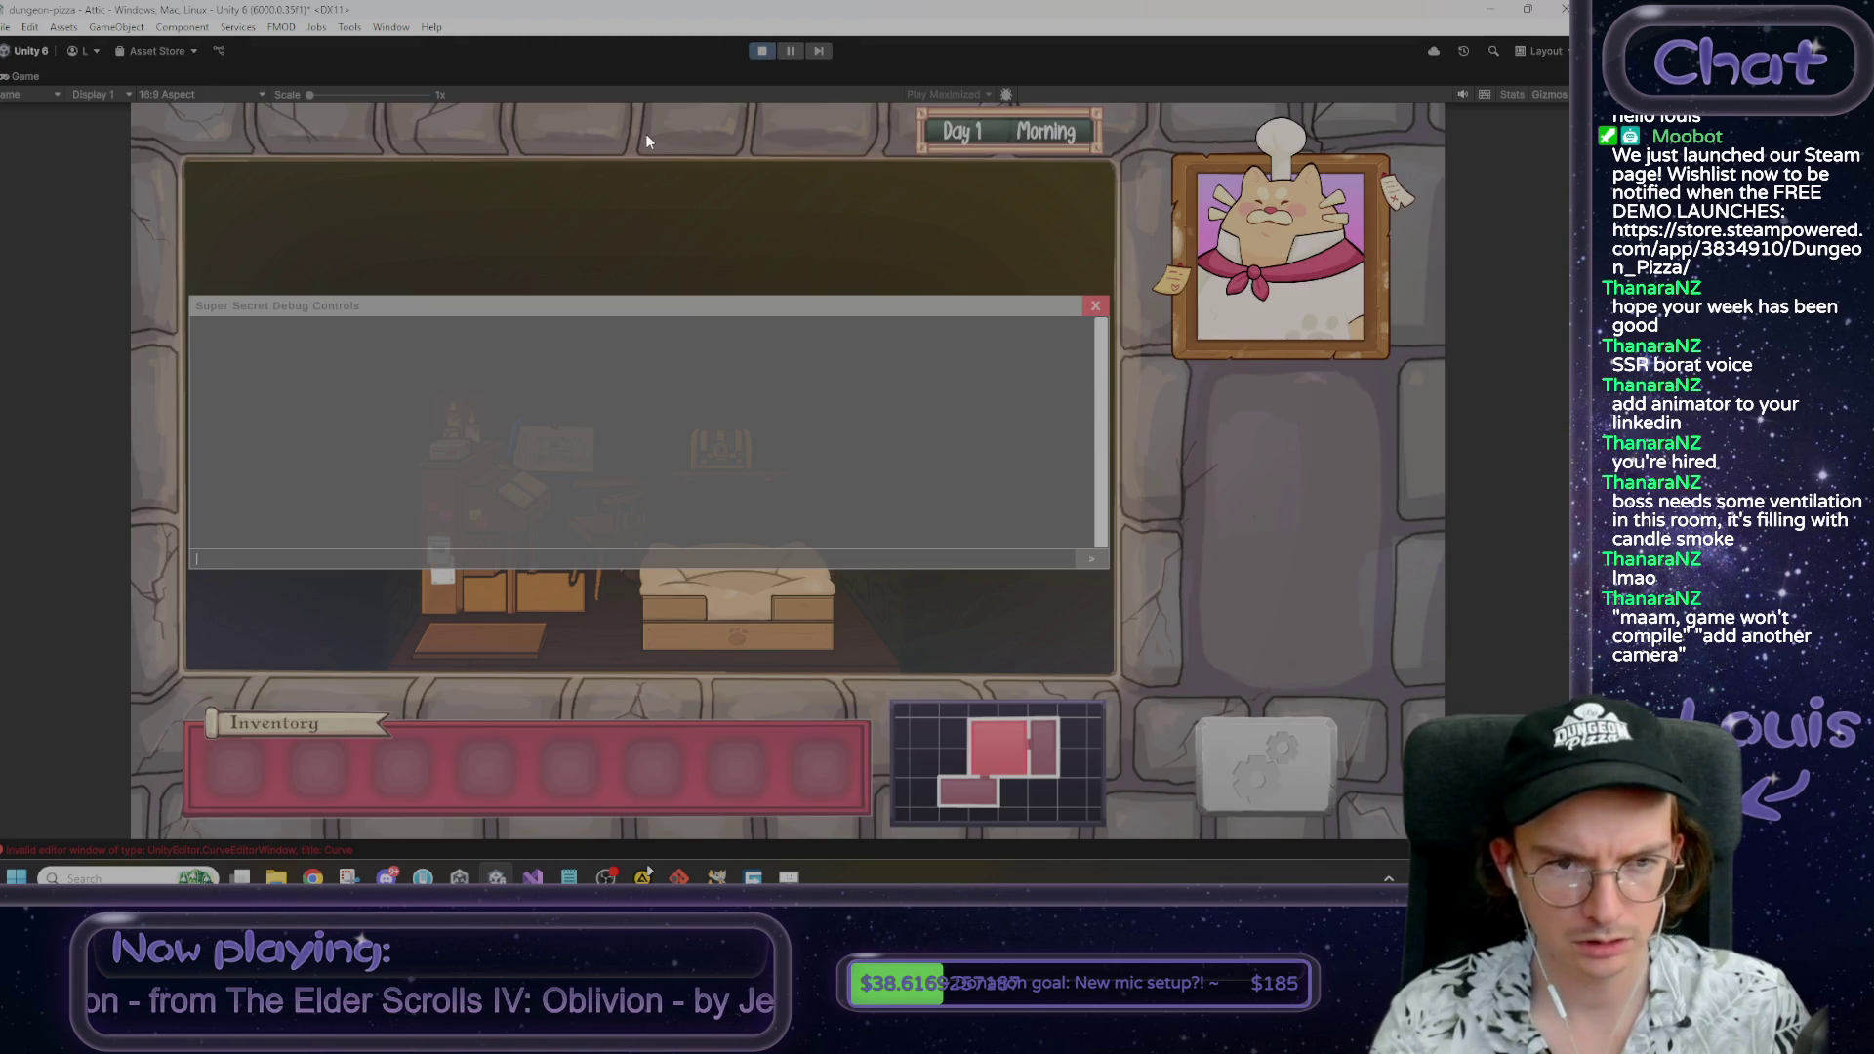
# Step: Run the passTime debug command three times to advance to Day 1 Night
pyautogui.write('passTime')
pyautogui.press('Return')
pyautogui.press('Up')
pyautogui.press('Return')
pyautogui.press('Up')
pyautogui.press('Return')
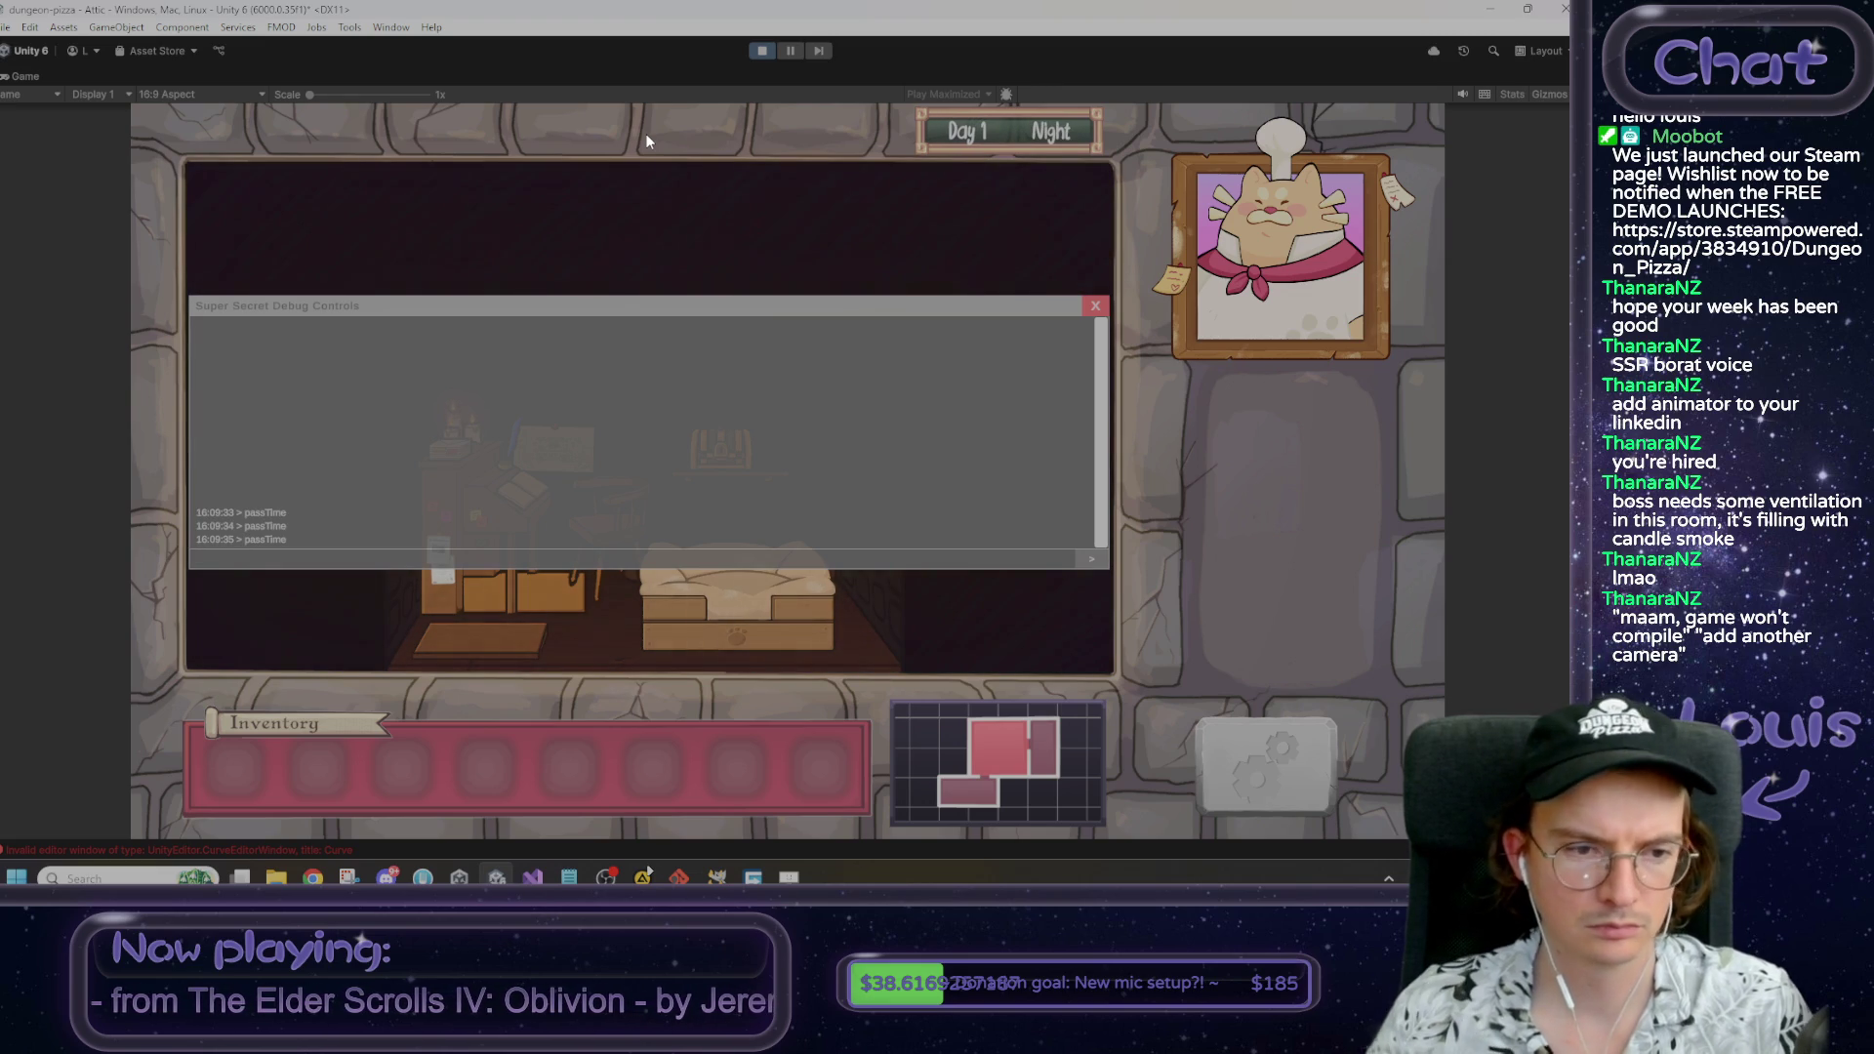
# Step: Close the debug panel, sleep in the bed, and stop the test run
pyautogui.press('`')
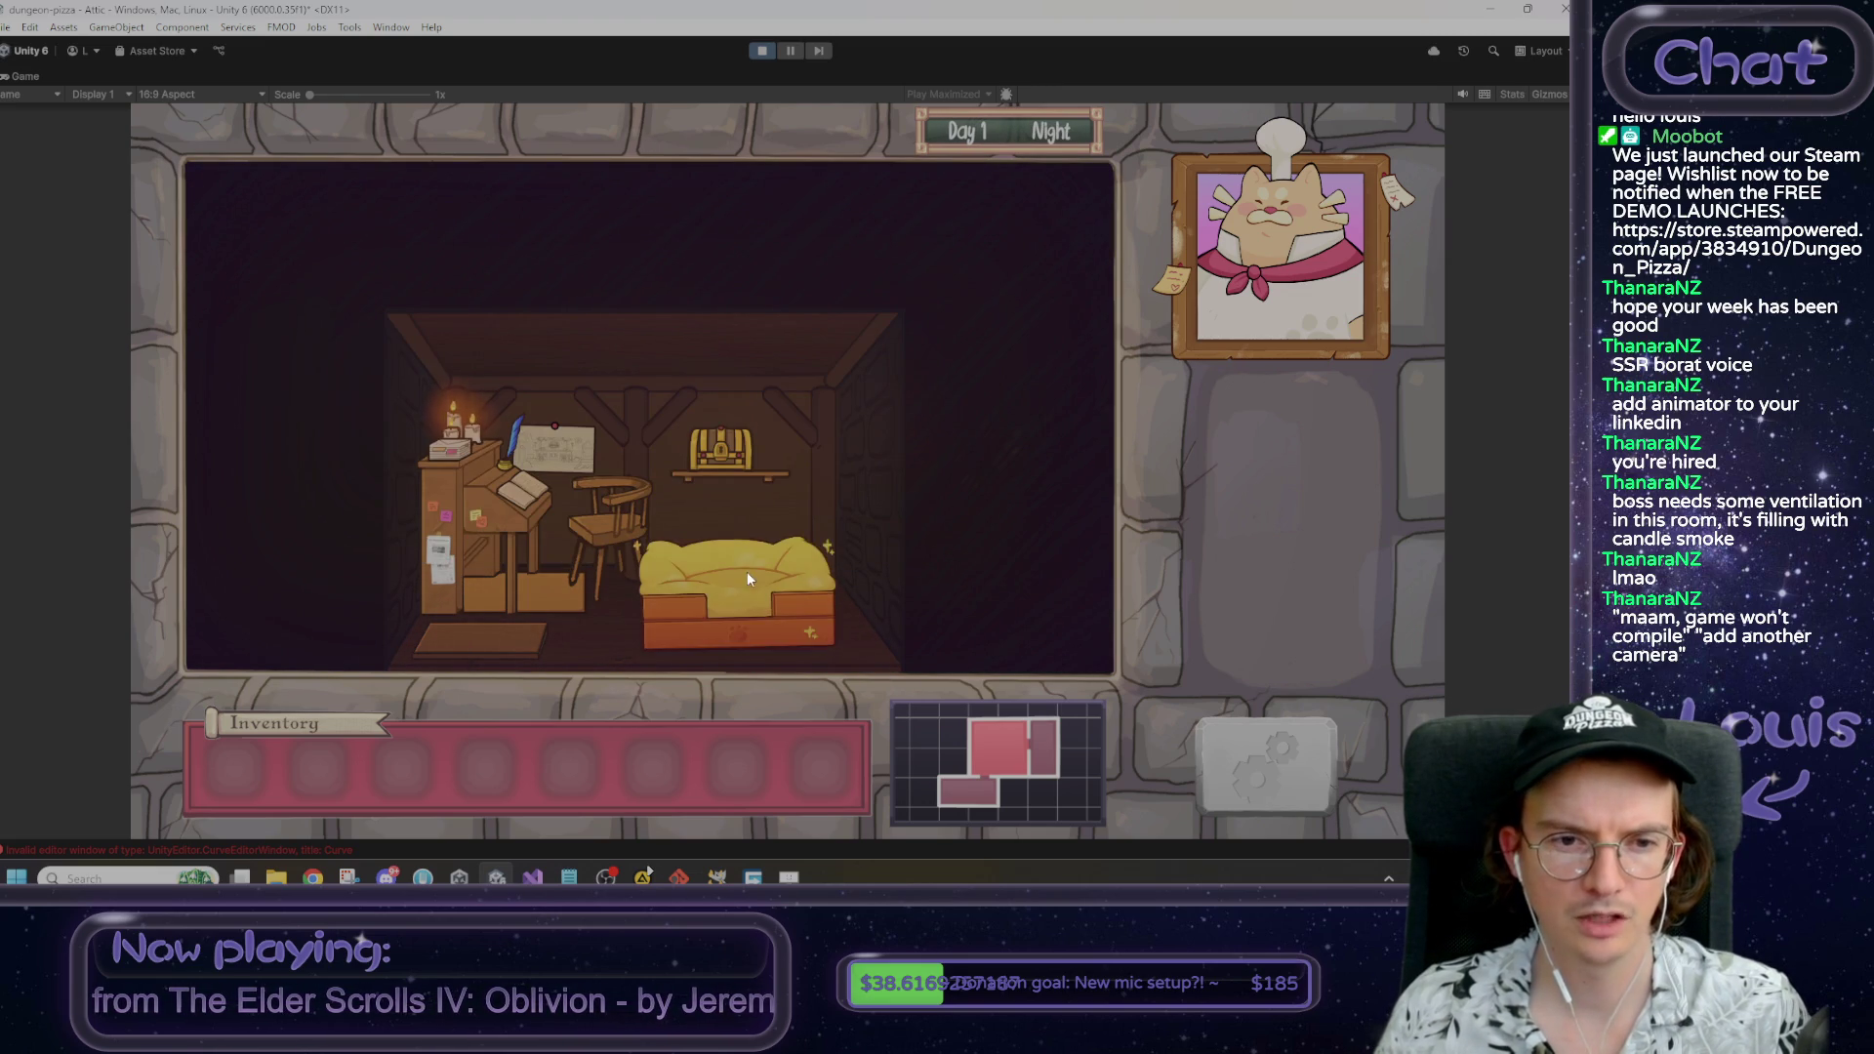
pyautogui.click(740, 564)
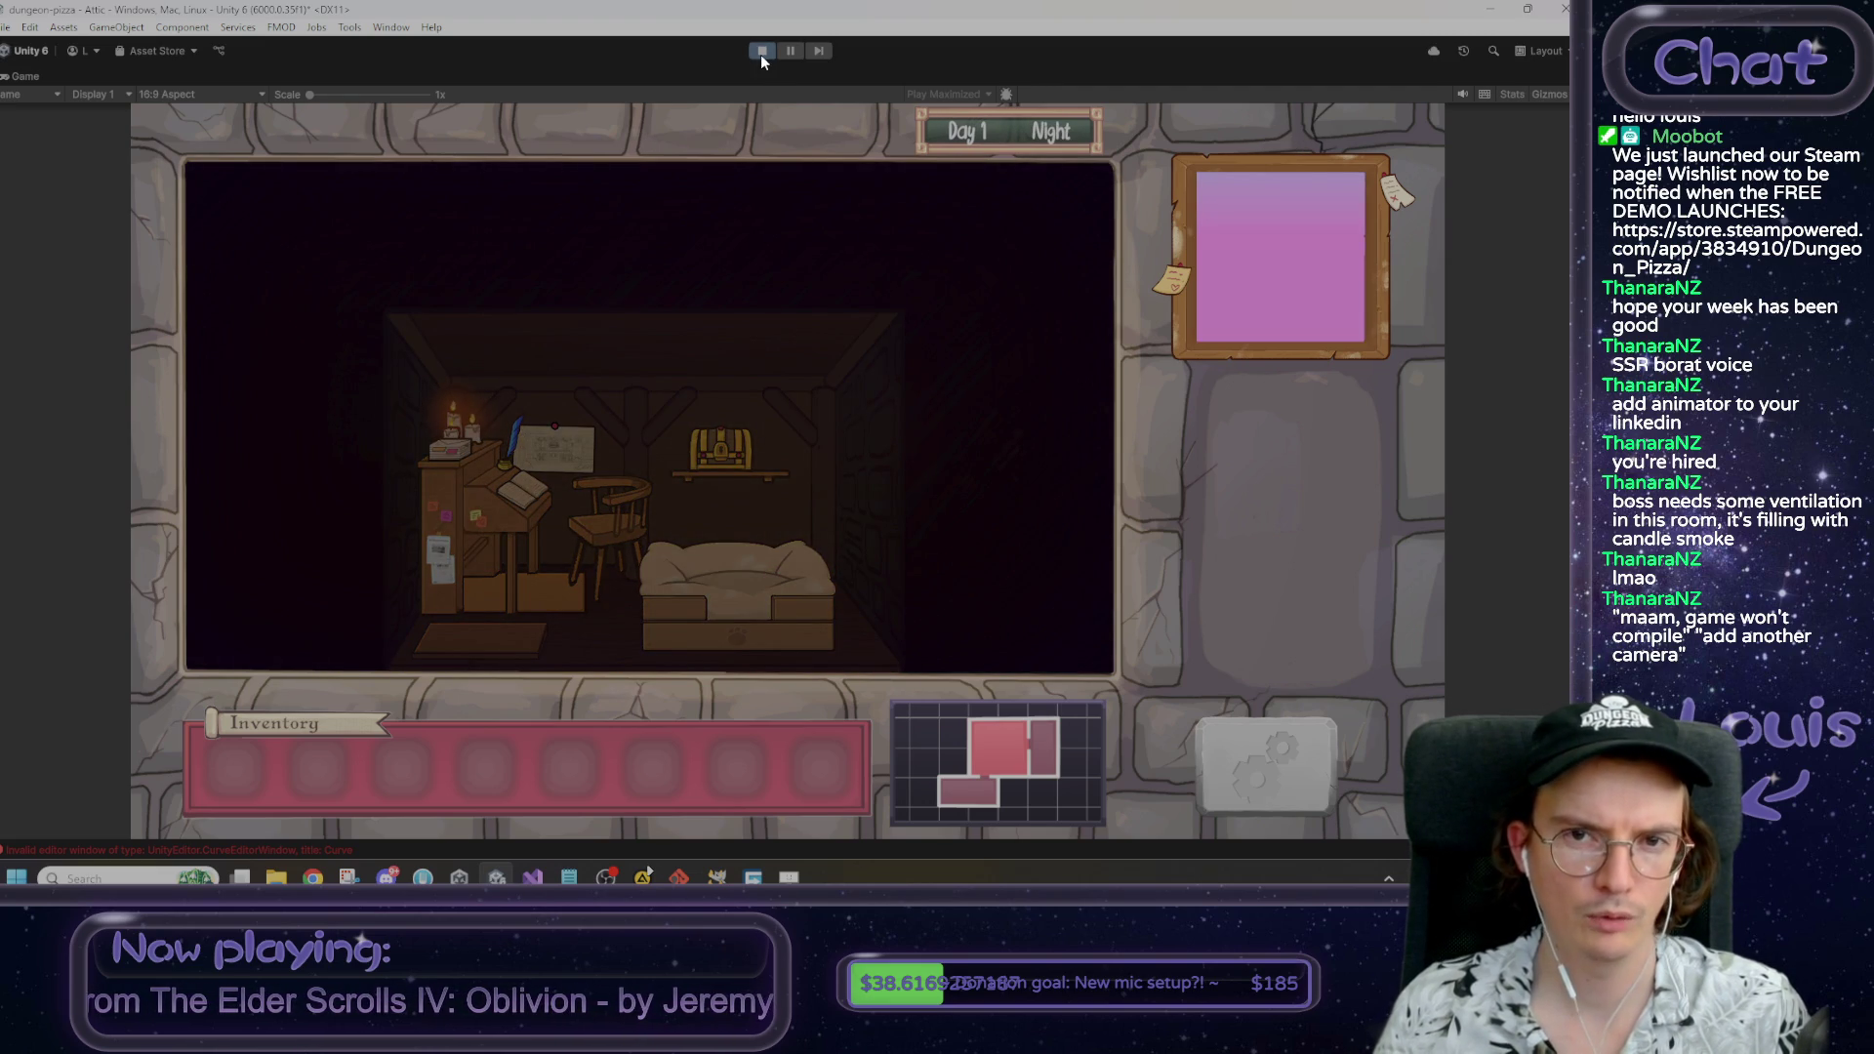
pyautogui.click(763, 54)
pyautogui.click(1517, 442)
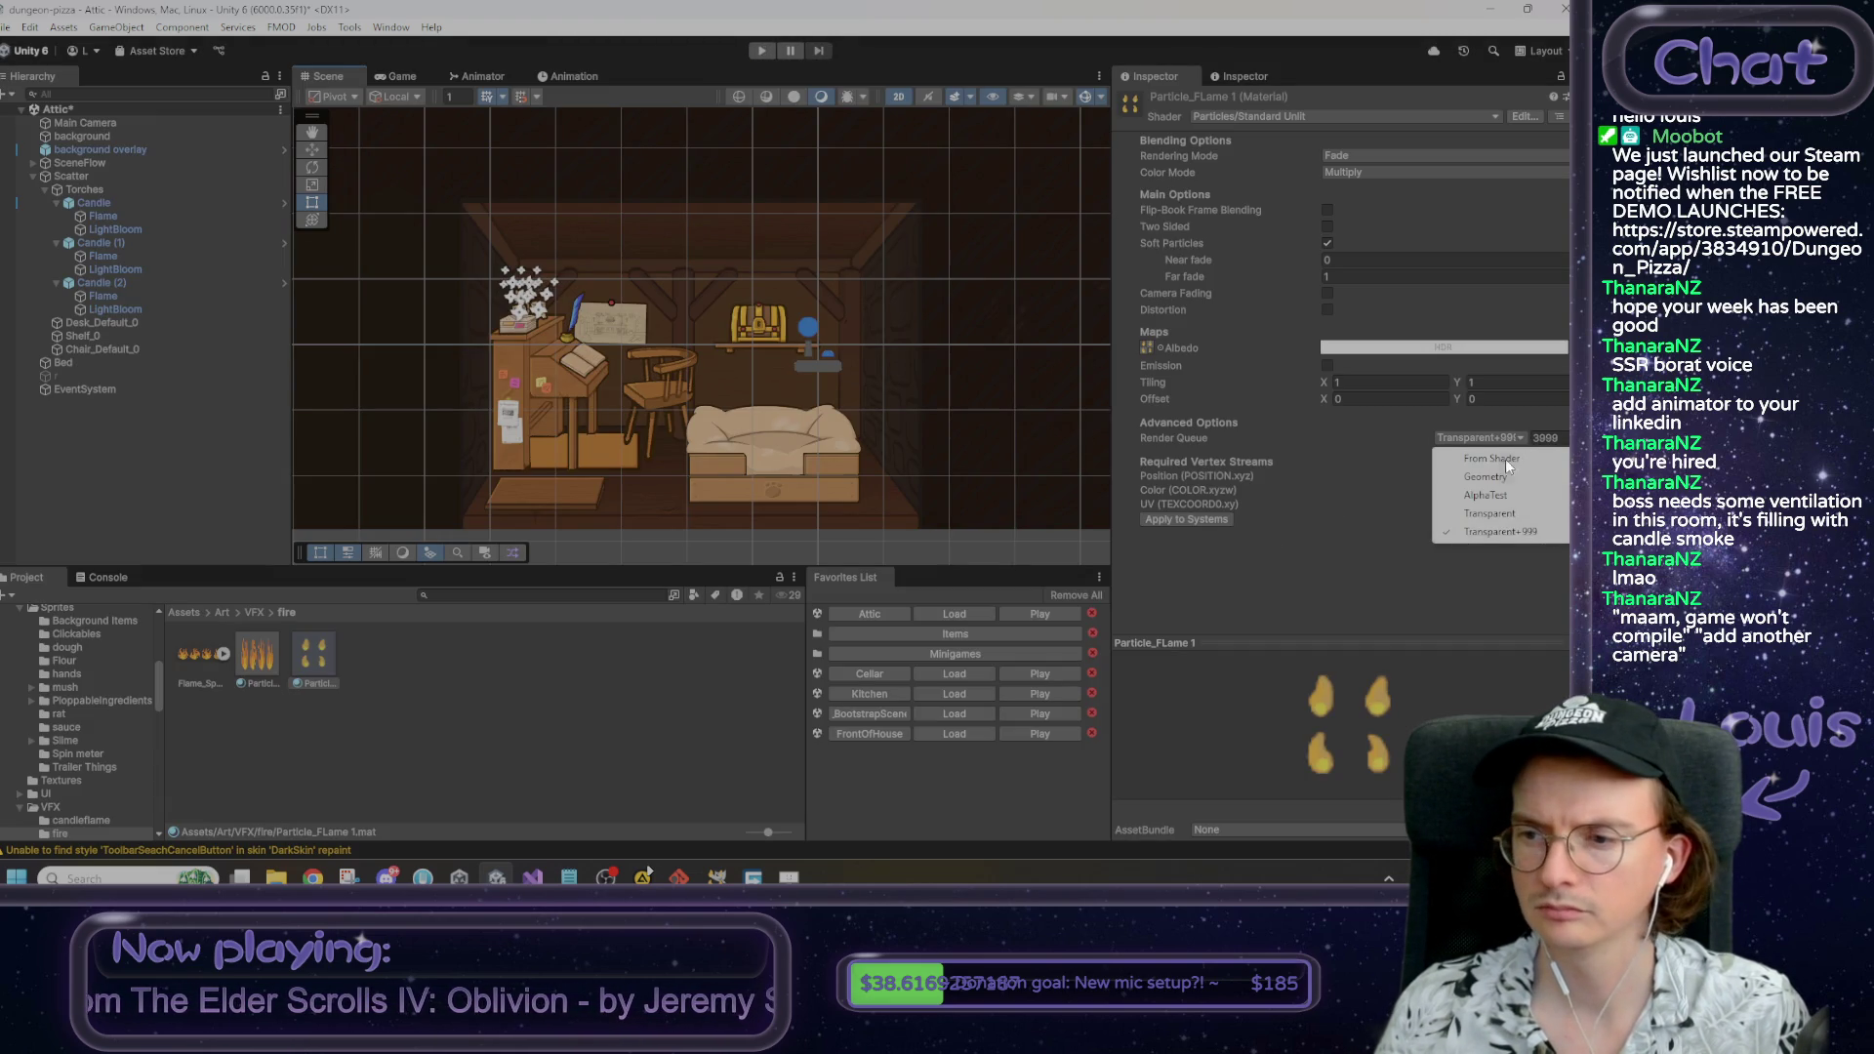
# Step: Choose the Transparent (3000) render queue preset for Particle_FLame 1
pyautogui.click(1500, 513)
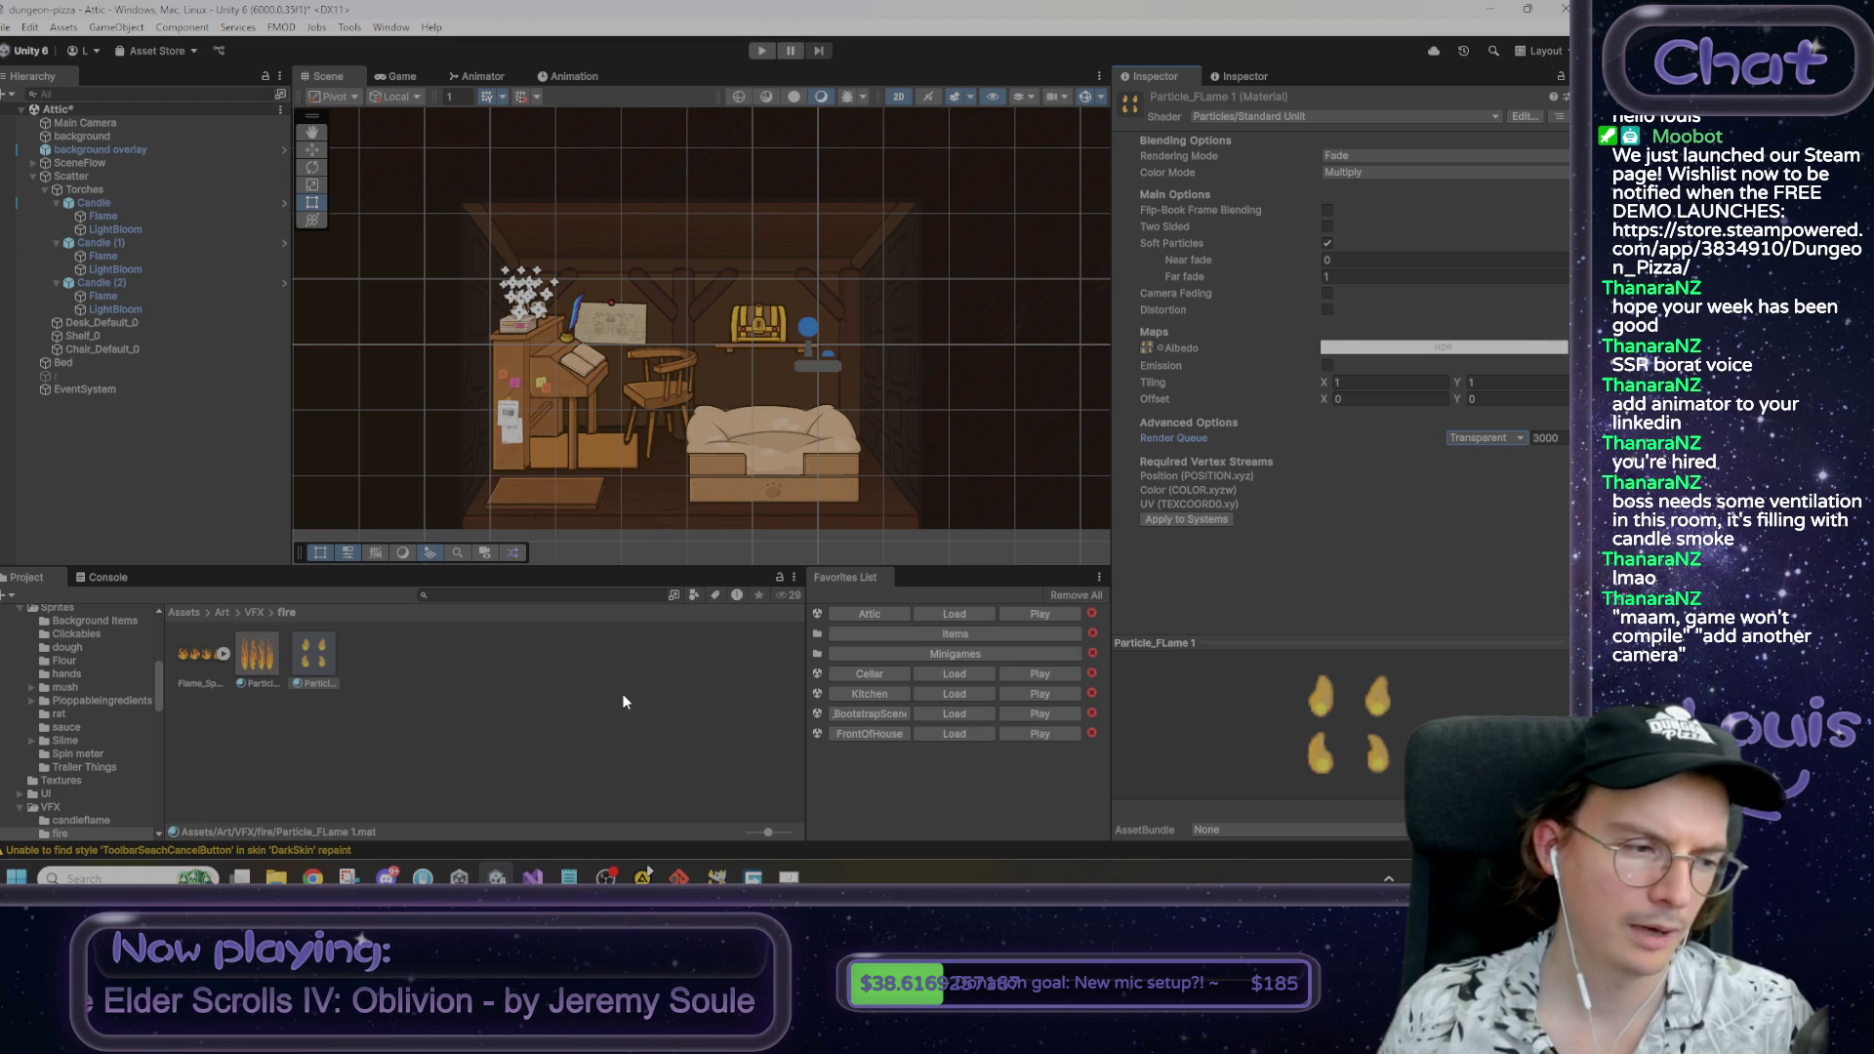
# Step: Return to the forum thread and highlight the custom UIParticleSystem and best-answer passages
pyautogui.moveTo(313, 878)
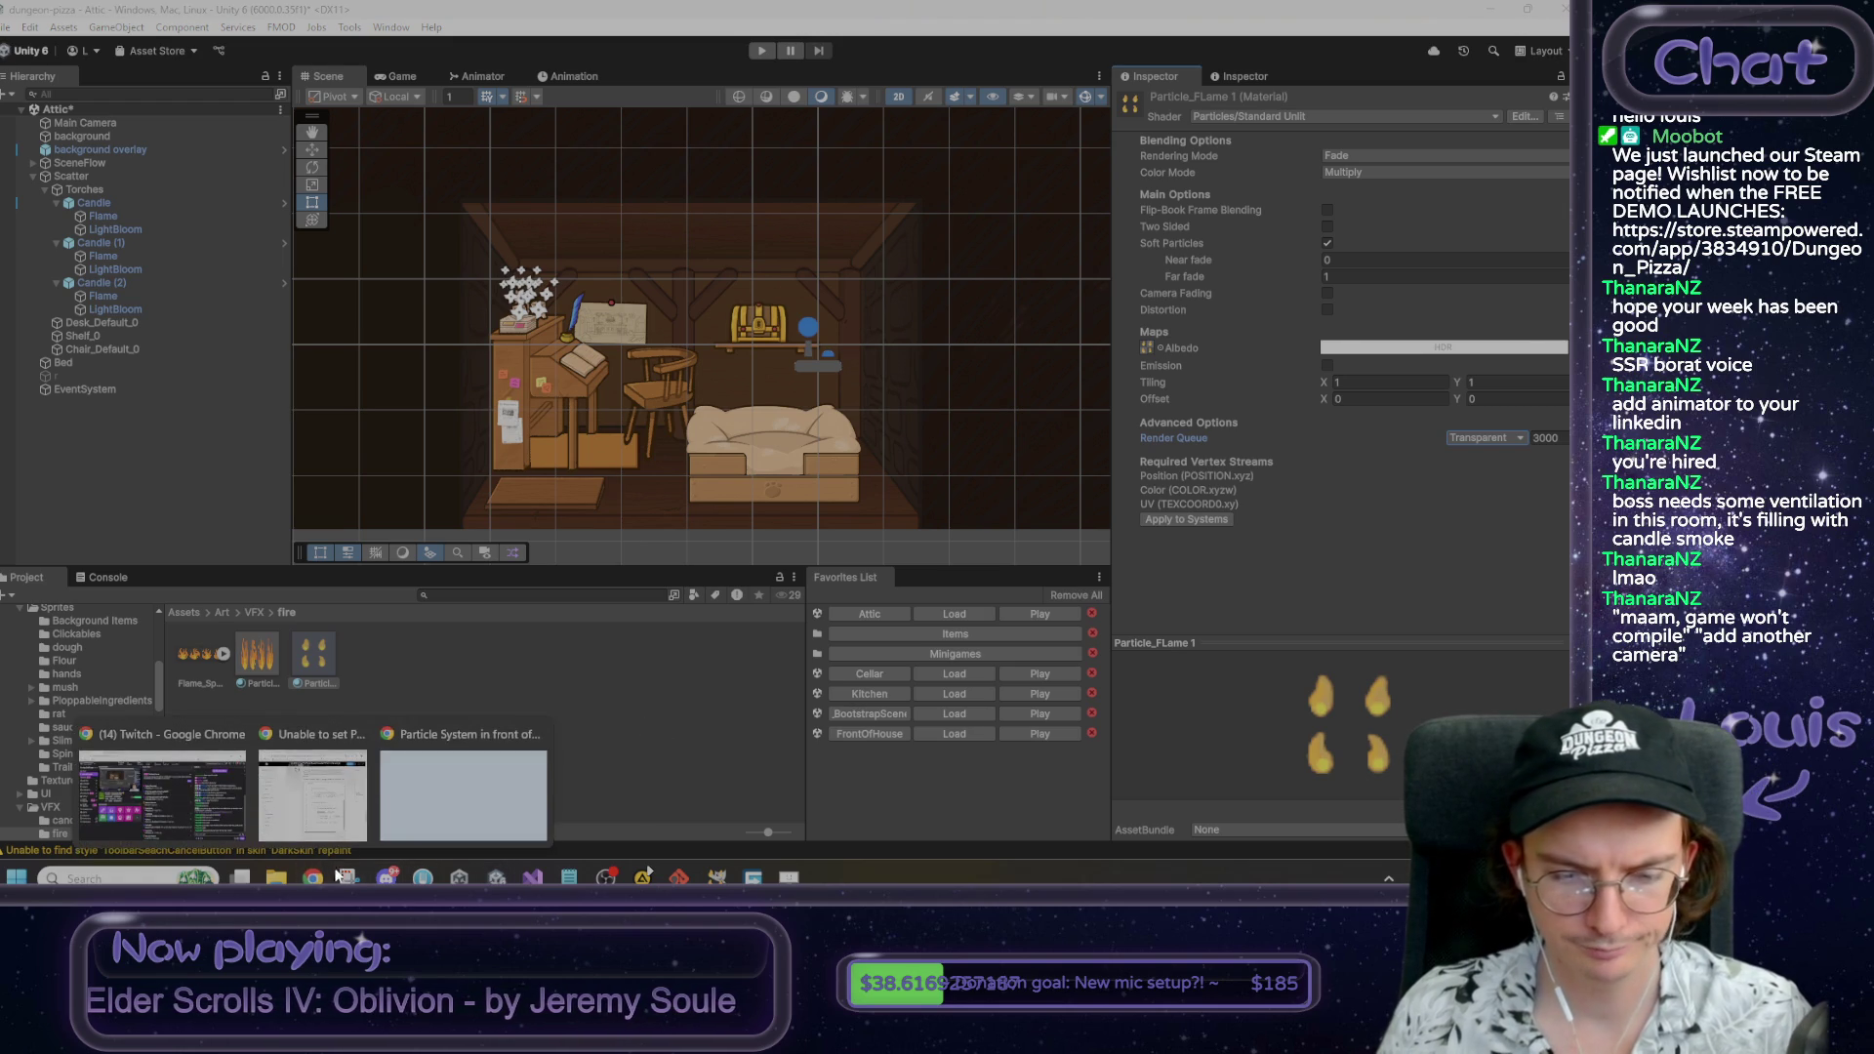
pyautogui.click(519, 777)
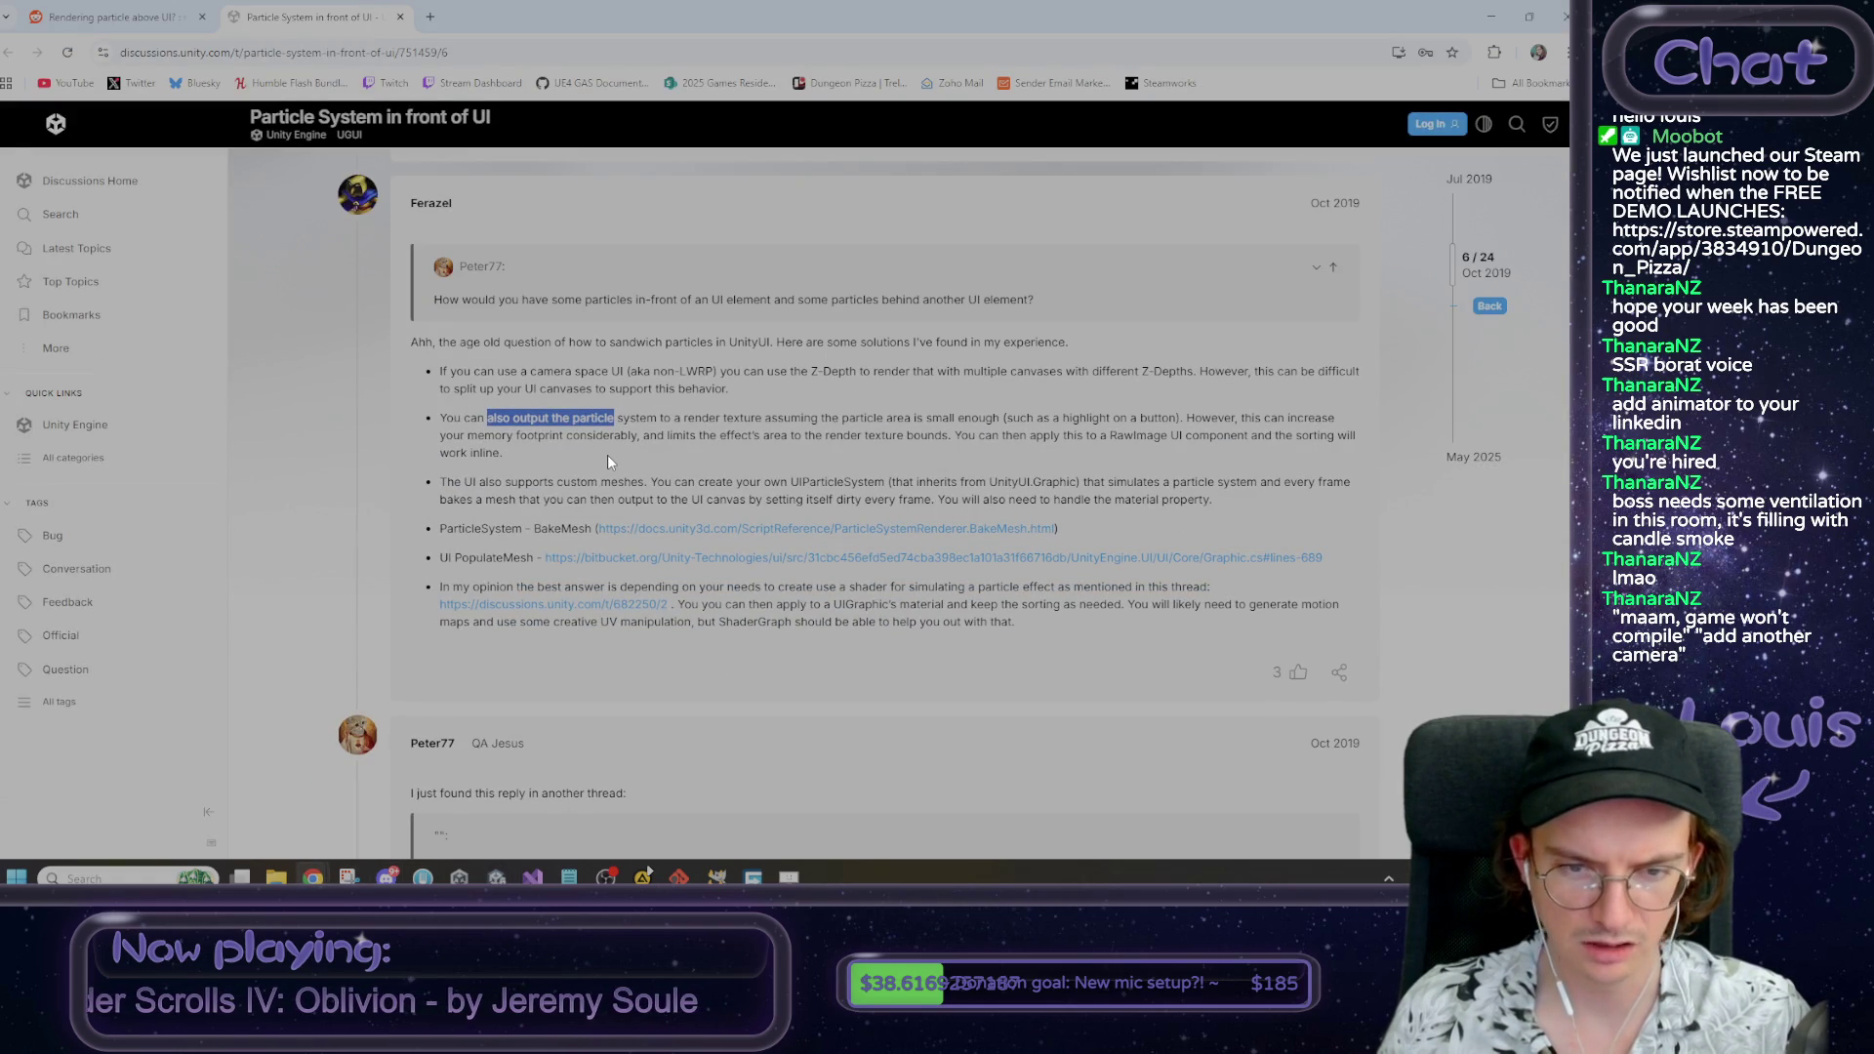
pyautogui.click(608, 455)
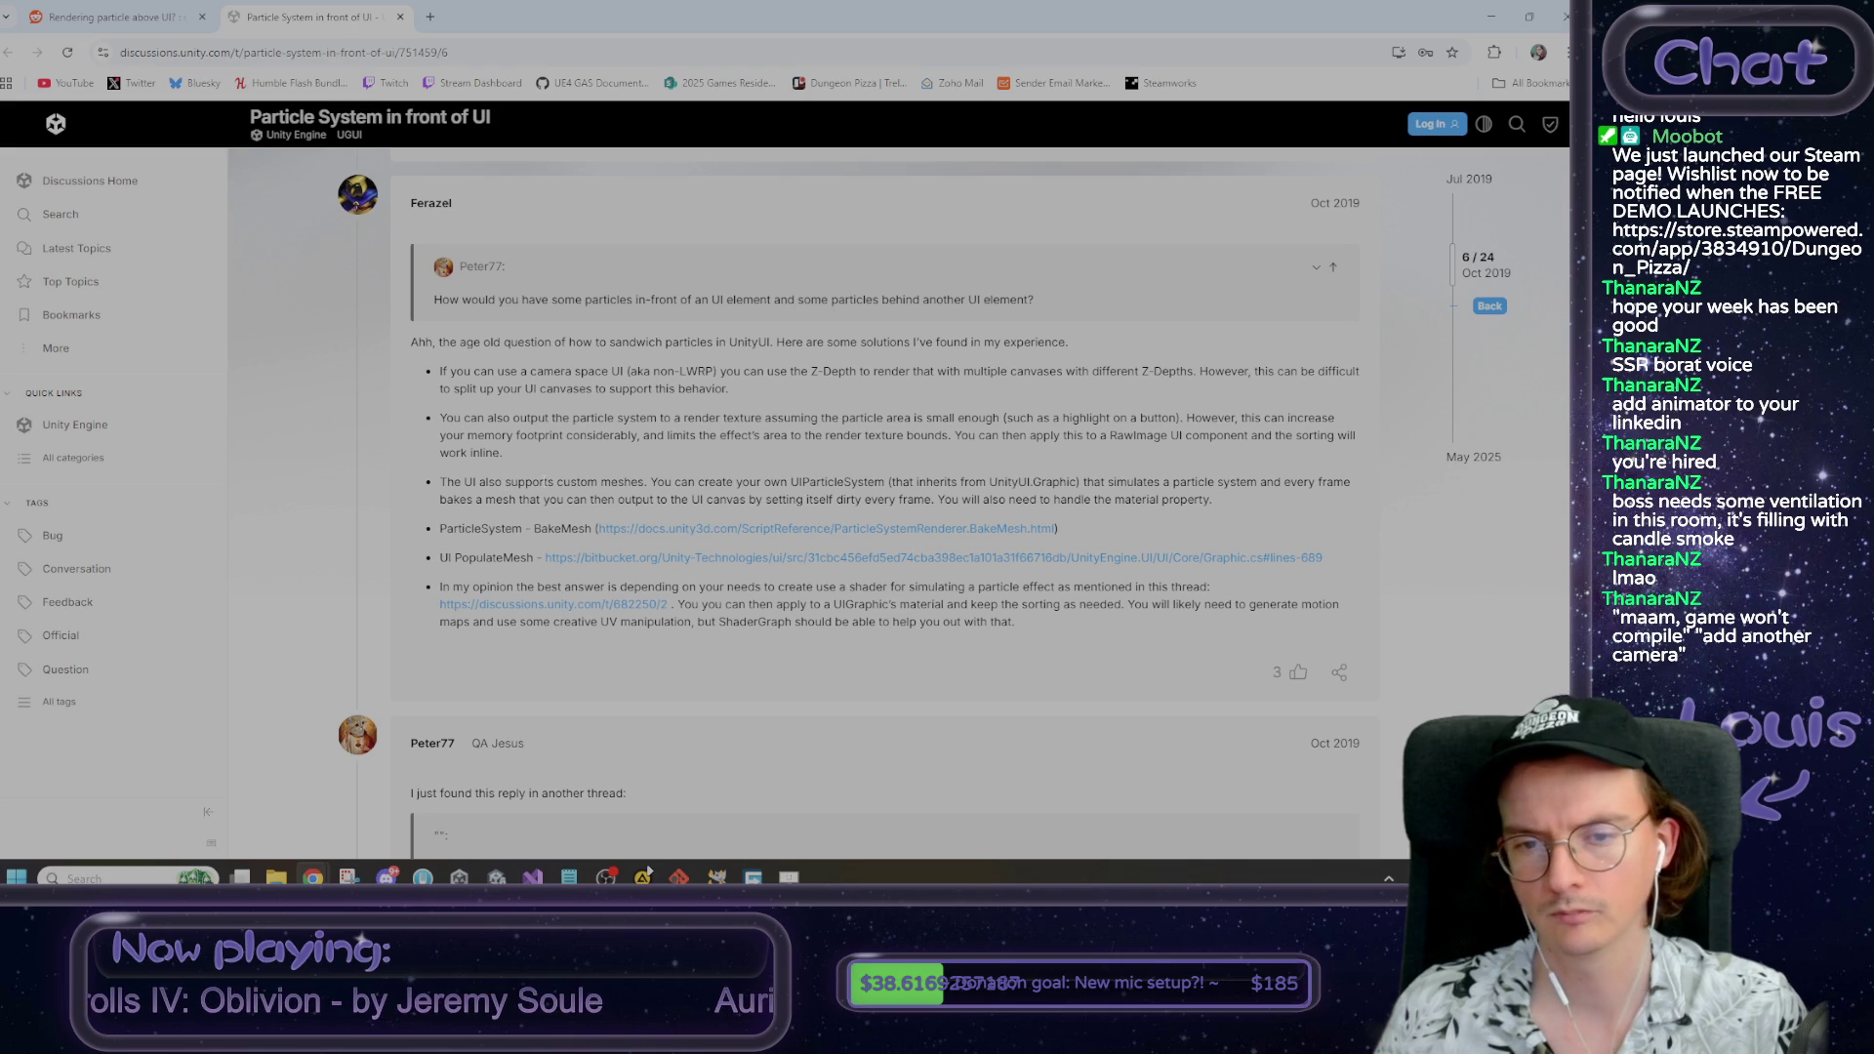
pyautogui.moveTo(656, 482)
pyautogui.mouseDown()
pyautogui.moveTo(894, 482)
pyautogui.moveTo(876, 482)
pyautogui.mouseUp()
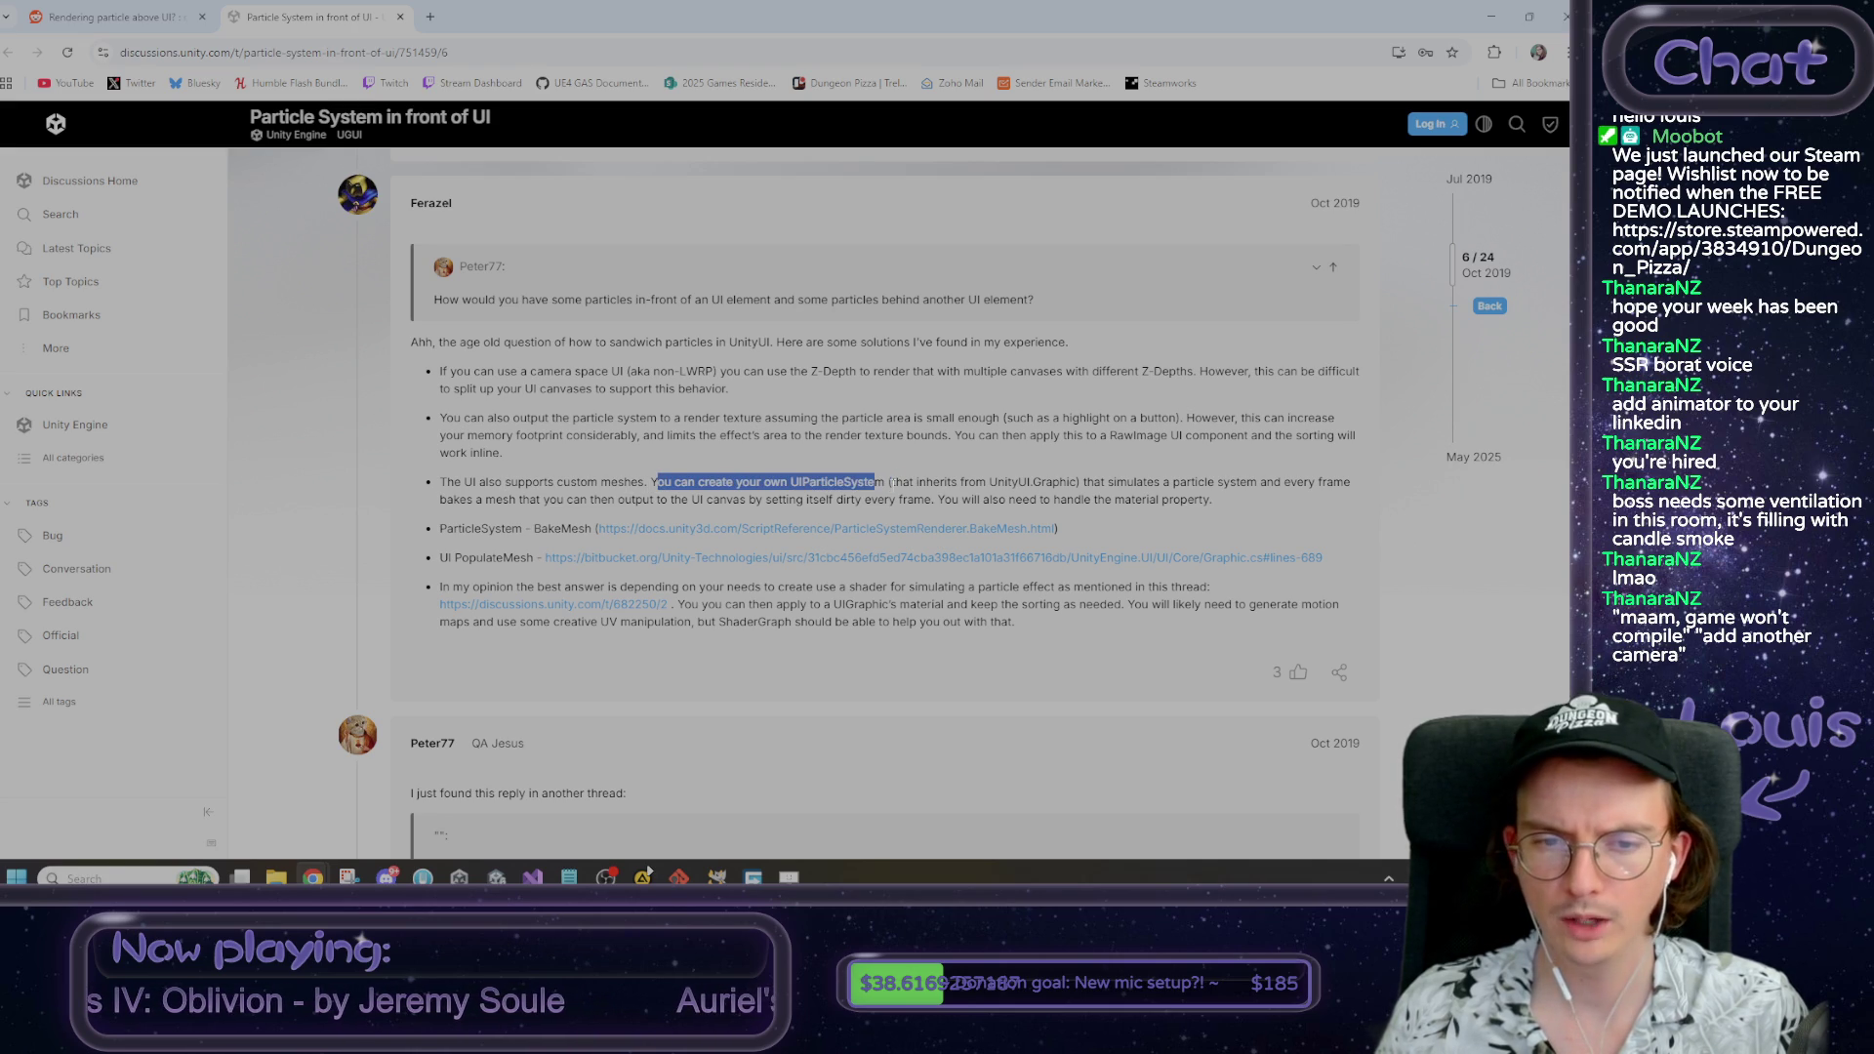
pyautogui.scroll(-1, 523, 483)
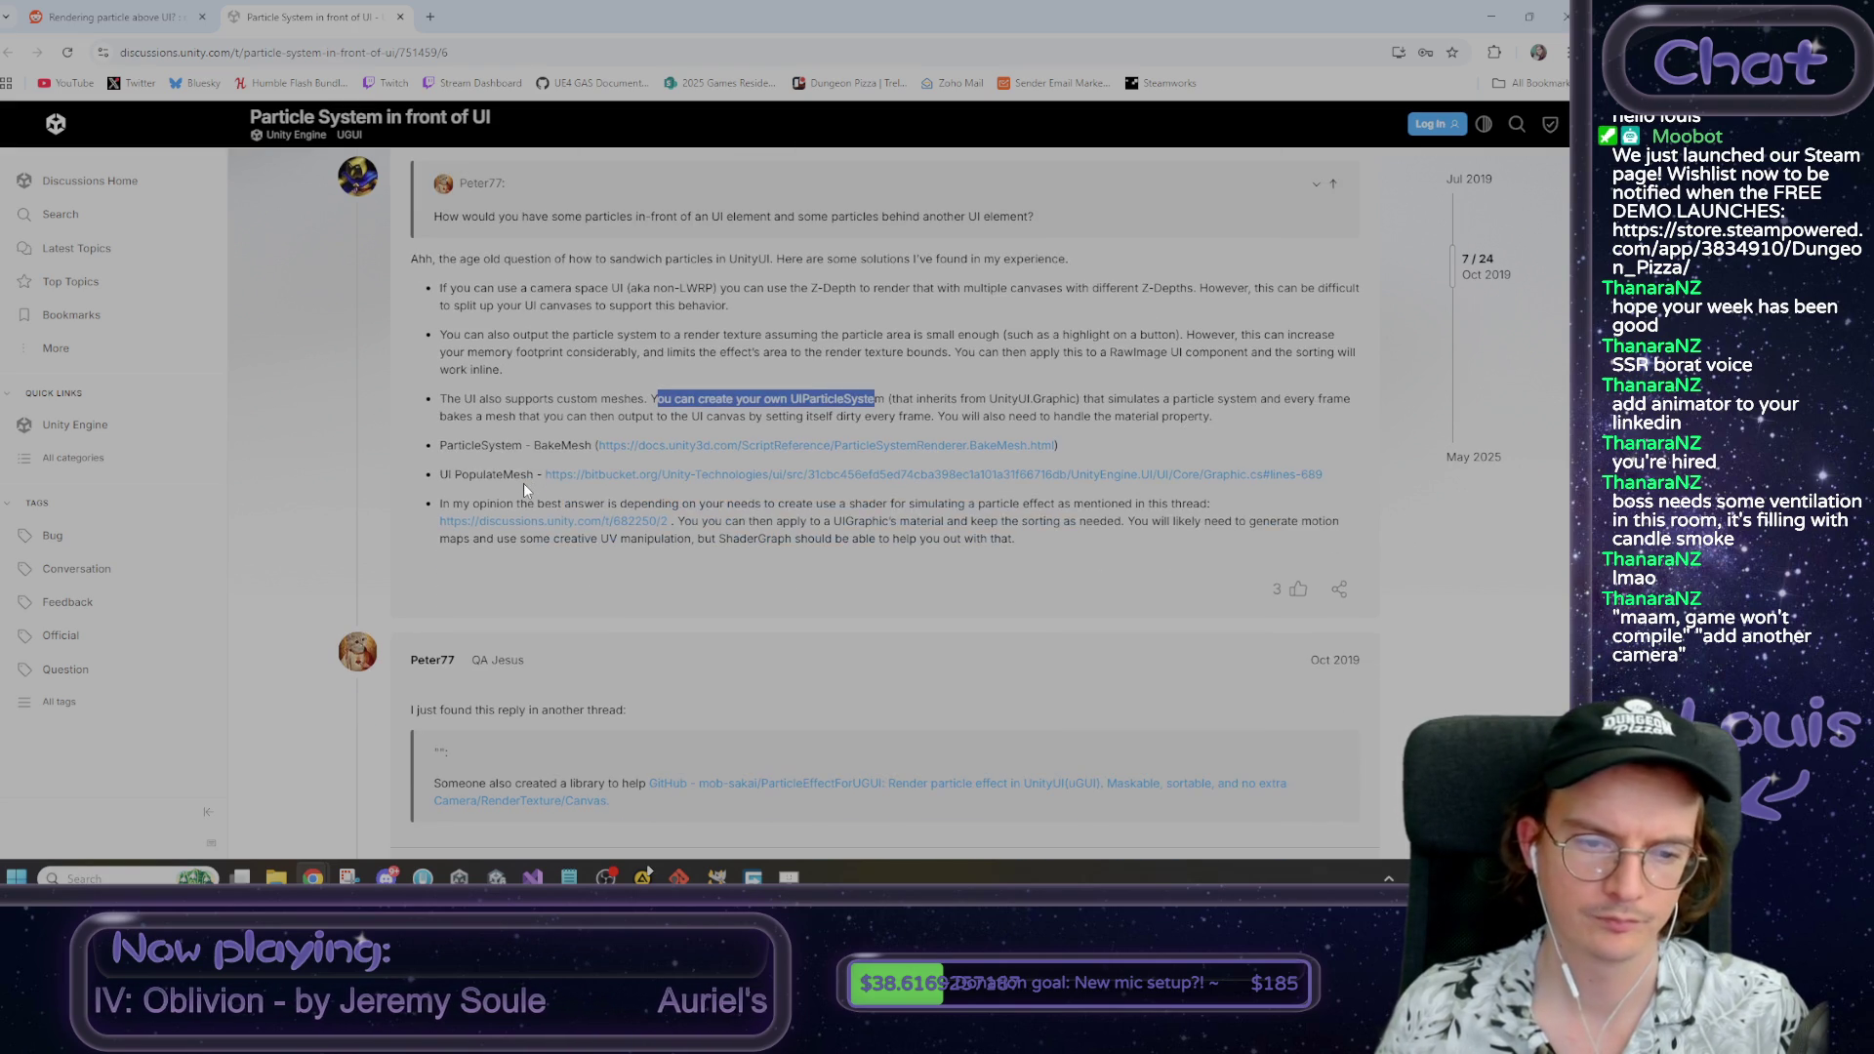
pyautogui.scroll(-1, 524, 483)
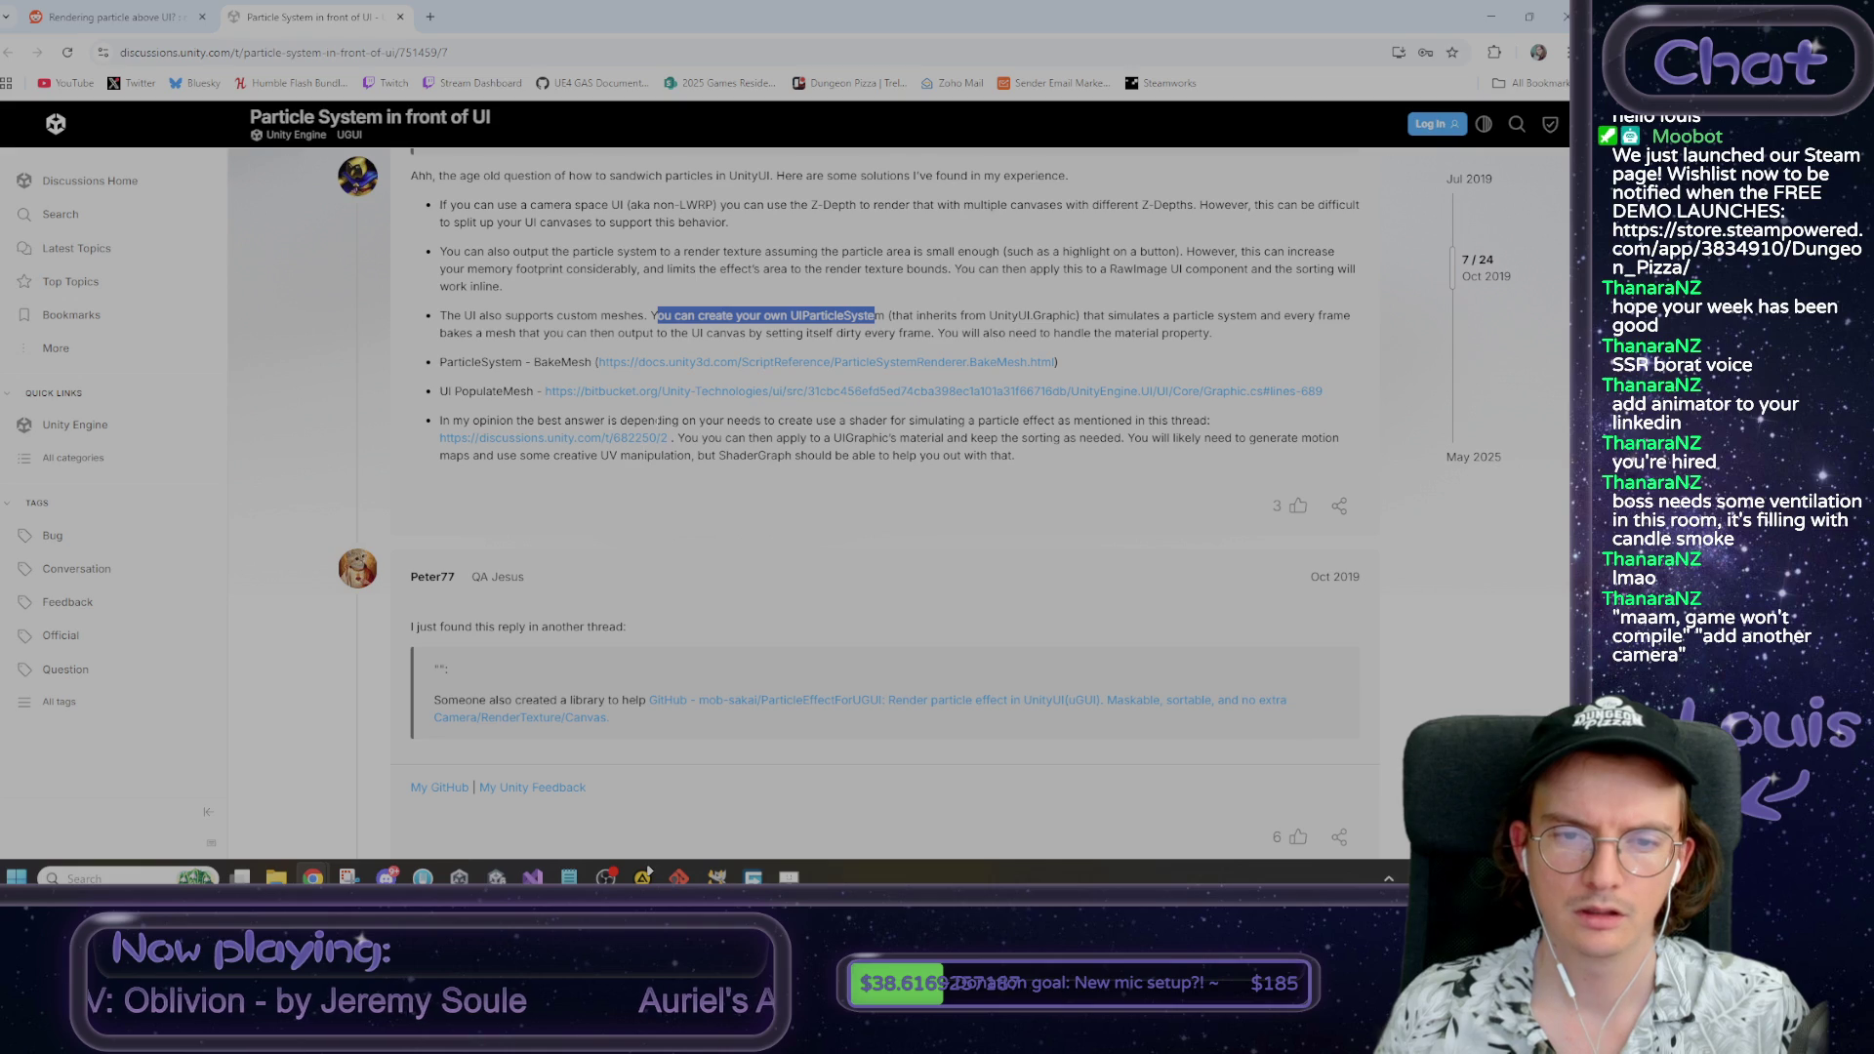
pyautogui.moveTo(454, 420)
pyautogui.mouseDown()
pyautogui.moveTo(1269, 437)
pyautogui.moveTo(612, 454)
pyautogui.moveTo(660, 461)
pyautogui.mouseUp()
pyautogui.click(739, 455)
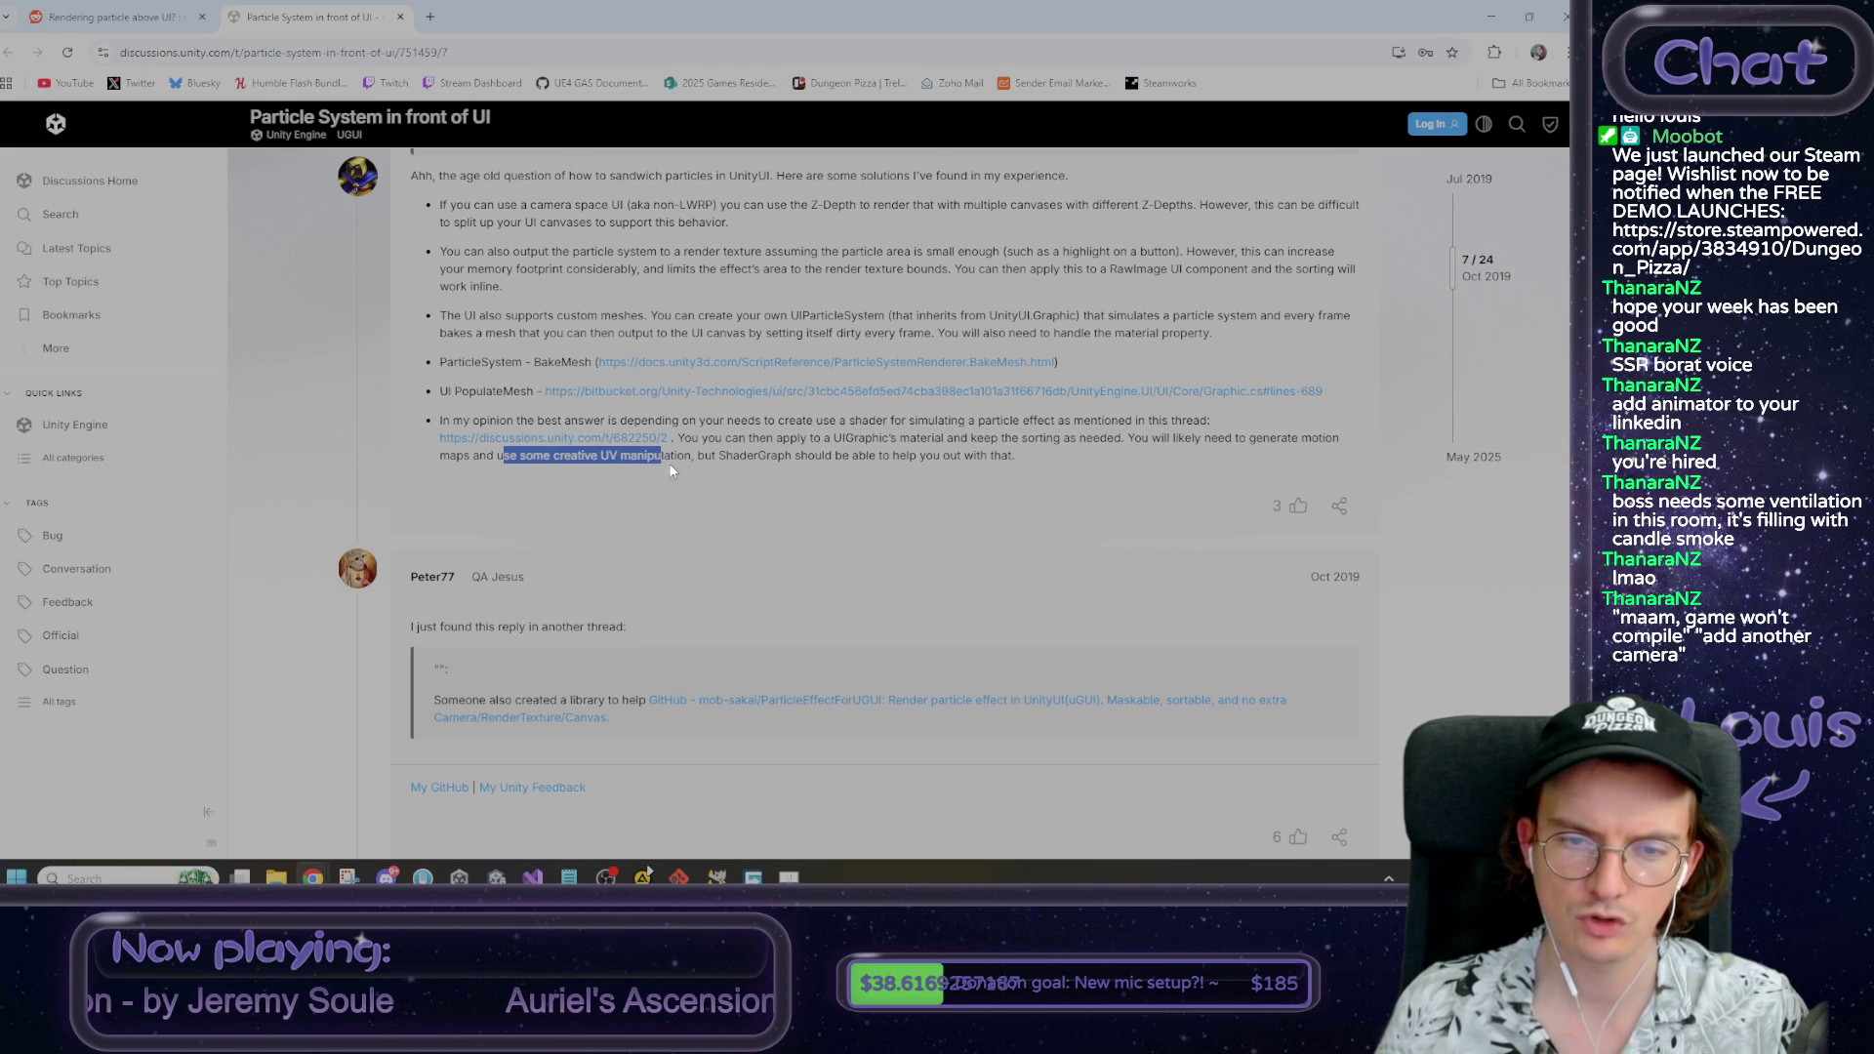
pyautogui.click(841, 447)
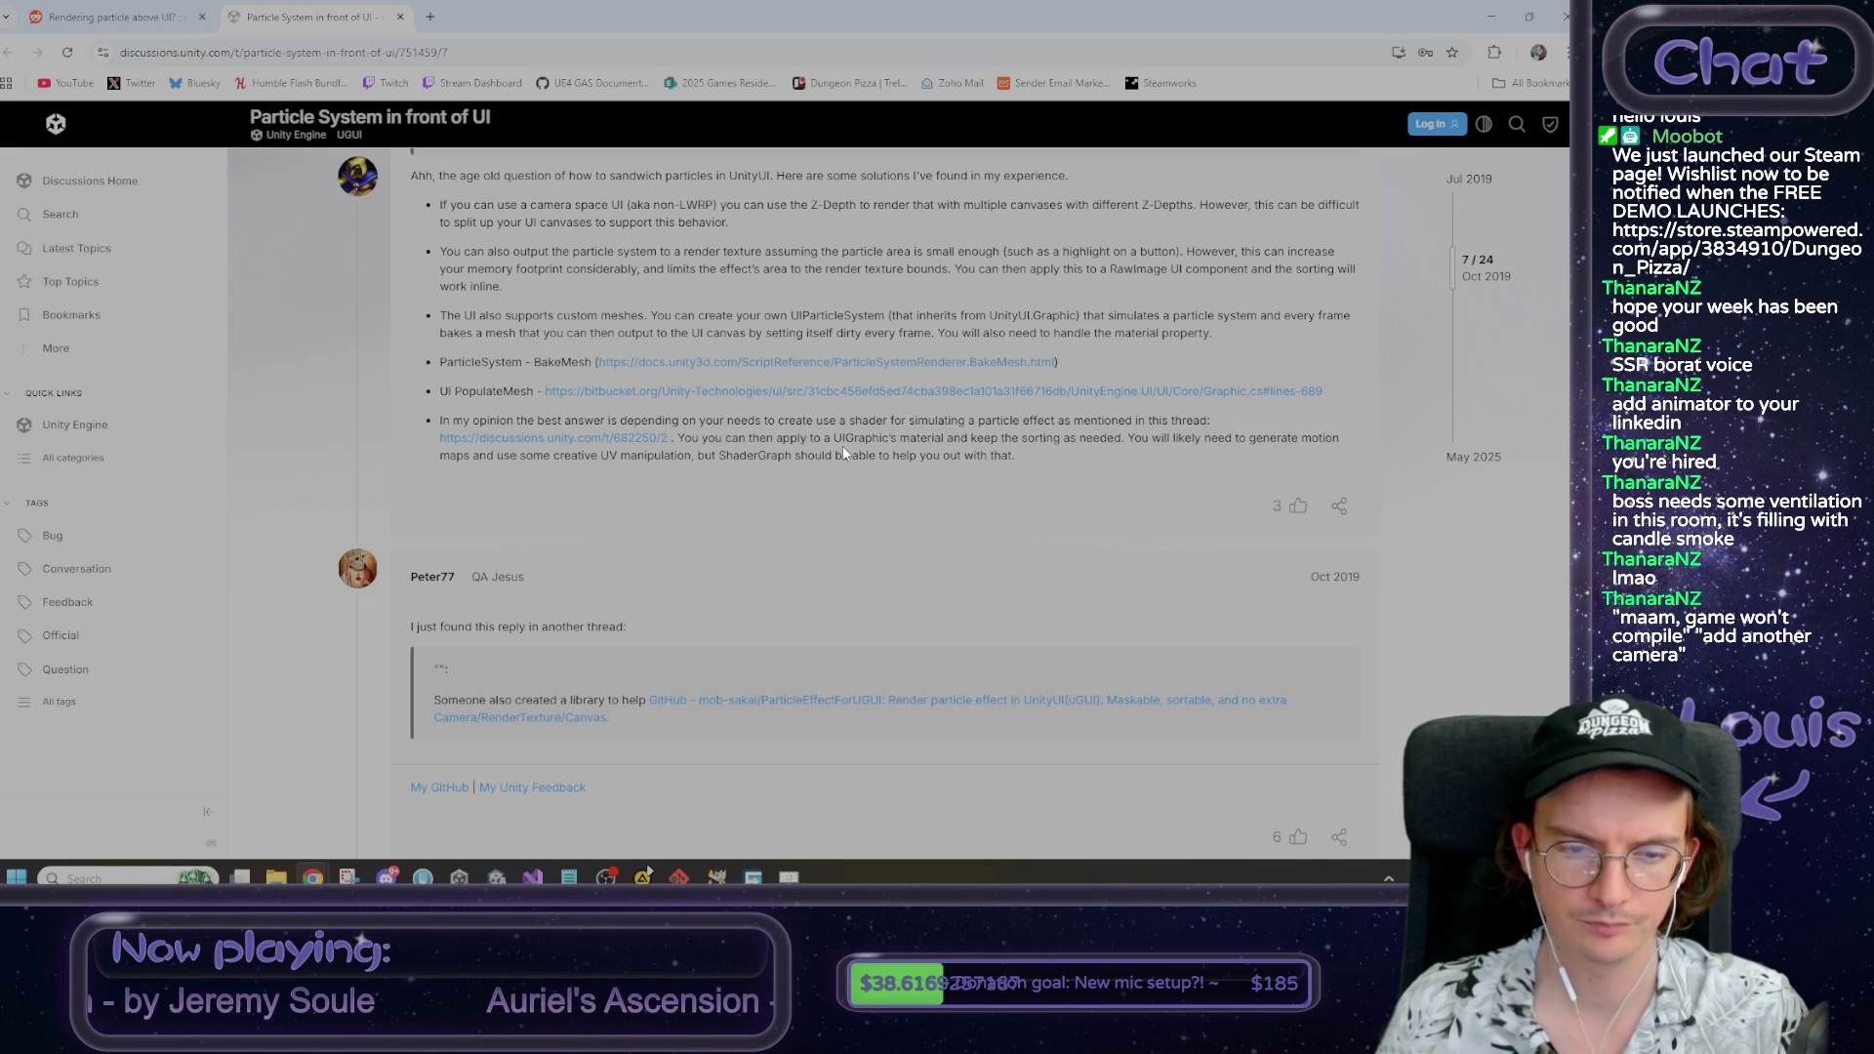
pyautogui.scroll(-3, 842, 447)
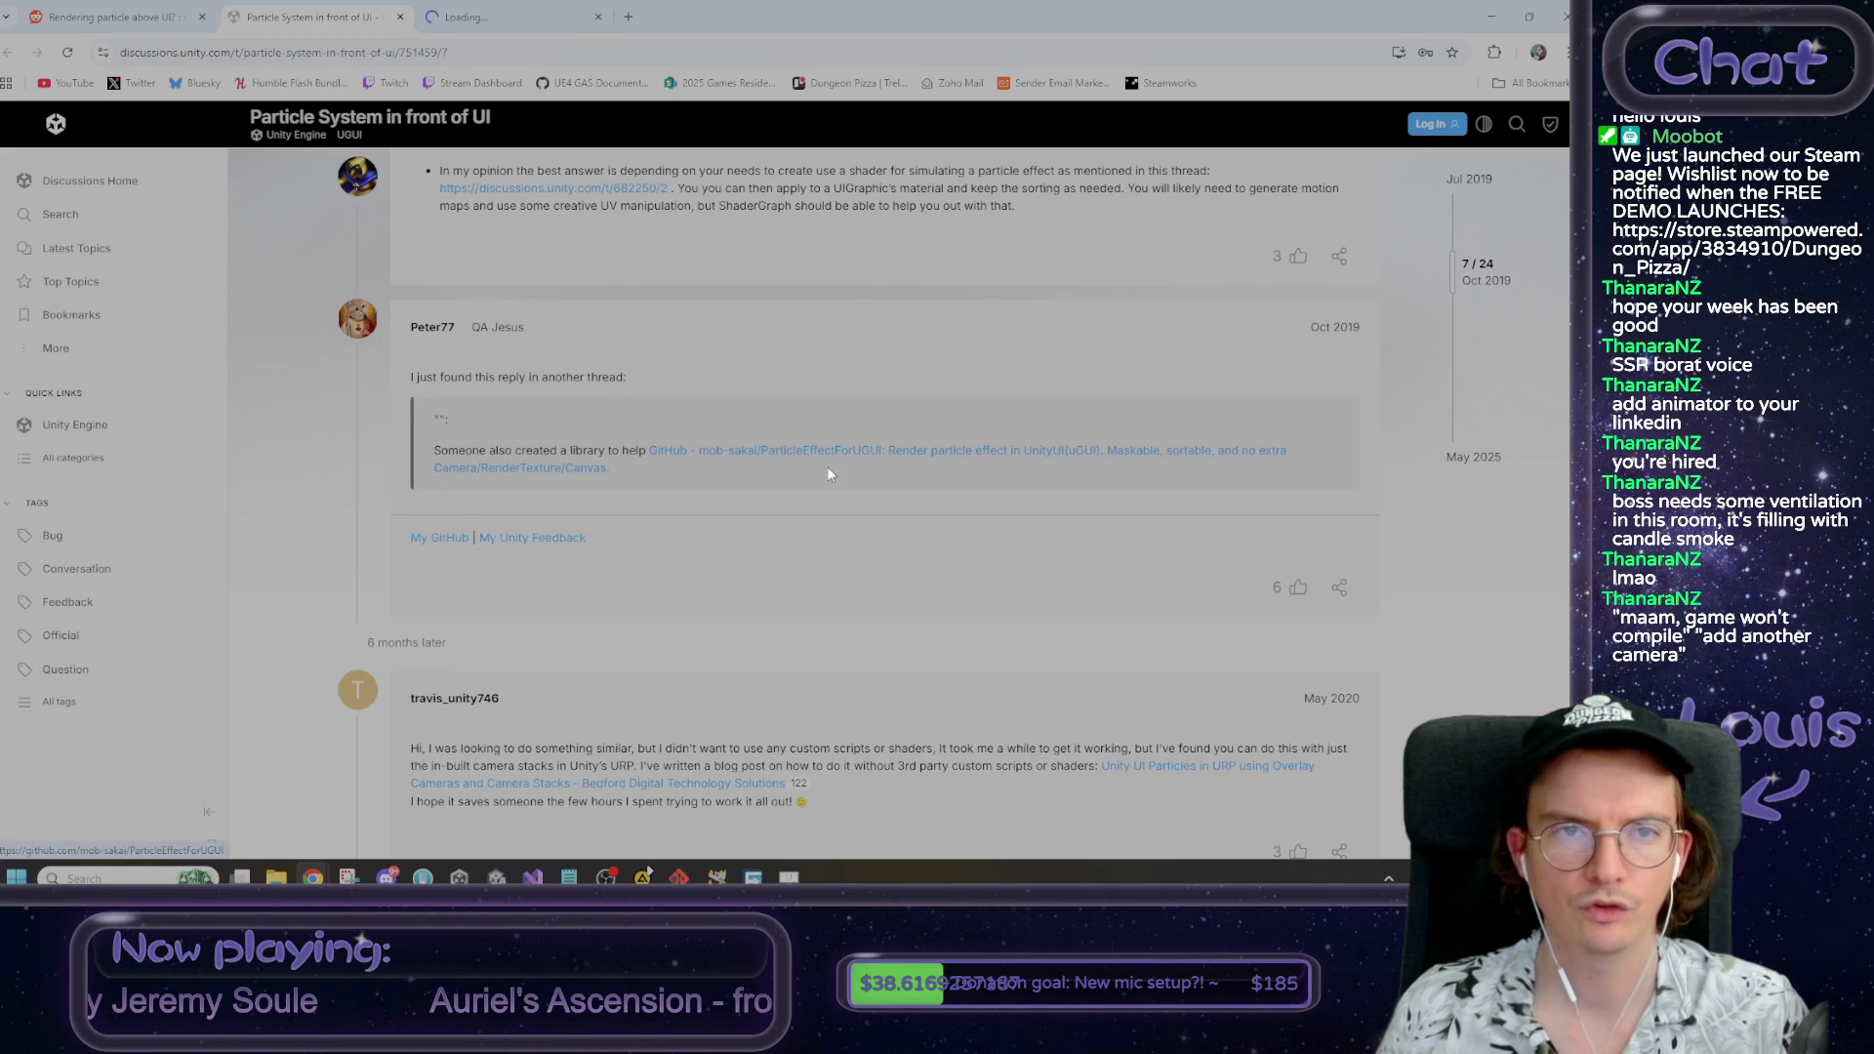
# Step: Glance at the ParticleEffectForUGUI GitHub page, then go back to the thread tab
pyautogui.click(525, 14)
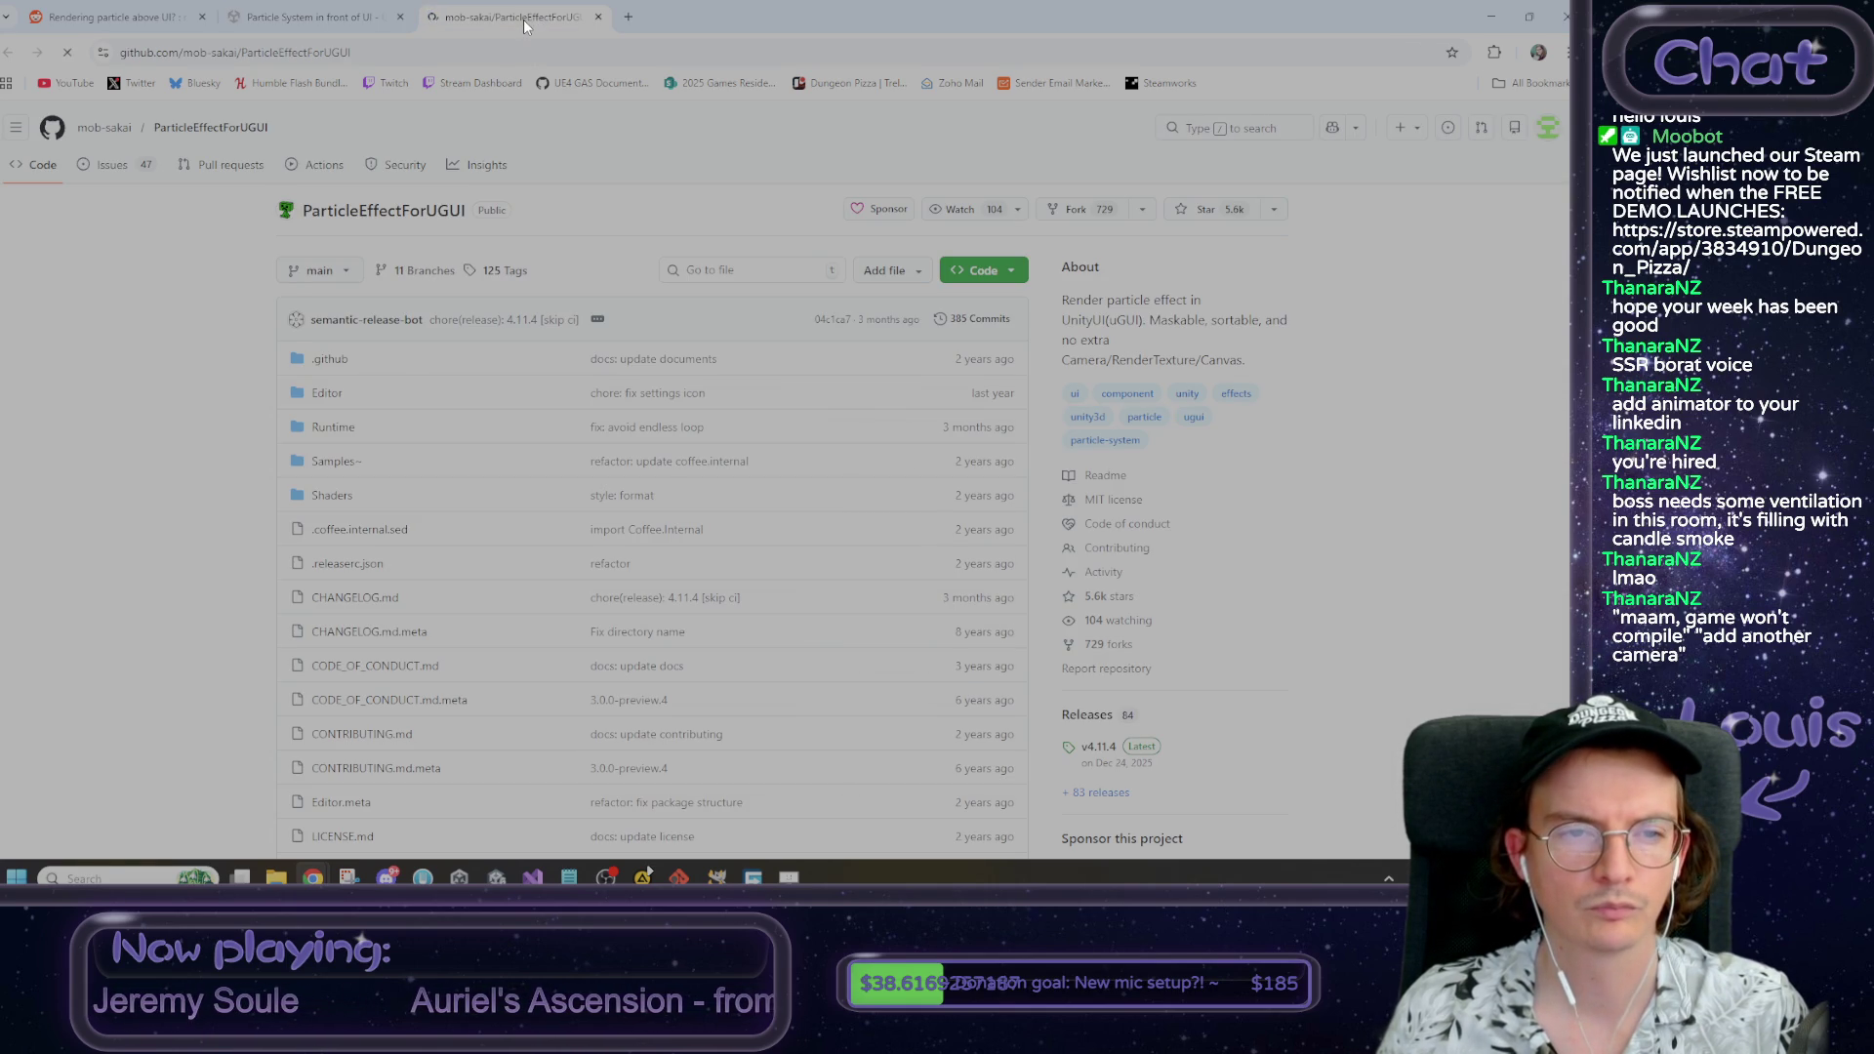
pyautogui.moveTo(246, 214); pyautogui.dragTo(493, 210)
pyautogui.click(167, 383)
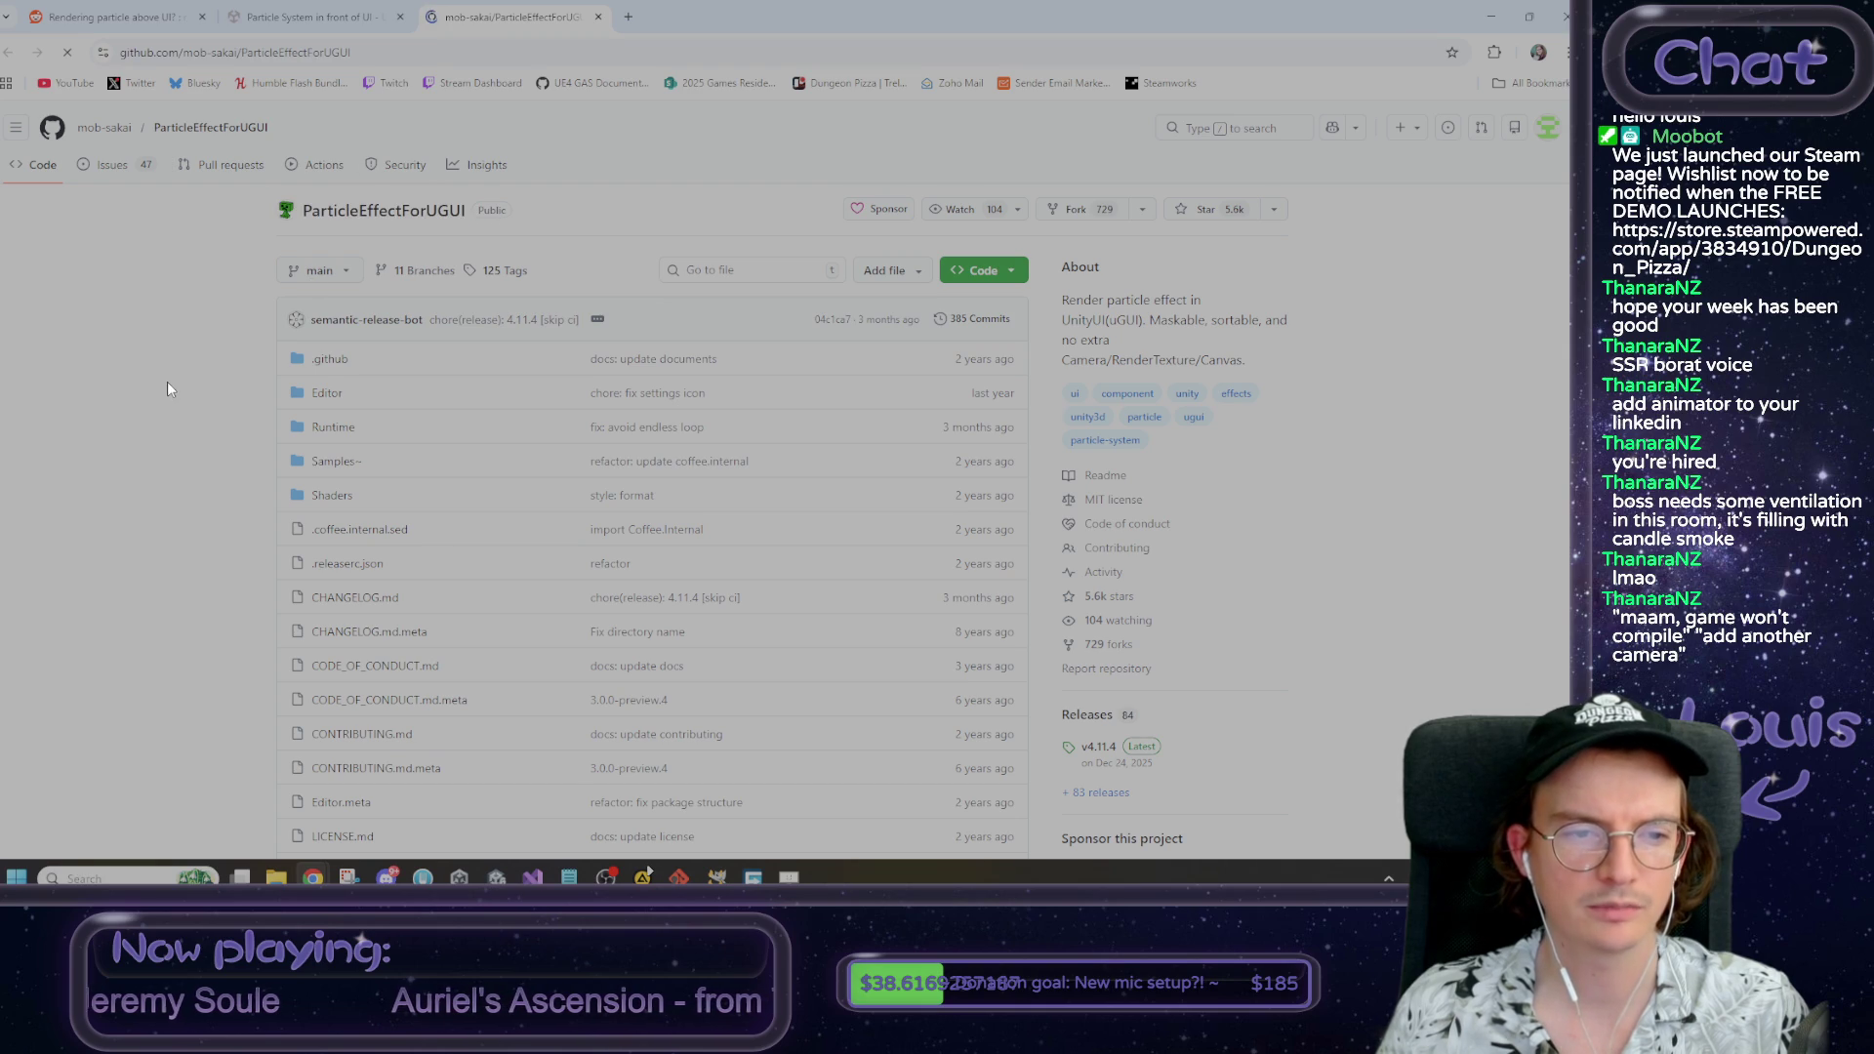
pyautogui.hotkey('ctrl', 'shift', 'Tab')
# Step: Scroll down the thread and open the answers.unity.com link in a background tab
pyautogui.scroll(-3, 324, 540)
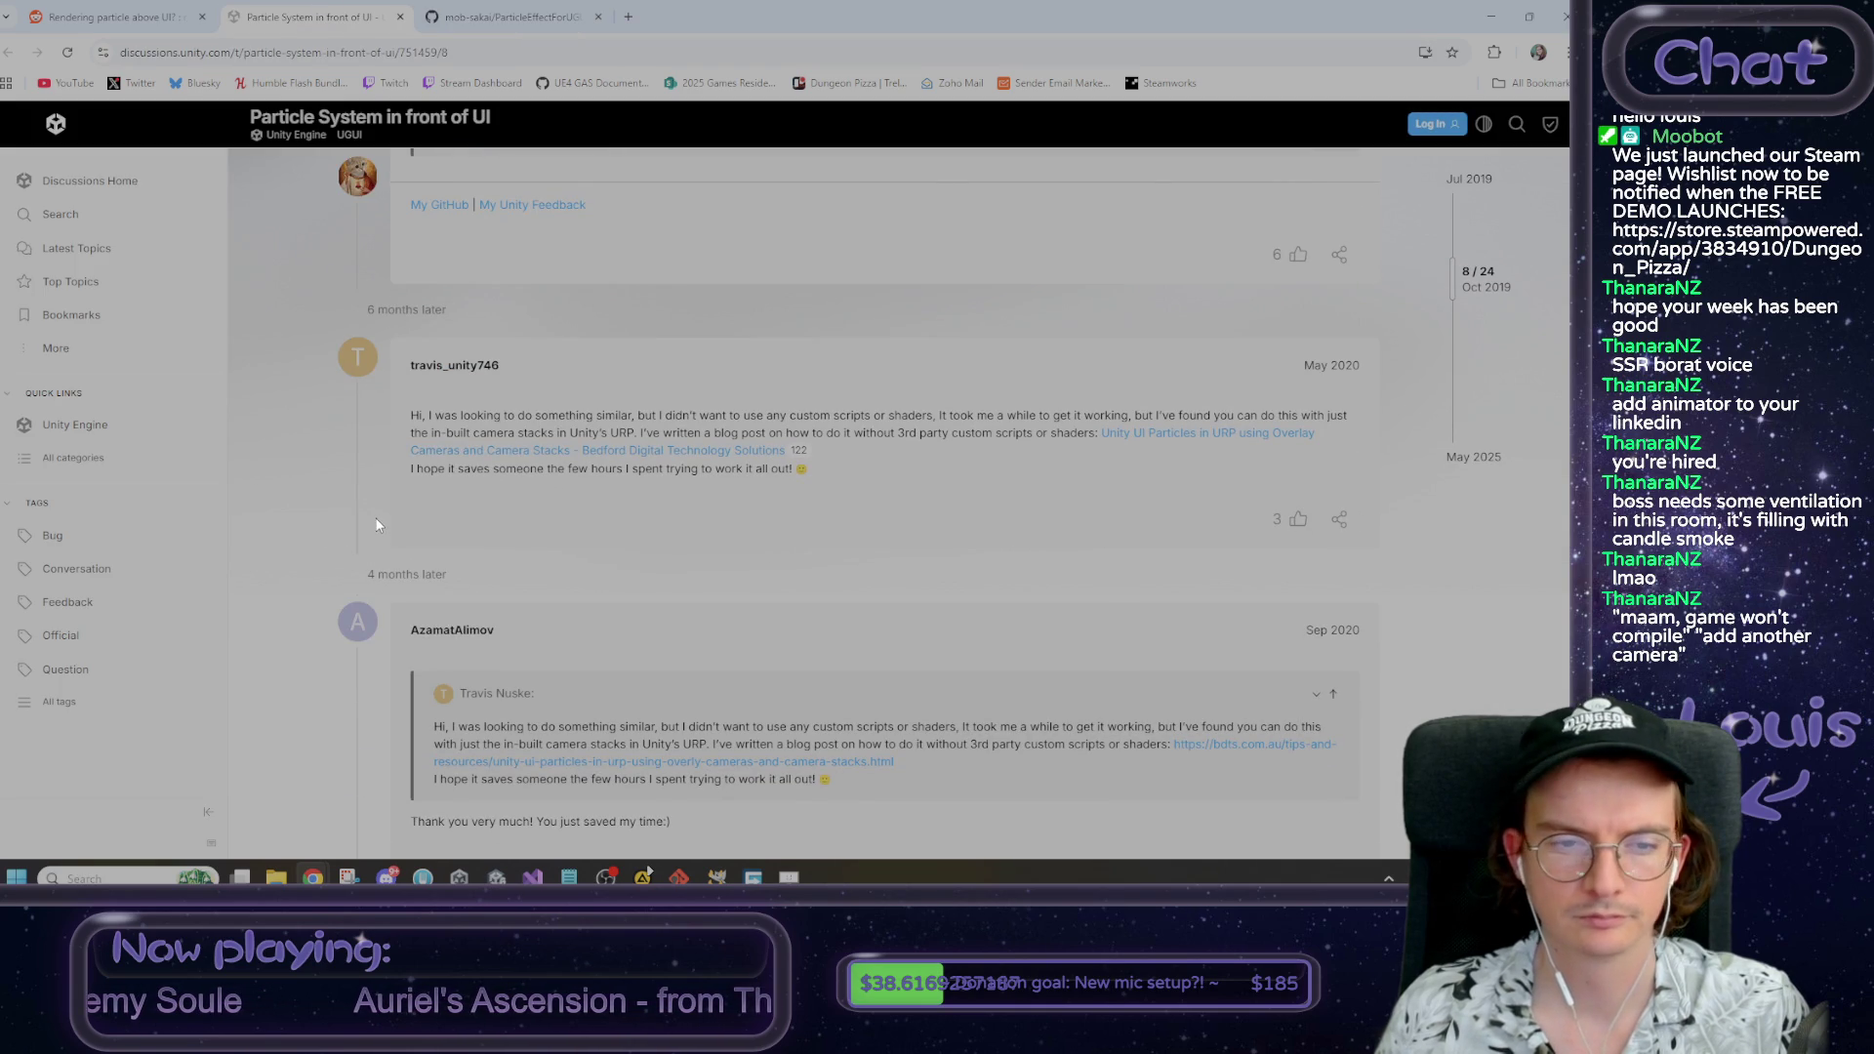
pyautogui.scroll(-3, 430, 482)
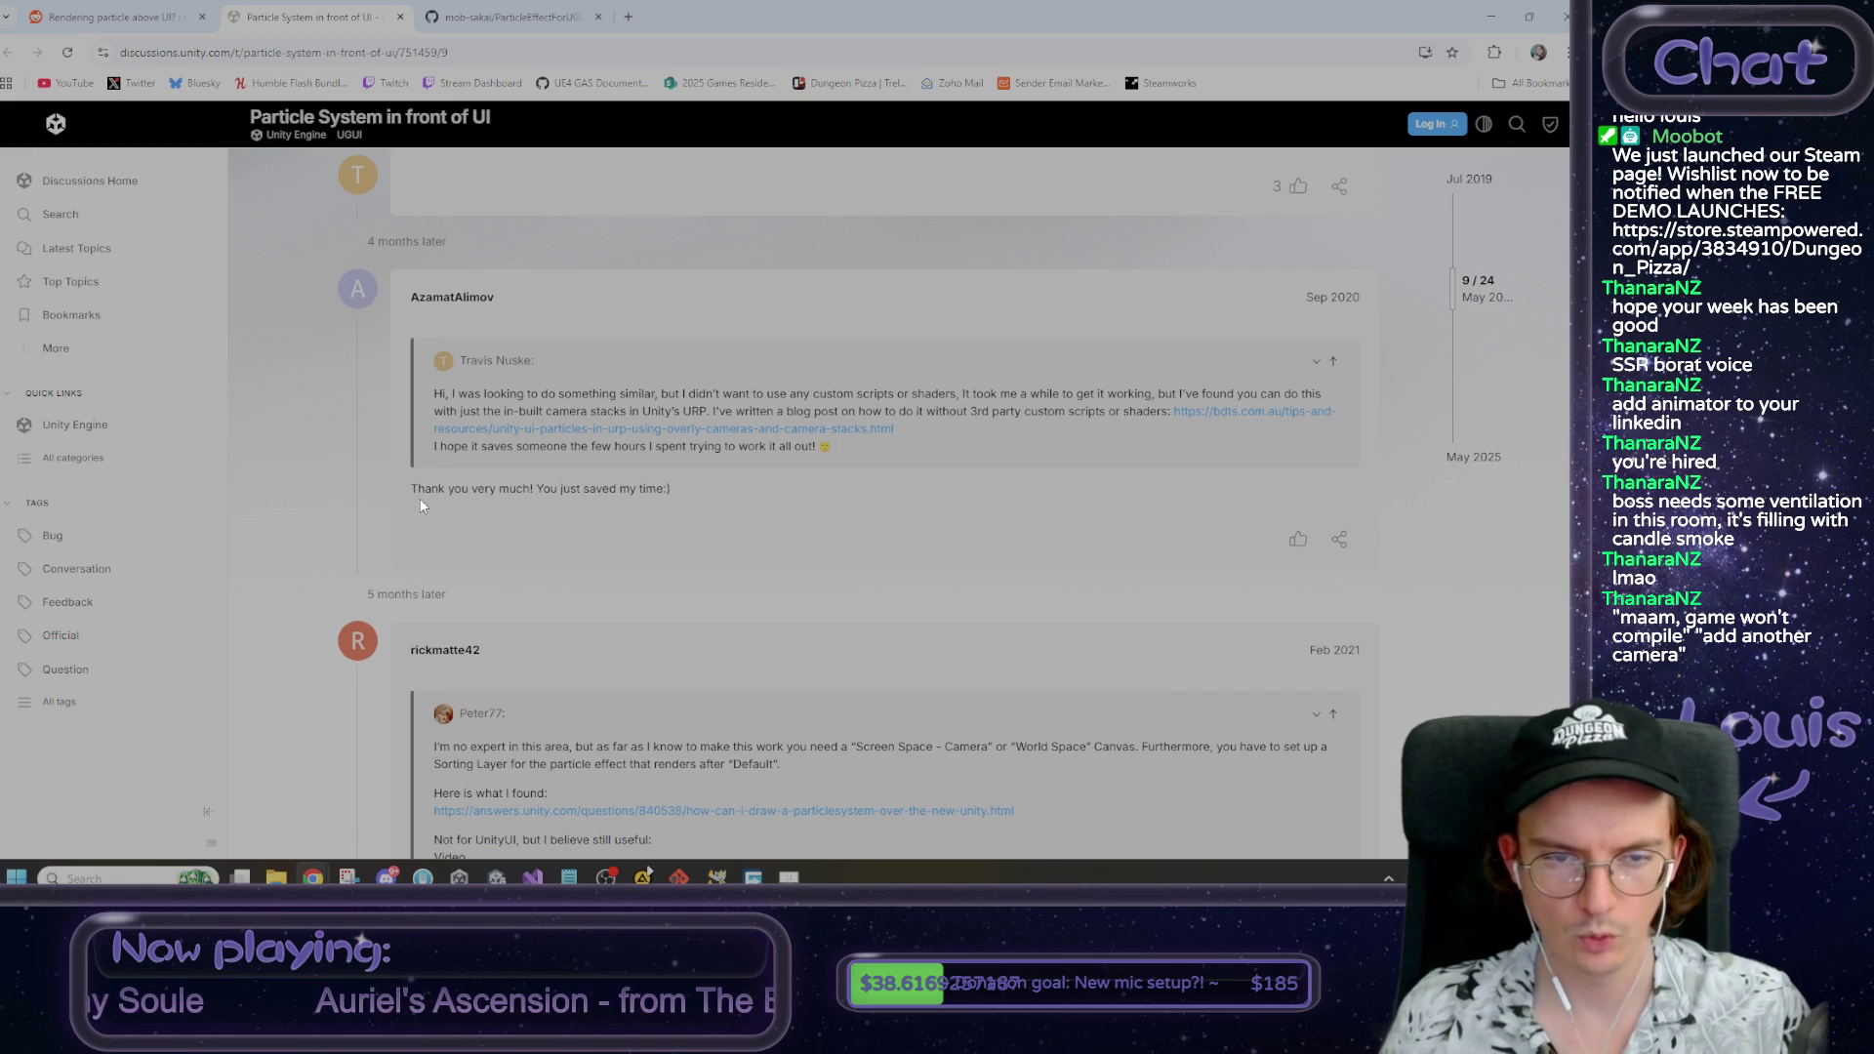
pyautogui.scroll(-2, 429, 483)
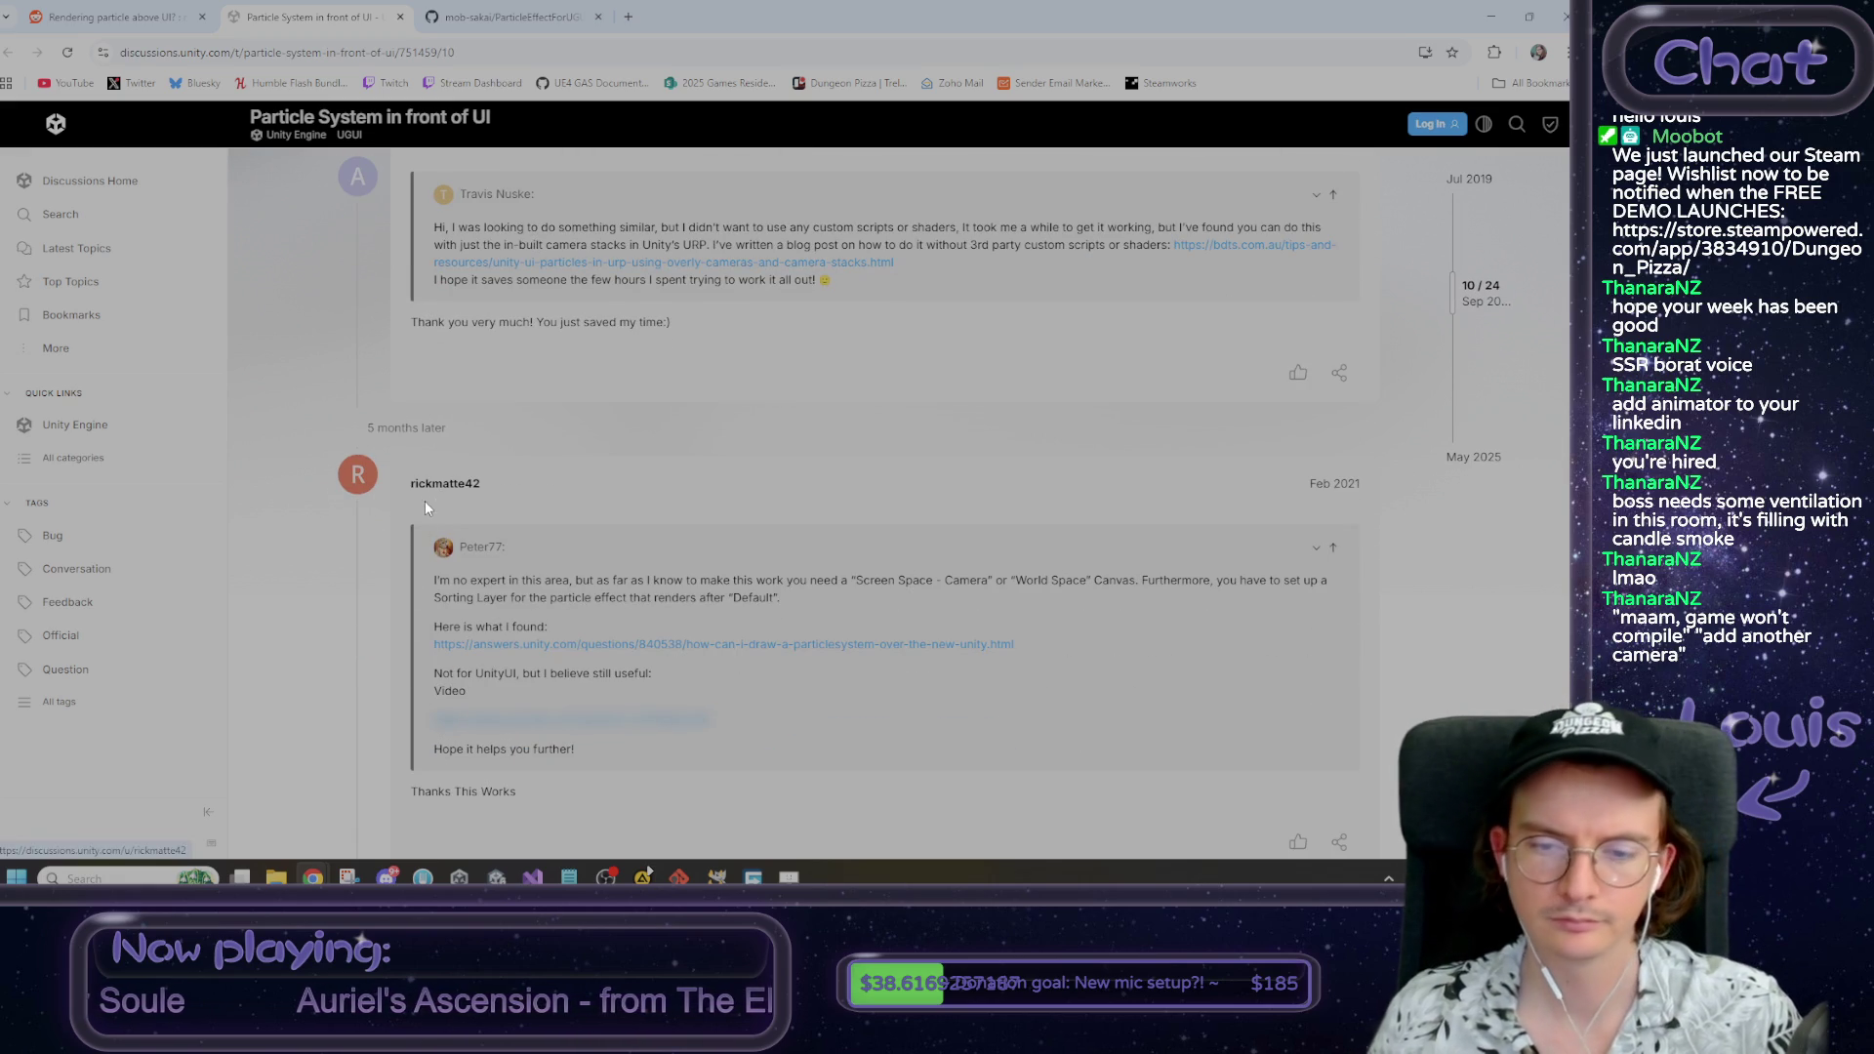
pyautogui.scroll(-2, 424, 504)
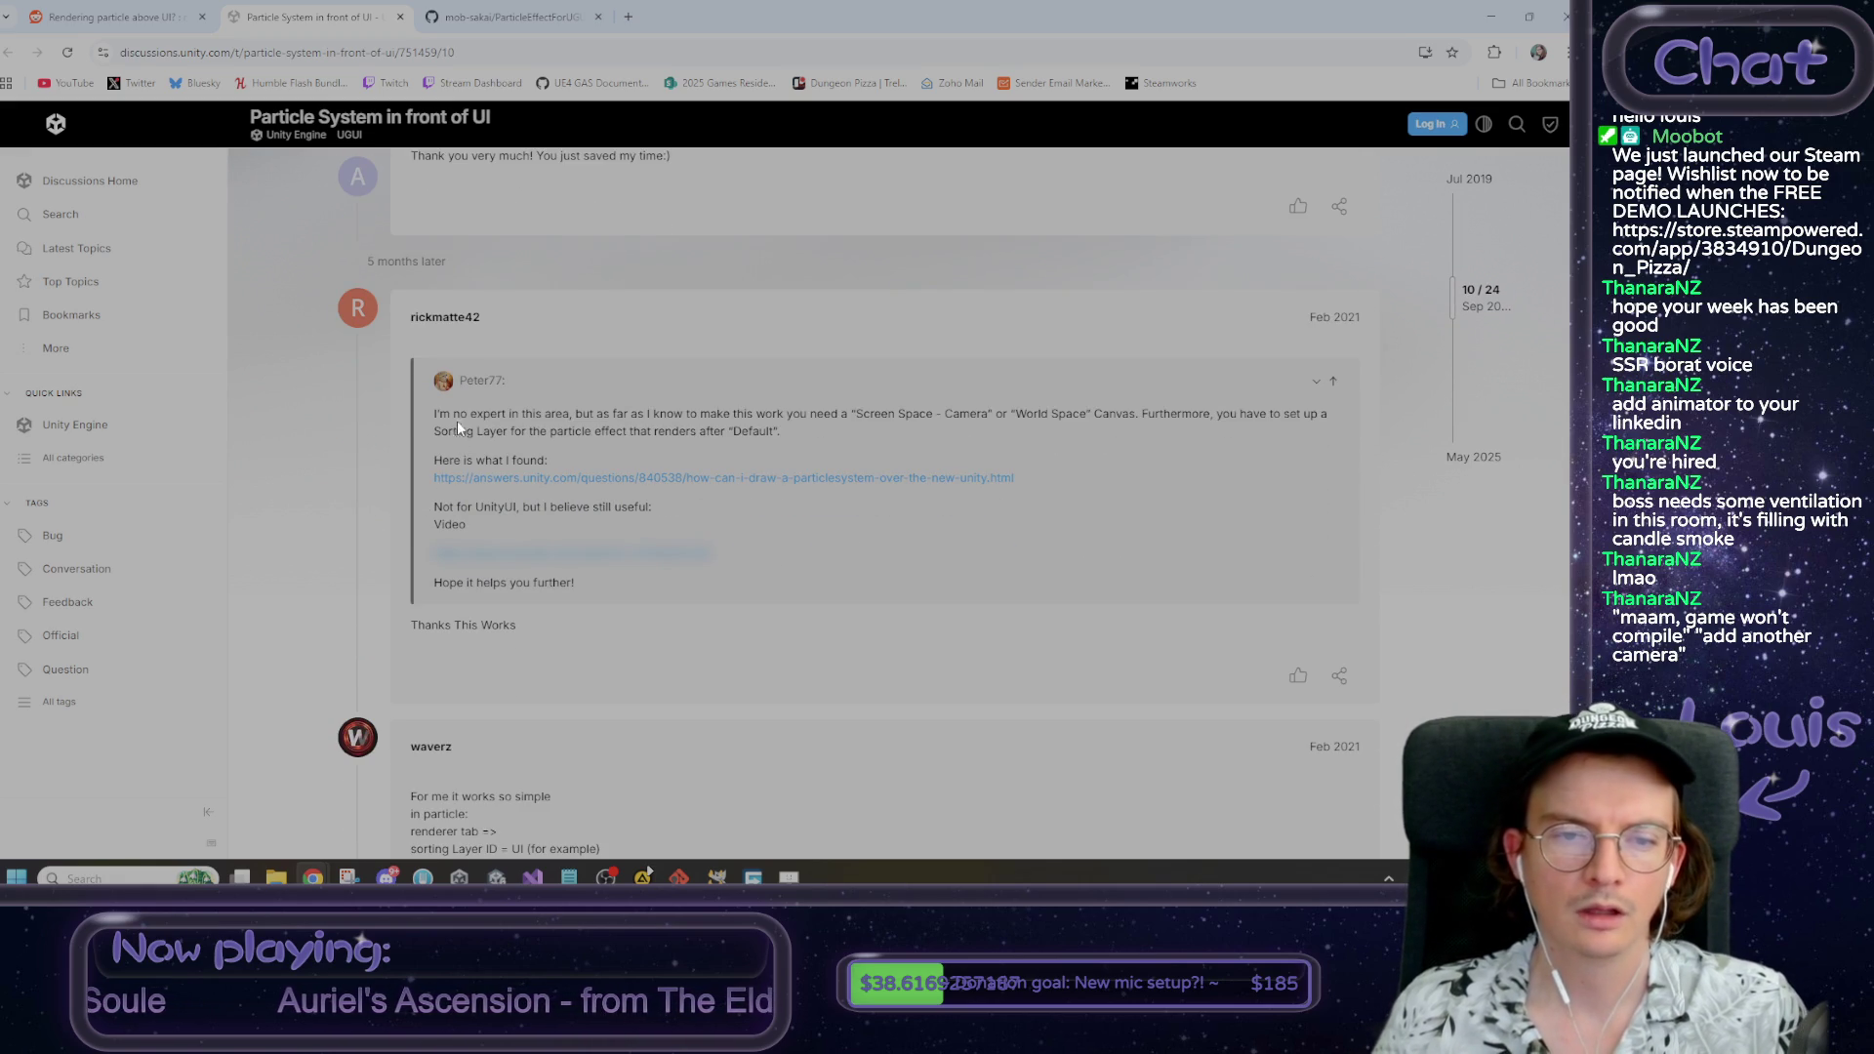
pyautogui.middleClick(500, 484)
pyautogui.scroll(-3, 394, 524)
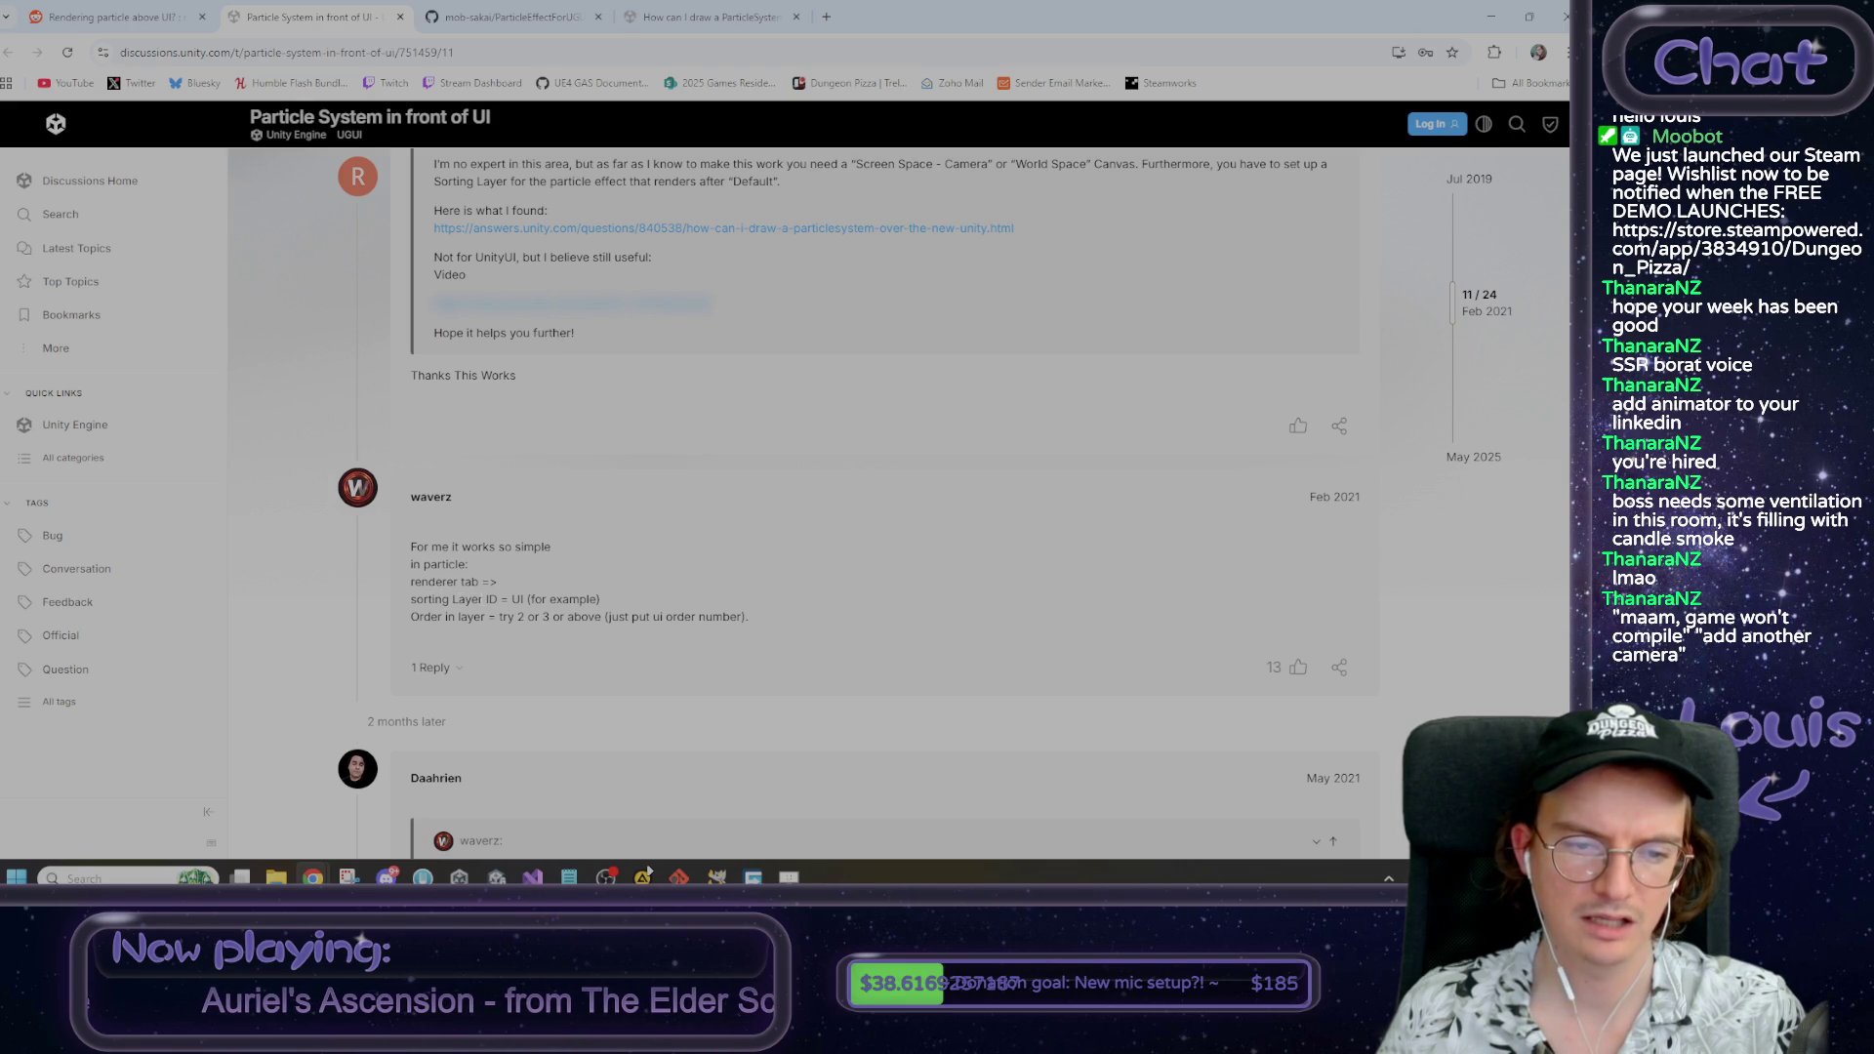
# Step: Highlight the sorting layer advice (UI layer, Order in layer 2–3), then return to Unity
pyautogui.moveTo(511, 600); pyautogui.dragTo(625, 615)
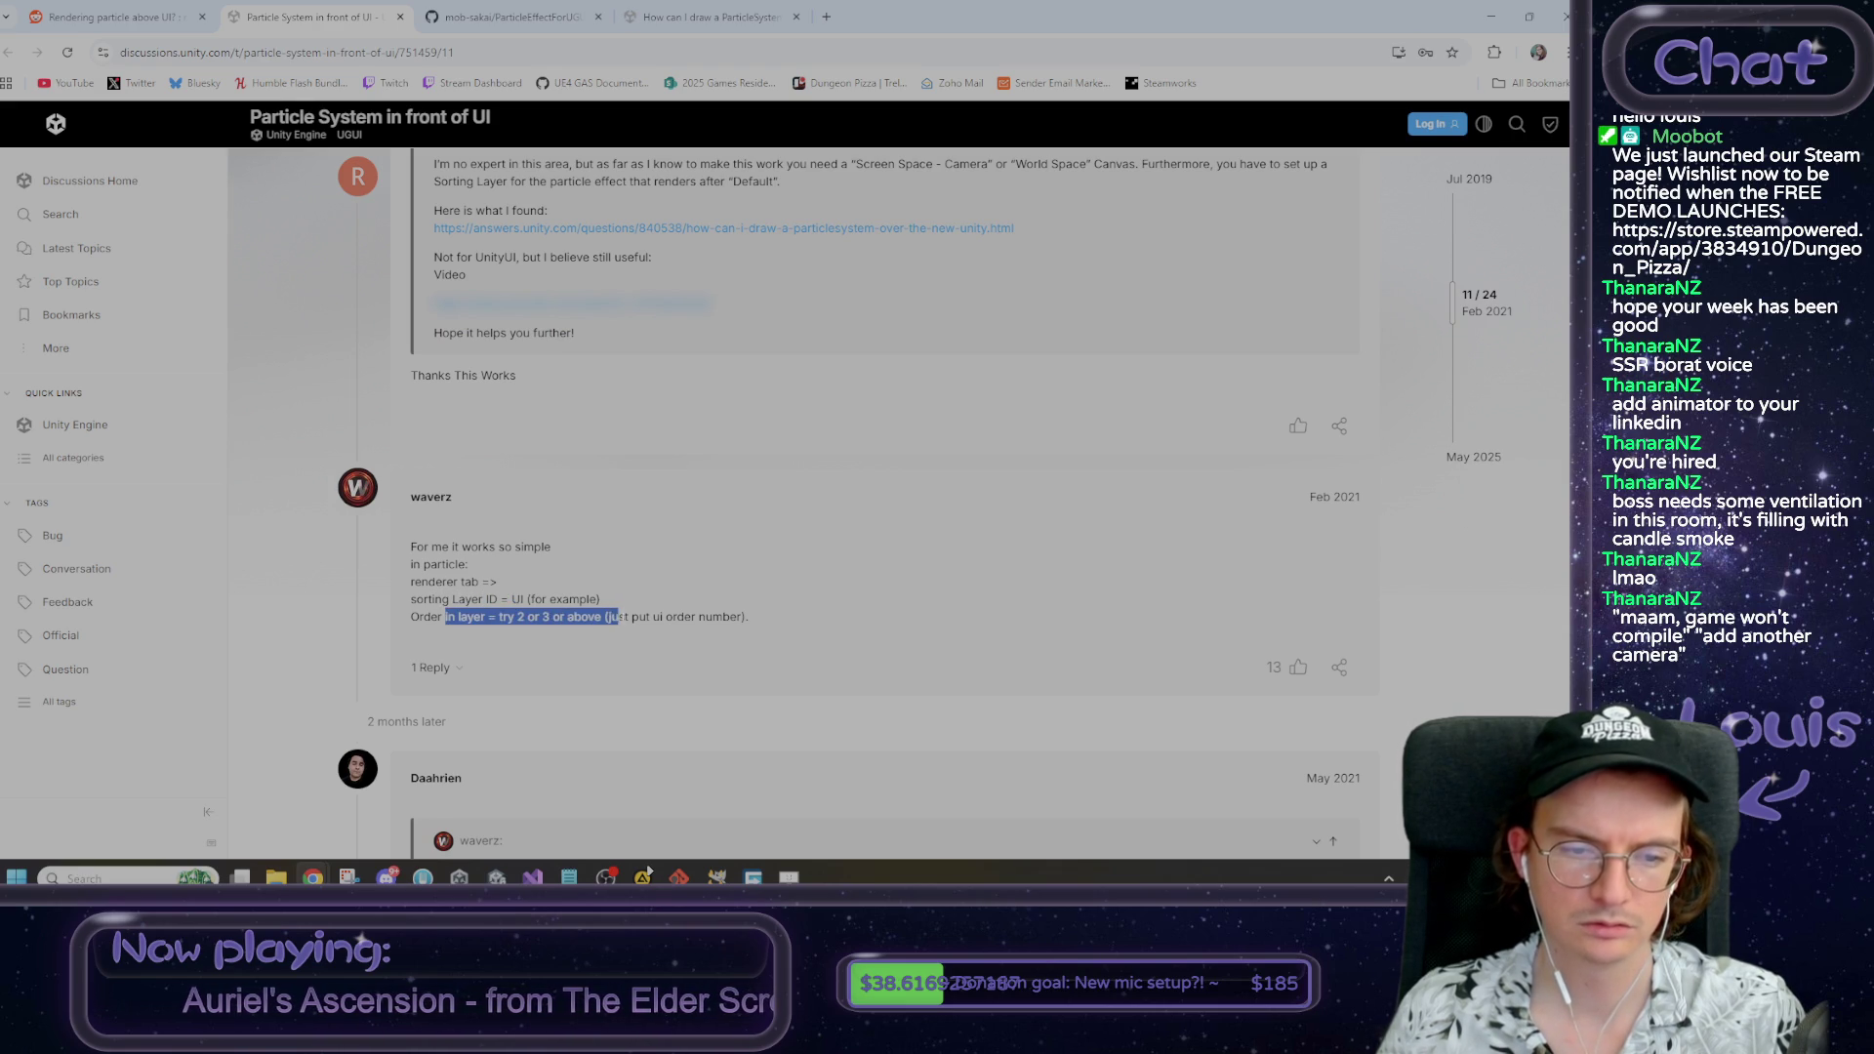
pyautogui.scroll(-3, 625, 611)
pyautogui.scroll(-3, 625, 611)
pyautogui.moveTo(514, 515); pyautogui.dragTo(382, 361)
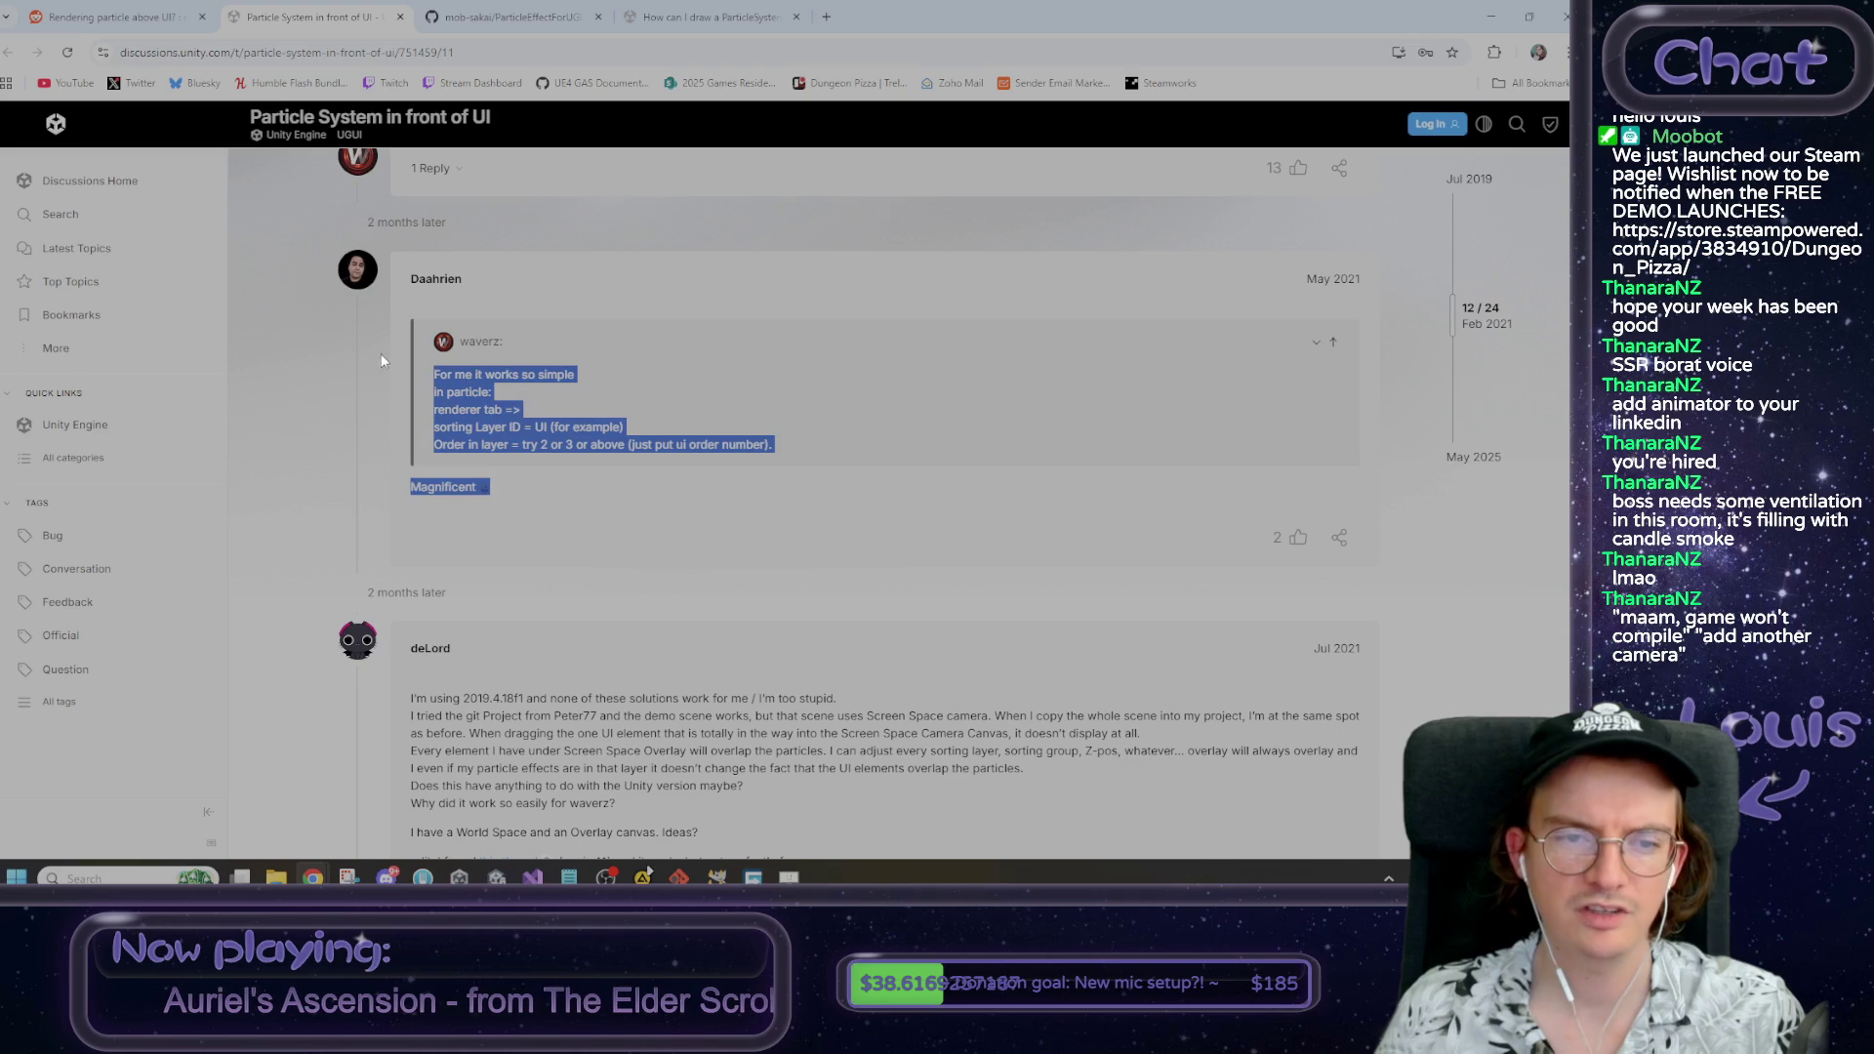
pyautogui.click(580, 423)
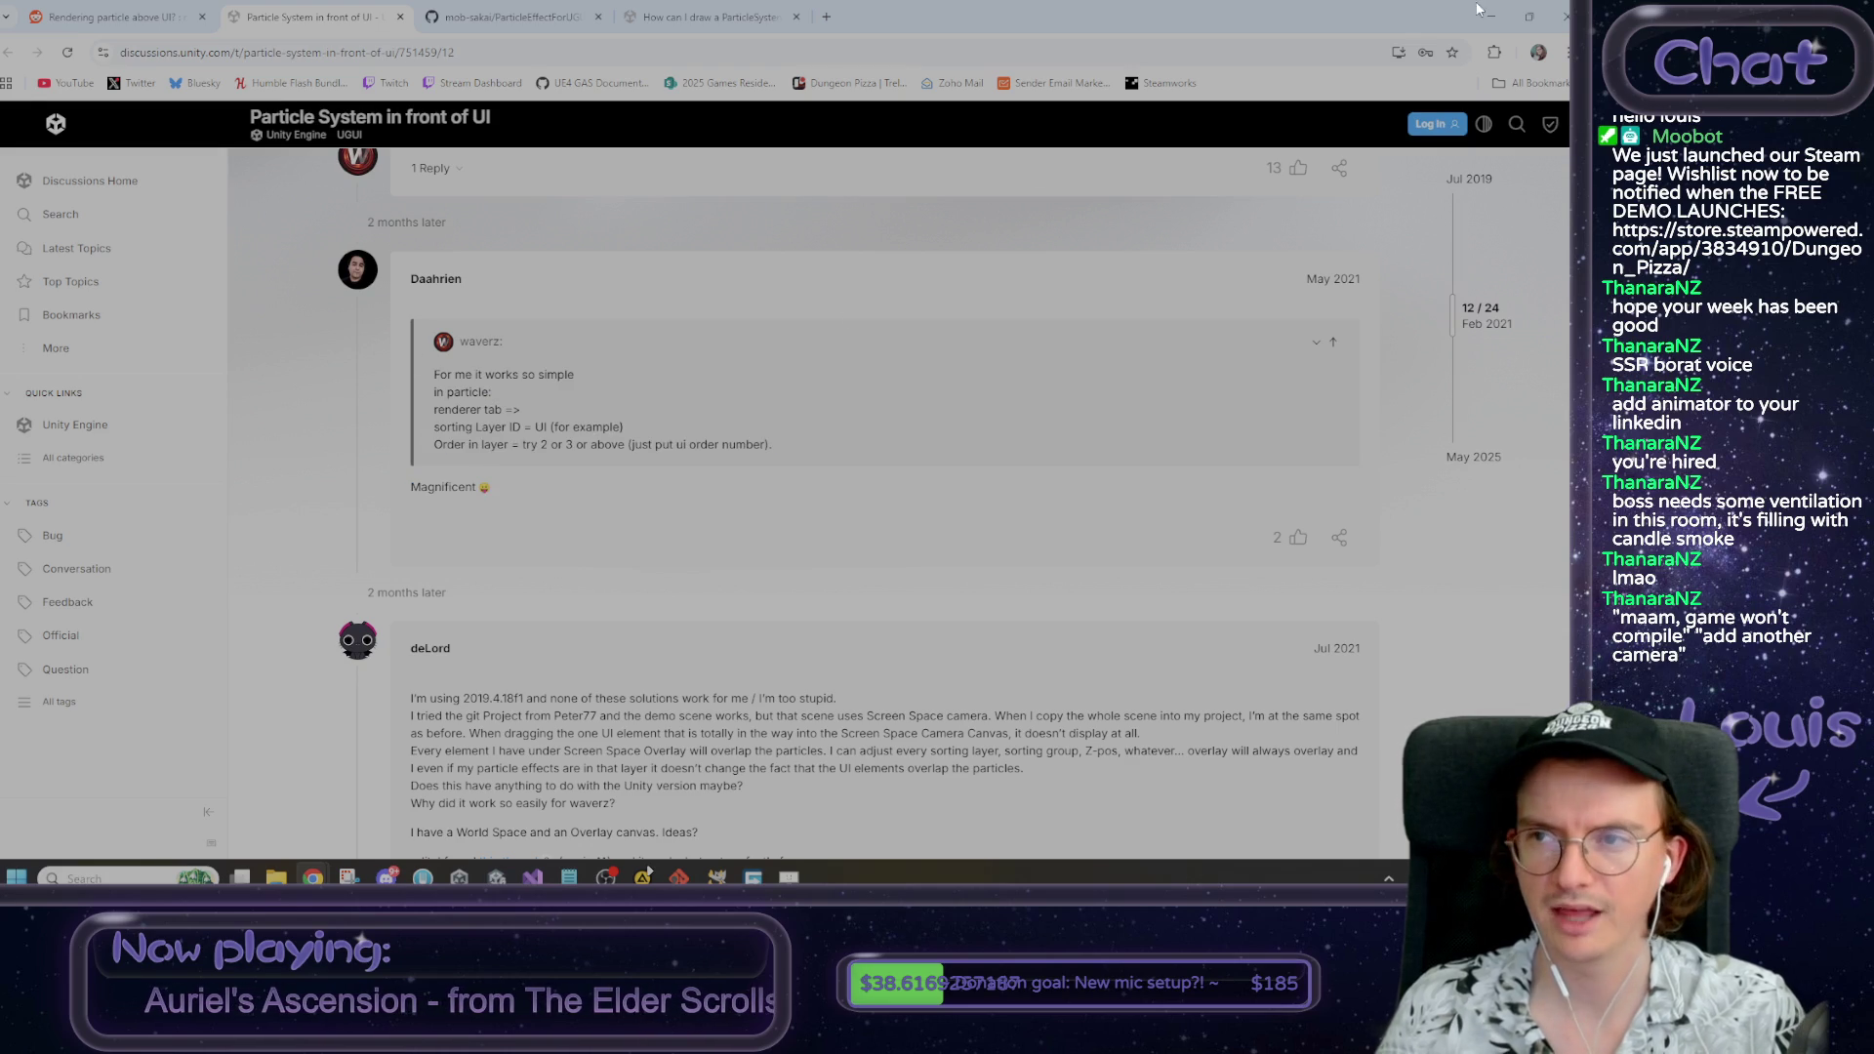
pyautogui.hotkey('alt', 'Tab')
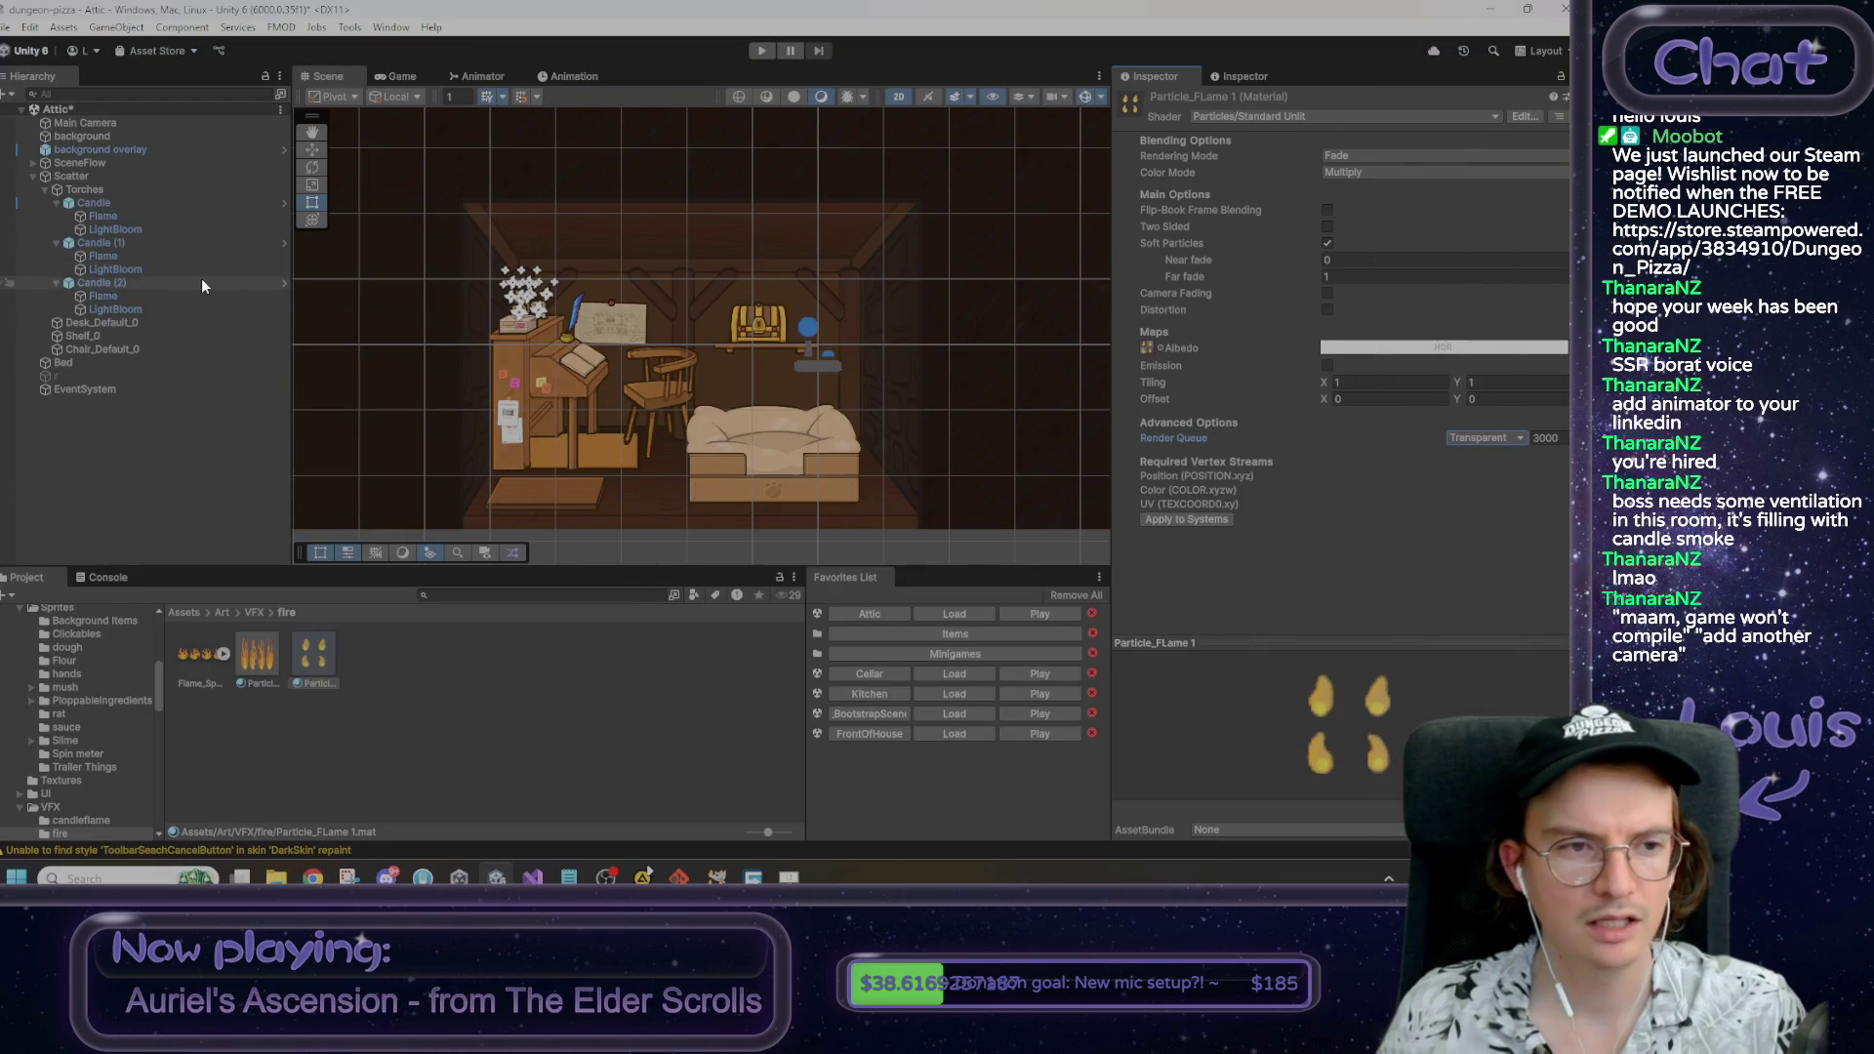
# Step: Select Candle's Flame and review its Renderer sort mode and Default sorting layer
pyautogui.click(111, 227)
pyautogui.click(112, 218)
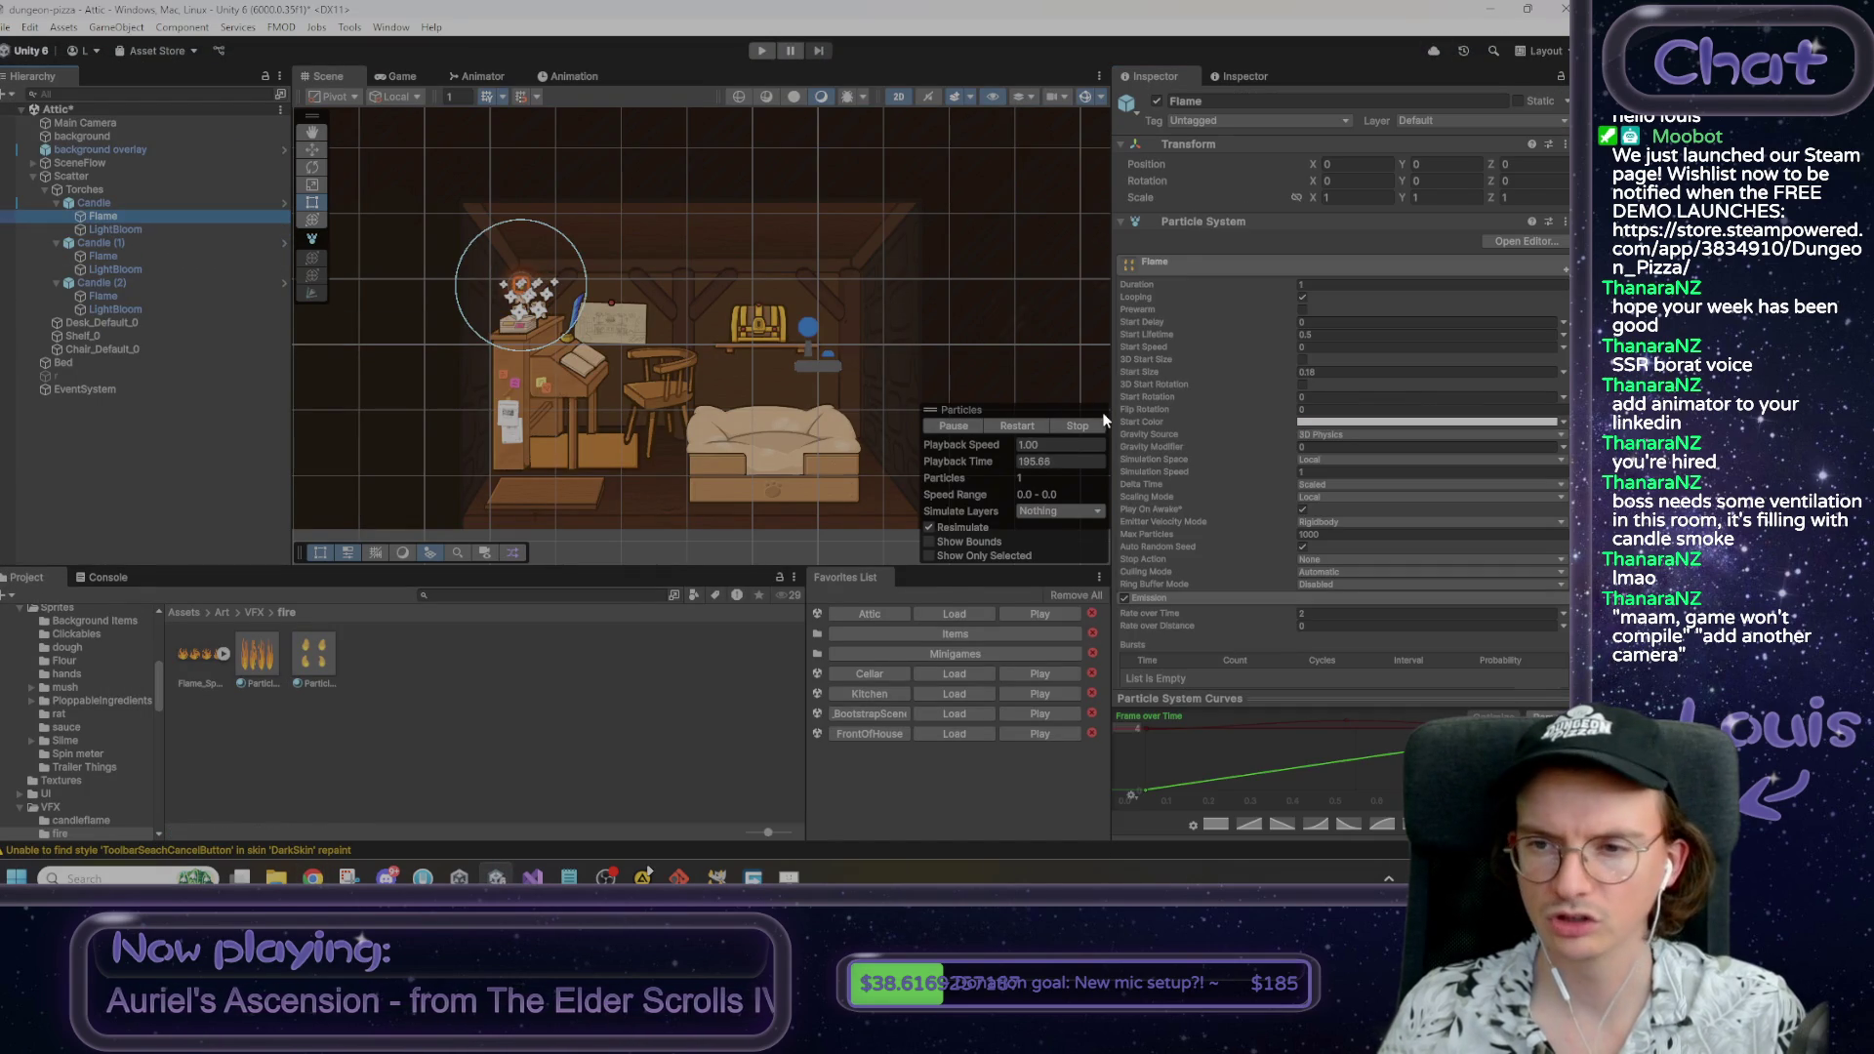
pyautogui.scroll(-5, 1197, 412)
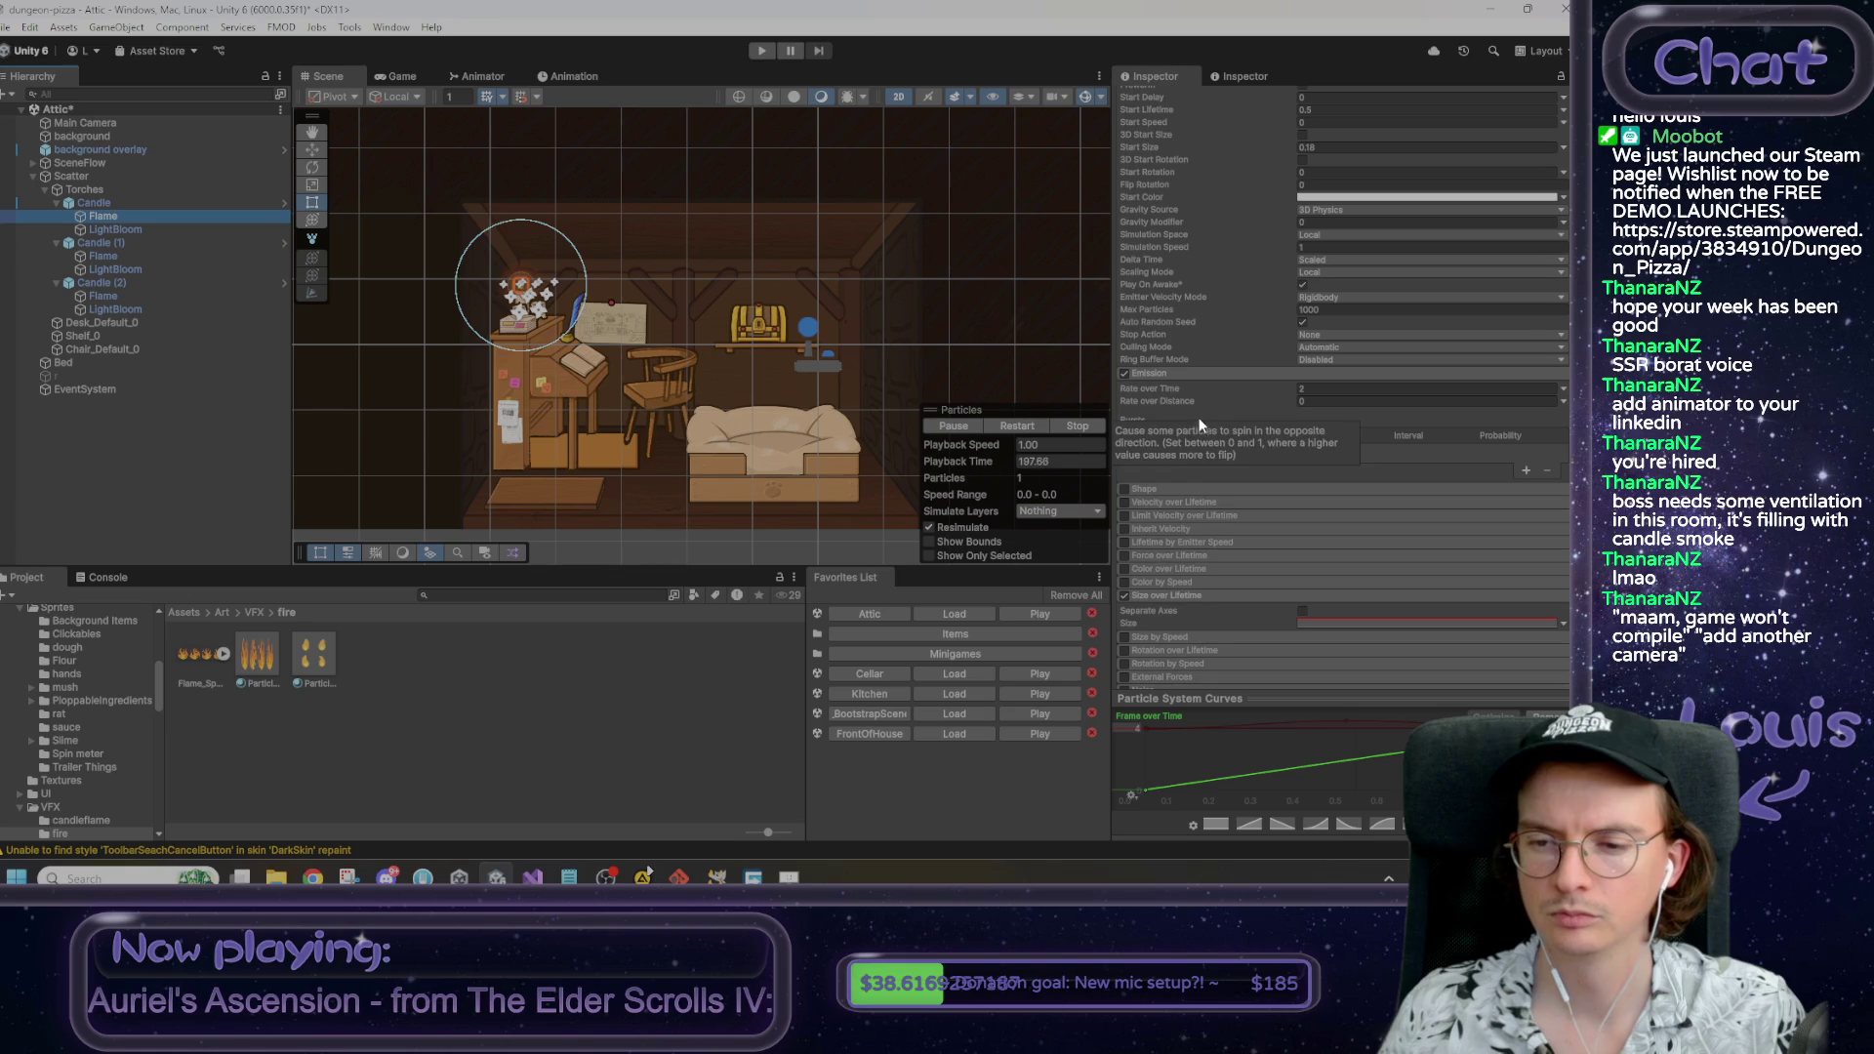
pyautogui.scroll(-8, 1215, 517)
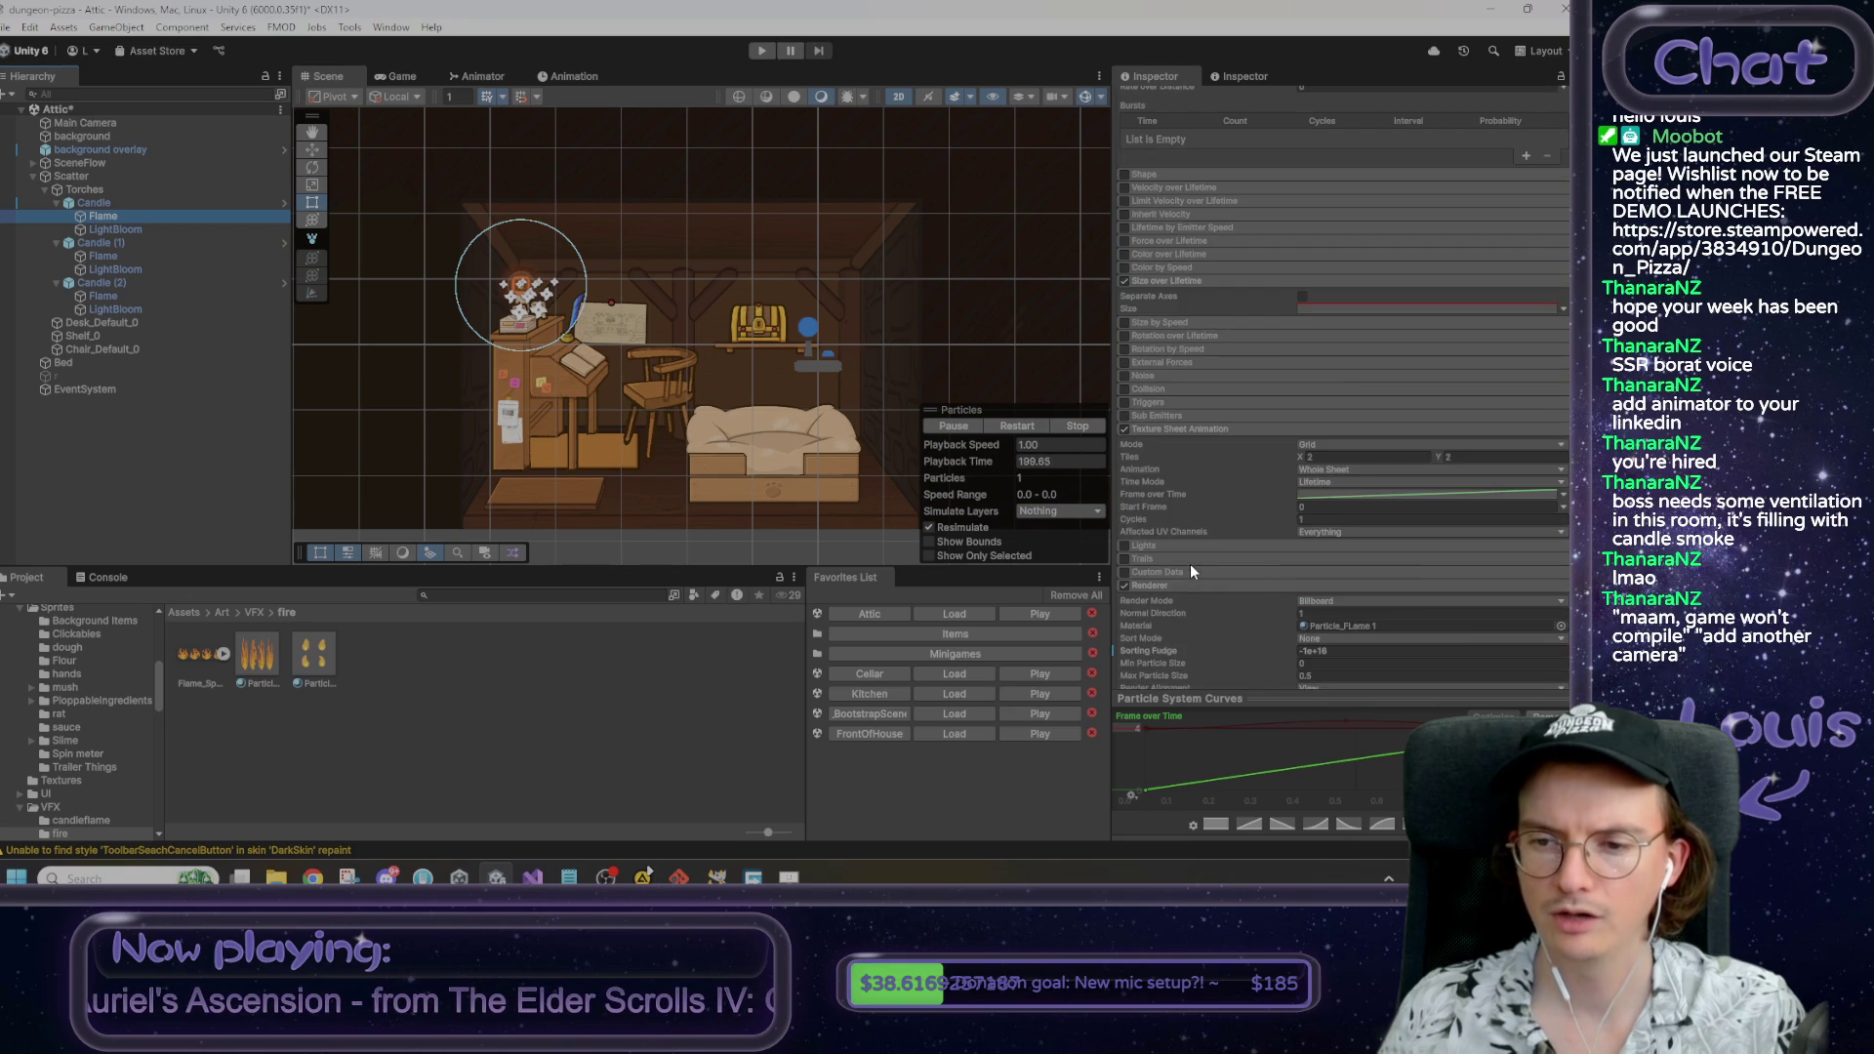
pyautogui.scroll(-2, 1191, 582)
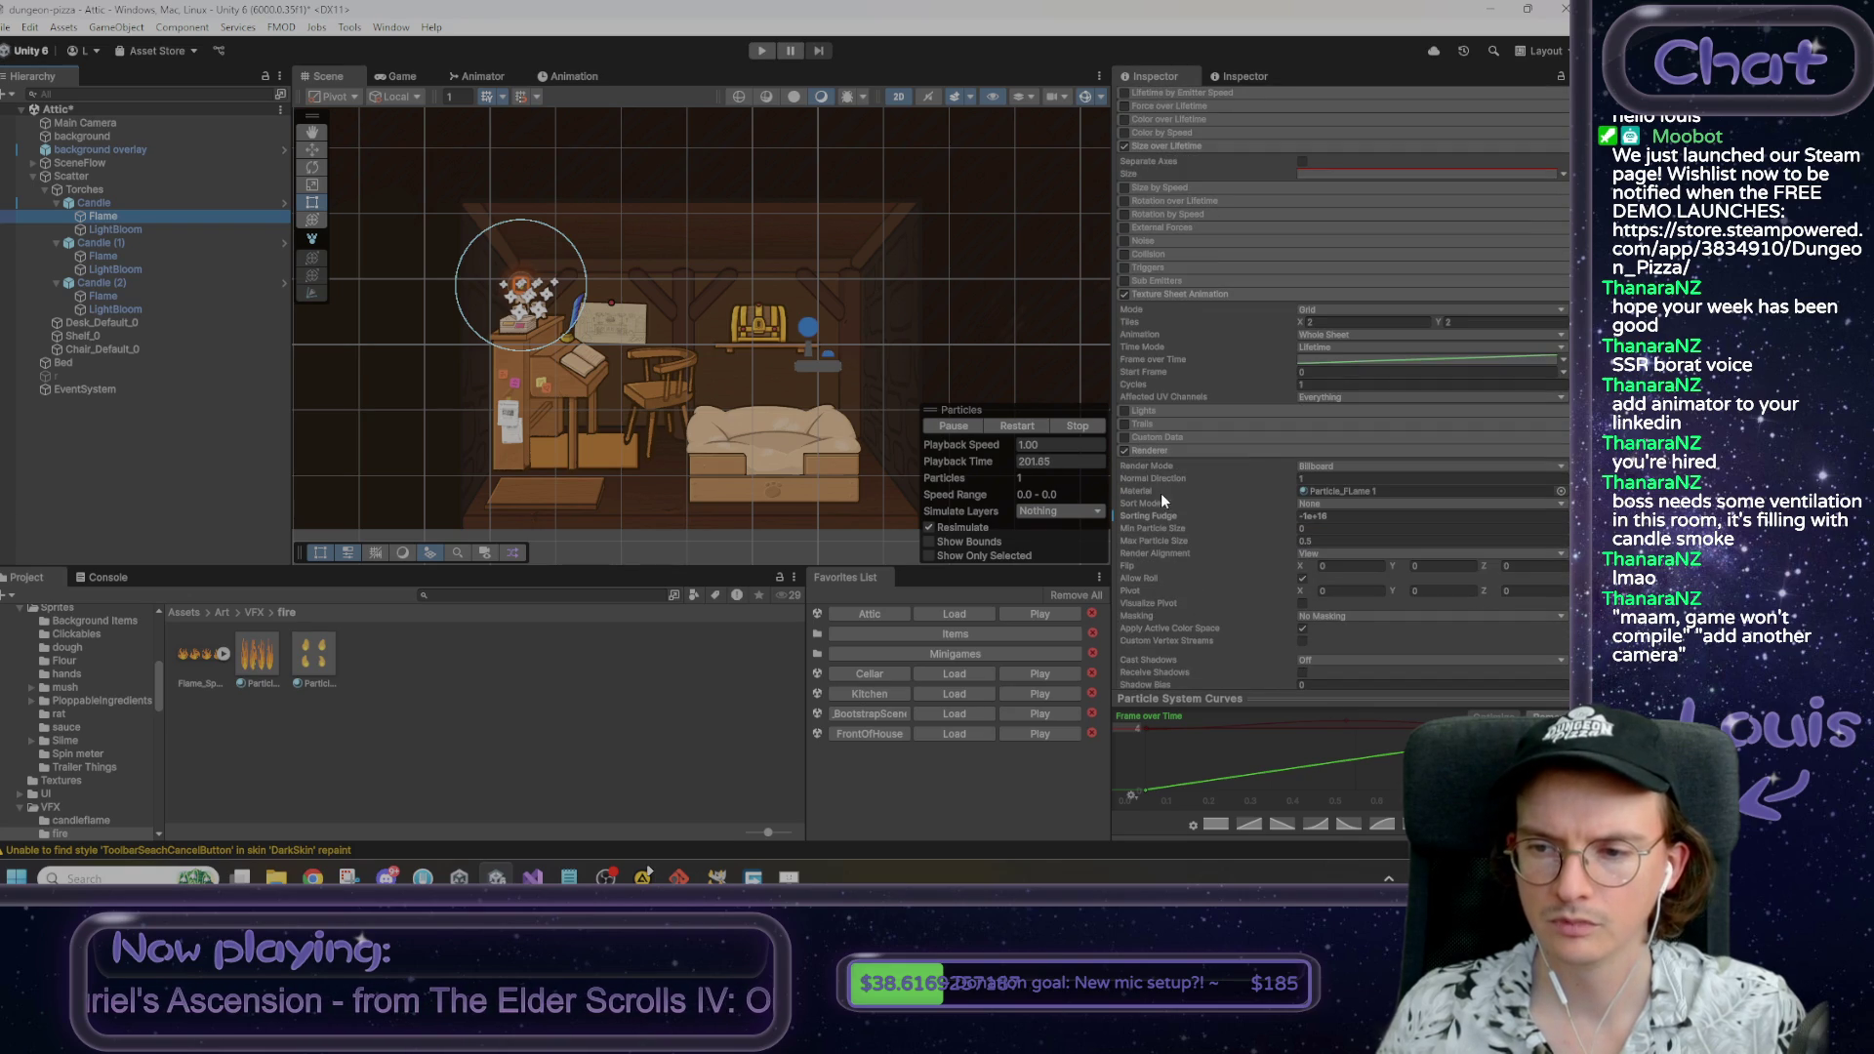
pyautogui.click(1308, 504)
pyautogui.click(1279, 504)
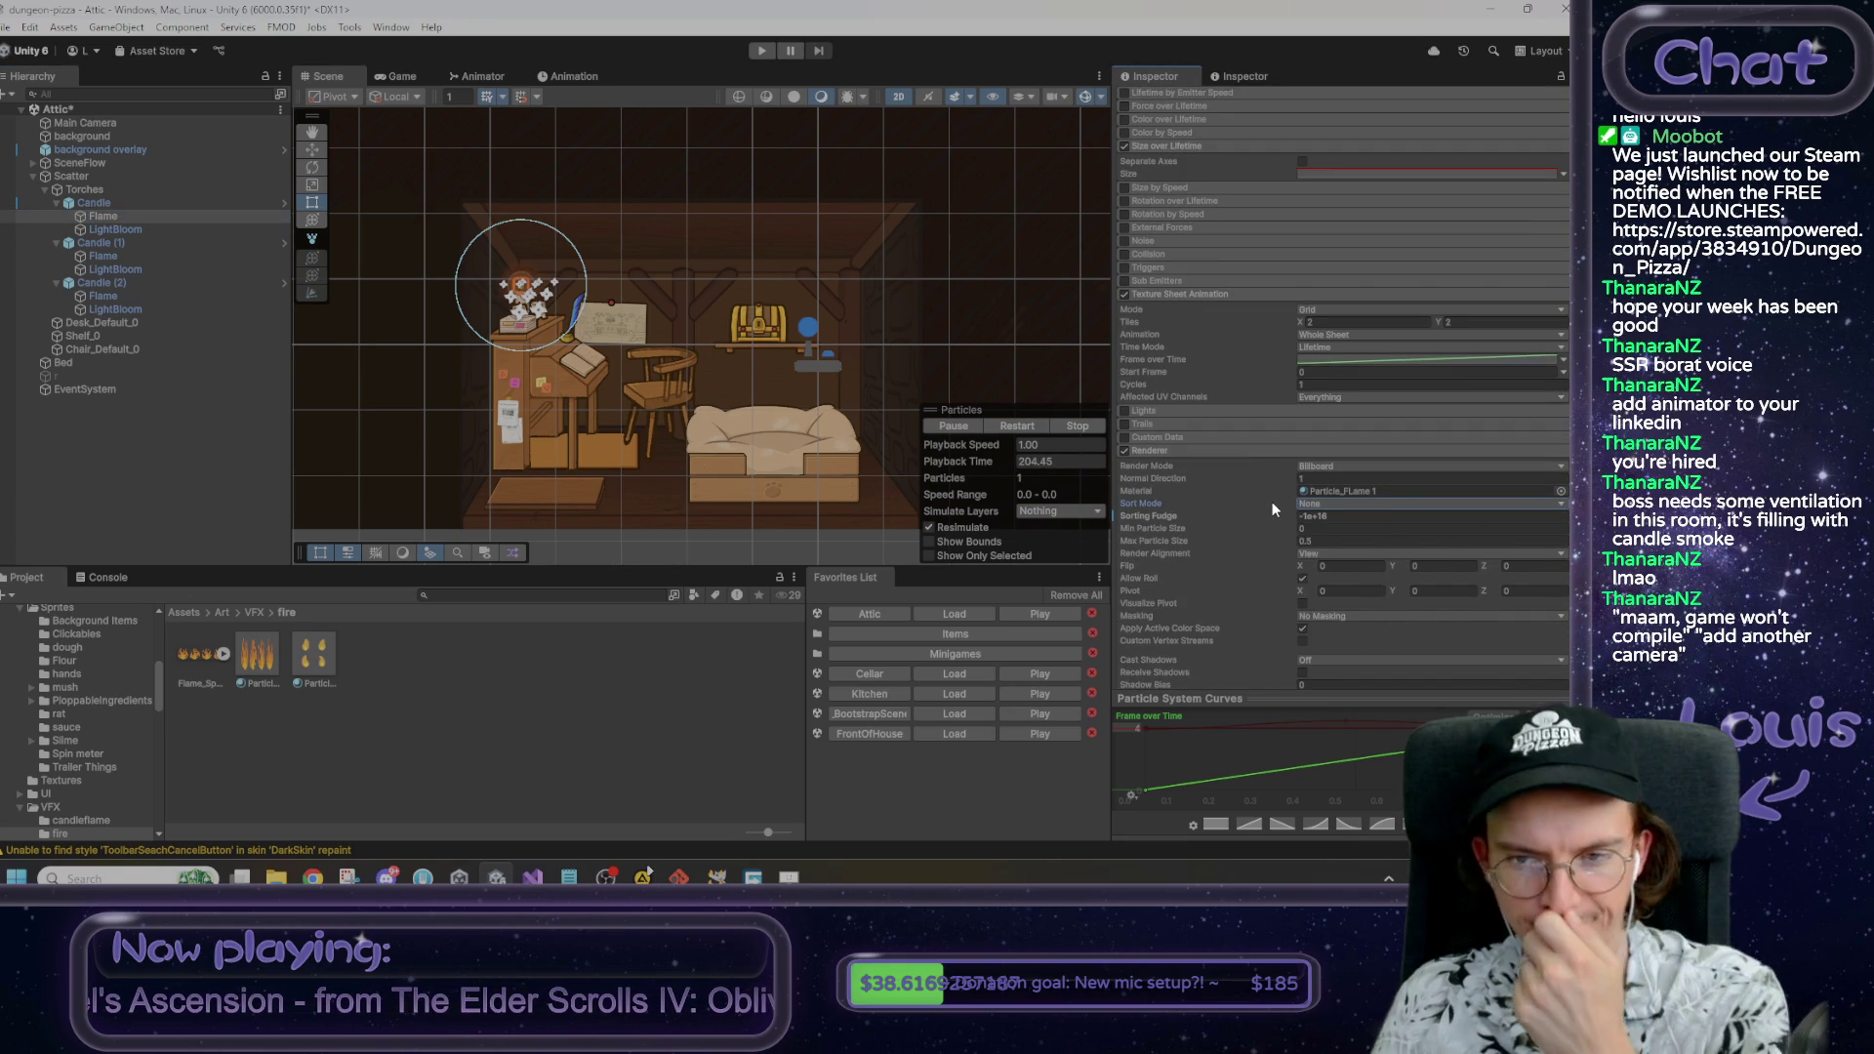
pyautogui.scroll(-2, 1217, 541)
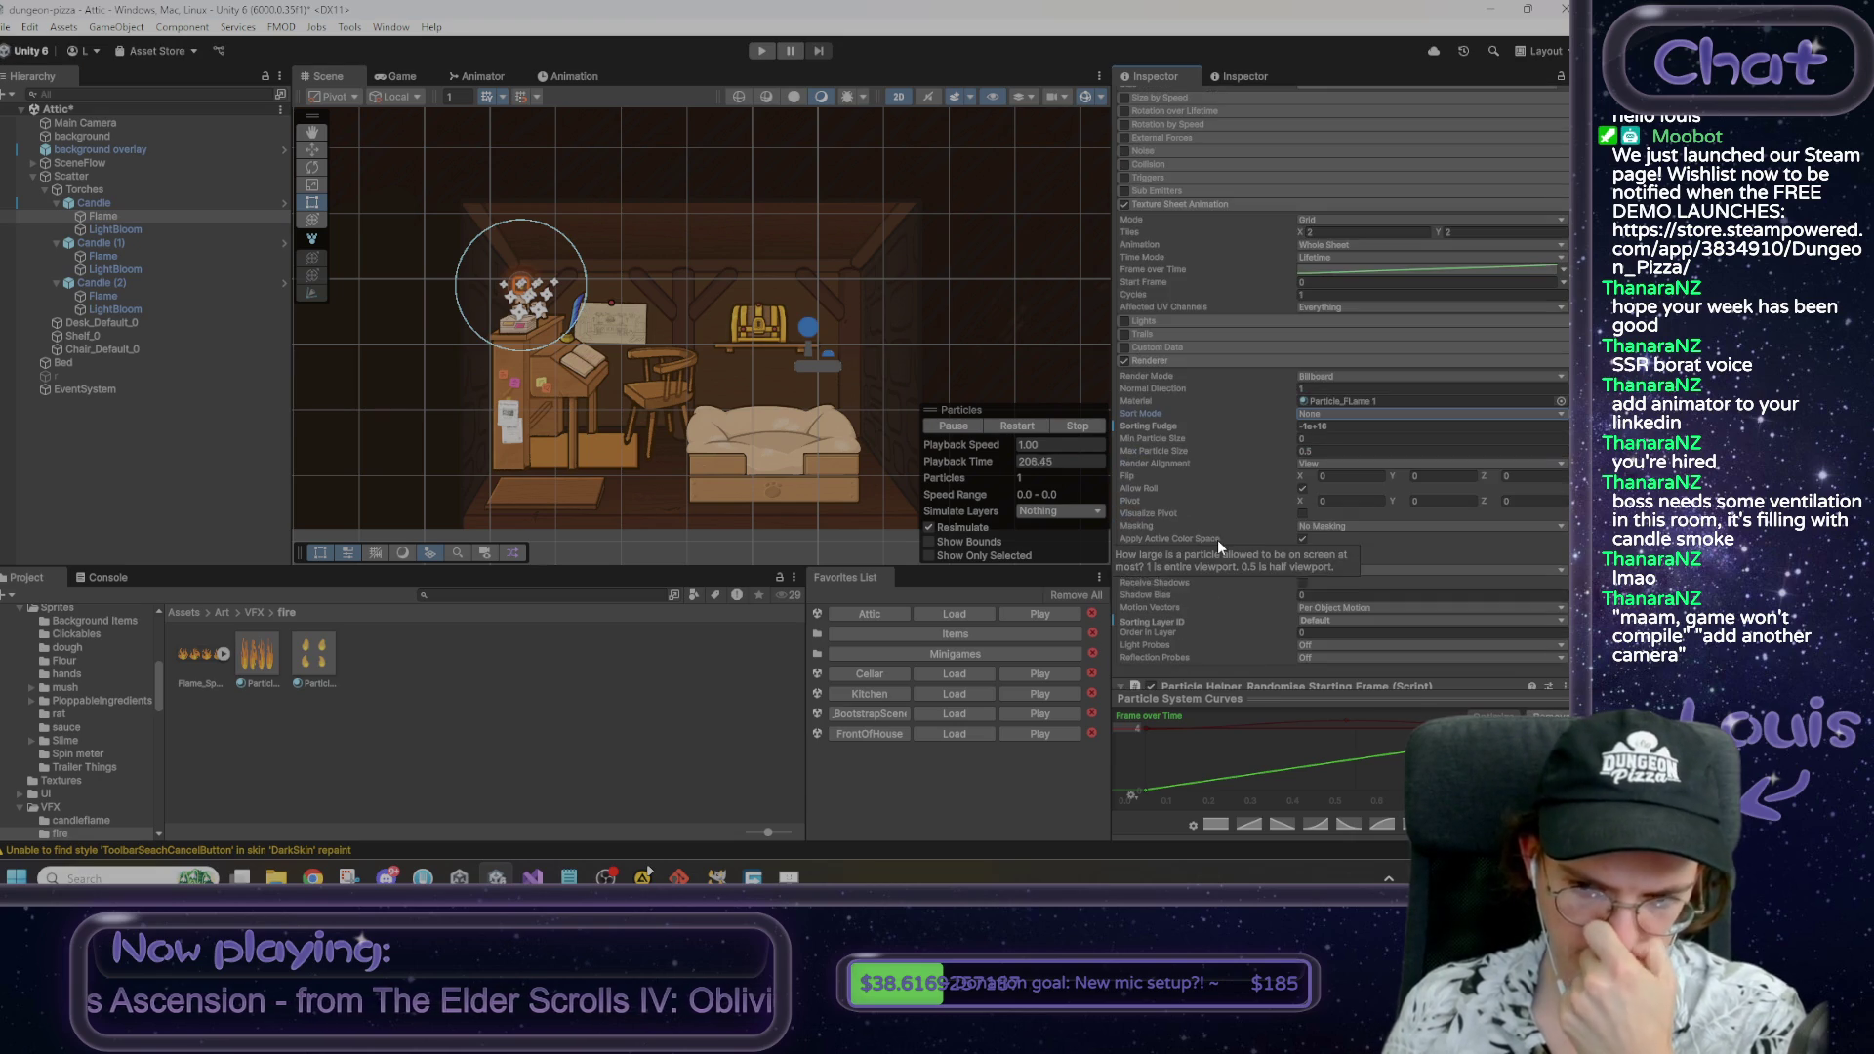
pyautogui.click(1311, 621)
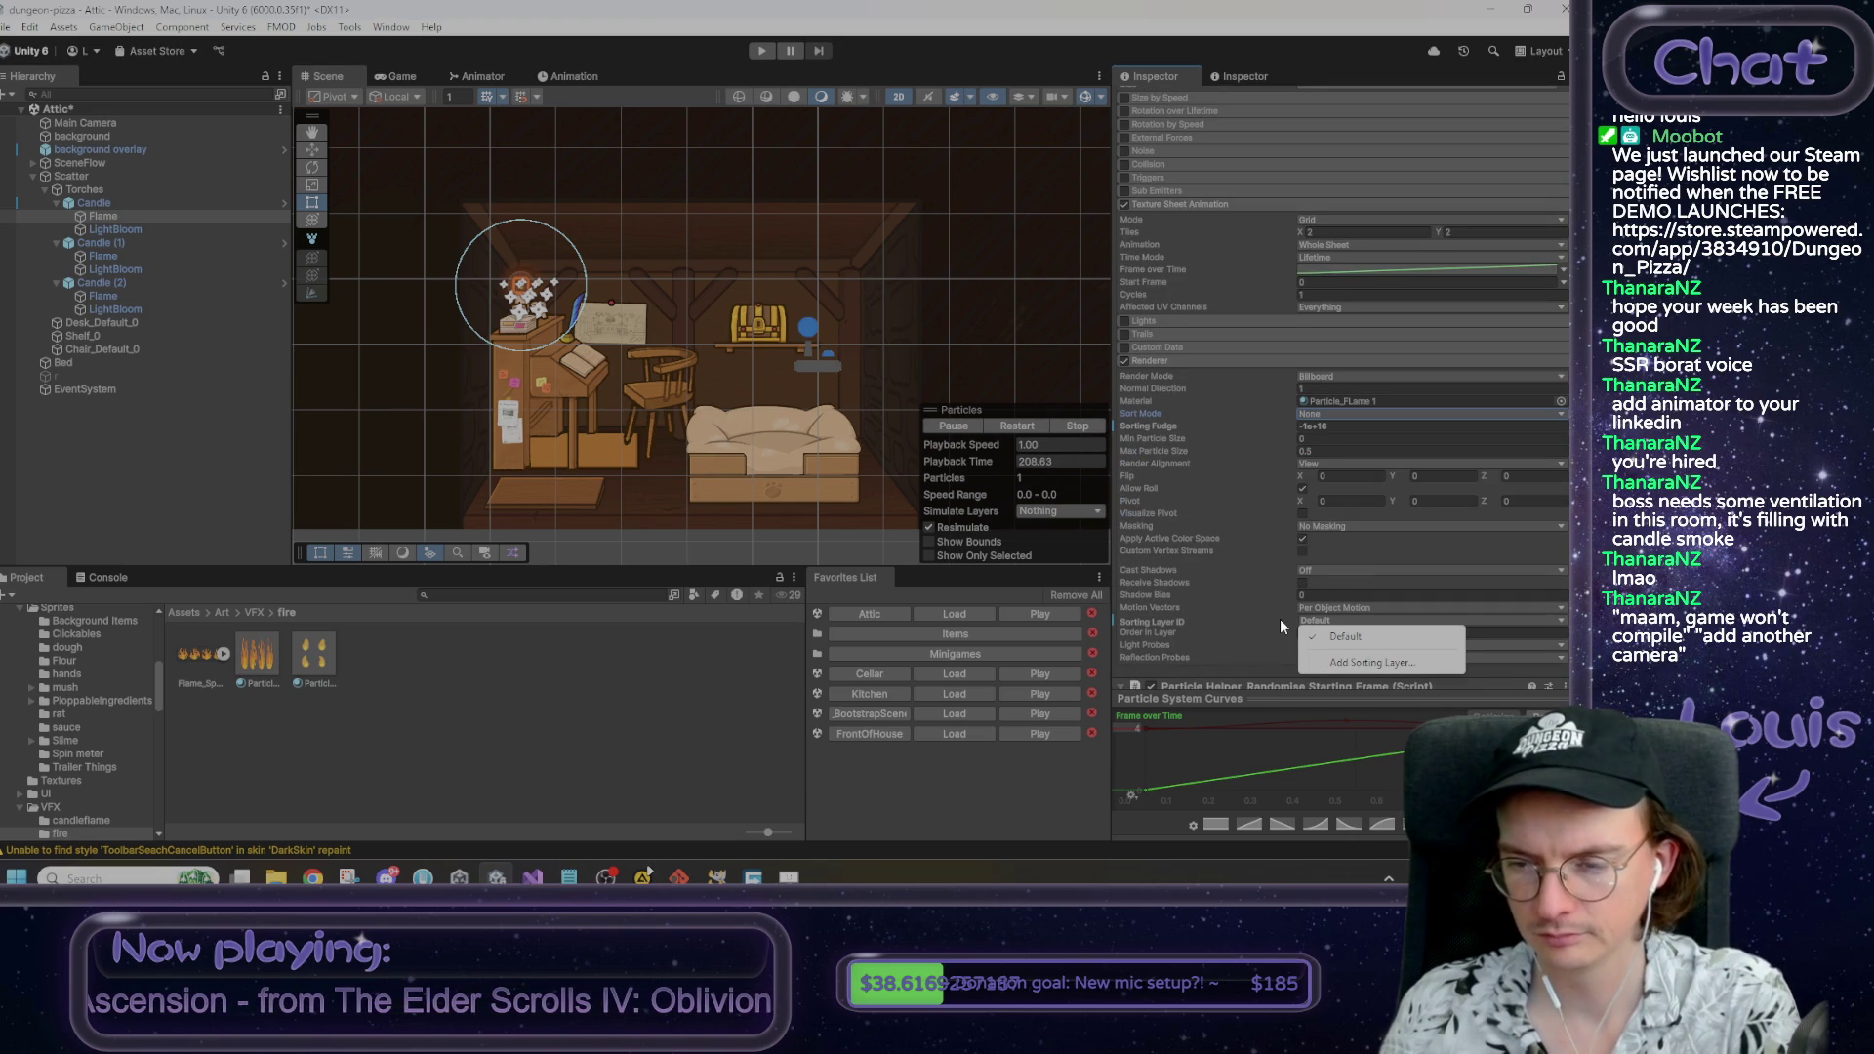
pyautogui.click(1278, 619)
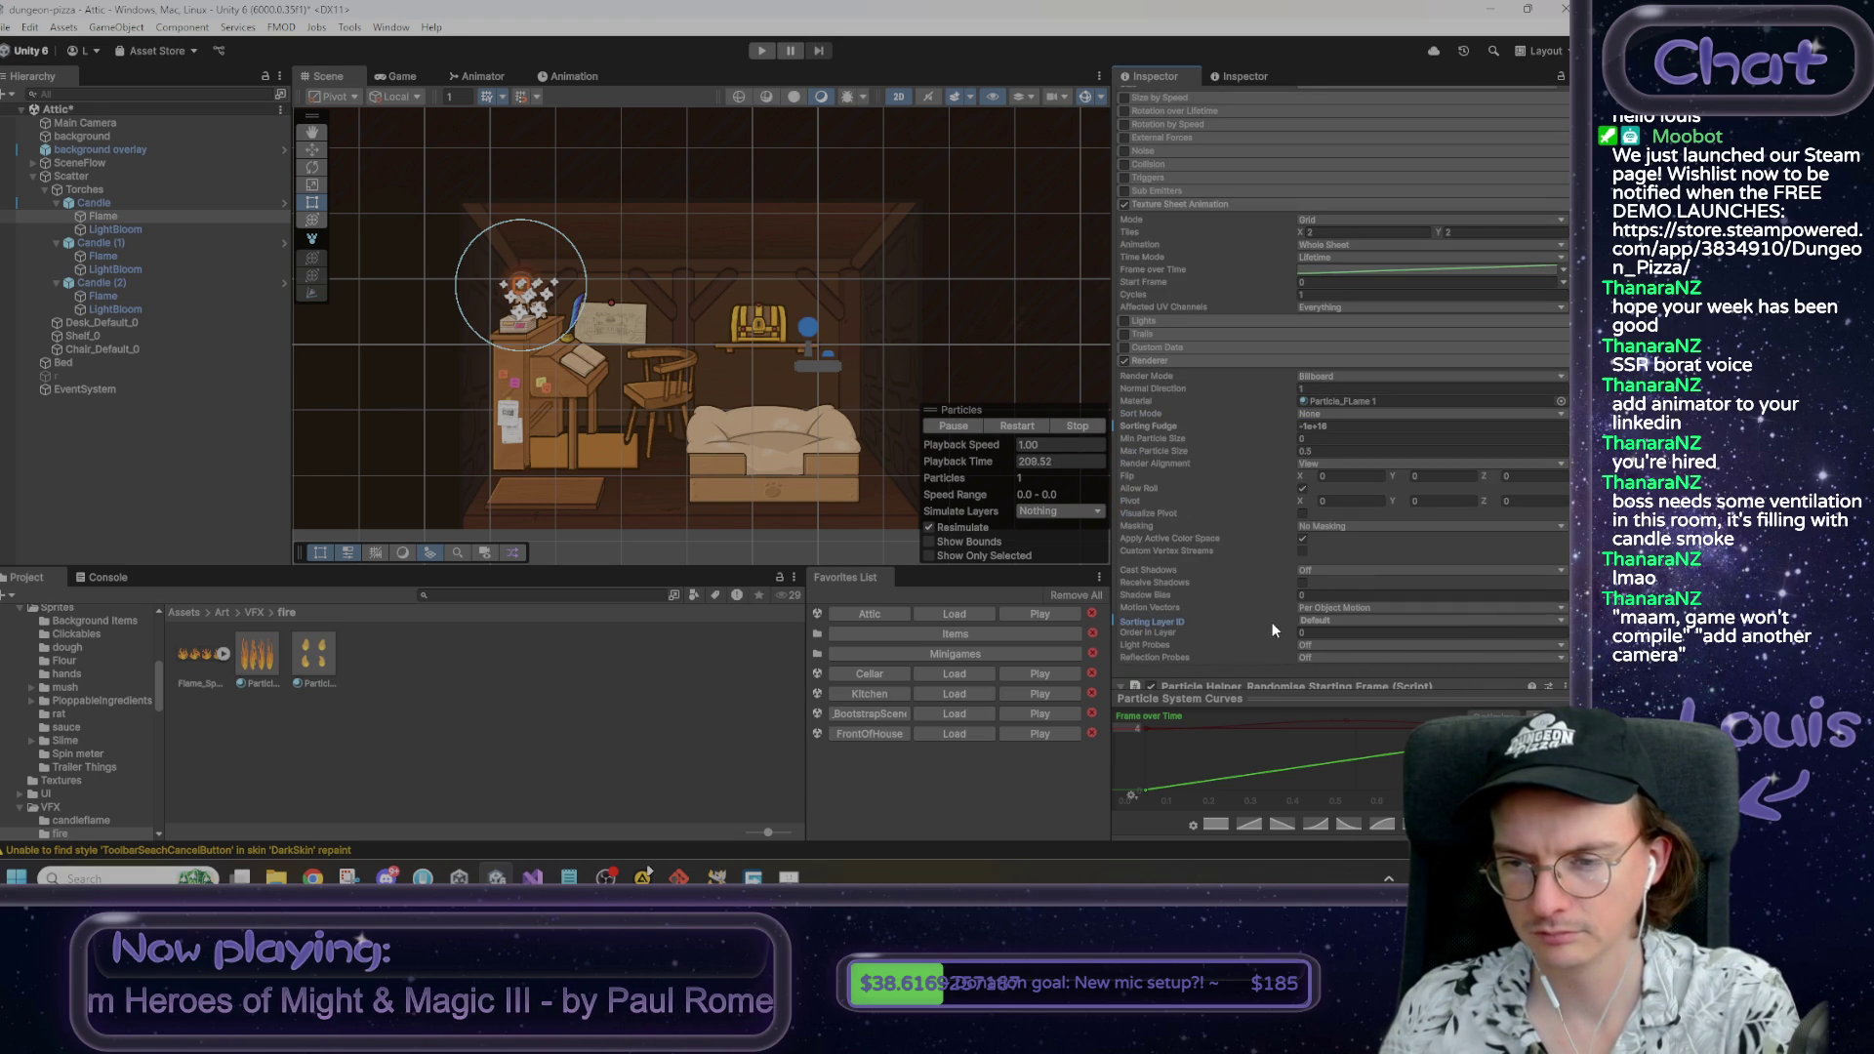
# Step: Drag the Flame's Order in Layer up to 2370 and start Play mode
pyautogui.moveTo(1255, 636); pyautogui.dragTo(1223, 635)
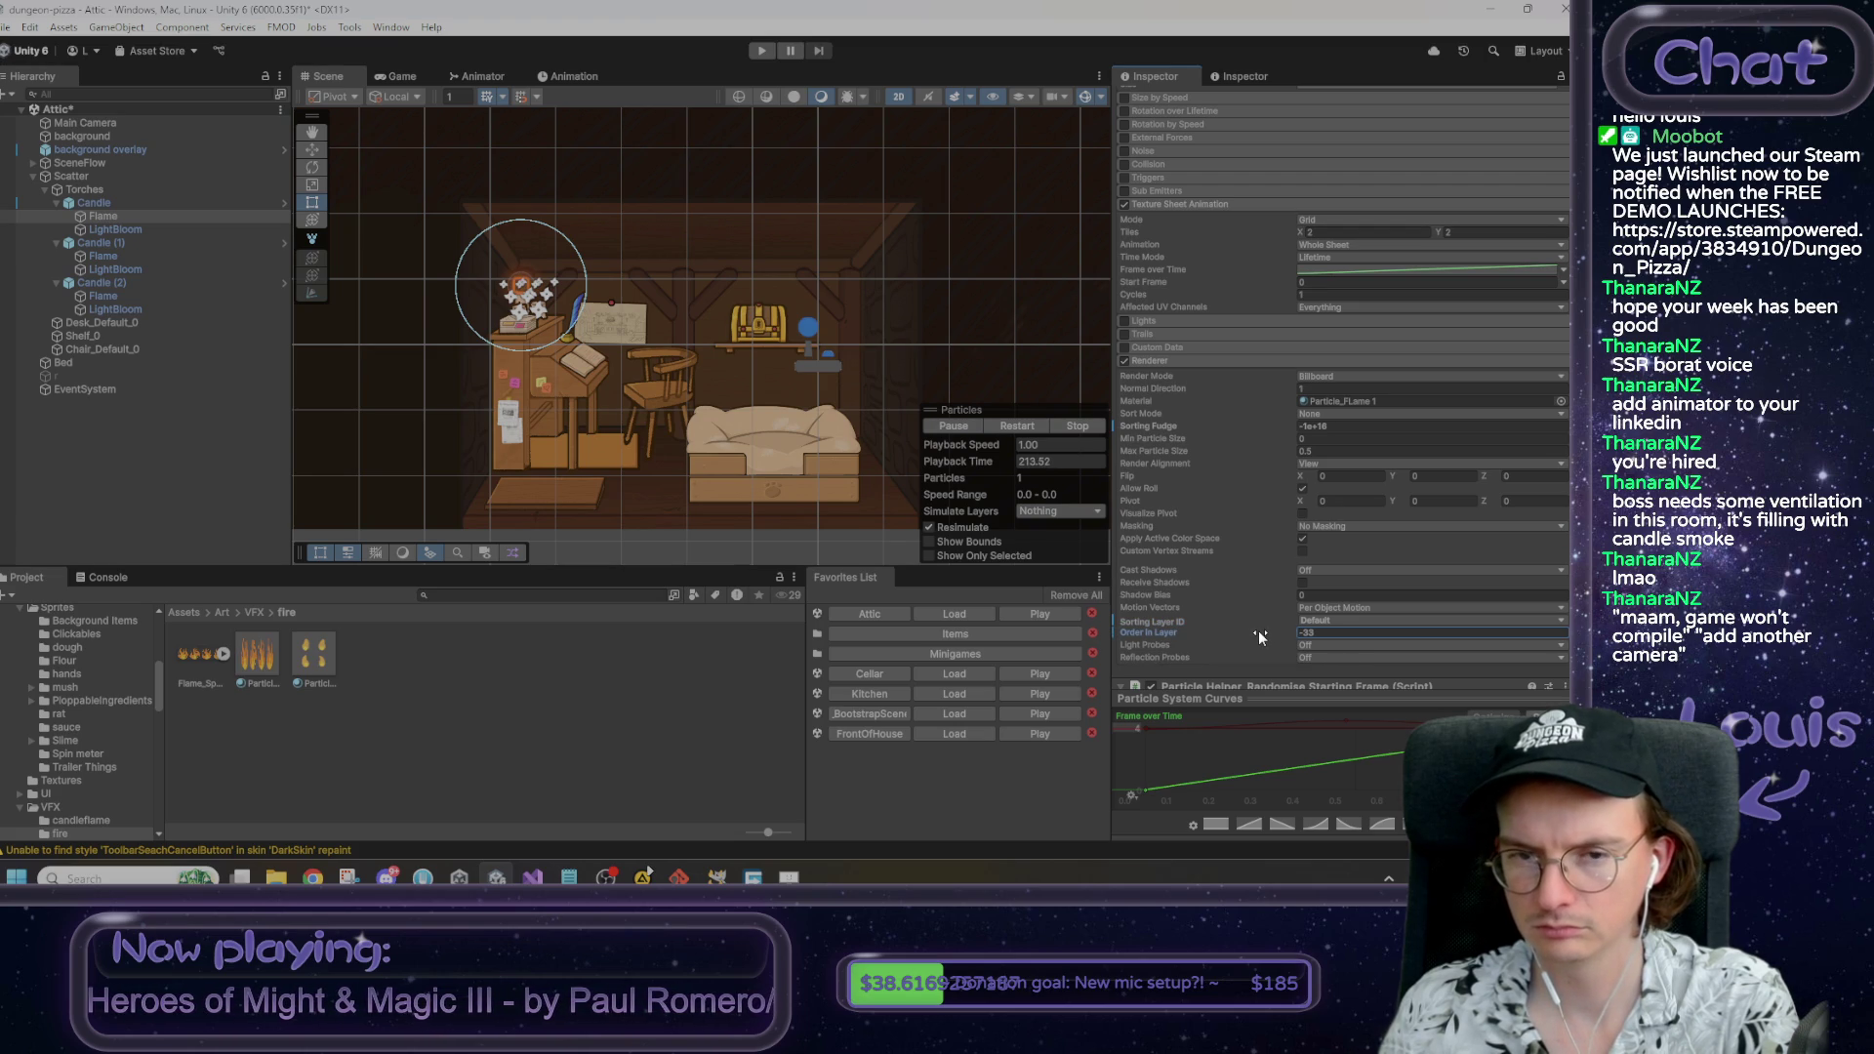
pyautogui.scroll(5, 531, 297)
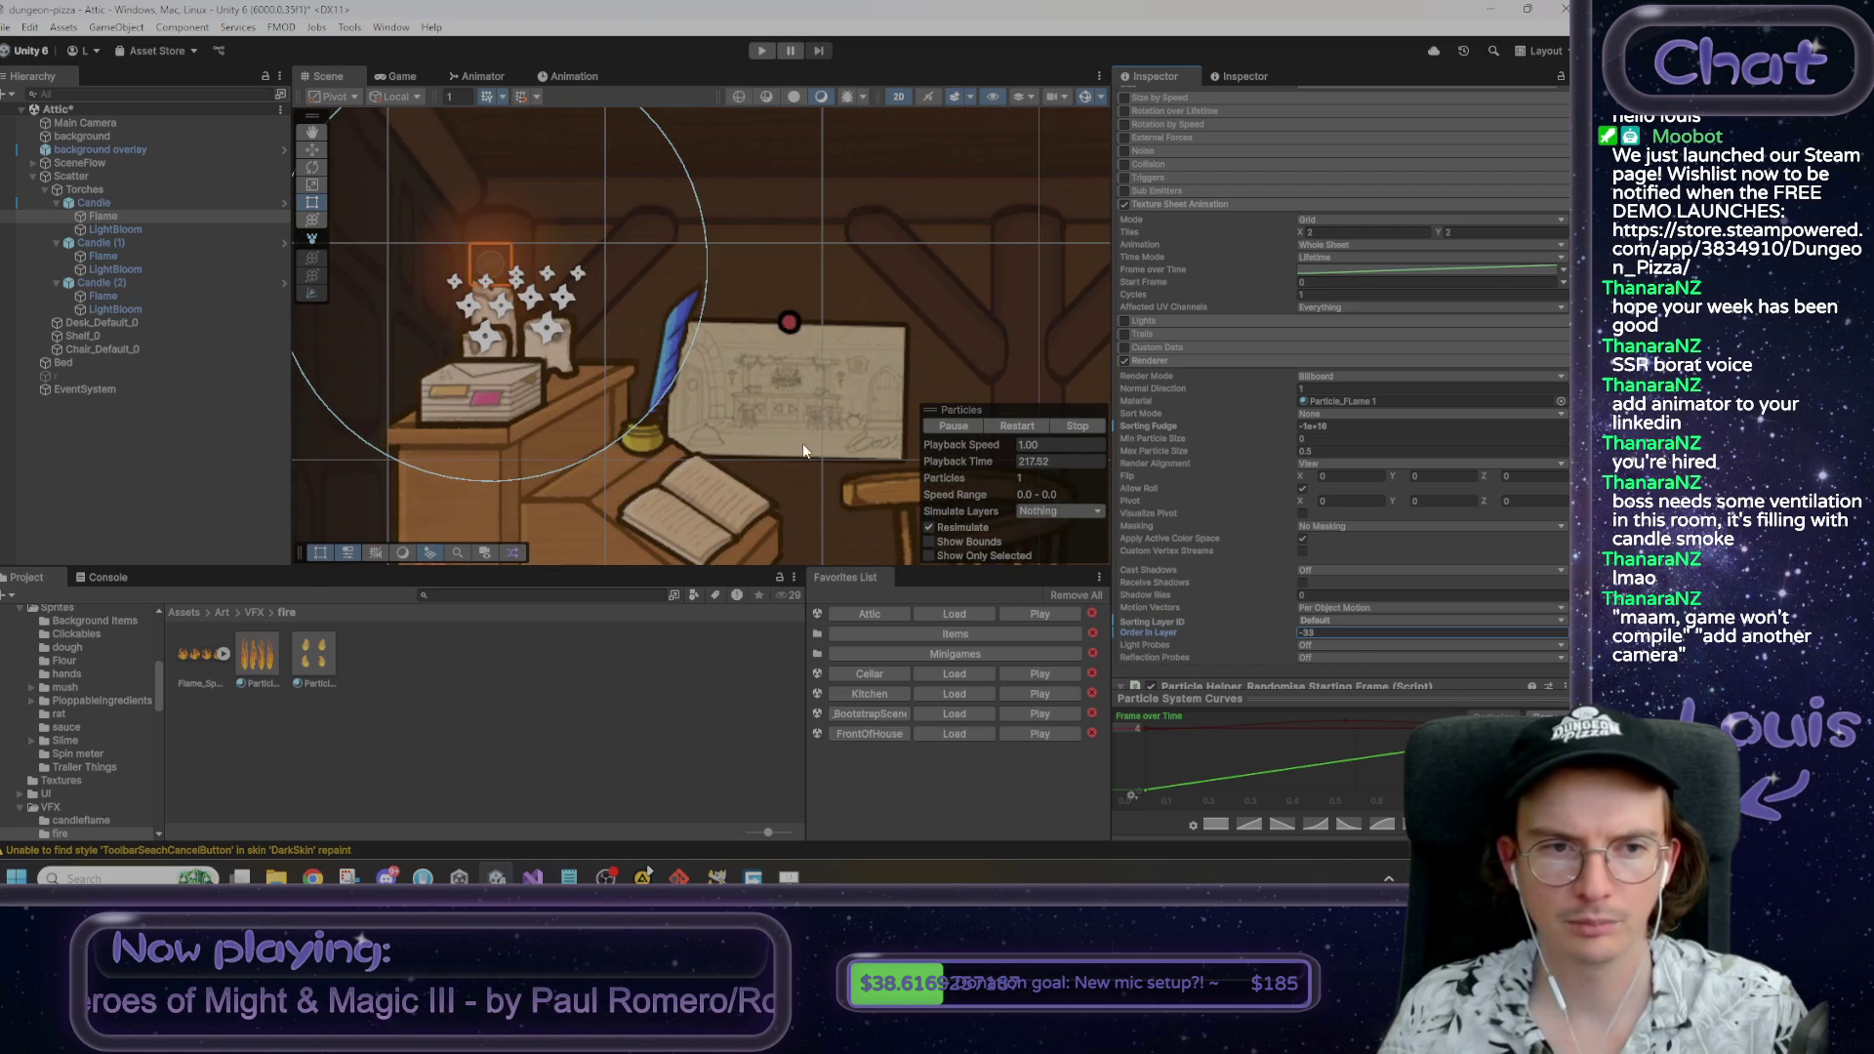
pyautogui.moveTo(1296, 631); pyautogui.dragTo(1659, 630)
pyautogui.moveTo(453, 606); pyautogui.dragTo(759, 51)
pyautogui.click(762, 51)
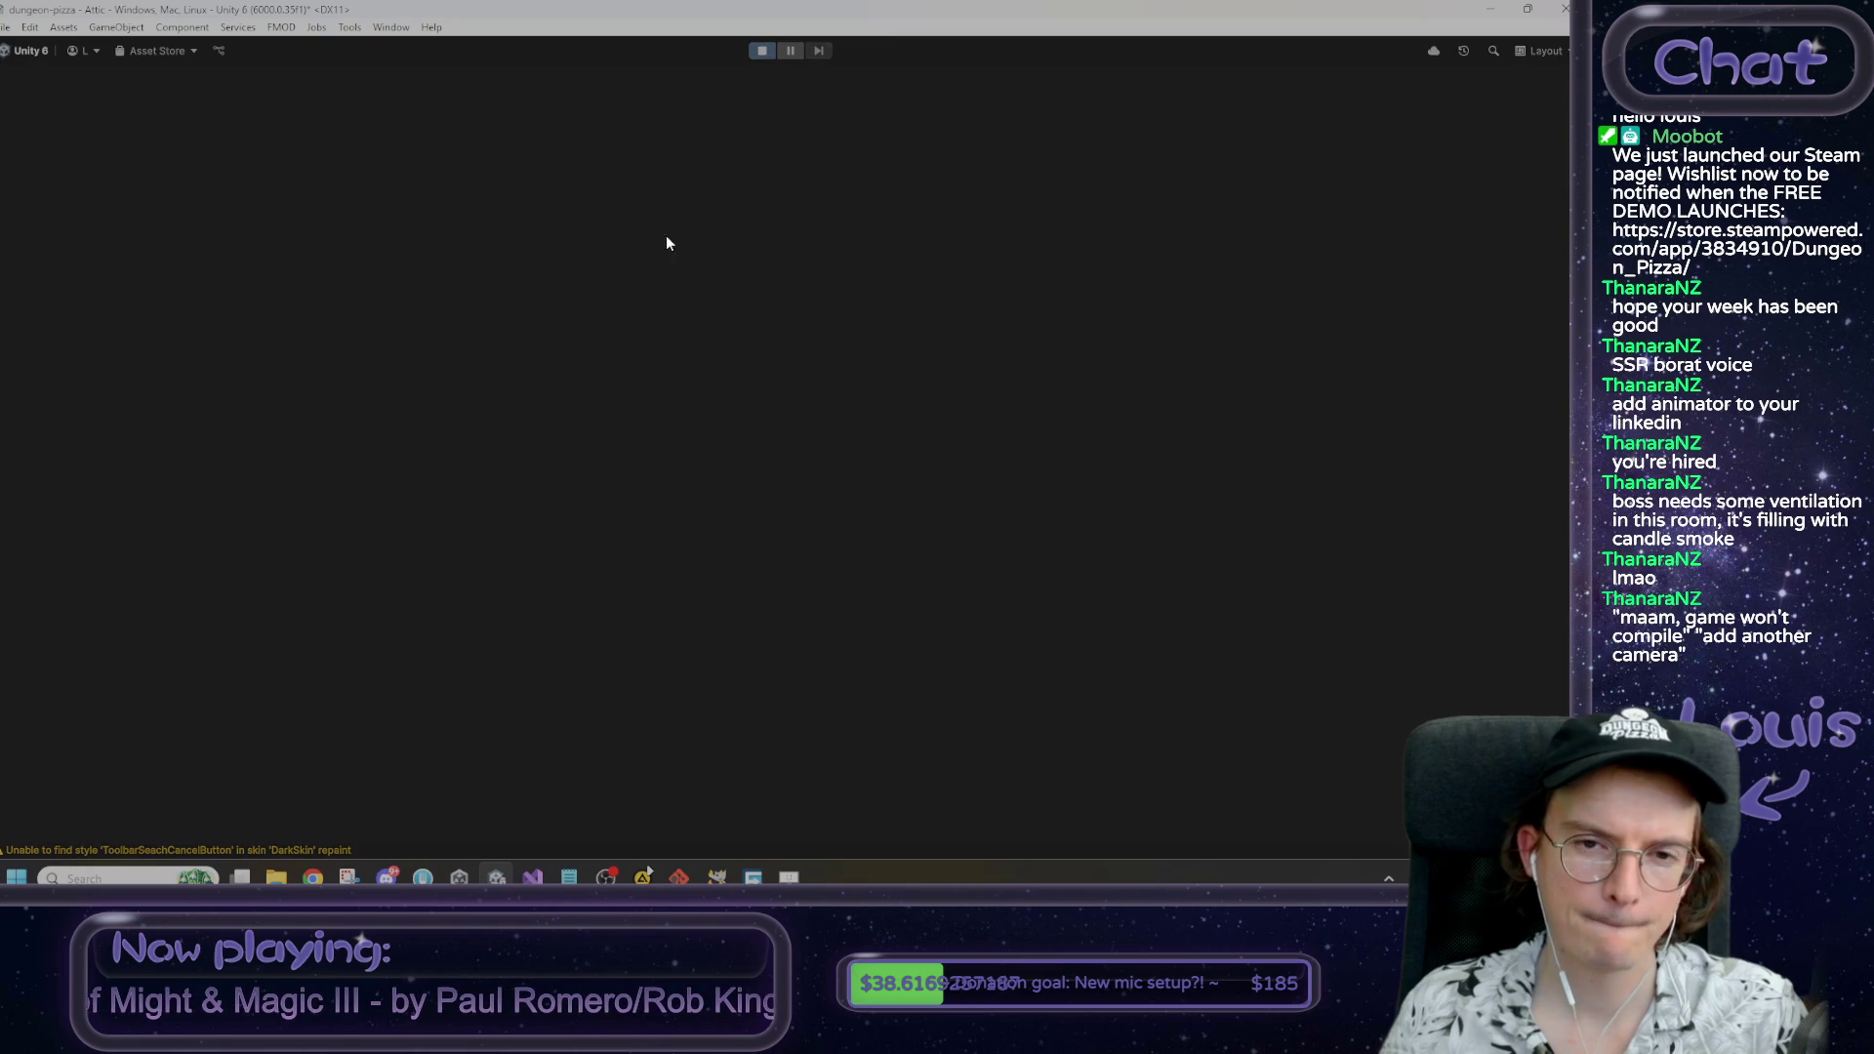
# Step: Skip game time through Afternoon and Evening to Night with passTime, then stop Play mode
pyautogui.press('`')
pyautogui.press('Up')
pyautogui.press('Return')
pyautogui.press('Up')
pyautogui.press('Return')
pyautogui.press('Up')
pyautogui.press('Return')
pyautogui.press('`')
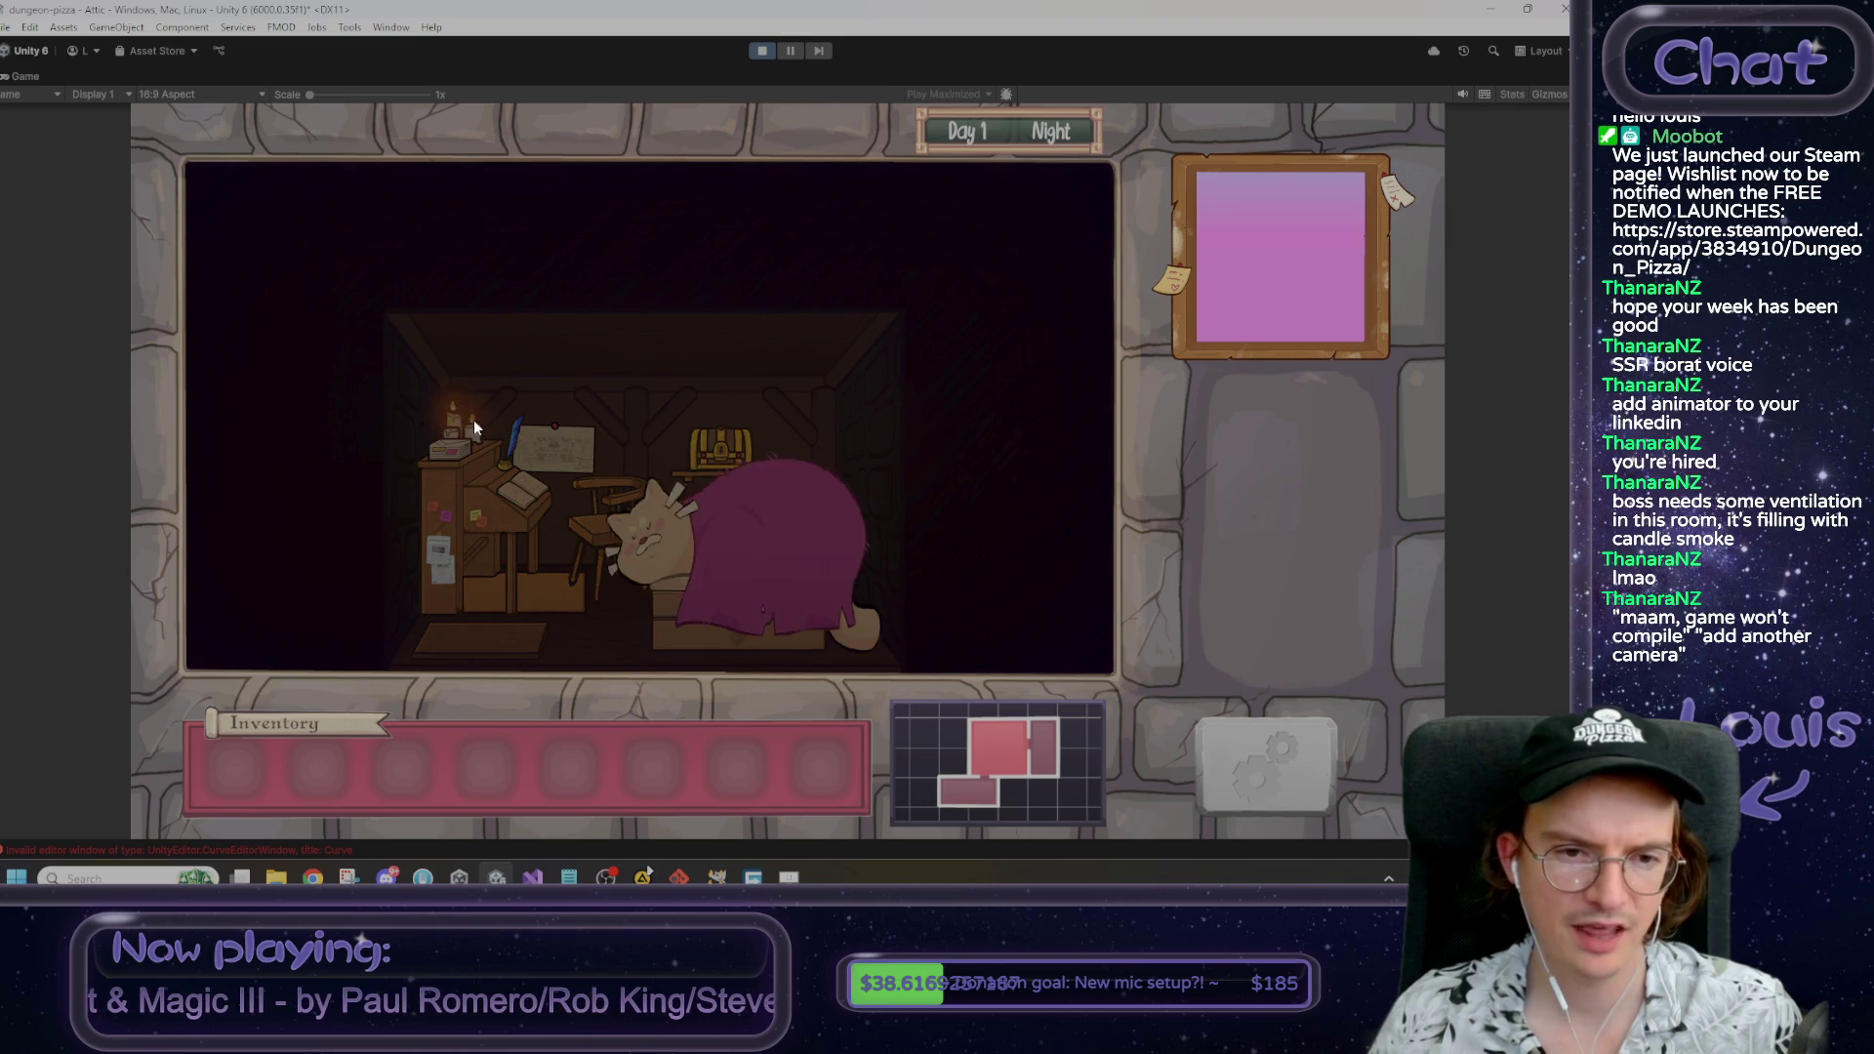
pyautogui.click(761, 51)
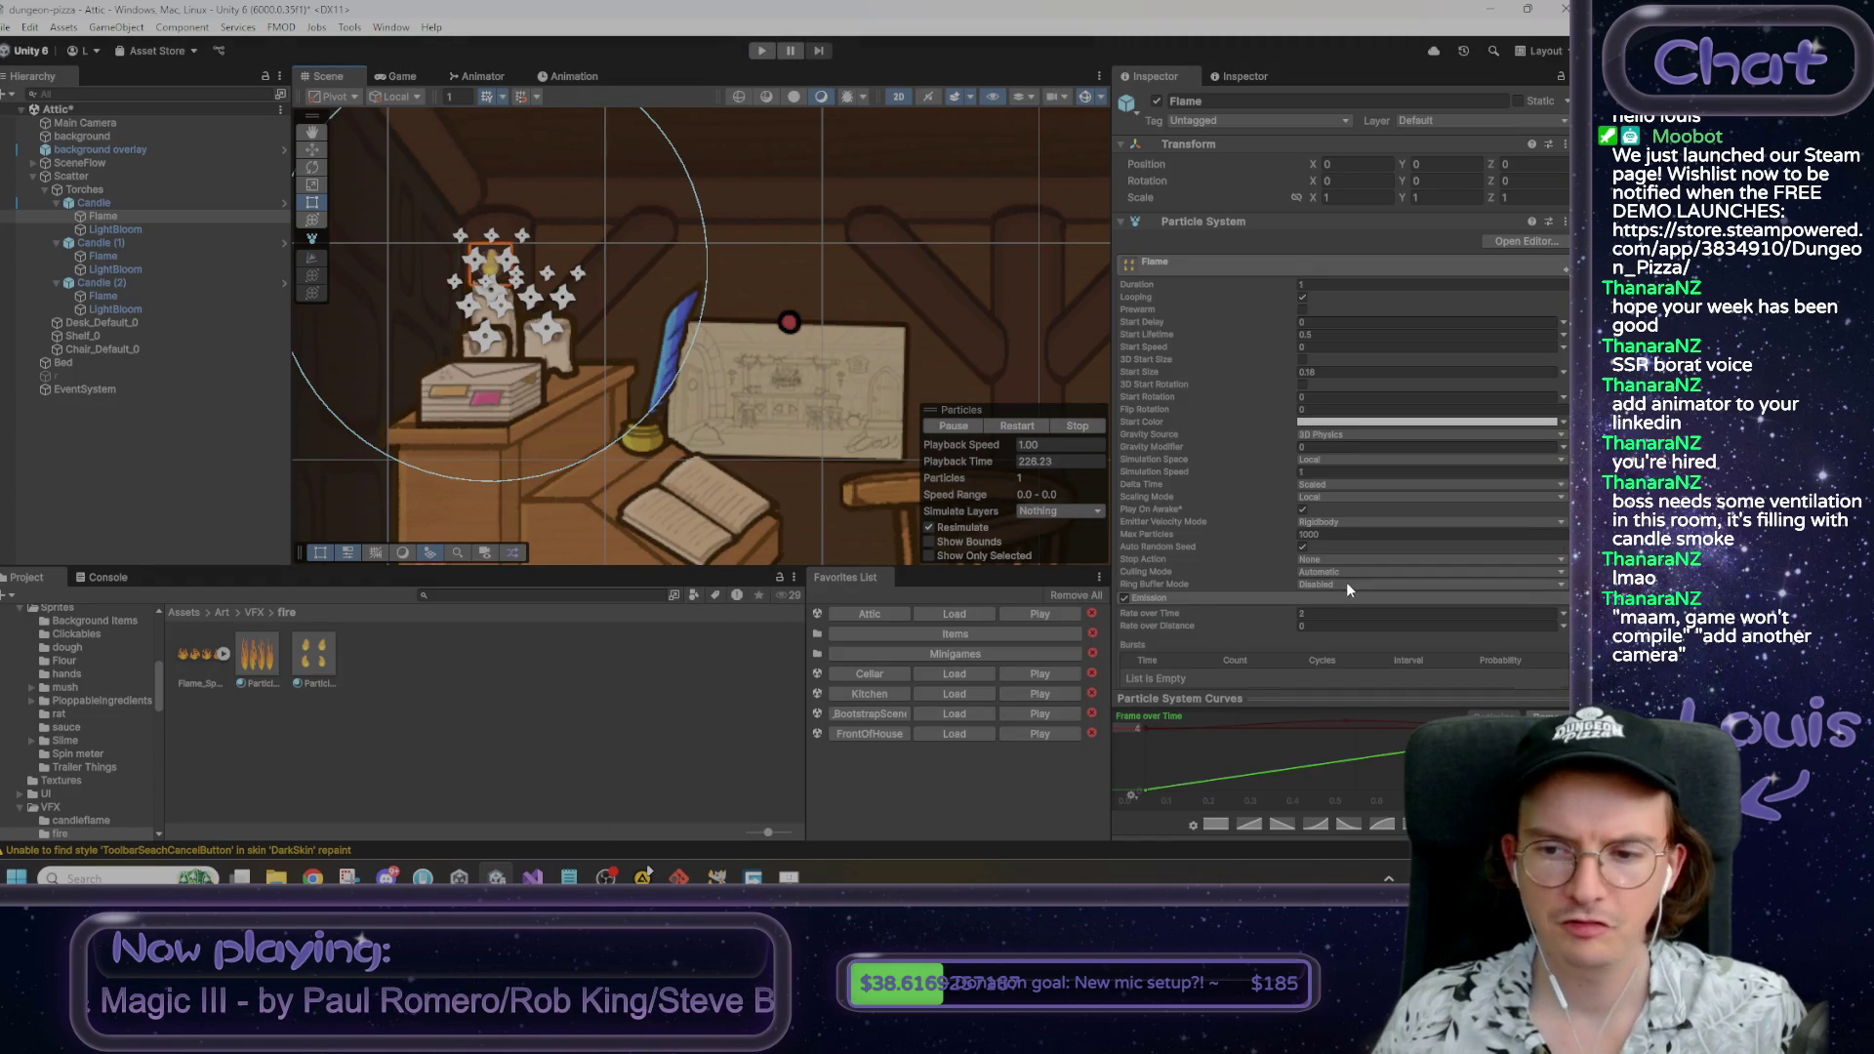
# Step: Review the Flame's Order in Layer (2370) and material blending, then return to the Chrome forum thread
pyautogui.scroll(-15, 1350, 582)
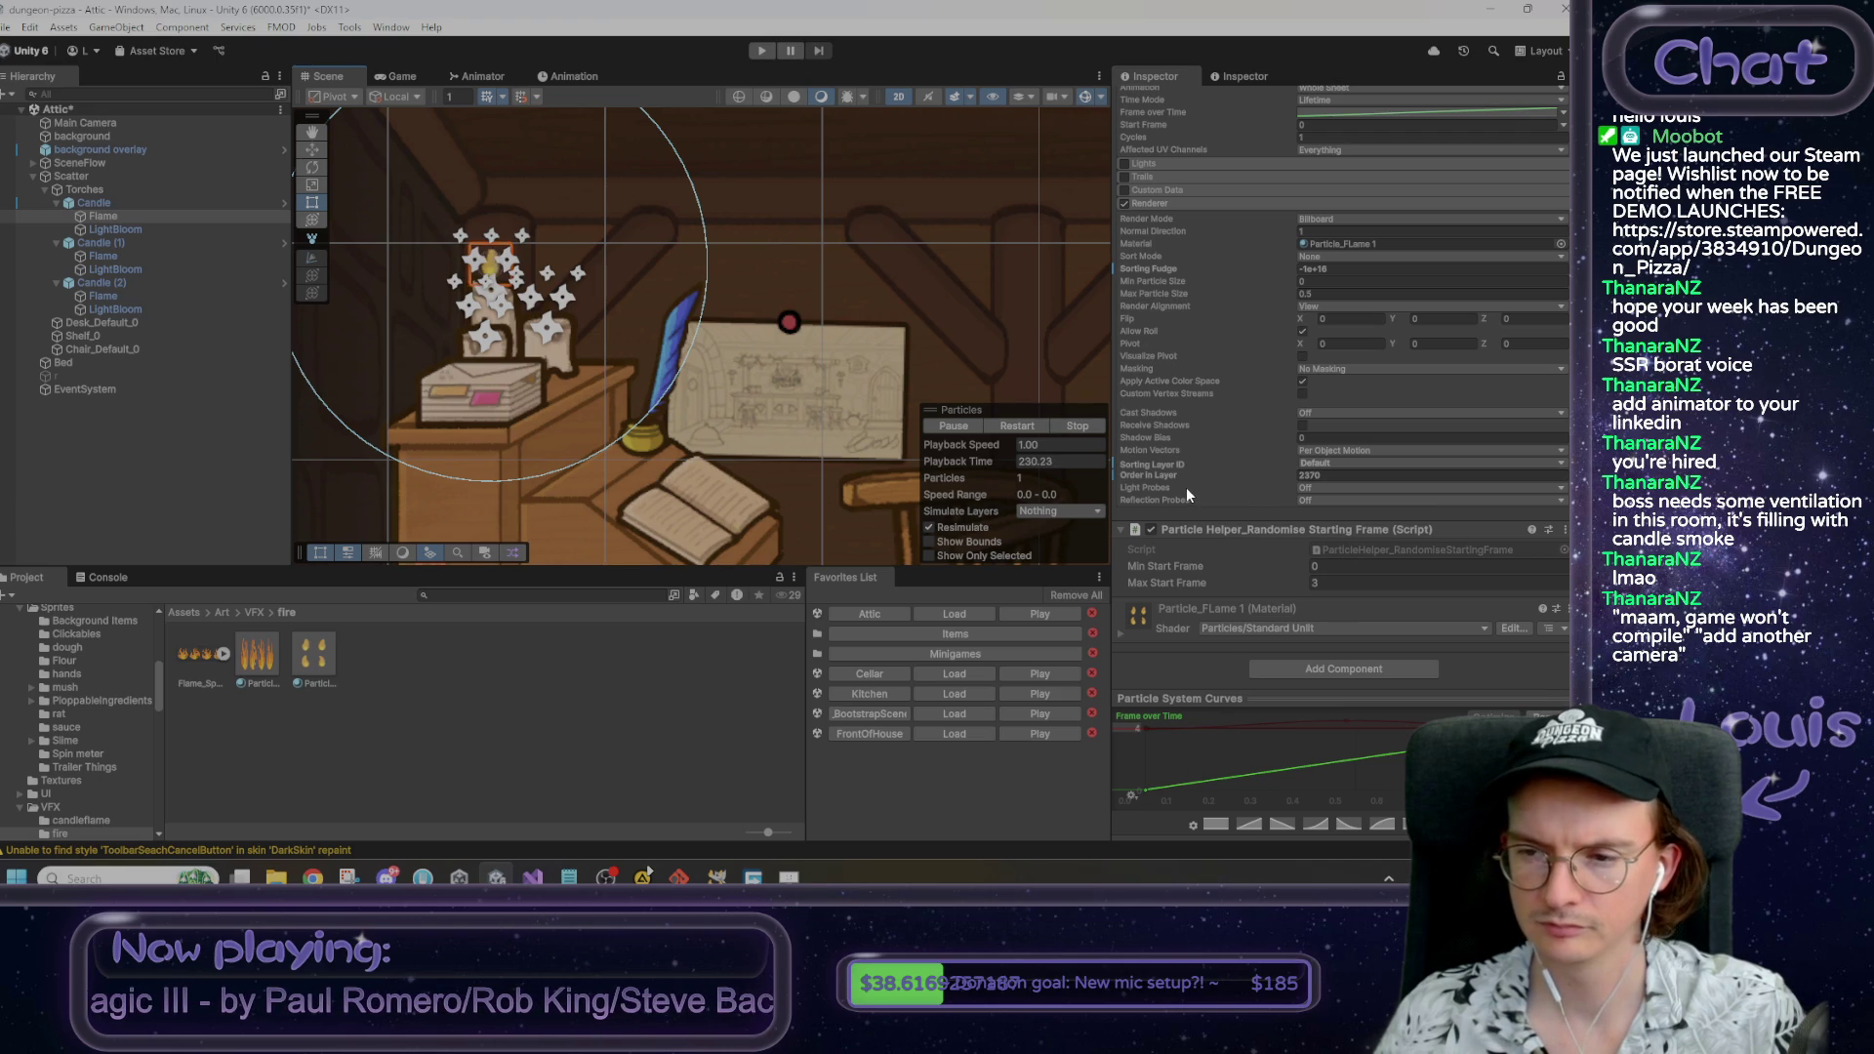
pyautogui.click(1334, 472)
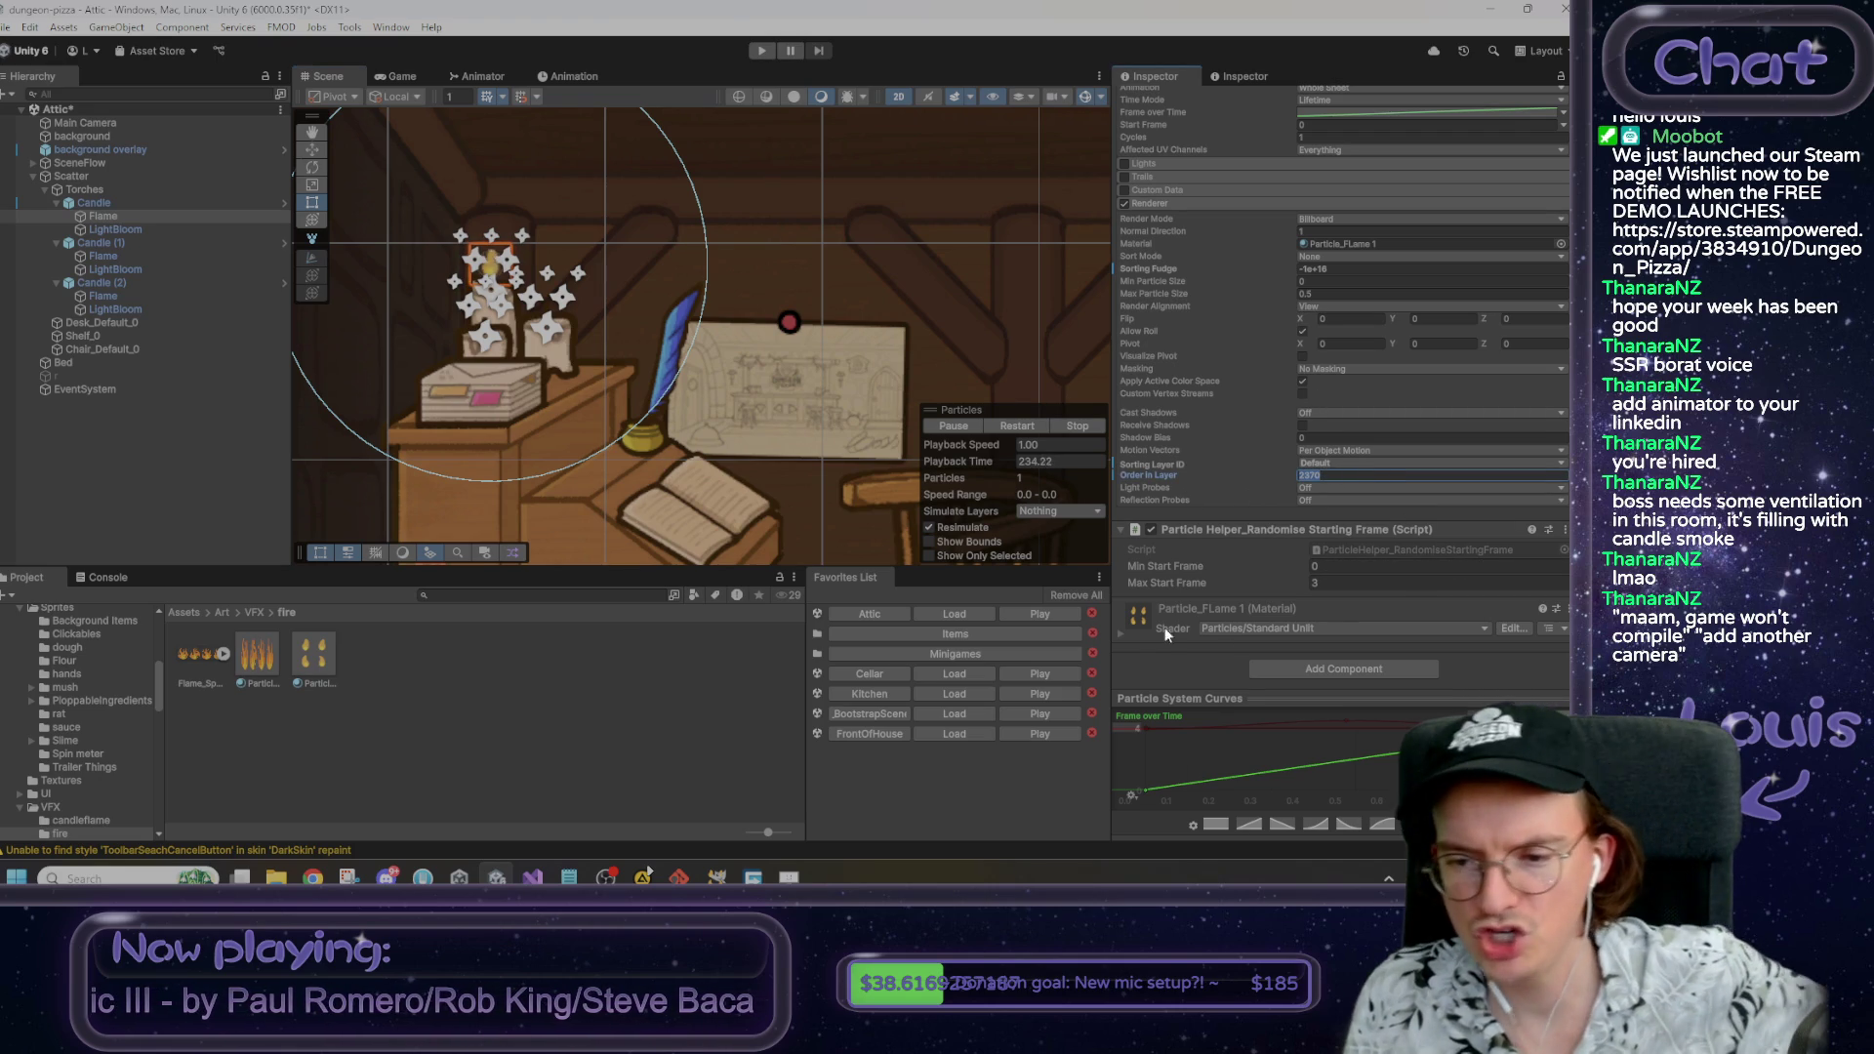
pyautogui.click(1119, 633)
pyautogui.scroll(-3, 1318, 631)
pyautogui.scroll(-3, 1317, 630)
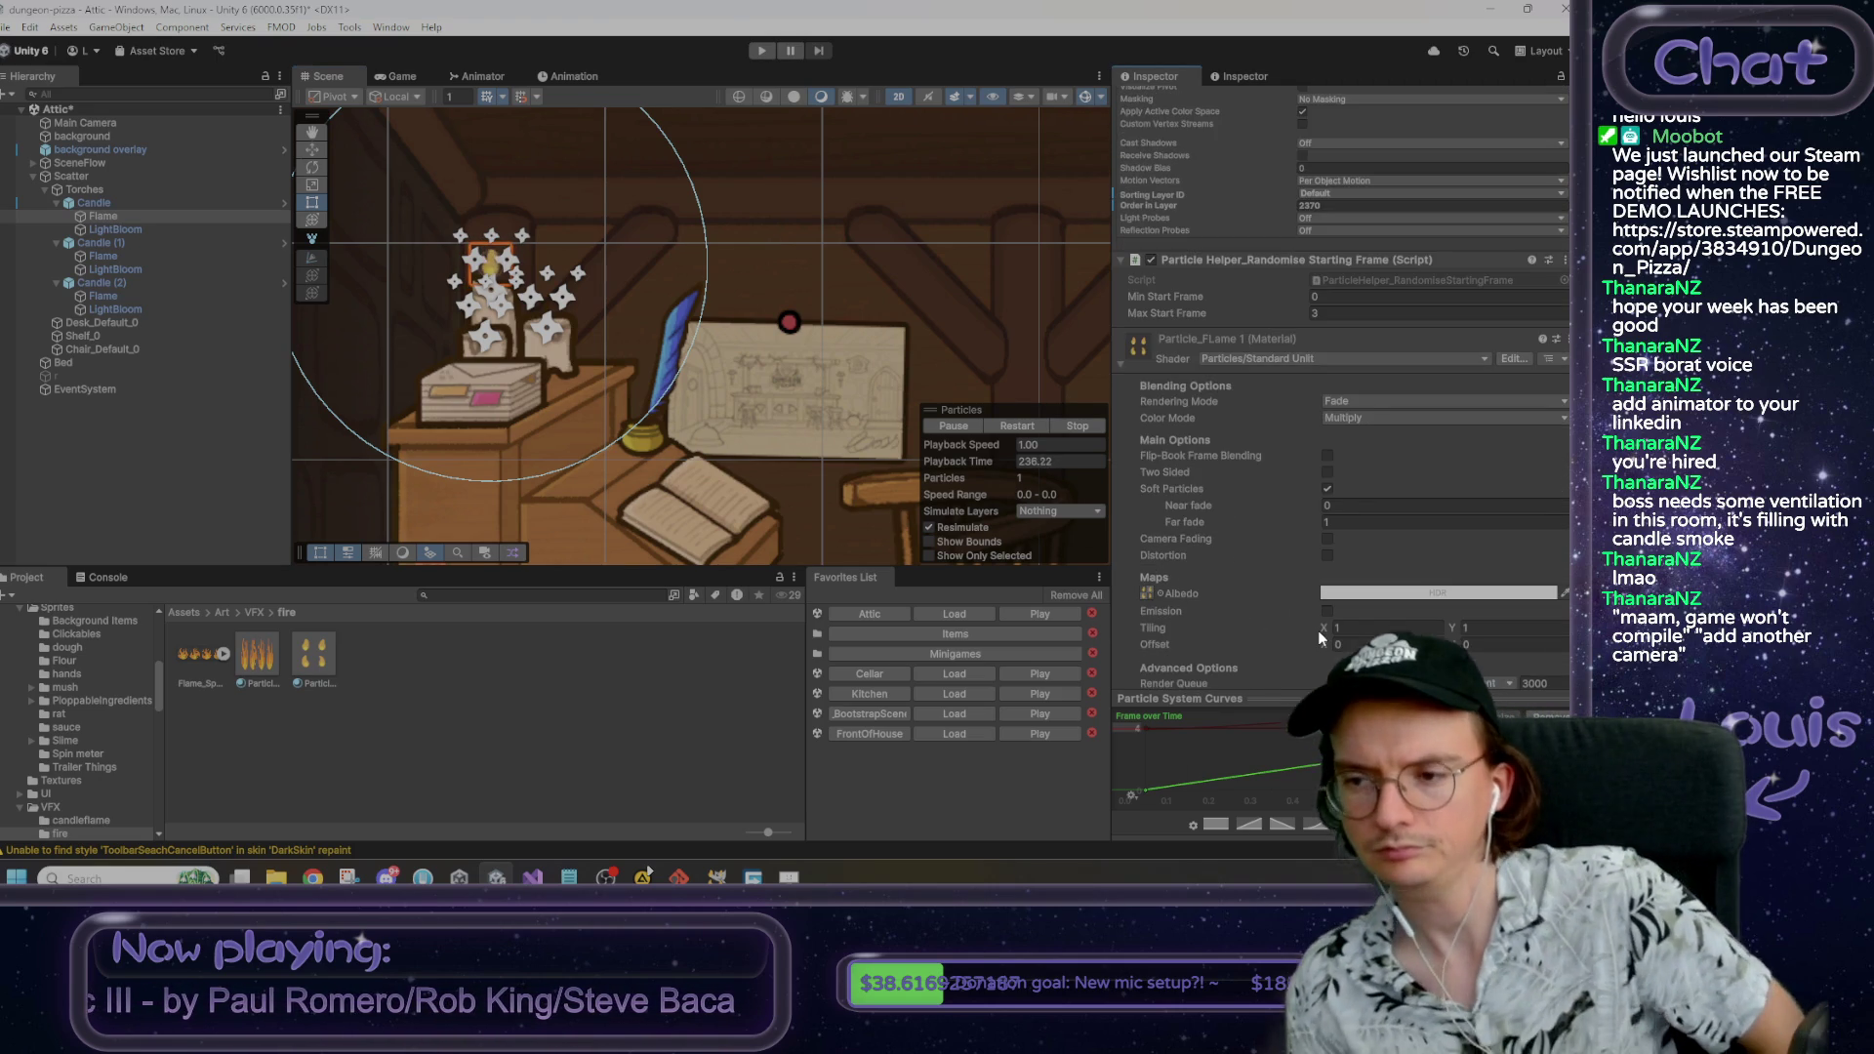
pyautogui.scroll(3, 1220, 439)
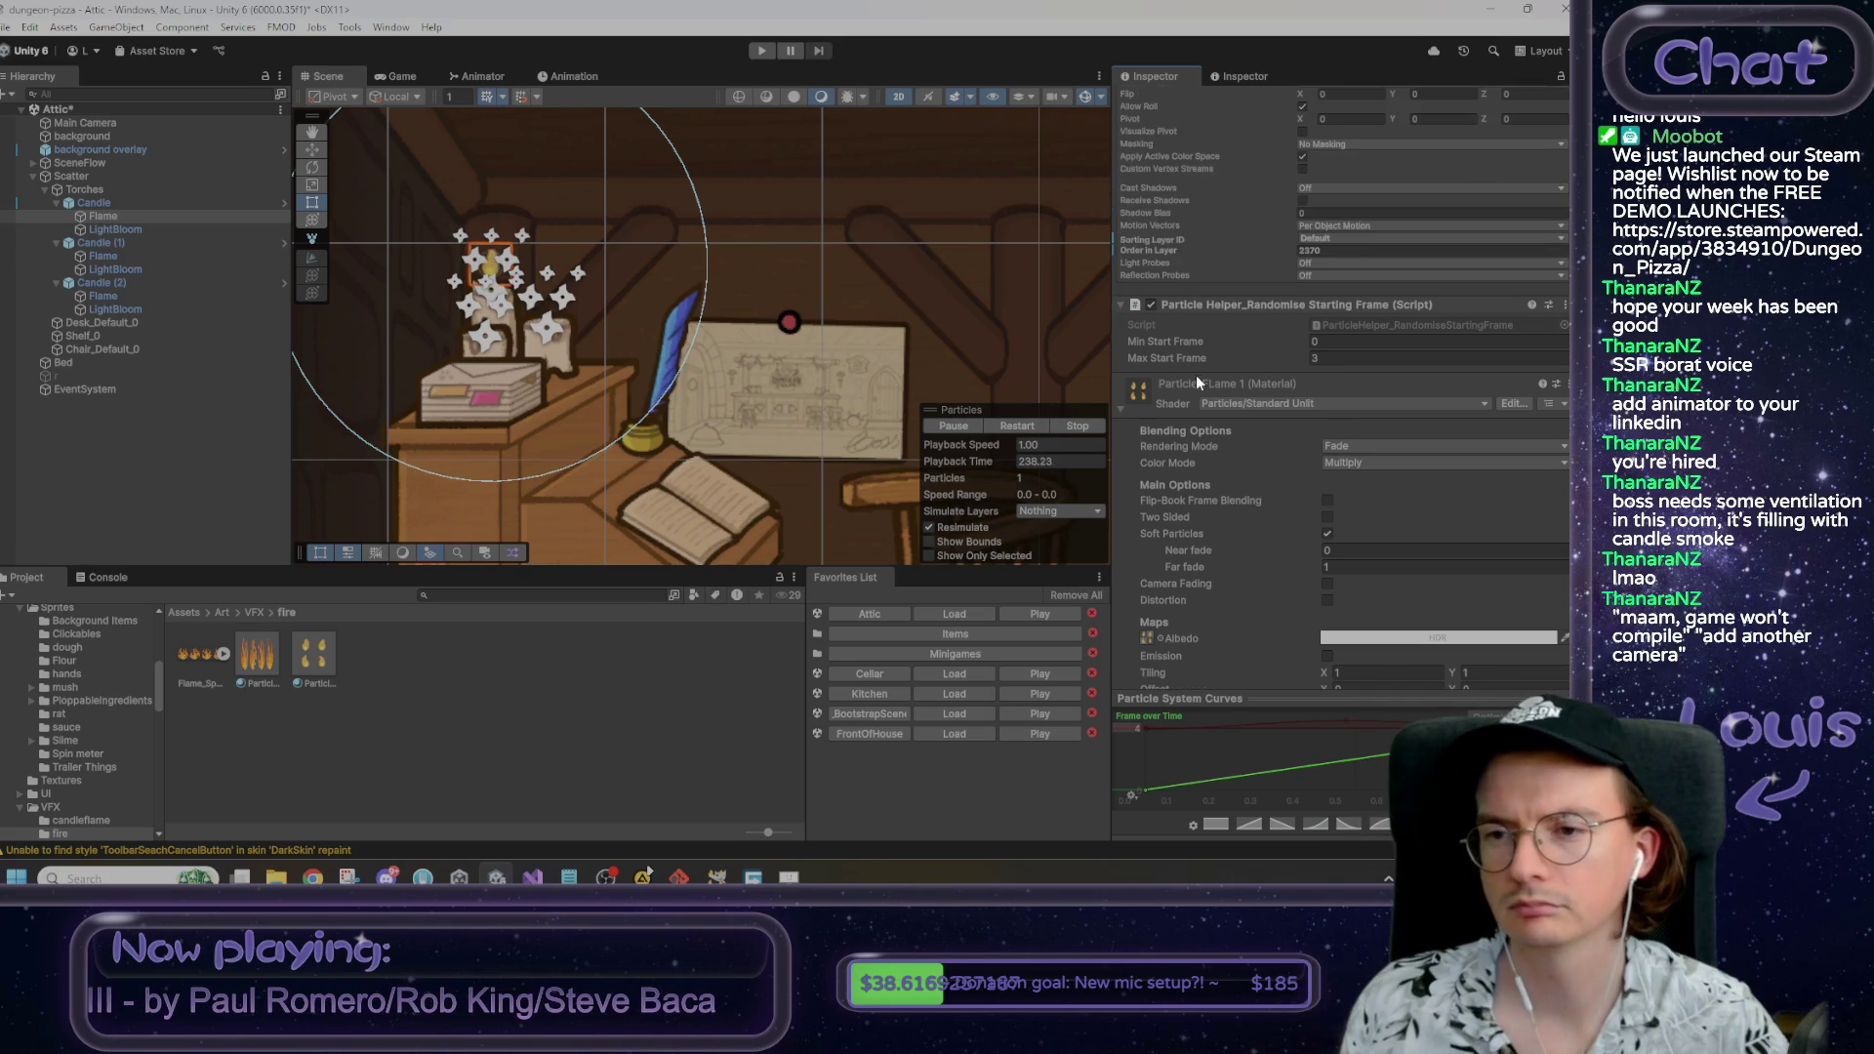
pyautogui.moveTo(312, 877)
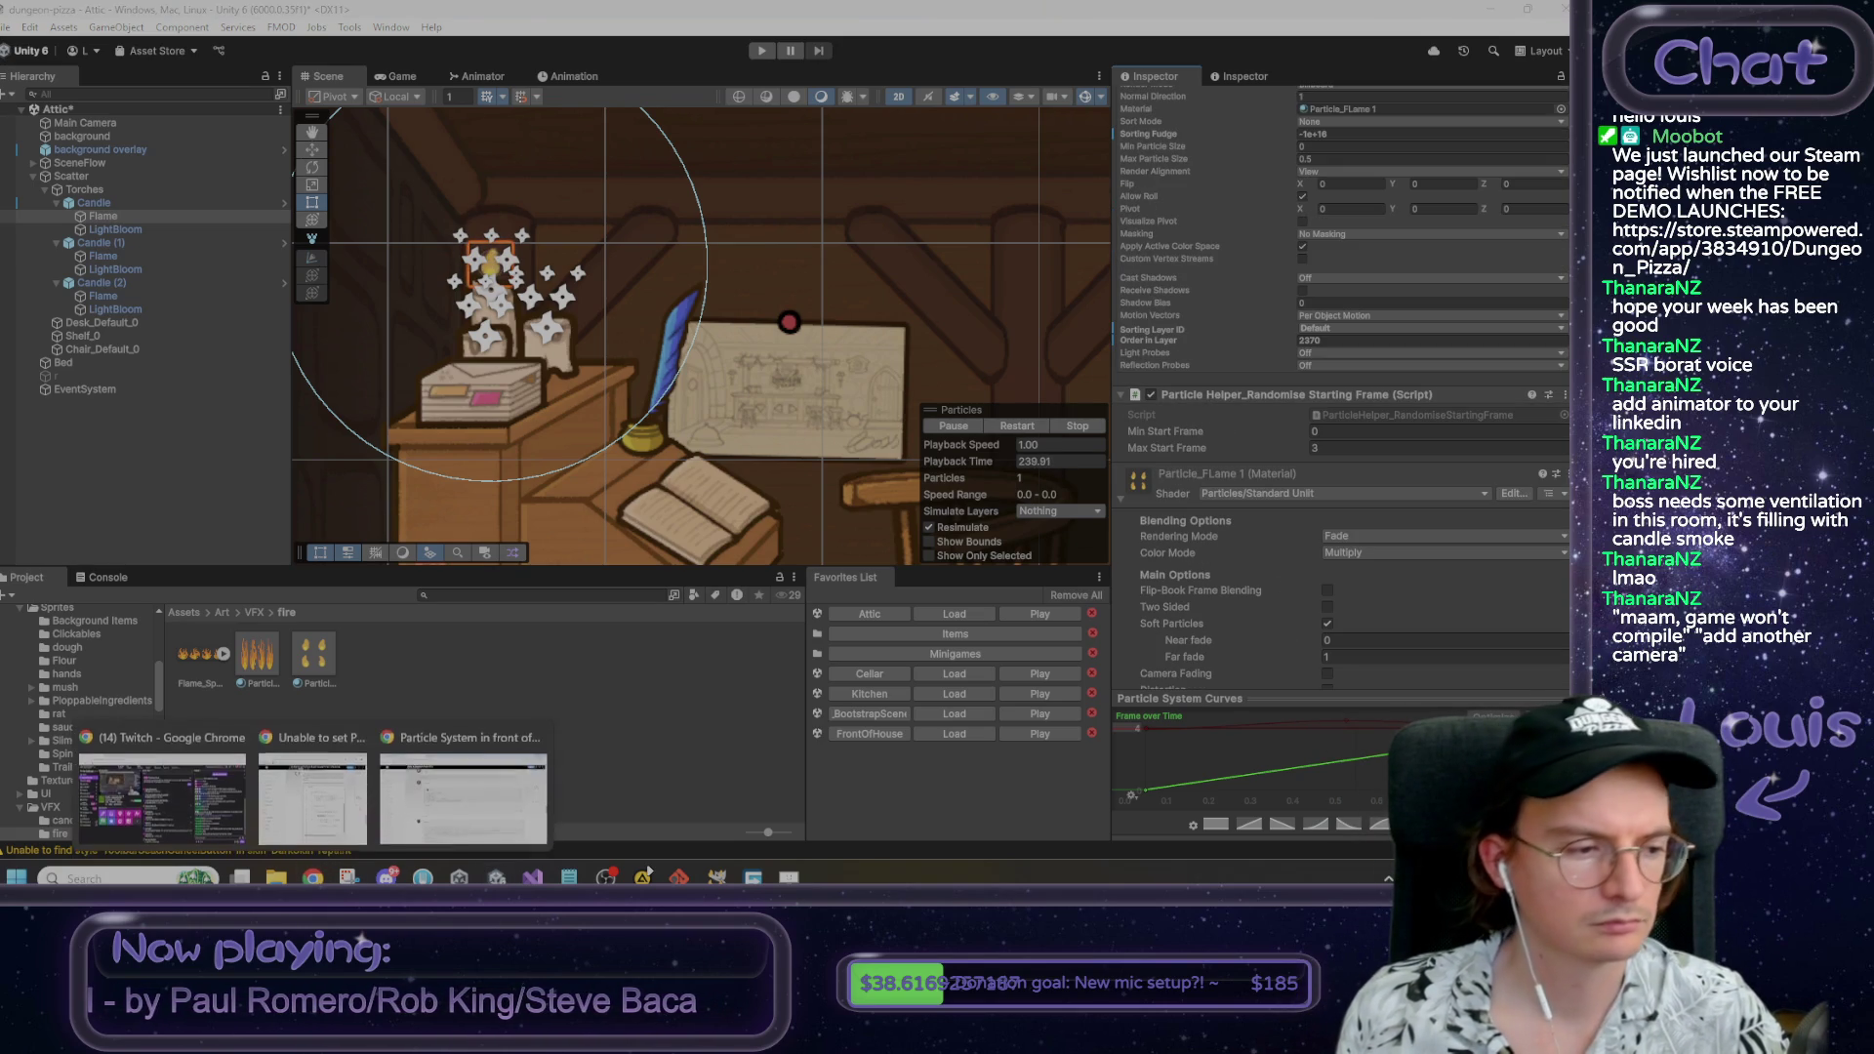
pyautogui.click(465, 794)
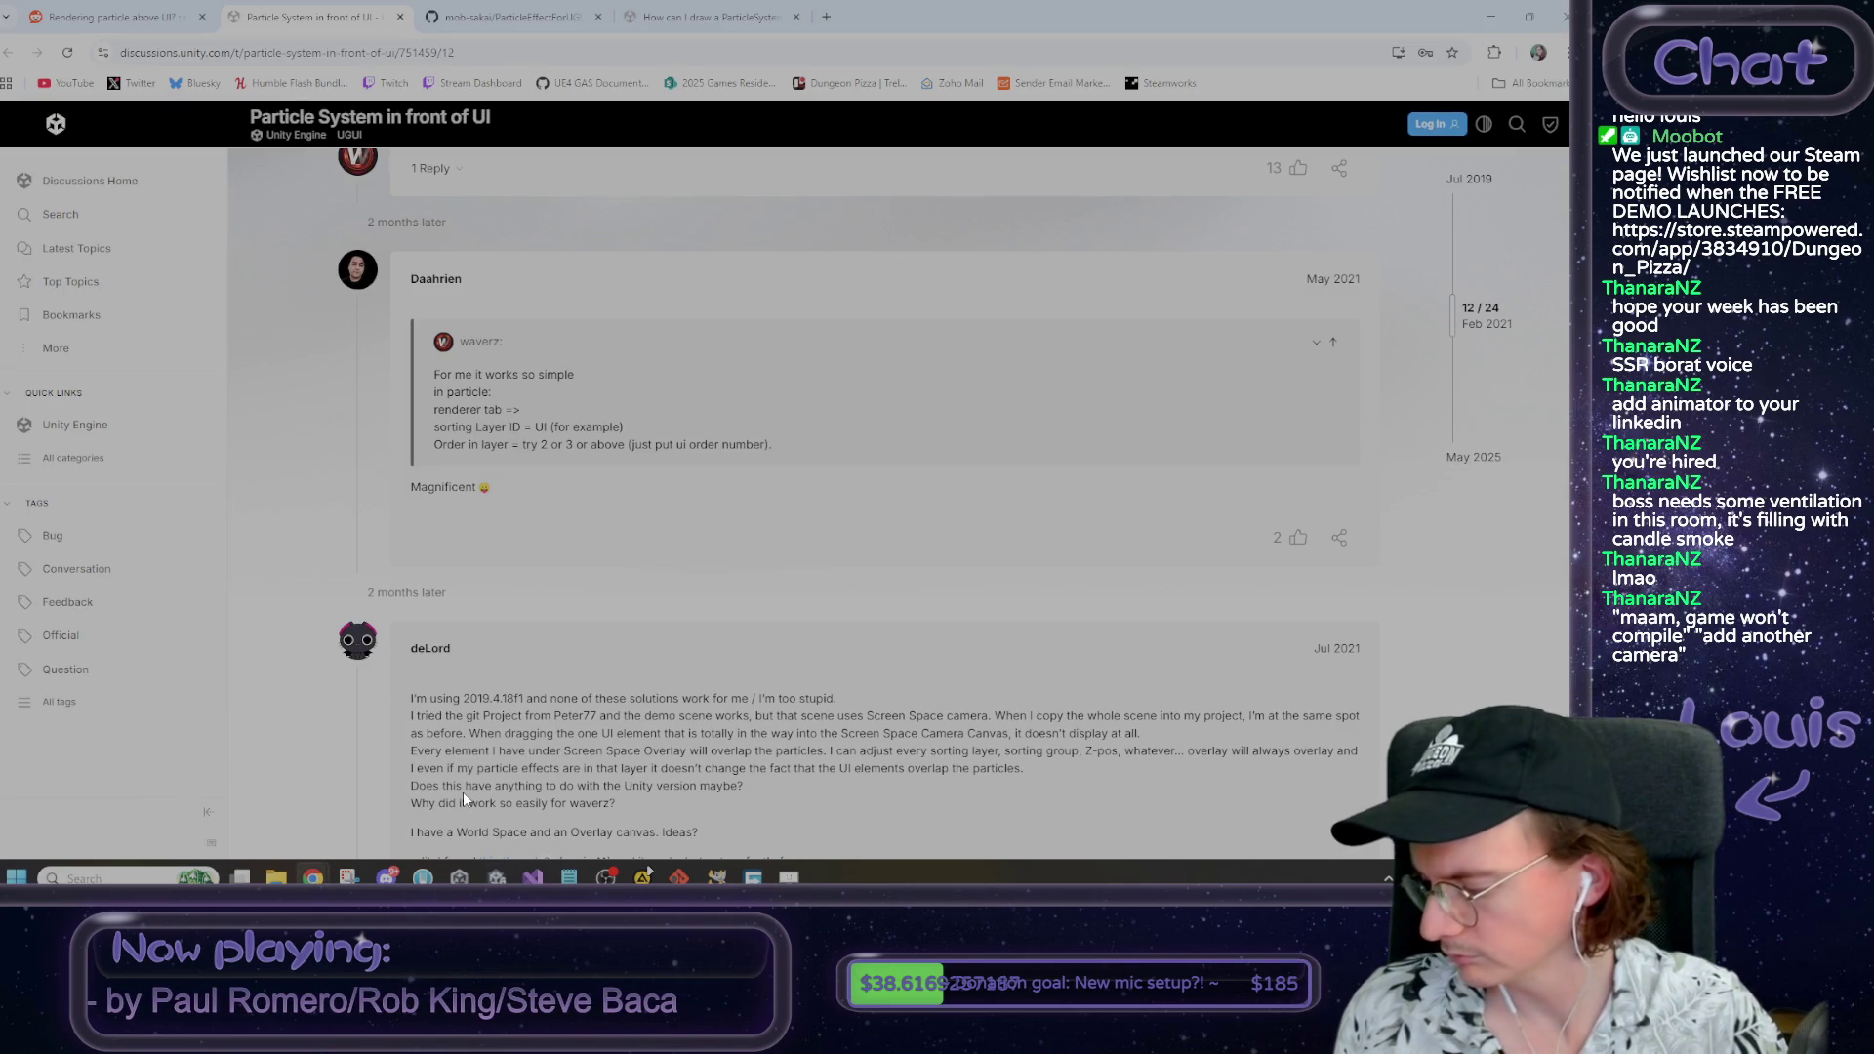
# Step: Highlight the 2021 reply's complaint that no solutions worked
pyautogui.scroll(-3, 504, 653)
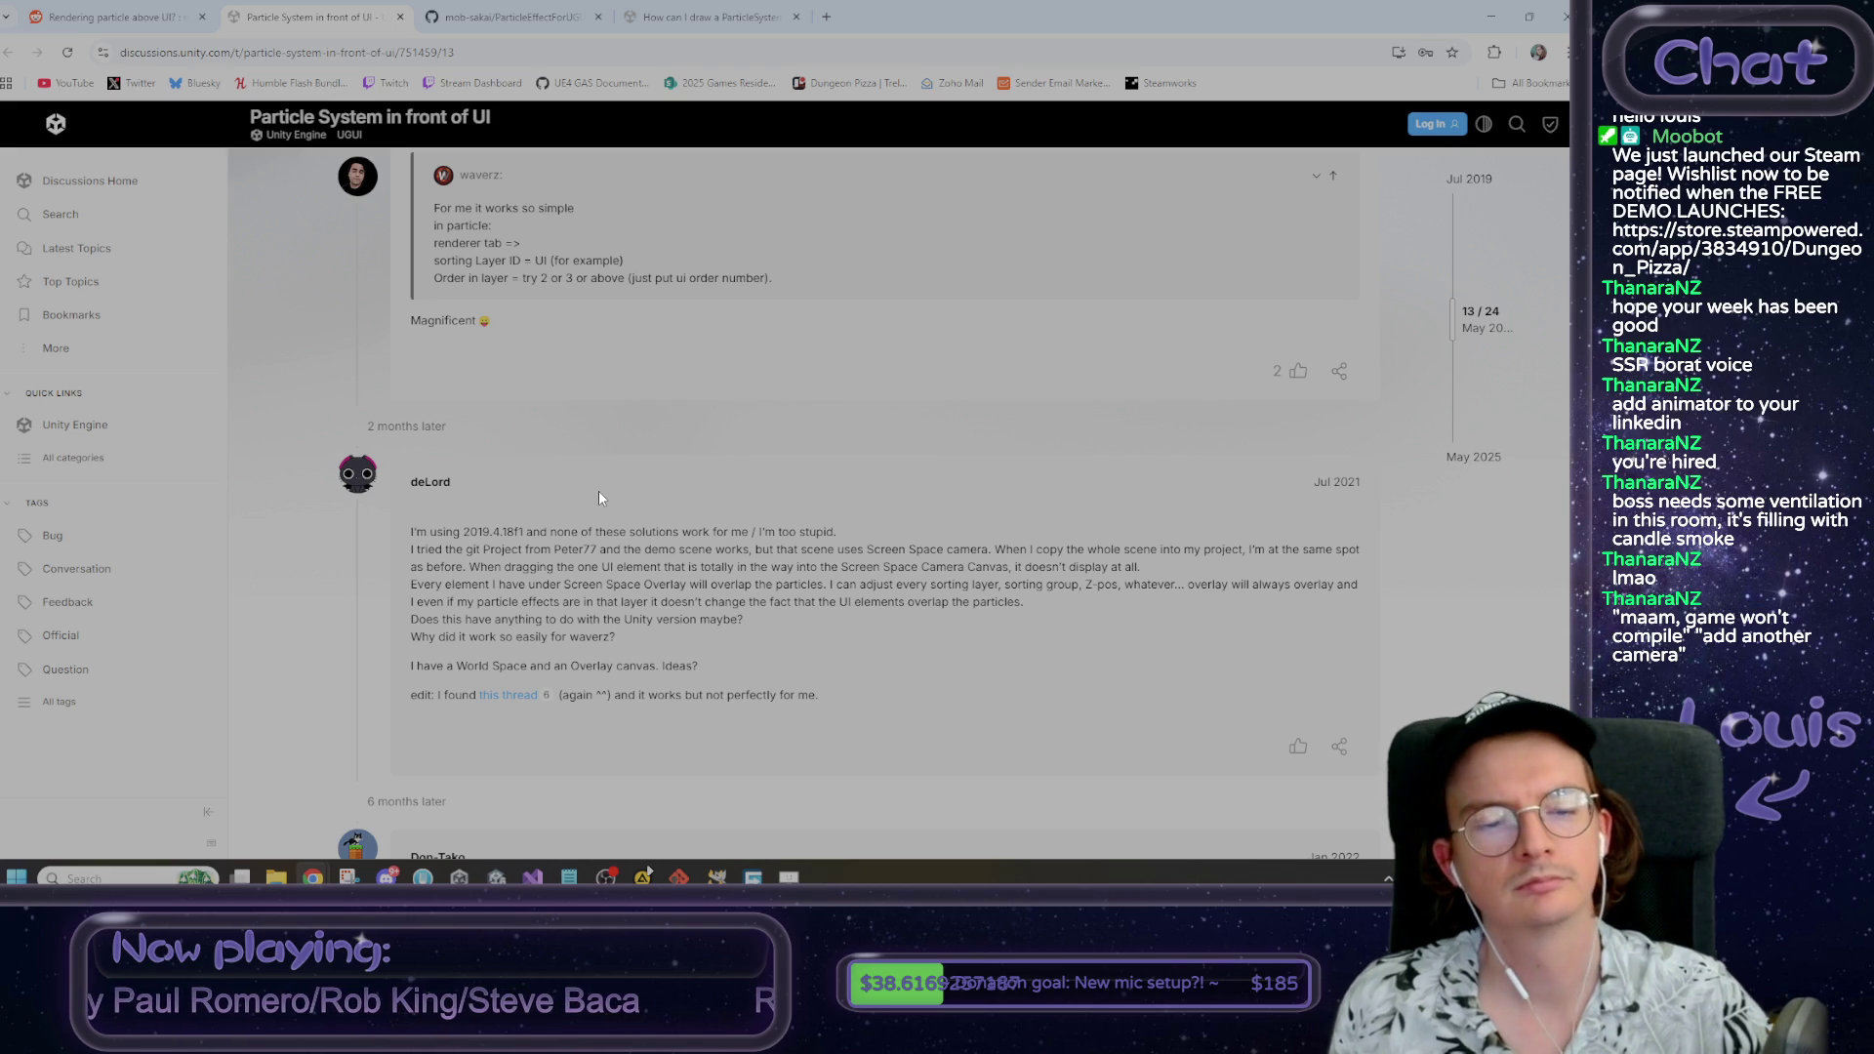
pyautogui.moveTo(543, 532)
pyautogui.mouseDown()
pyautogui.moveTo(855, 549)
pyautogui.moveTo(858, 533)
pyautogui.mouseUp()
pyautogui.click(752, 532)
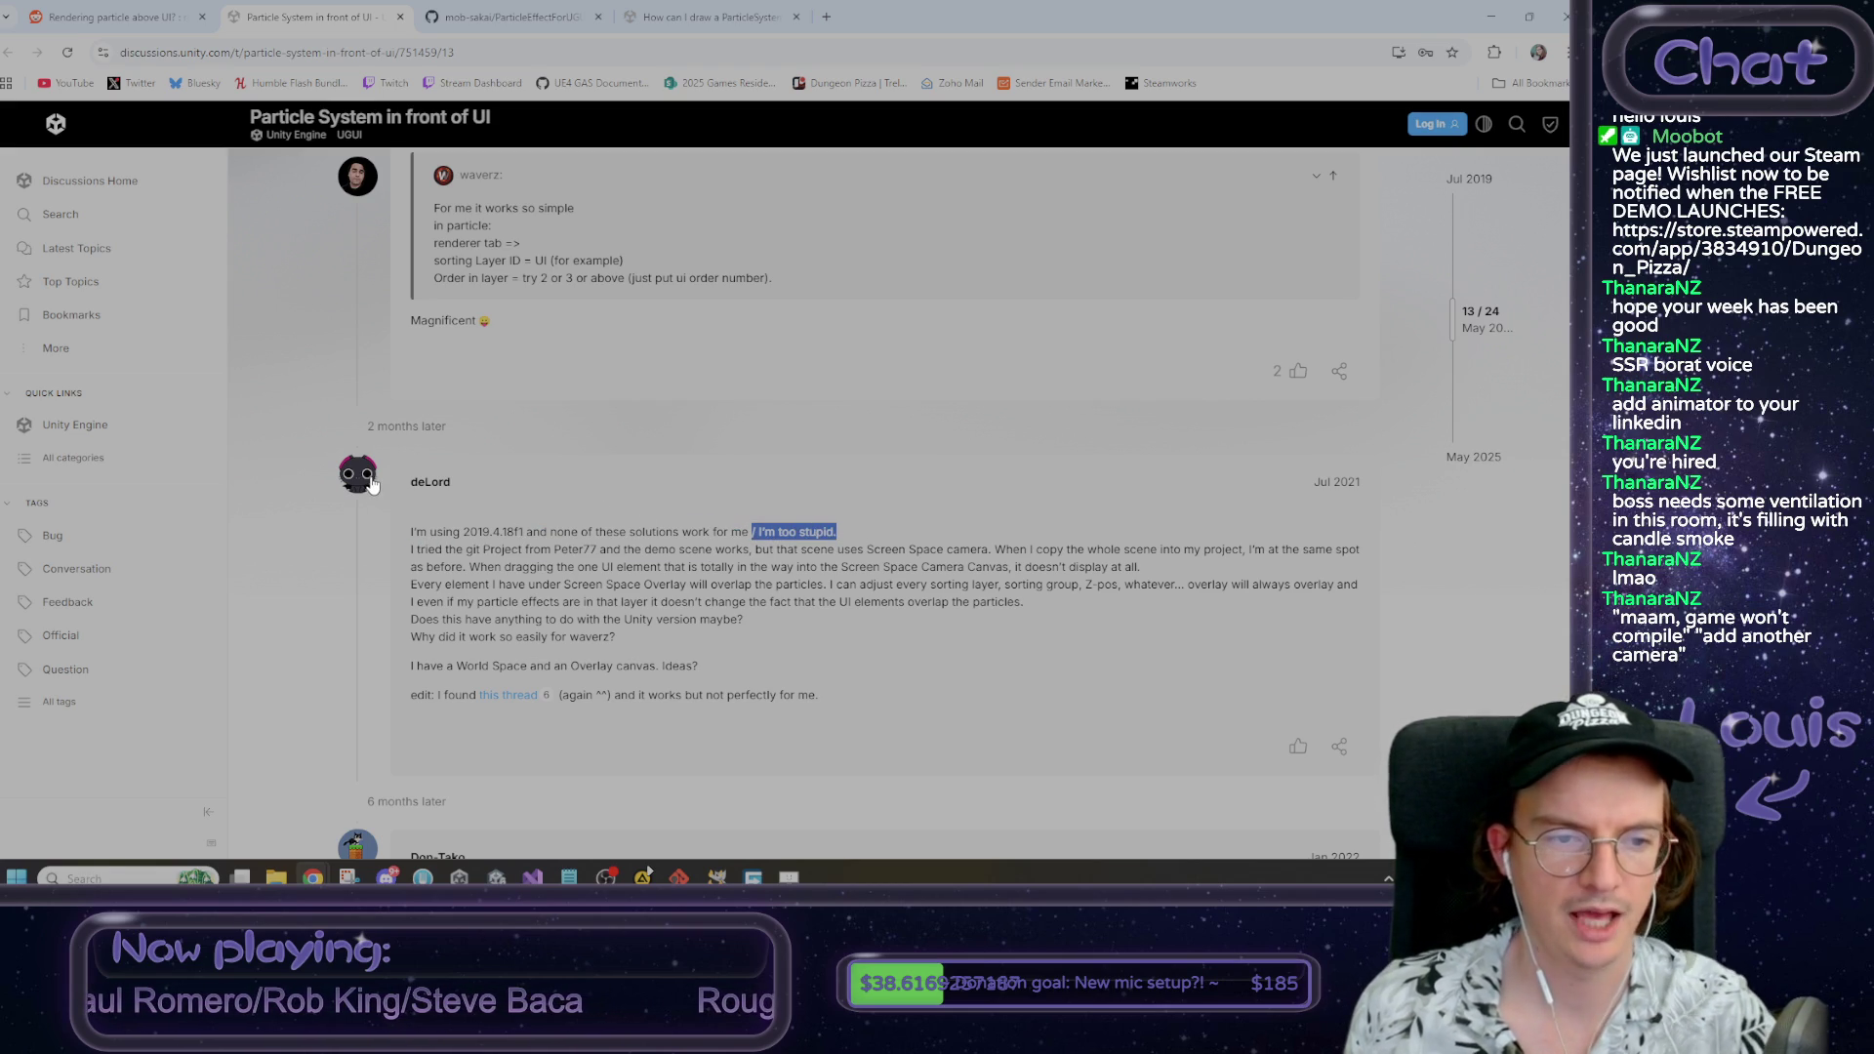
# Step: Open the reply's 'this thread' link in a new tab and switch to it
pyautogui.keyDown('ctrl'); pyautogui.scroll(4, 376, 488); pyautogui.keyUp('ctrl')
pyautogui.scroll(-2, 693, 572)
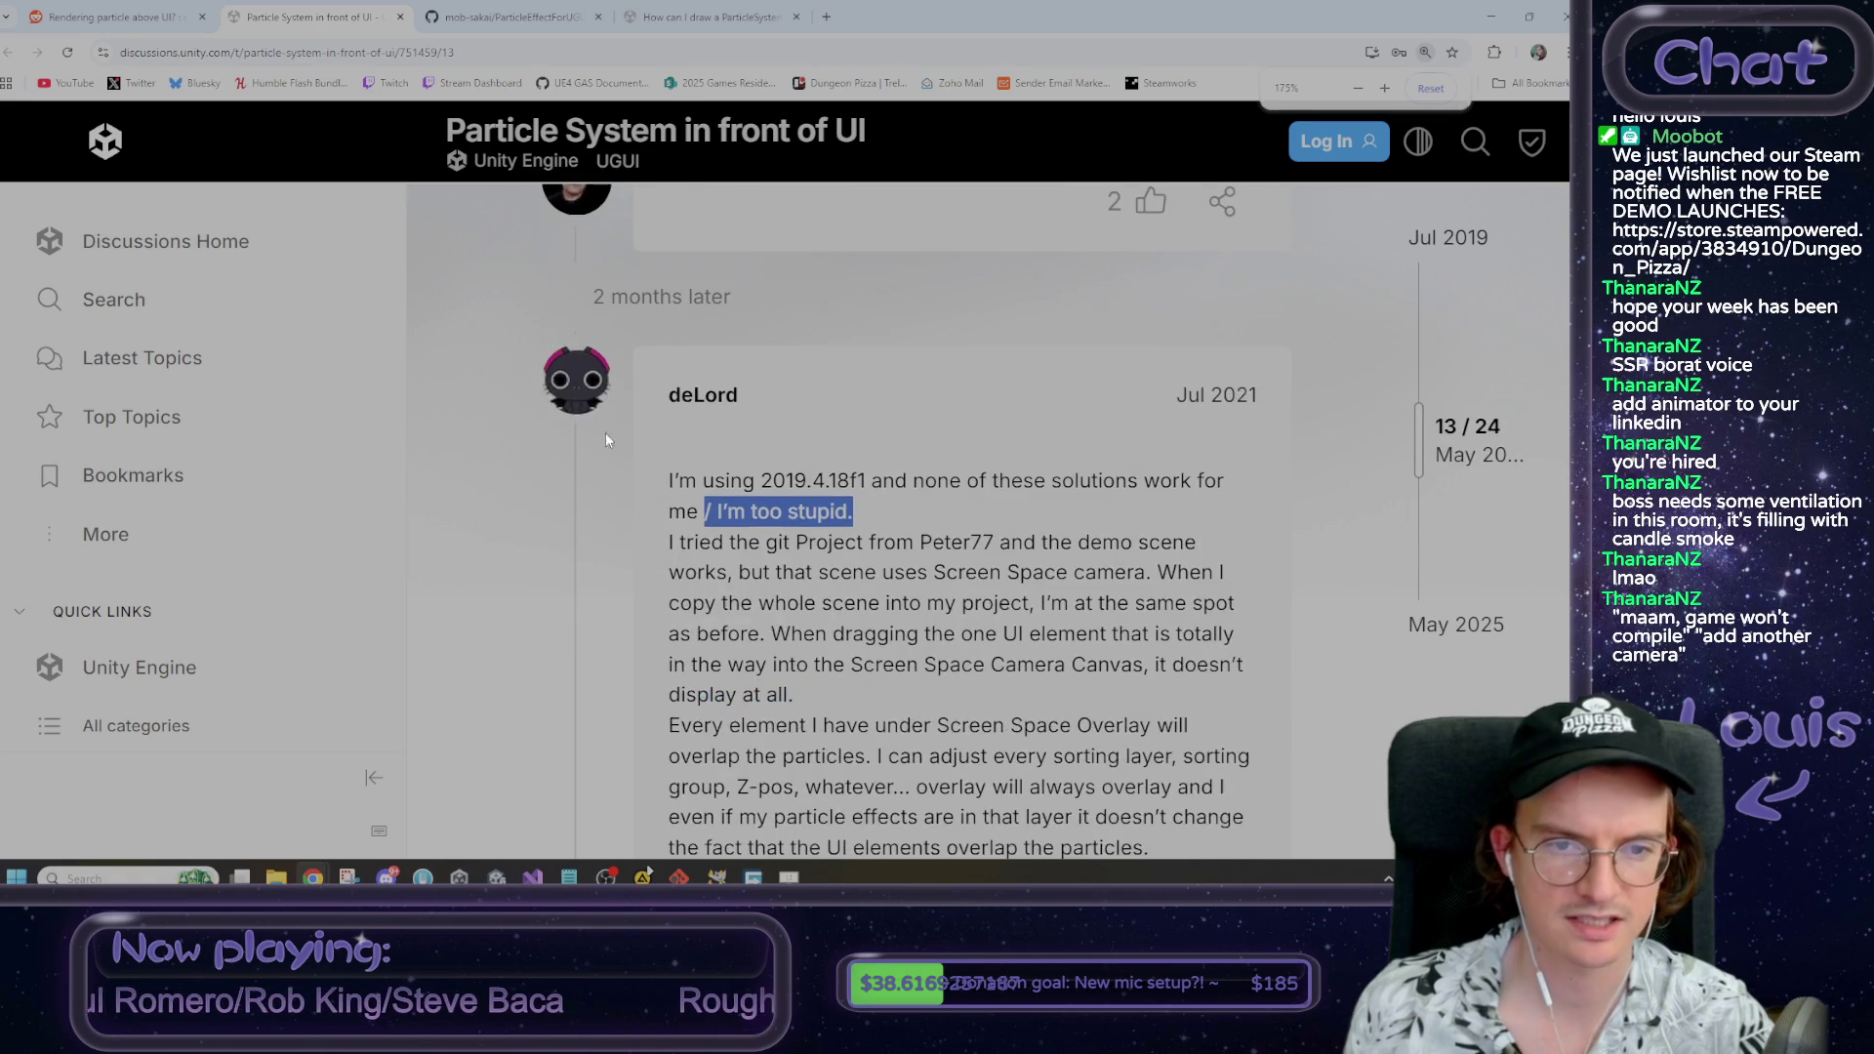
pyautogui.keyDown('ctrl'); pyautogui.scroll(2, 740, 464); pyautogui.keyUp('ctrl')
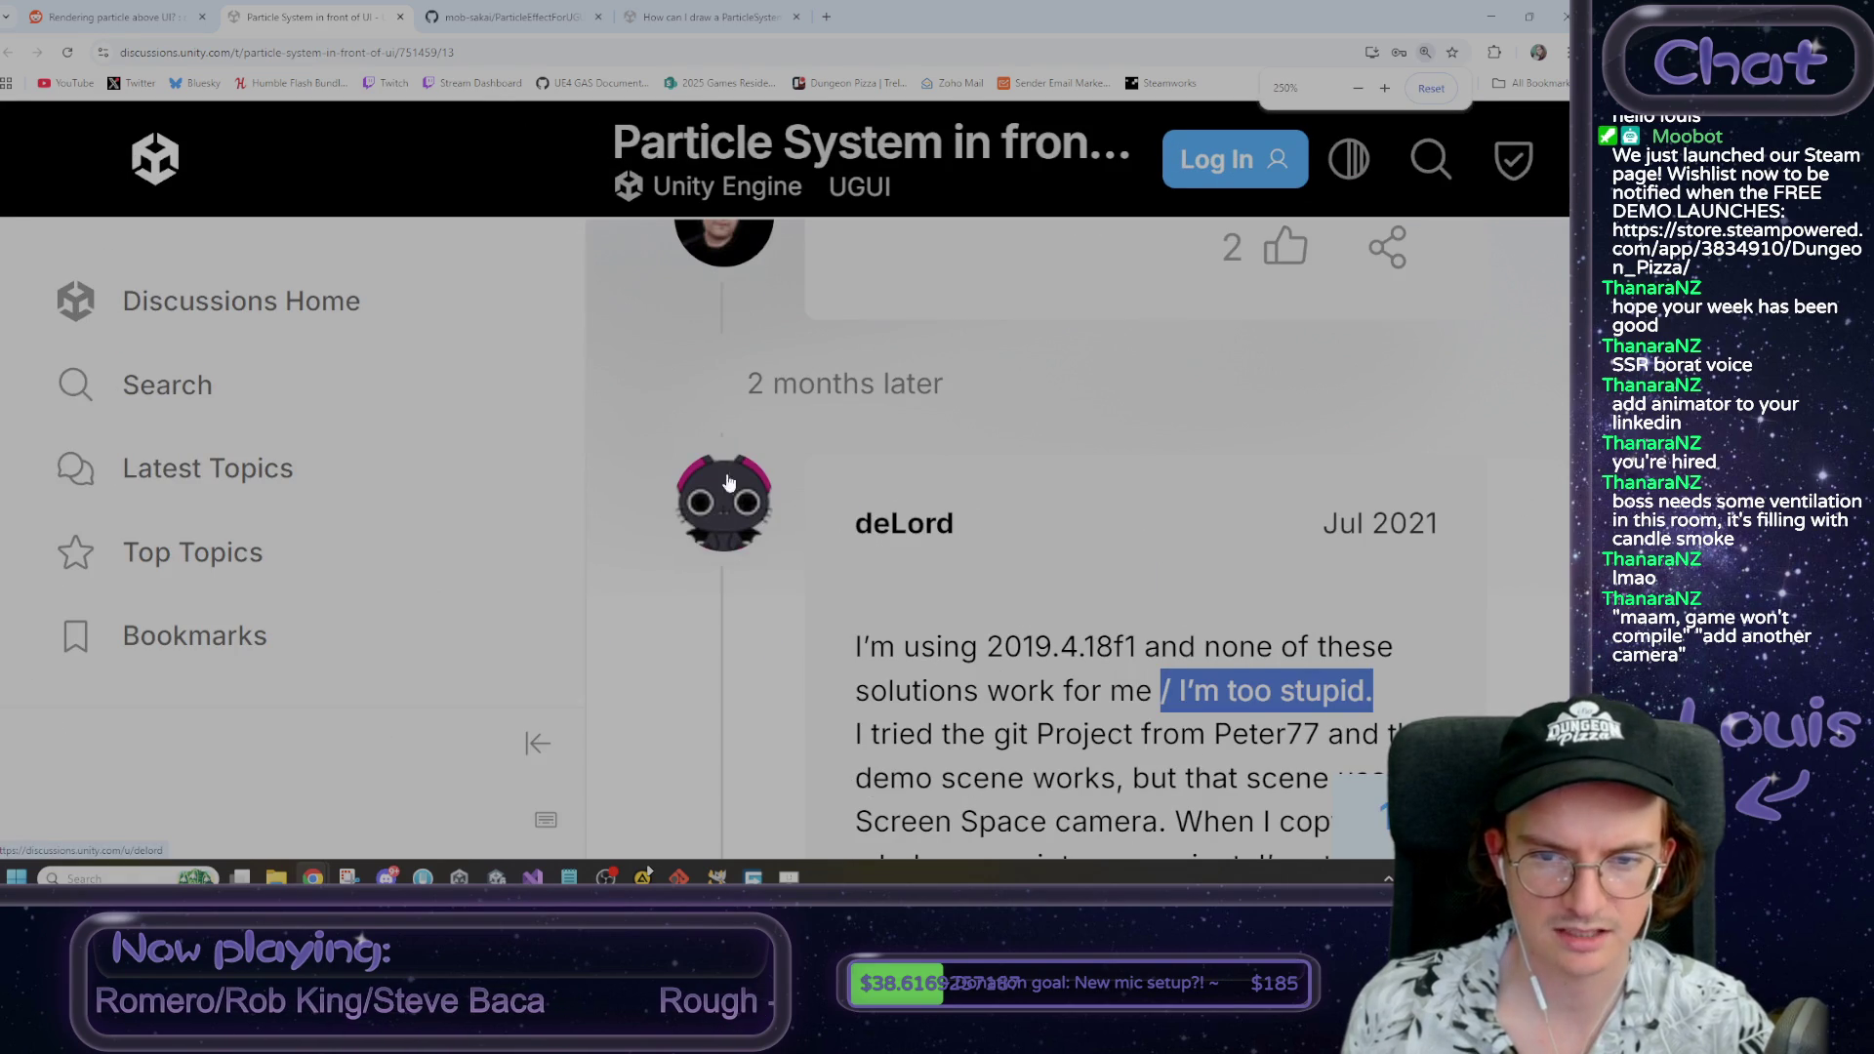
pyautogui.keyDown('ctrl'); pyautogui.scroll(-6, 705, 467); pyautogui.keyUp('ctrl')
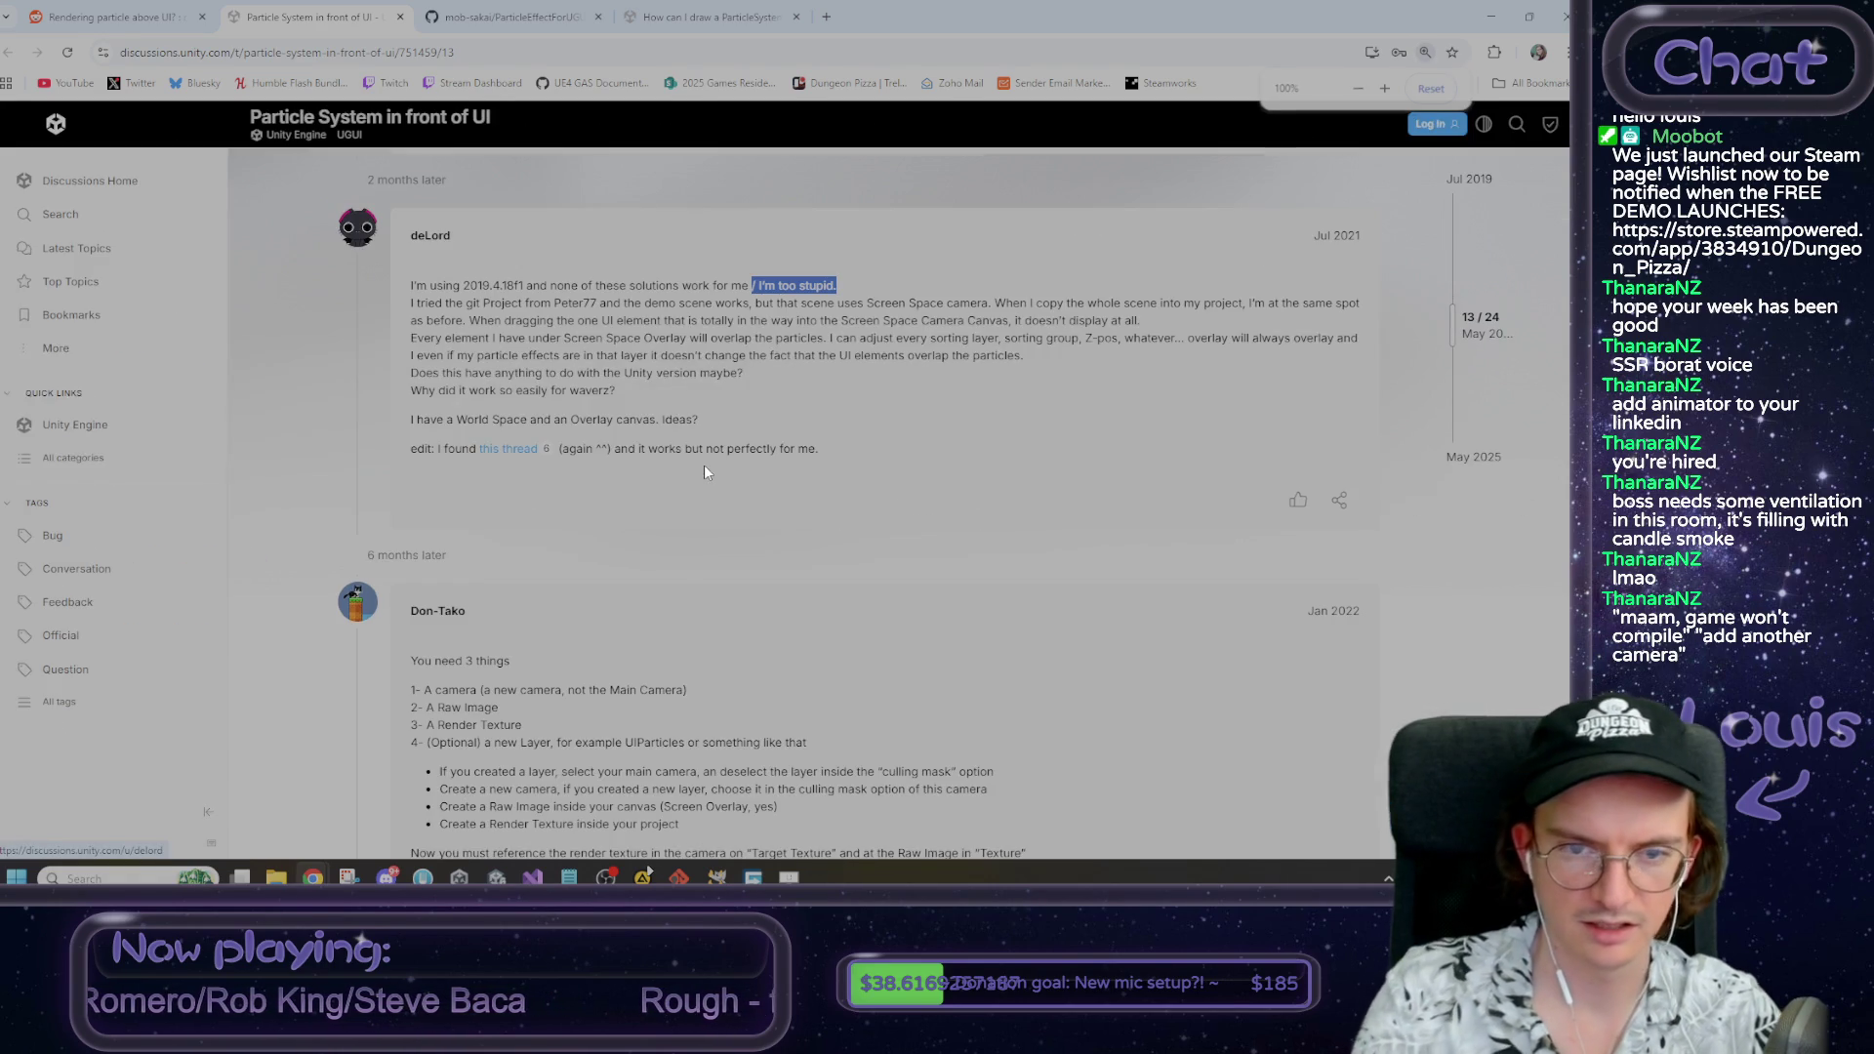
pyautogui.scroll(2, 625, 449)
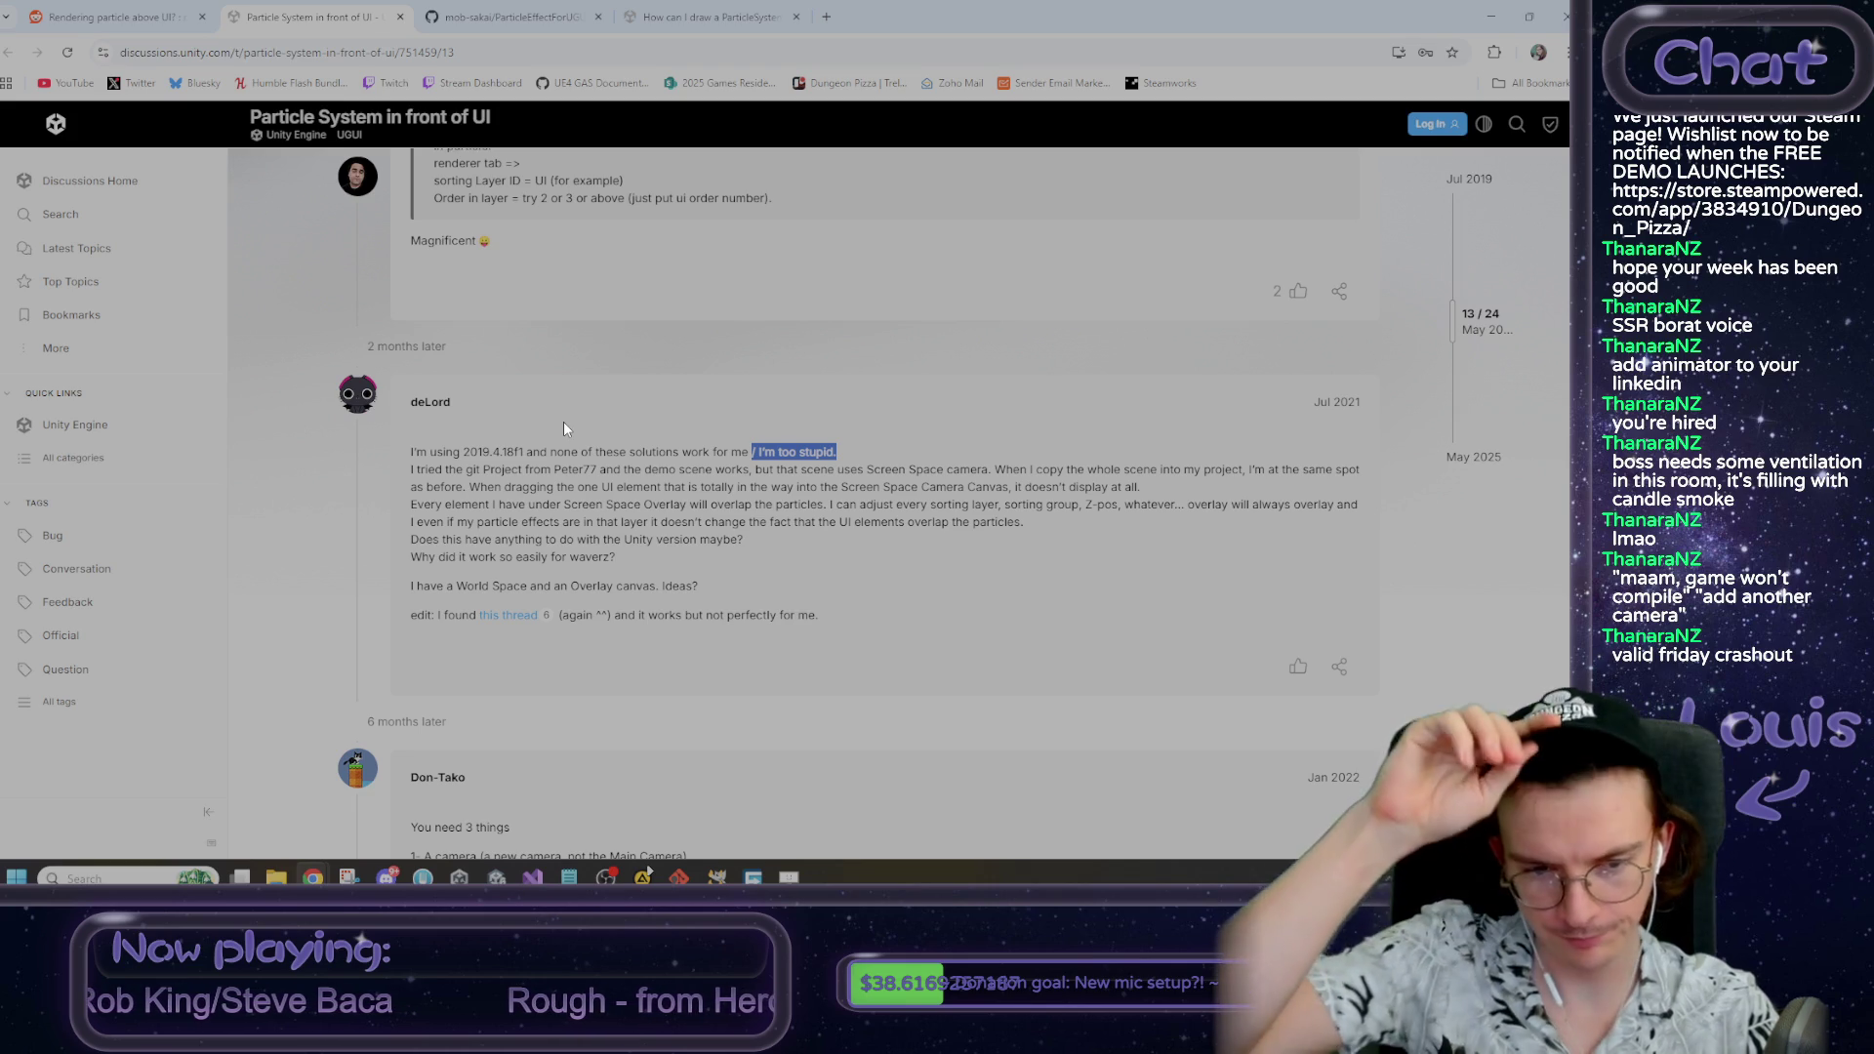
pyautogui.middleClick(519, 622)
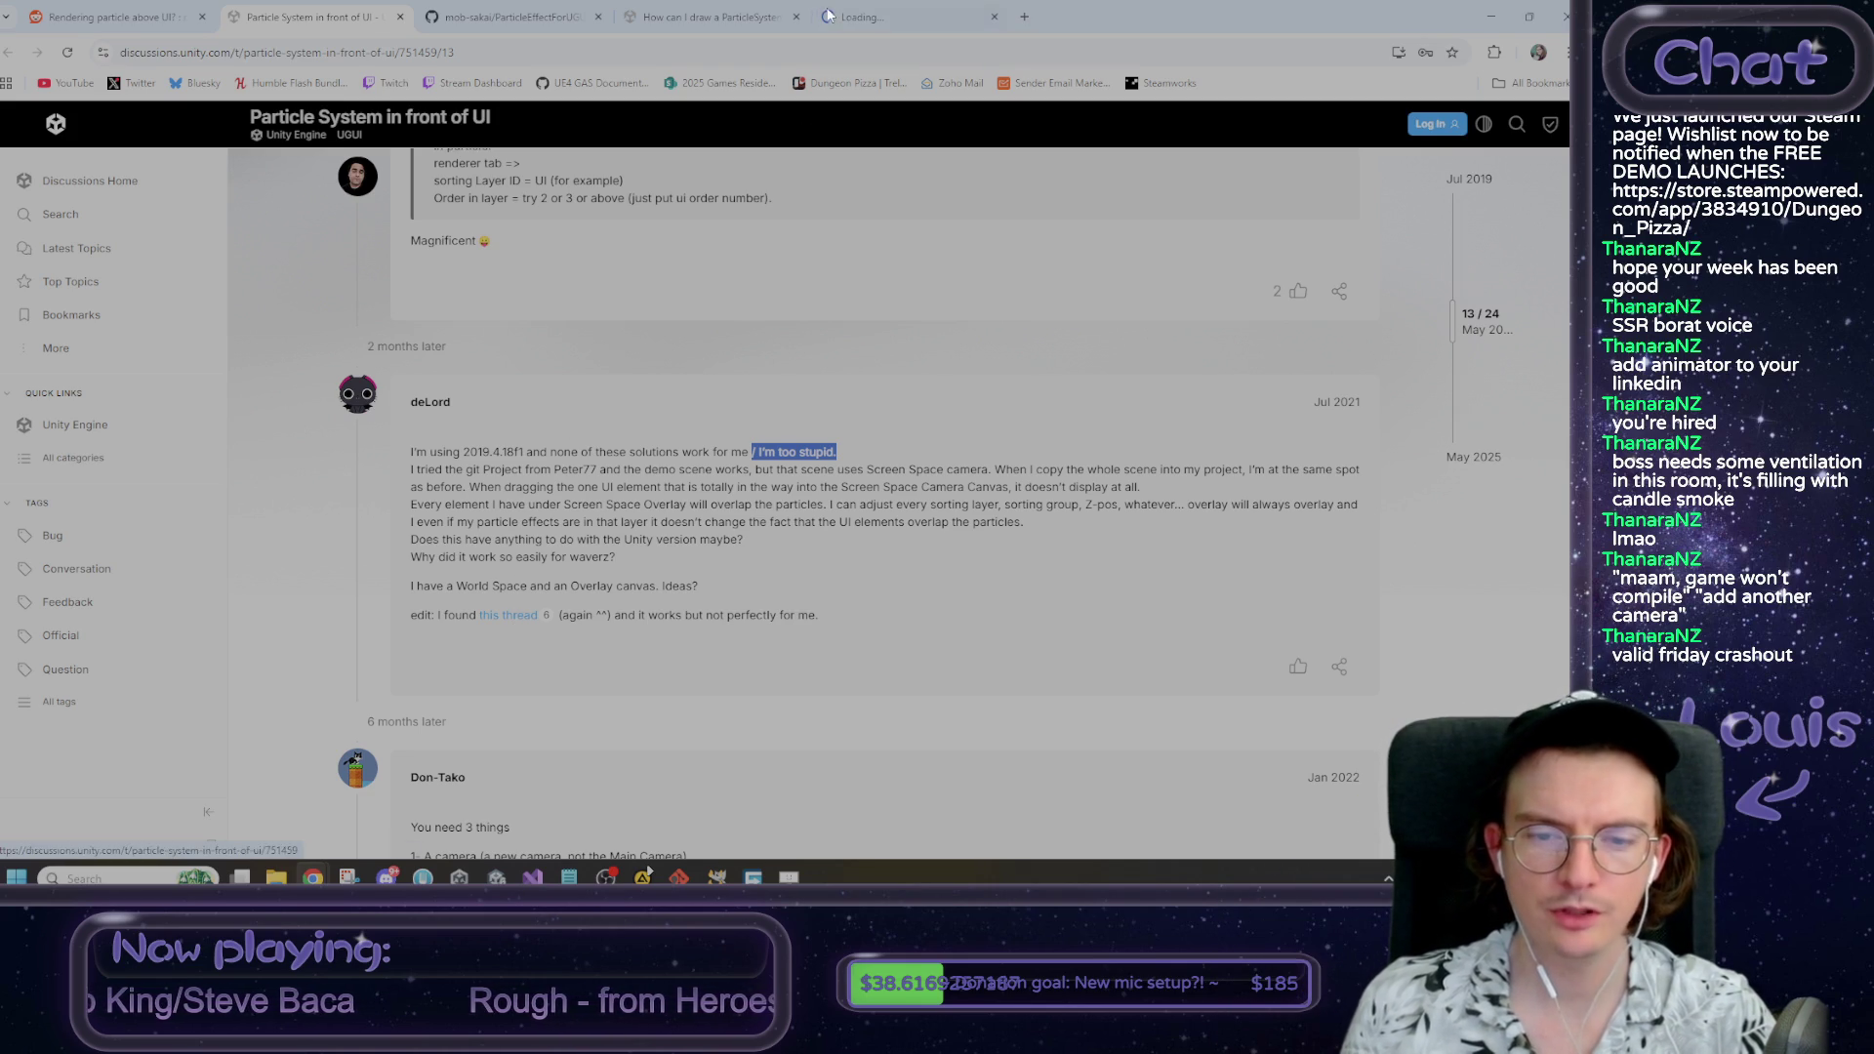
pyautogui.click(873, 7)
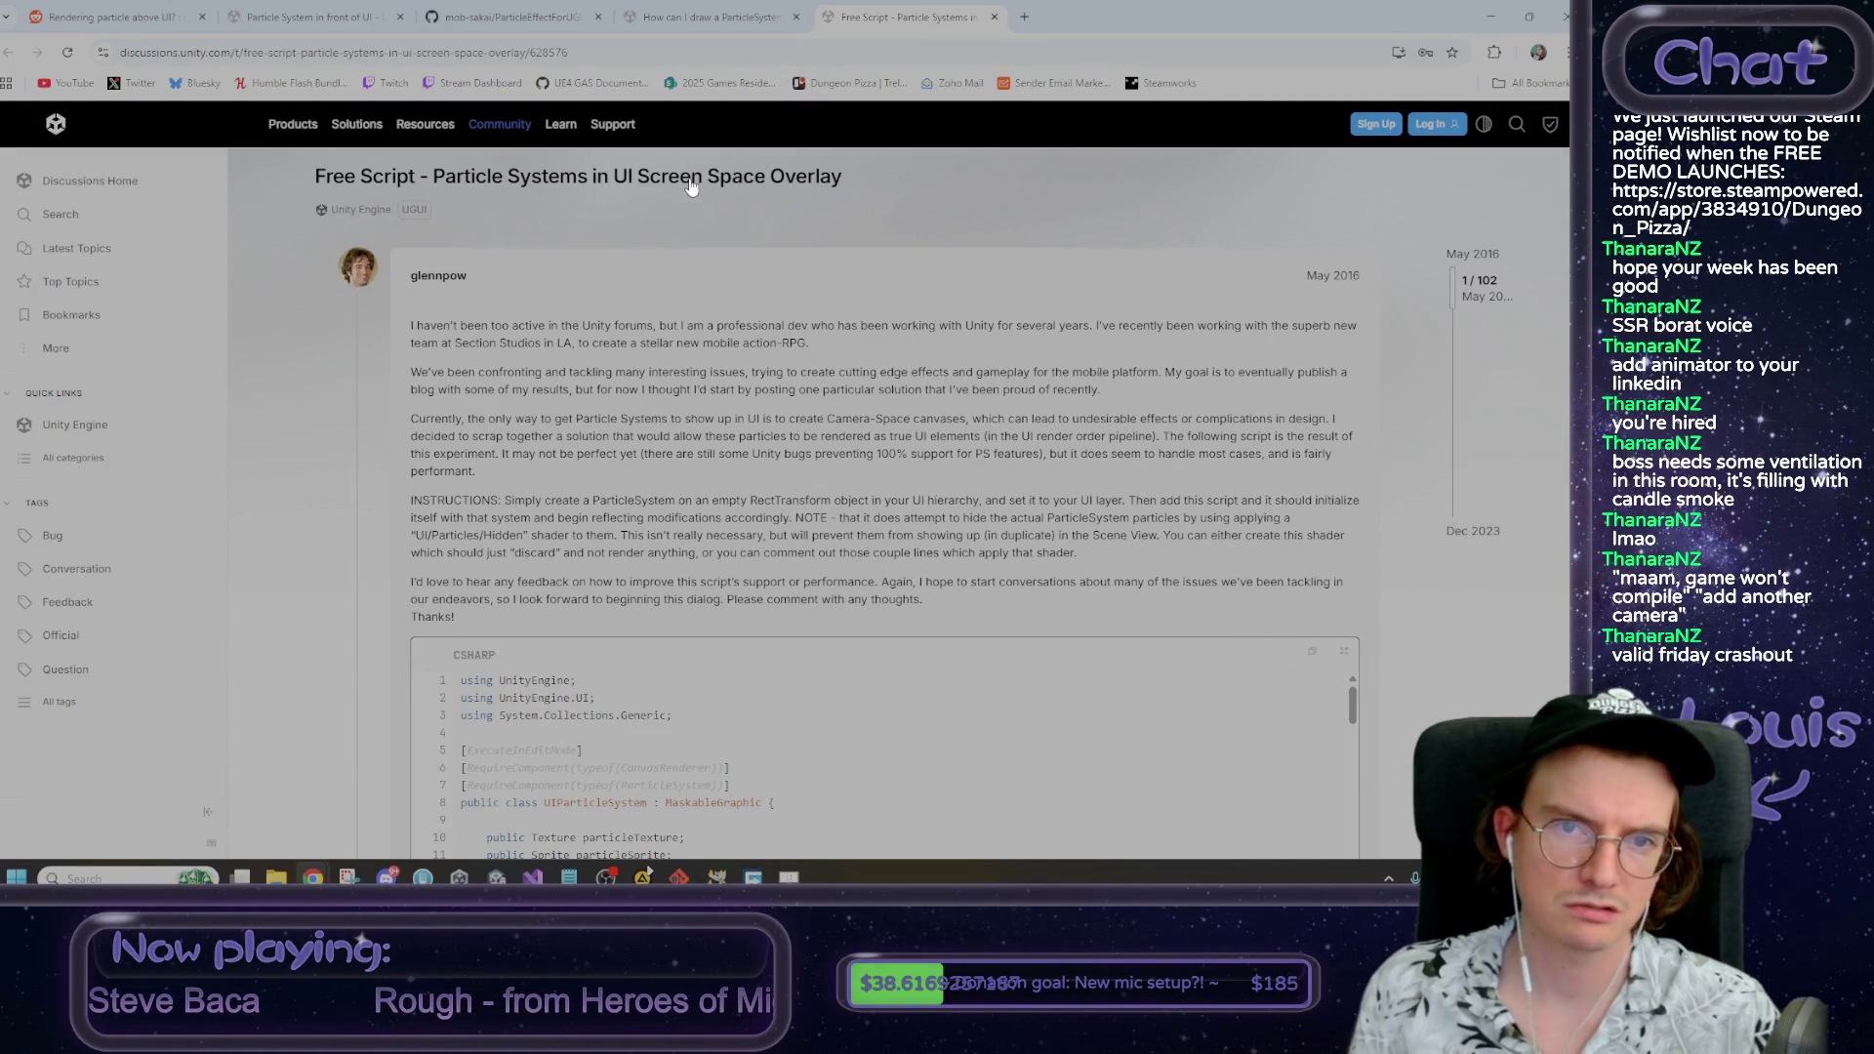
# Step: Read the Free Script's MaskableGraphic code and setup instructions, then close that tab
pyautogui.scroll(-2, 730, 380)
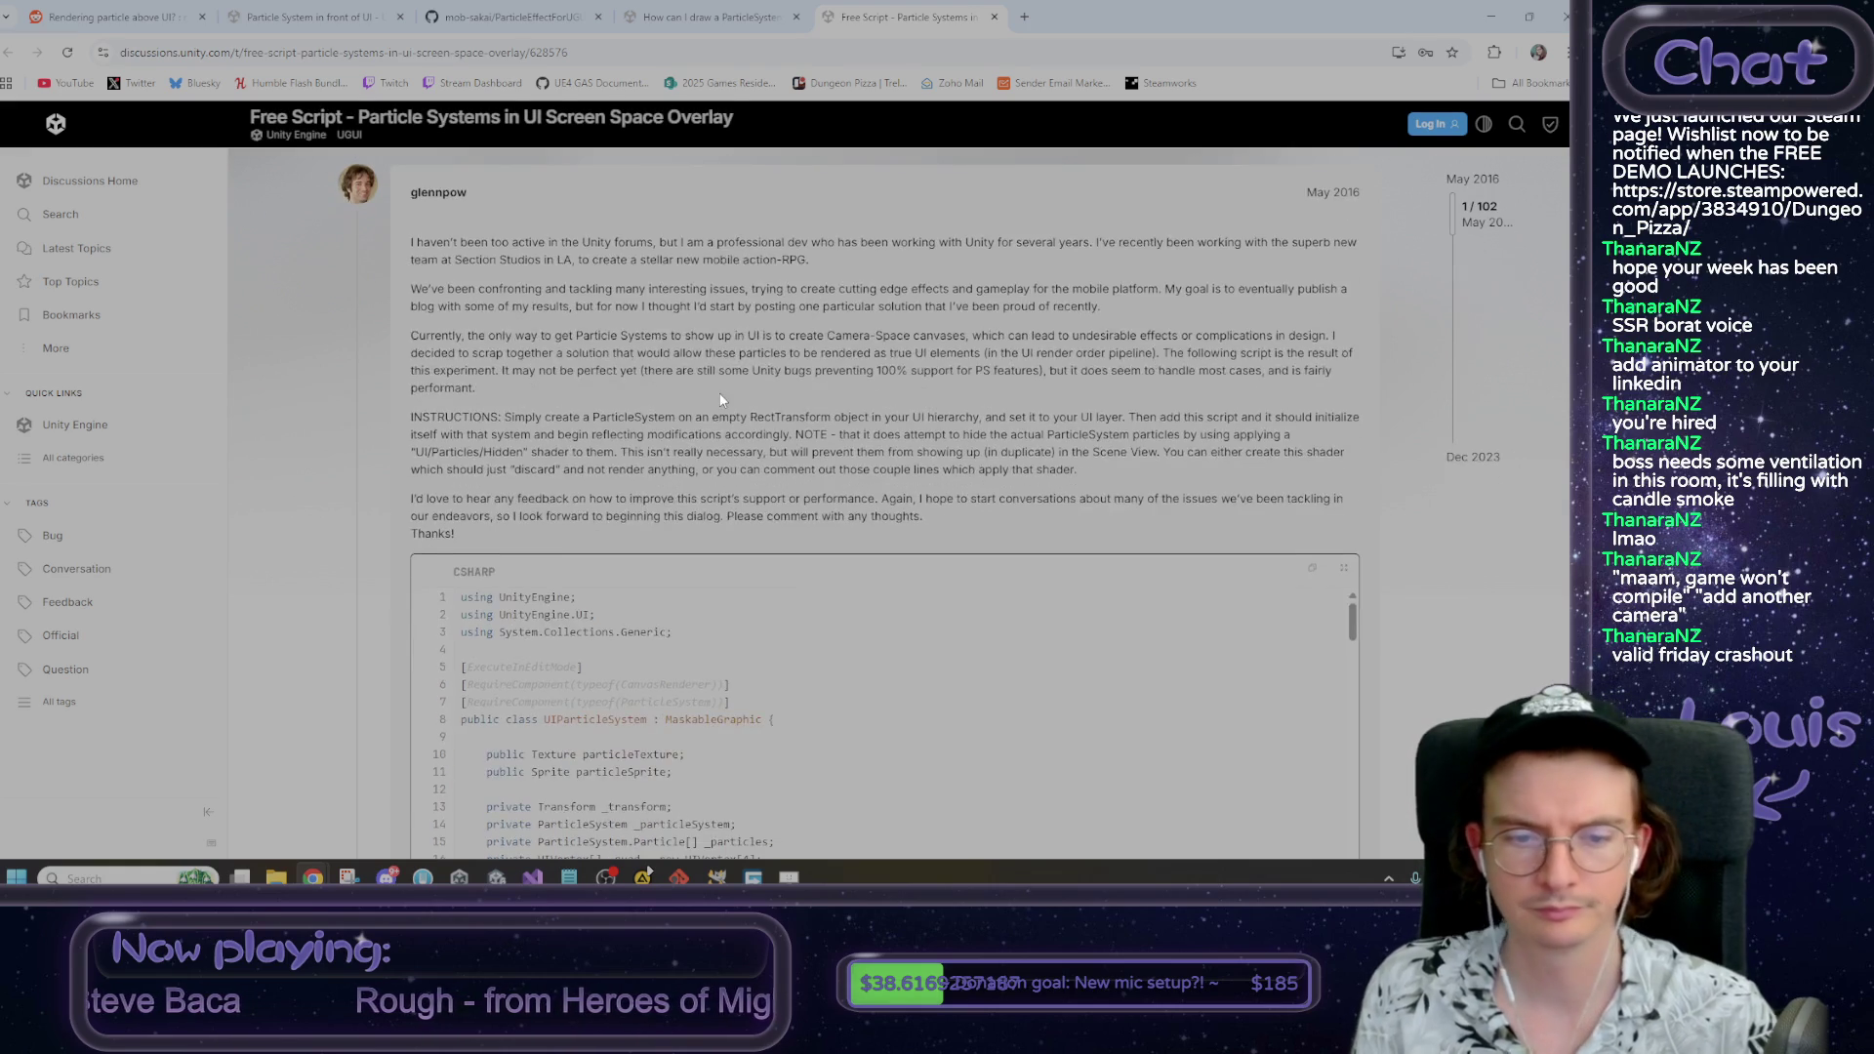
pyautogui.scroll(-2, 720, 399)
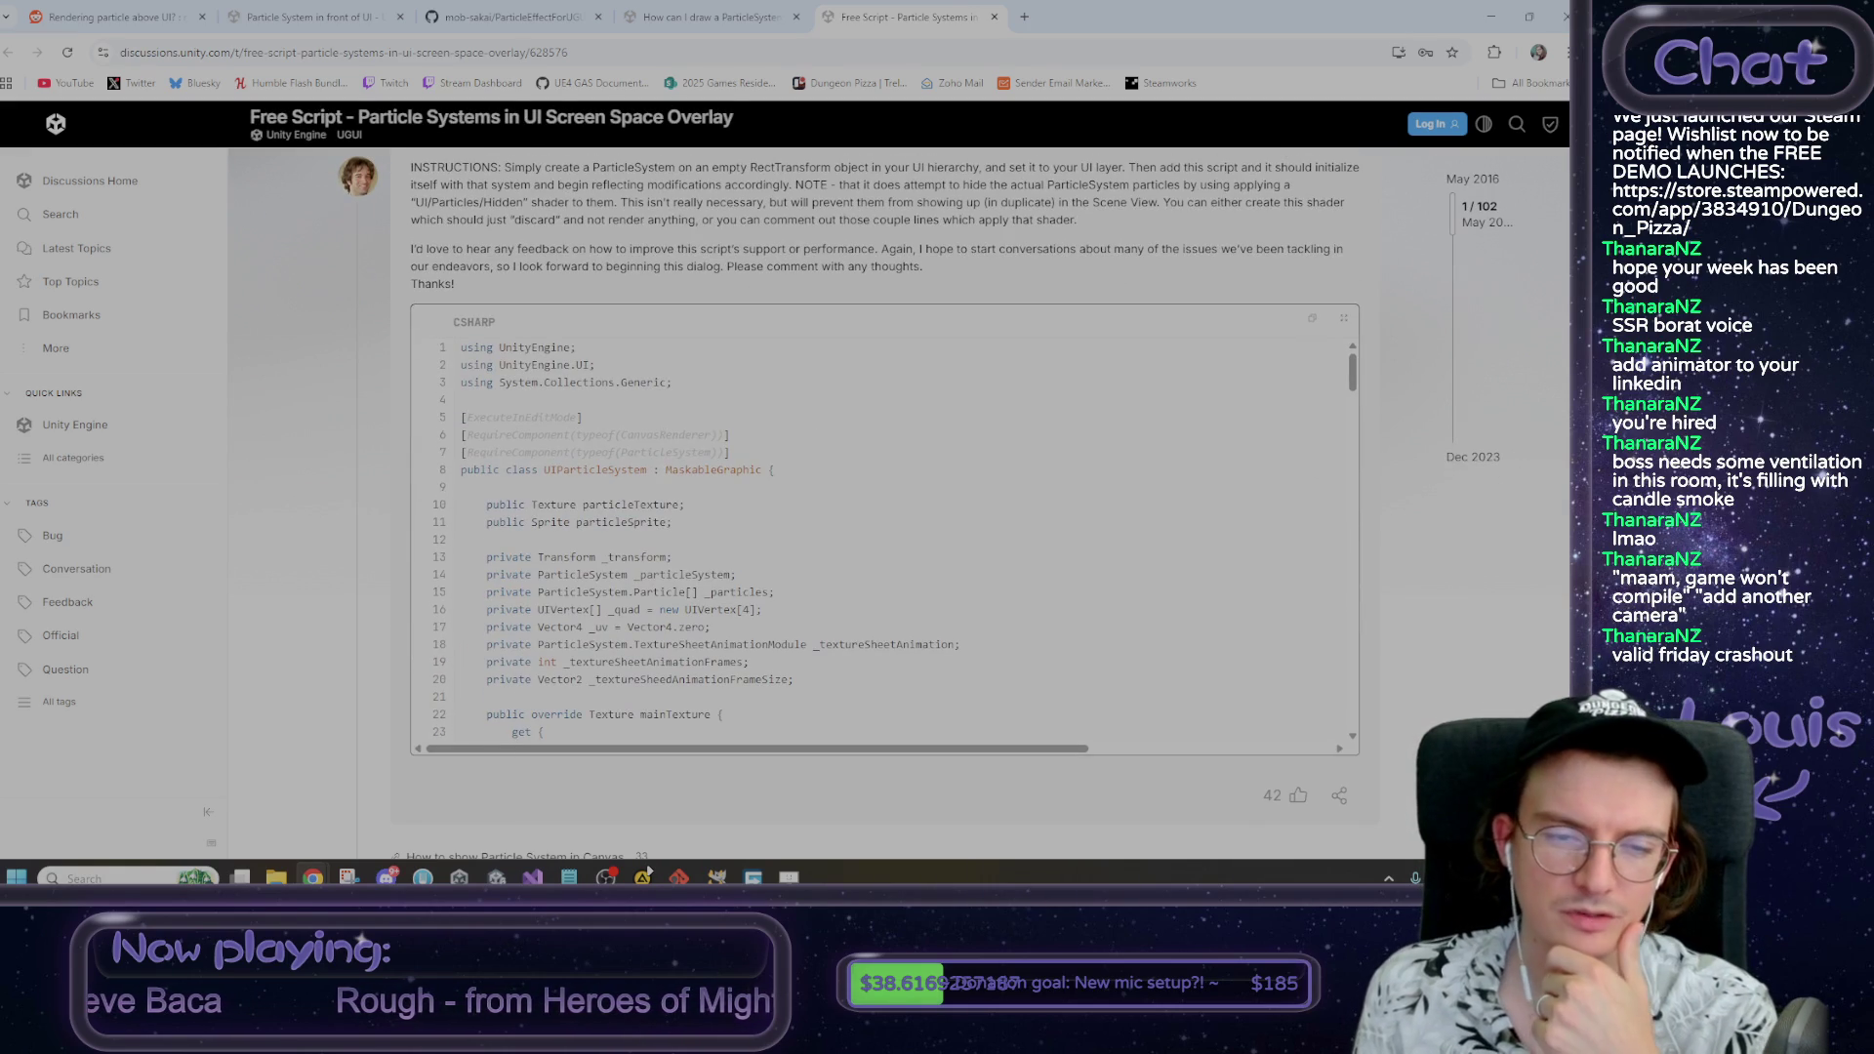
pyautogui.doubleClick(674, 470)
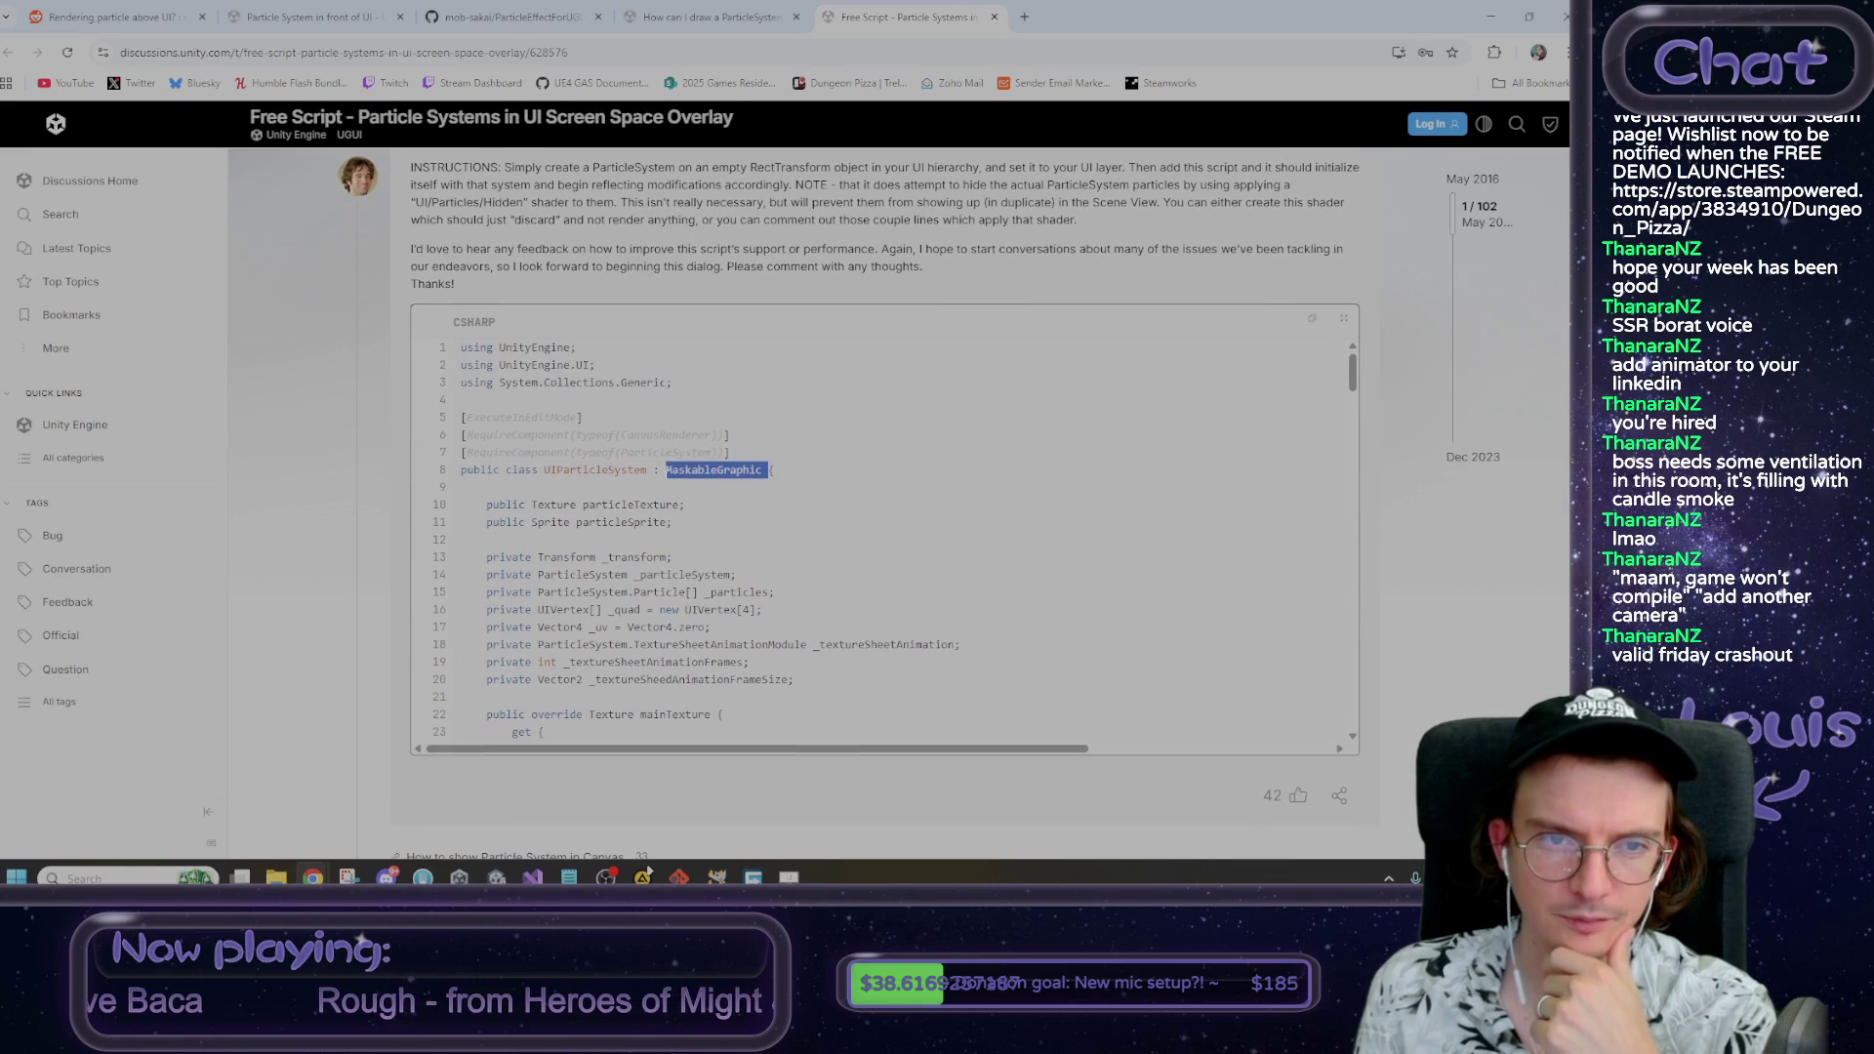
pyautogui.scroll(2, 539, 331)
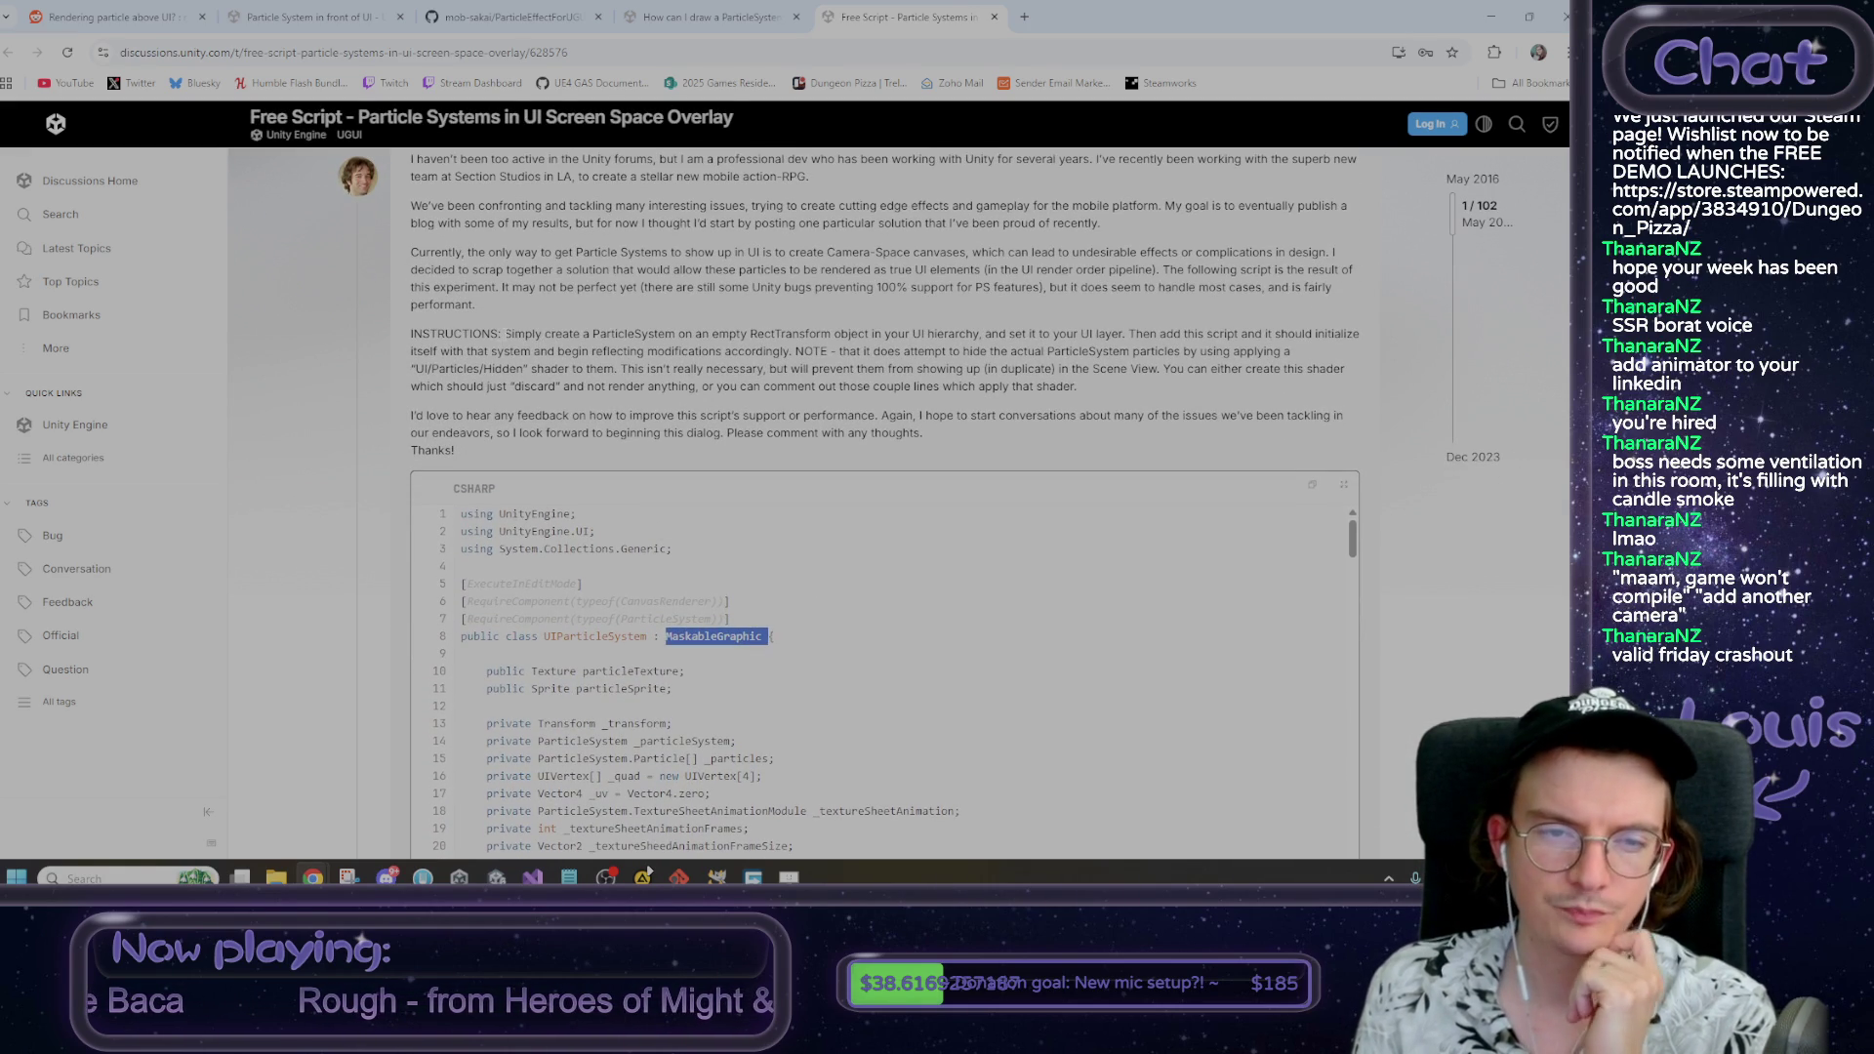
pyautogui.doubleClick(524, 334)
pyautogui.moveTo(542, 334)
pyautogui.mouseDown()
pyautogui.moveTo(568, 351)
pyautogui.moveTo(603, 334)
pyautogui.moveTo(946, 334)
pyautogui.moveTo(733, 334)
pyautogui.moveTo(720, 352)
pyautogui.moveTo(1013, 334)
pyautogui.mouseUp()
pyautogui.click(1018, 335)
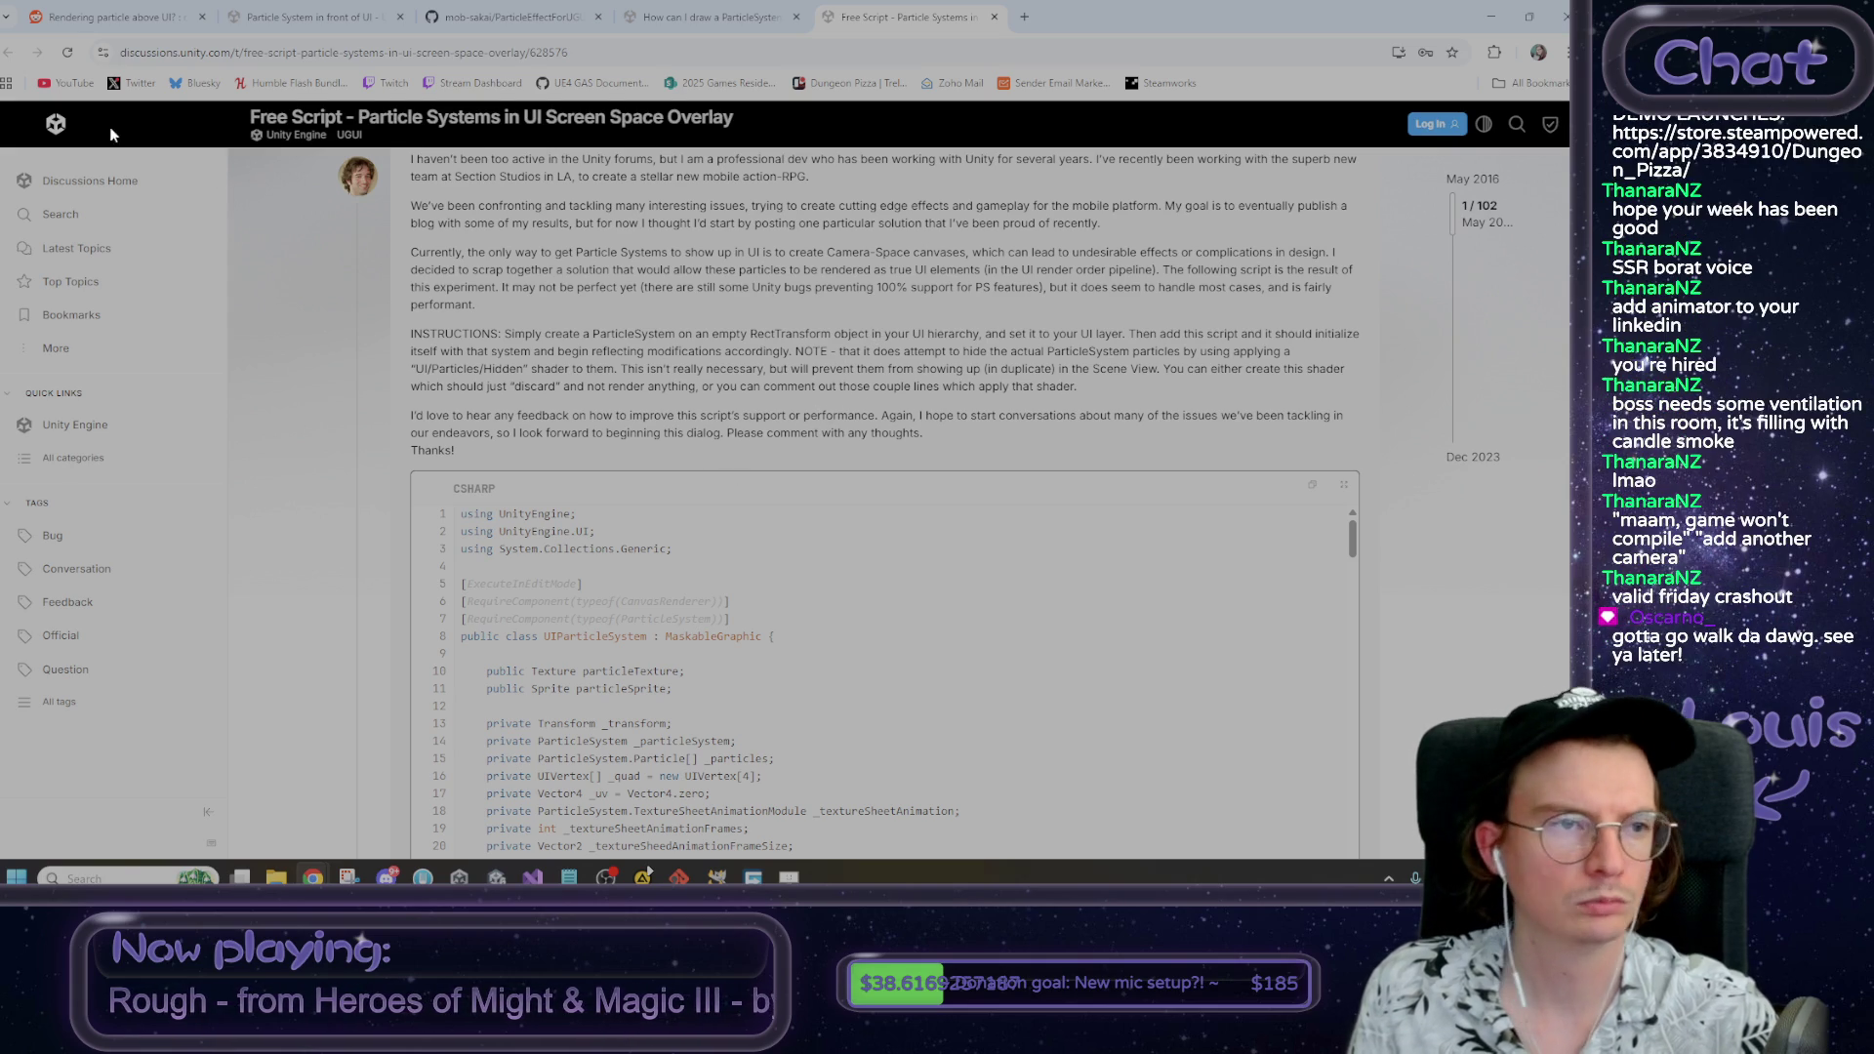
pyautogui.middleClick(917, 11)
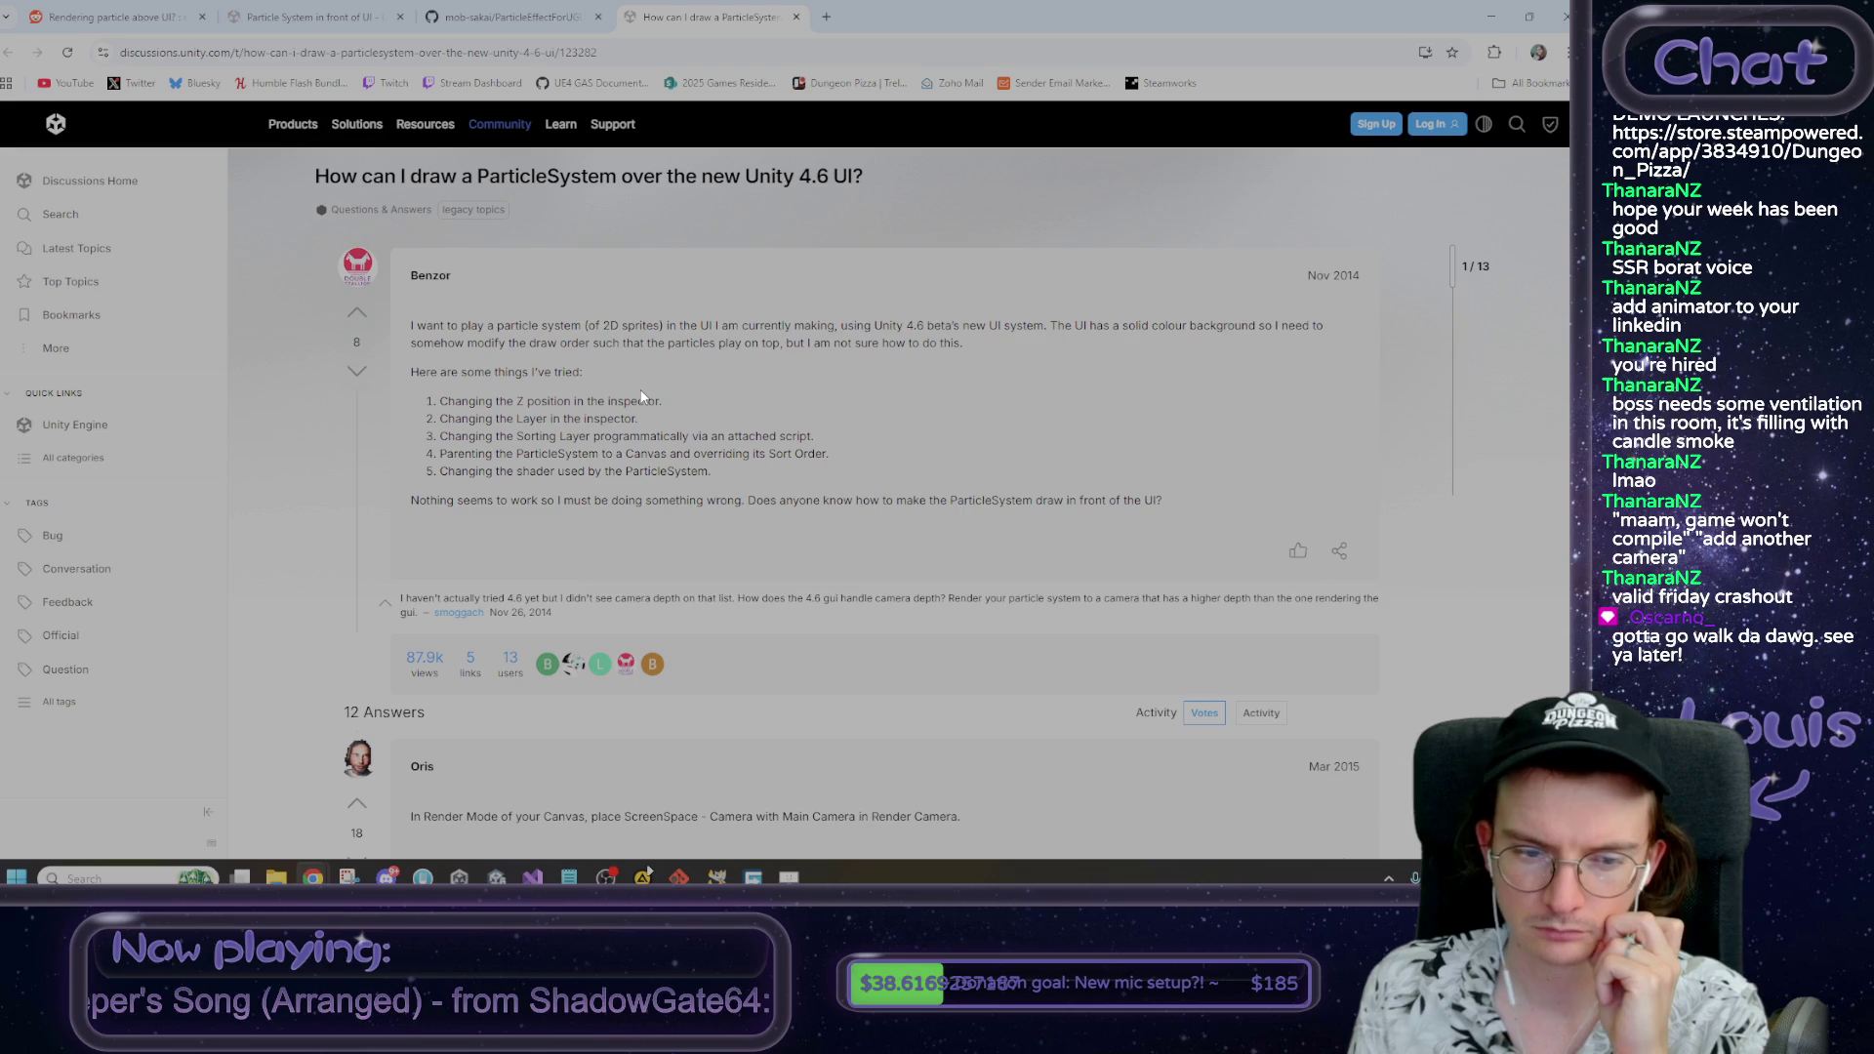
pyautogui.scroll(-3, 641, 396)
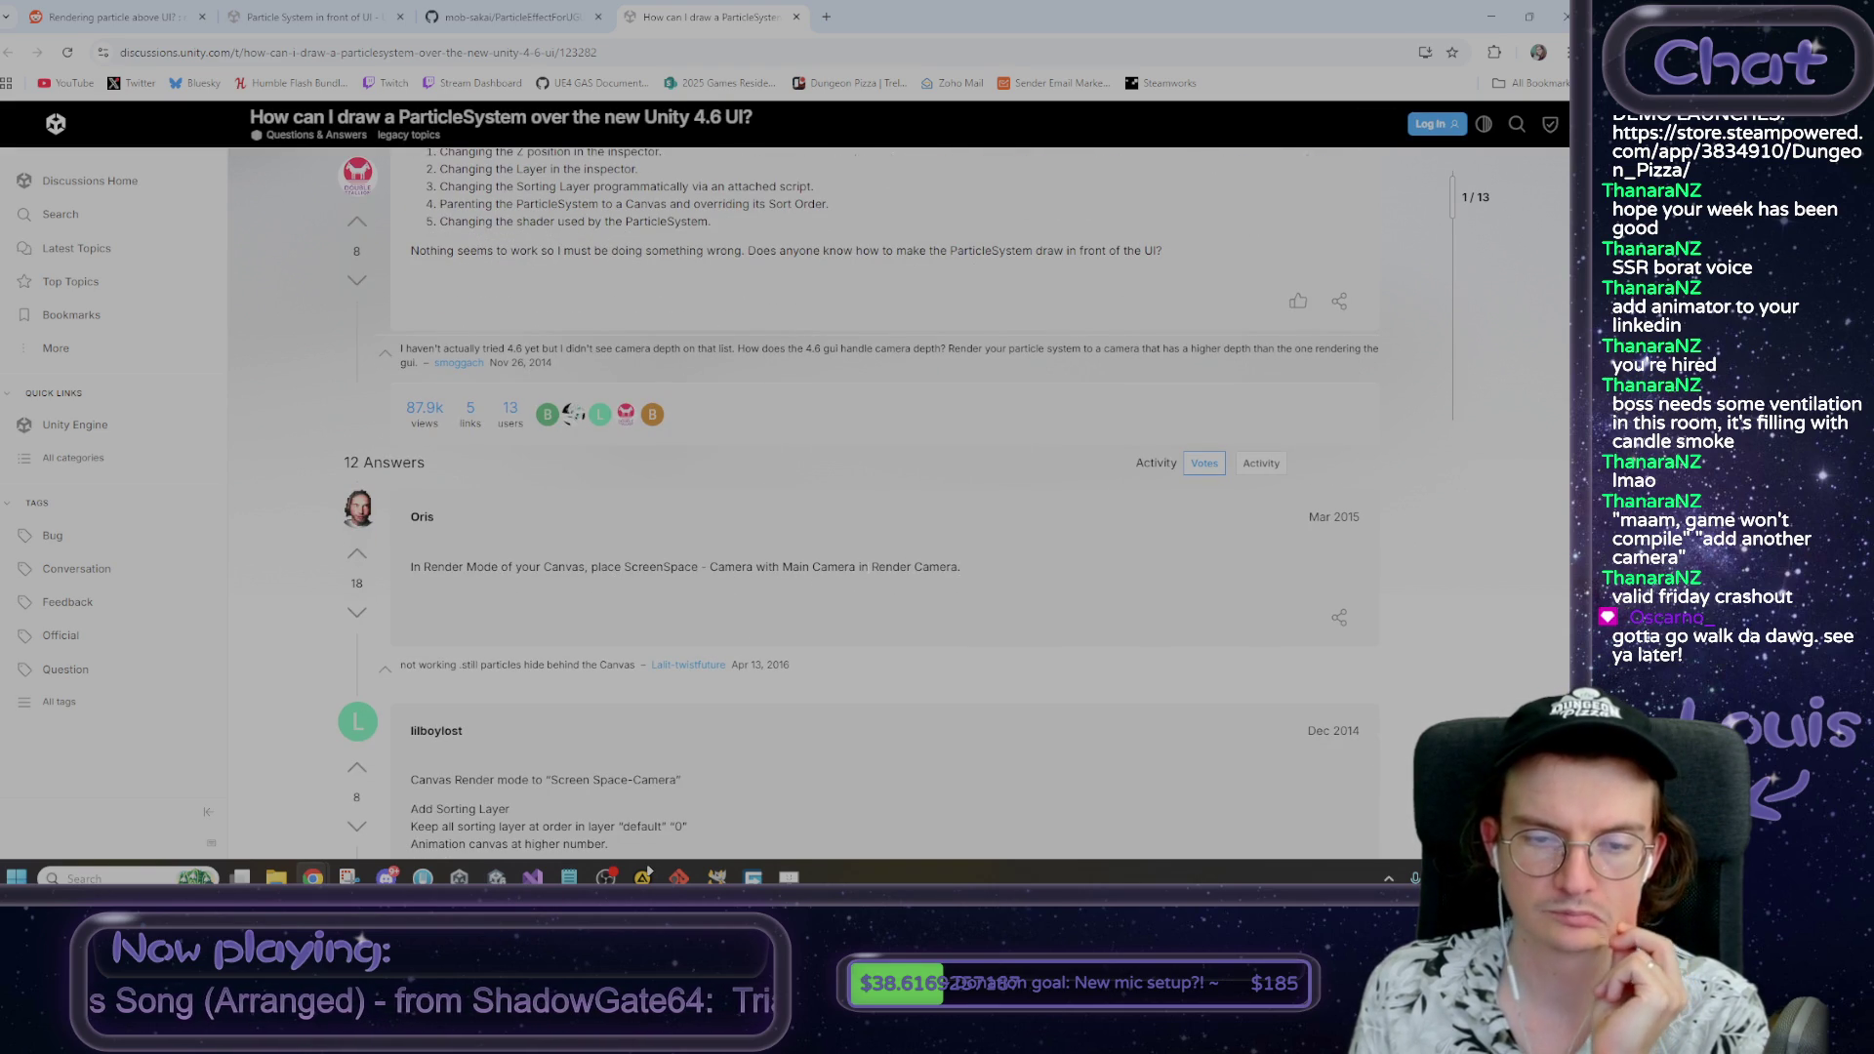
pyautogui.moveTo(645, 568); pyautogui.dragTo(951, 568)
pyautogui.scroll(-3, 924, 565)
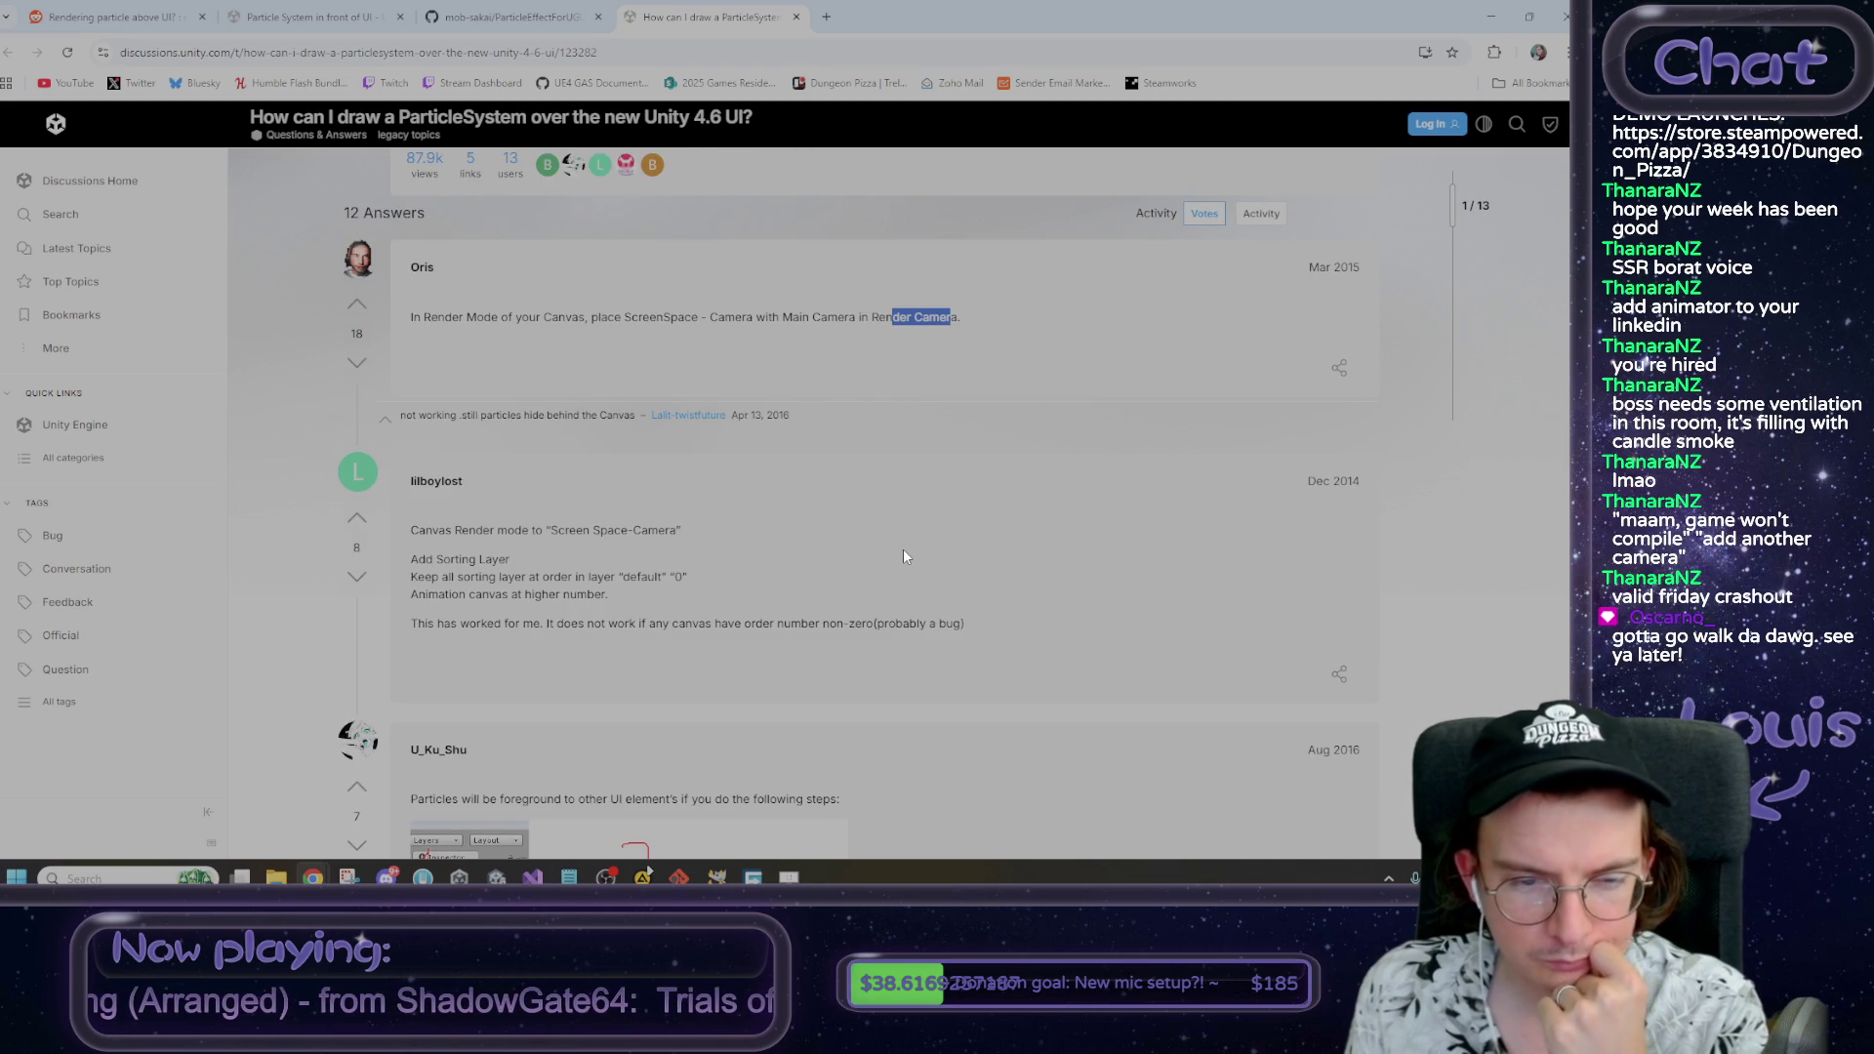
pyautogui.moveTo(450, 623); pyautogui.dragTo(535, 623)
pyautogui.click(631, 553)
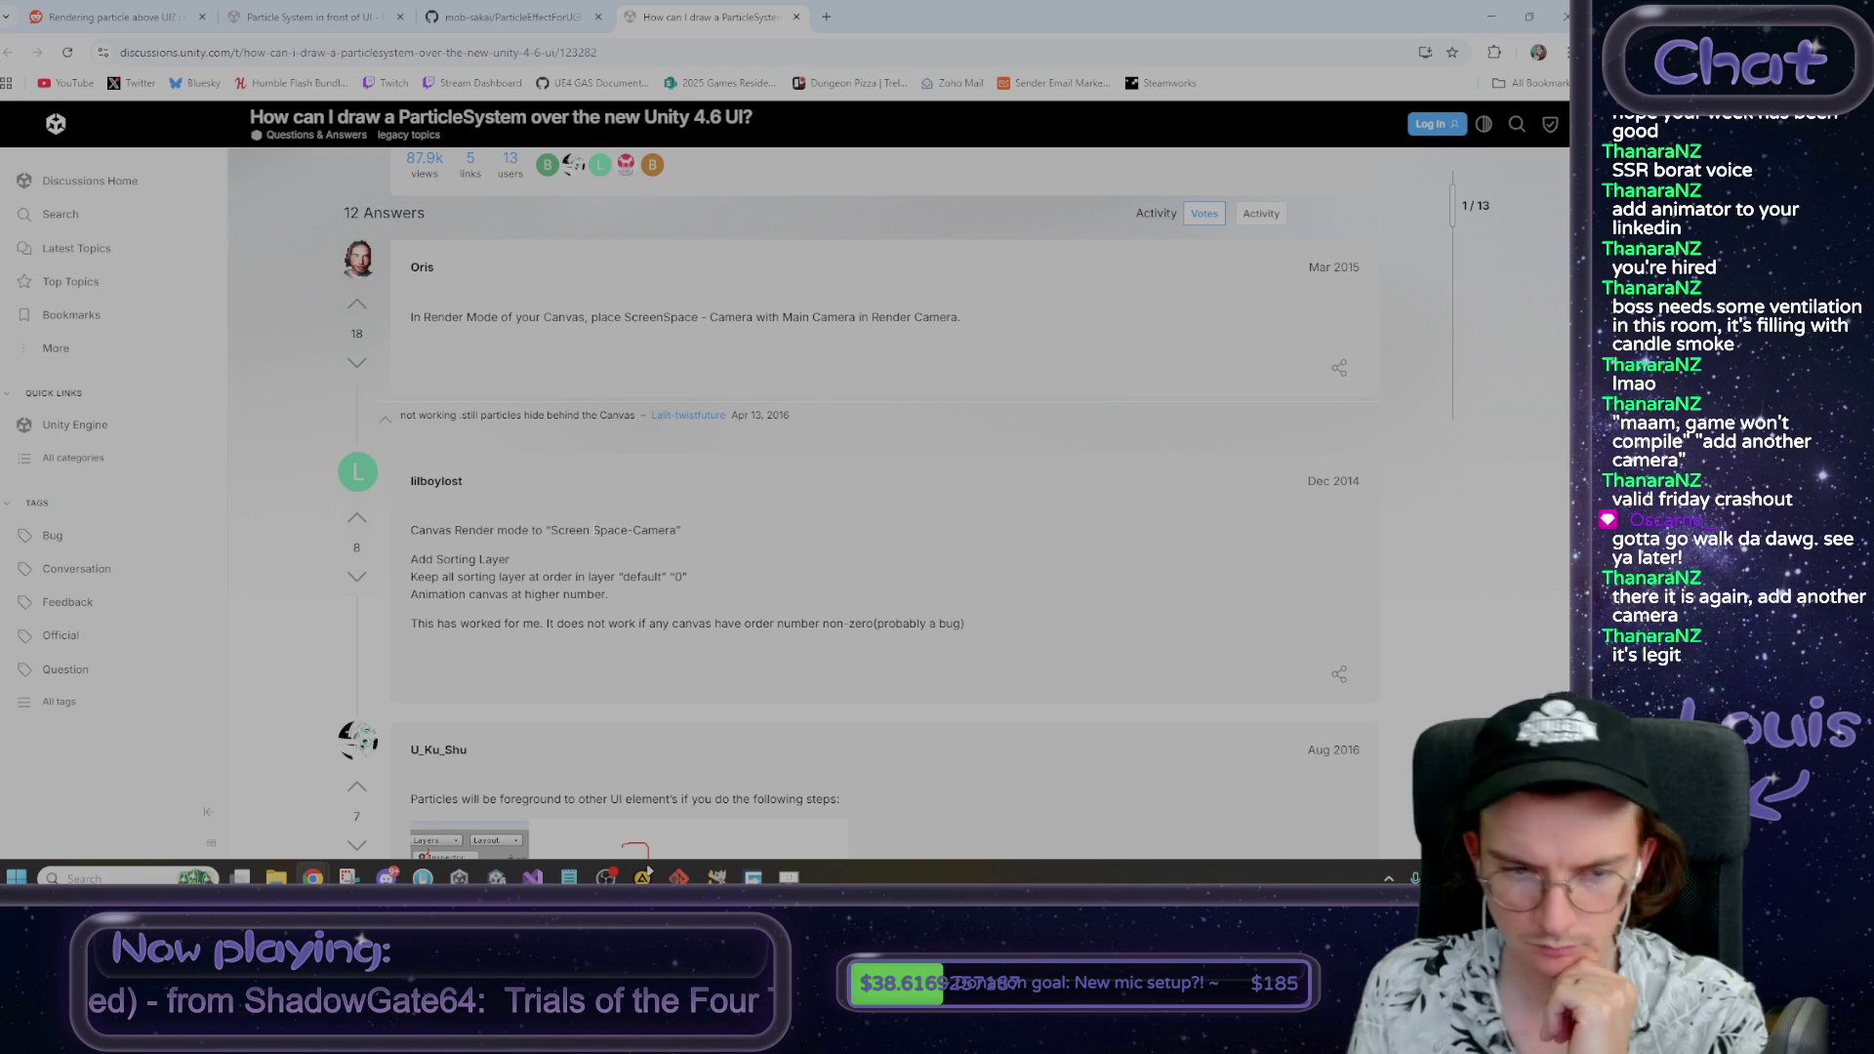
pyautogui.scroll(-1, 915, 504)
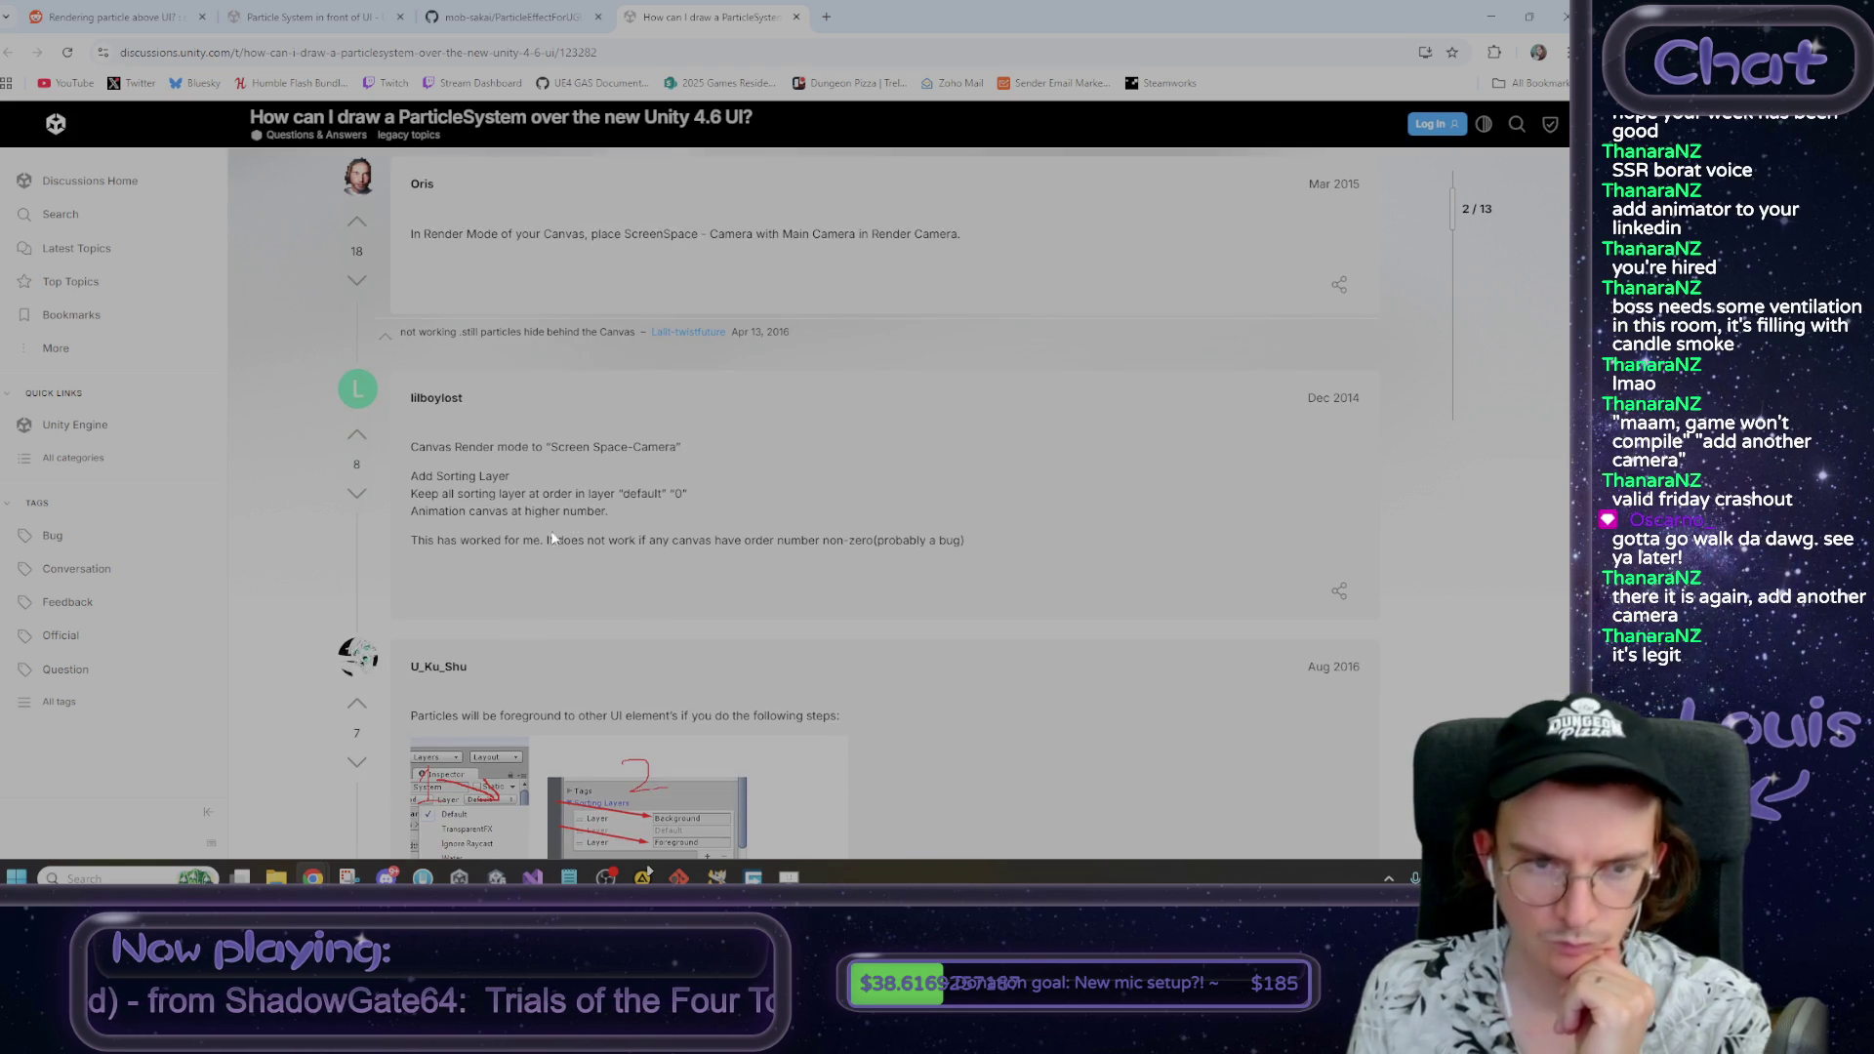
pyautogui.moveTo(416, 476)
pyautogui.mouseDown()
pyautogui.moveTo(509, 476)
pyautogui.moveTo(496, 446)
pyautogui.moveTo(681, 447)
pyautogui.mouseUp()
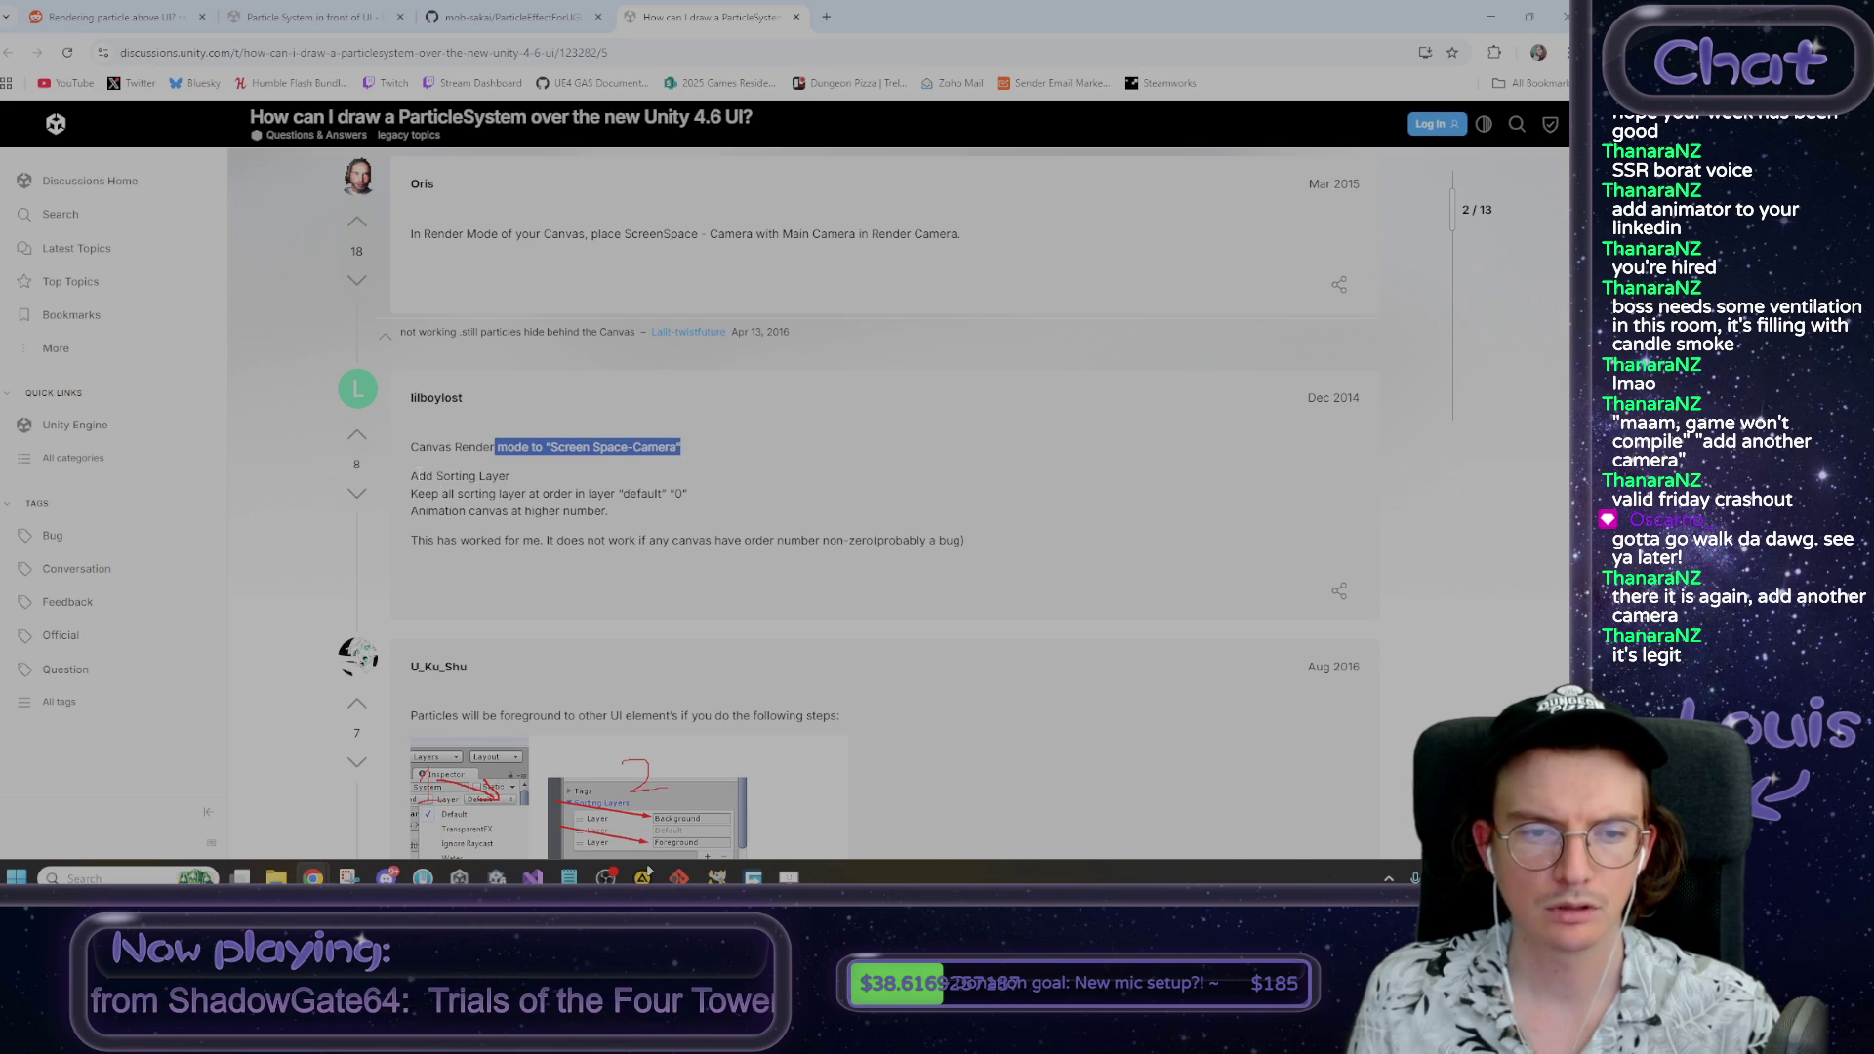
pyautogui.moveTo(441, 493); pyautogui.dragTo(687, 495)
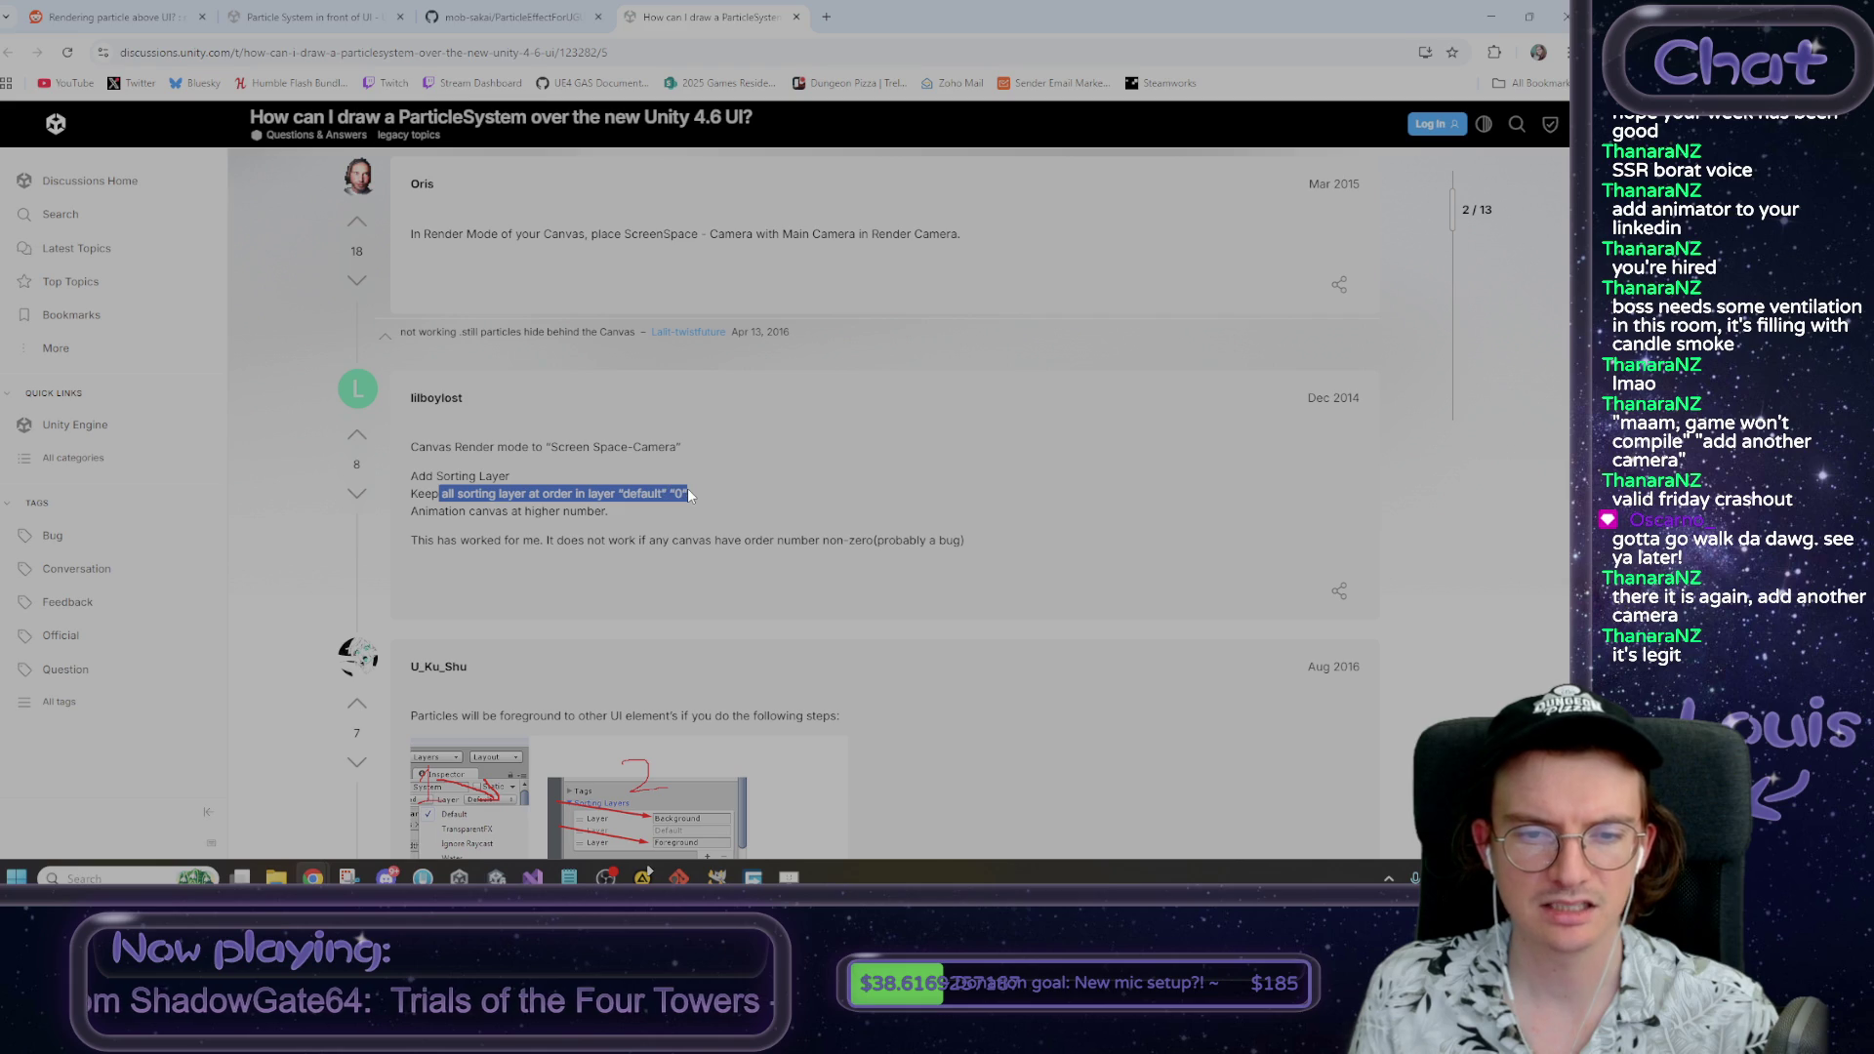
pyautogui.click(688, 493)
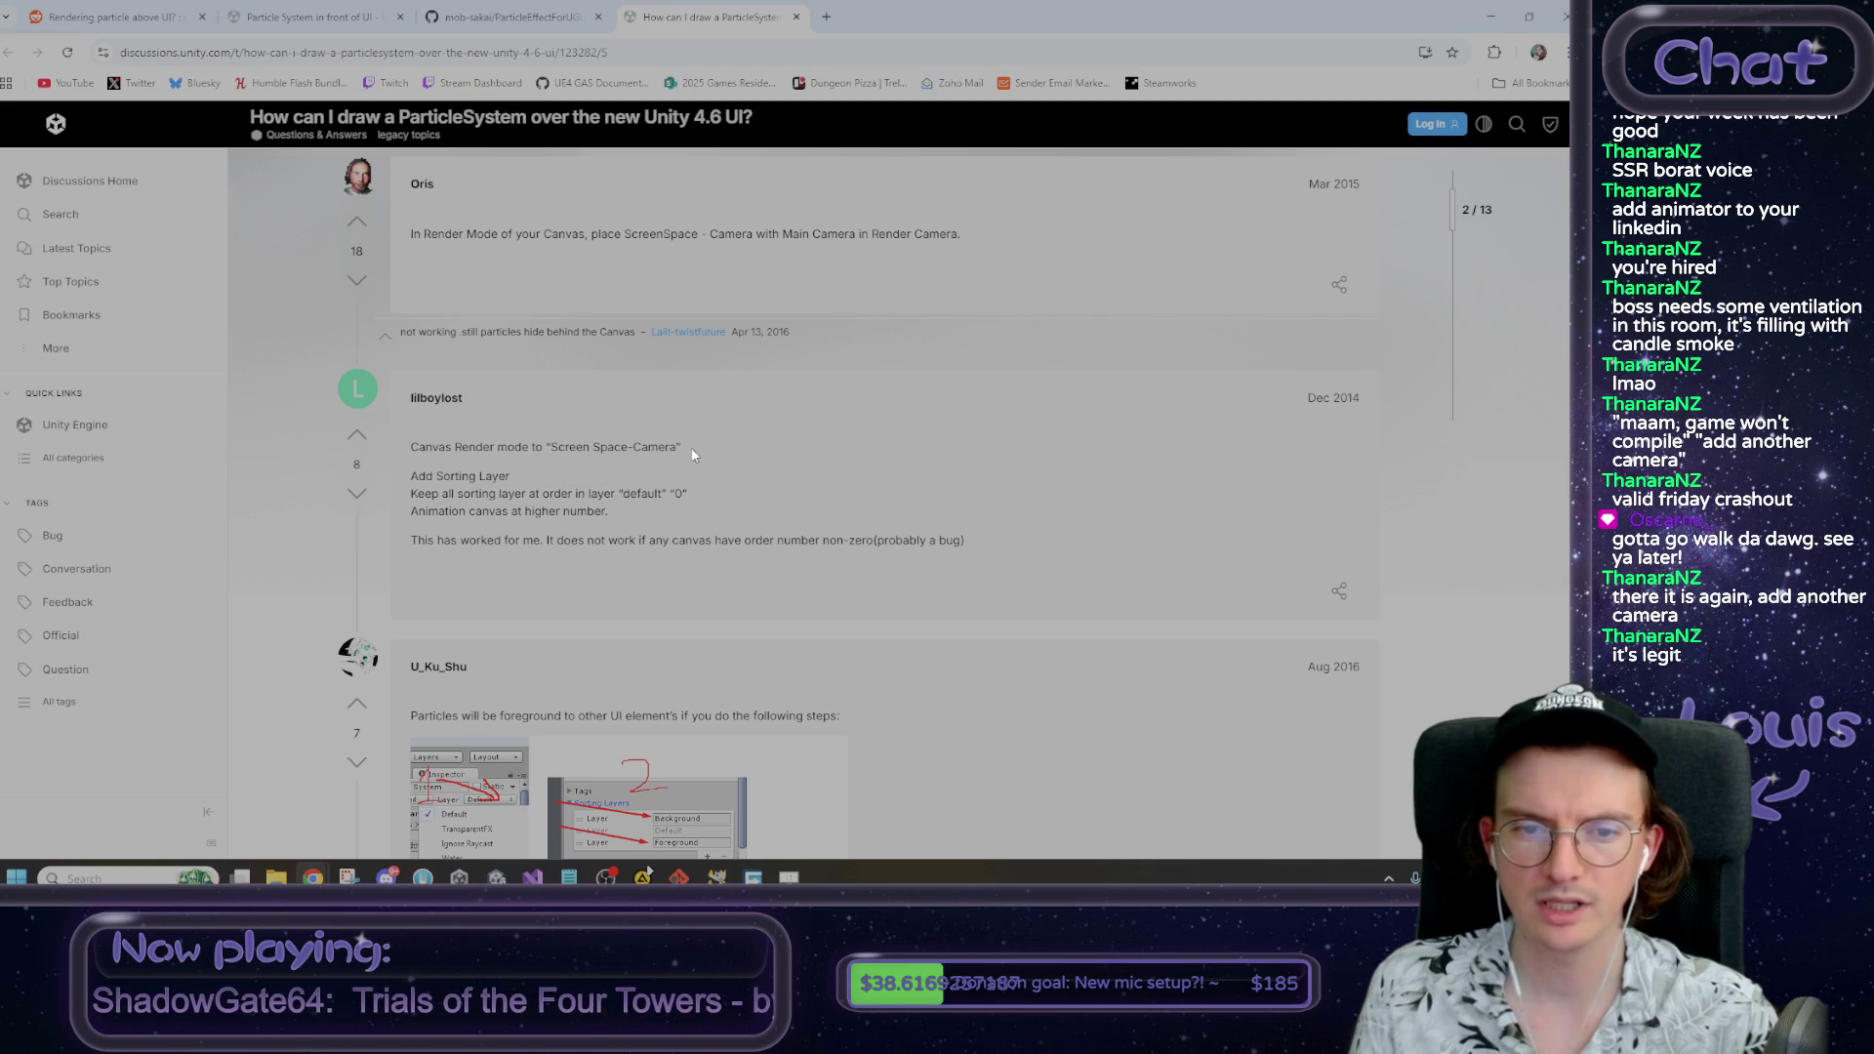
pyautogui.moveTo(699, 451); pyautogui.dragTo(418, 447)
pyautogui.click(1490, 17)
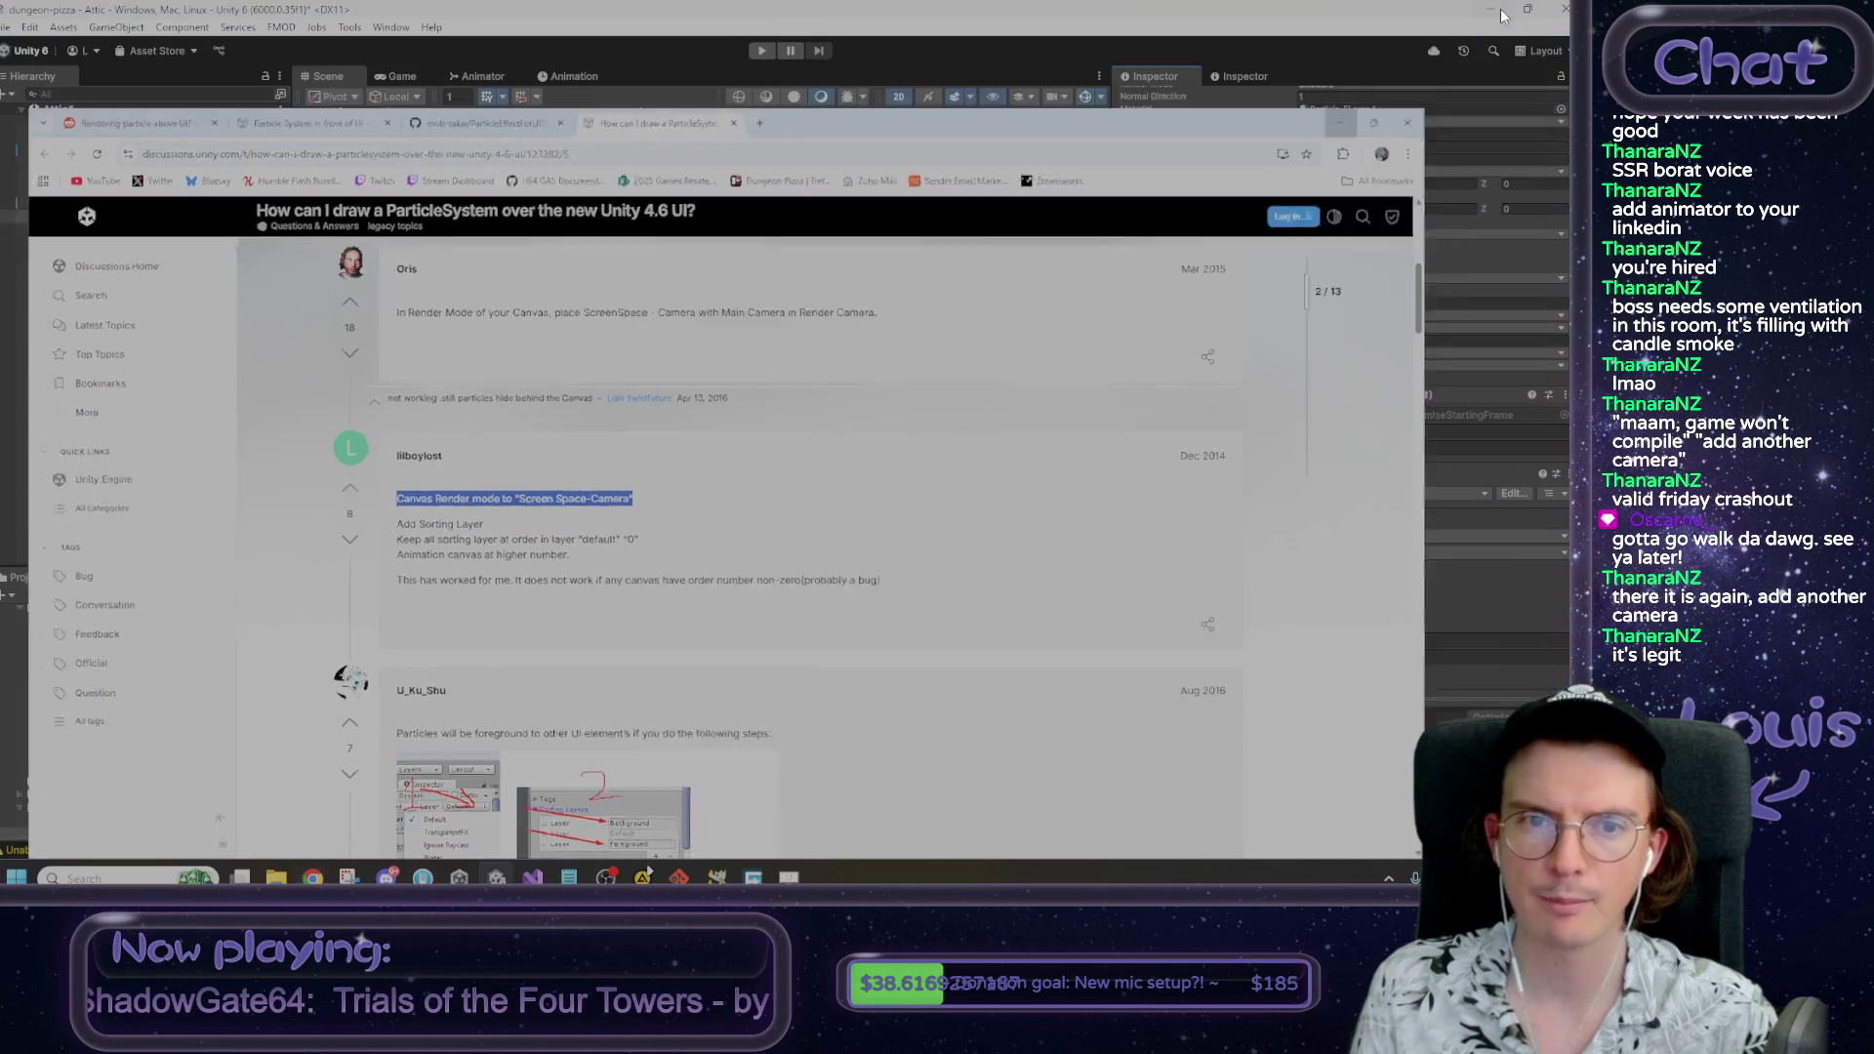
# Step: Frame a candle flame and the background, then save the Attic scene and load BootstrapScene
pyautogui.scroll(-3, 808, 407)
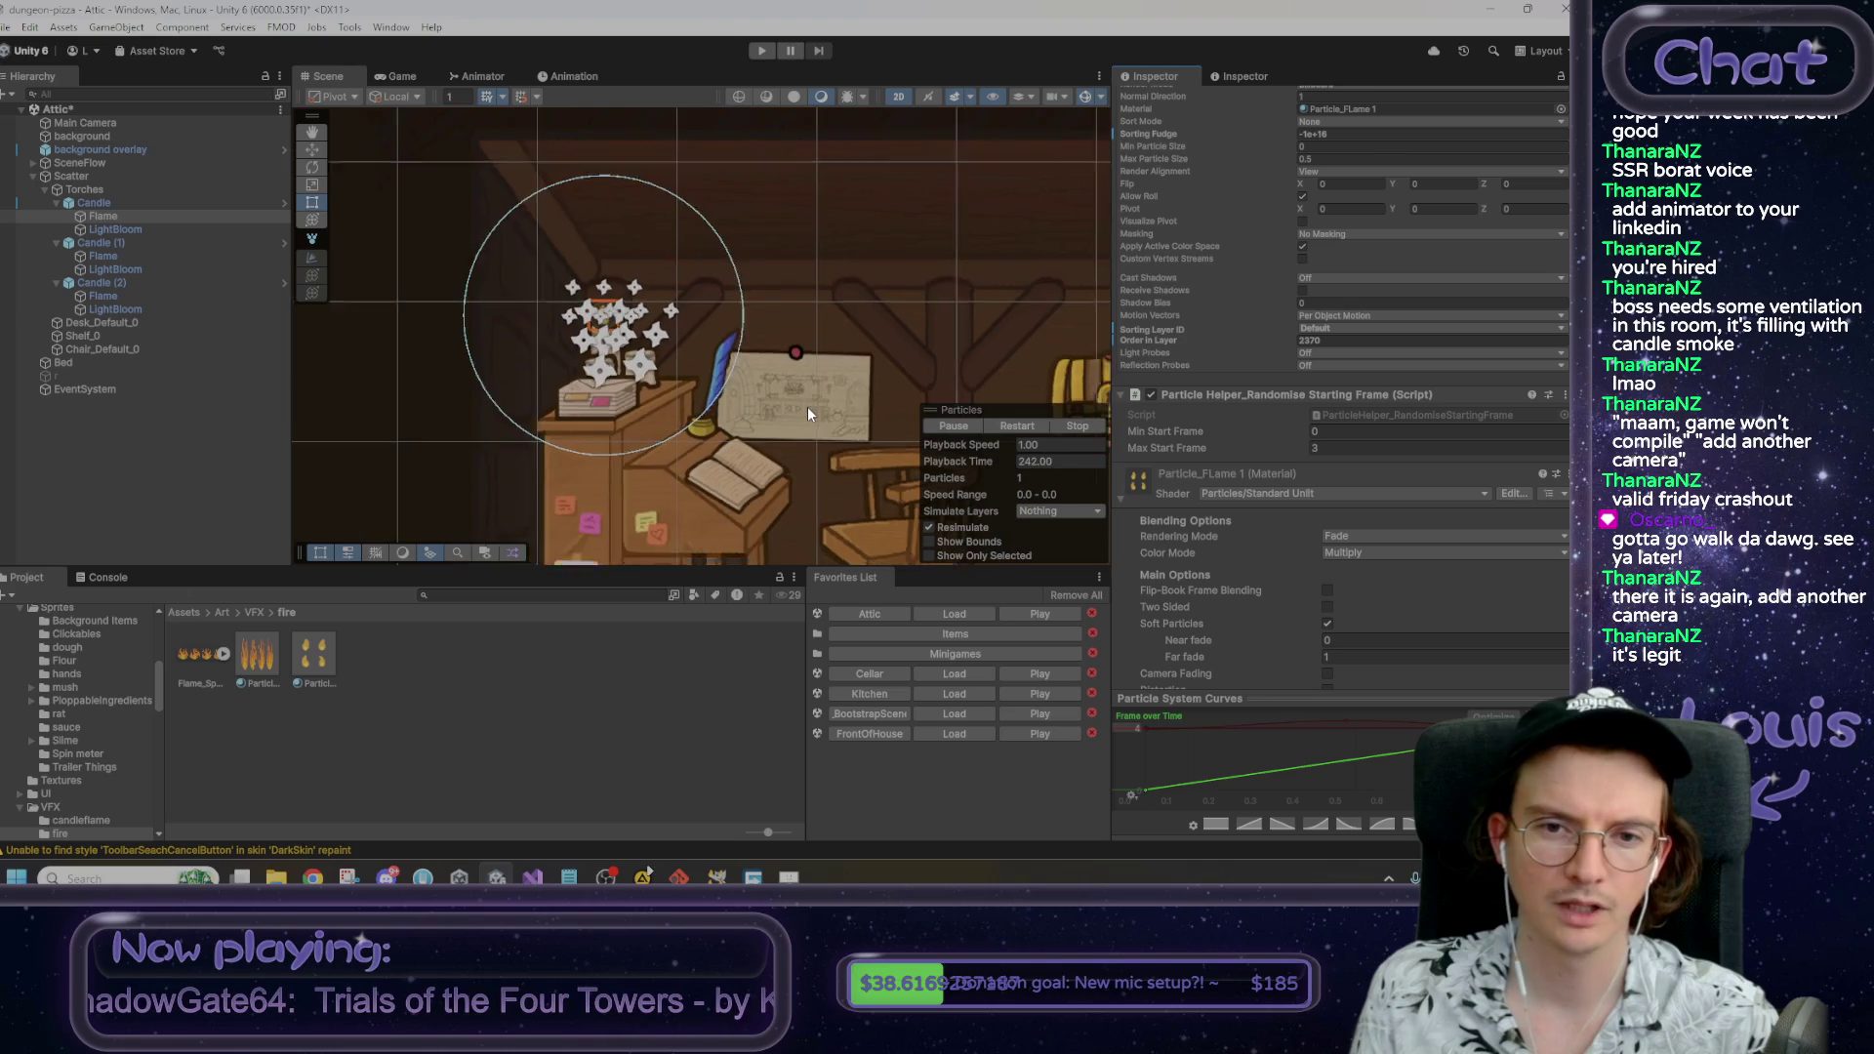
pyautogui.doubleClick(103, 255)
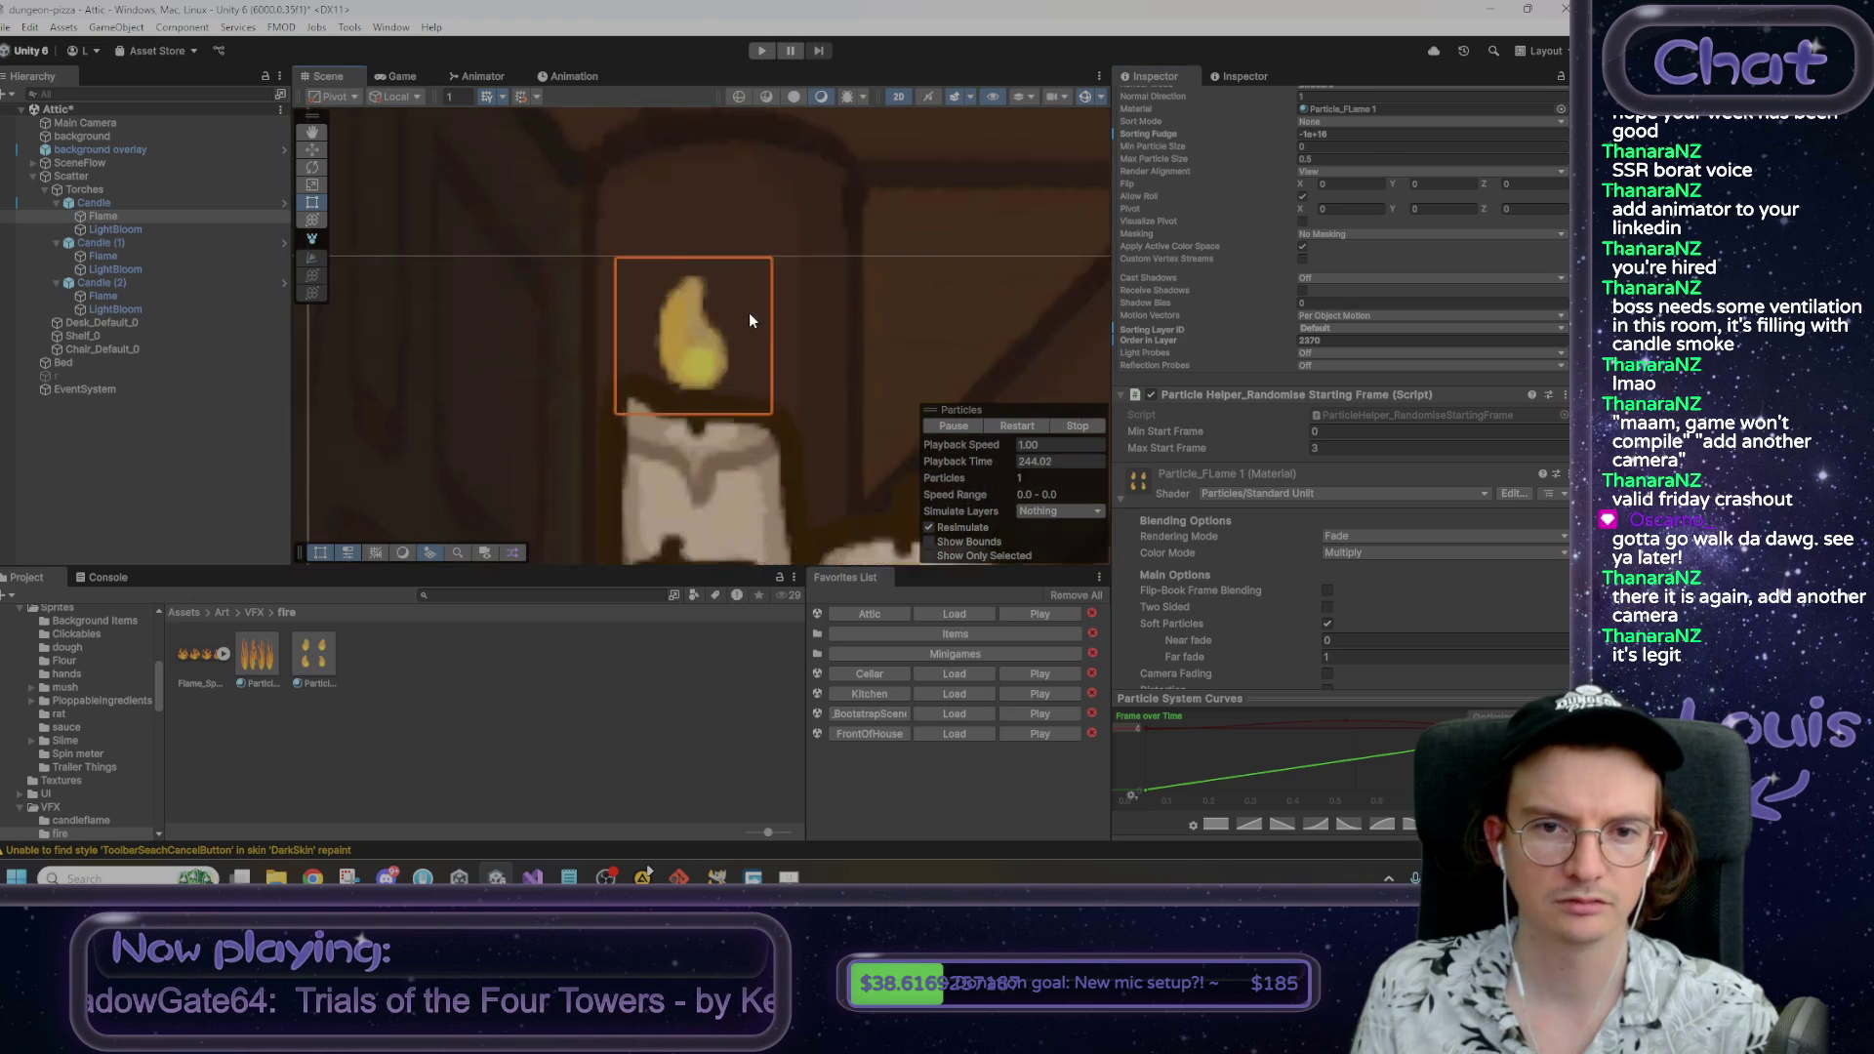
pyautogui.click(149, 191)
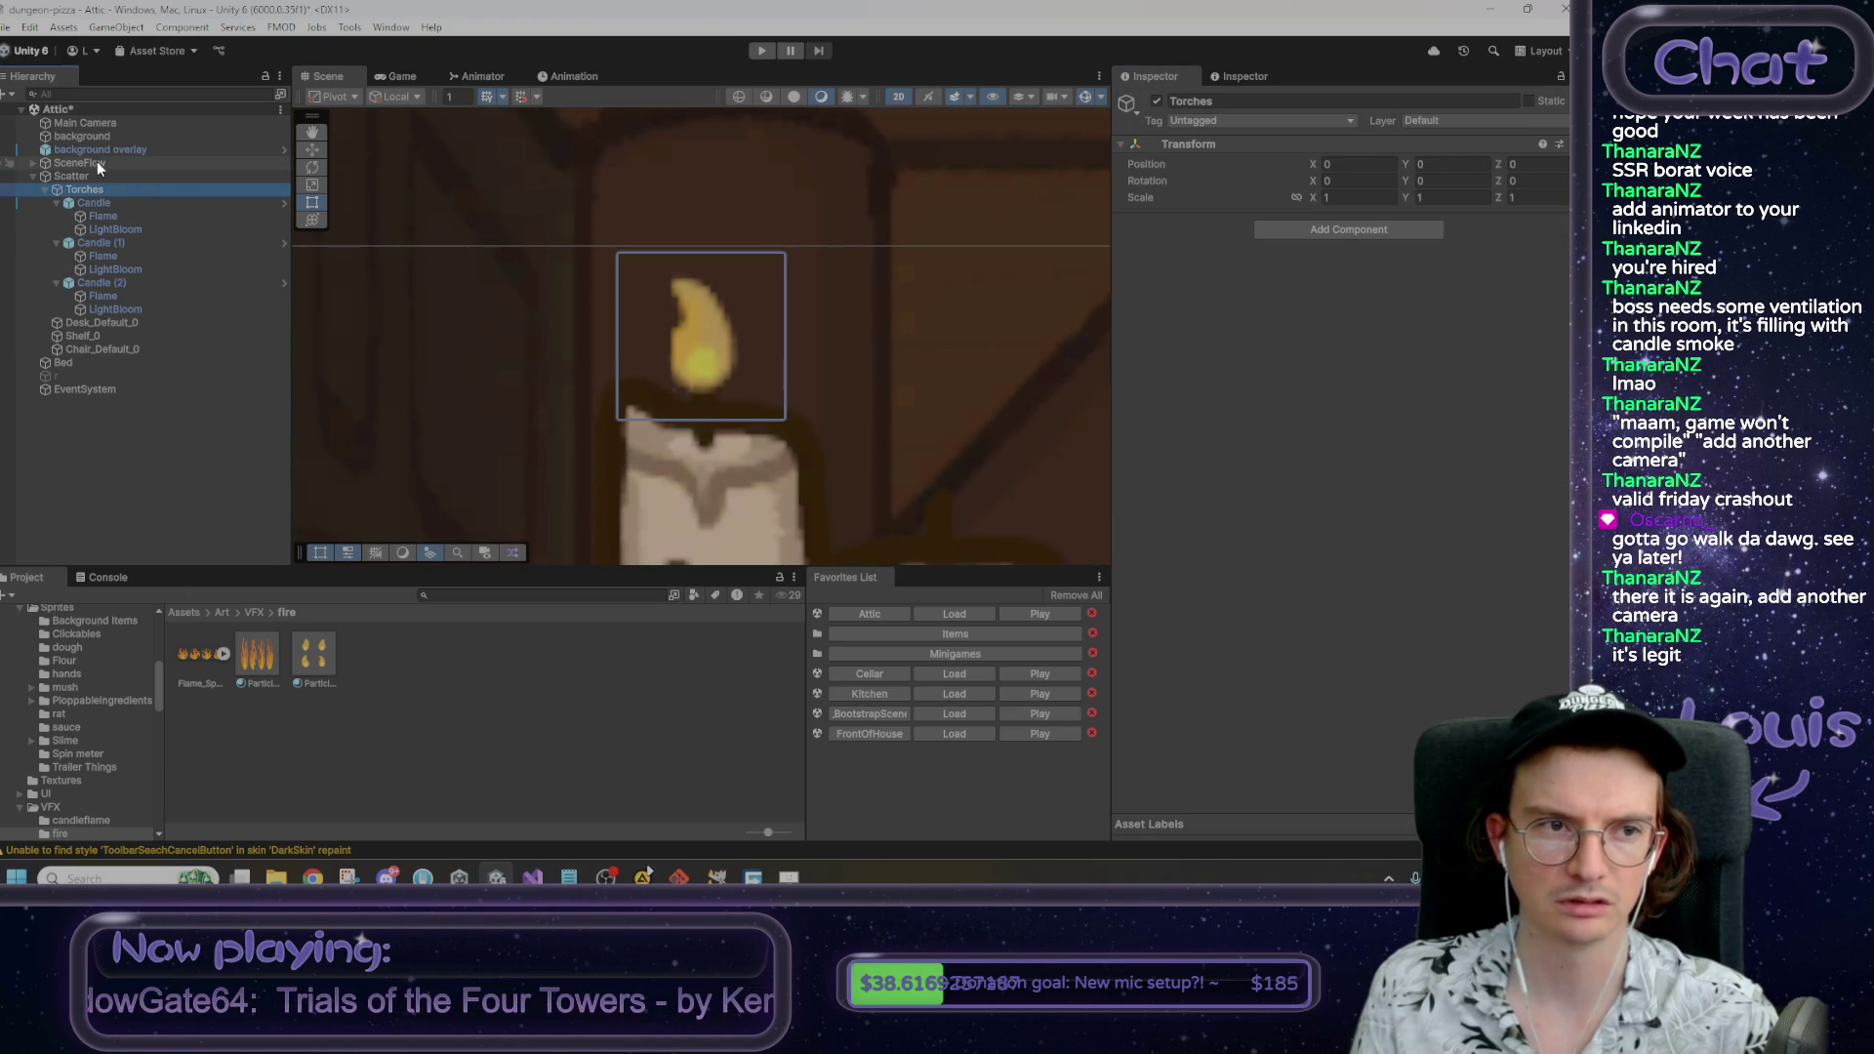
pyautogui.doubleClick(88, 137)
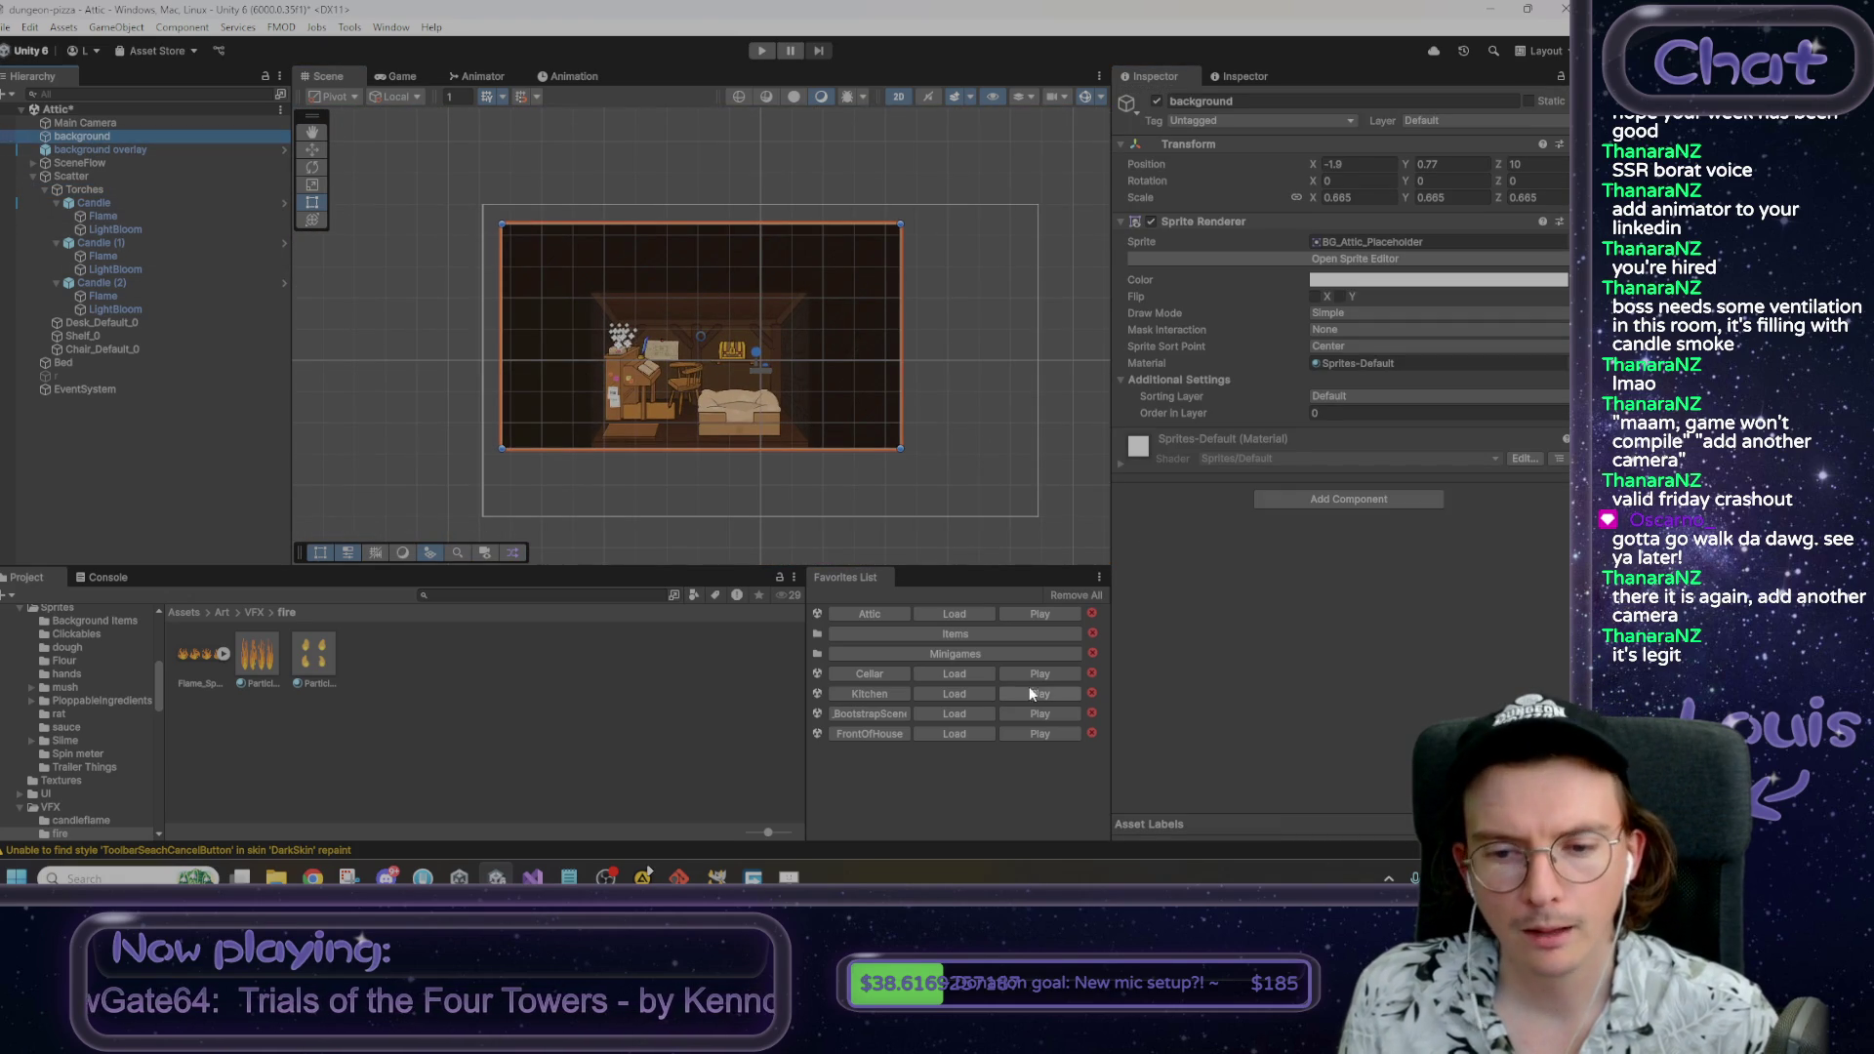
pyautogui.click(972, 718)
pyautogui.click(765, 472)
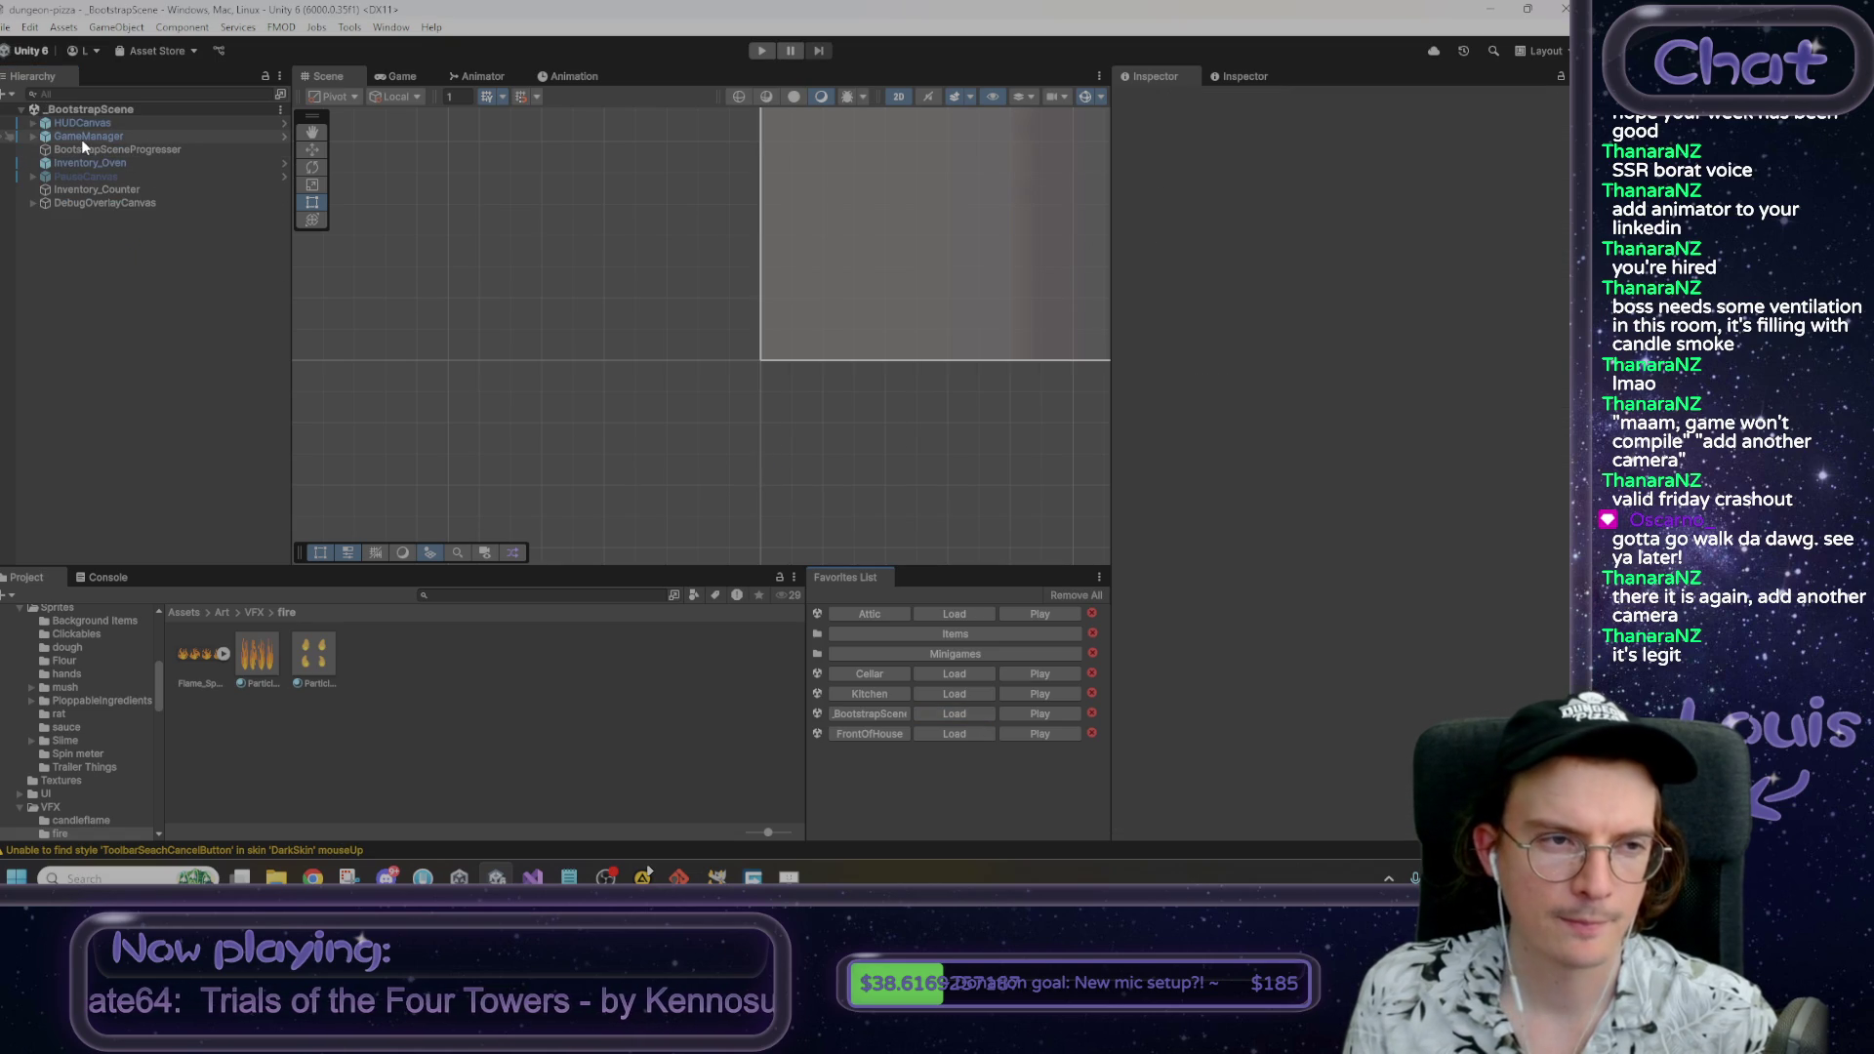
# Step: Switch HUDCanvas's render mode to Screen Space - Camera, then load the FrontOfHouse scene
pyautogui.click(86, 125)
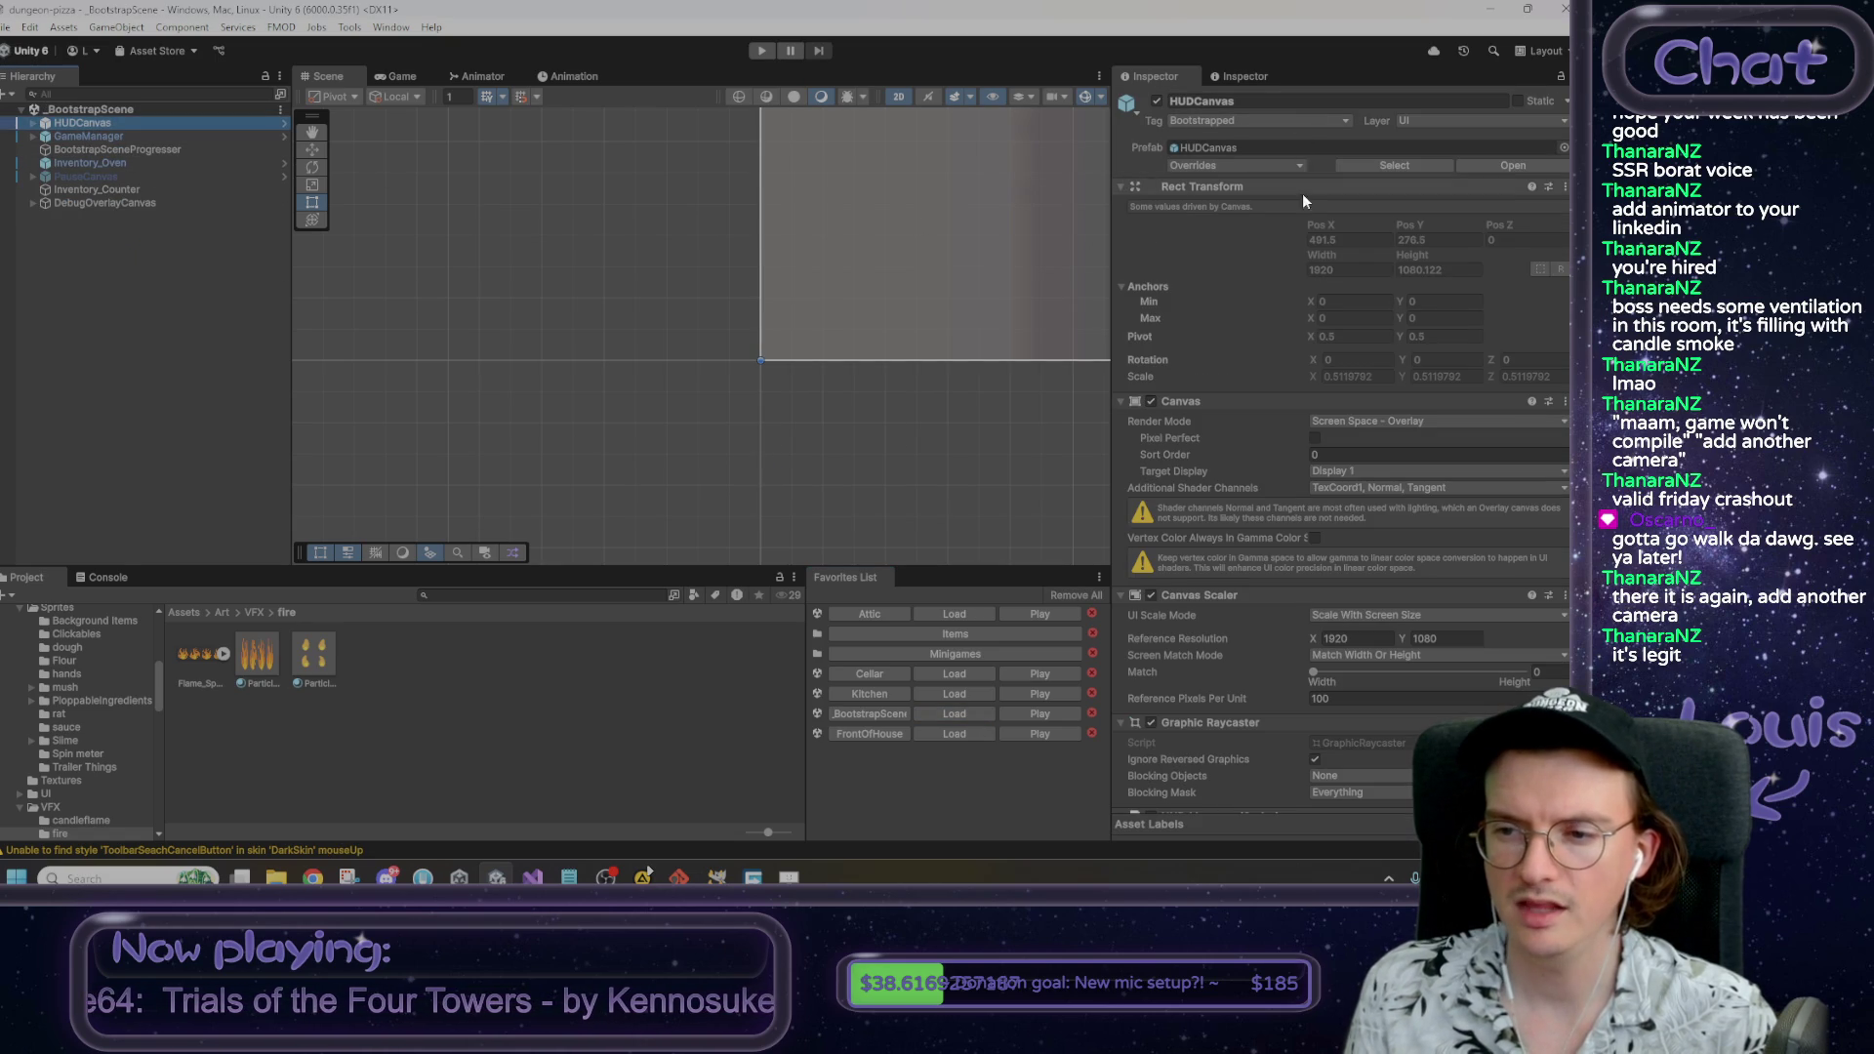
pyautogui.click(1372, 423)
pyautogui.click(1384, 458)
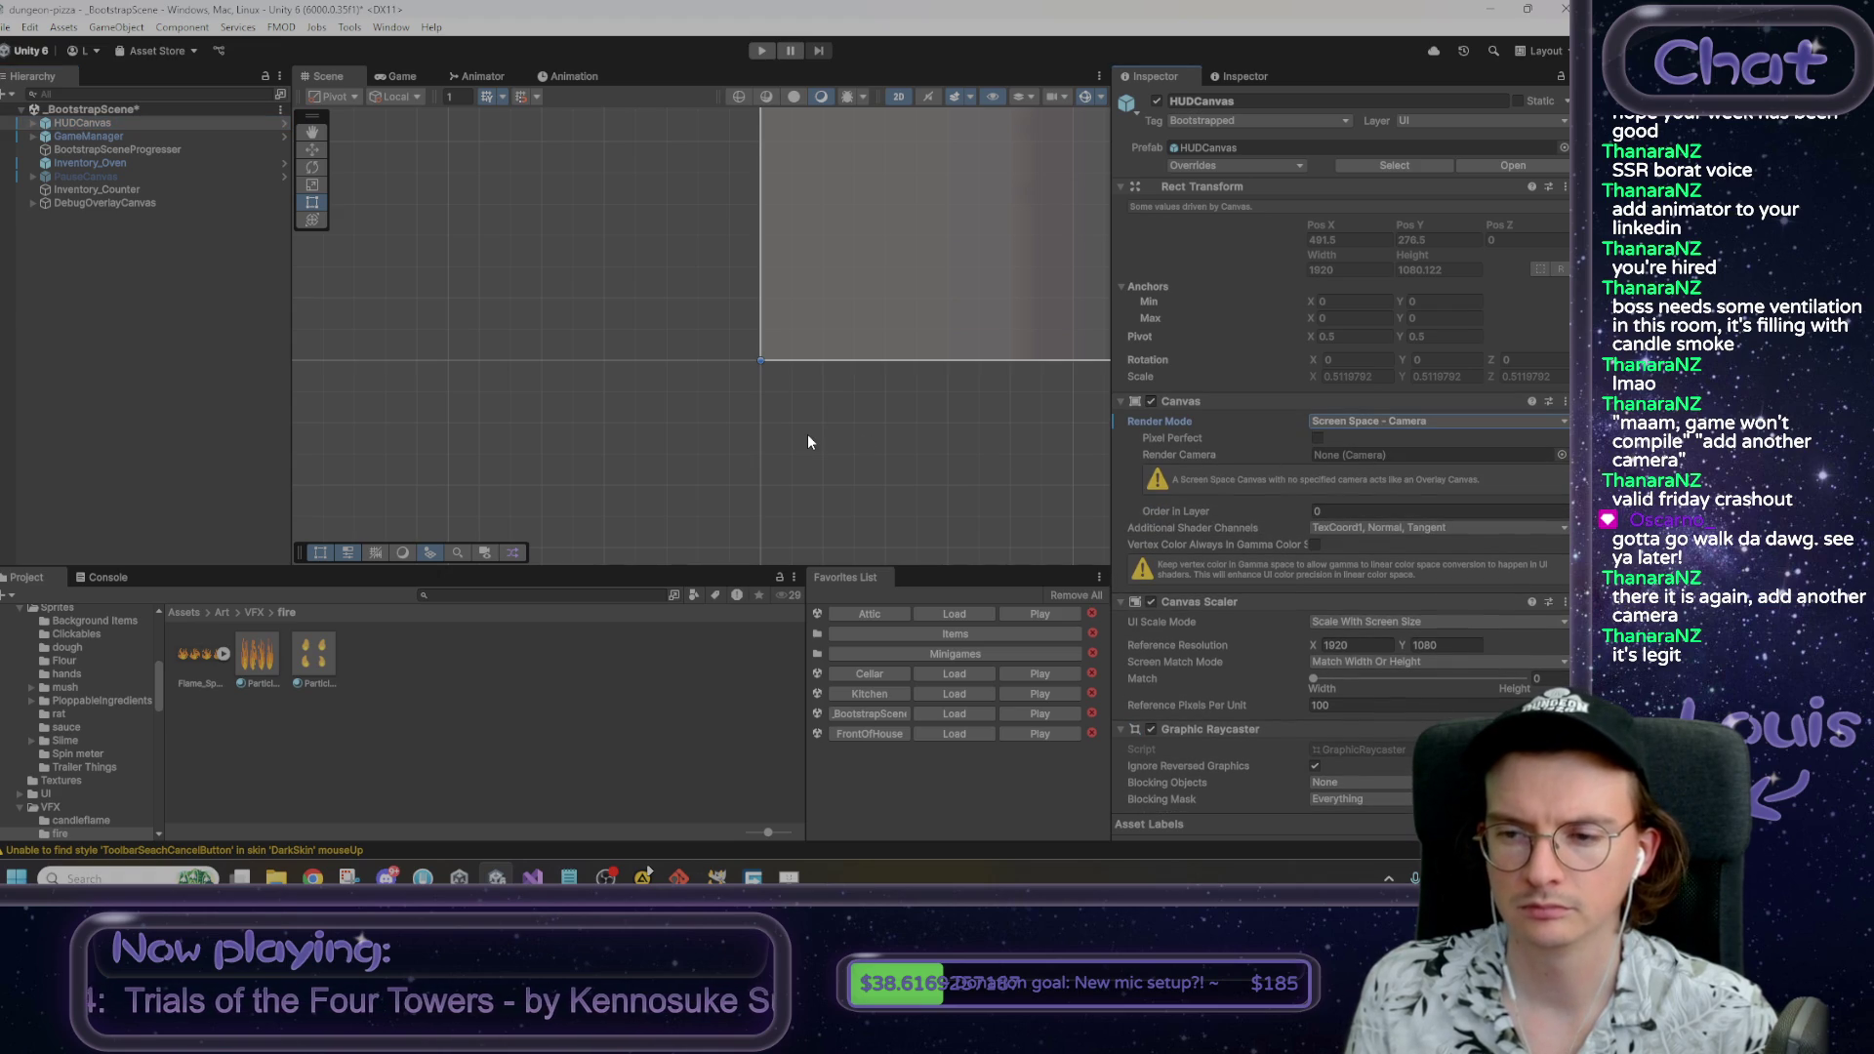
pyautogui.click(1562, 454)
pyautogui.press('Escape')
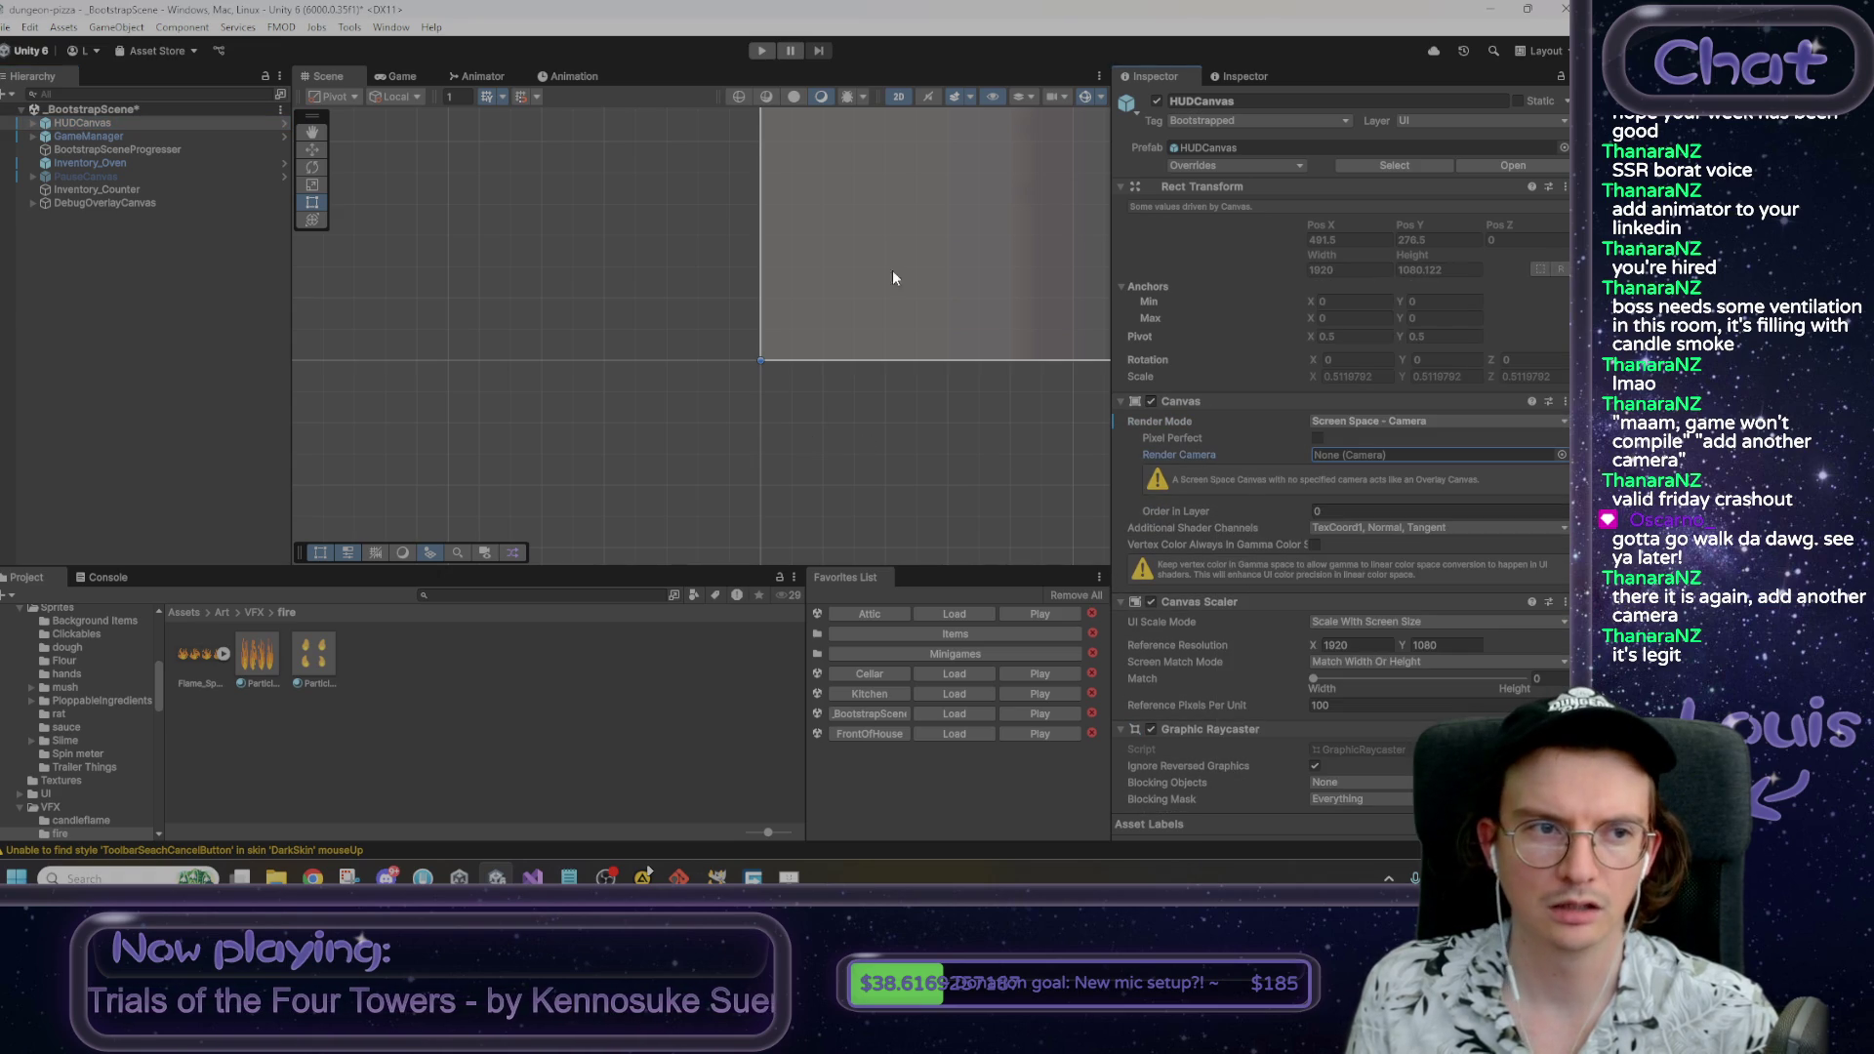
pyautogui.click(990, 200)
pyautogui.scroll(2, 617, 302)
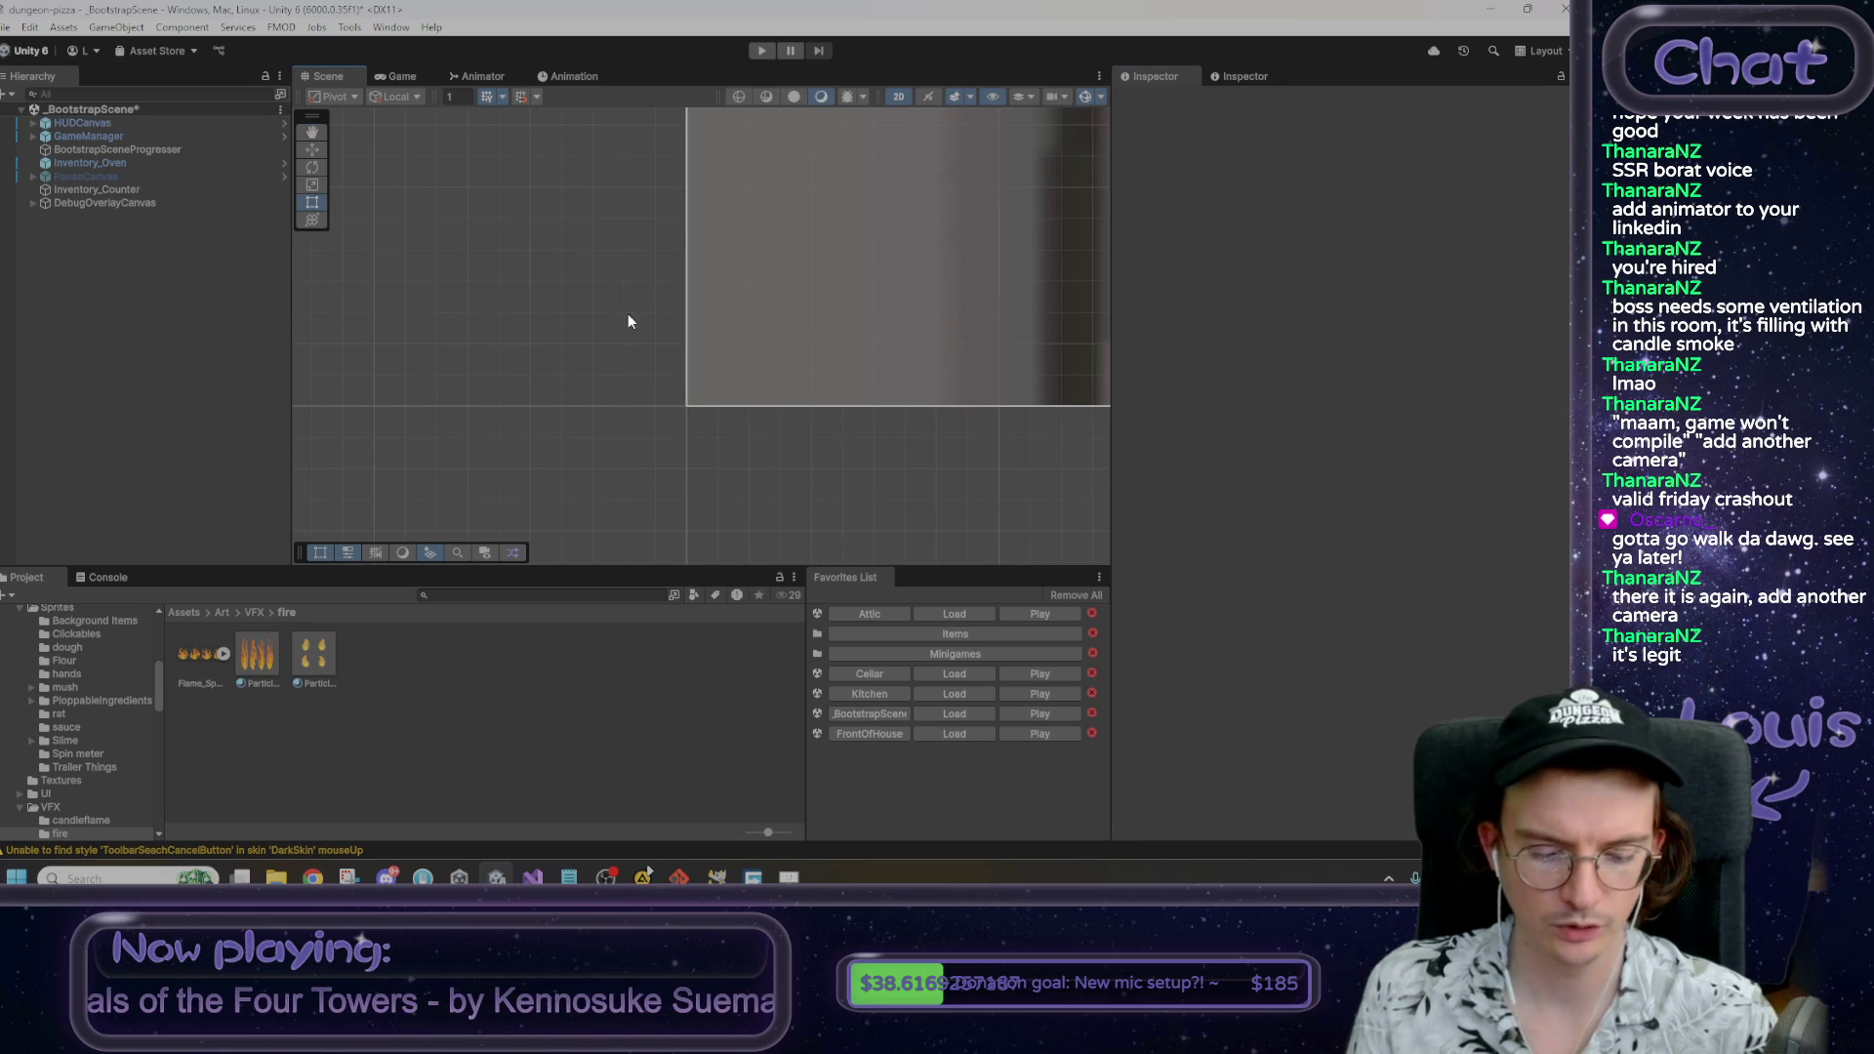
pyautogui.click(945, 733)
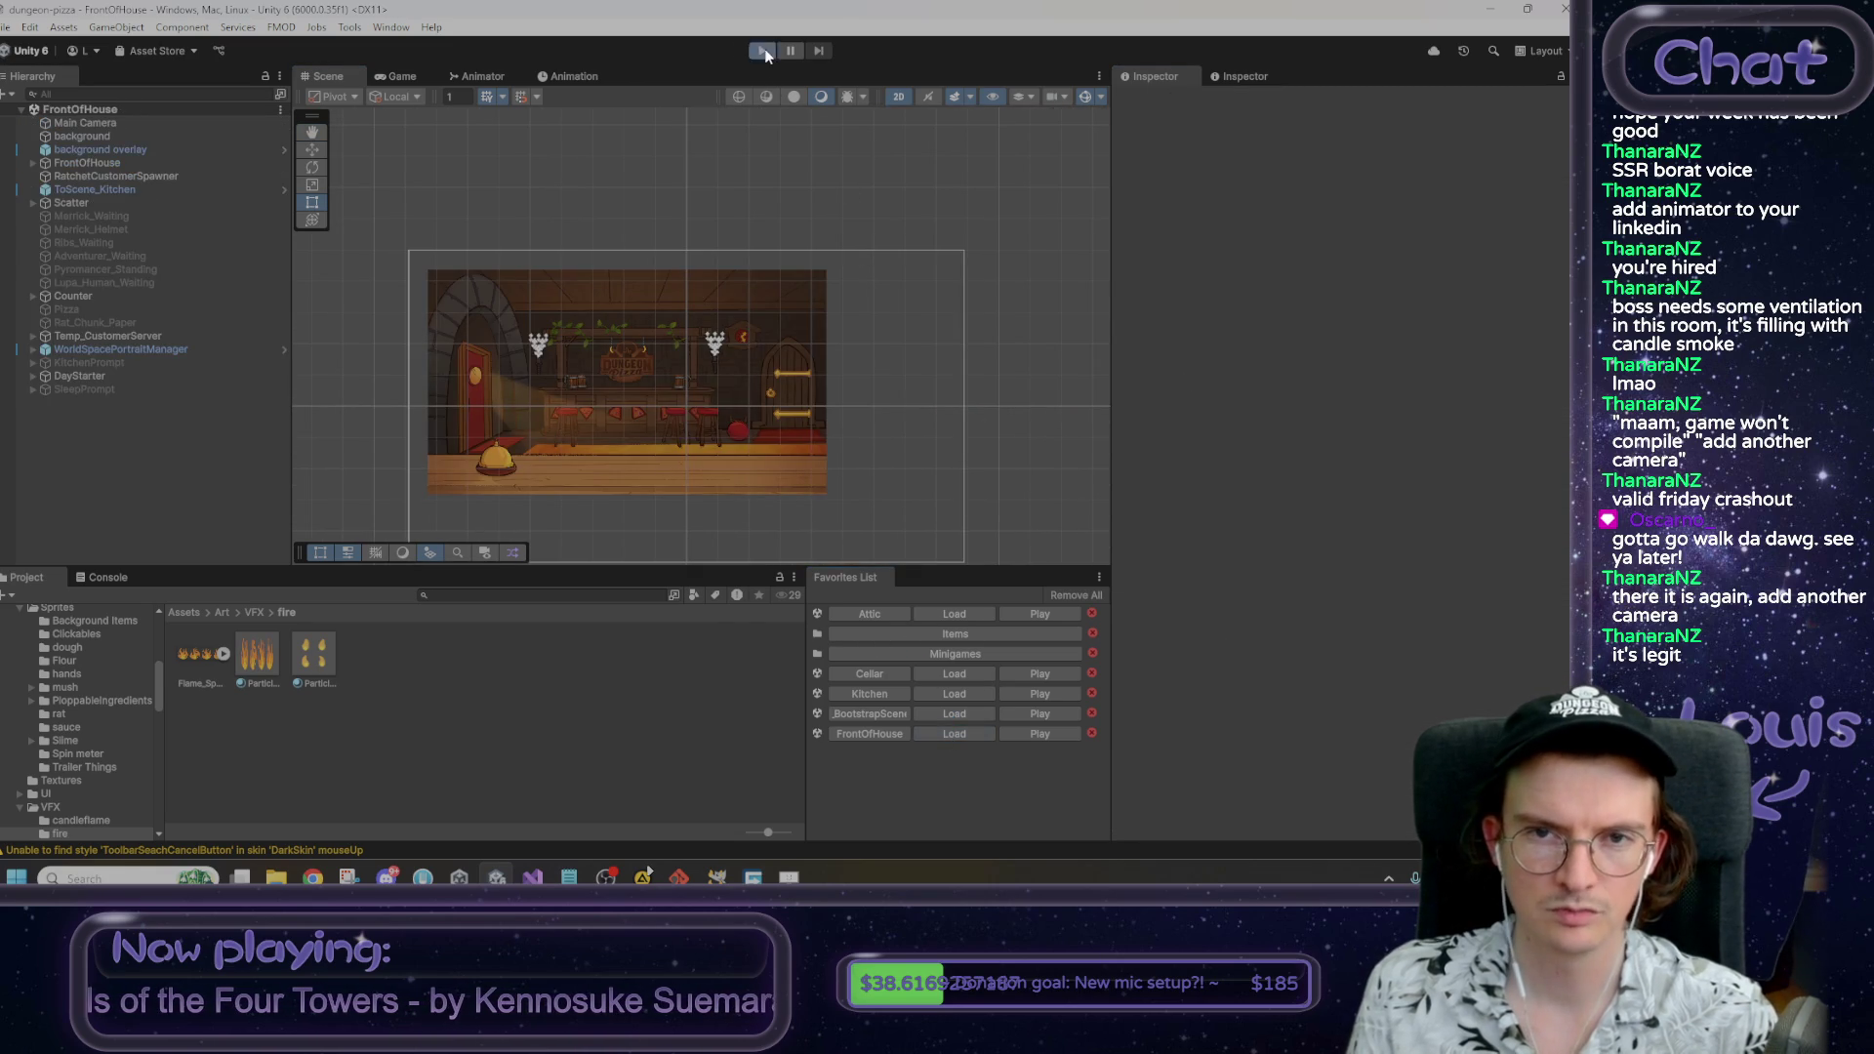
# Step: Play-test from Start Day through Max's dialogue, choosing "Let's find out!", up the ladder to the Attic, then stop
pyautogui.click(765, 51)
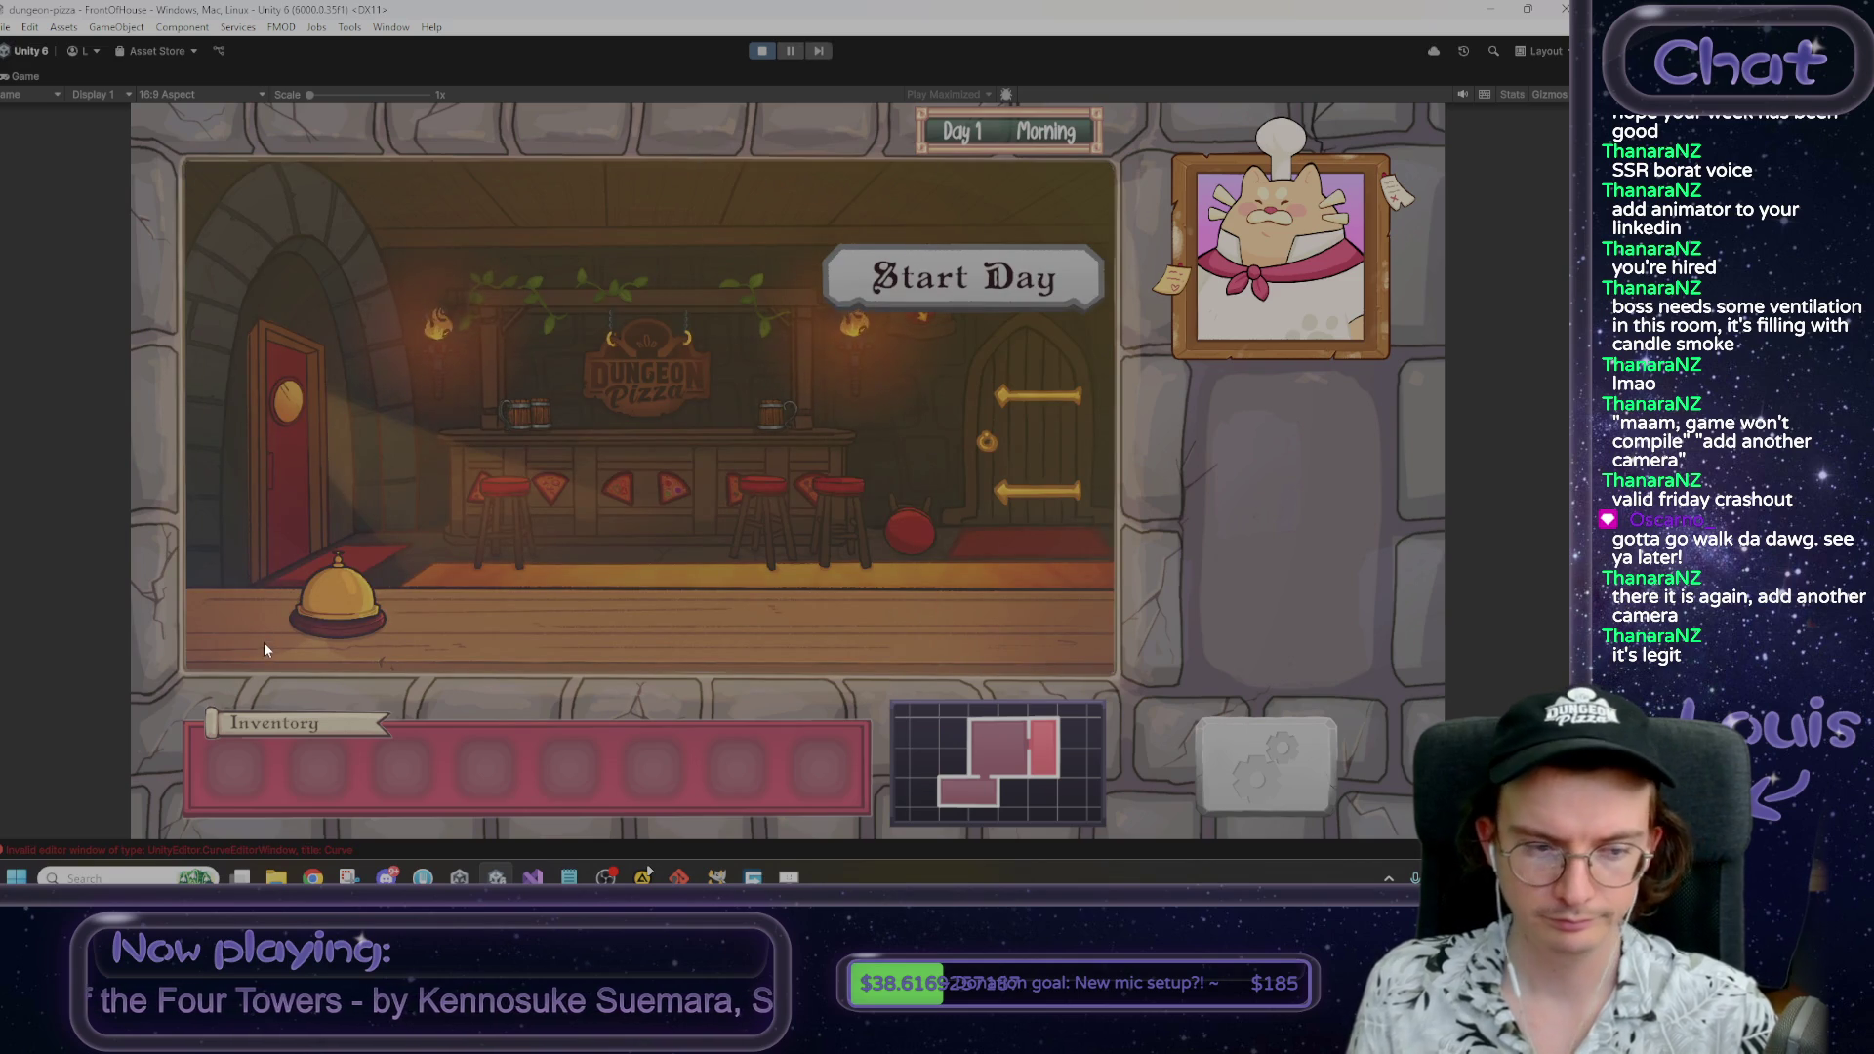
pyautogui.click(973, 300)
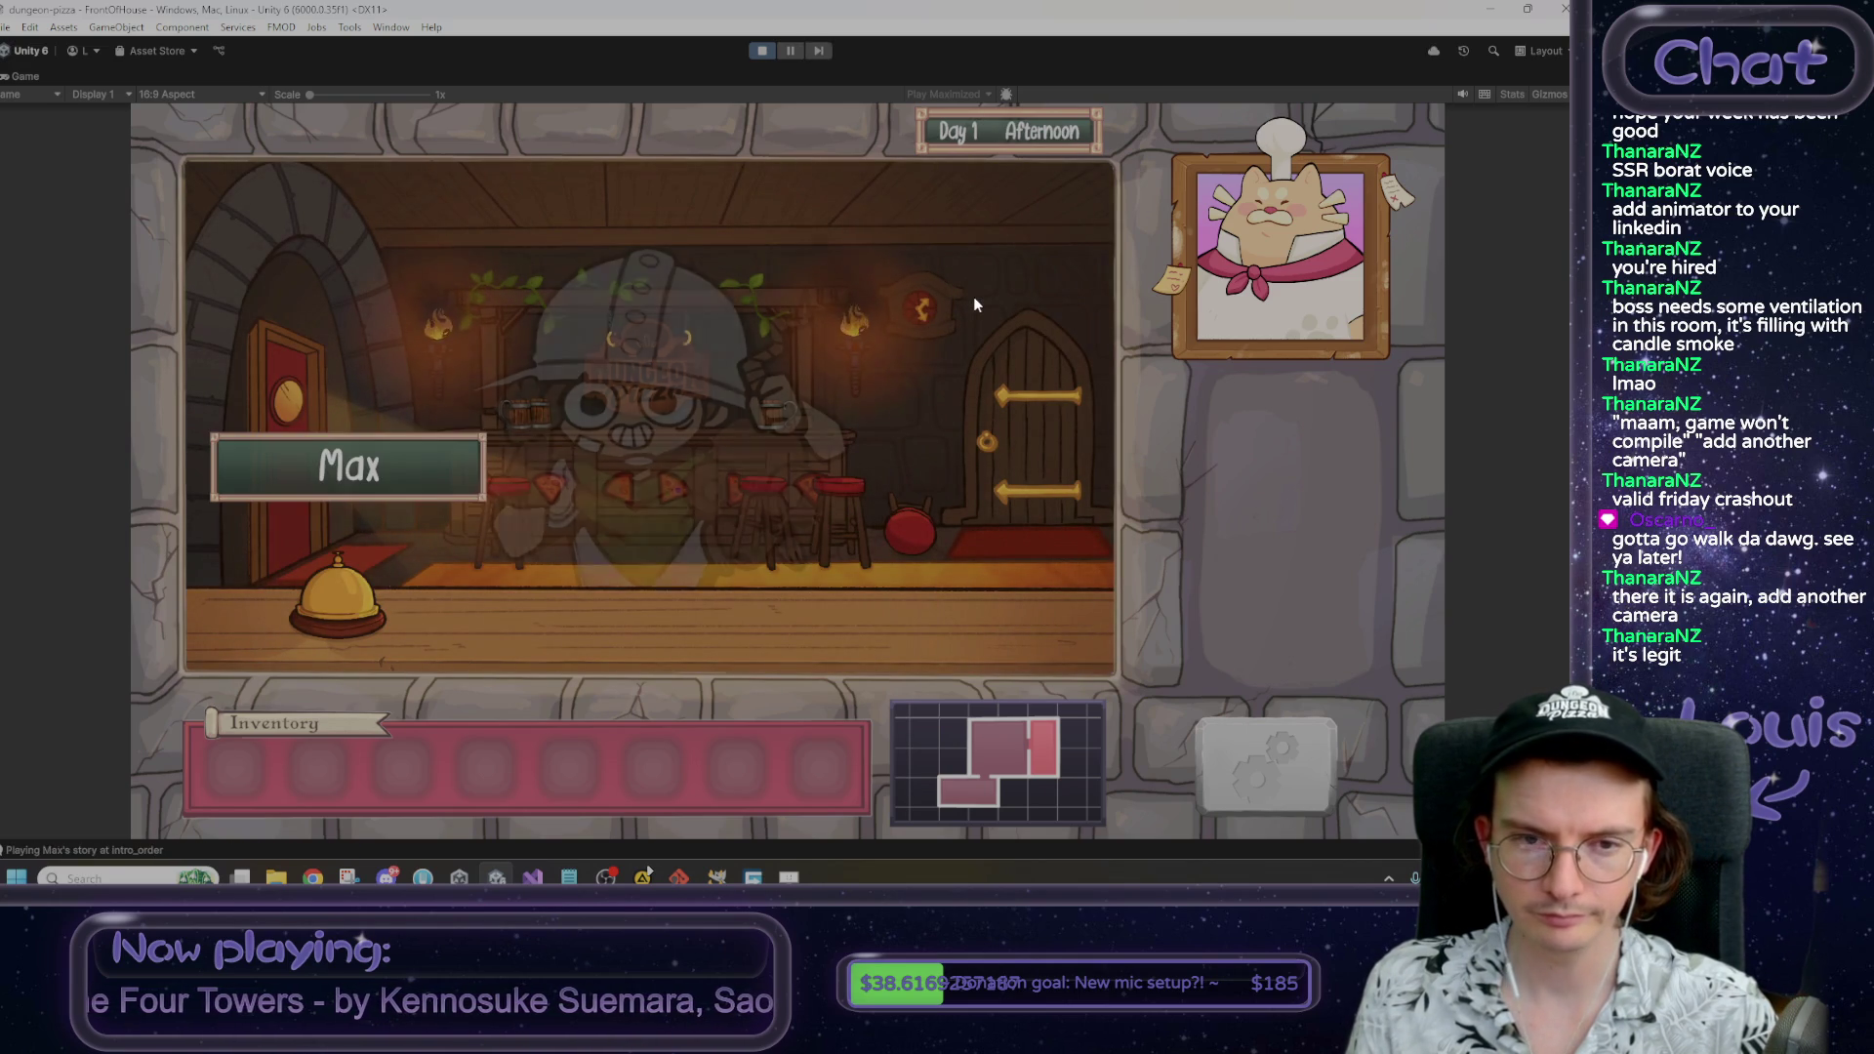
pyautogui.click(957, 331)
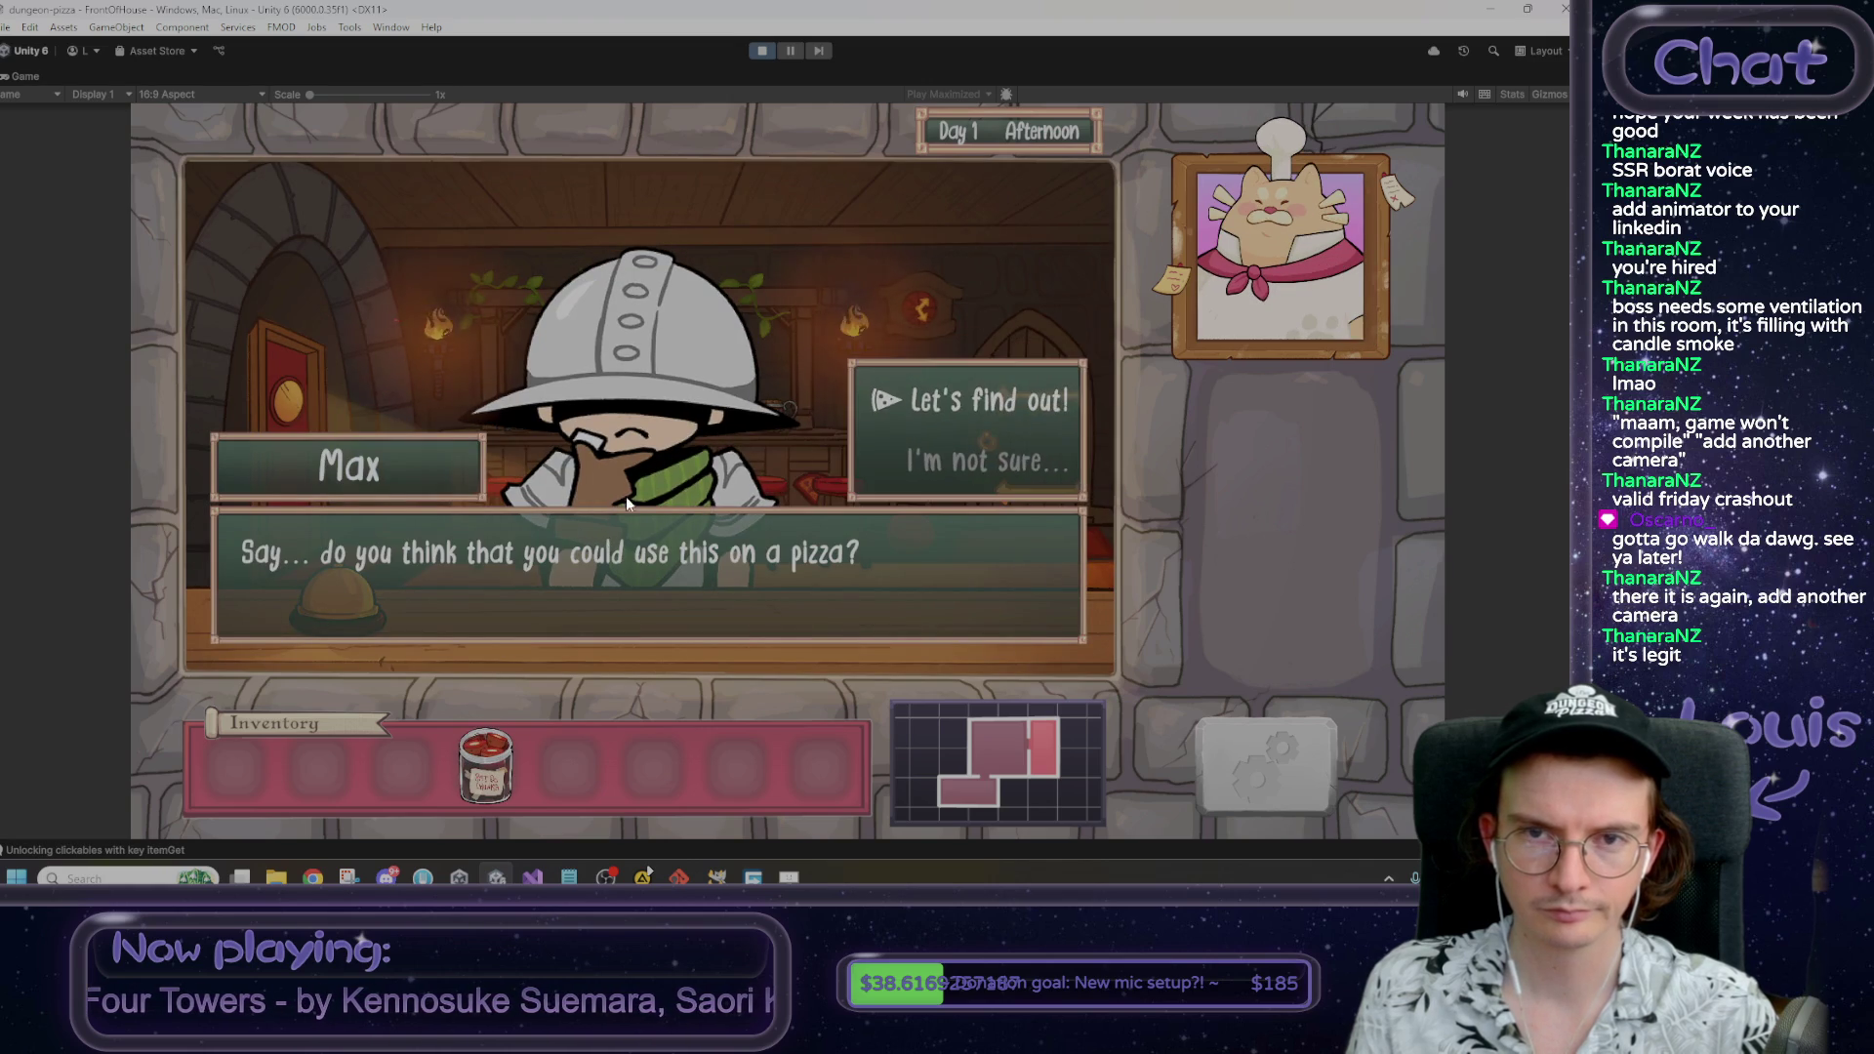
pyautogui.click(962, 400)
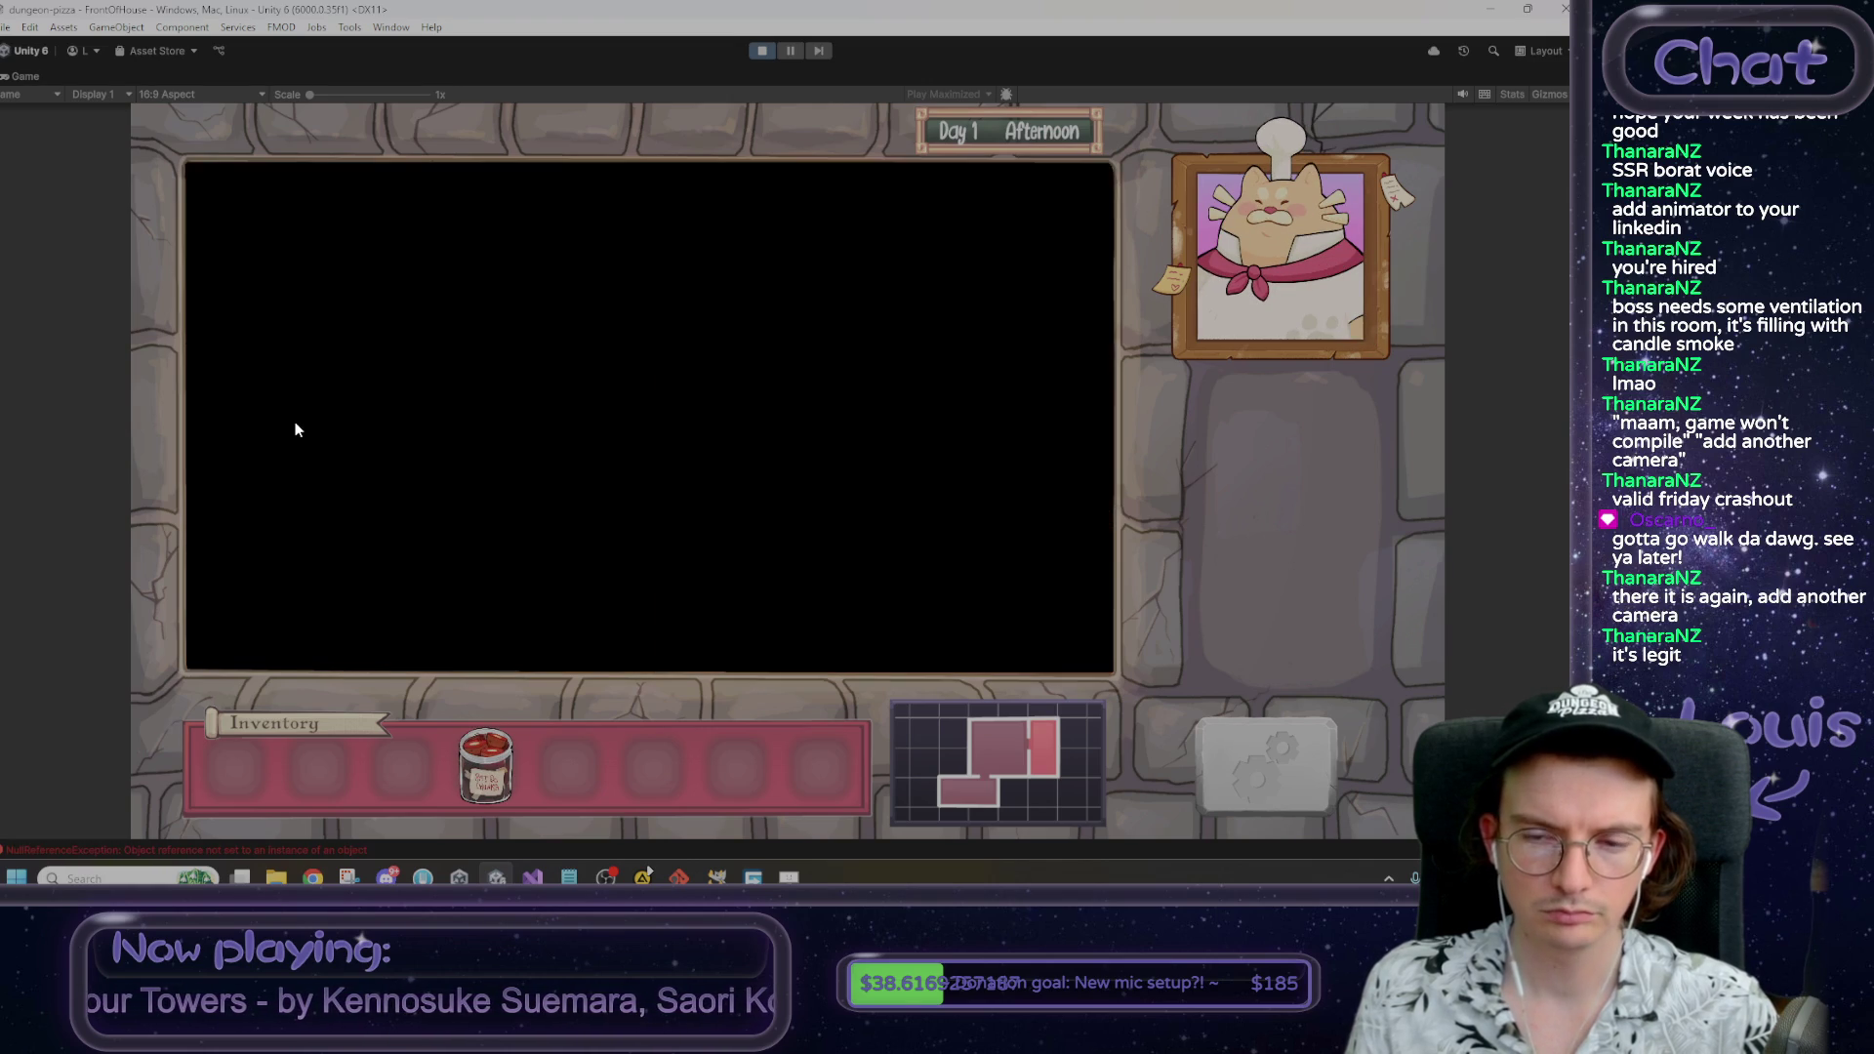
pyautogui.click(354, 281)
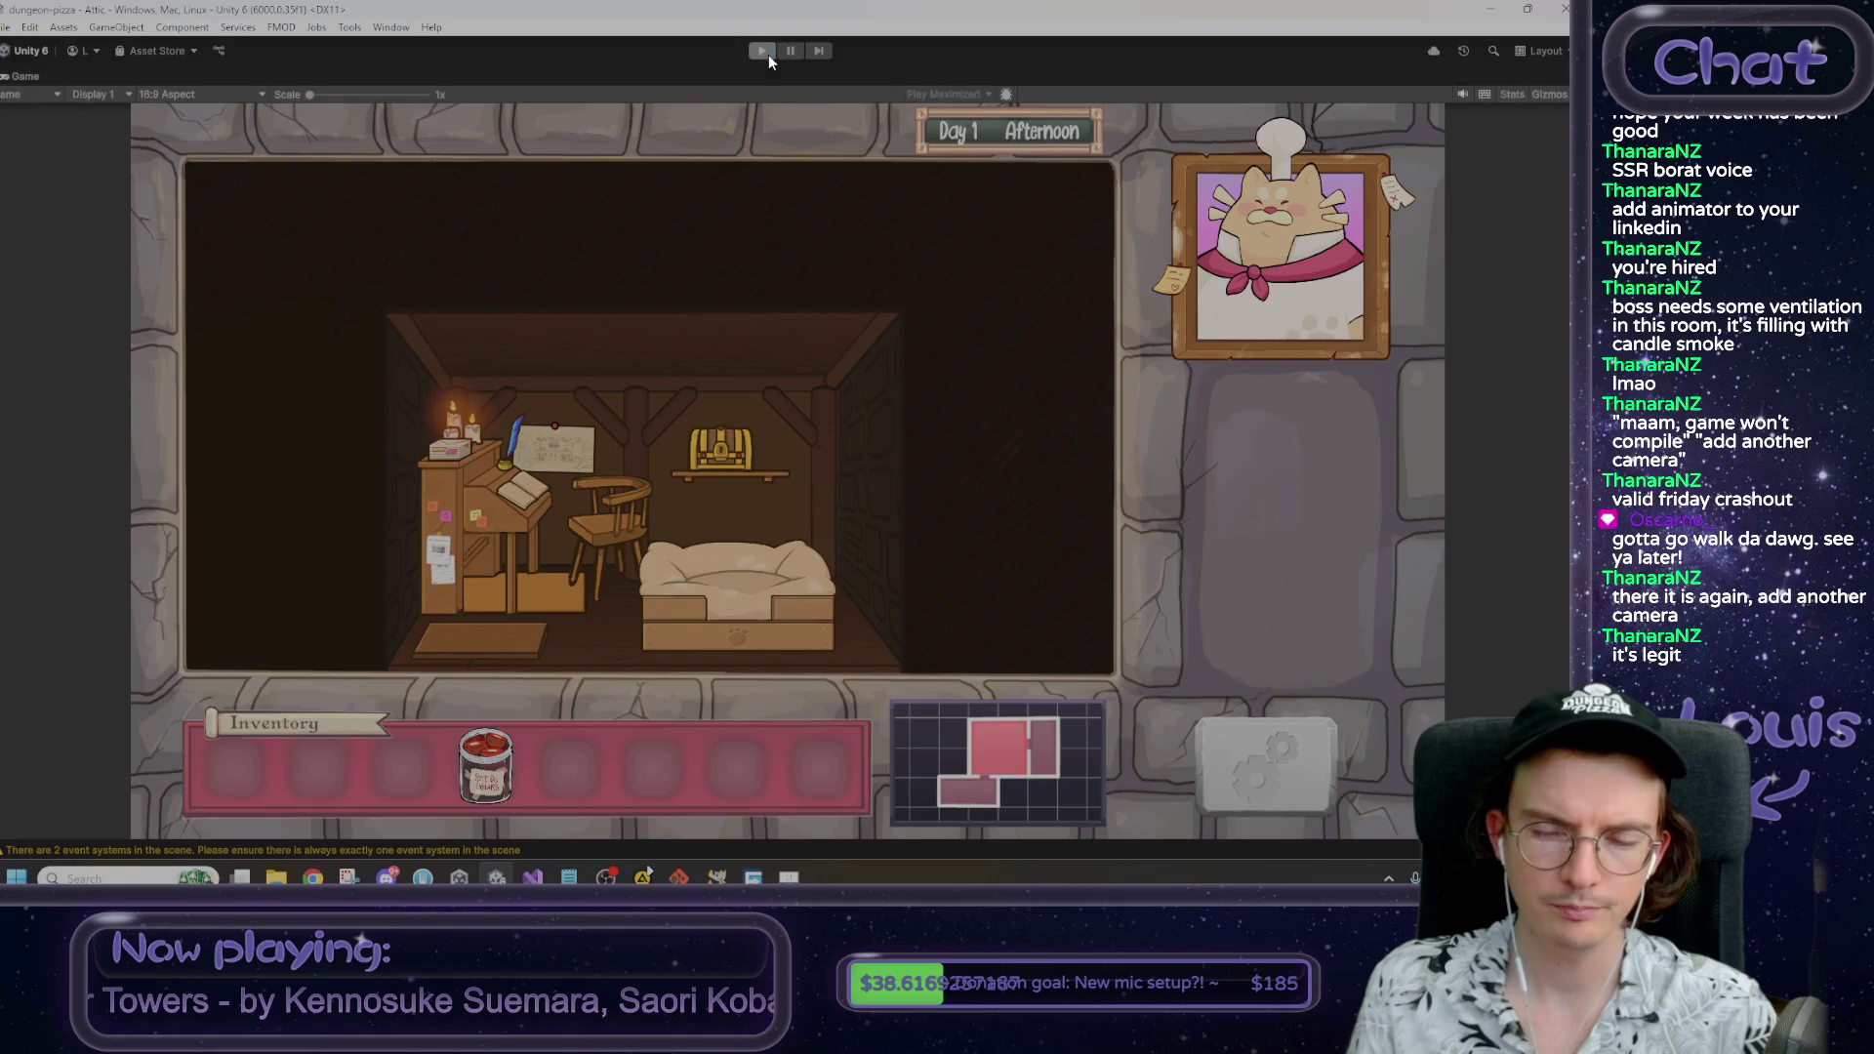
pyautogui.click(763, 52)
pyautogui.moveTo(312, 877)
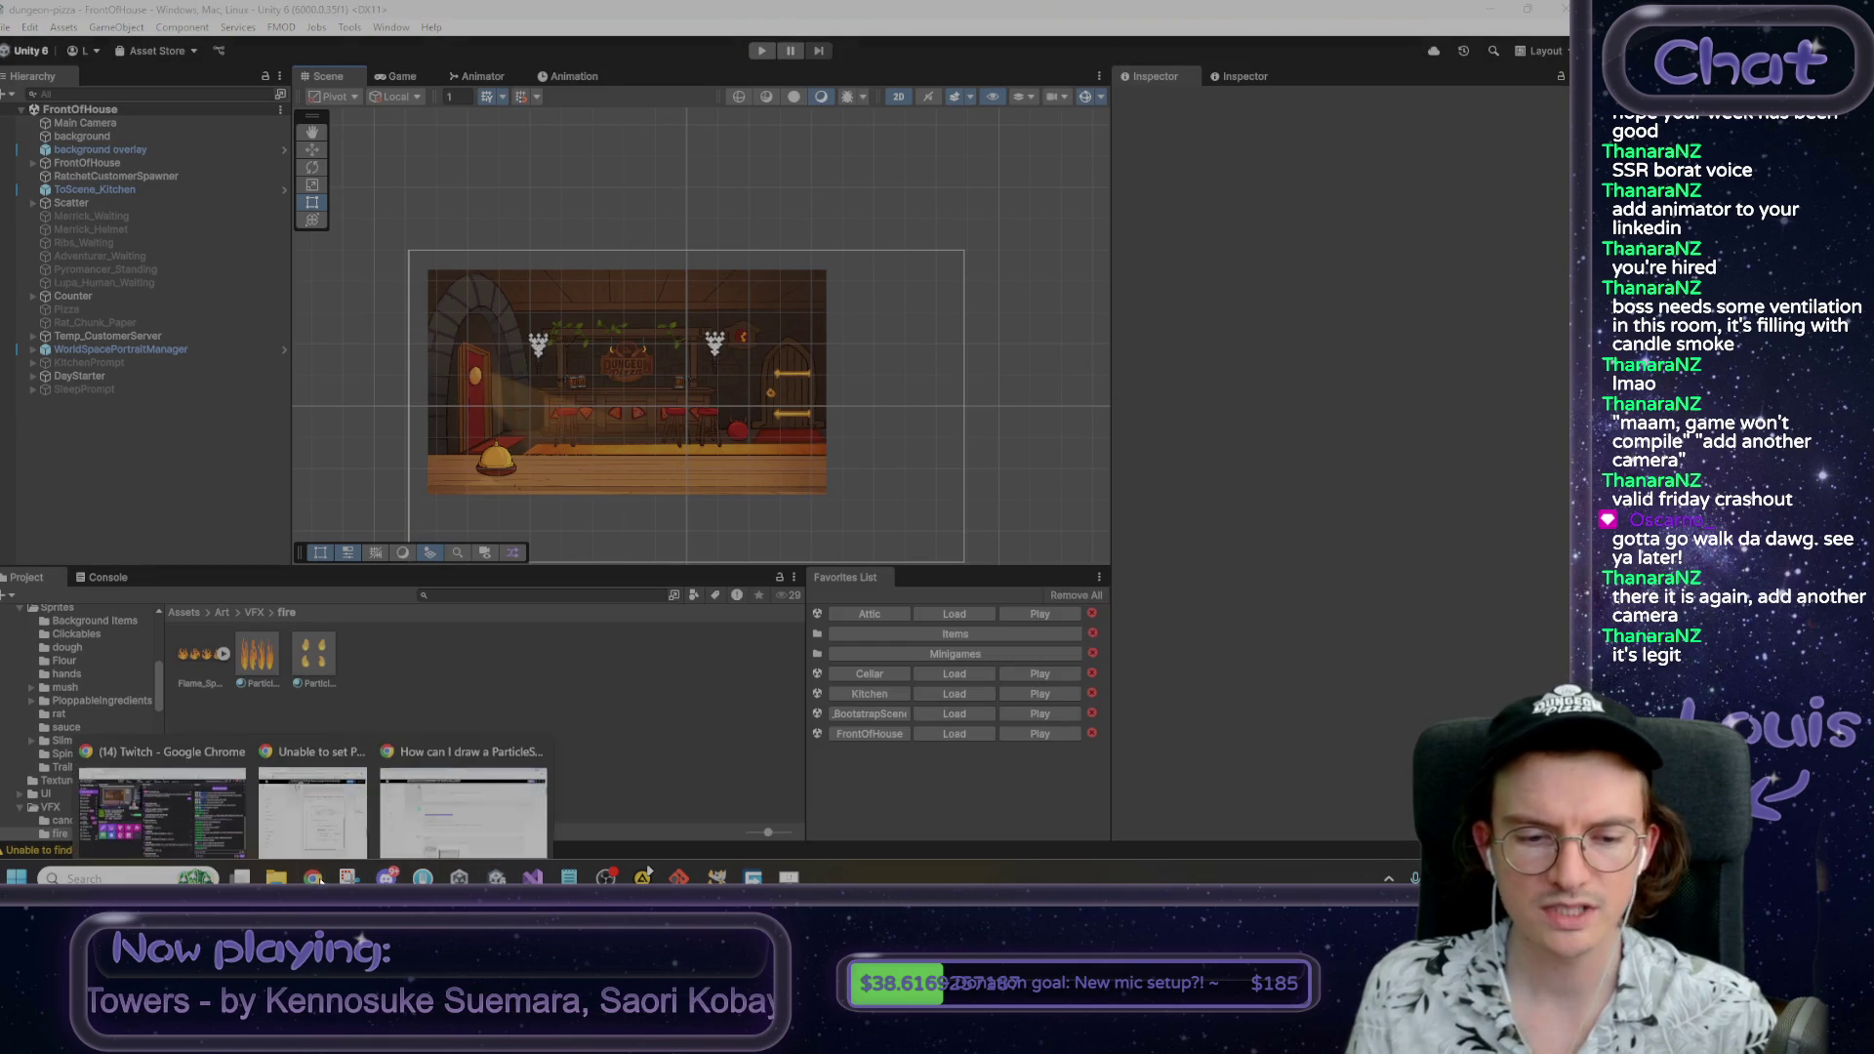
pyautogui.click(463, 828)
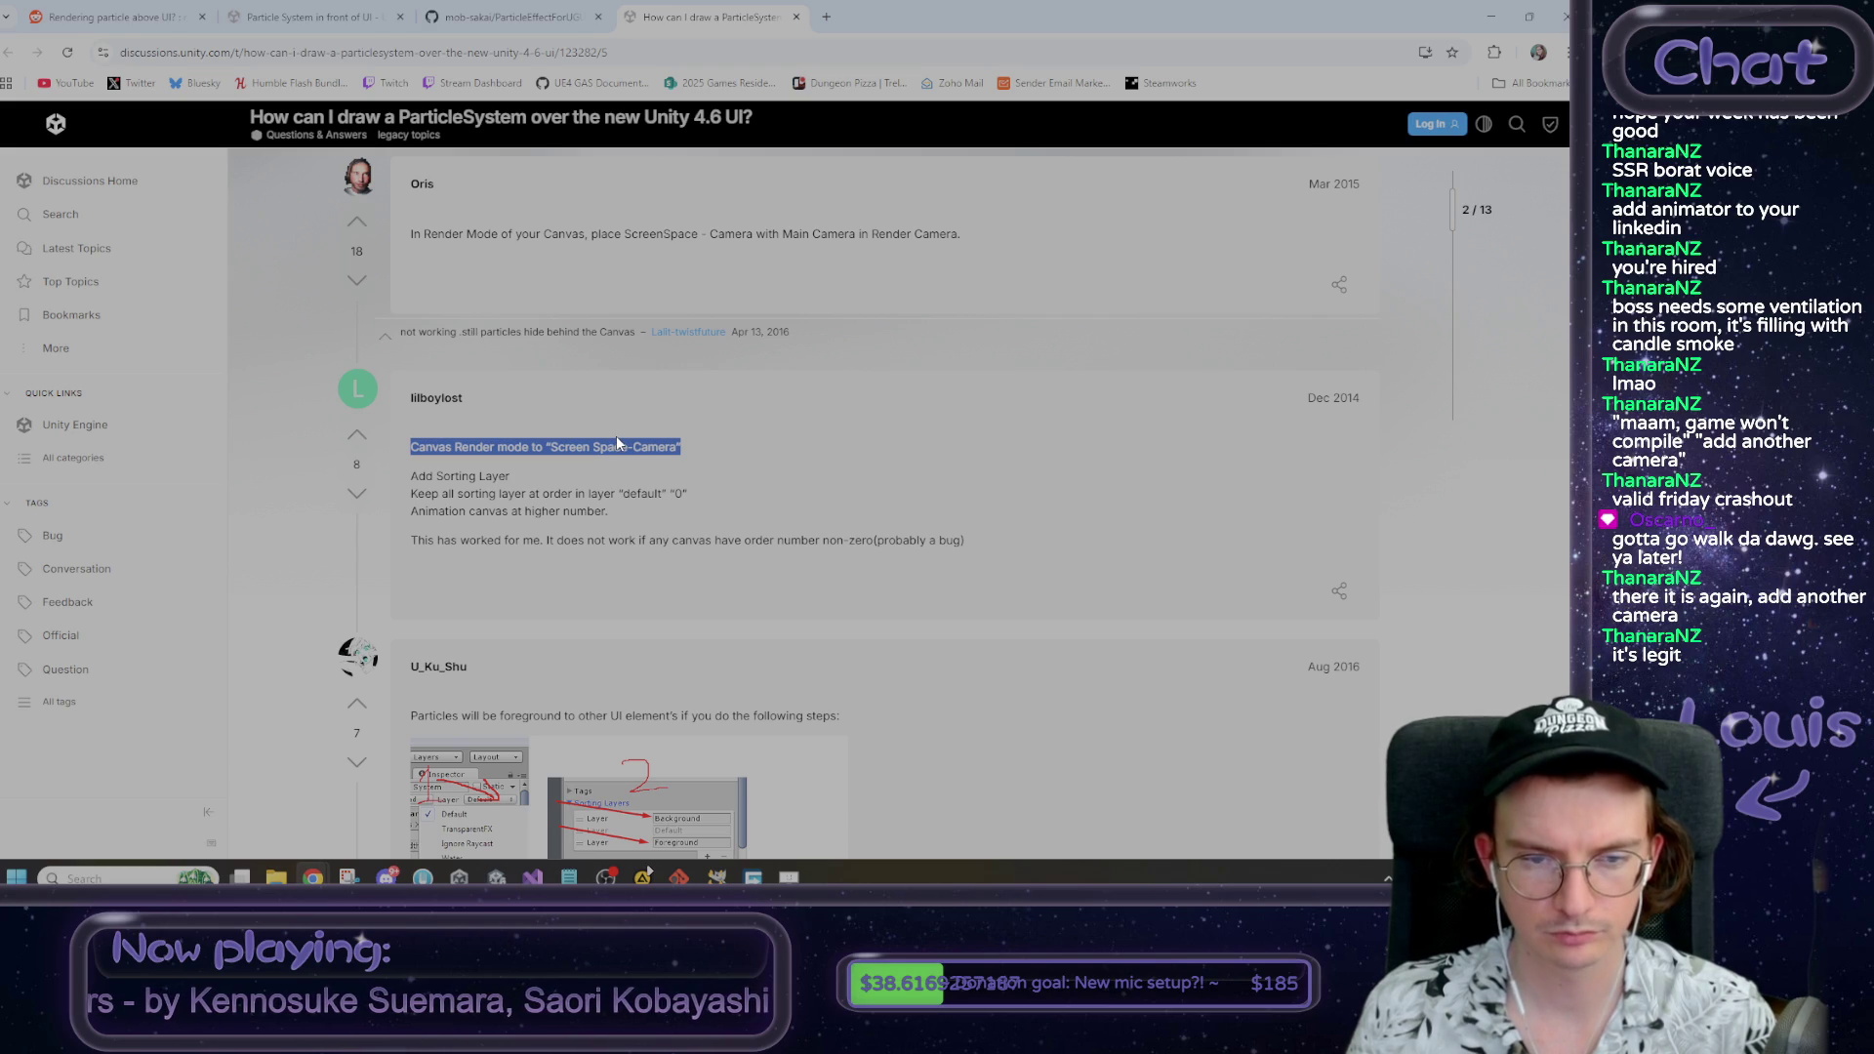
pyautogui.click(1493, 20)
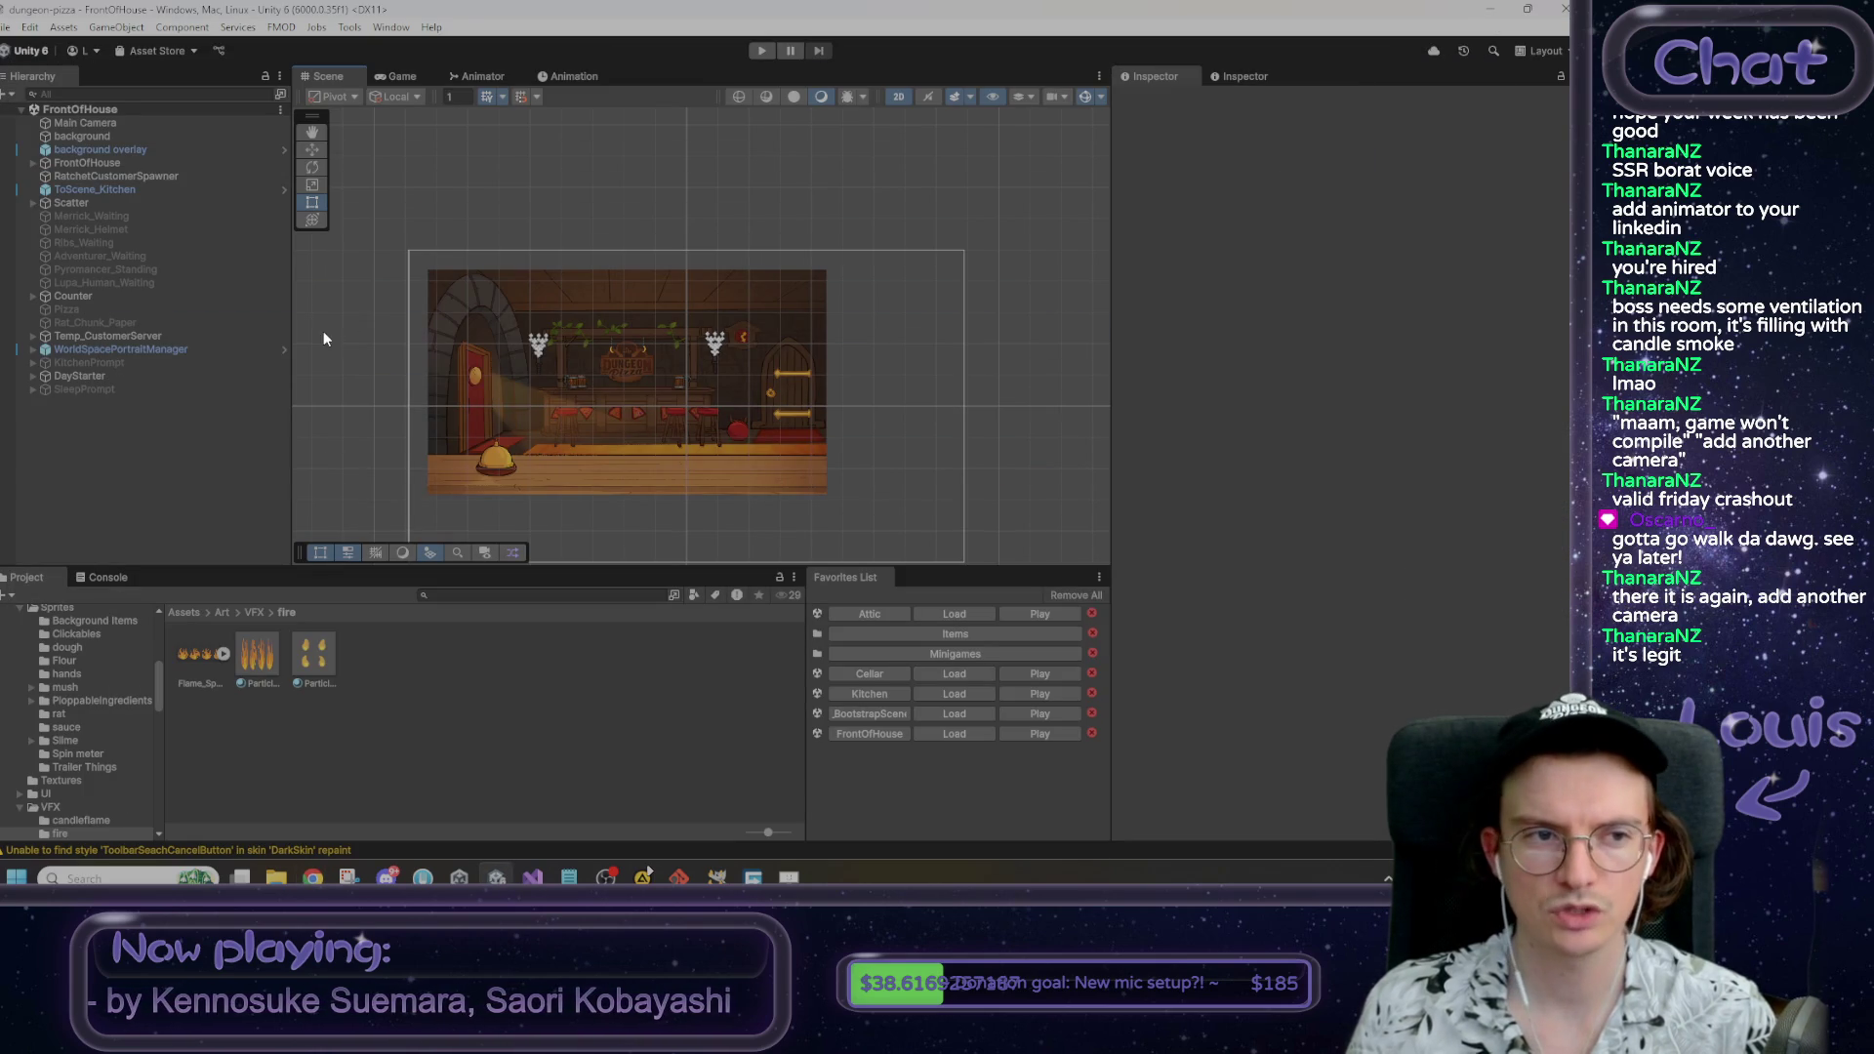
# Step: Load the Attic scene and select the first candle's Flame under Scatter > Torches
pyautogui.click(925, 615)
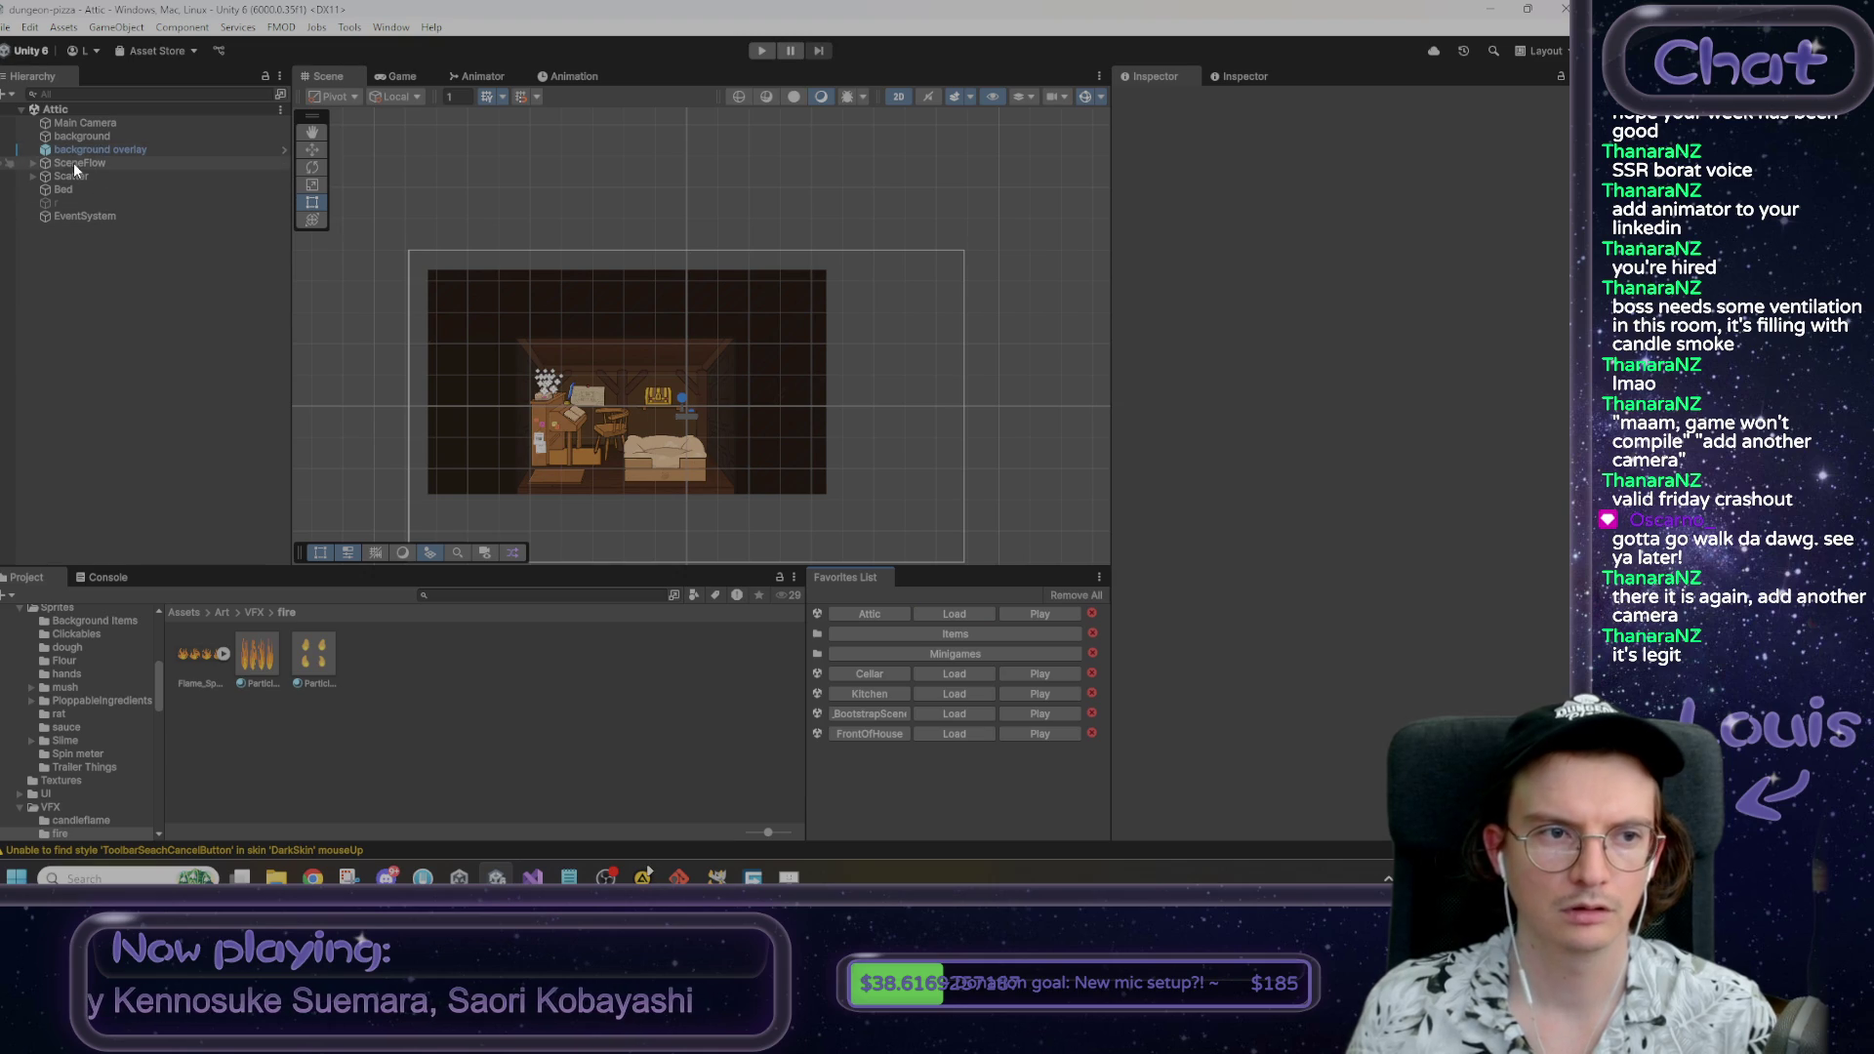
pyautogui.click(41, 179)
pyautogui.click(34, 176)
pyautogui.click(78, 189)
pyautogui.click(46, 189)
pyautogui.click(56, 202)
pyautogui.click(88, 216)
pyautogui.keyDown('shift'); pyautogui.click(104, 229); pyautogui.keyUp('shift')
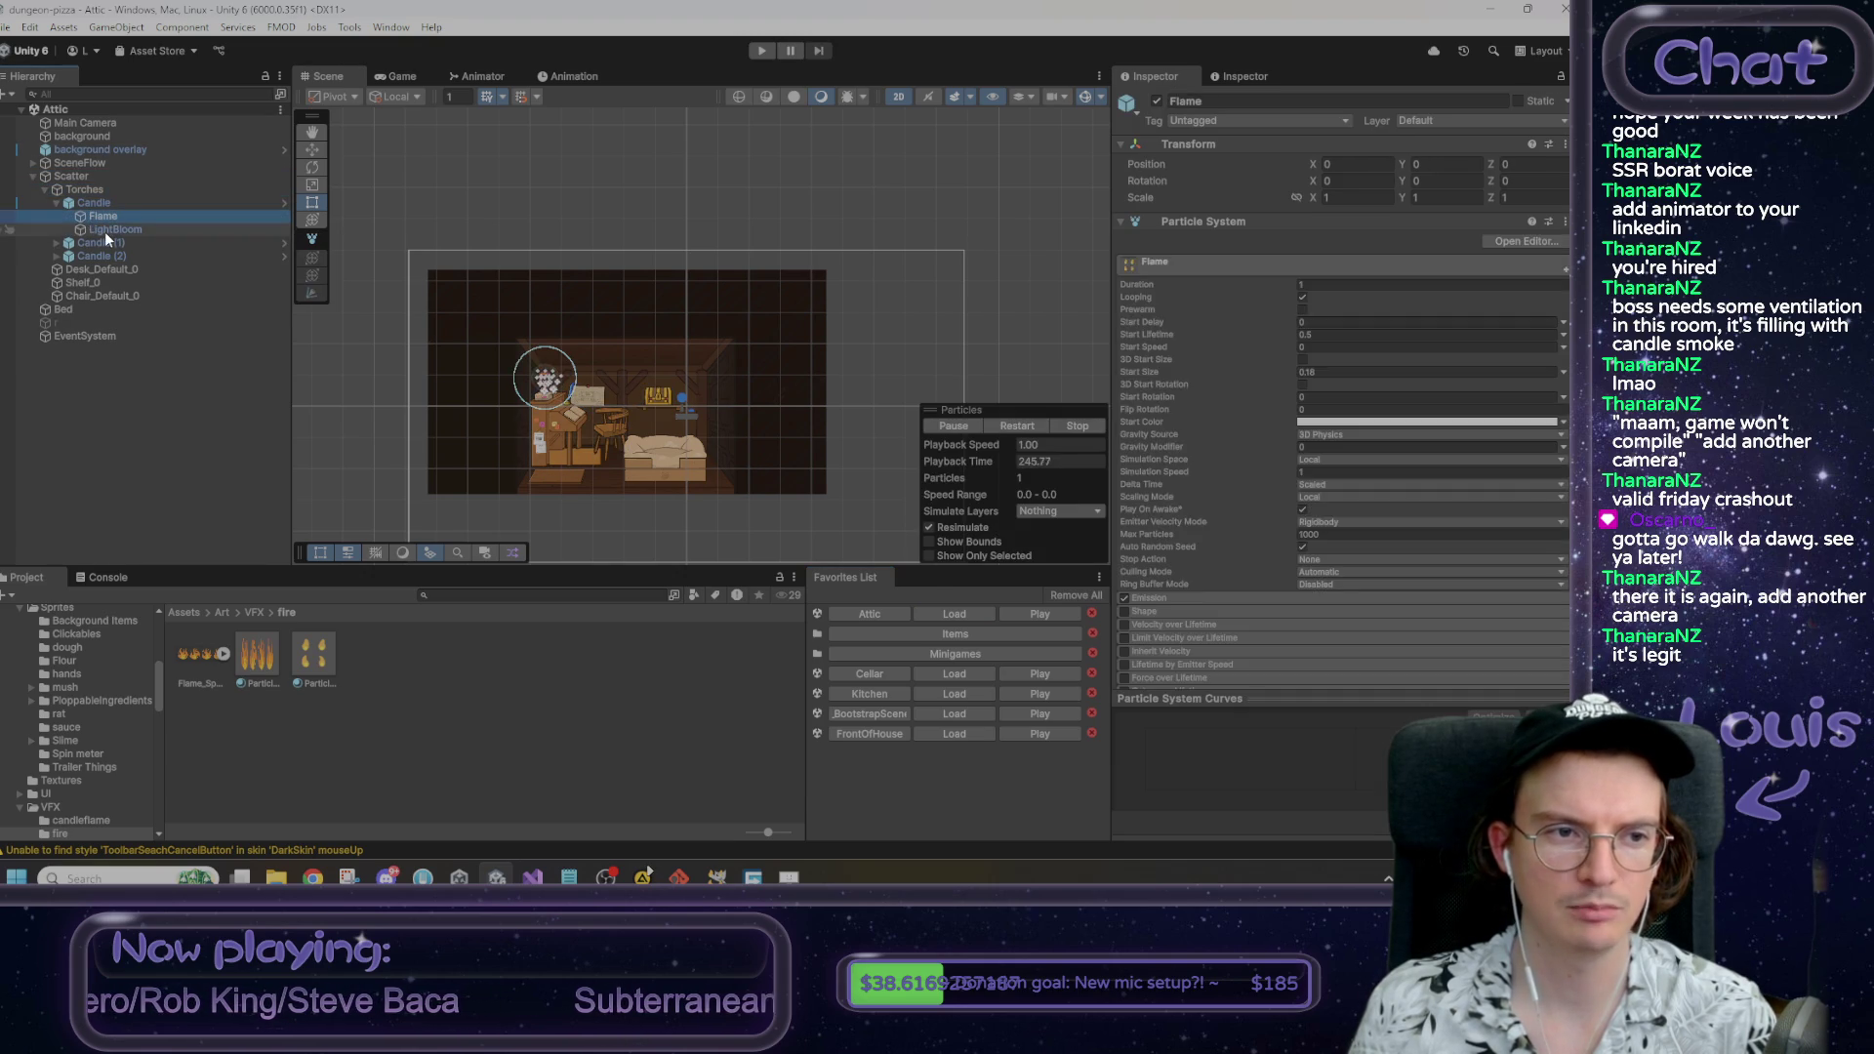
pyautogui.click(119, 215)
# Step: Revert the Flame renderer's Order in Layer to 0
pyautogui.scroll(-8, 1306, 453)
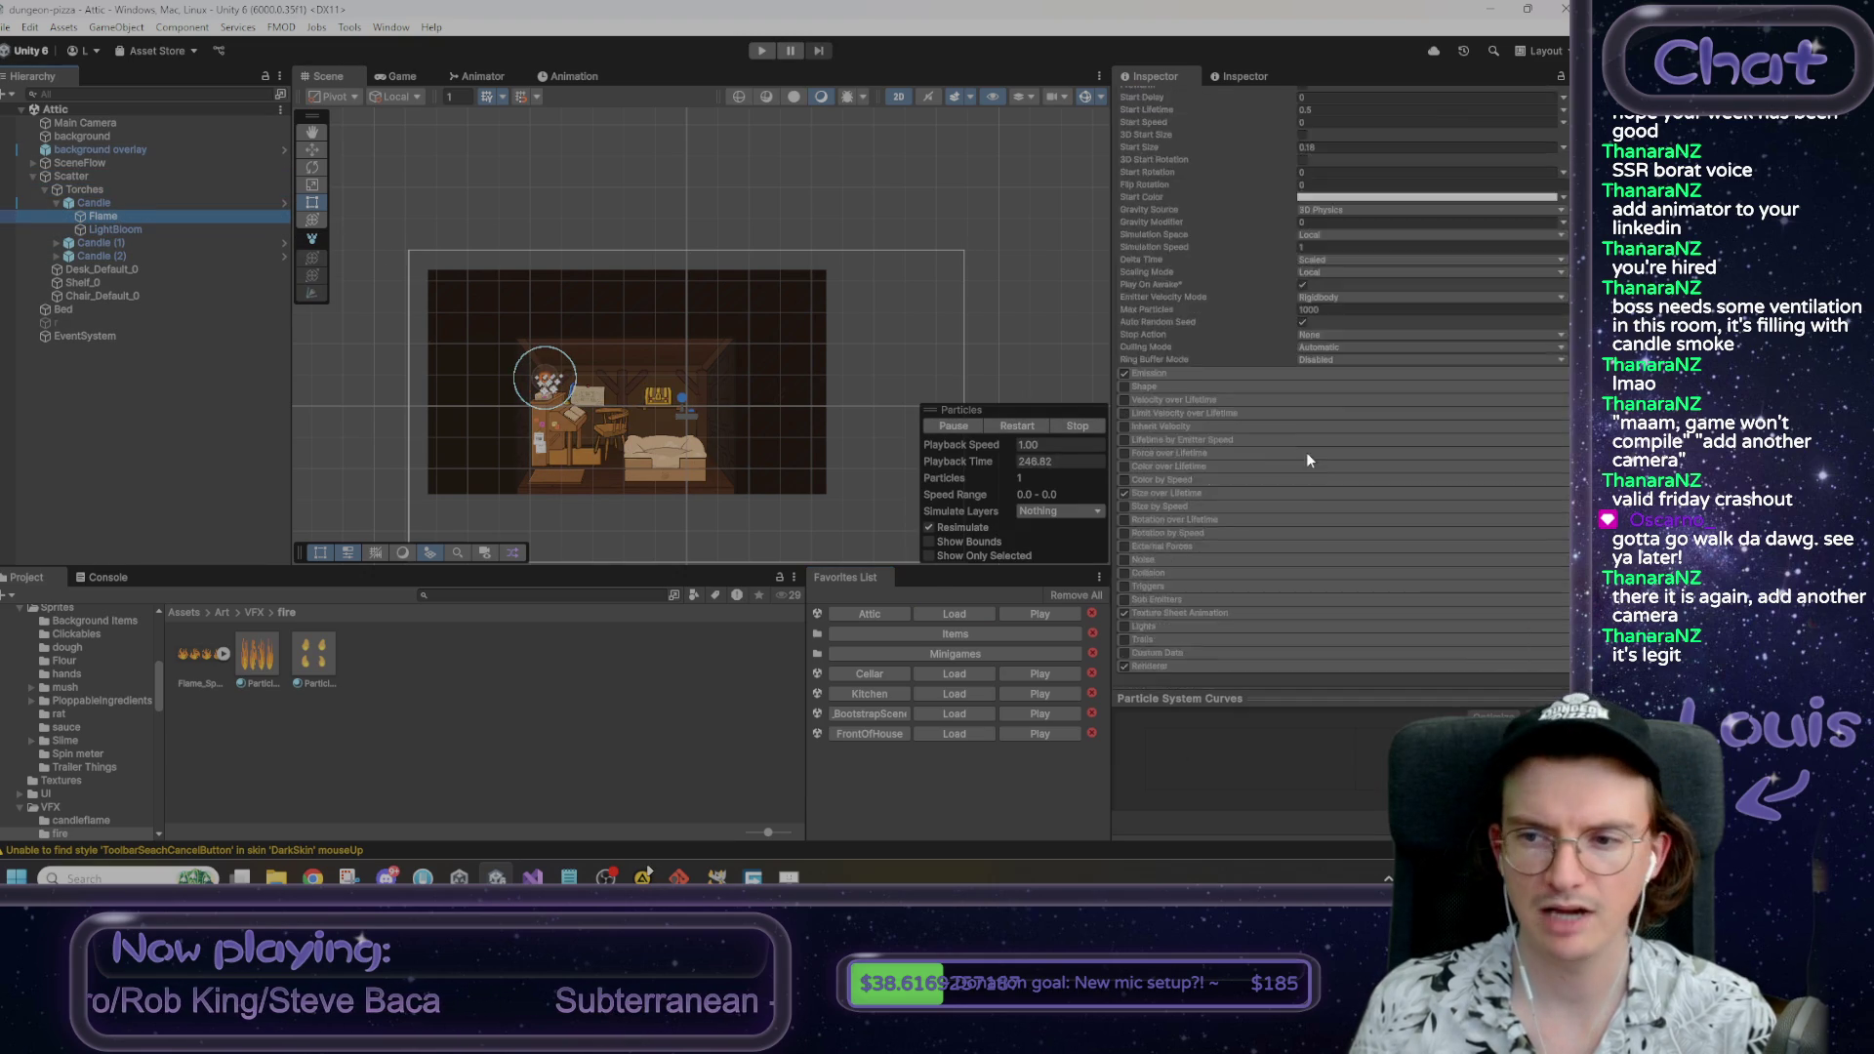
pyautogui.click(1209, 484)
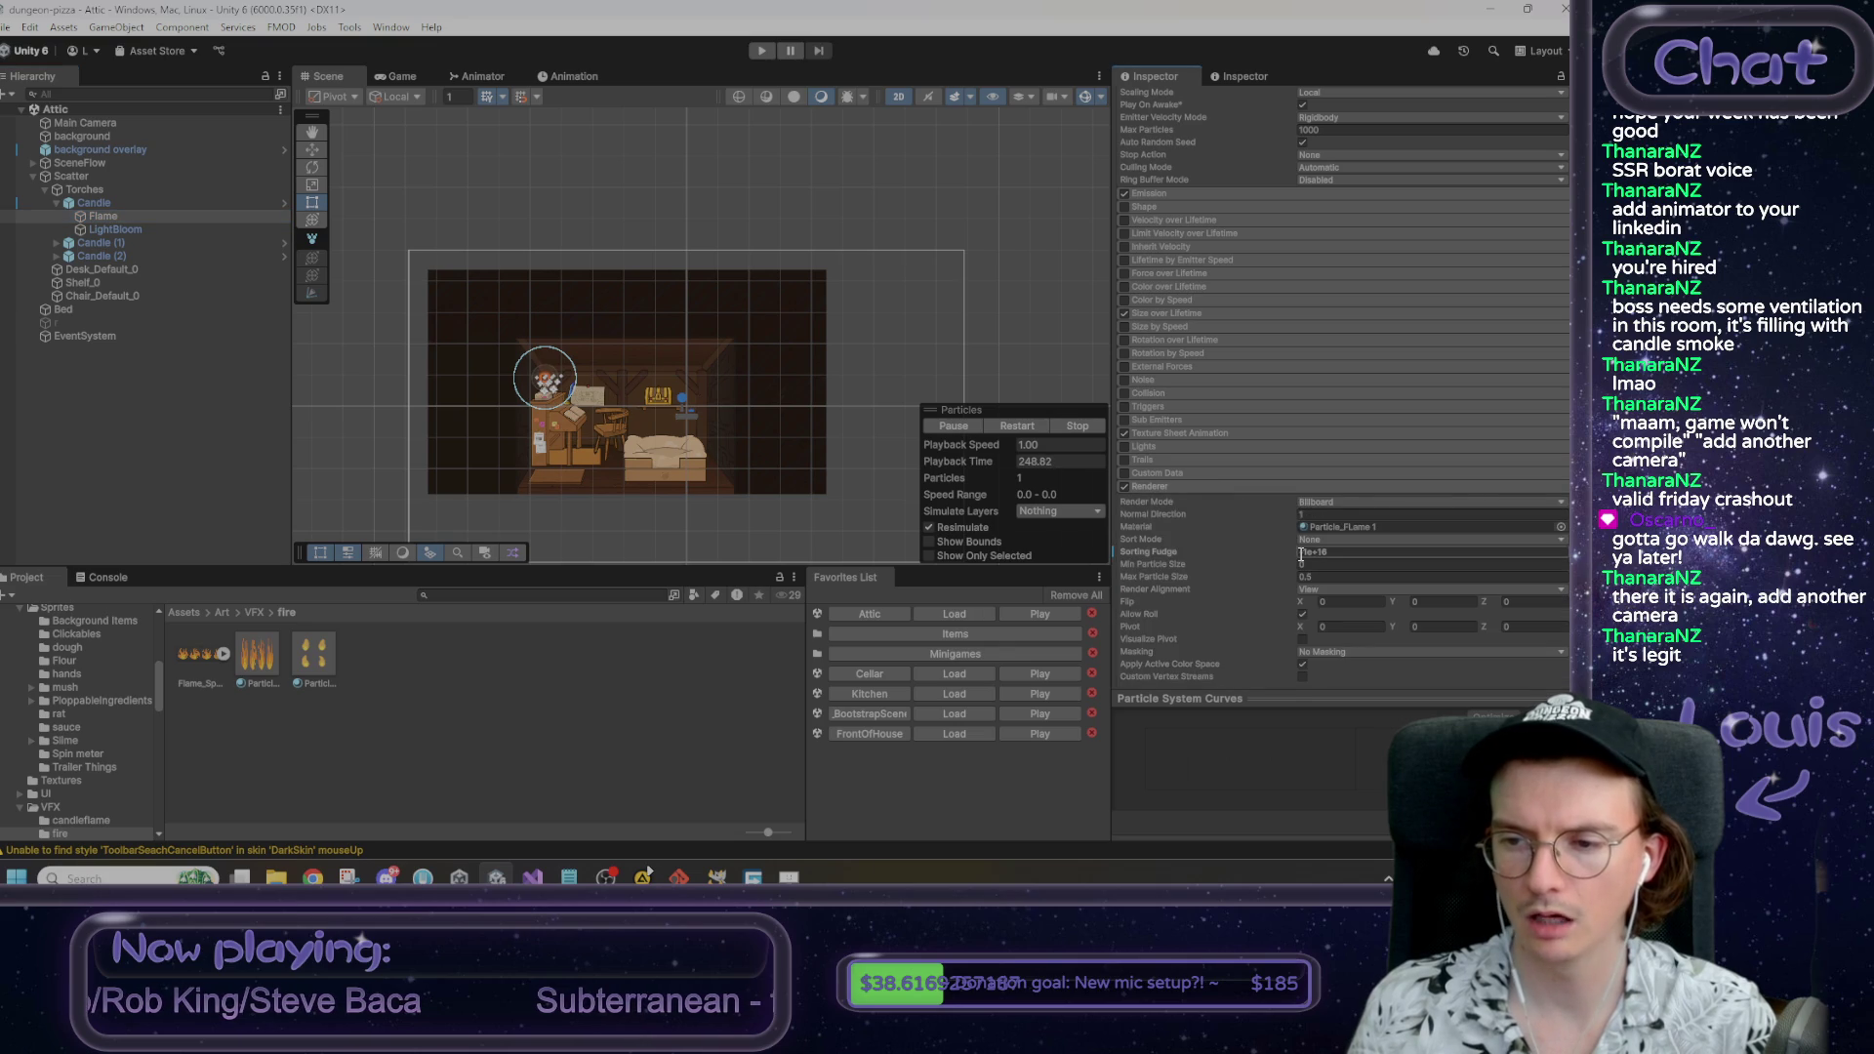
pyautogui.scroll(-3, 1297, 562)
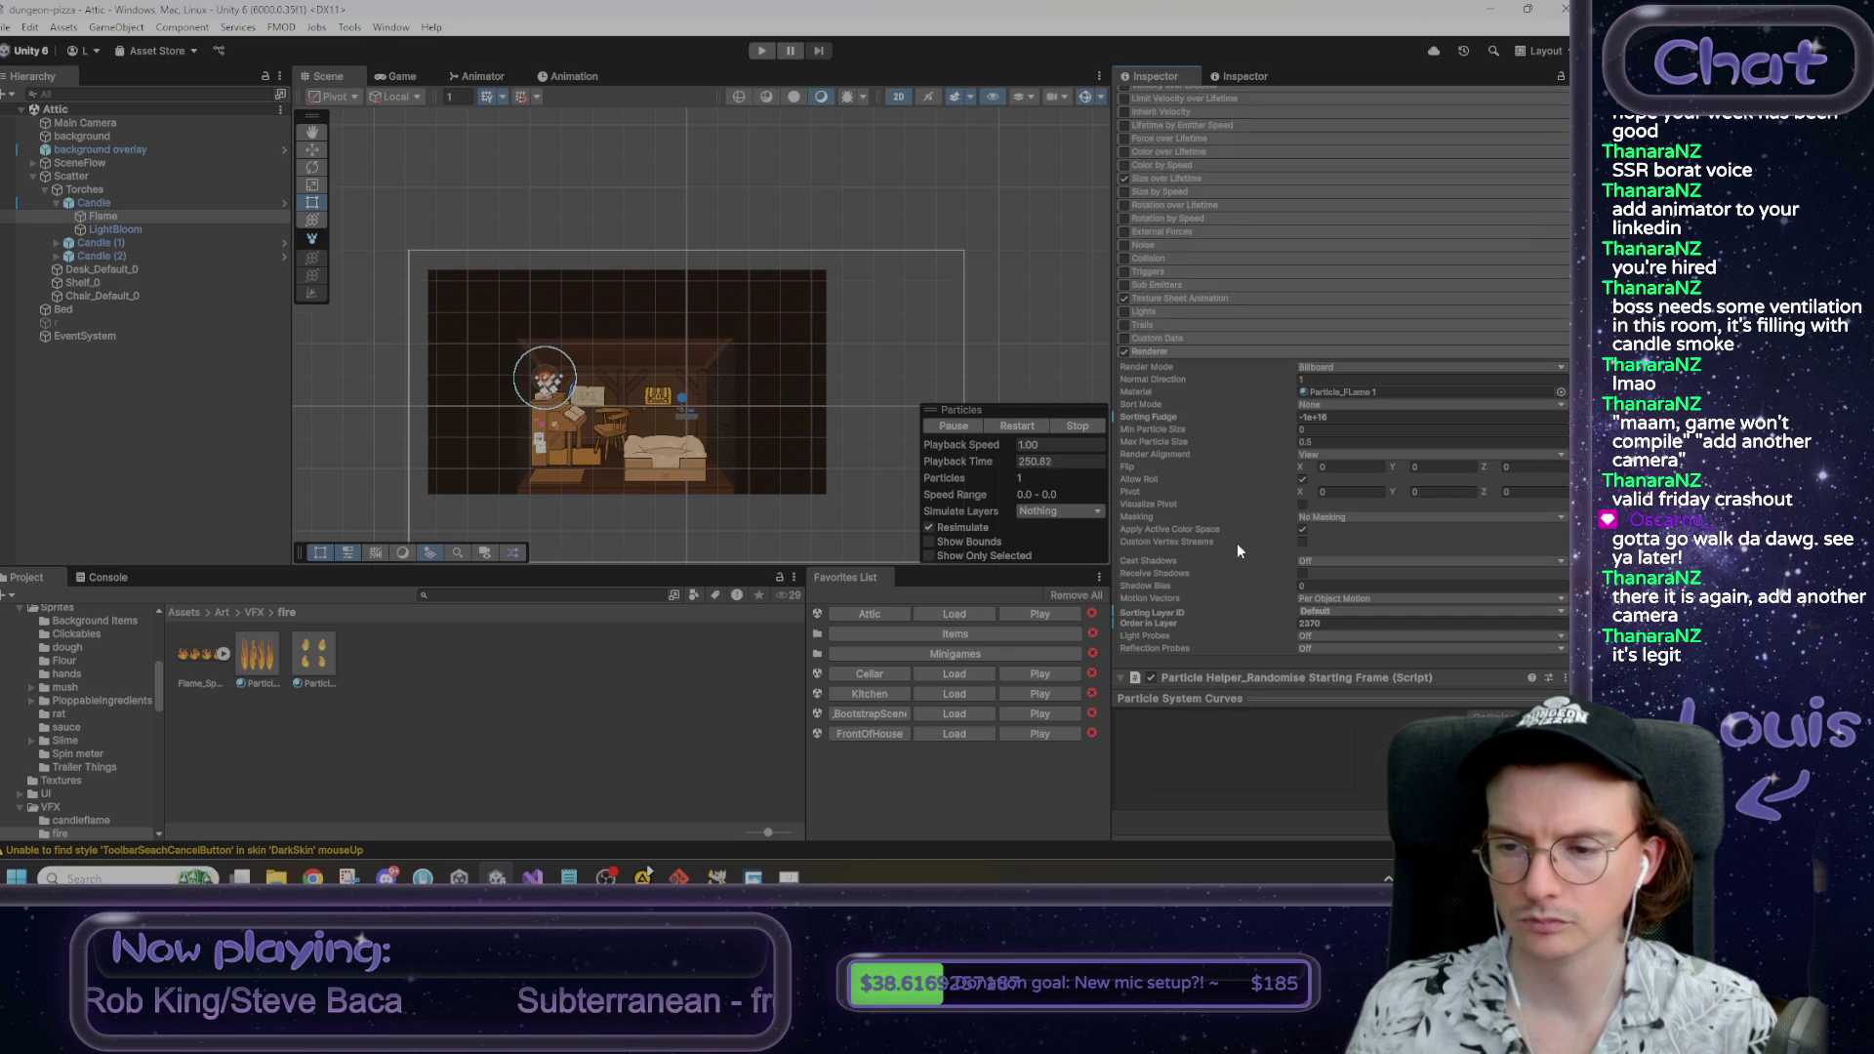
pyautogui.rightClick(1151, 625)
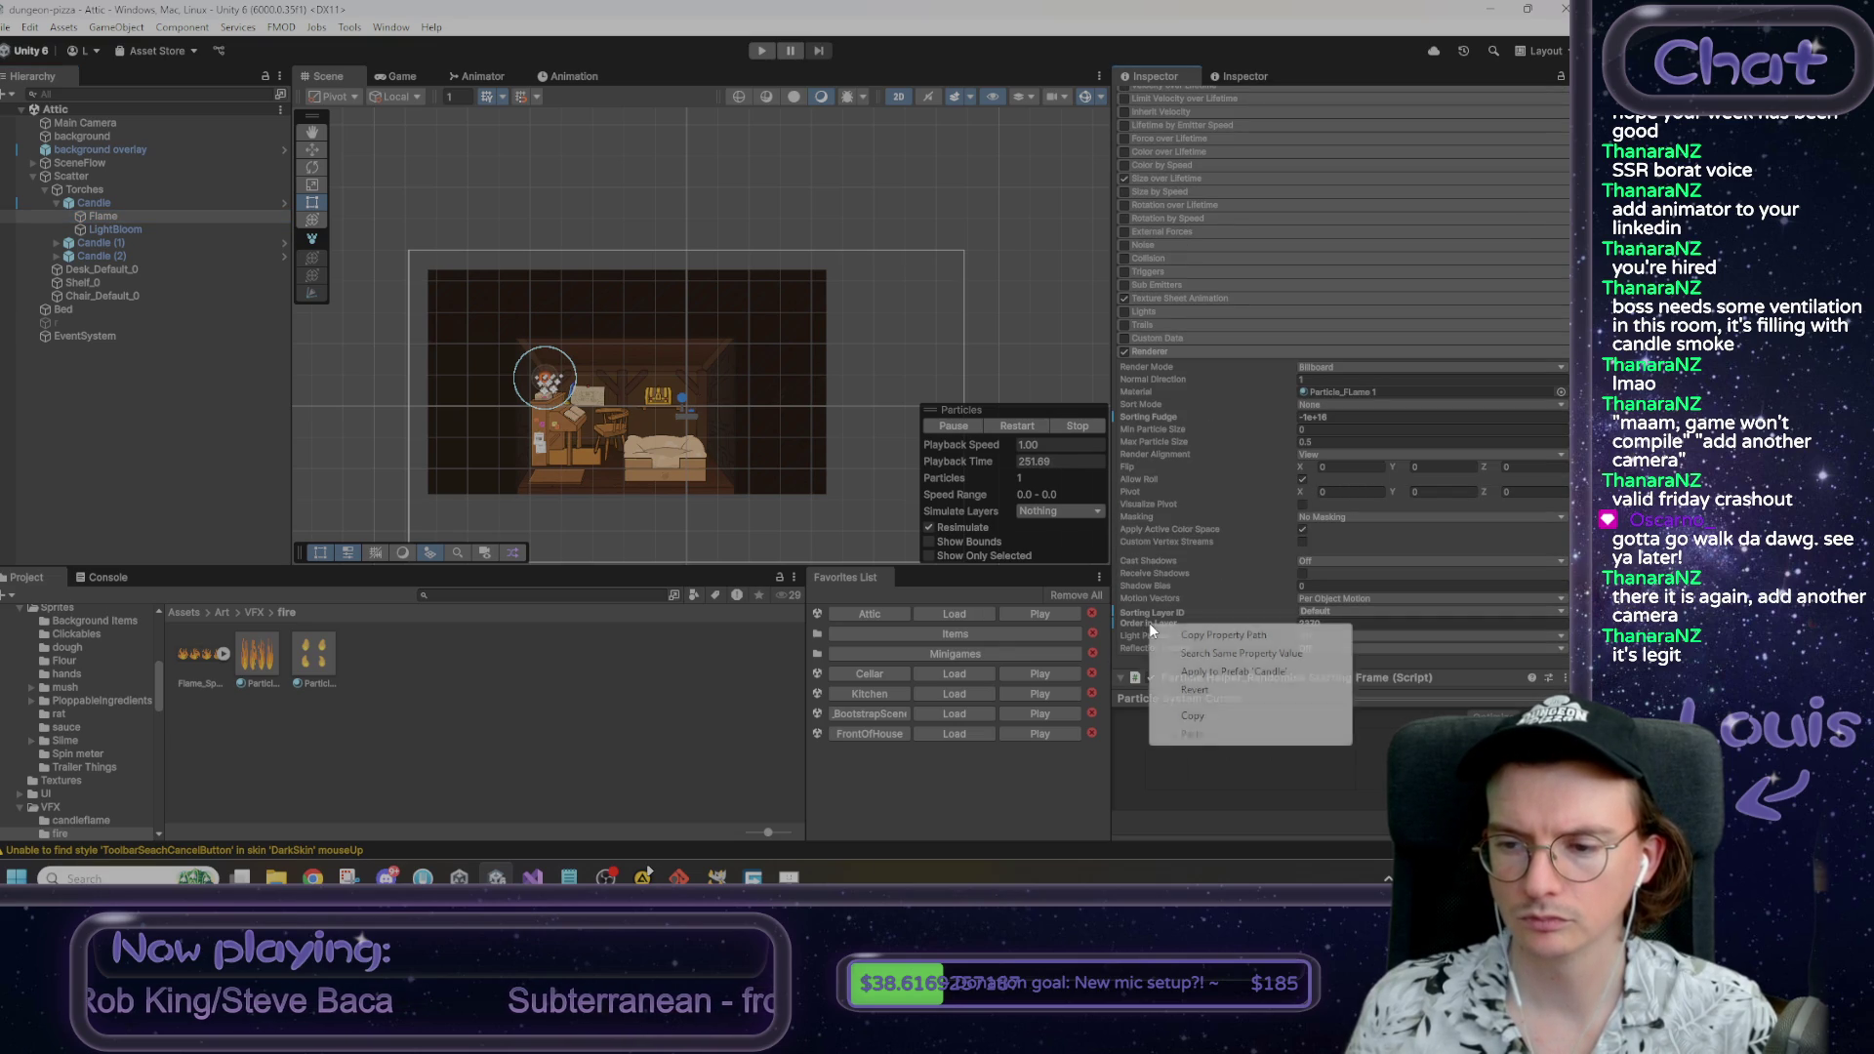
pyautogui.click(1212, 690)
# Step: Add a new sorting layer via the Sorting Layer list's Add Sorting Layer option
pyautogui.click(1318, 613)
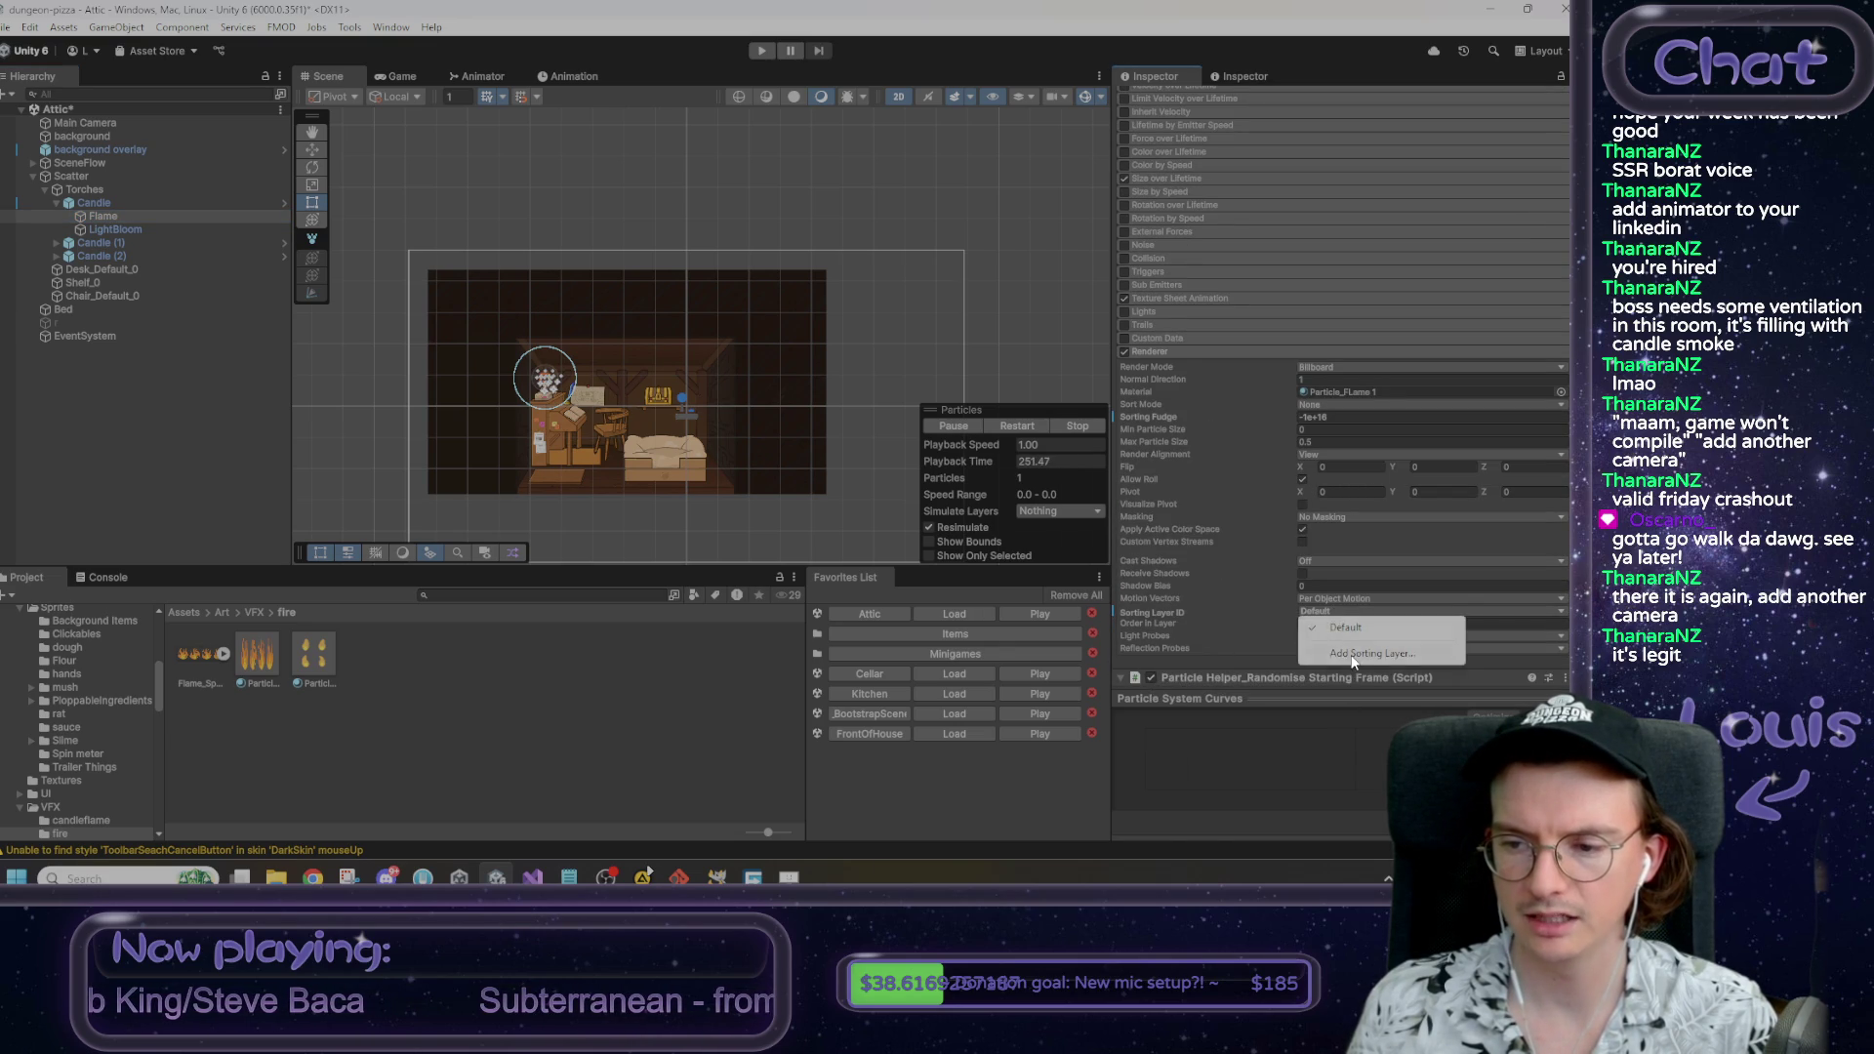
pyautogui.click(1352, 661)
pyautogui.click(1538, 204)
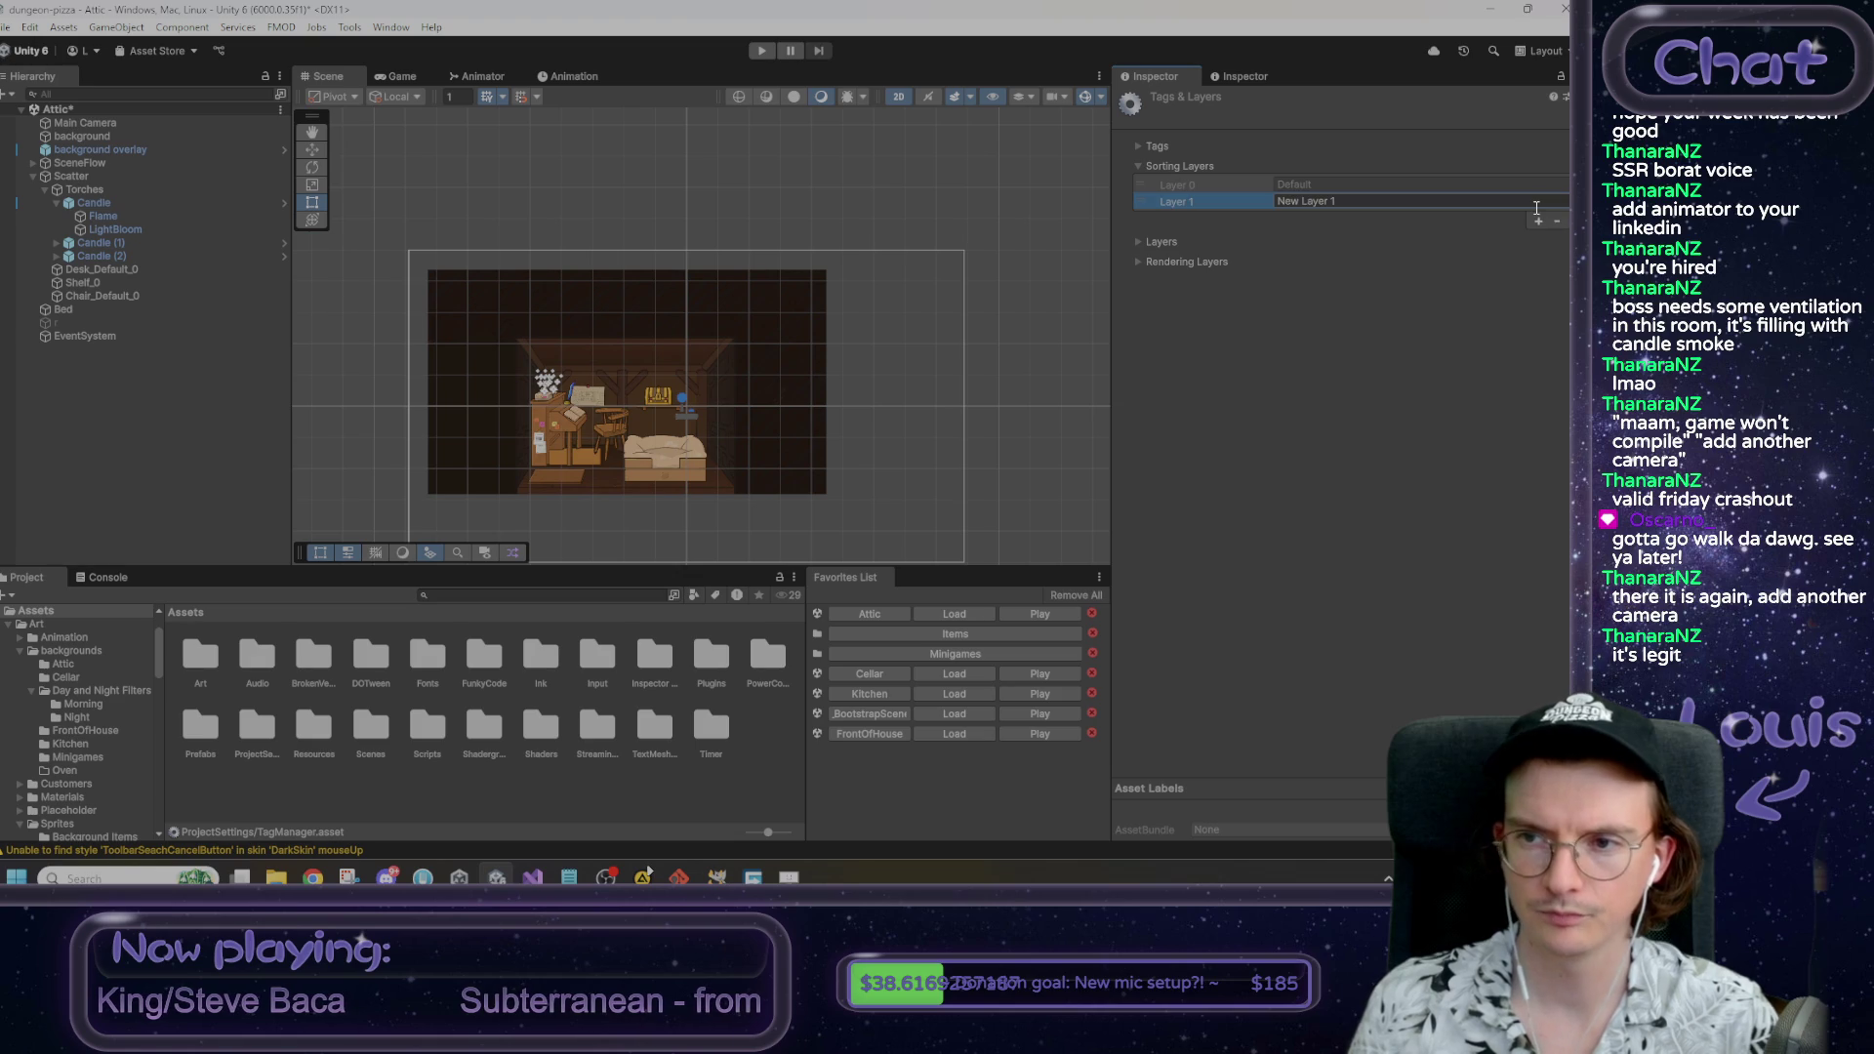
# Step: Name the new sorting layer Squeeb and put the Flame's renderer on it
pyautogui.click(1512, 202)
pyautogui.write('Squ')
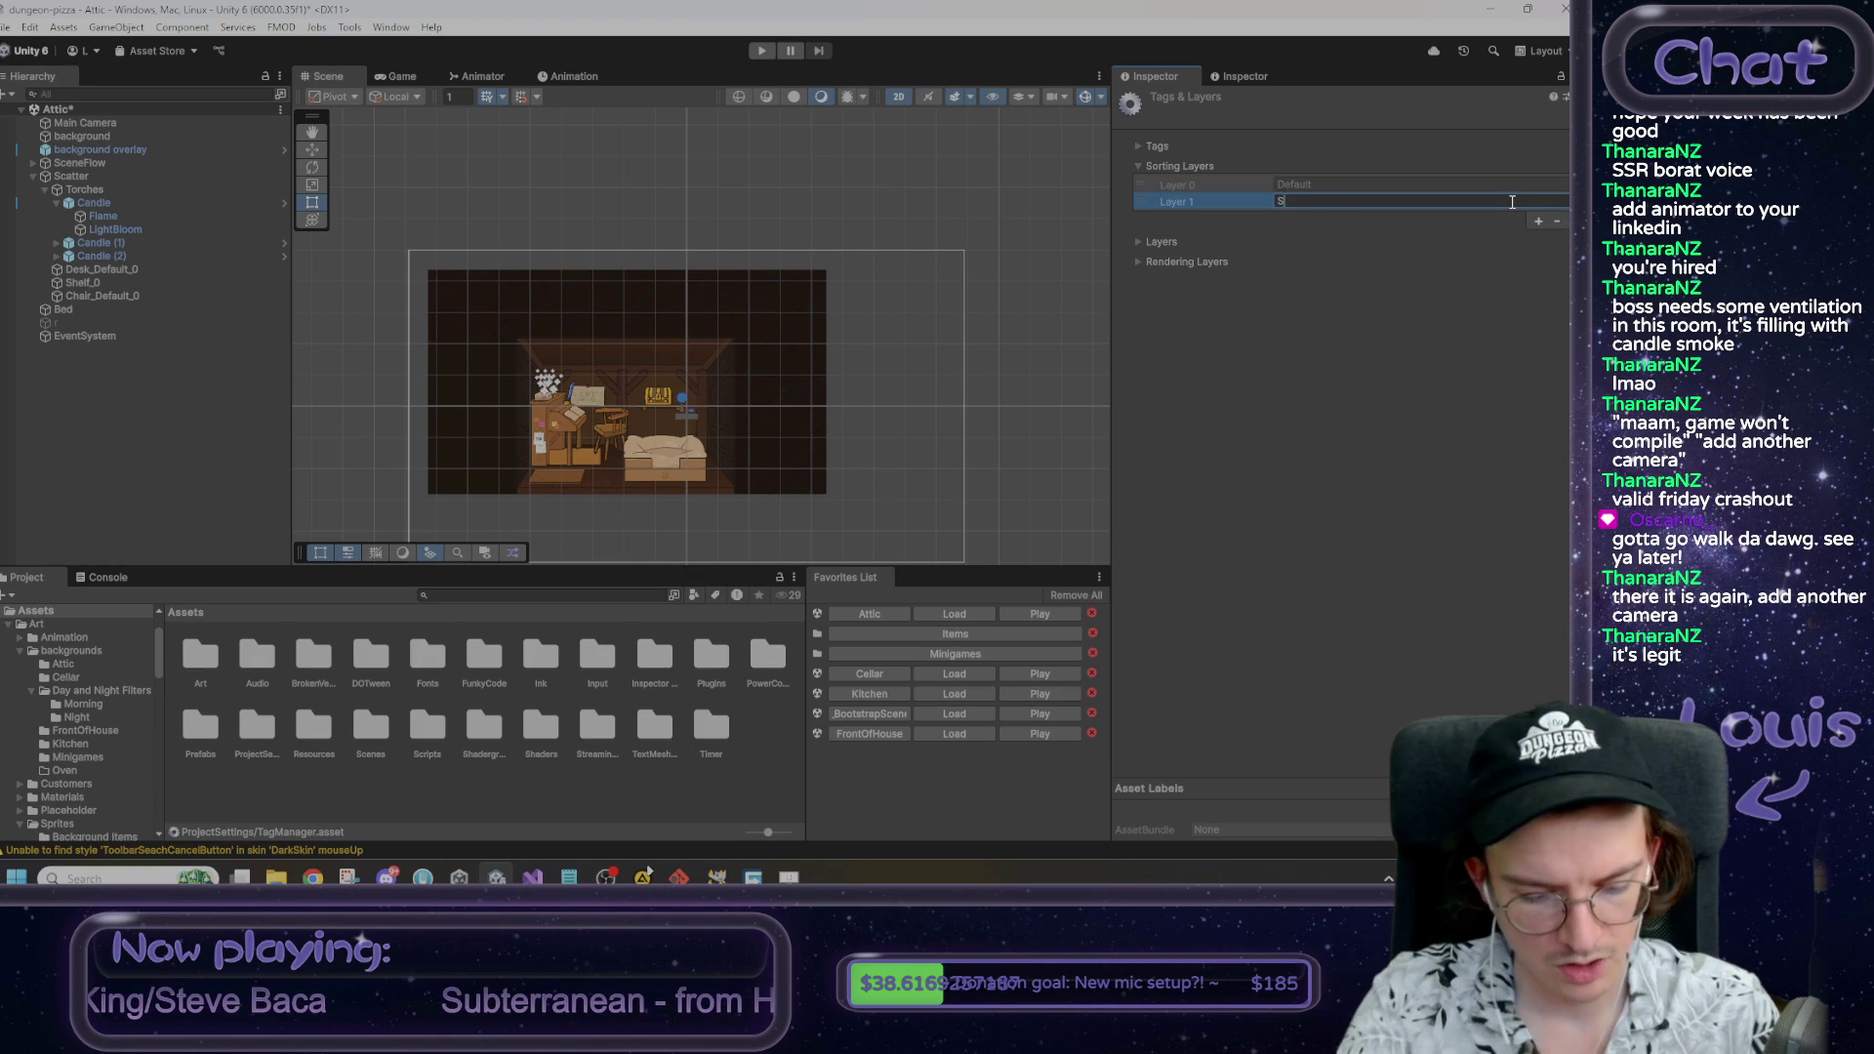
pyautogui.write('eeb')
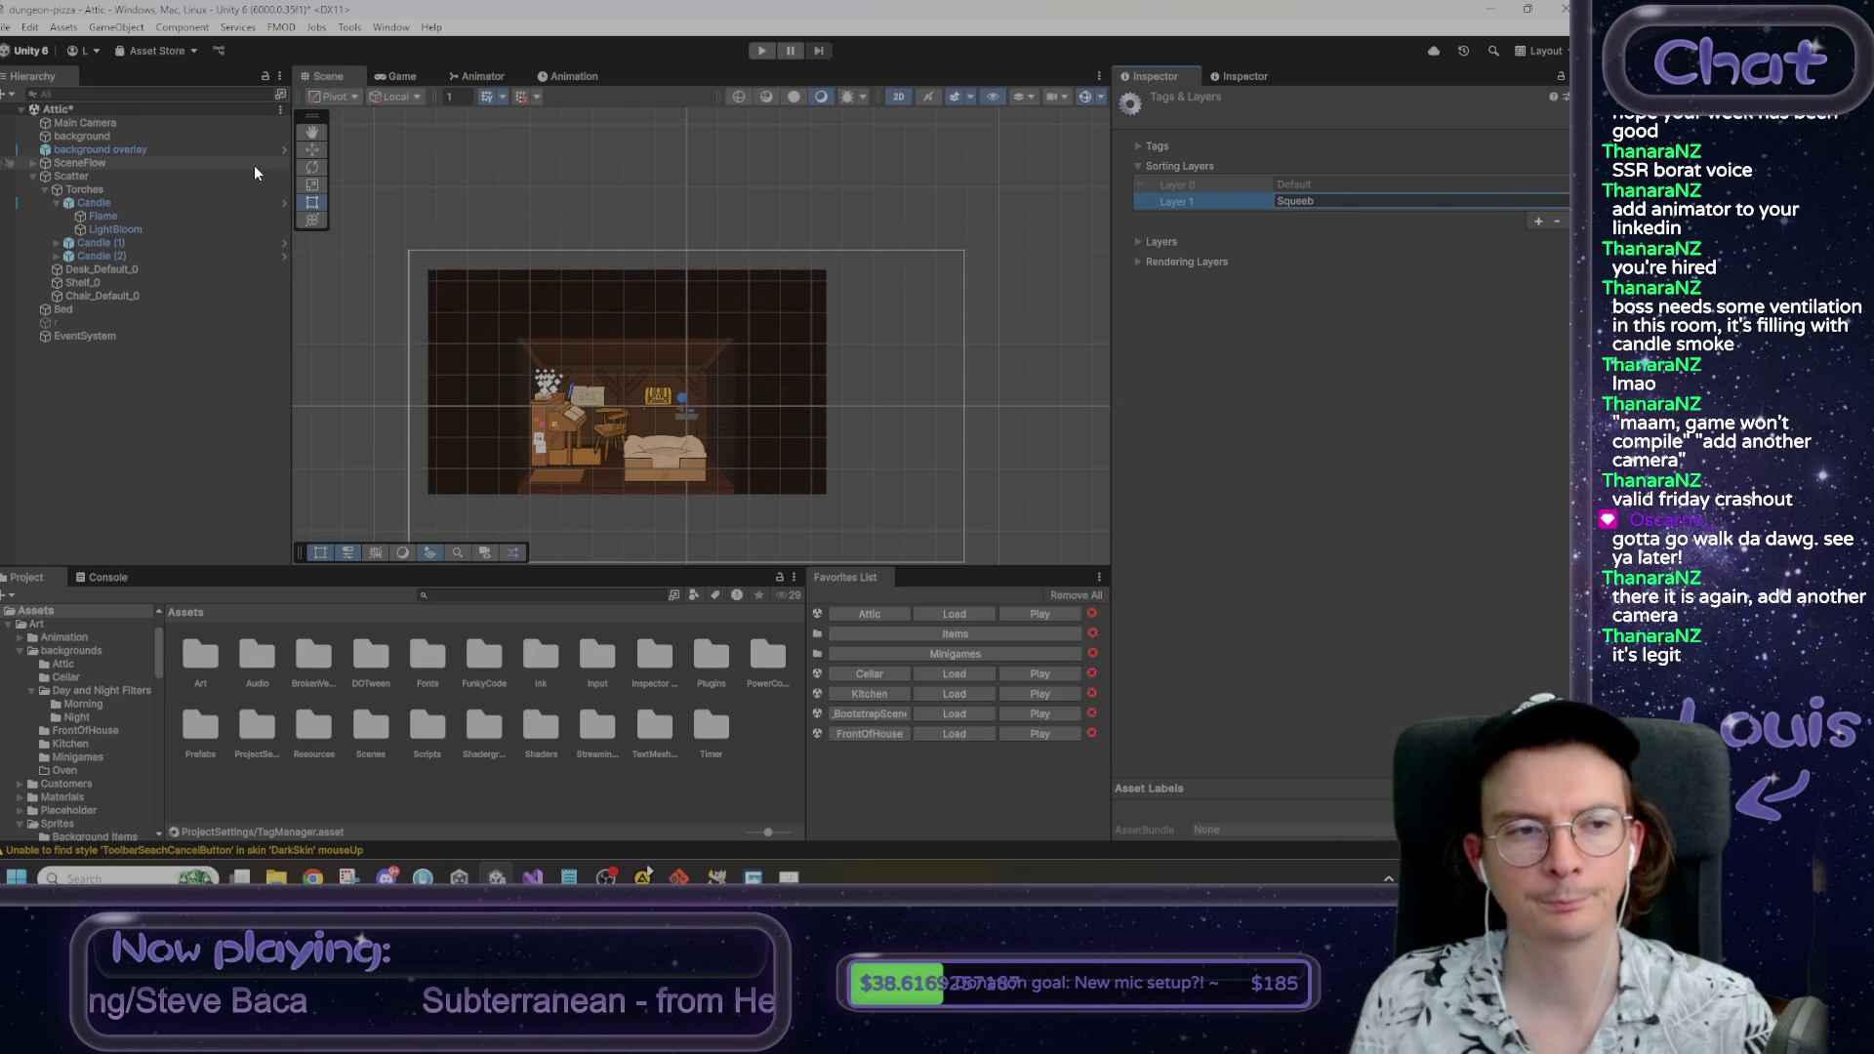
pyautogui.click(131, 216)
pyautogui.scroll(-10, 1367, 631)
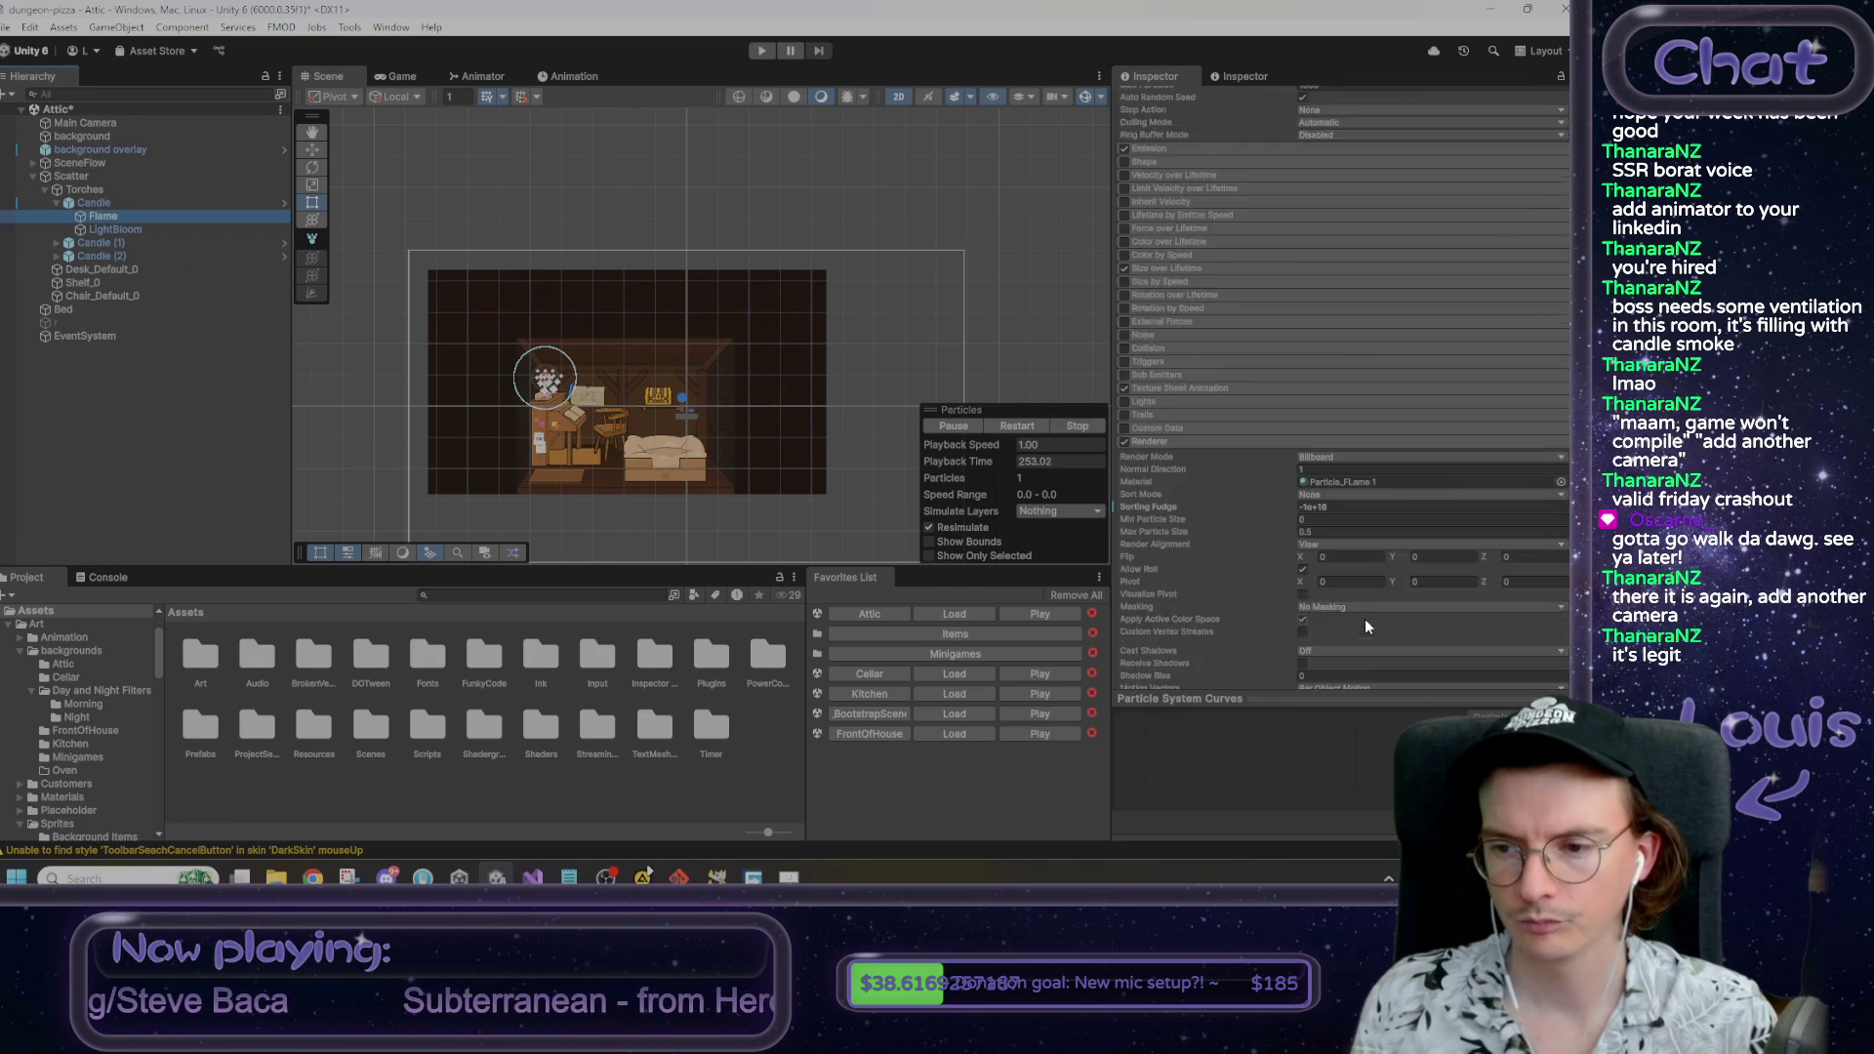
pyautogui.scroll(4, 1363, 582)
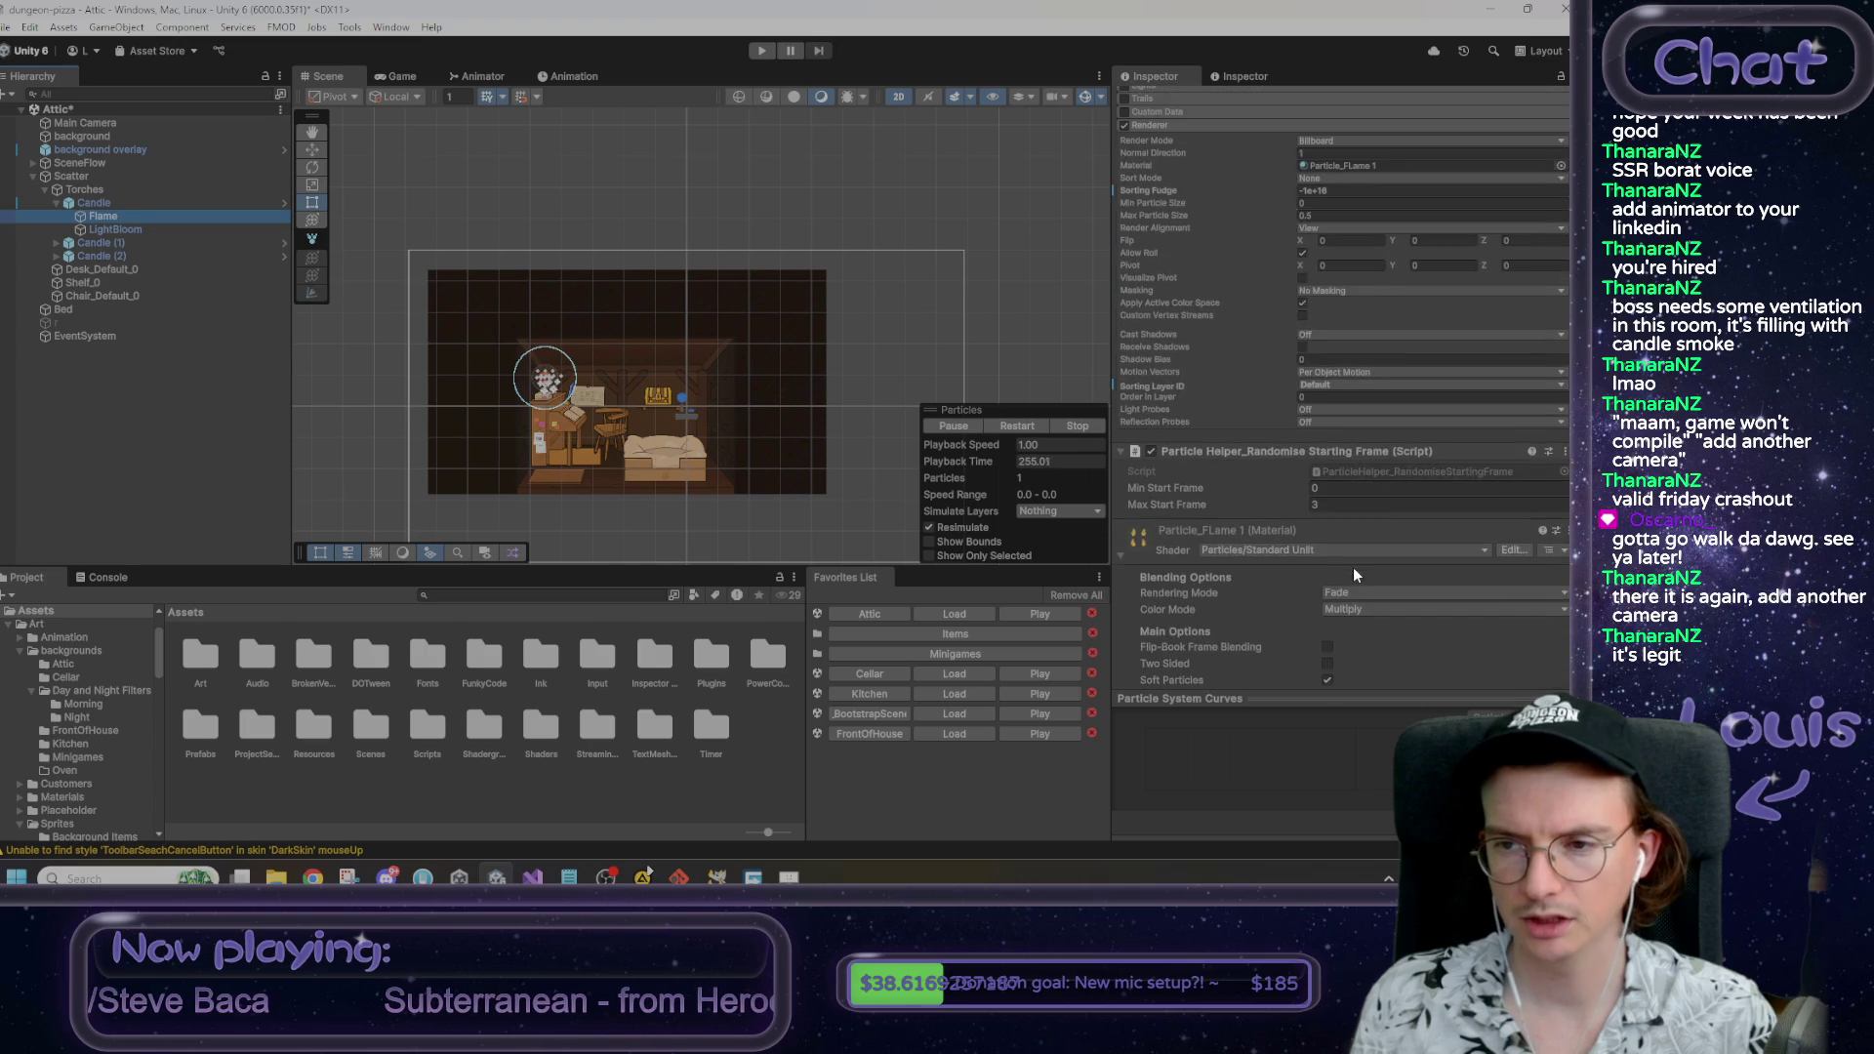
pyautogui.scroll(1, 1360, 466)
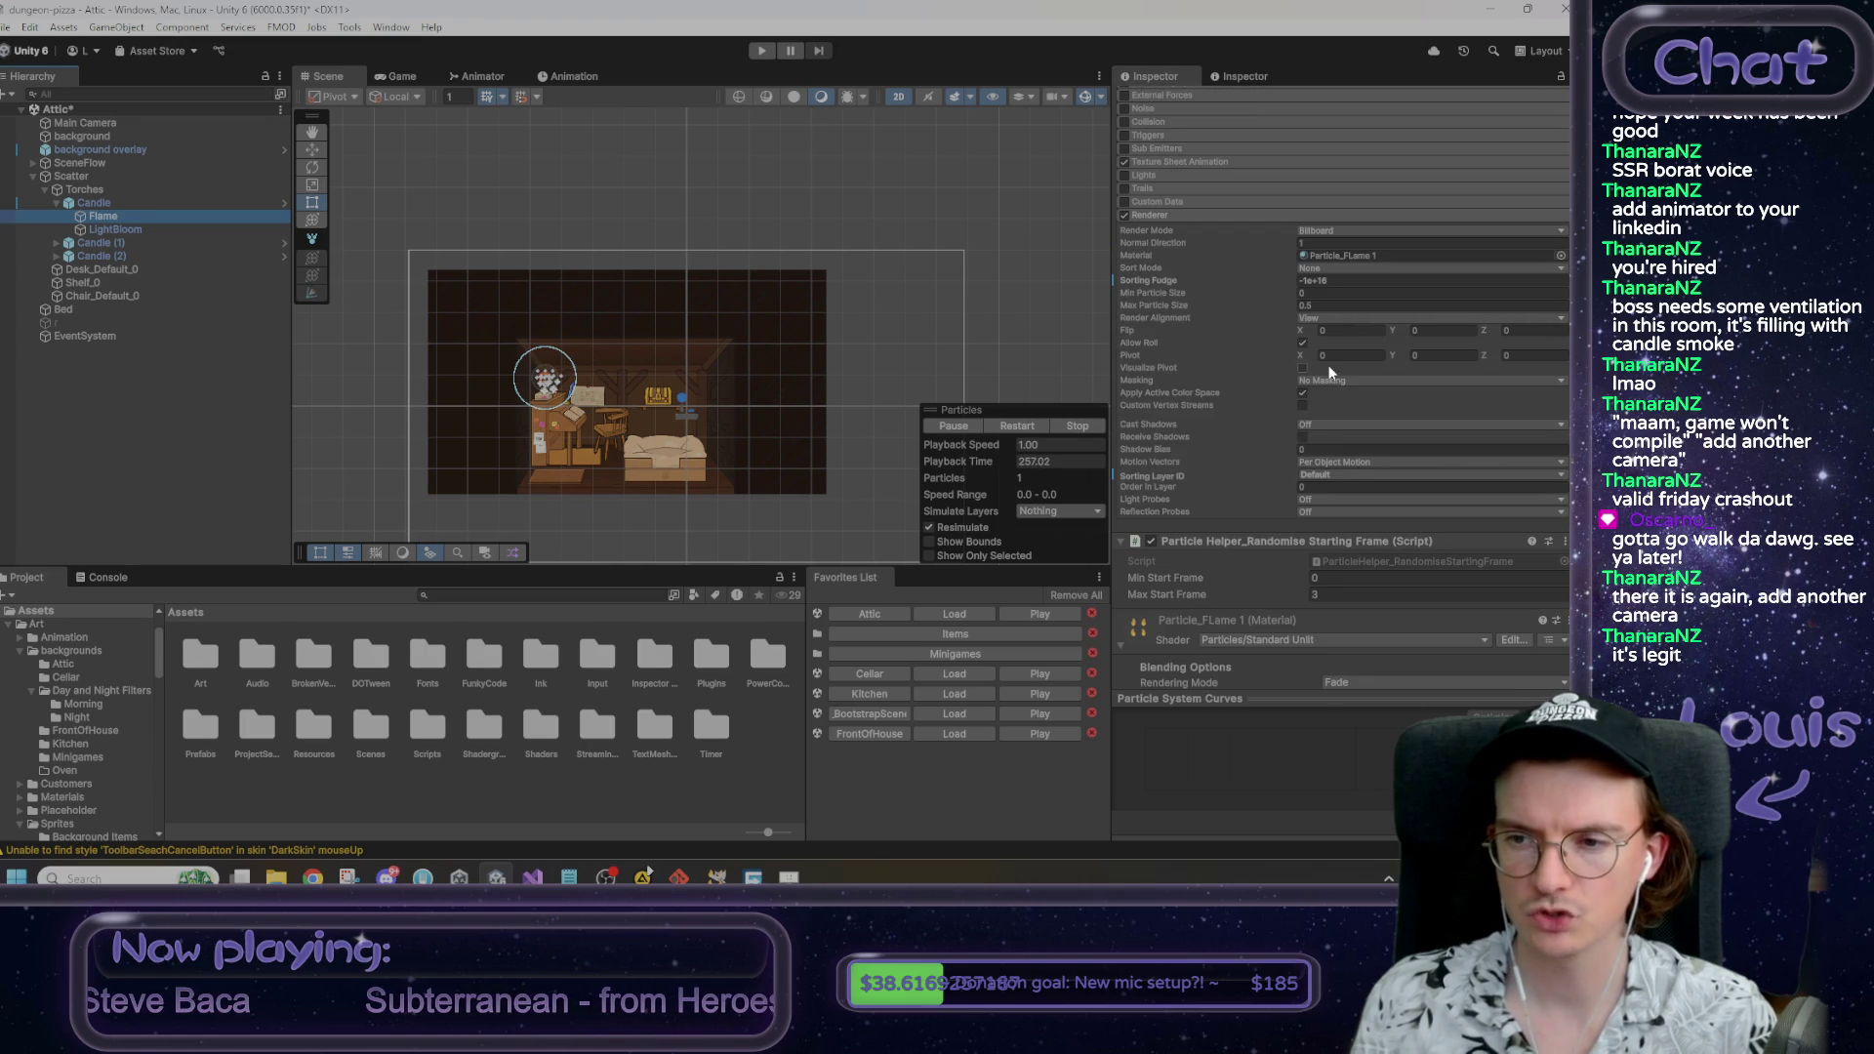
pyautogui.click(1327, 473)
pyautogui.click(1331, 505)
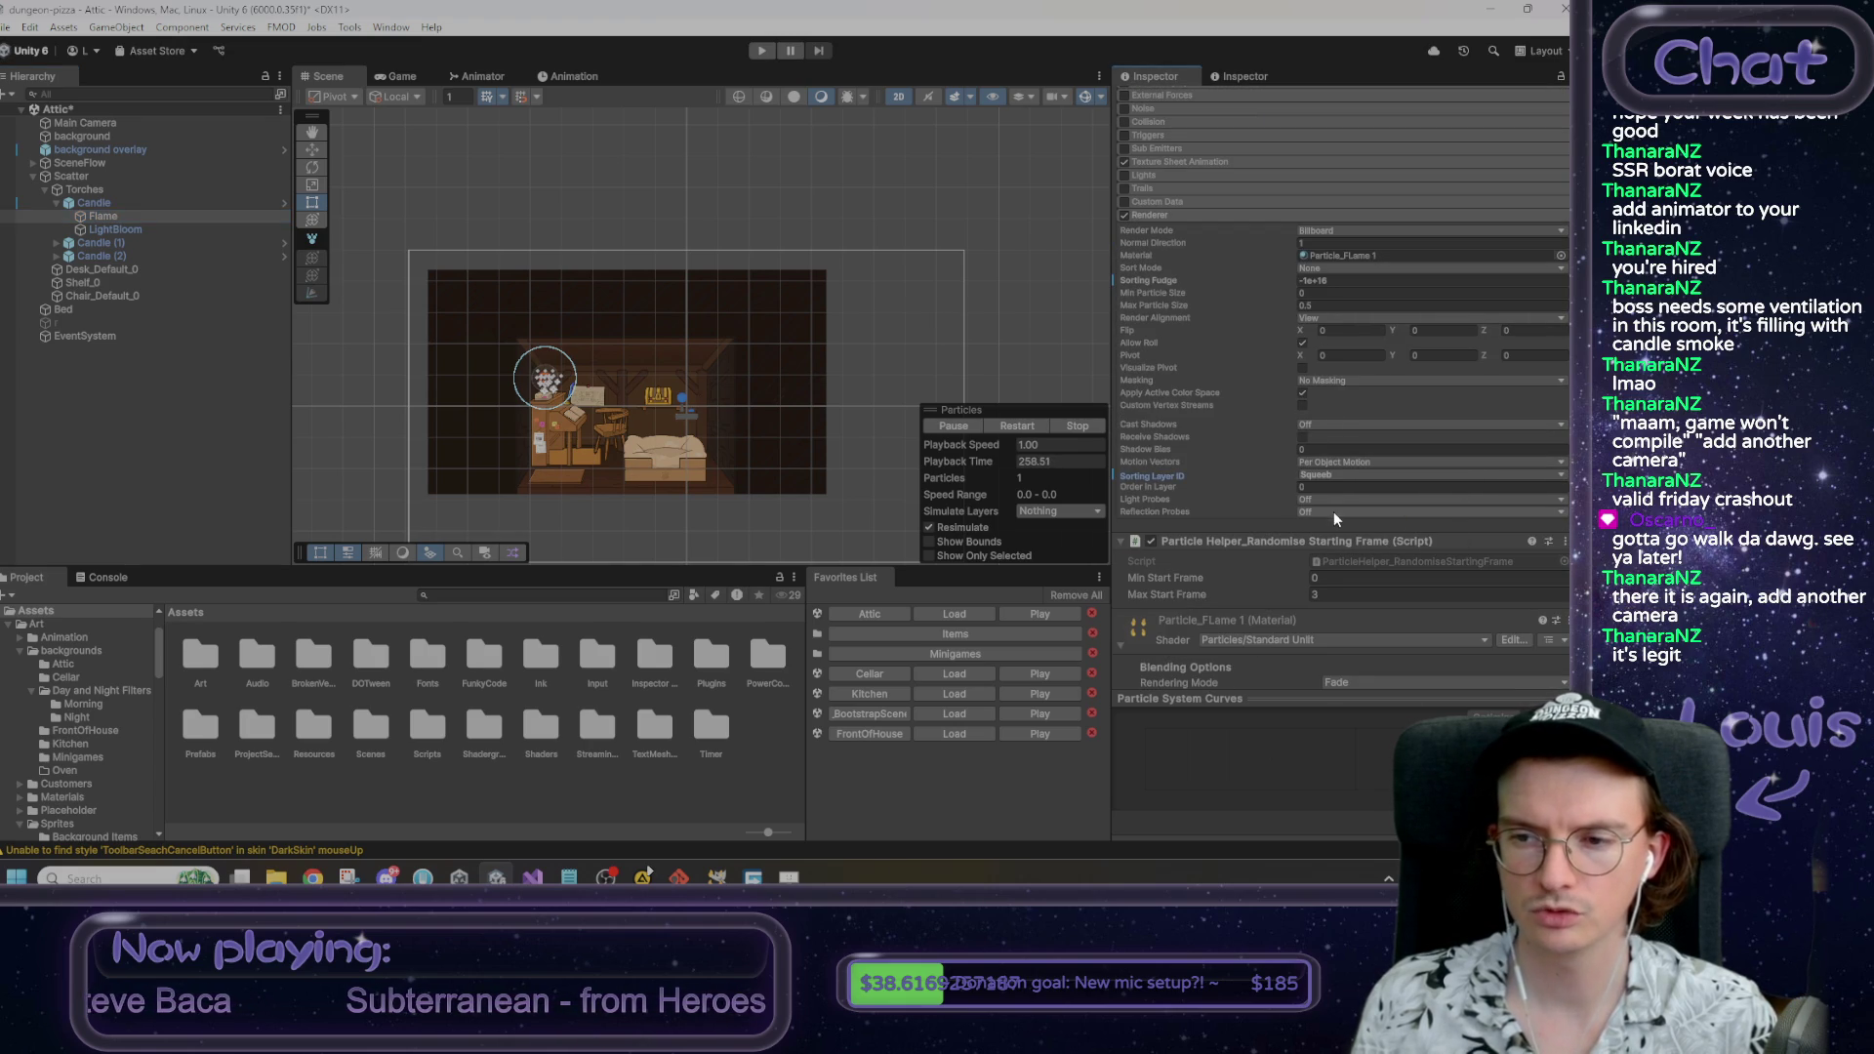
# Step: Put LightBloom on the Squeeb sorting layer with sorting fudge 0, and check Flame's fudge
pyautogui.click(125, 231)
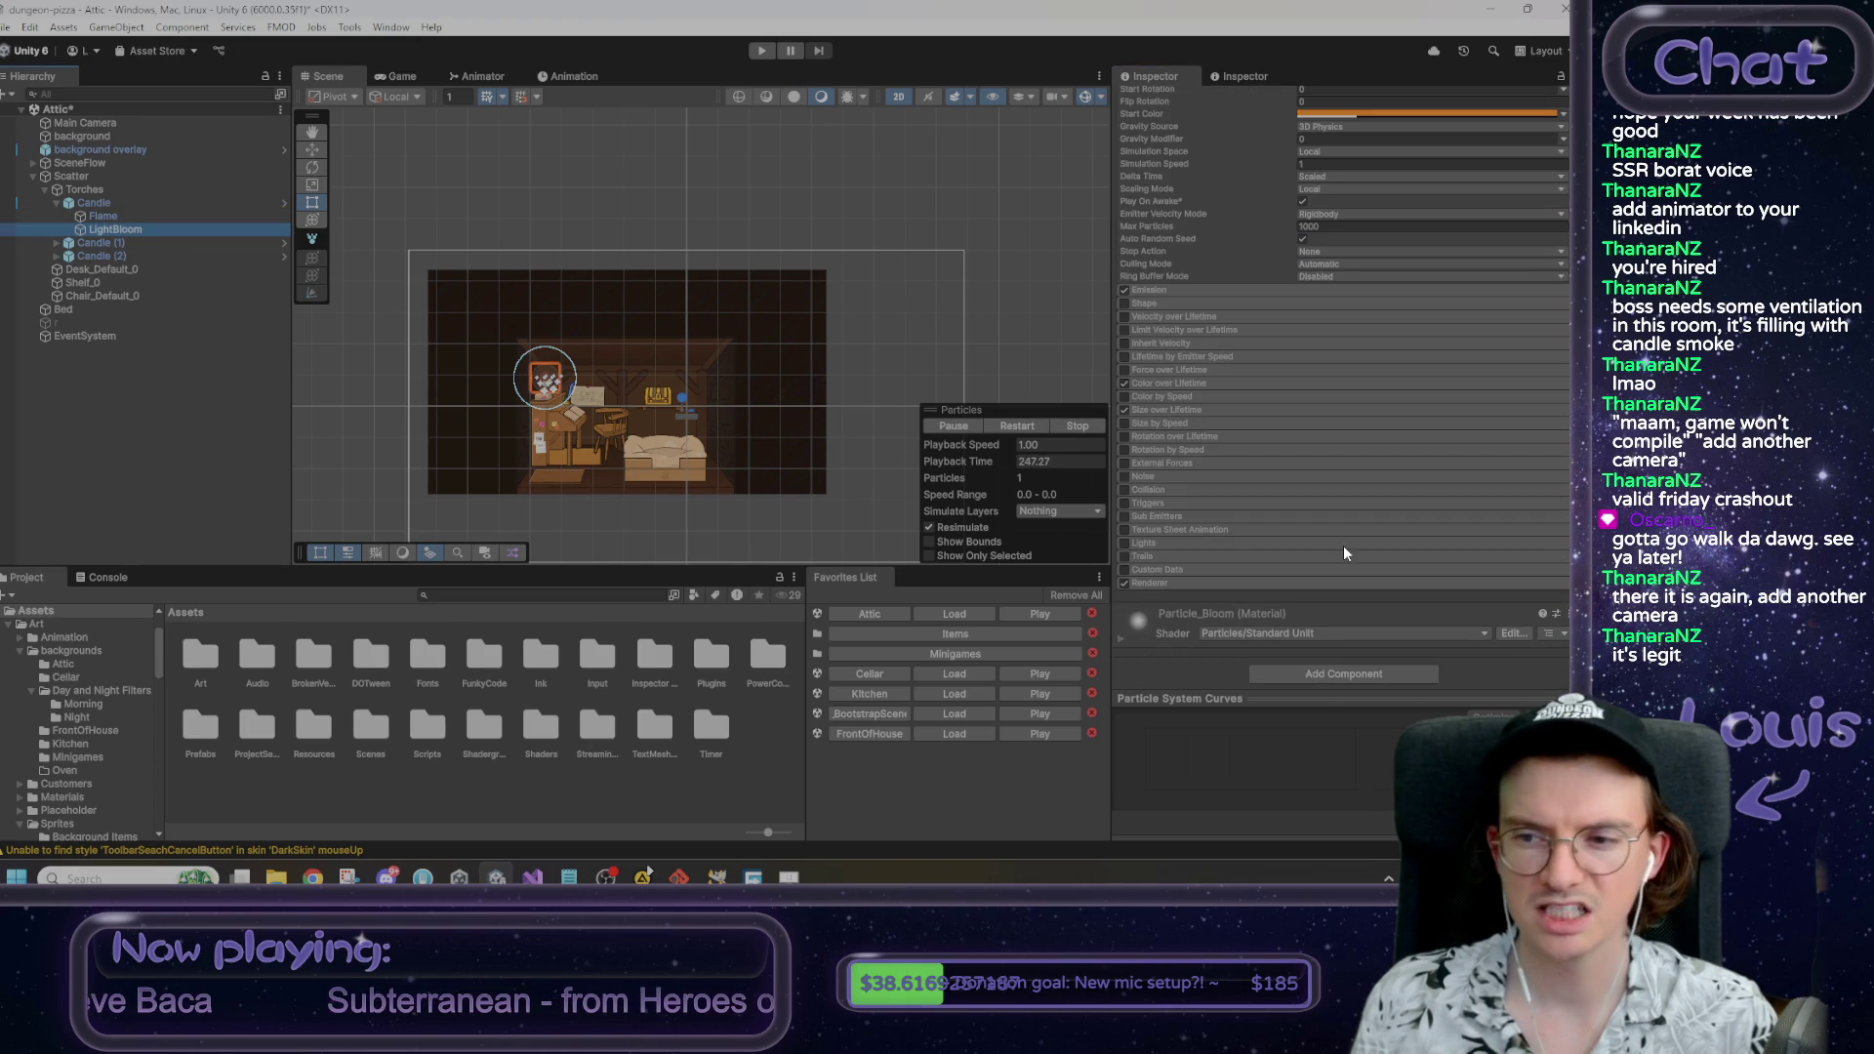
pyautogui.click(1258, 581)
pyautogui.scroll(-3, 1380, 636)
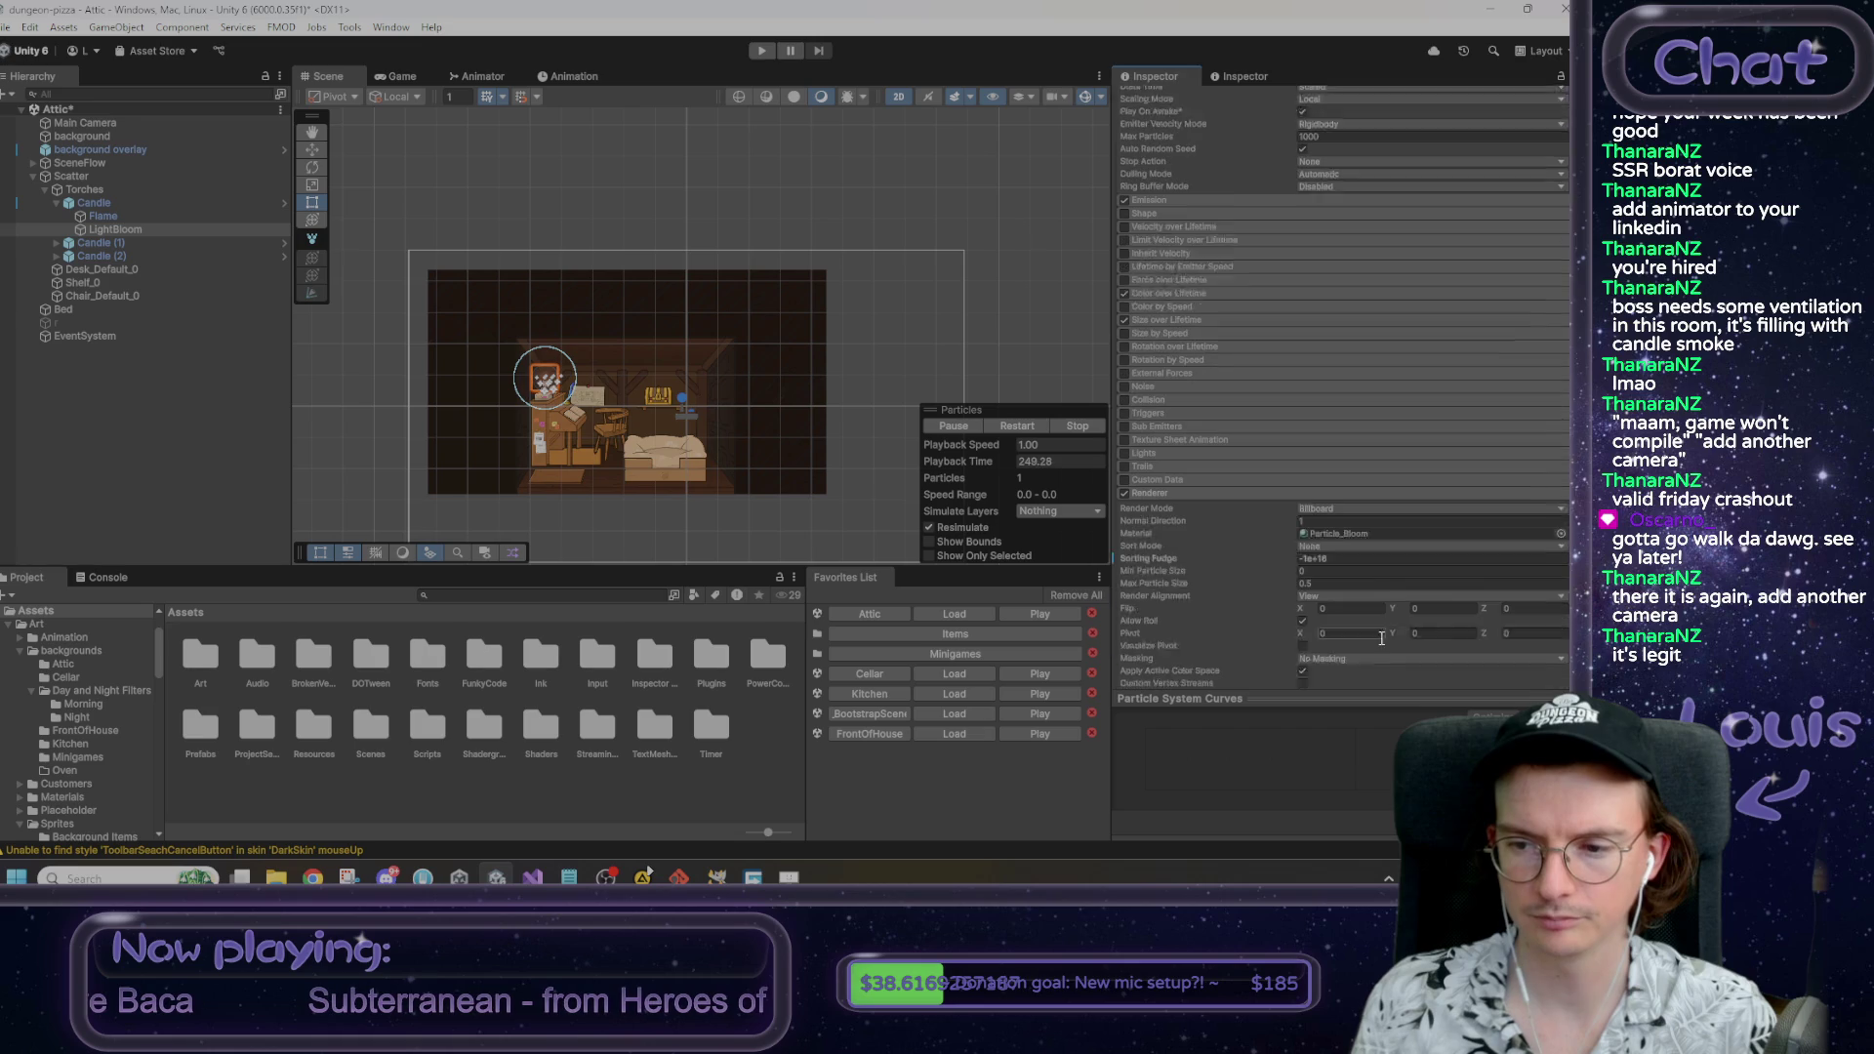
pyautogui.scroll(-2, 1361, 617)
pyautogui.click(1359, 618)
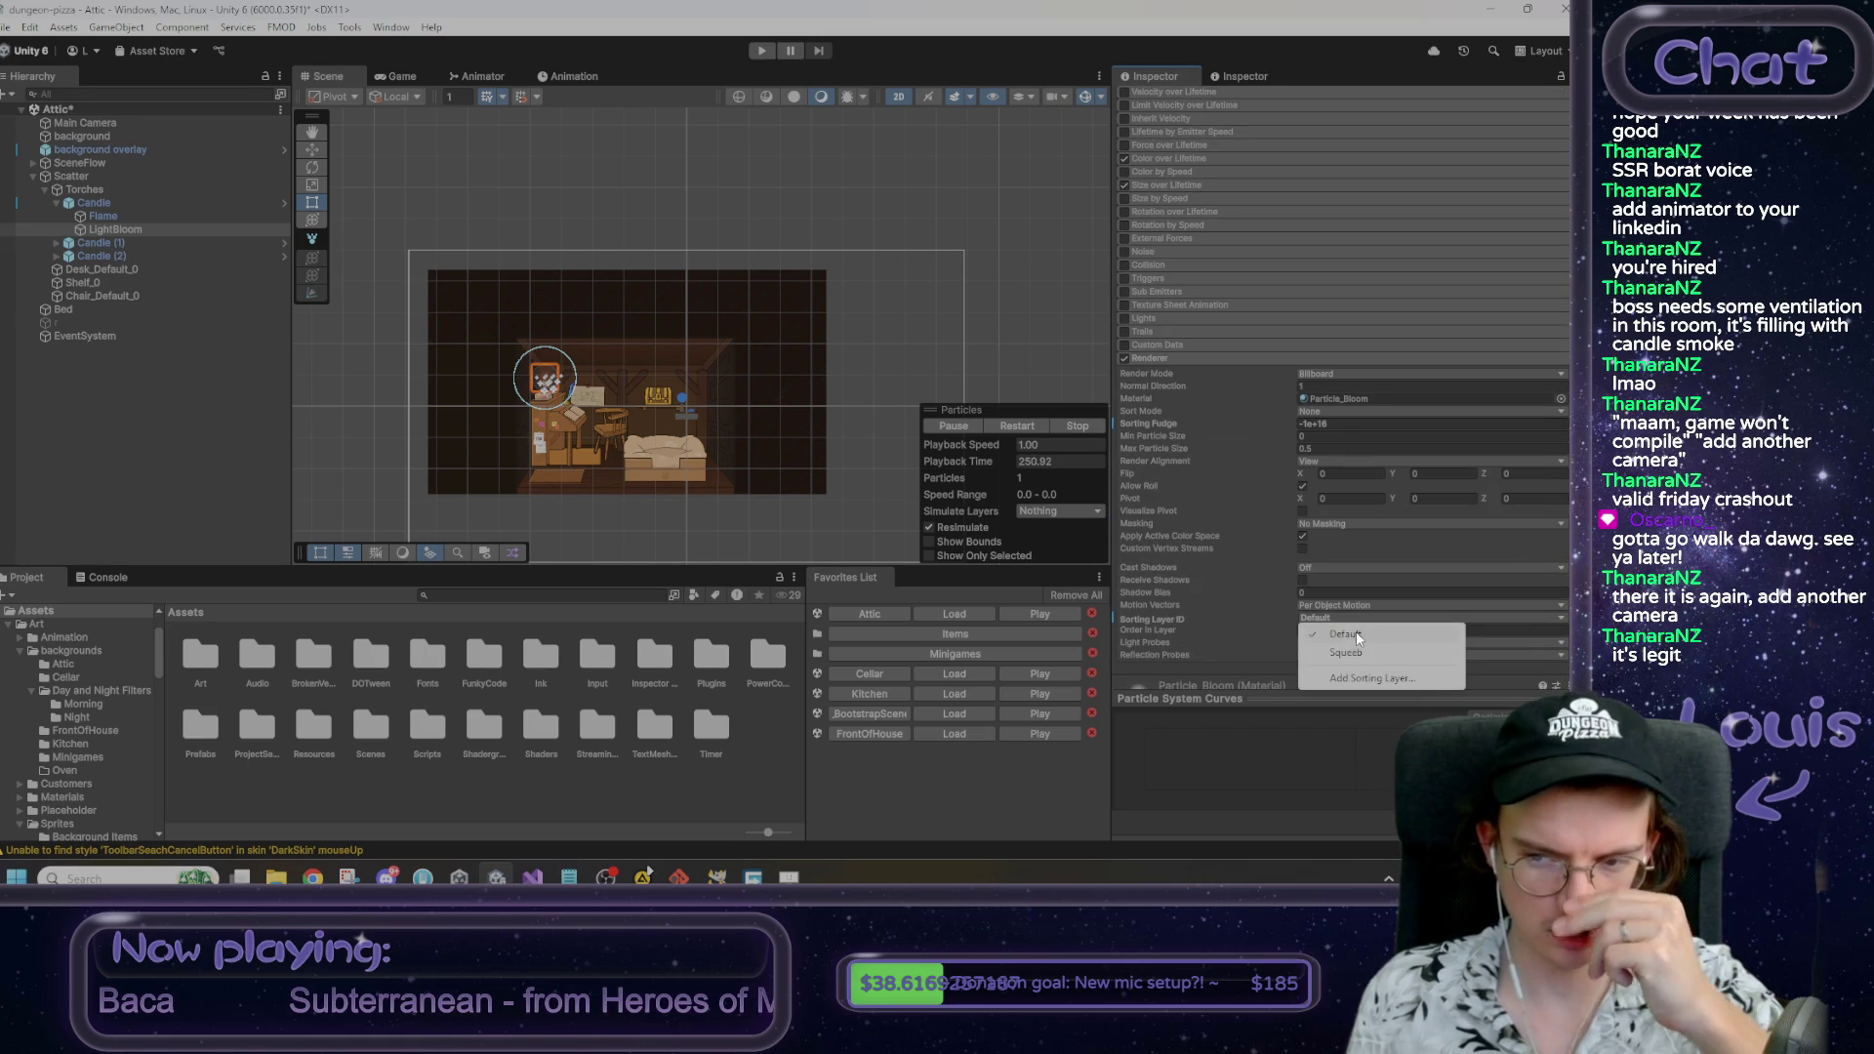
pyautogui.click(1359, 654)
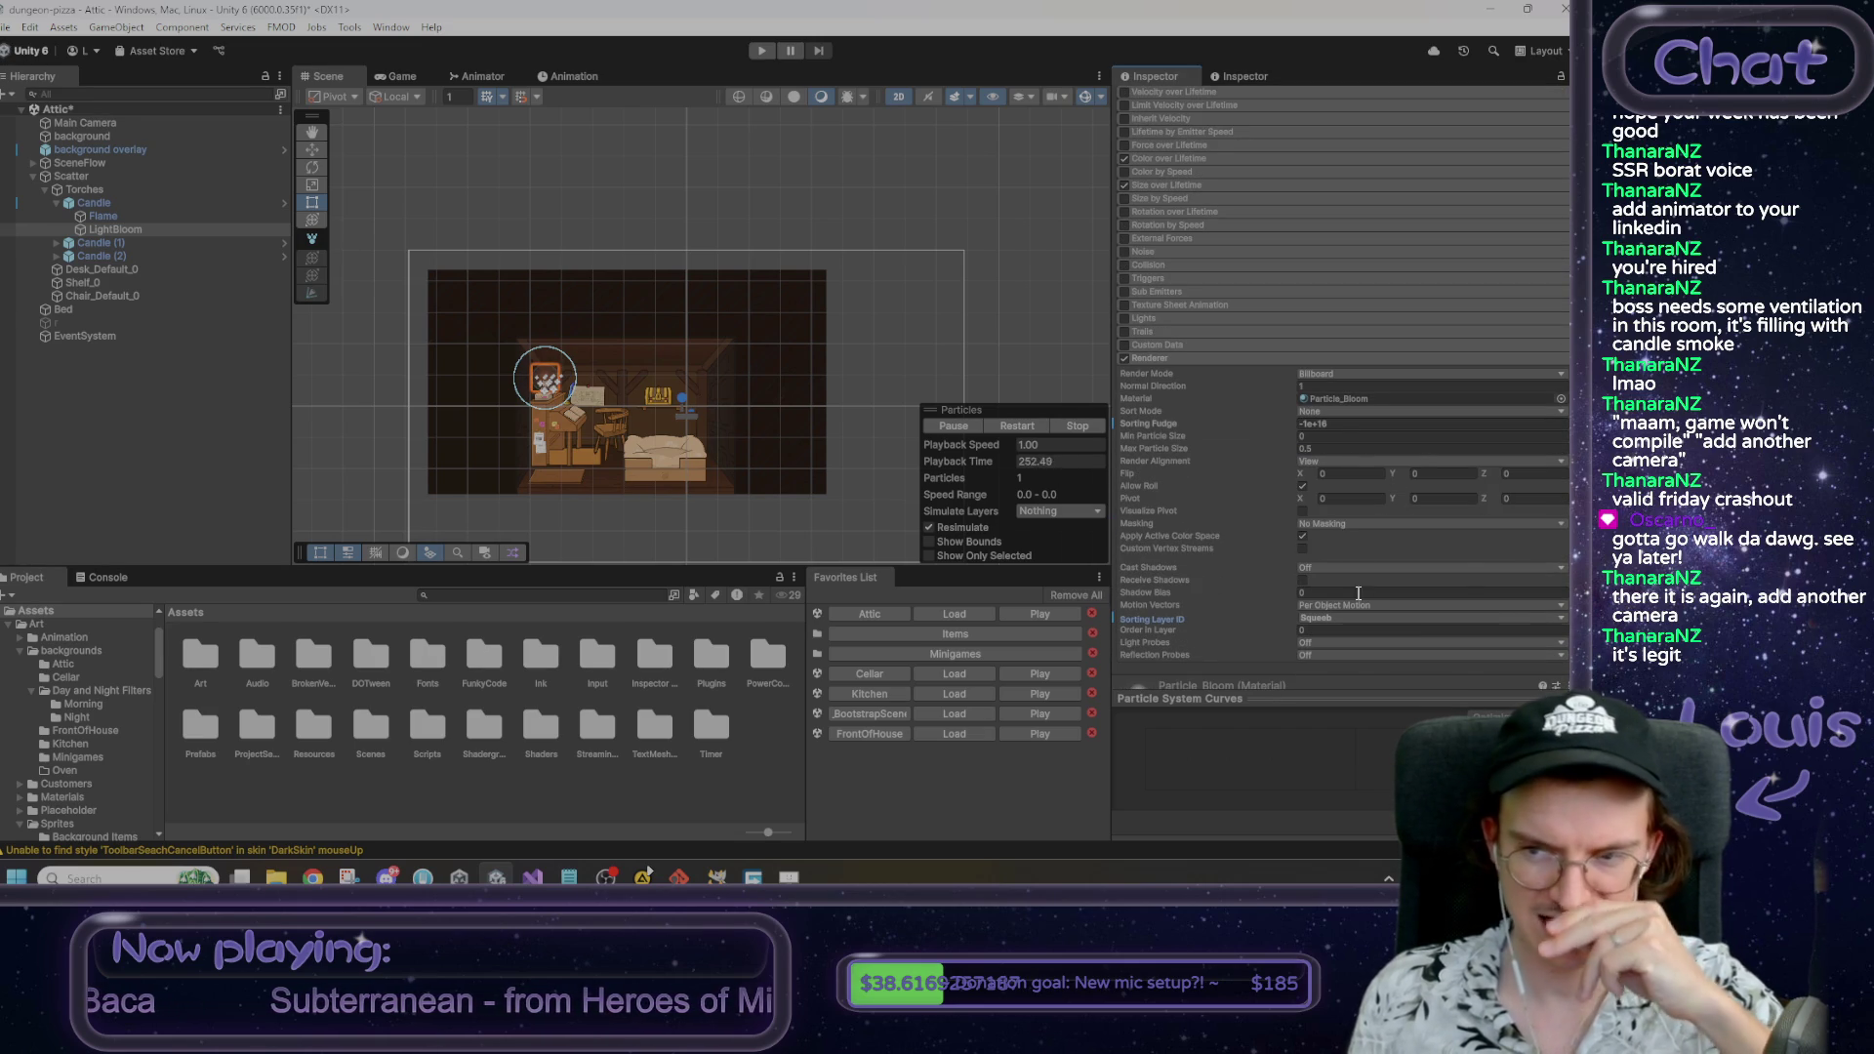
pyautogui.click(1406, 422)
pyautogui.write('0')
pyautogui.click(98, 217)
pyautogui.click(1338, 422)
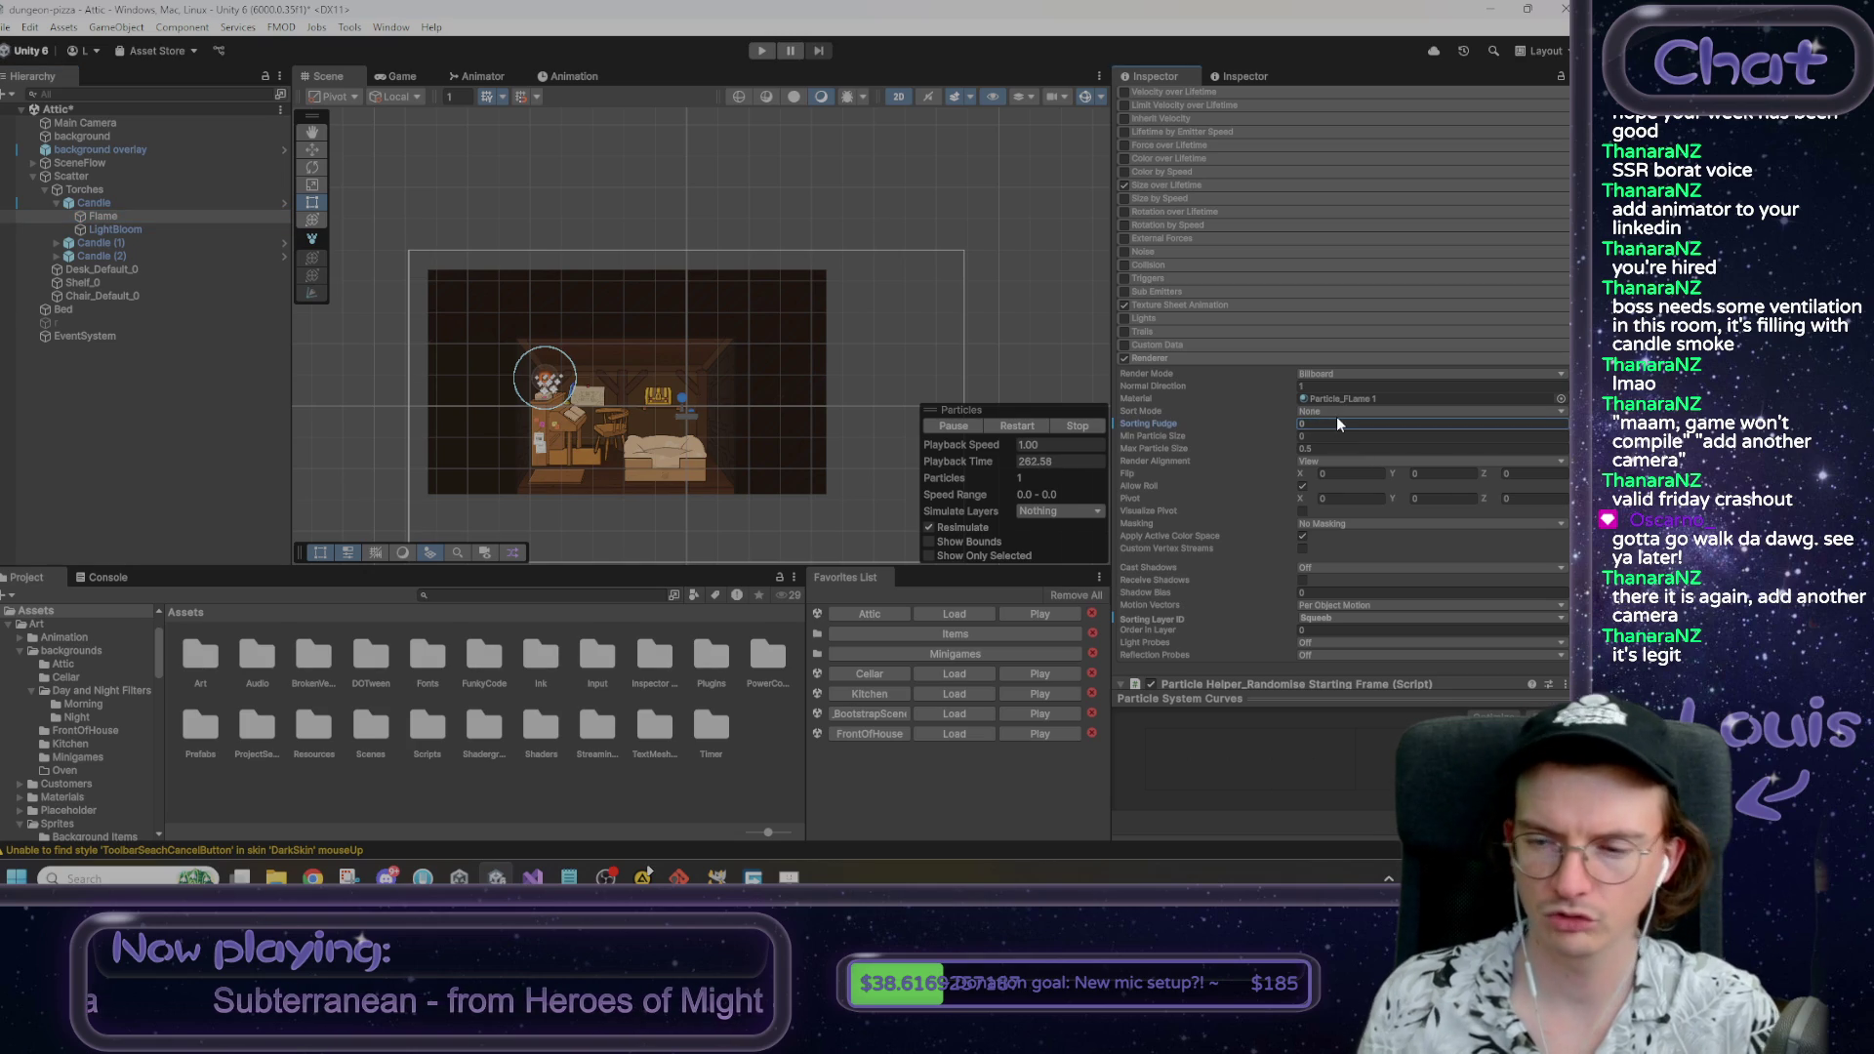
pyautogui.click(1021, 321)
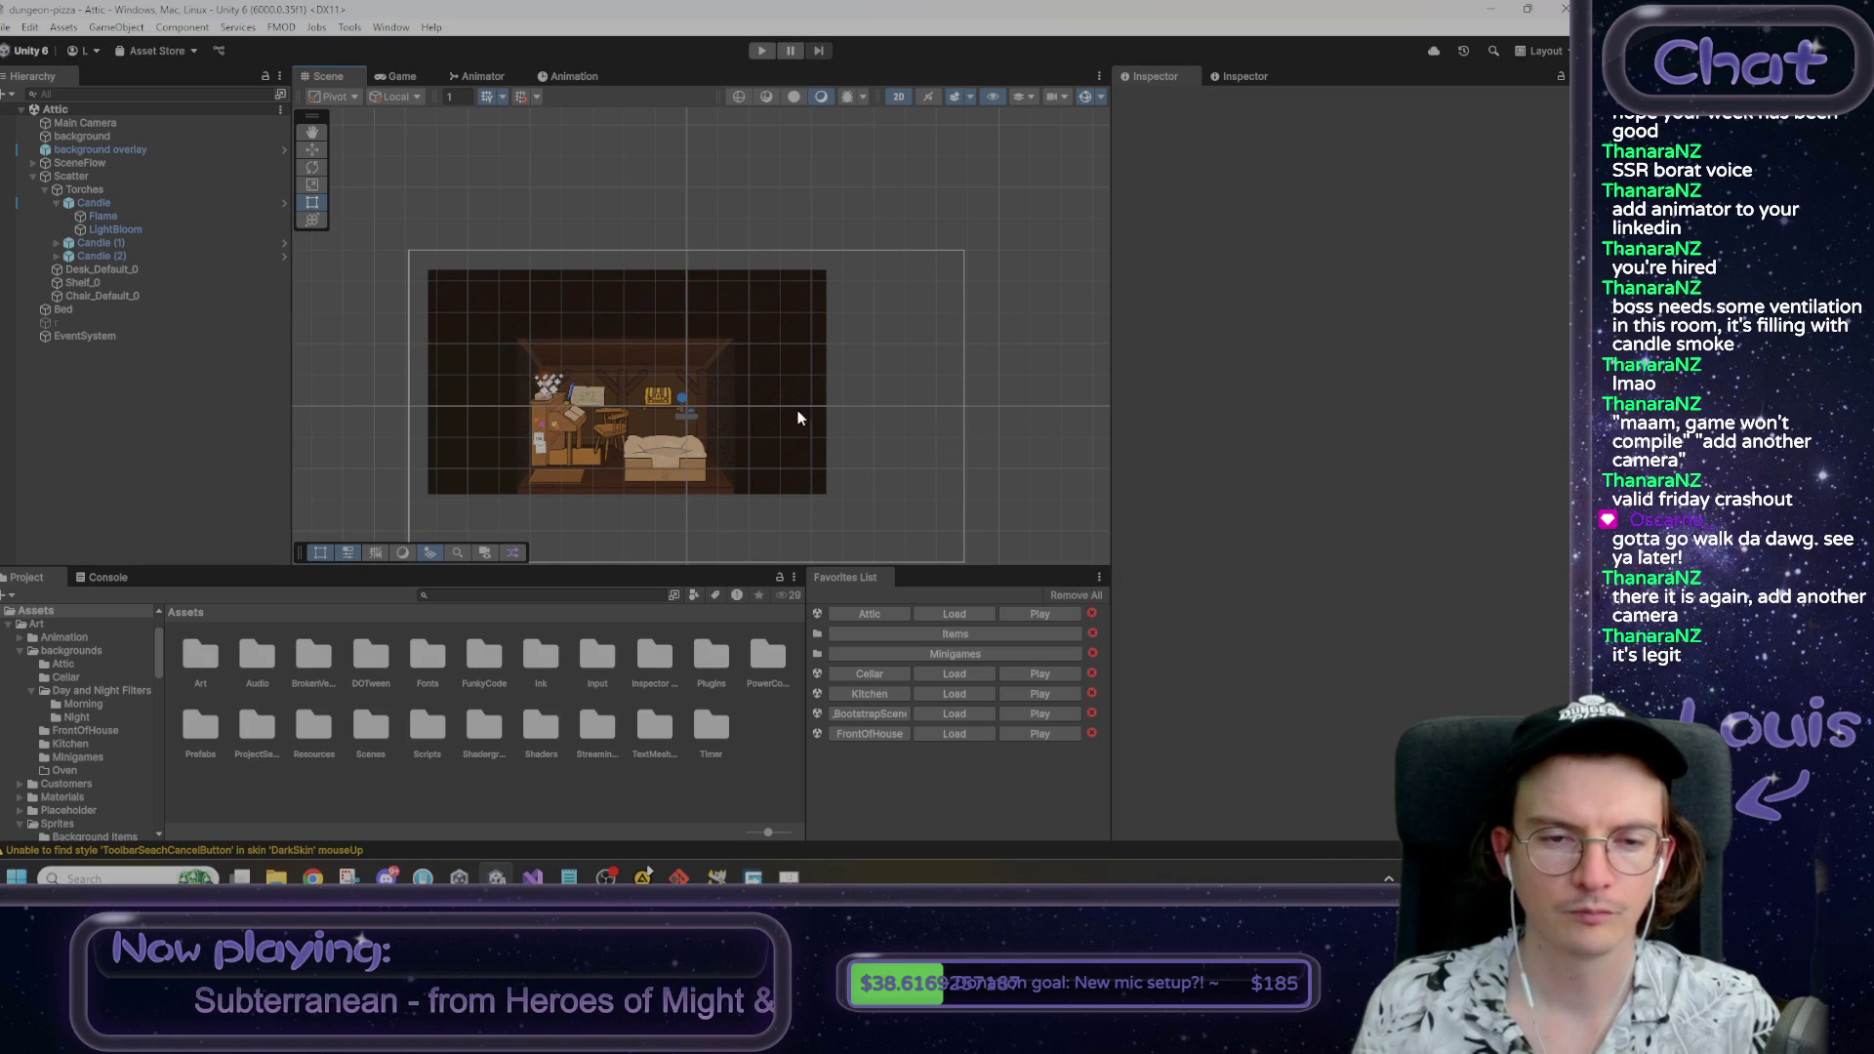
# Step: Load BootstrapScene to inspect HUDCanvas, then load FrontOfHouse, answering the save prompt
pyautogui.moveTo(825, 412); pyautogui.dragTo(855, 438)
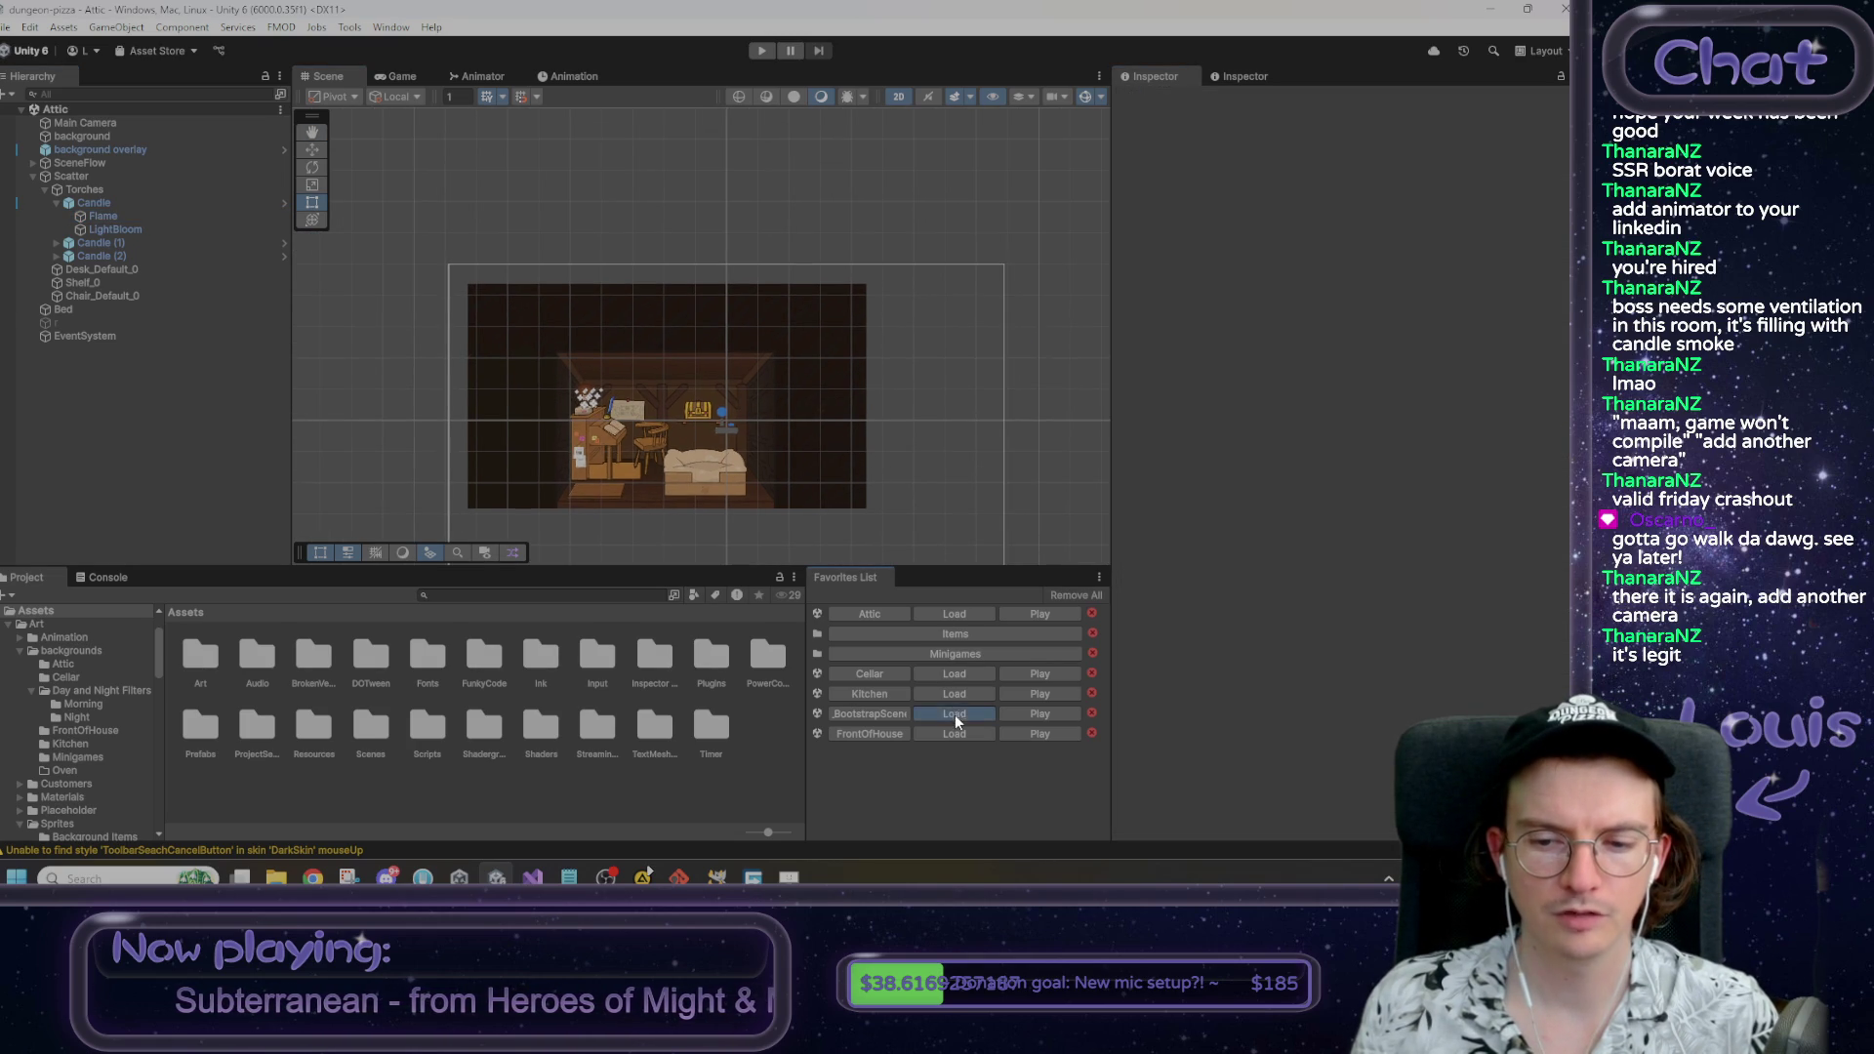
pyautogui.click(955, 715)
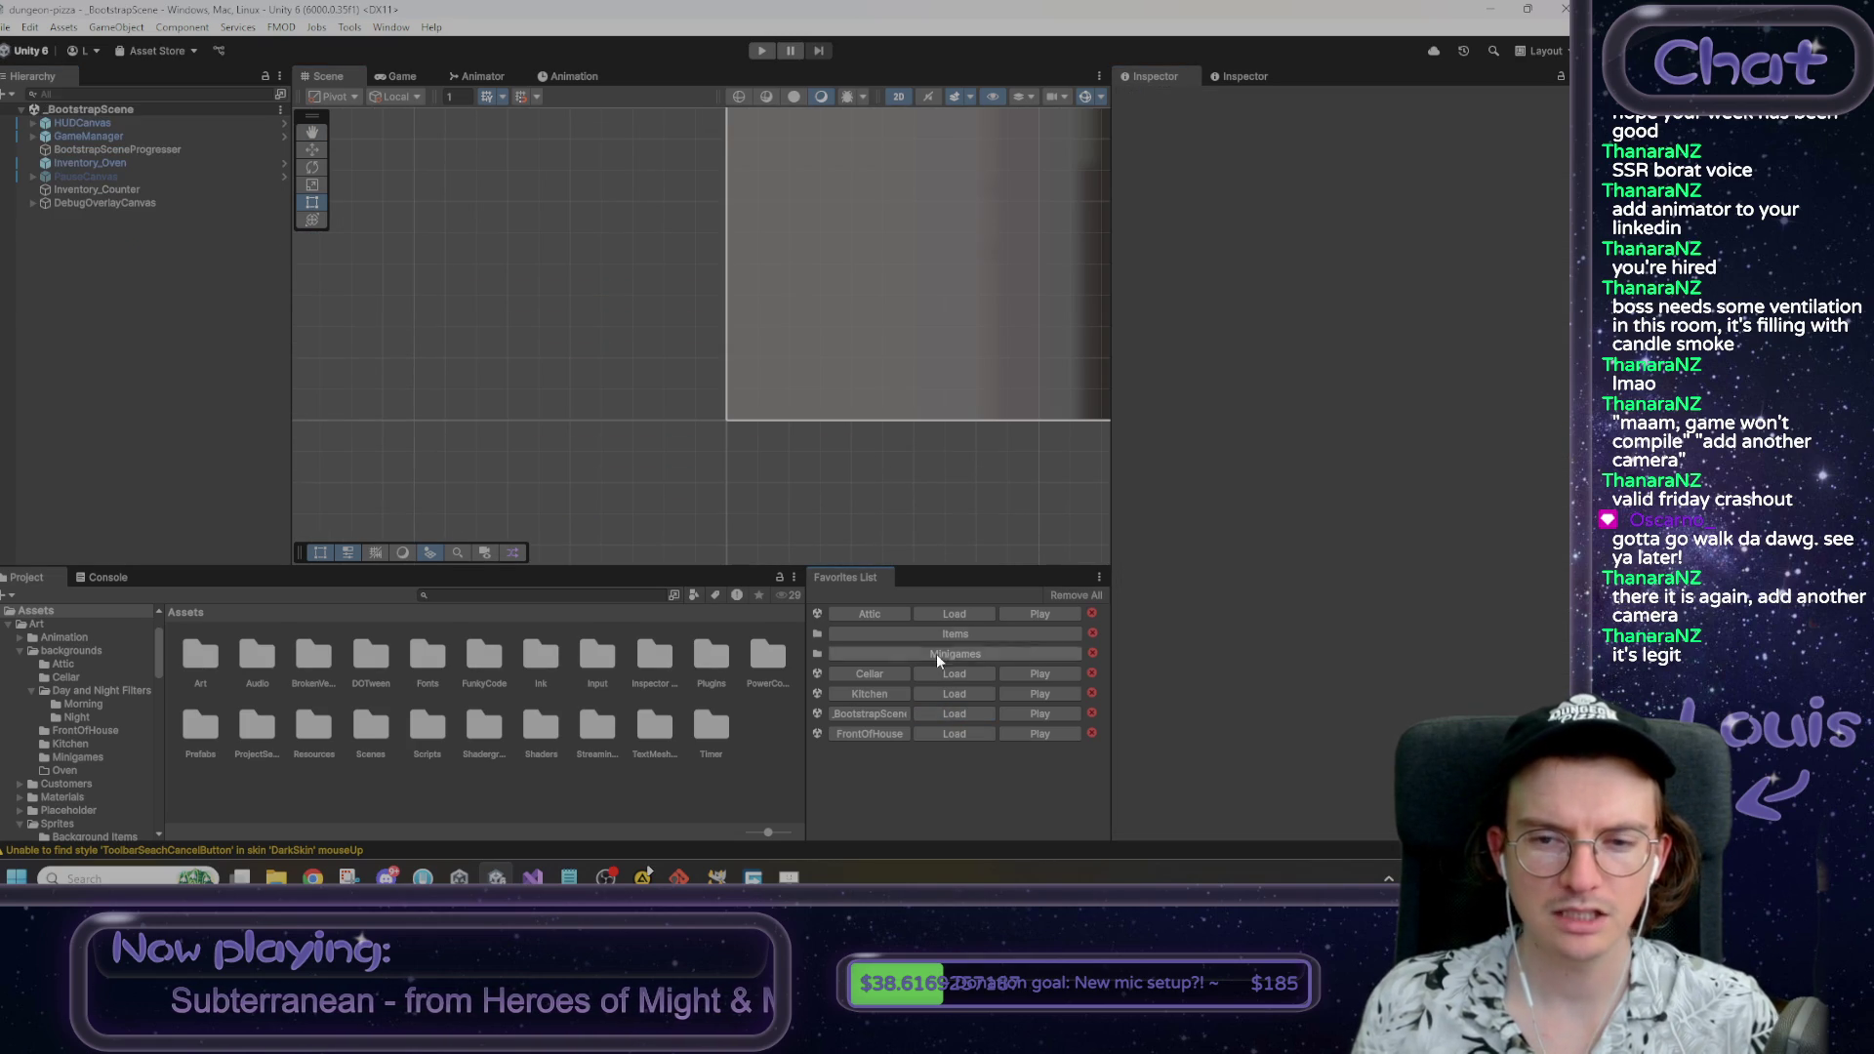
pyautogui.click(86, 123)
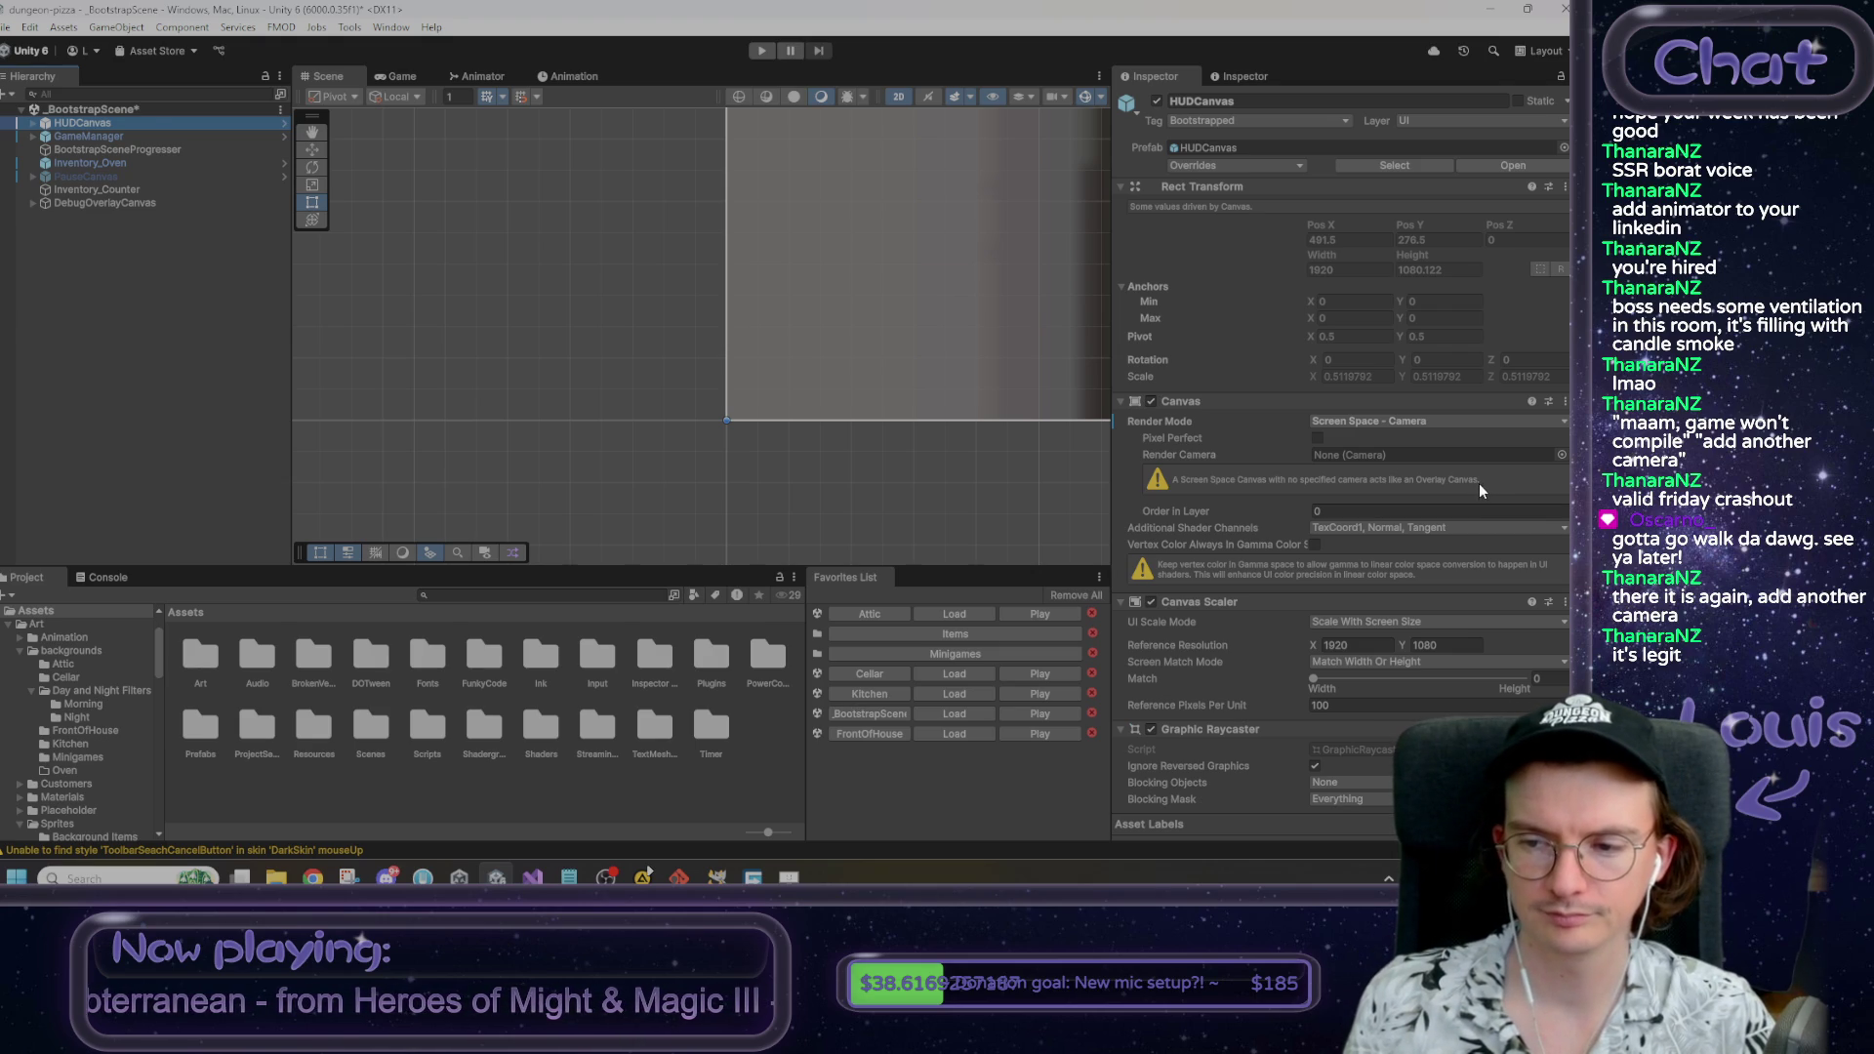
pyautogui.moveTo(325, 873)
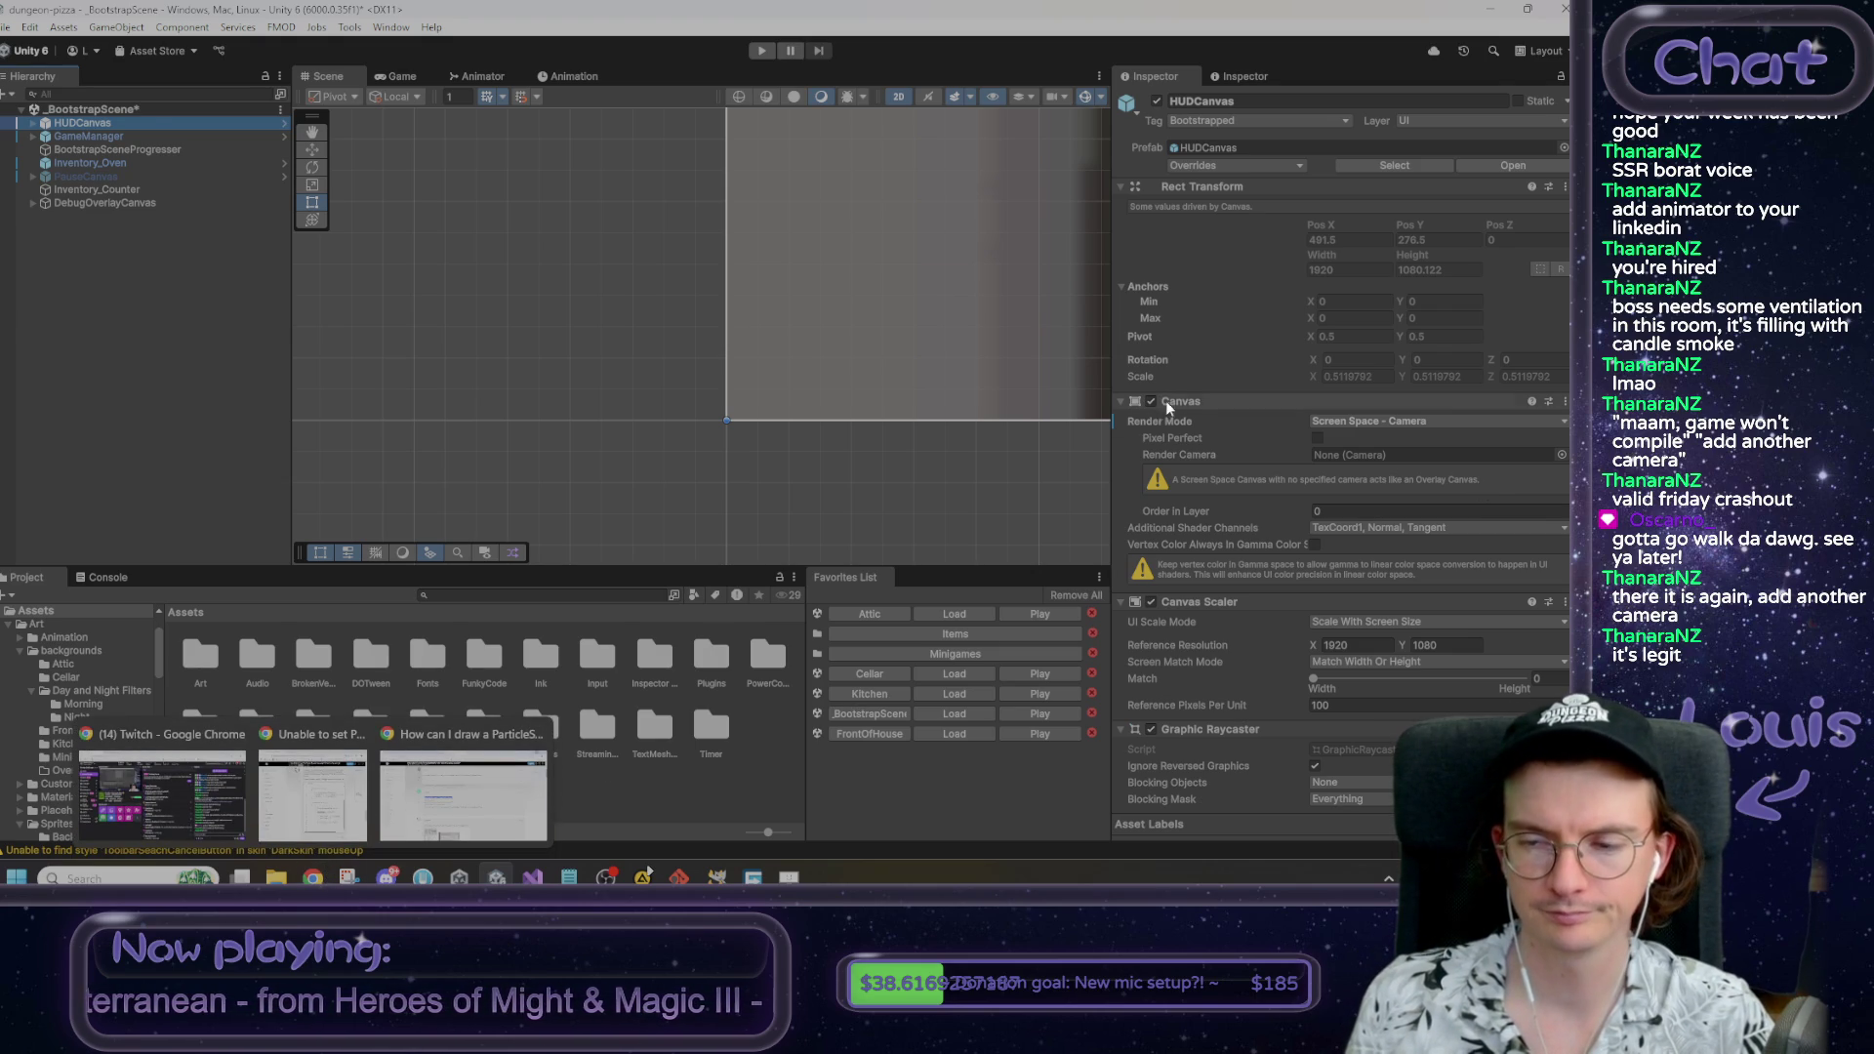
pyautogui.click(933, 735)
pyautogui.click(775, 477)
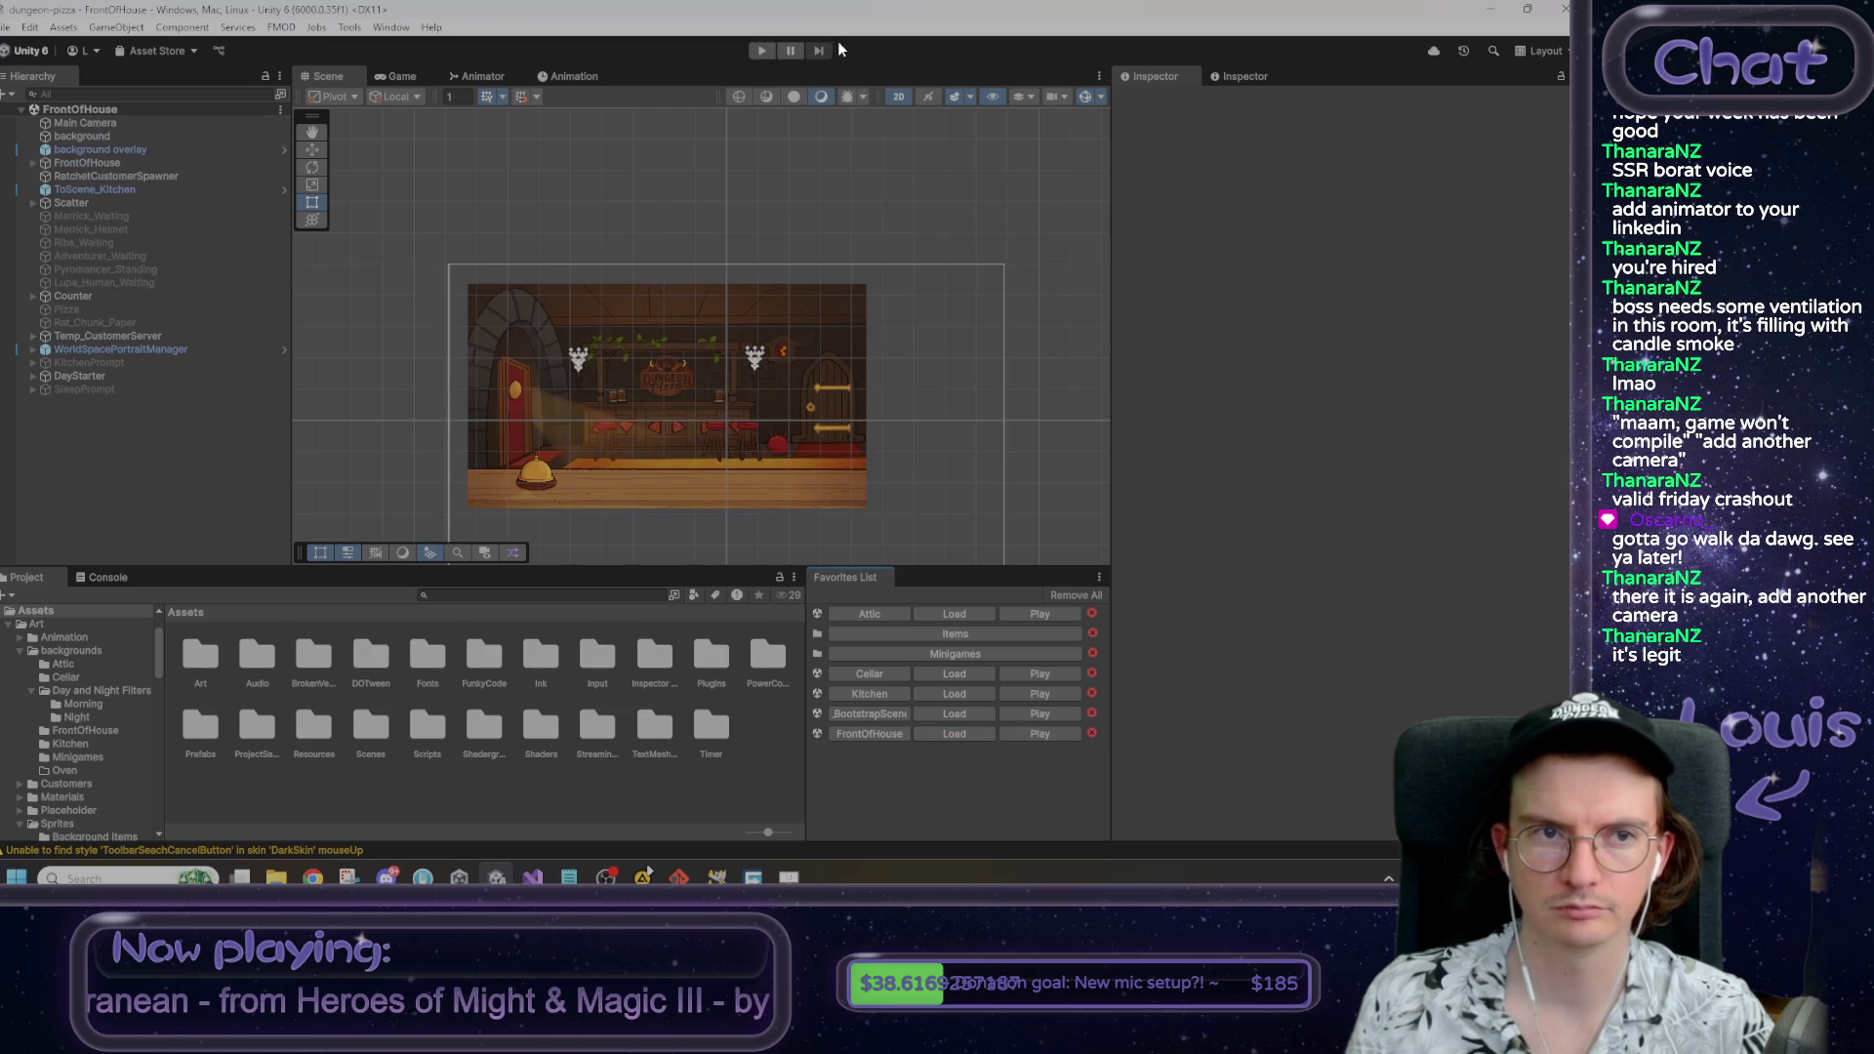
# Step: Load and play the Attic scene, running passTime in the debug console until Night
pyautogui.click(957, 614)
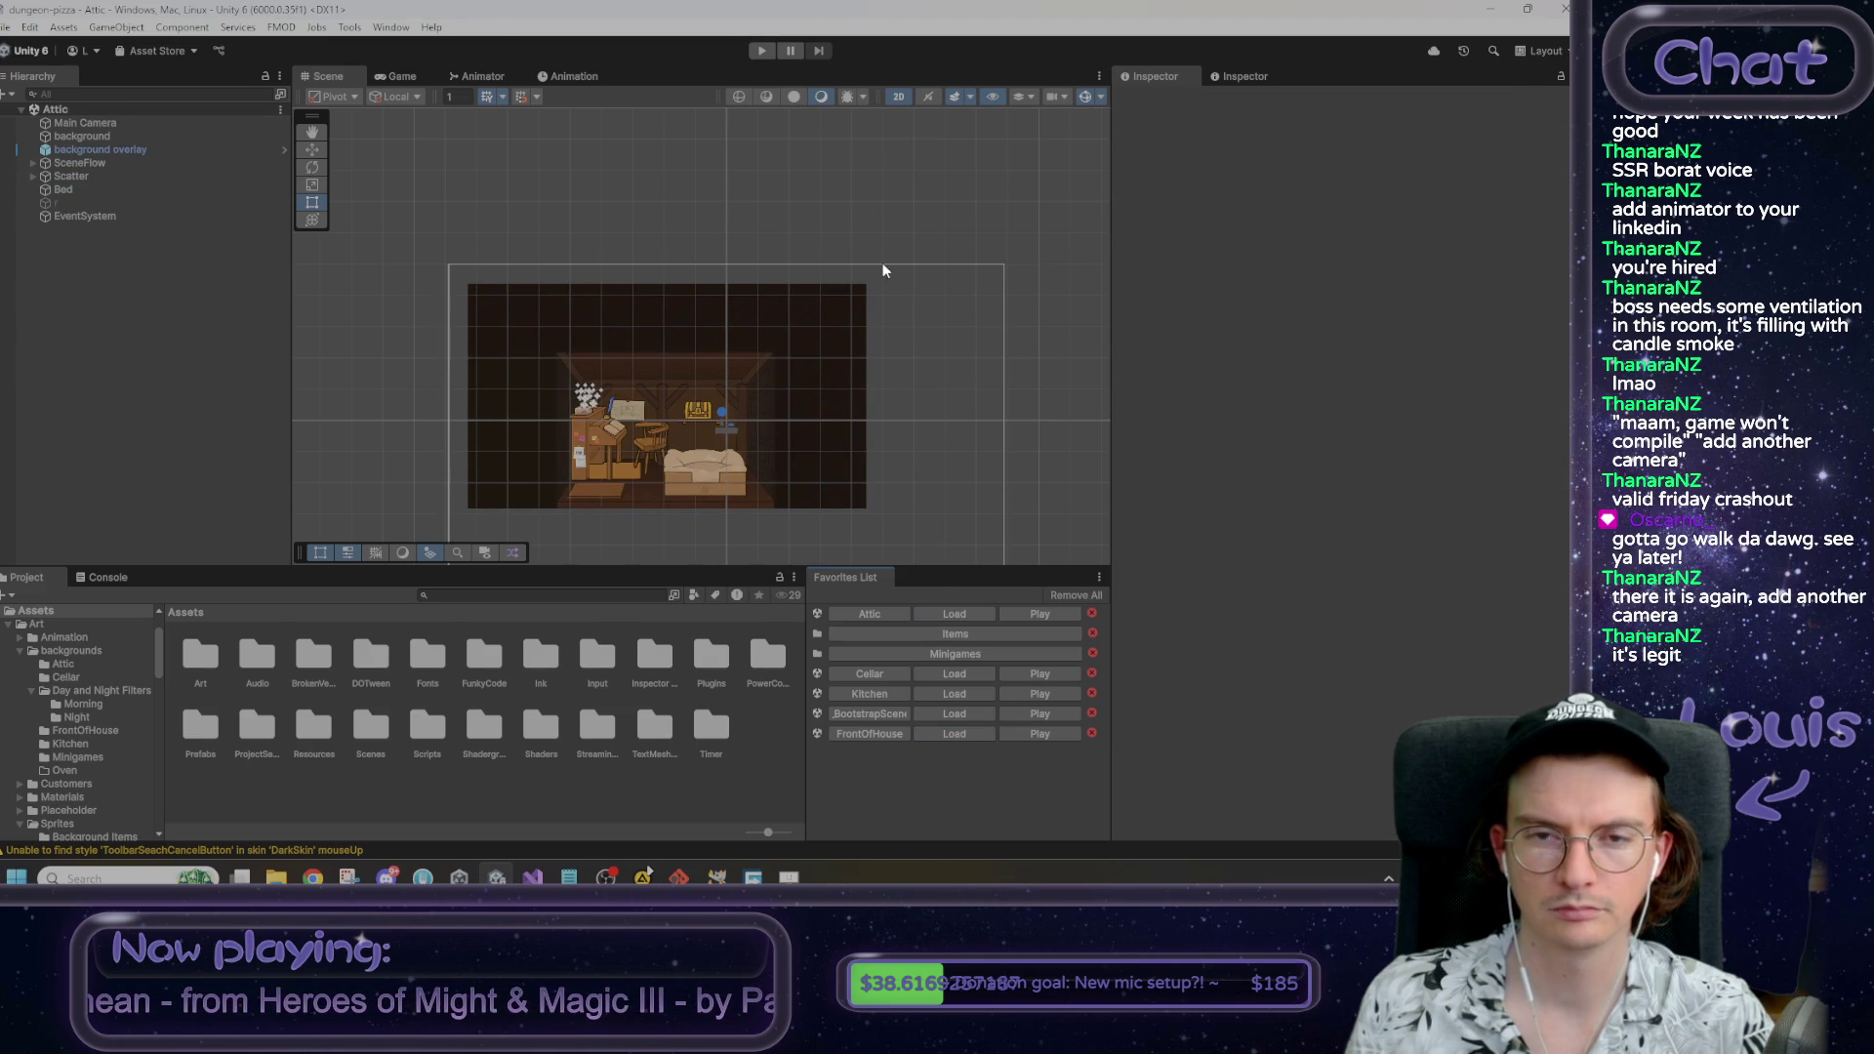
pyautogui.click(761, 51)
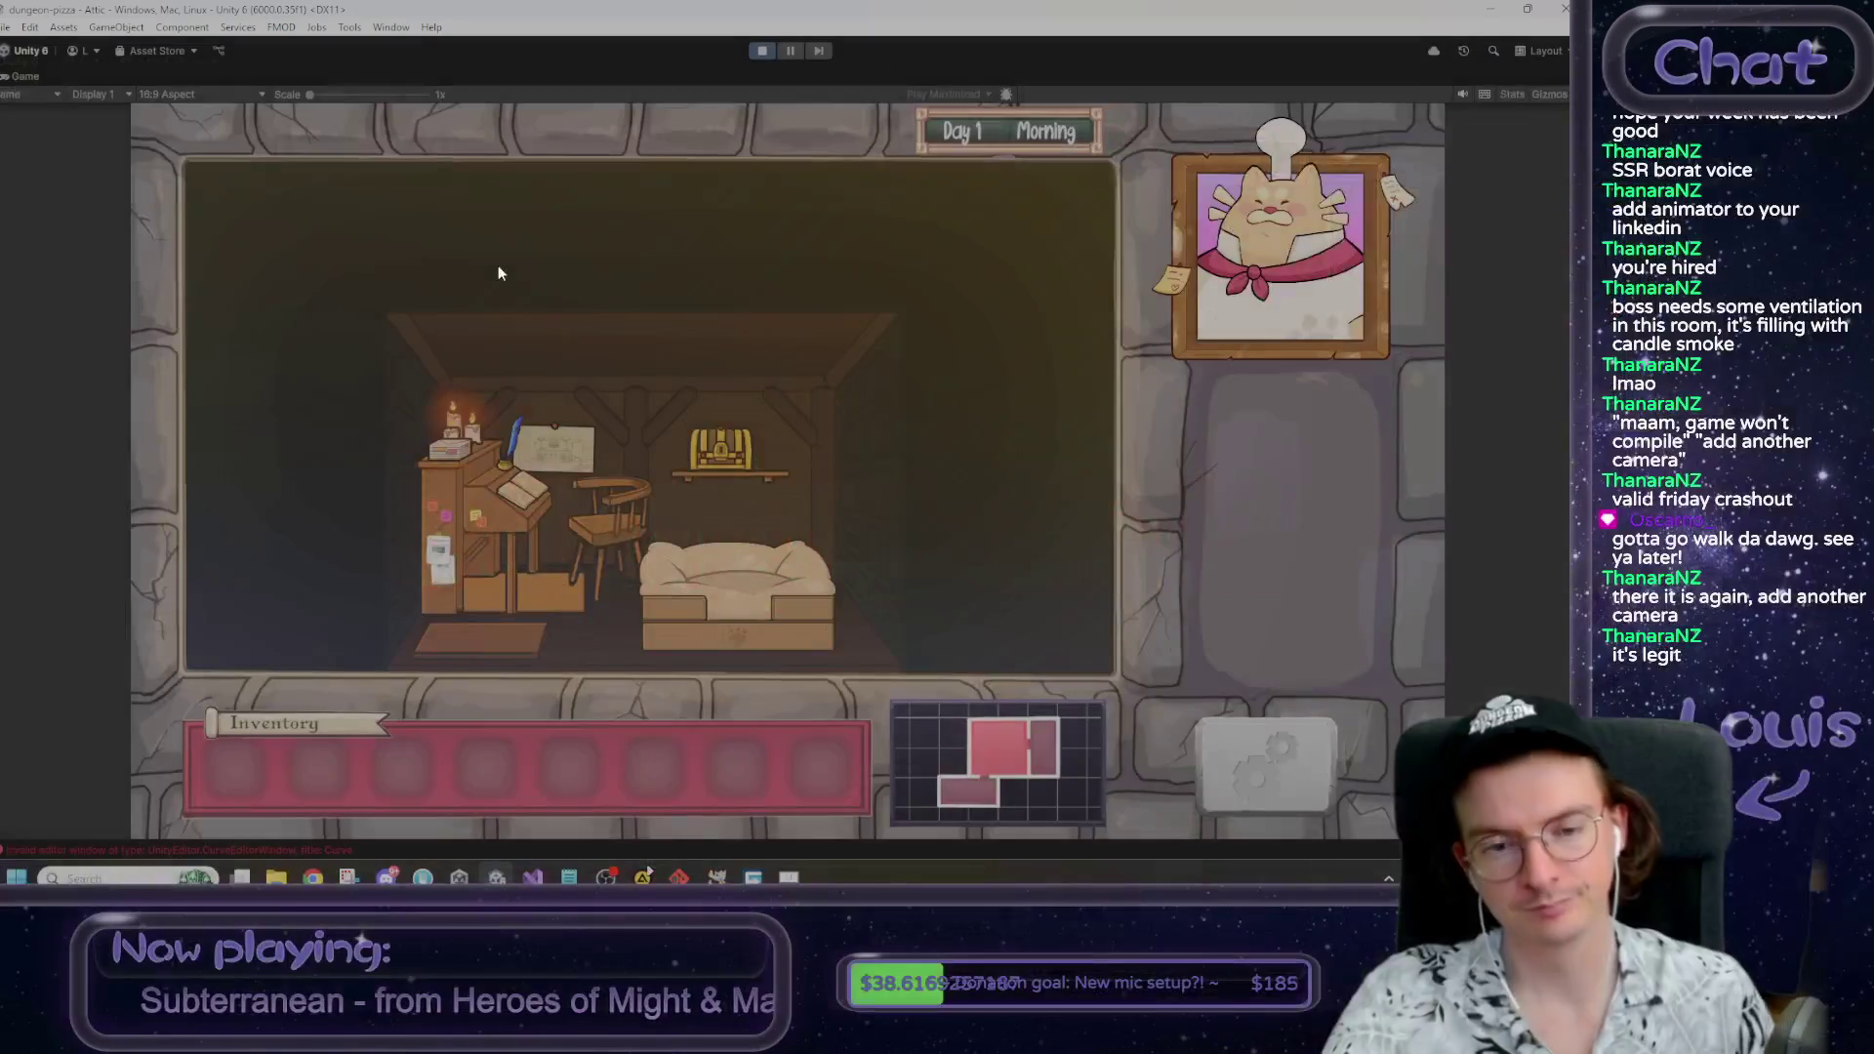
pyautogui.press('`')
pyautogui.write('pass')
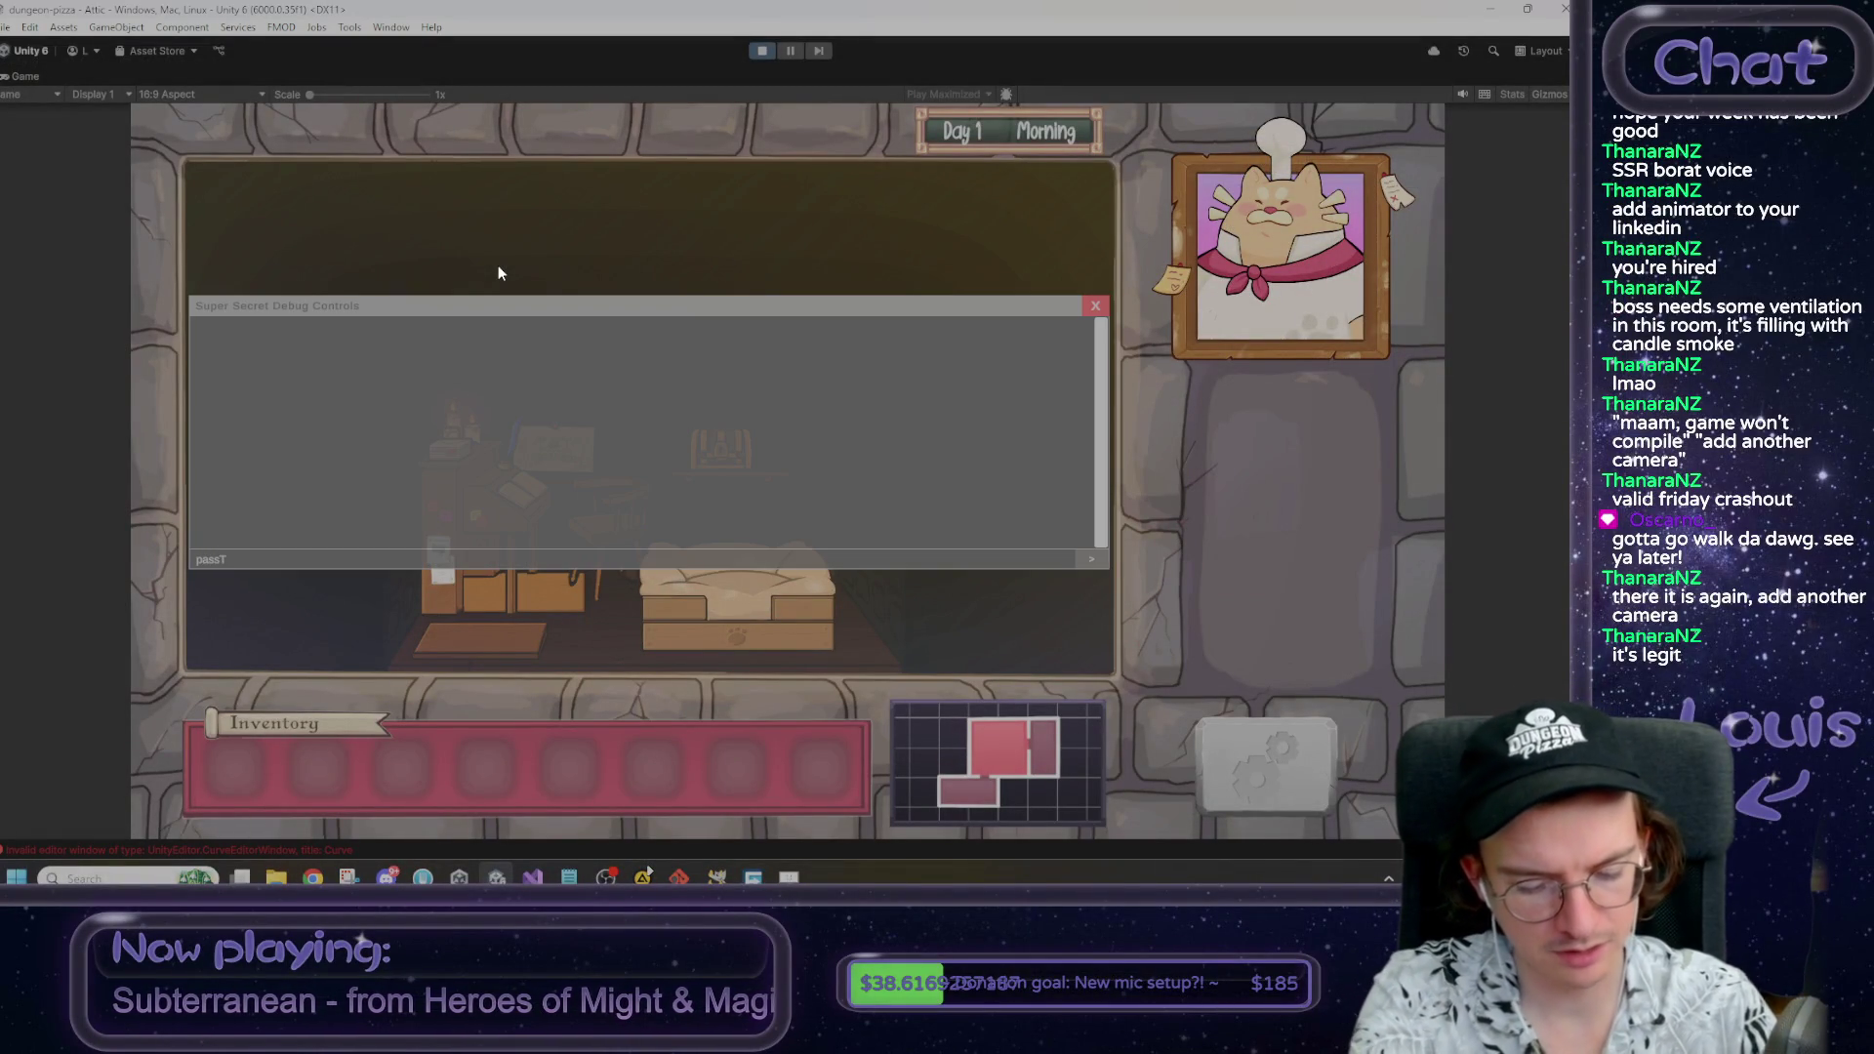
pyautogui.write('Time')
pyautogui.press('Return')
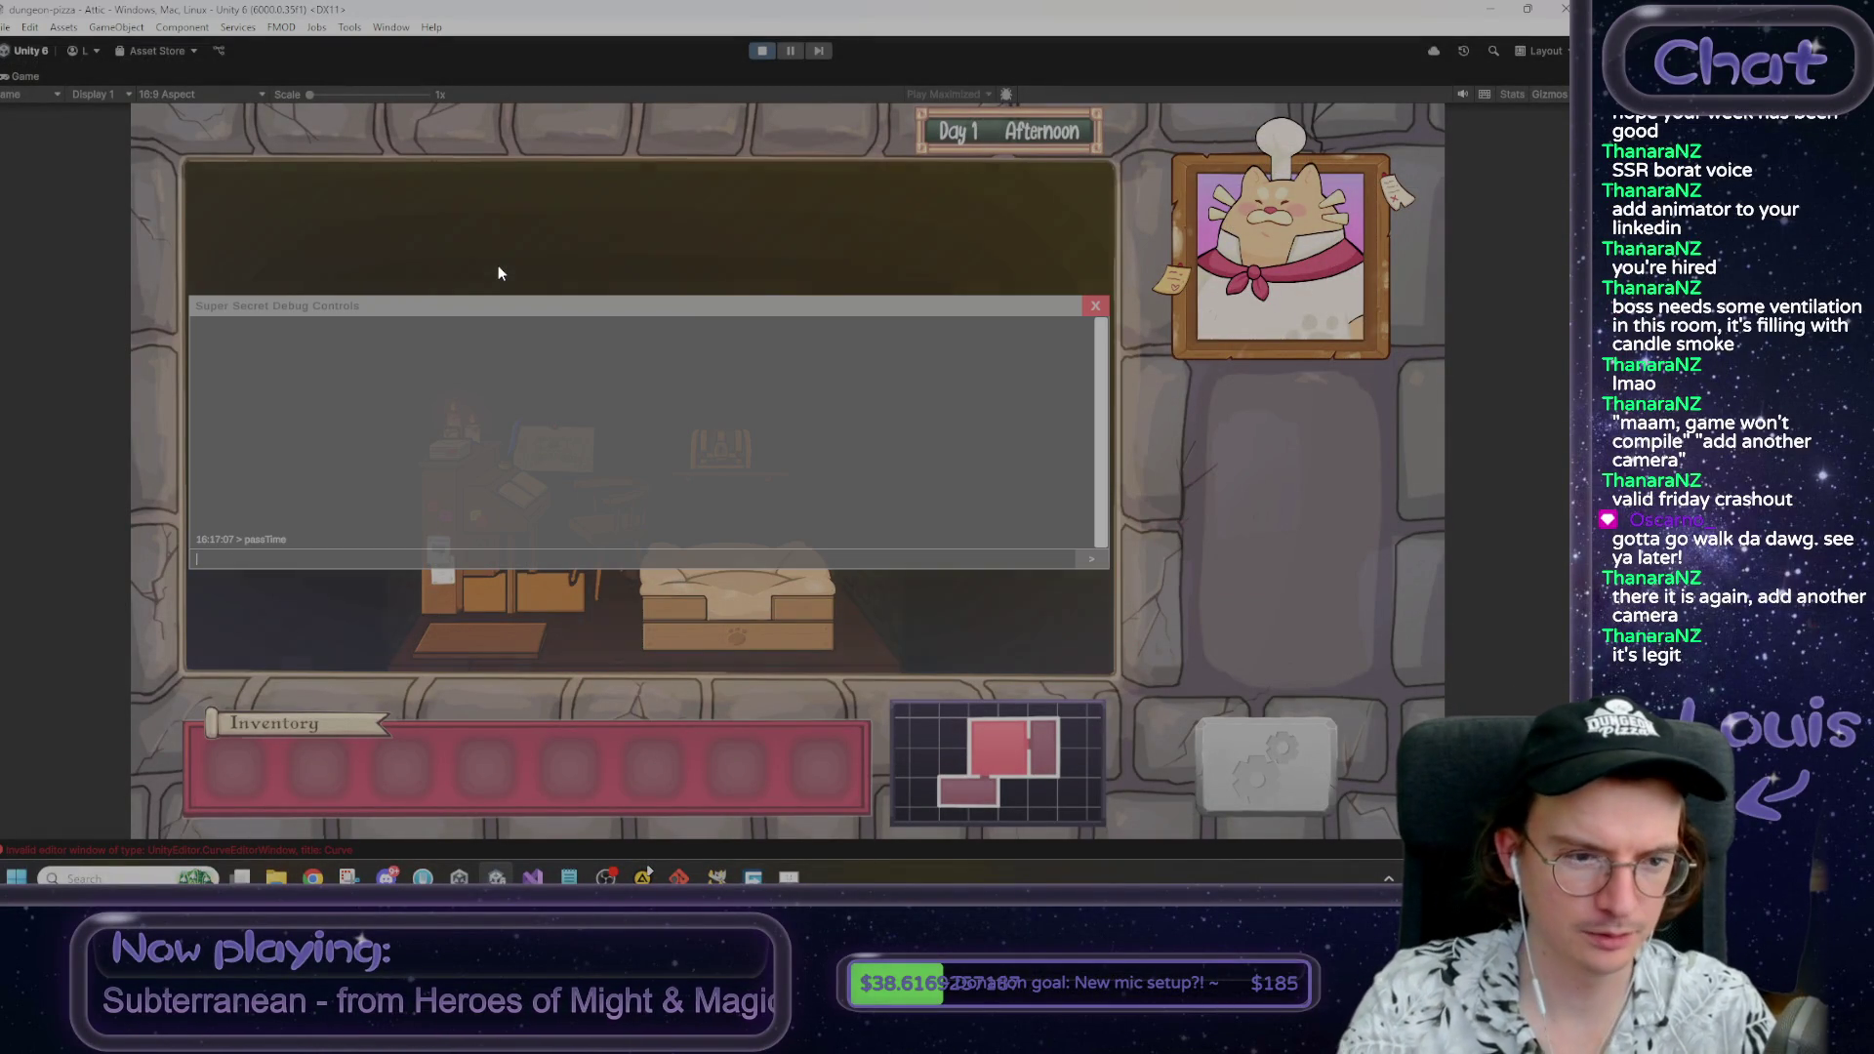
pyautogui.press('Return')
pyautogui.press('Up')
pyautogui.press('Return')
# Step: Put out the desk candle so the boss goes to bed, then stop the play test
pyautogui.press('`')
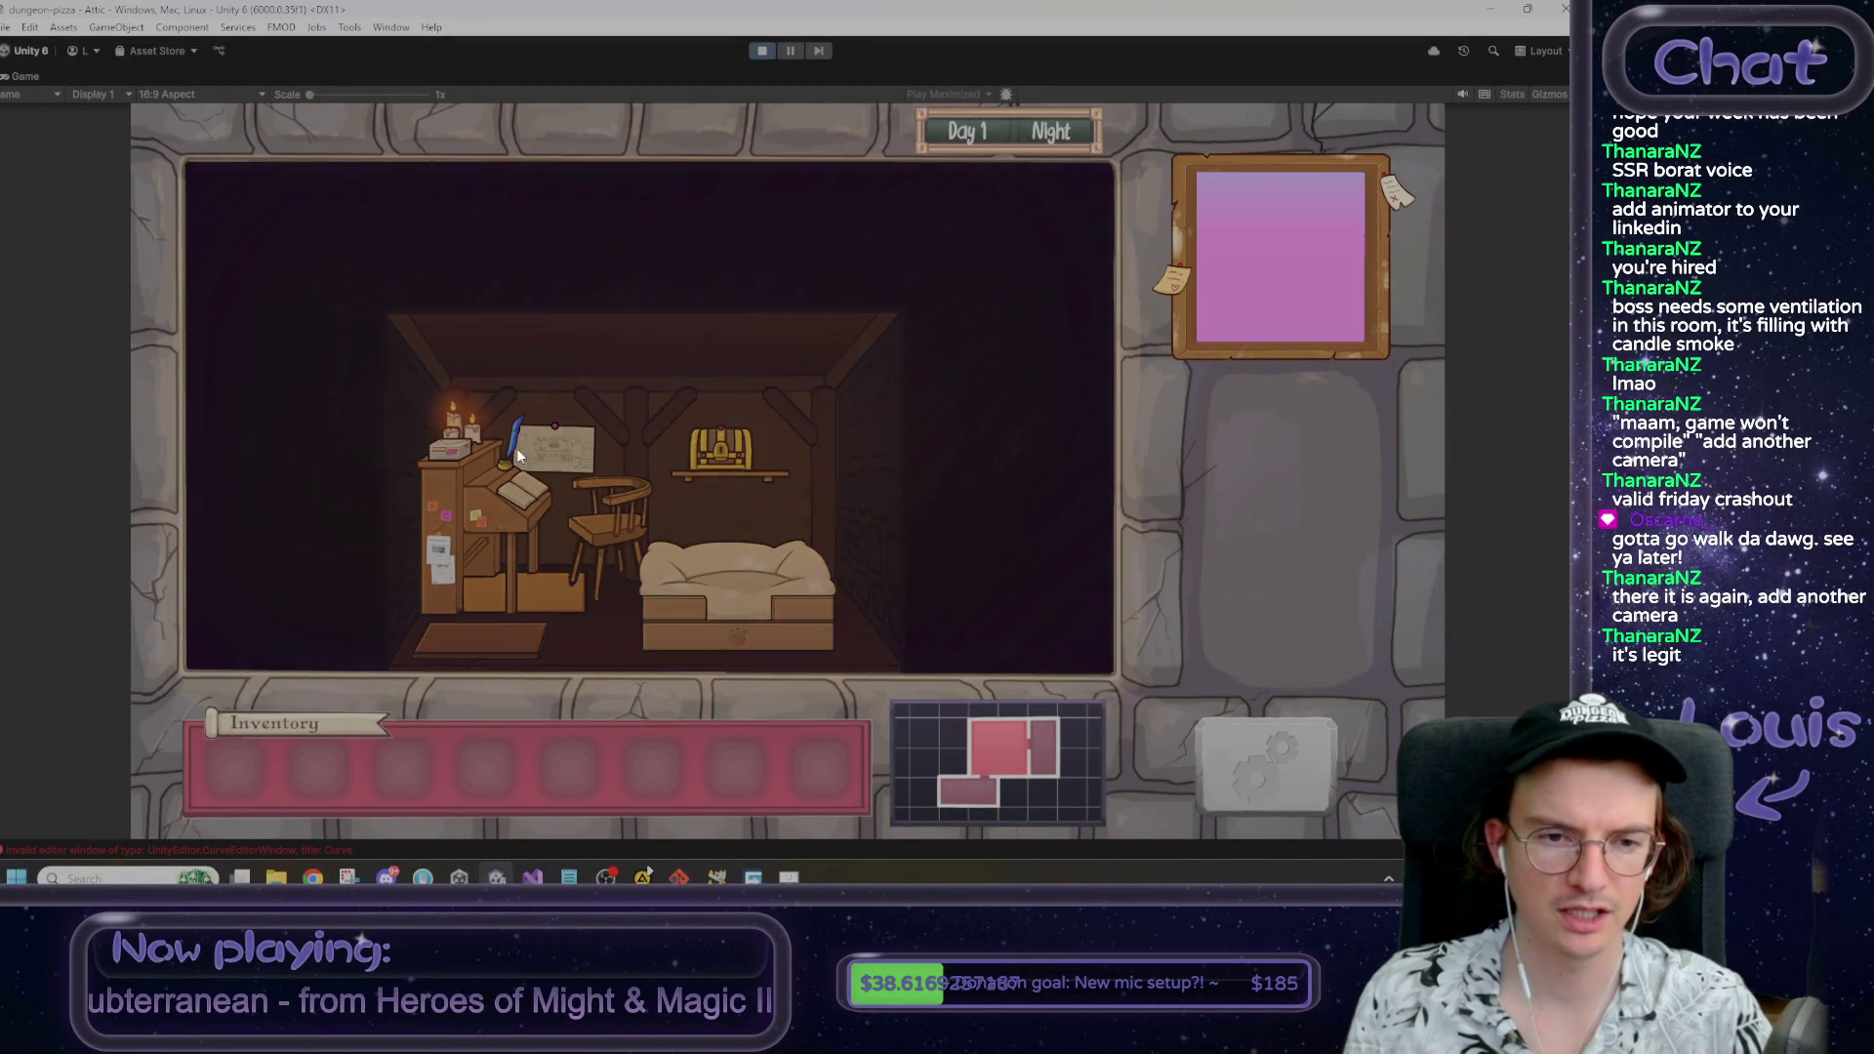
pyautogui.click(450, 412)
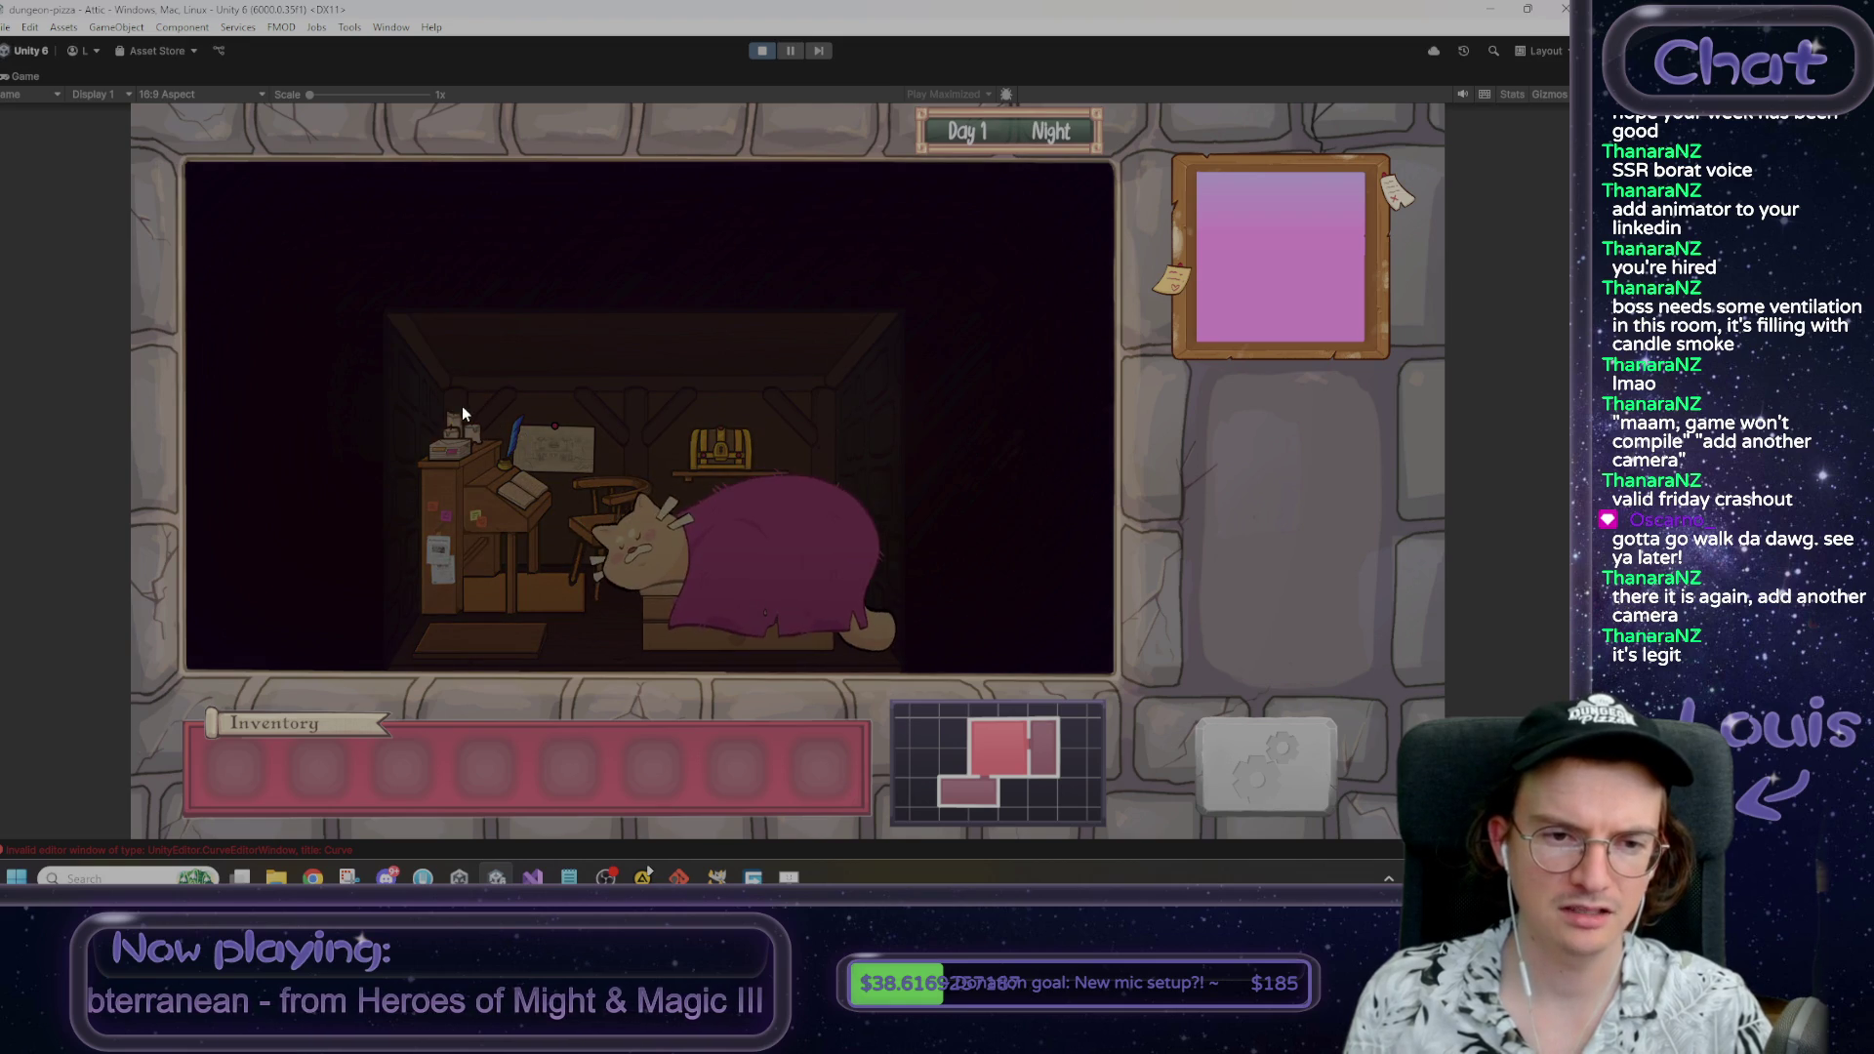
pyautogui.click(762, 51)
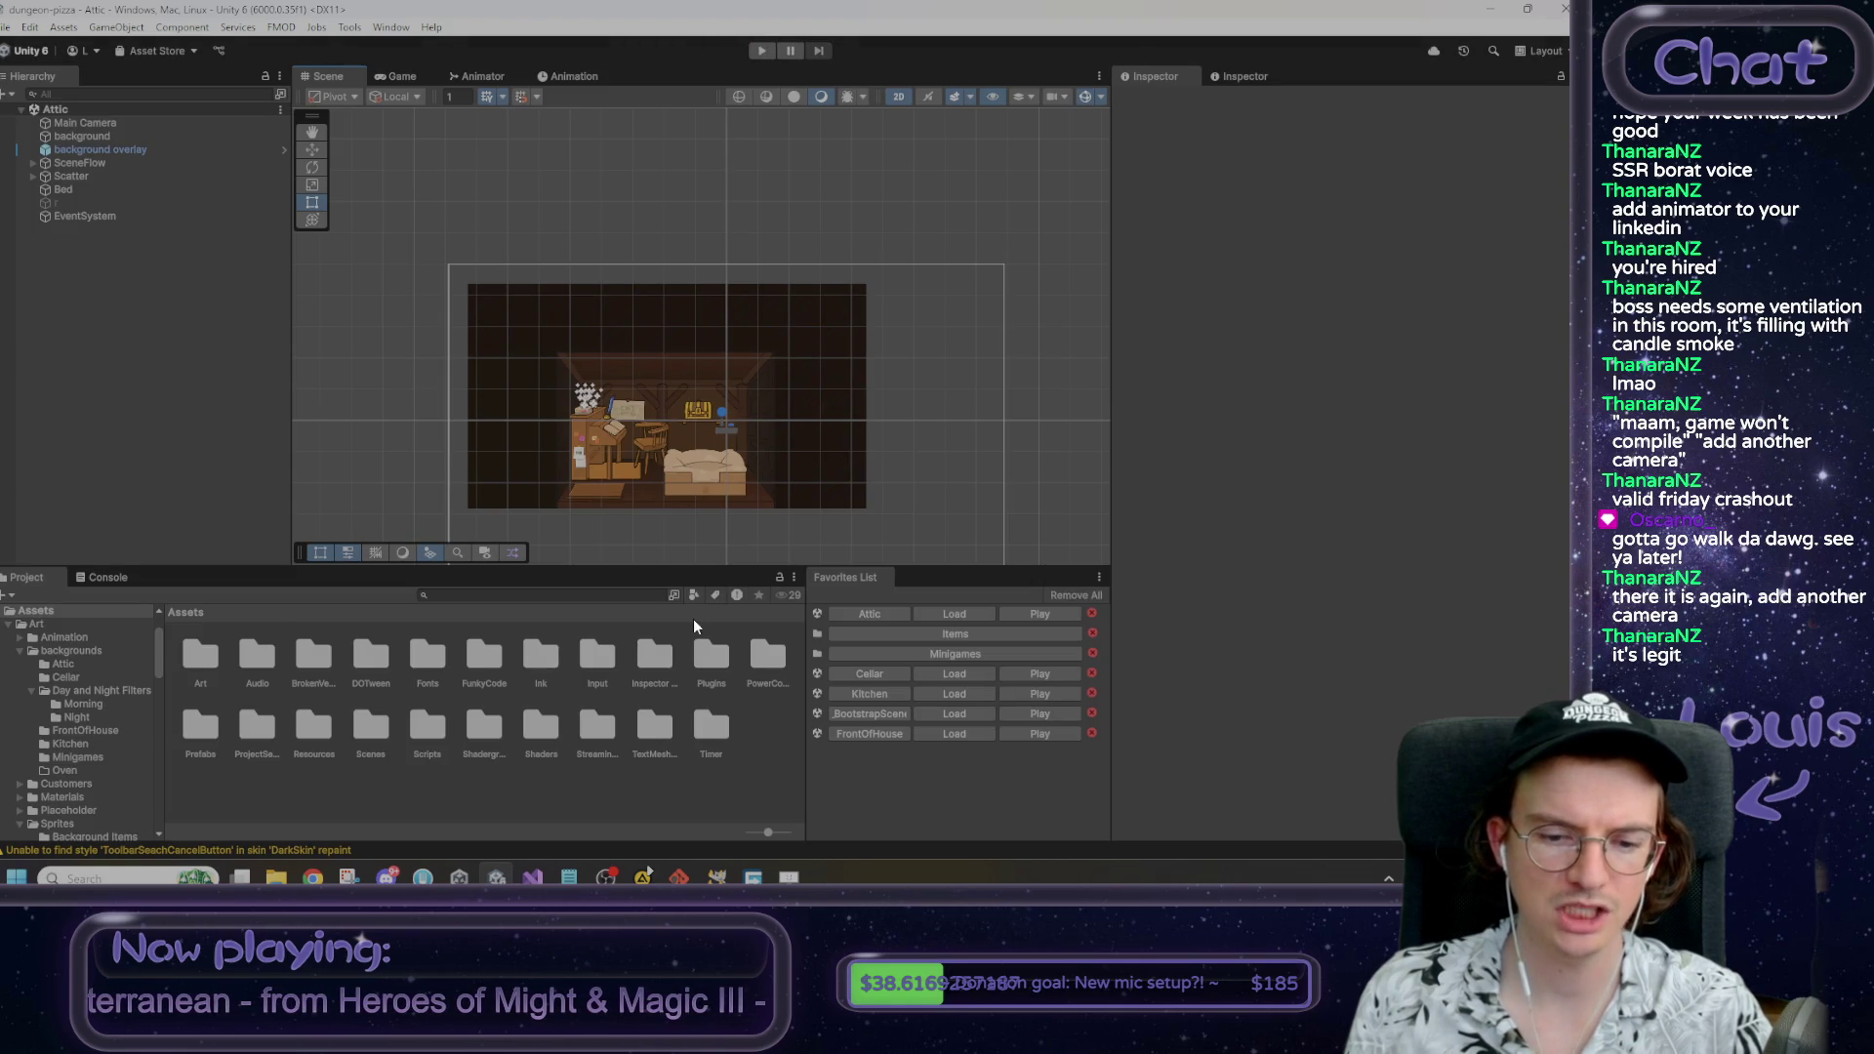
# Step: Load BootstrapScene and inspect HUDCanvas's canvas settings, leaving Additional Shader Channels unchanged
pyautogui.click(941, 716)
pyautogui.click(82, 123)
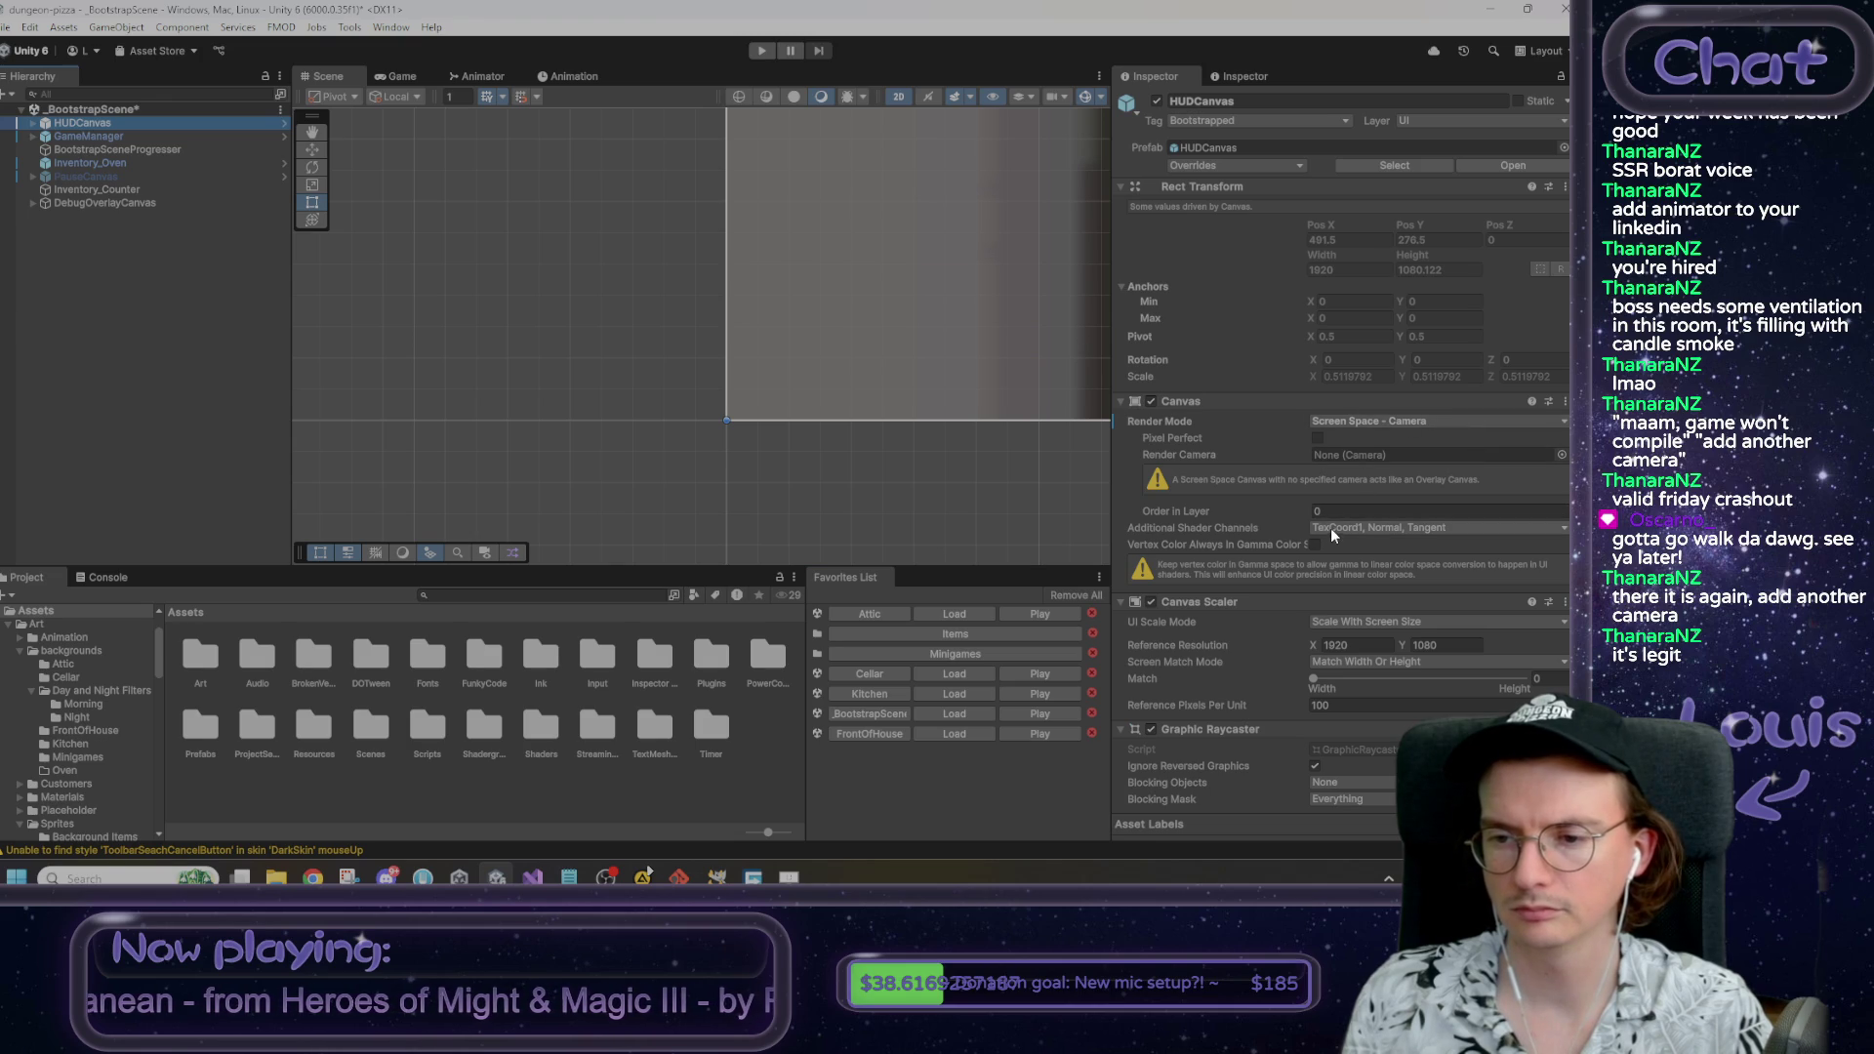
pyautogui.click(1326, 529)
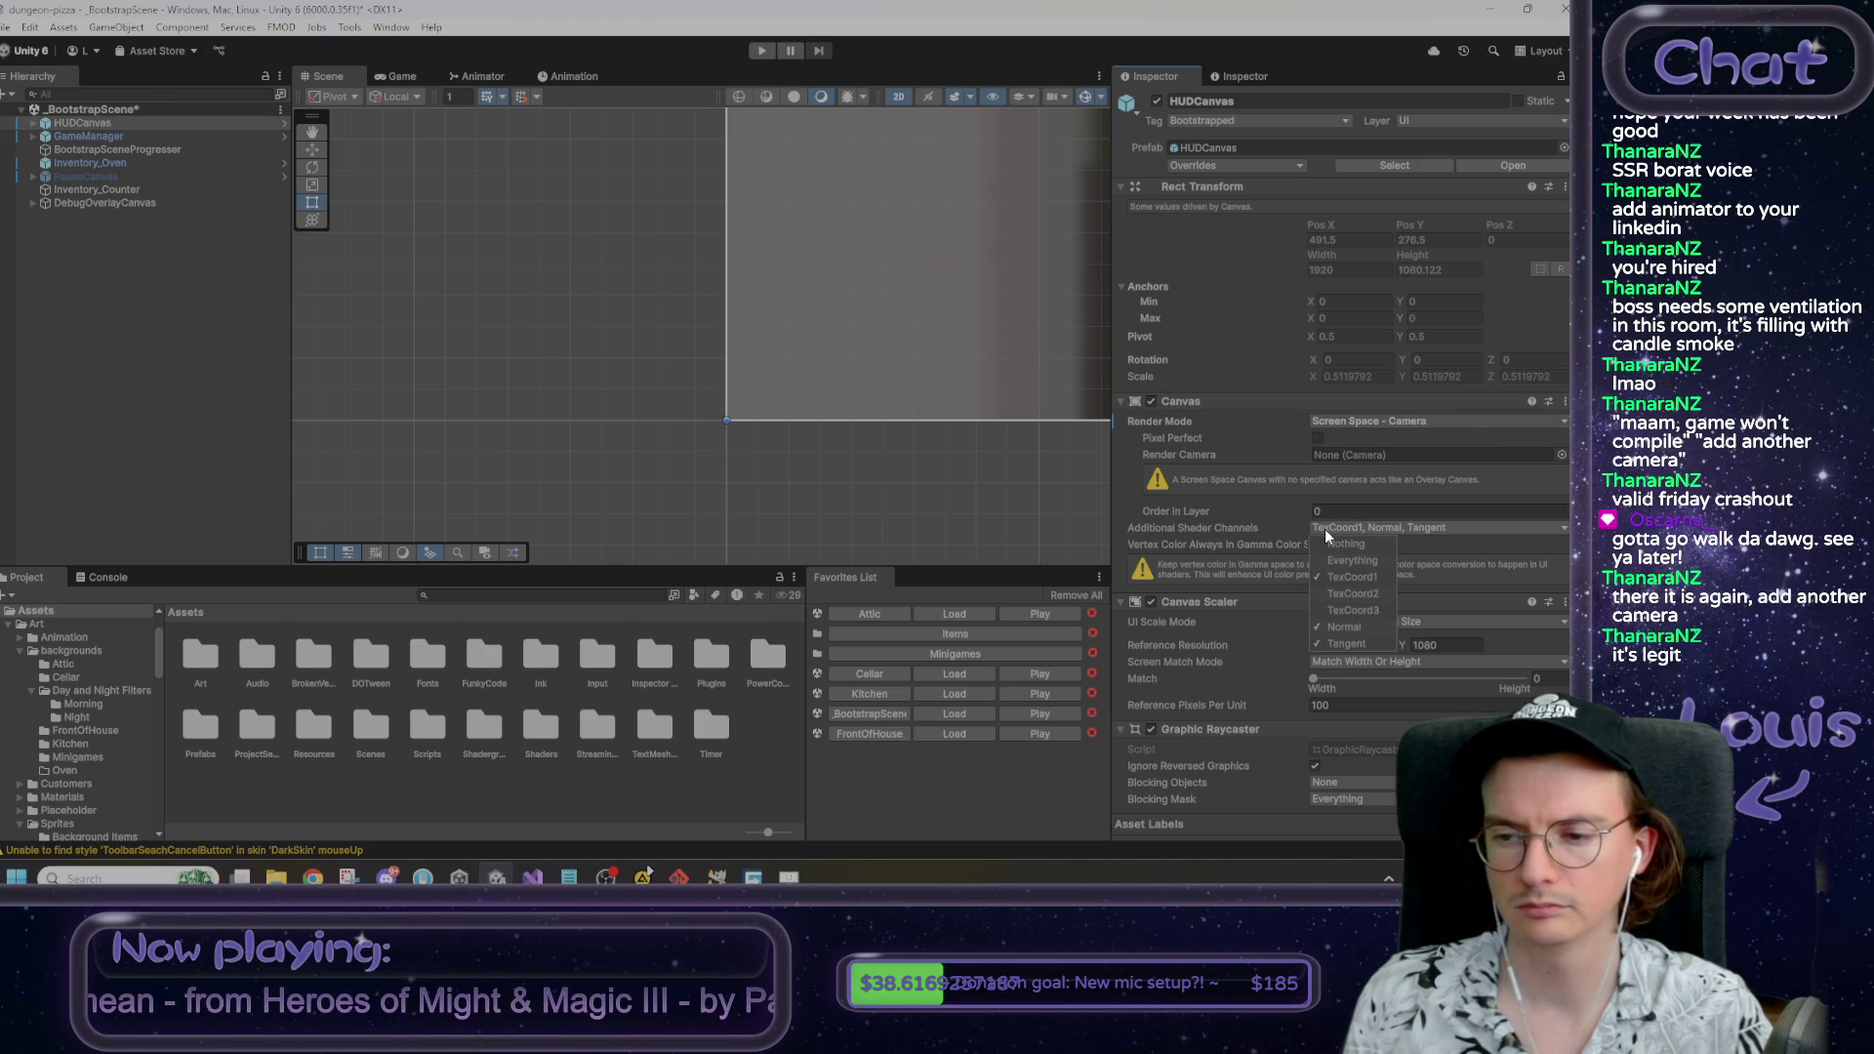
pyautogui.click(1273, 525)
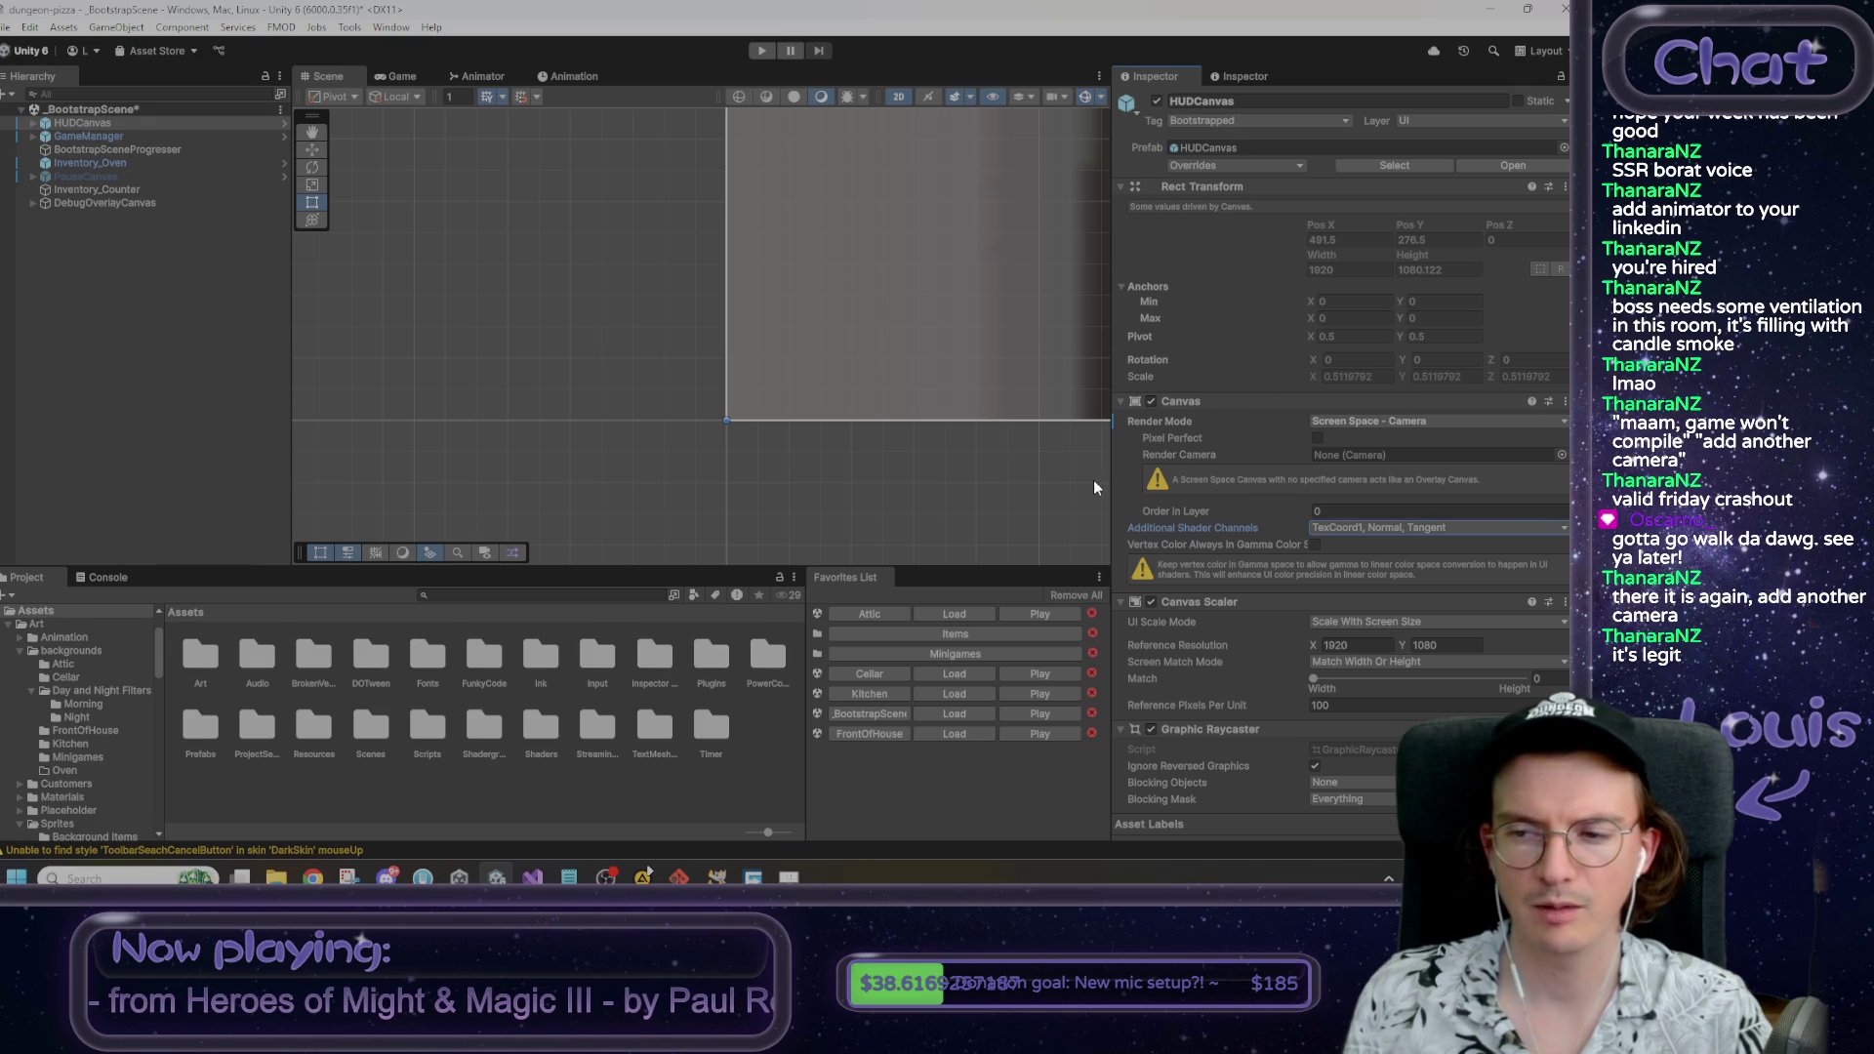
pyautogui.scroll(-5, 1384, 523)
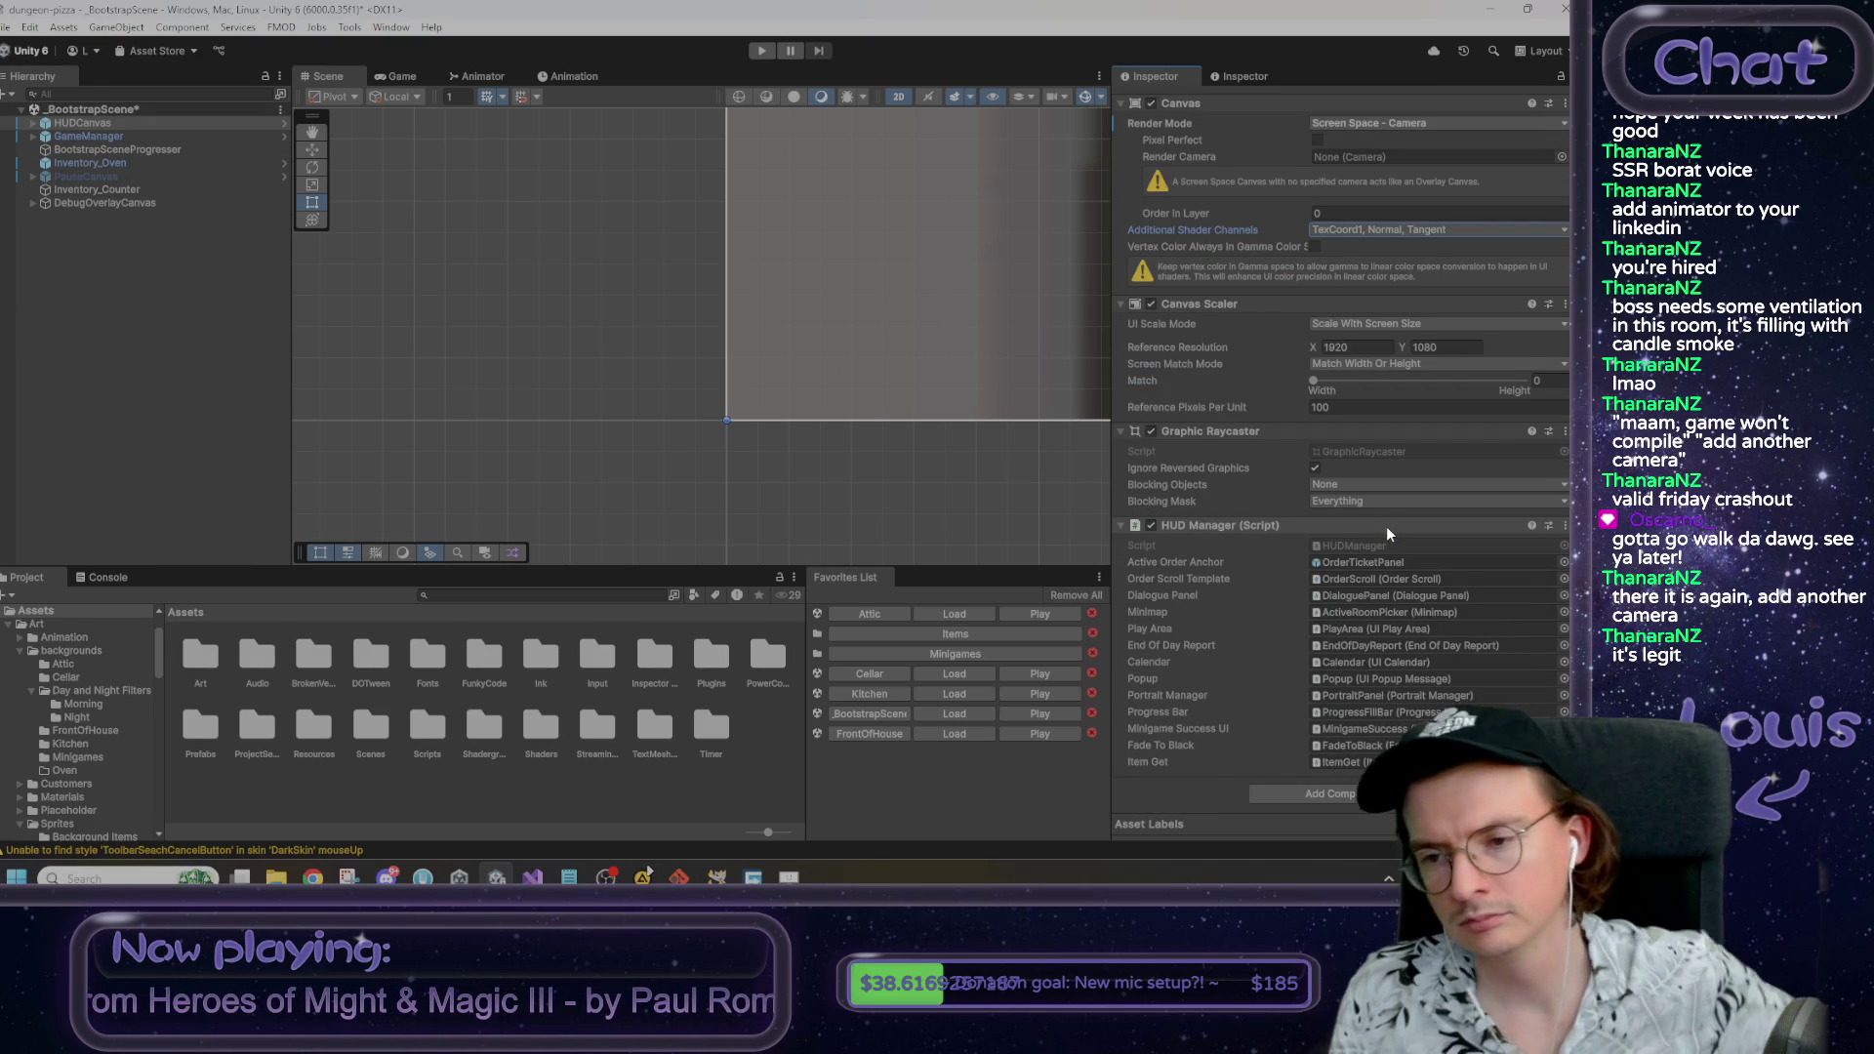
pyautogui.scroll(5, 1328, 579)
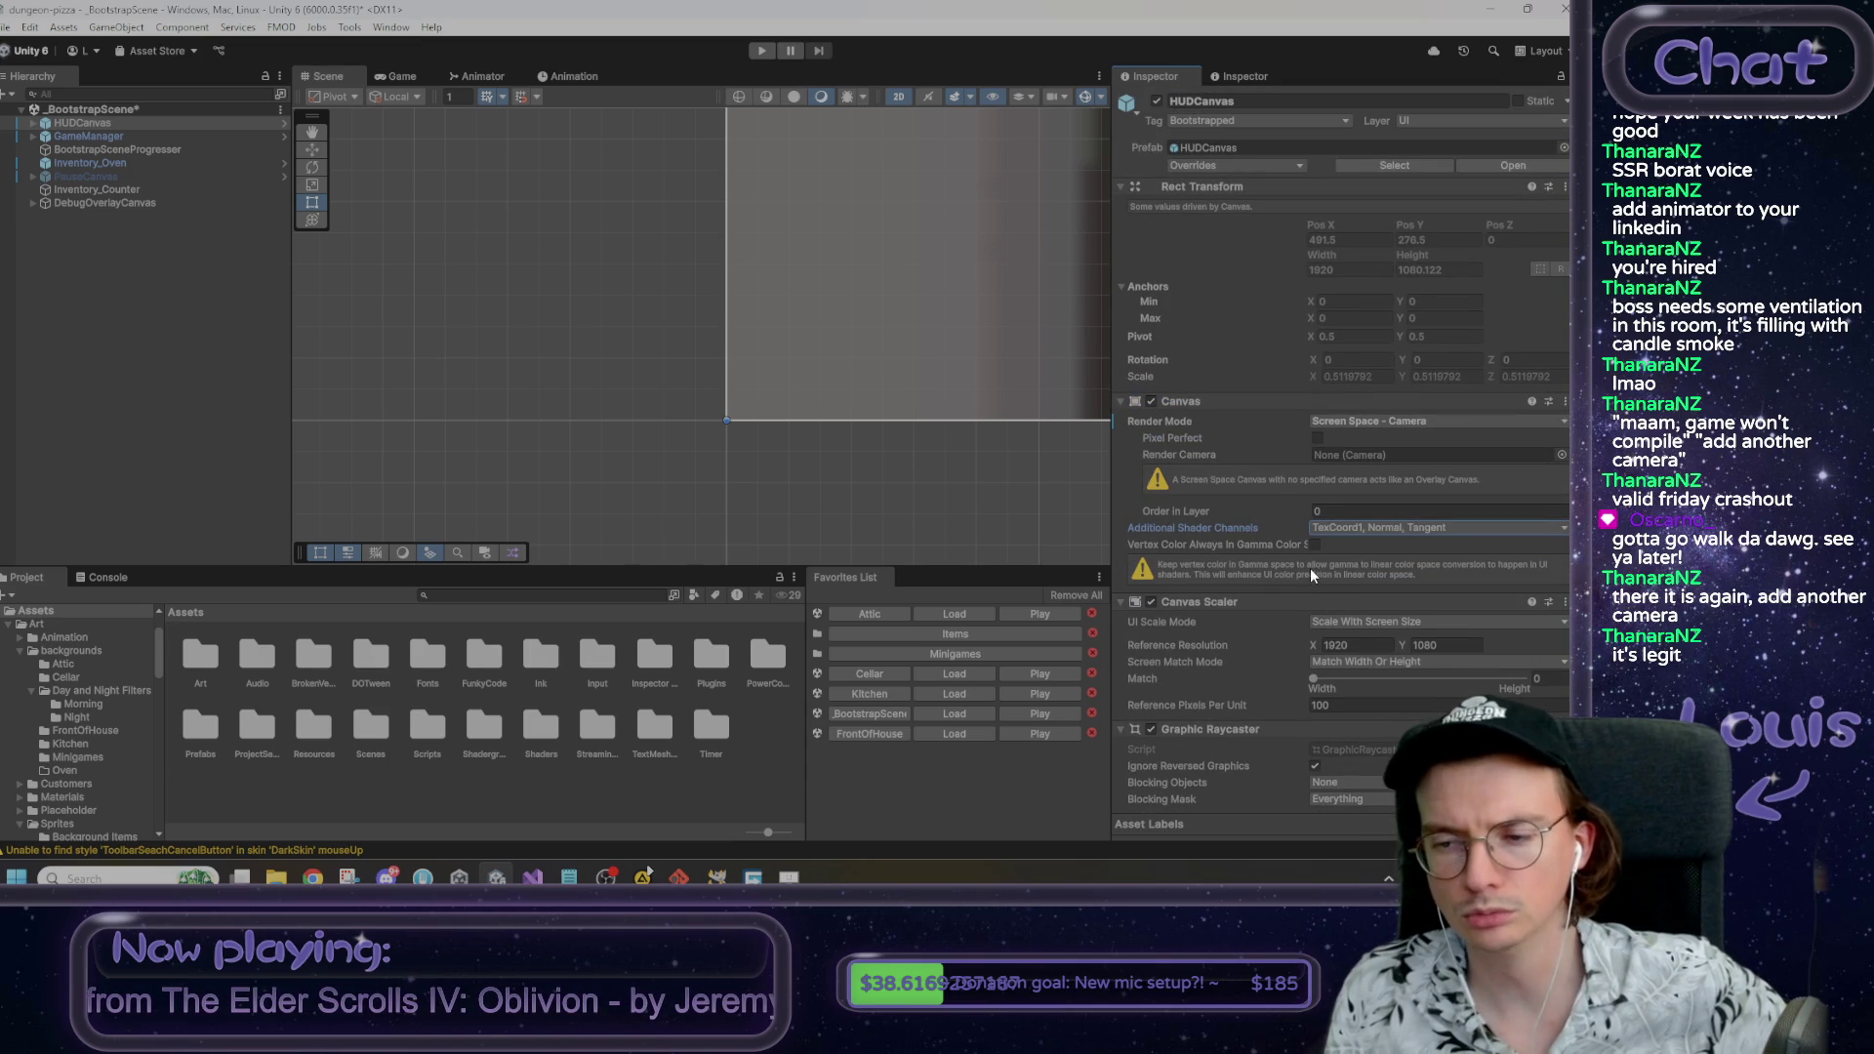
# Step: Set HUDCanvas Render Mode to Screen Space - Overlay and bring the Chrome forum thread forward
pyautogui.click(1388, 423)
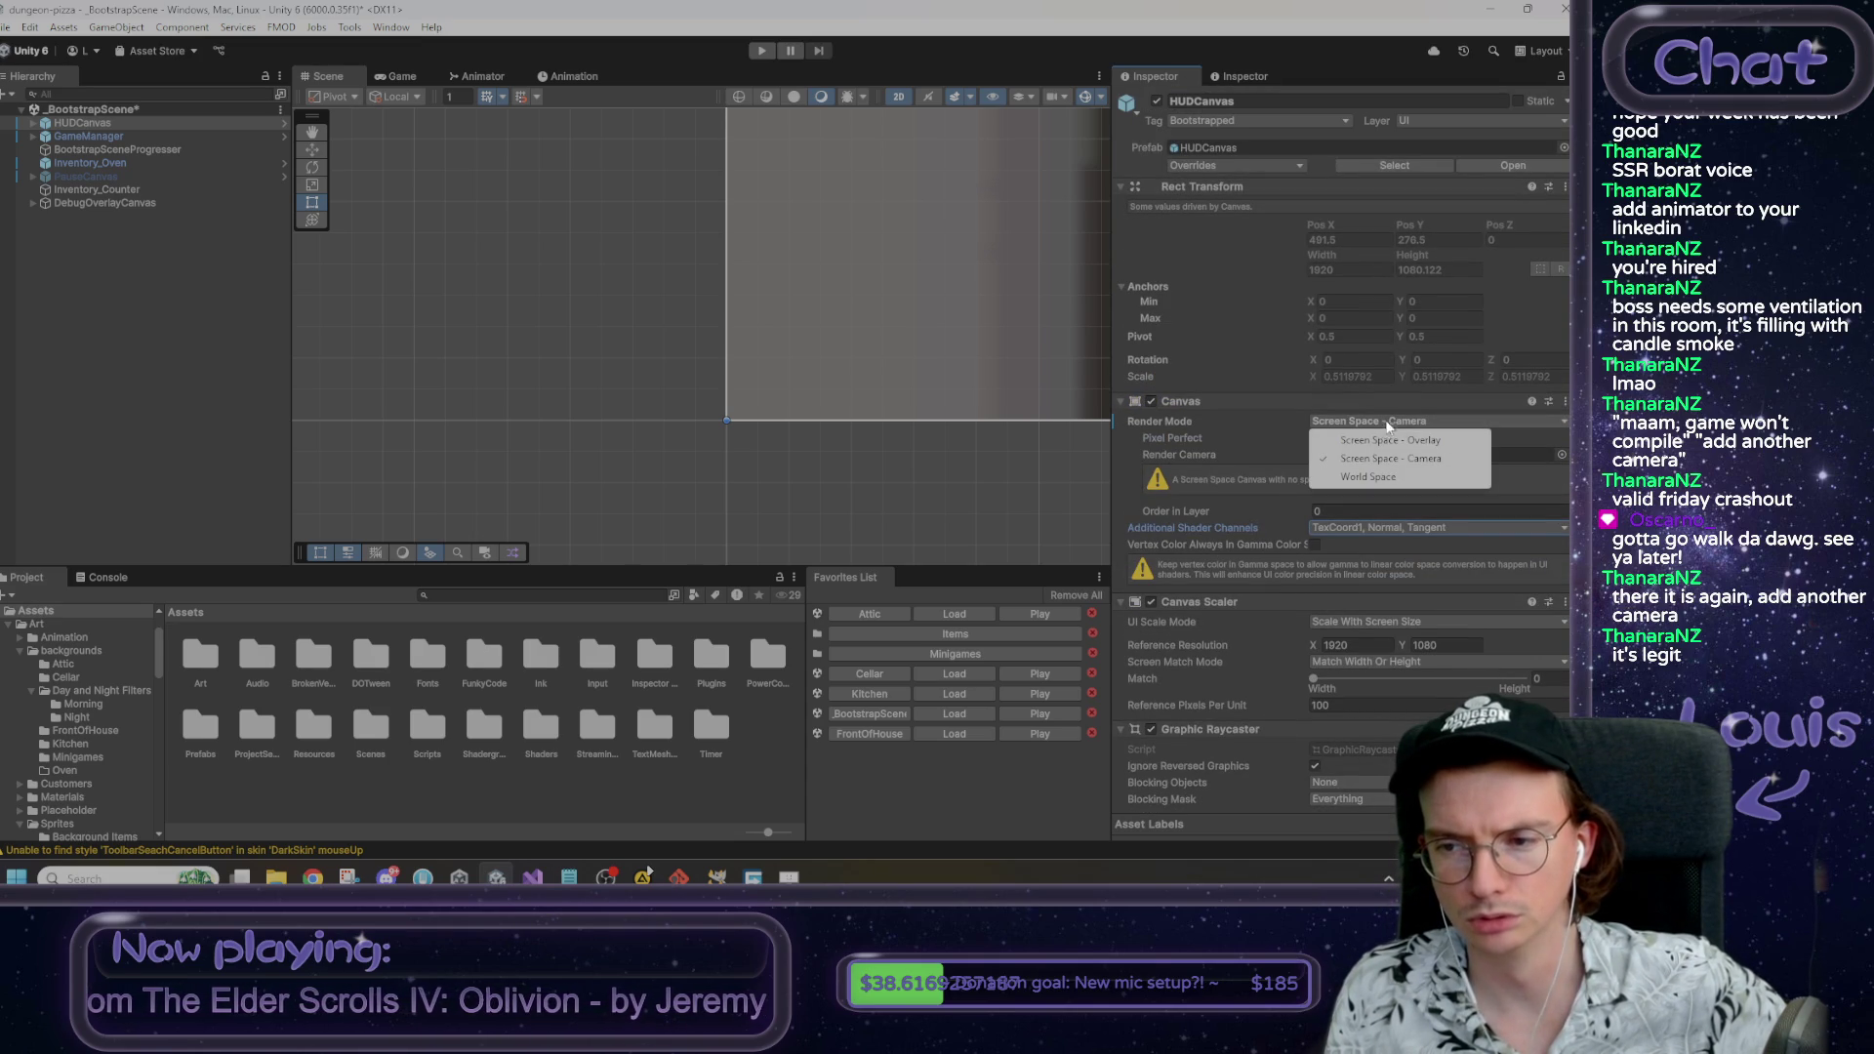
pyautogui.click(1376, 438)
pyautogui.click(1359, 420)
pyautogui.click(1168, 442)
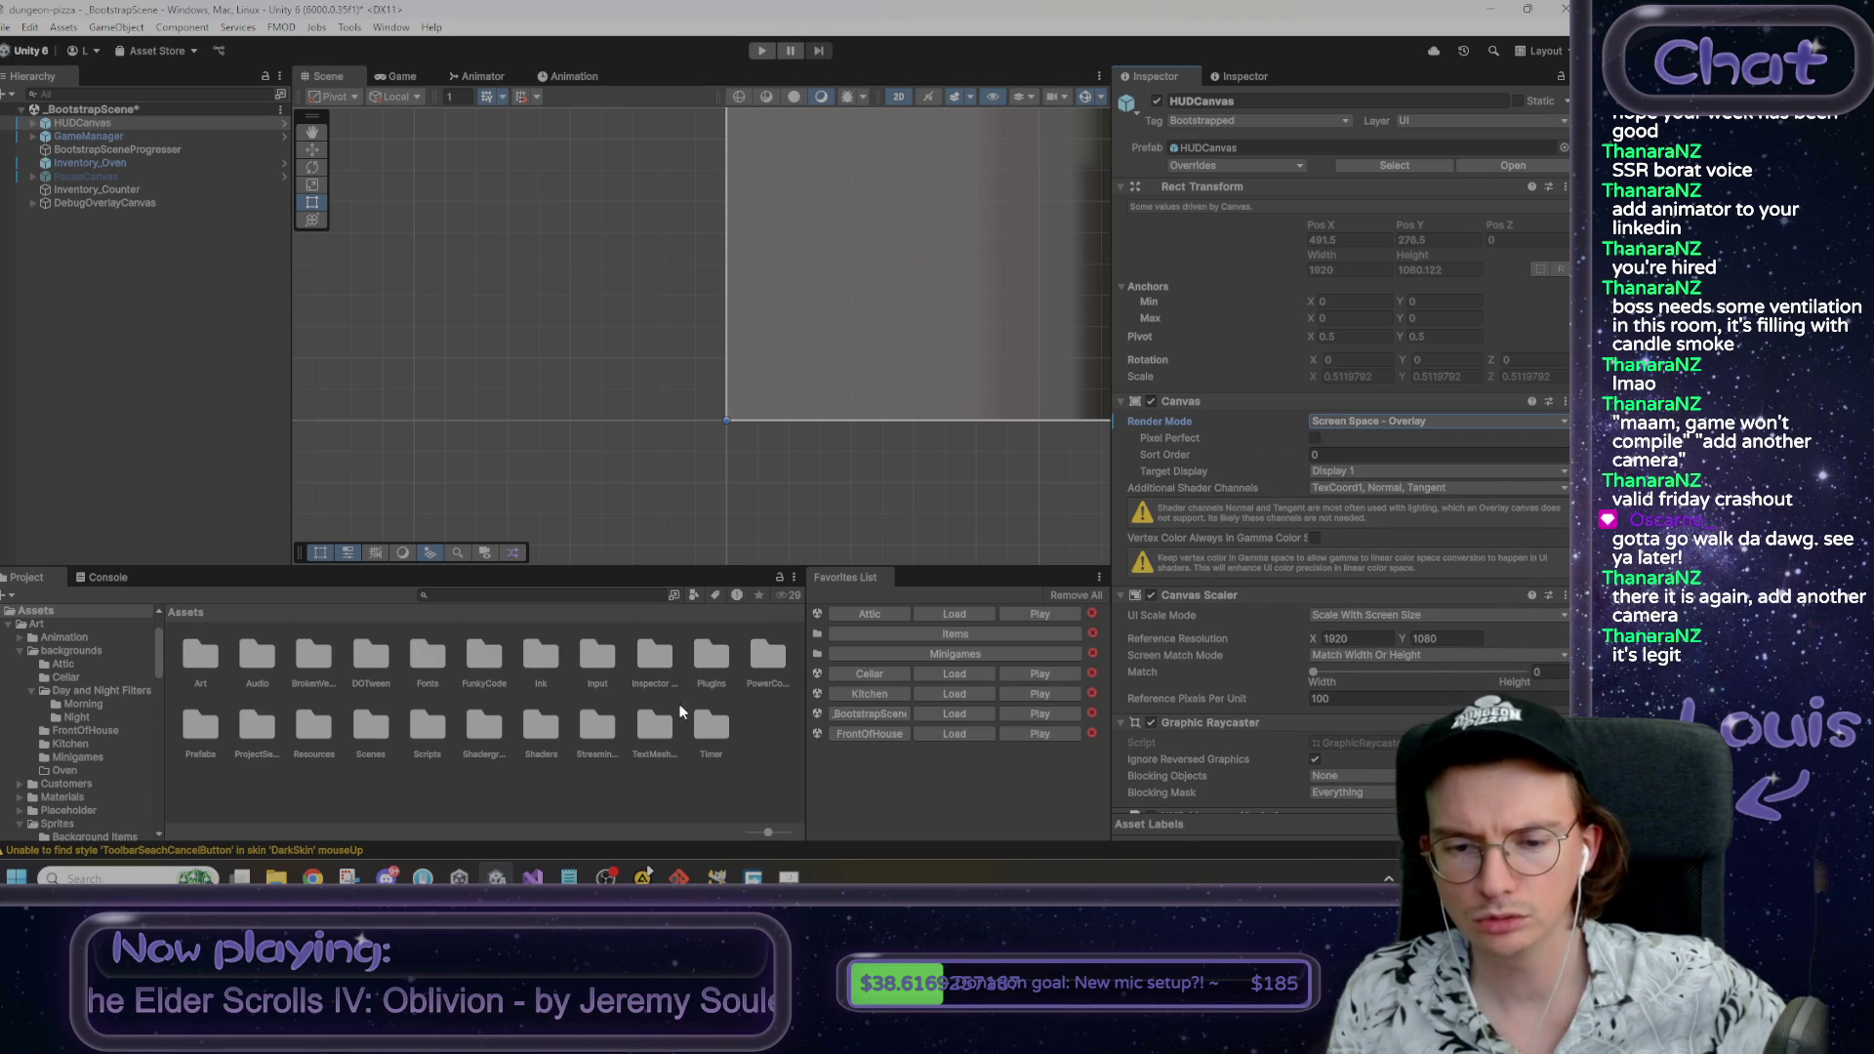
pyautogui.moveTo(328, 879)
pyautogui.click(456, 781)
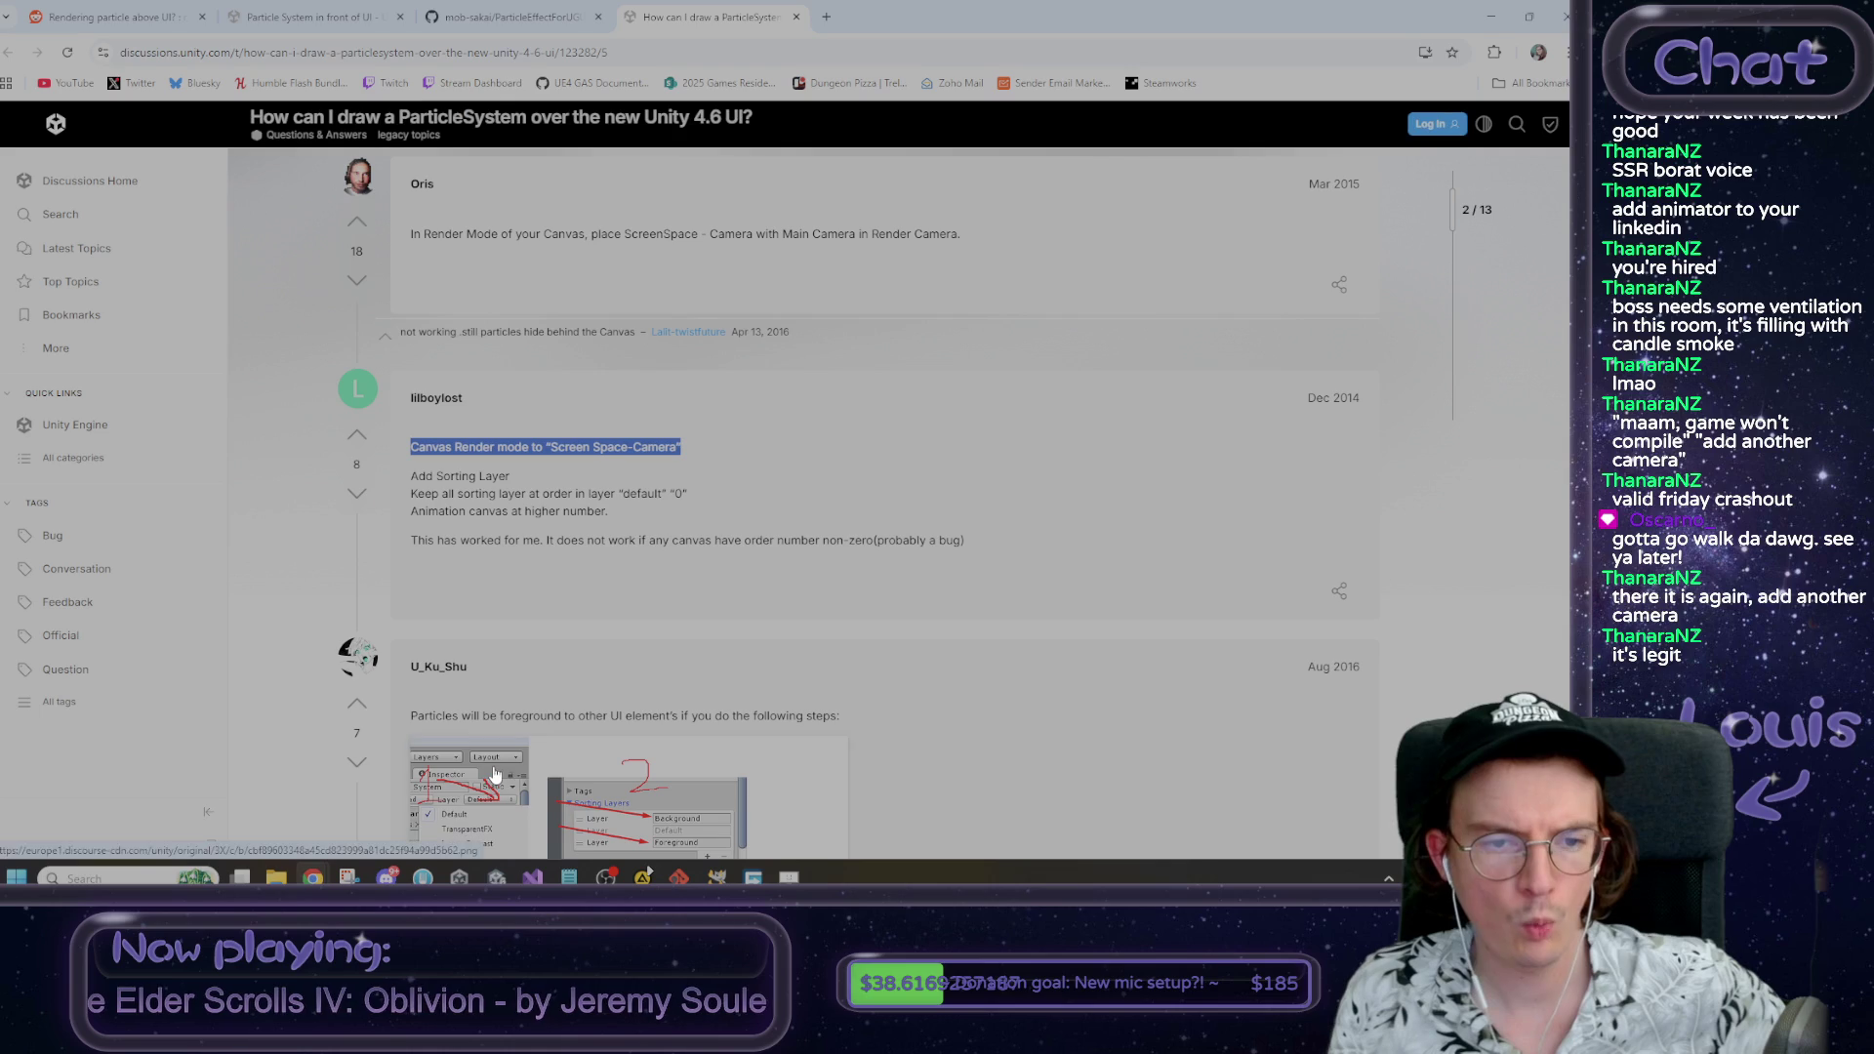
# Step: Read the thread, highlighting the non-zero canvas order caveat and the foreground particles line
pyautogui.click(640, 506)
pyautogui.scroll(-1, 648, 502)
pyautogui.moveTo(552, 456); pyautogui.dragTo(903, 456)
pyautogui.click(905, 457)
pyautogui.scroll(-2, 889, 469)
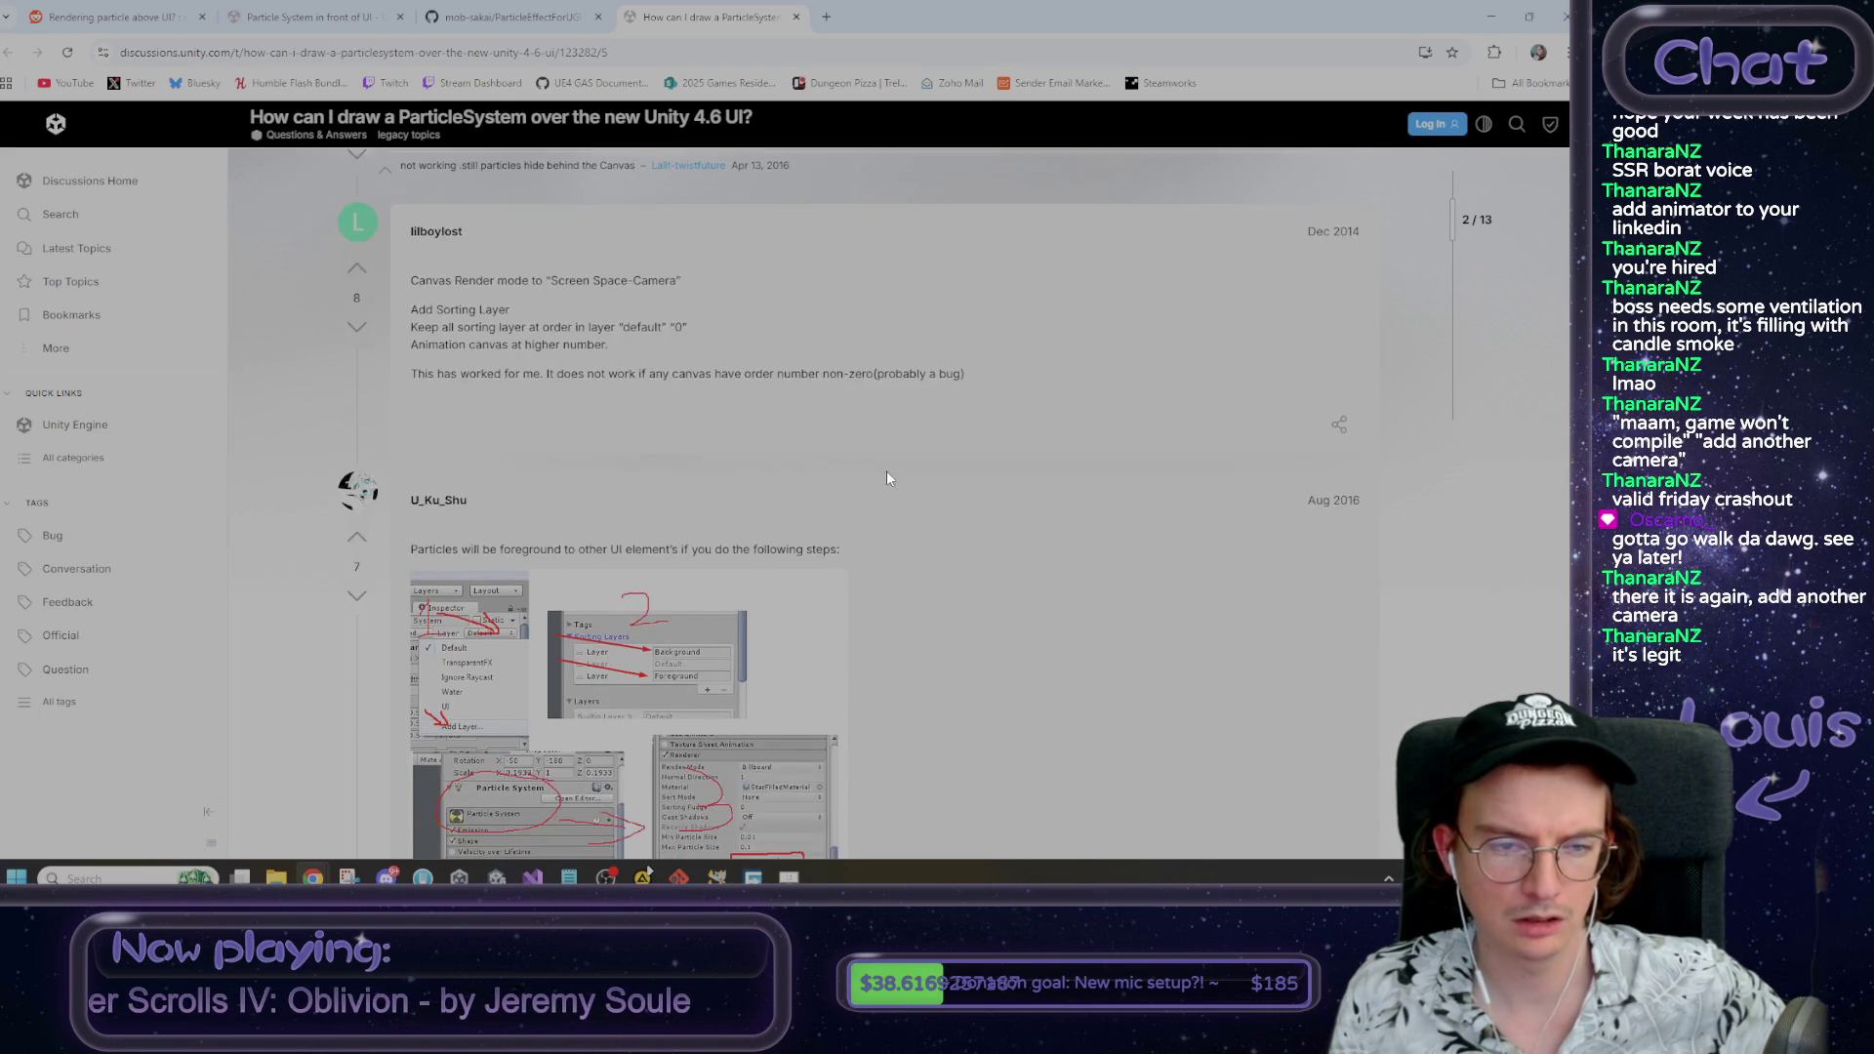
pyautogui.moveTo(486, 465); pyautogui.dragTo(851, 477)
# Step: Finish reading the answers and drag the Instagram window into Chrome as a new tab
pyautogui.click(921, 440)
pyautogui.scroll(-2, 476, 402)
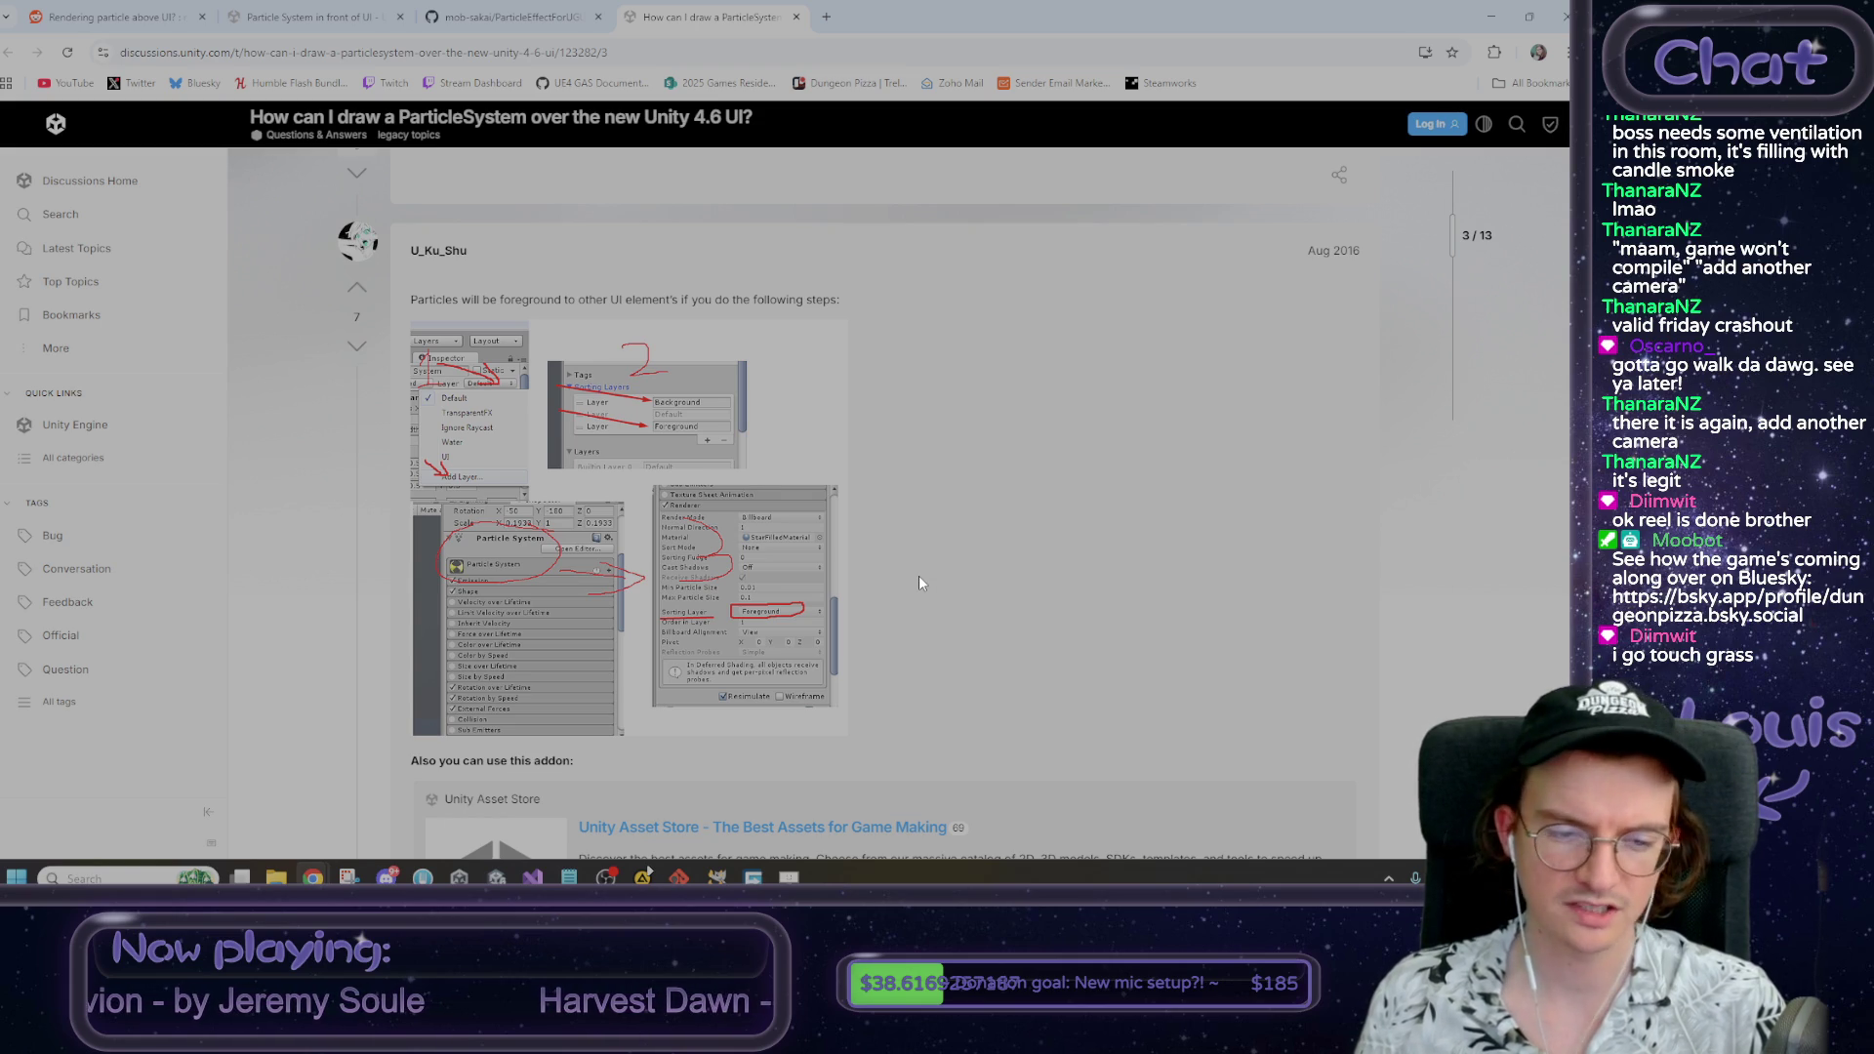
pyautogui.scroll(-1, 919, 583)
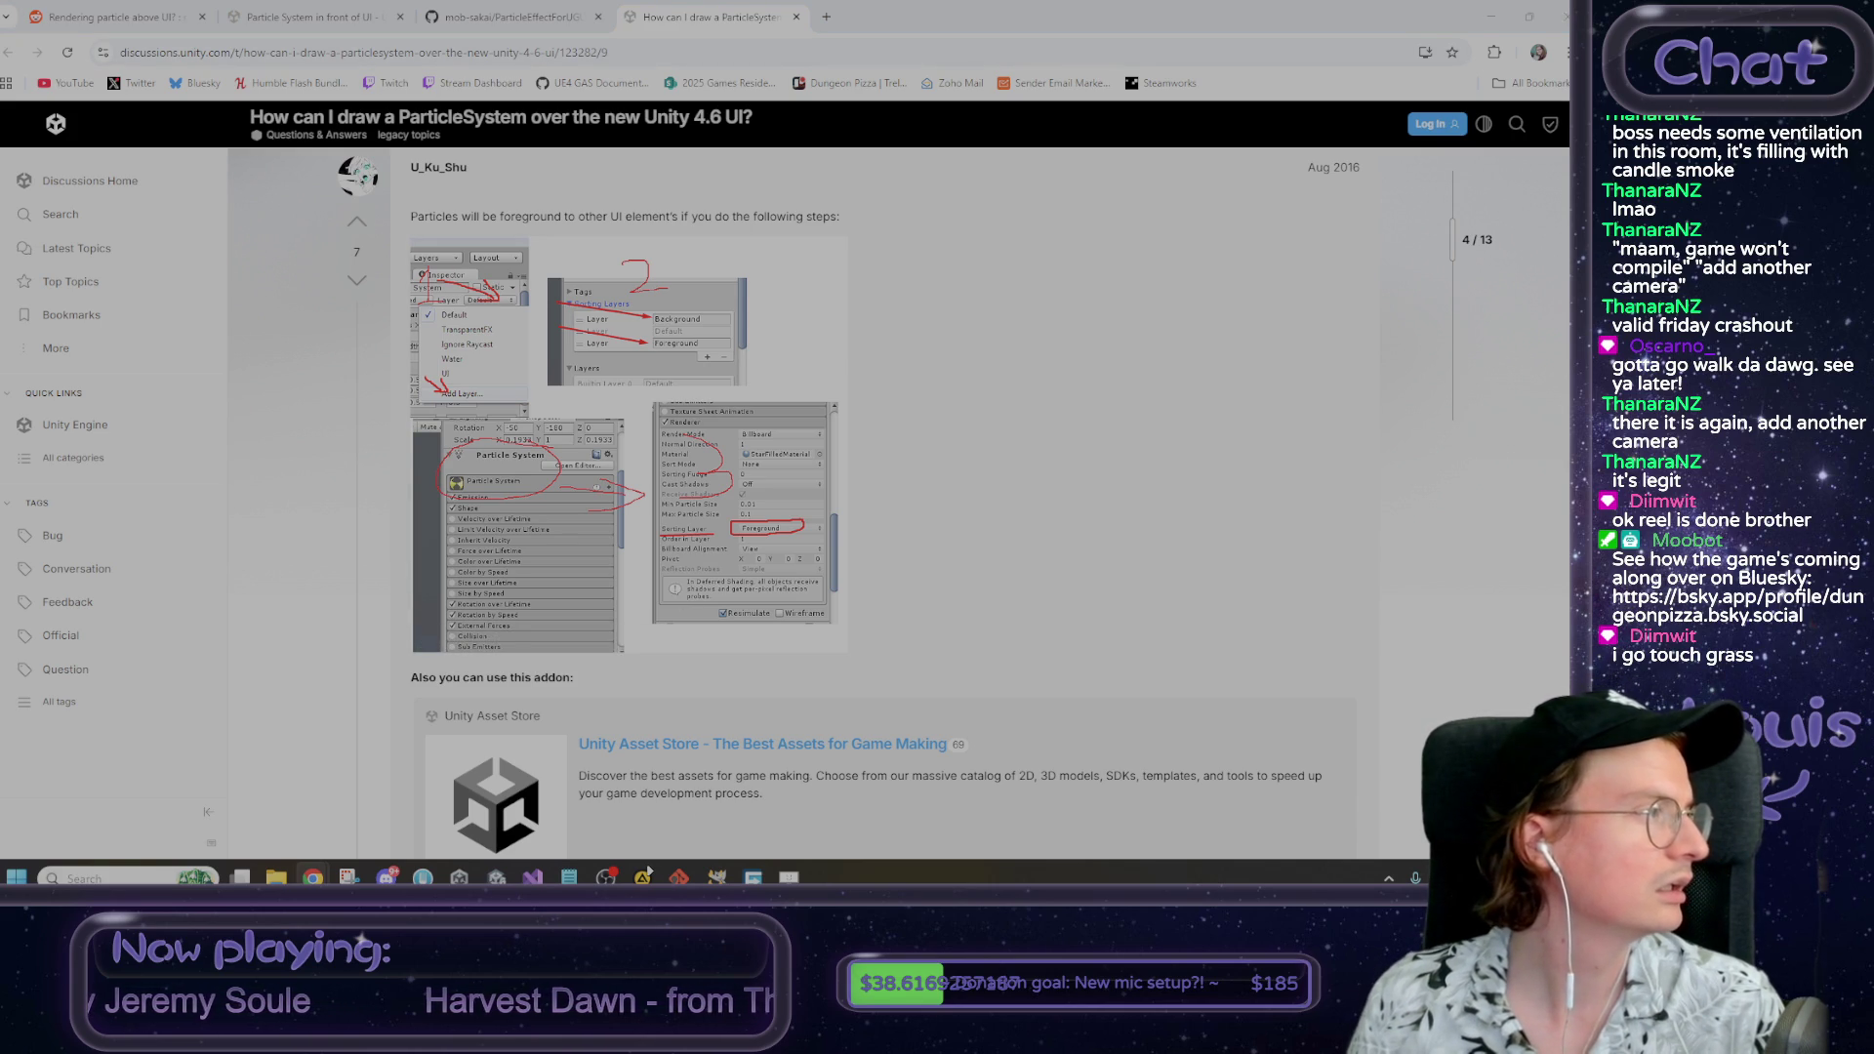
pyautogui.moveTo(469, 277); pyautogui.dragTo(826, 7)
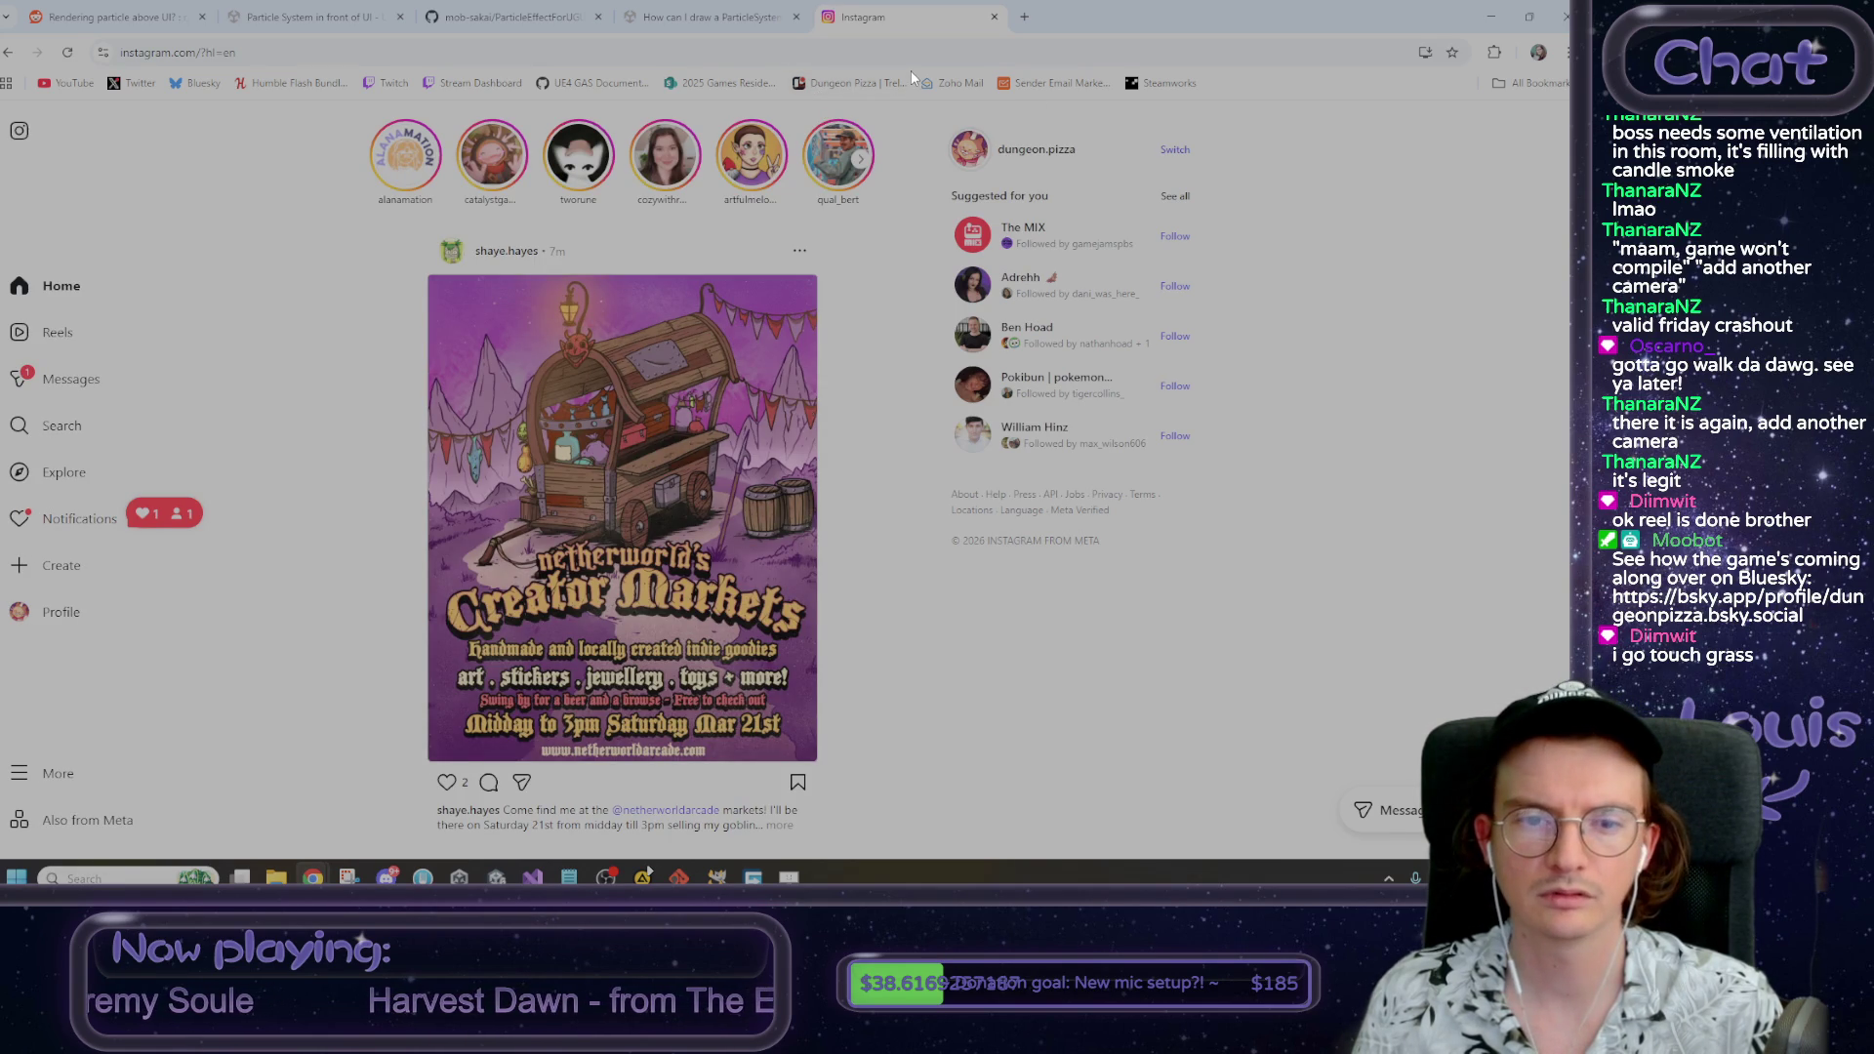
# Step: View the Dungeon Pizza Instagram profile and its current story, then close the Instagram tab
pyautogui.click(24, 376)
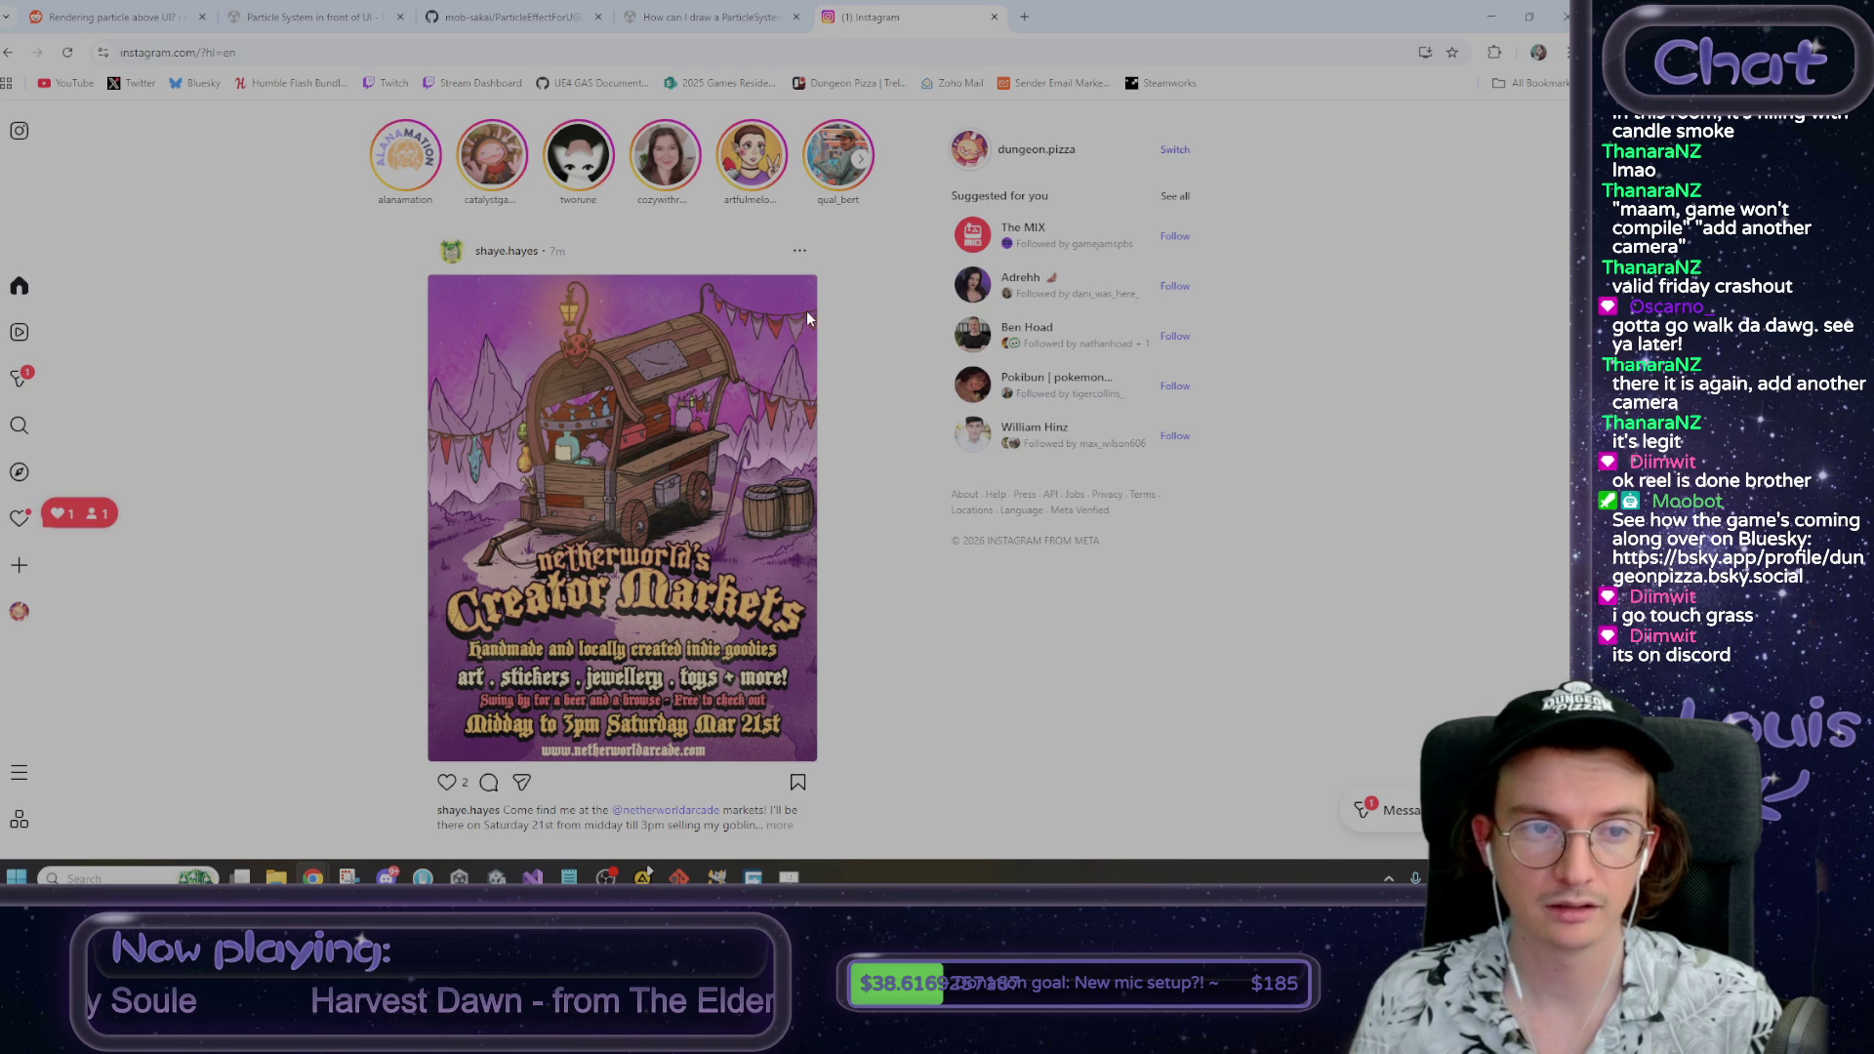
pyautogui.click(971, 152)
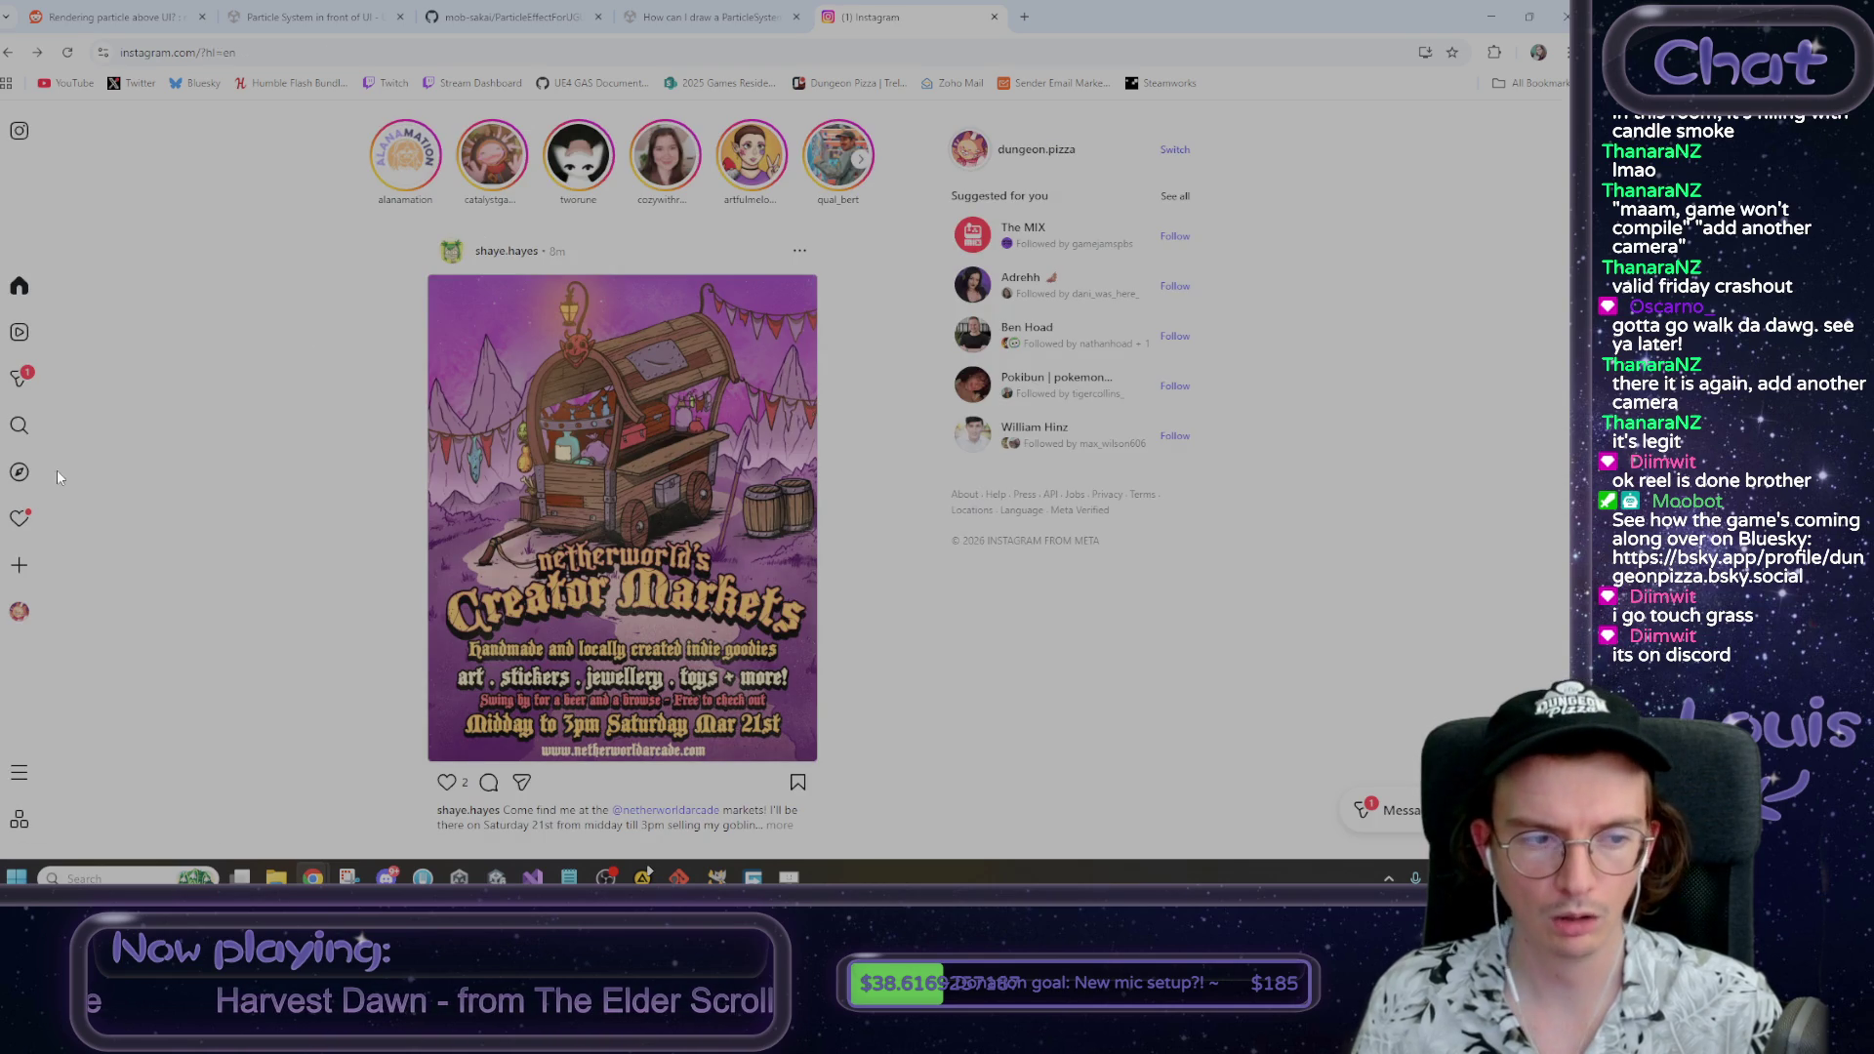
pyautogui.click(27, 612)
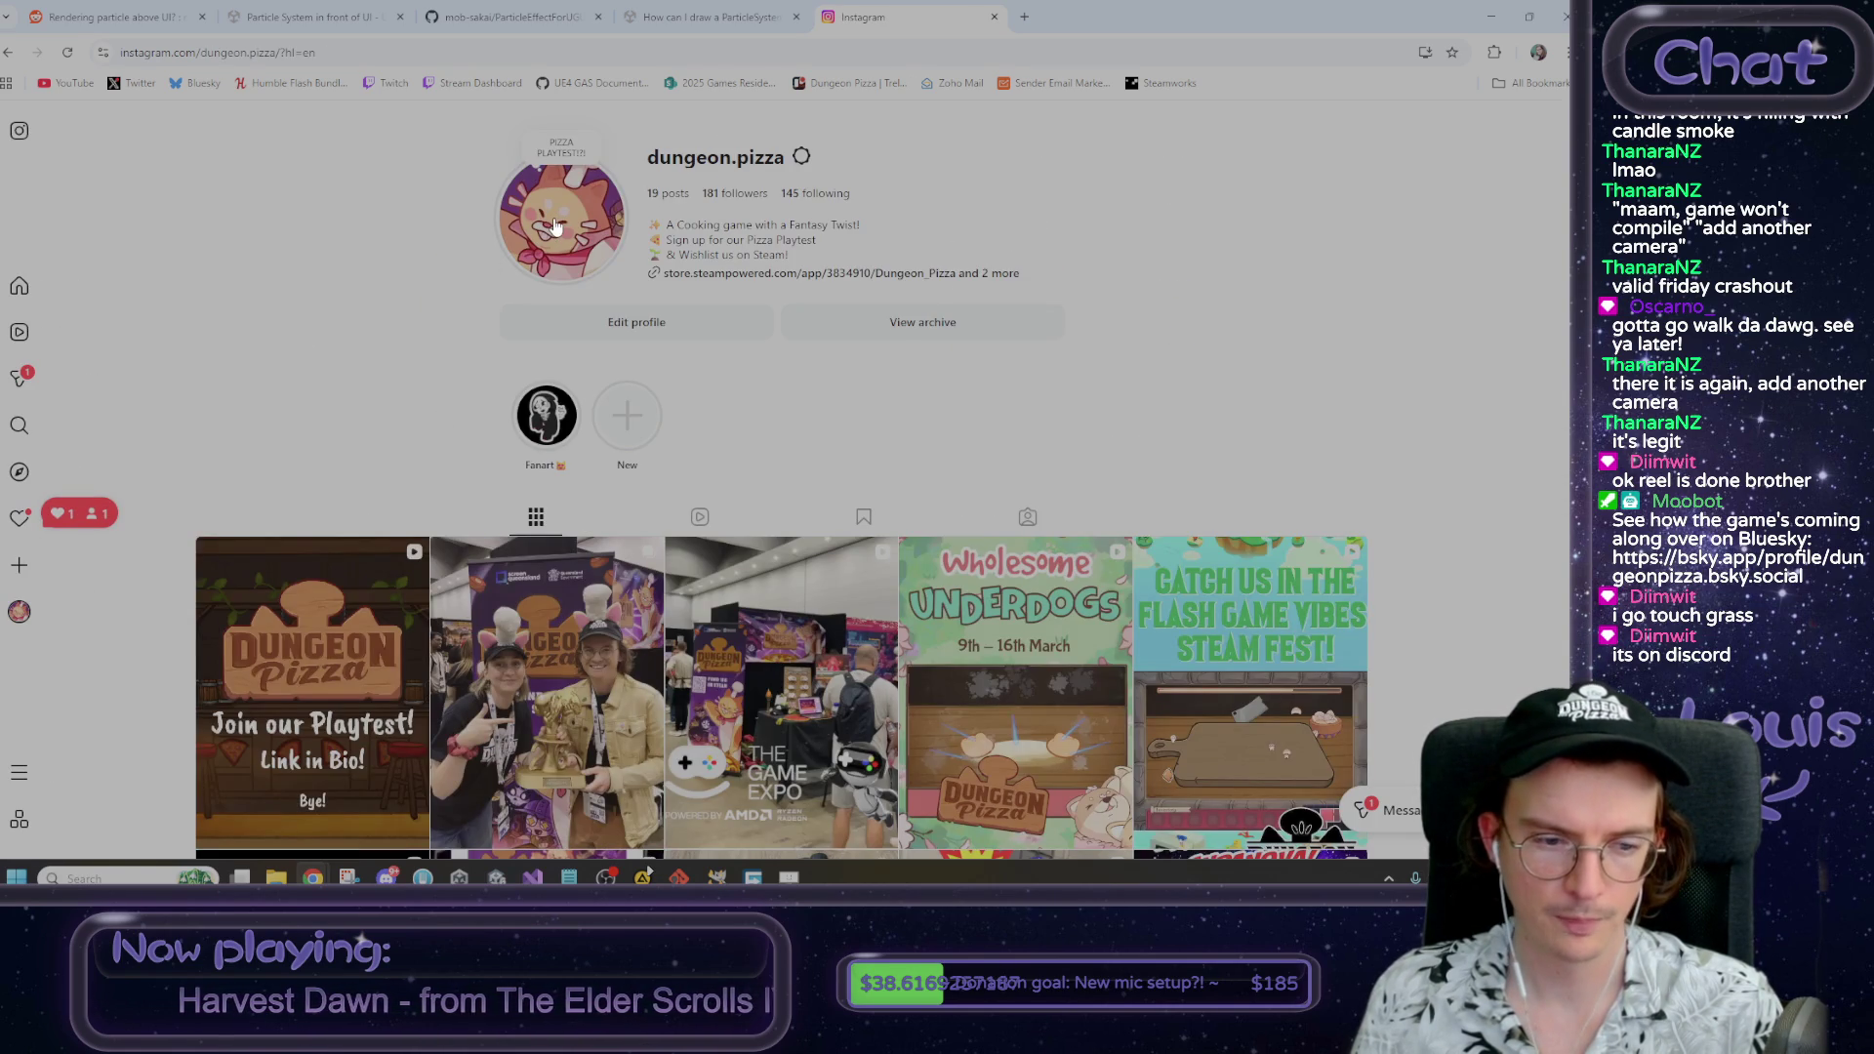
pyautogui.click(555, 227)
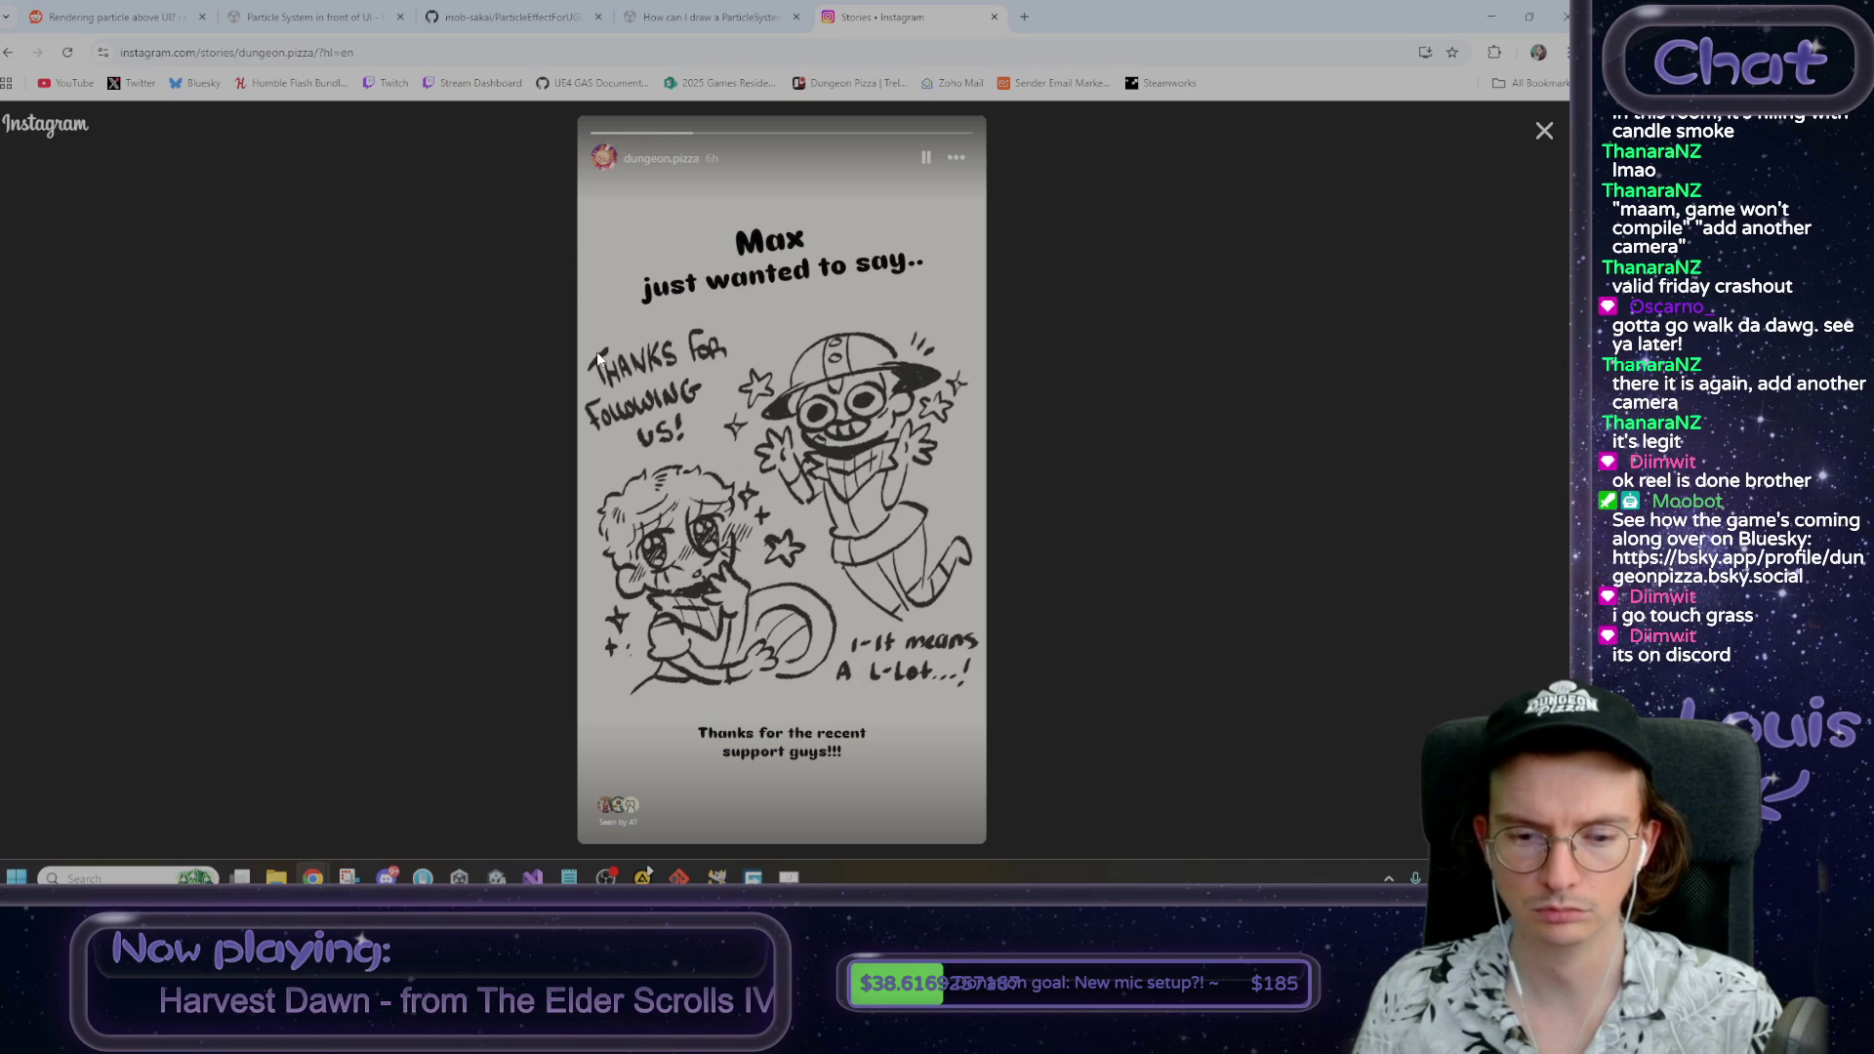
pyautogui.click(1543, 132)
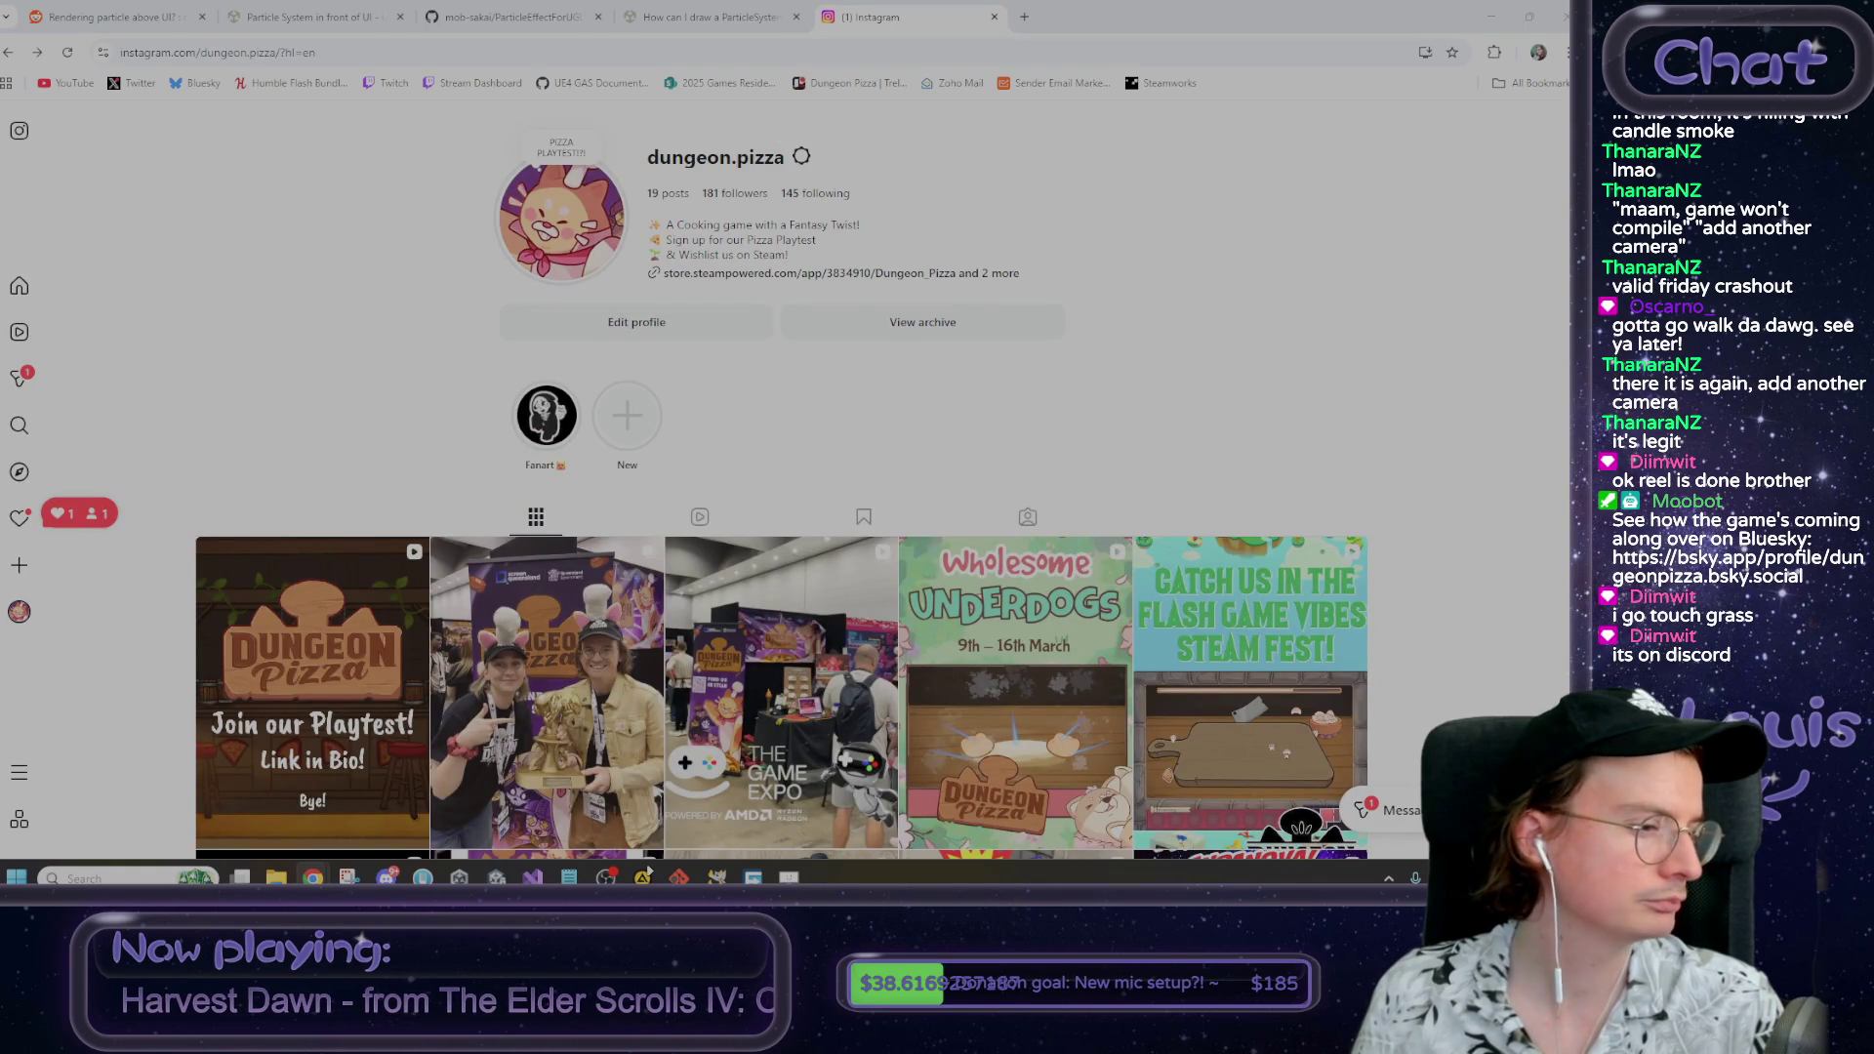
pyautogui.middleClick(946, 12)
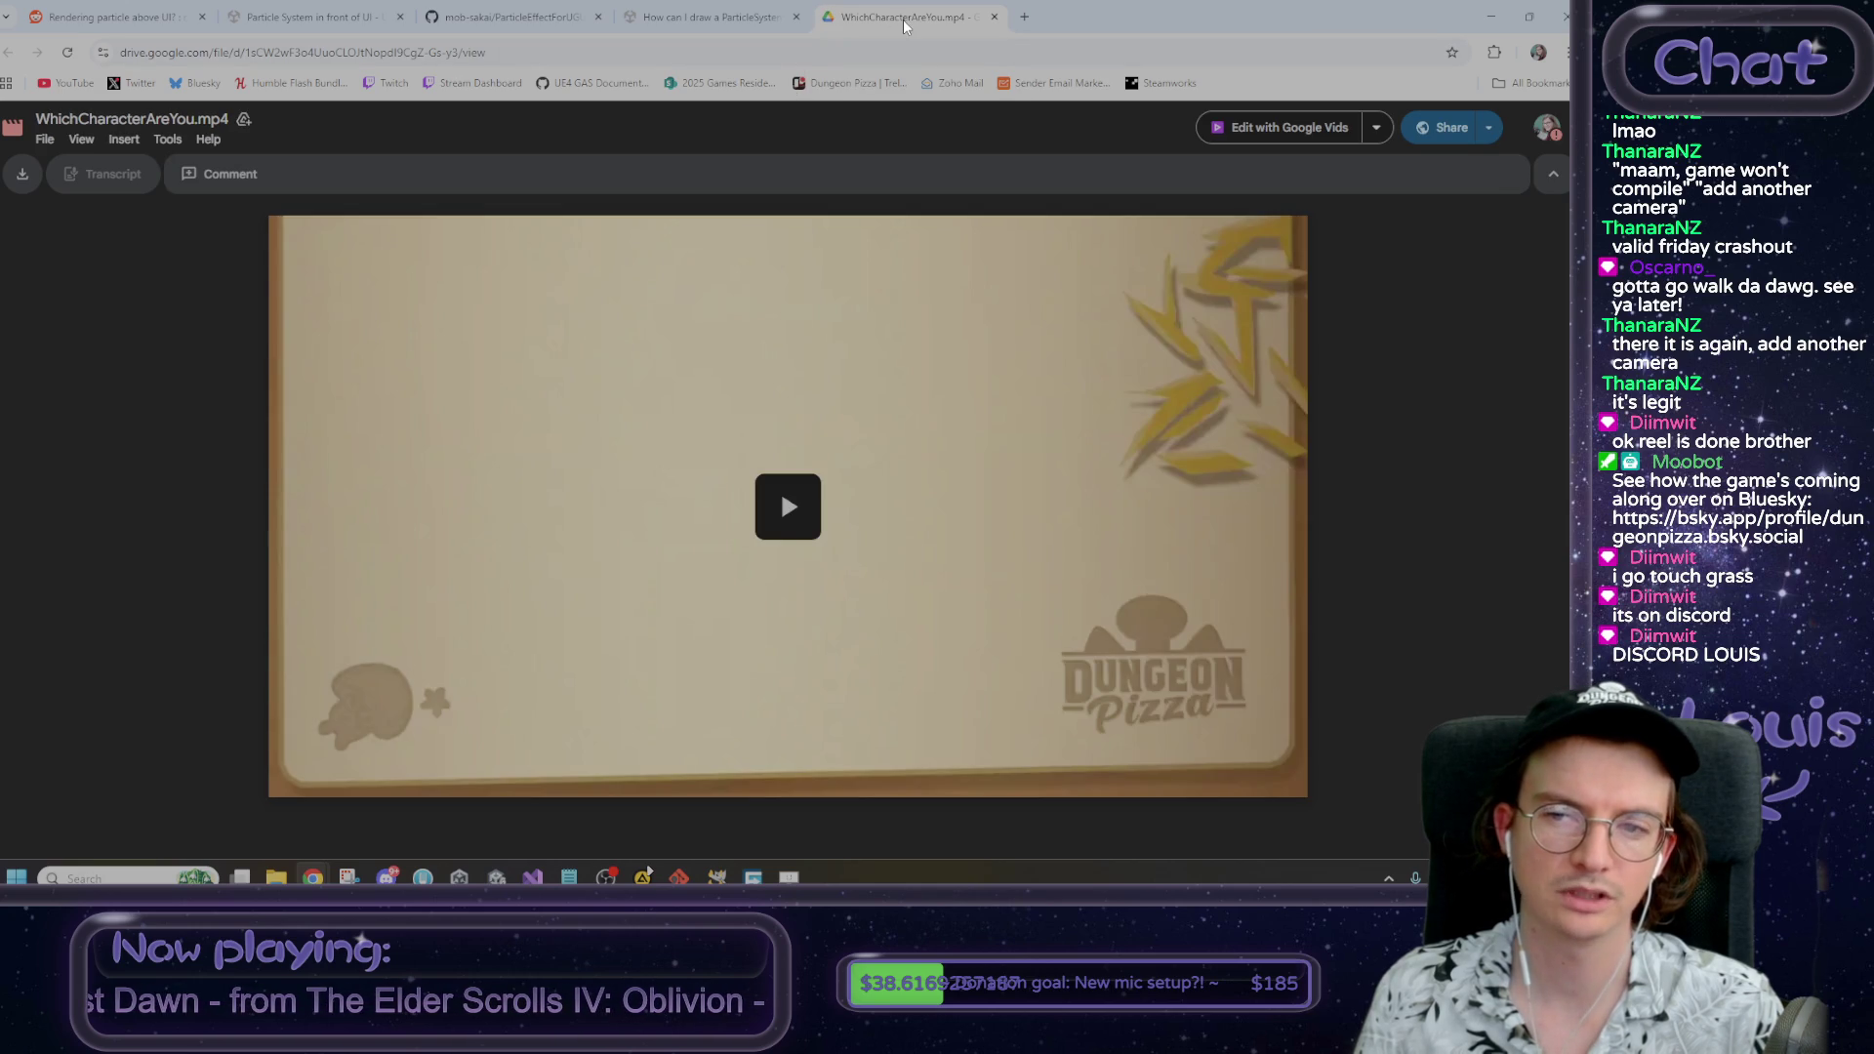
# Step: Play the WhichCharacterAreYou.mp4 video briefly, close its tab, and switch back to Unity
pyautogui.click(782, 507)
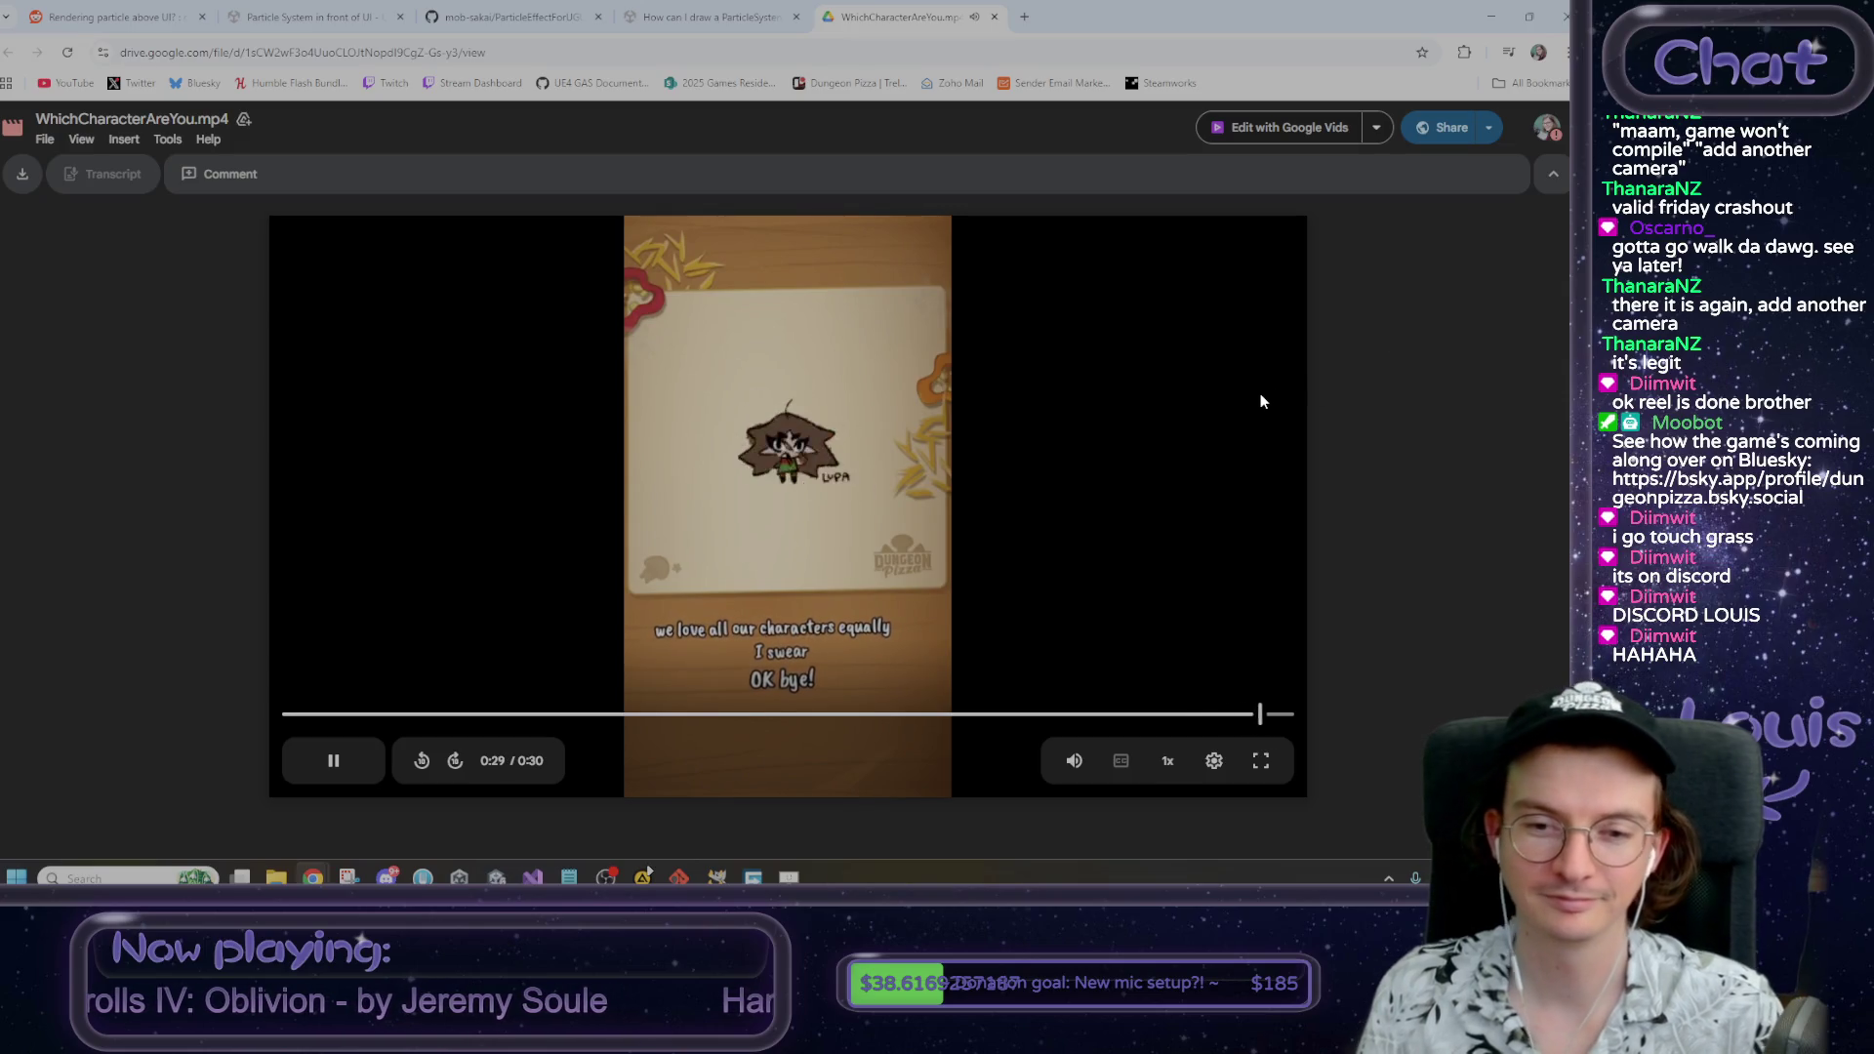
pyautogui.middleClick(894, 24)
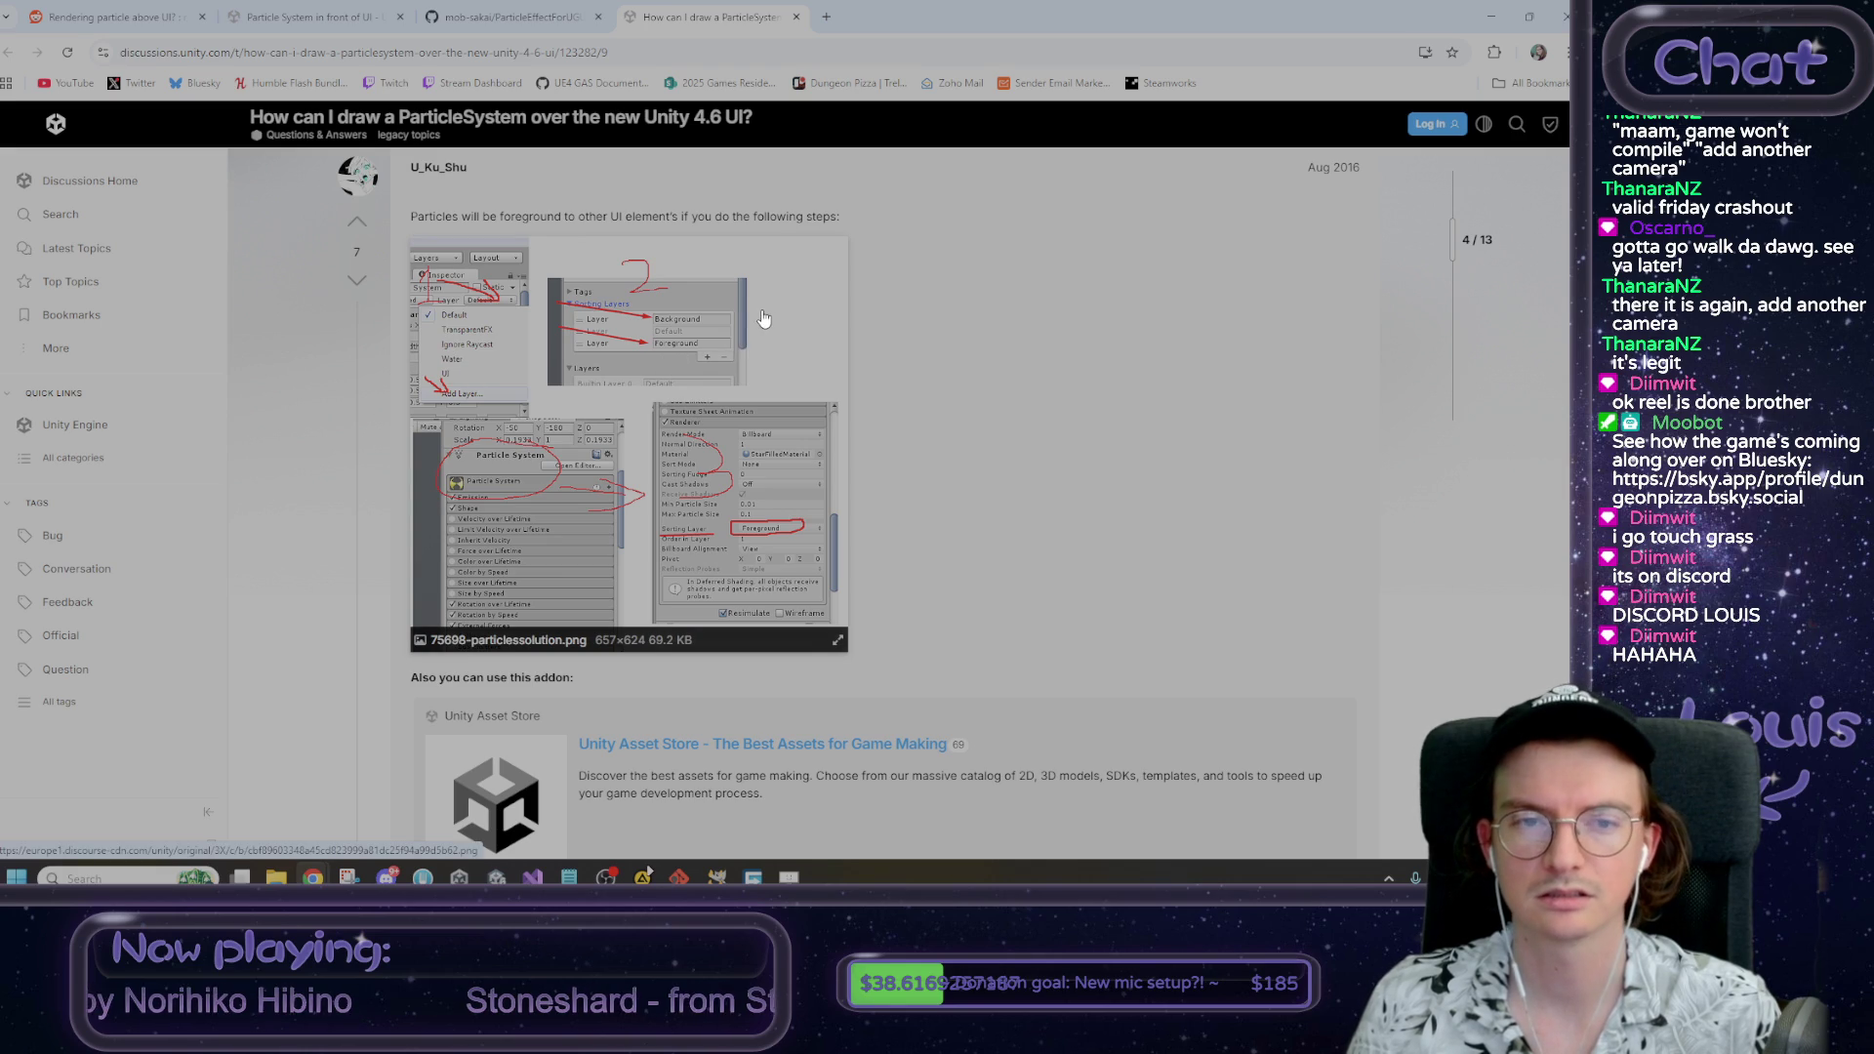
pyautogui.hotkey('alt', 'Tab')
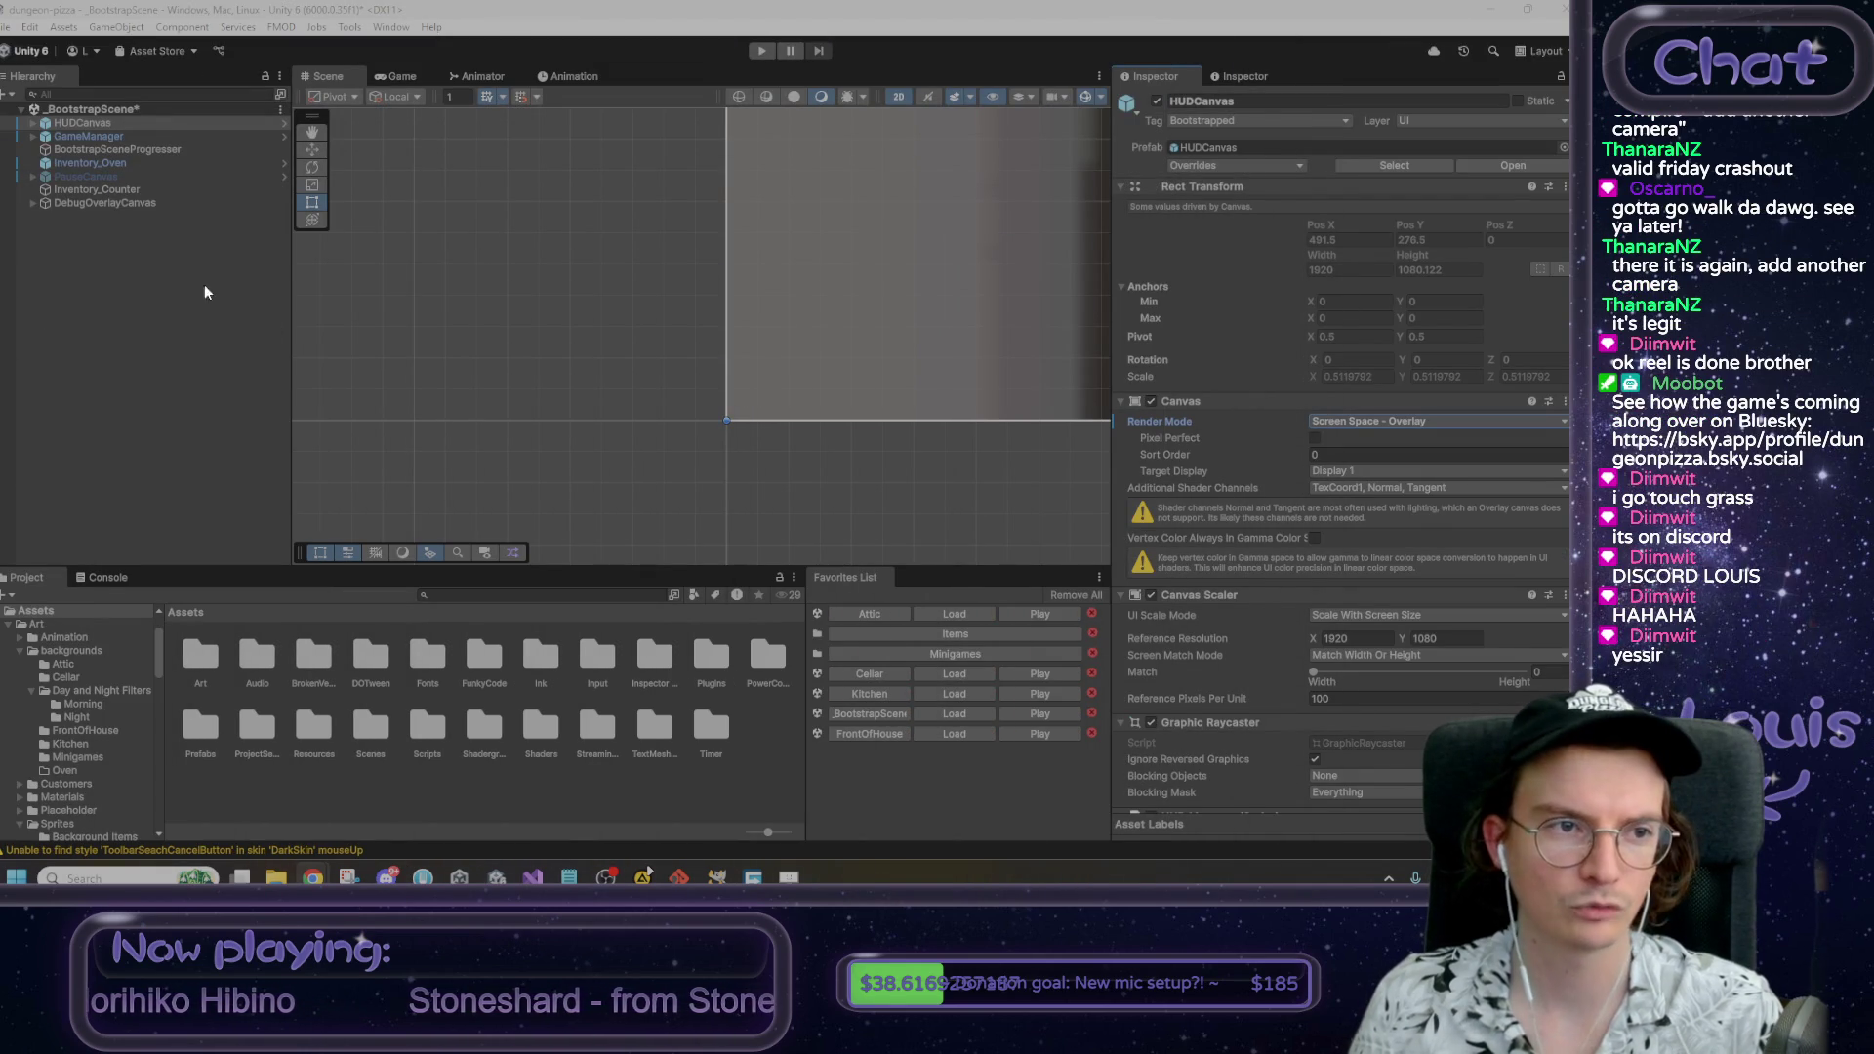
# Step: Load the Attic scene, saving the BootstrapScene changes when prompted
pyautogui.click(970, 617)
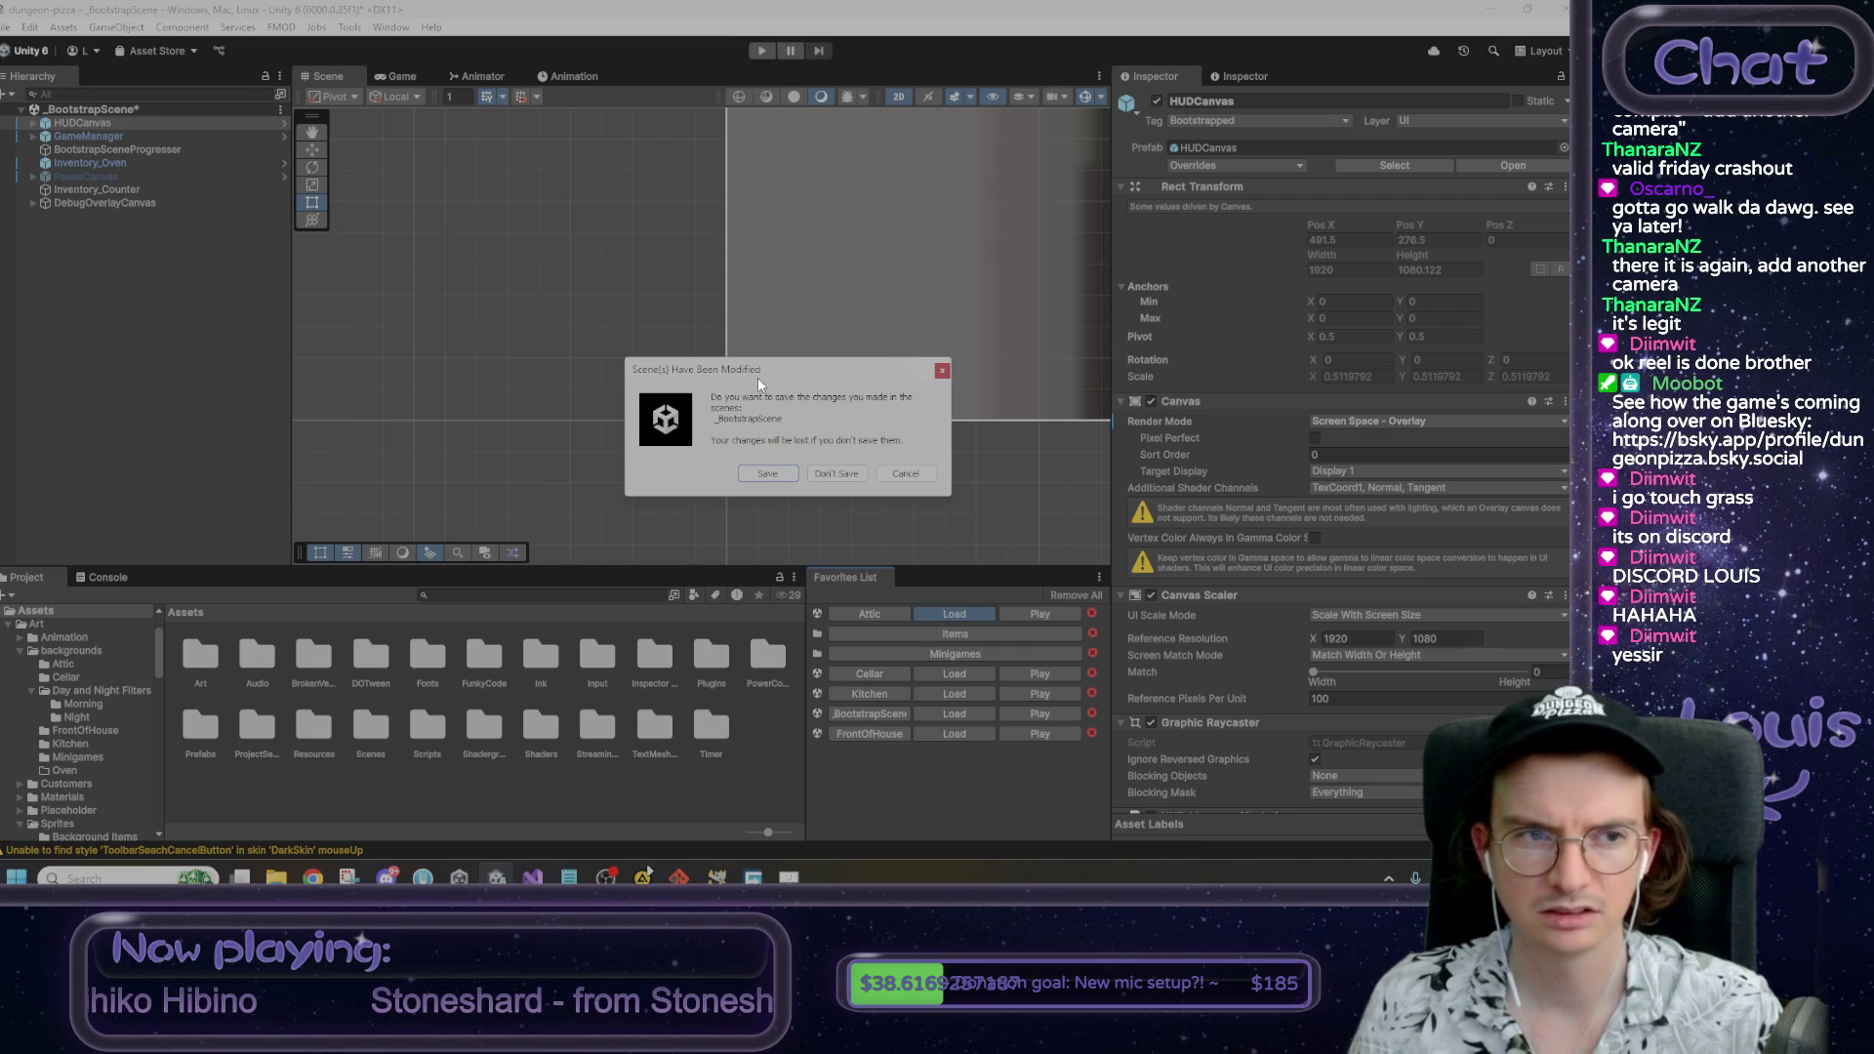
pyautogui.click(761, 475)
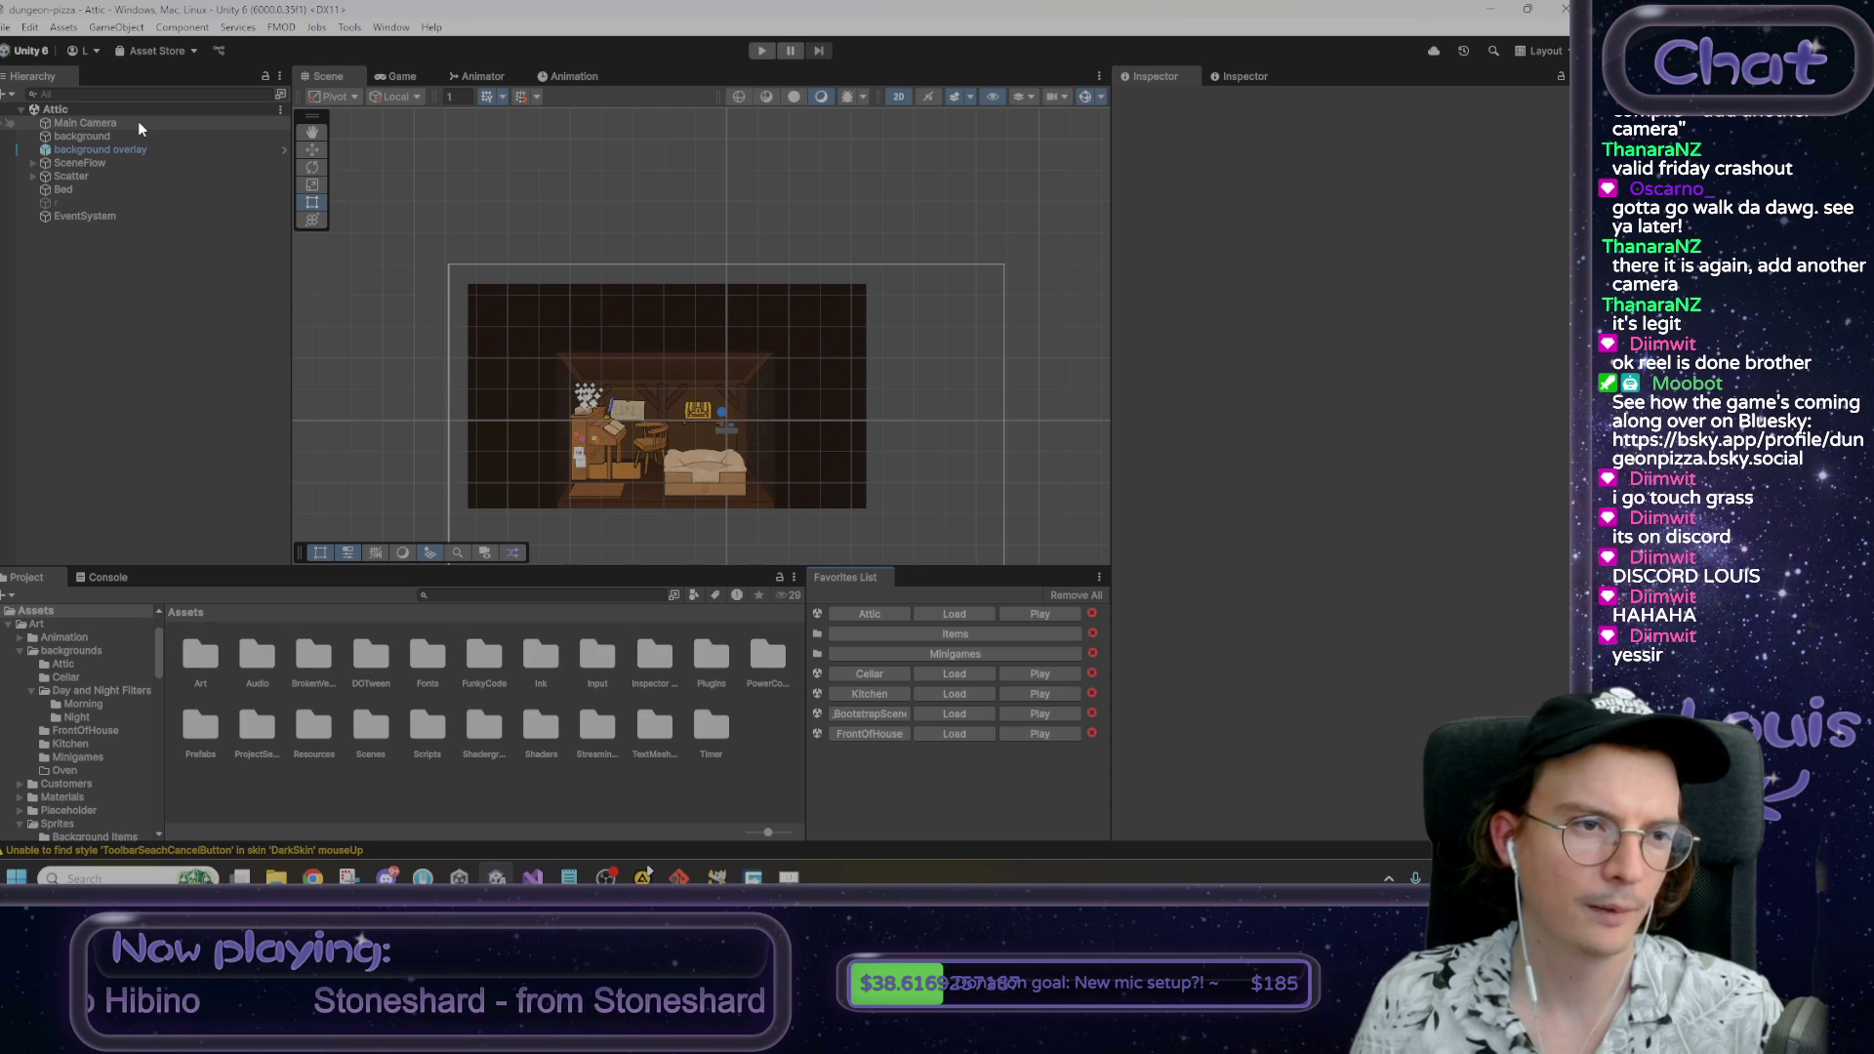
# Step: Select the first Candle's Flame and LightBloom and check their Layer, keeping Default
pyautogui.click(33, 176)
pyautogui.click(44, 190)
pyautogui.click(82, 214)
pyautogui.keyDown('ctrl'); pyautogui.click(99, 230); pyautogui.keyUp('ctrl')
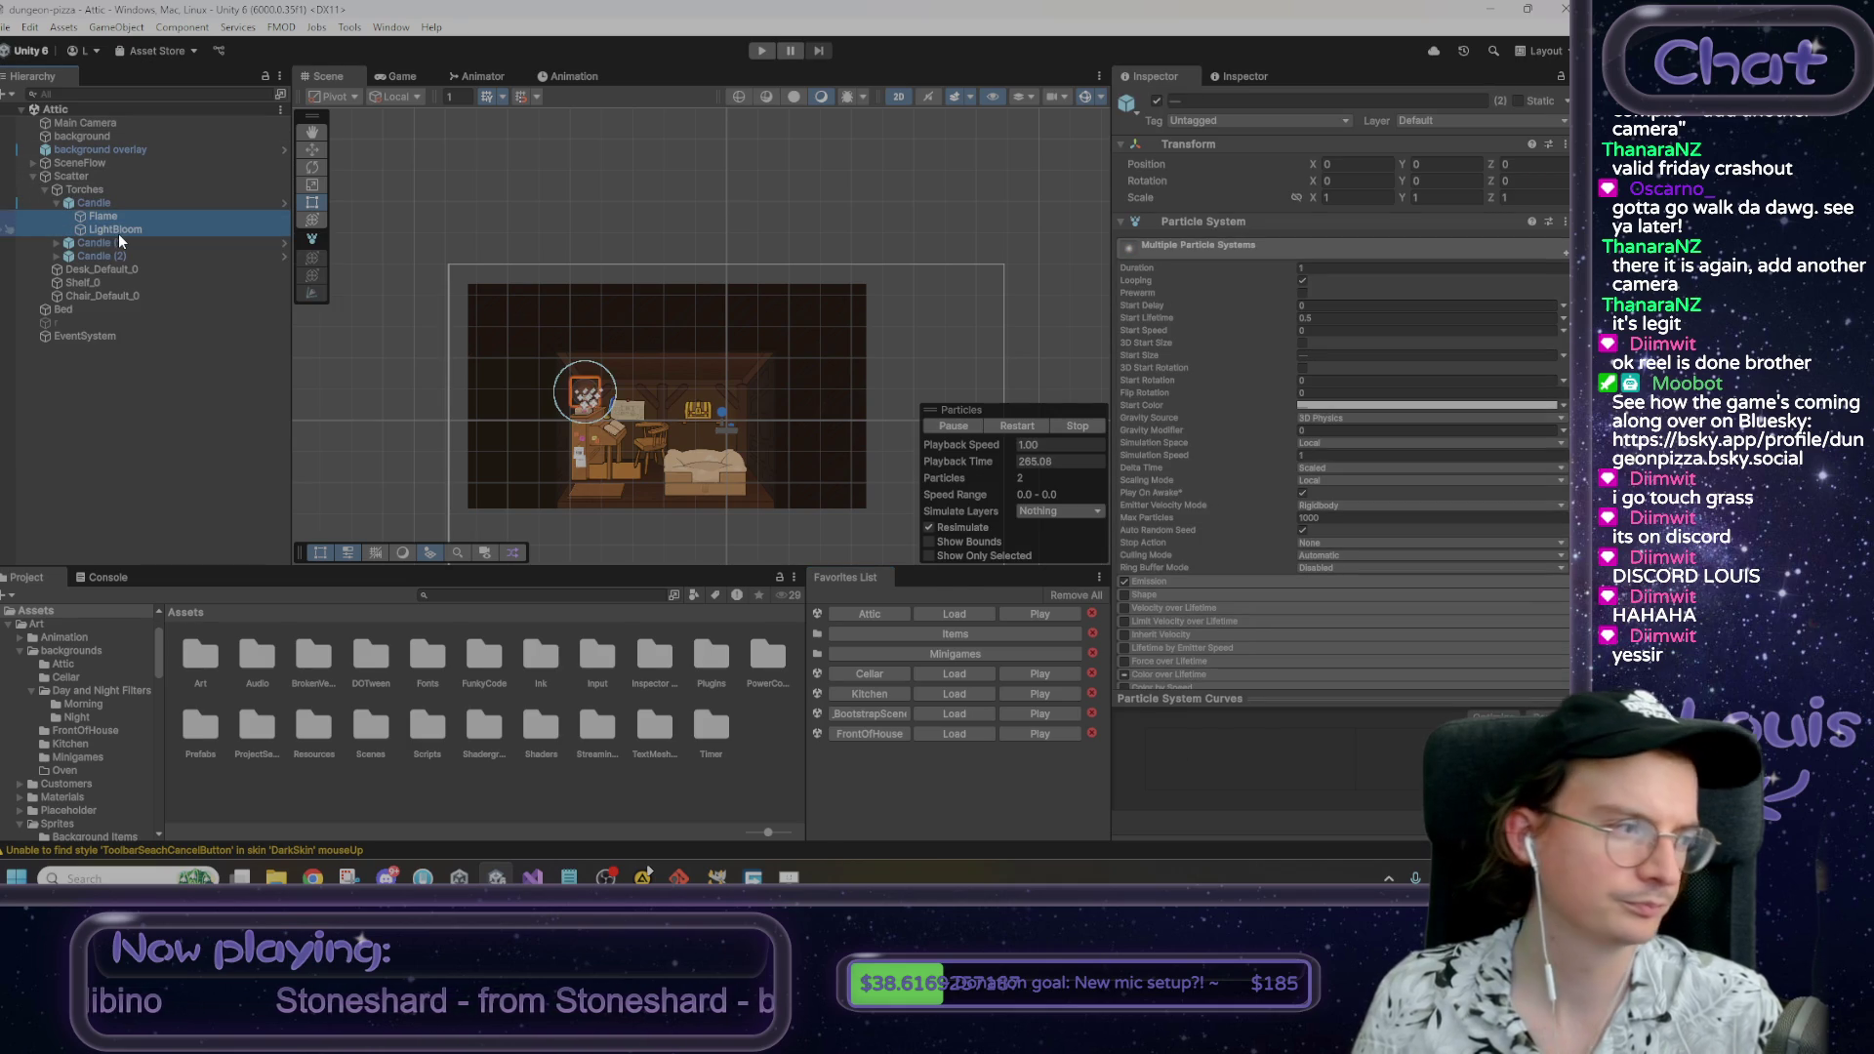
pyautogui.click(1416, 120)
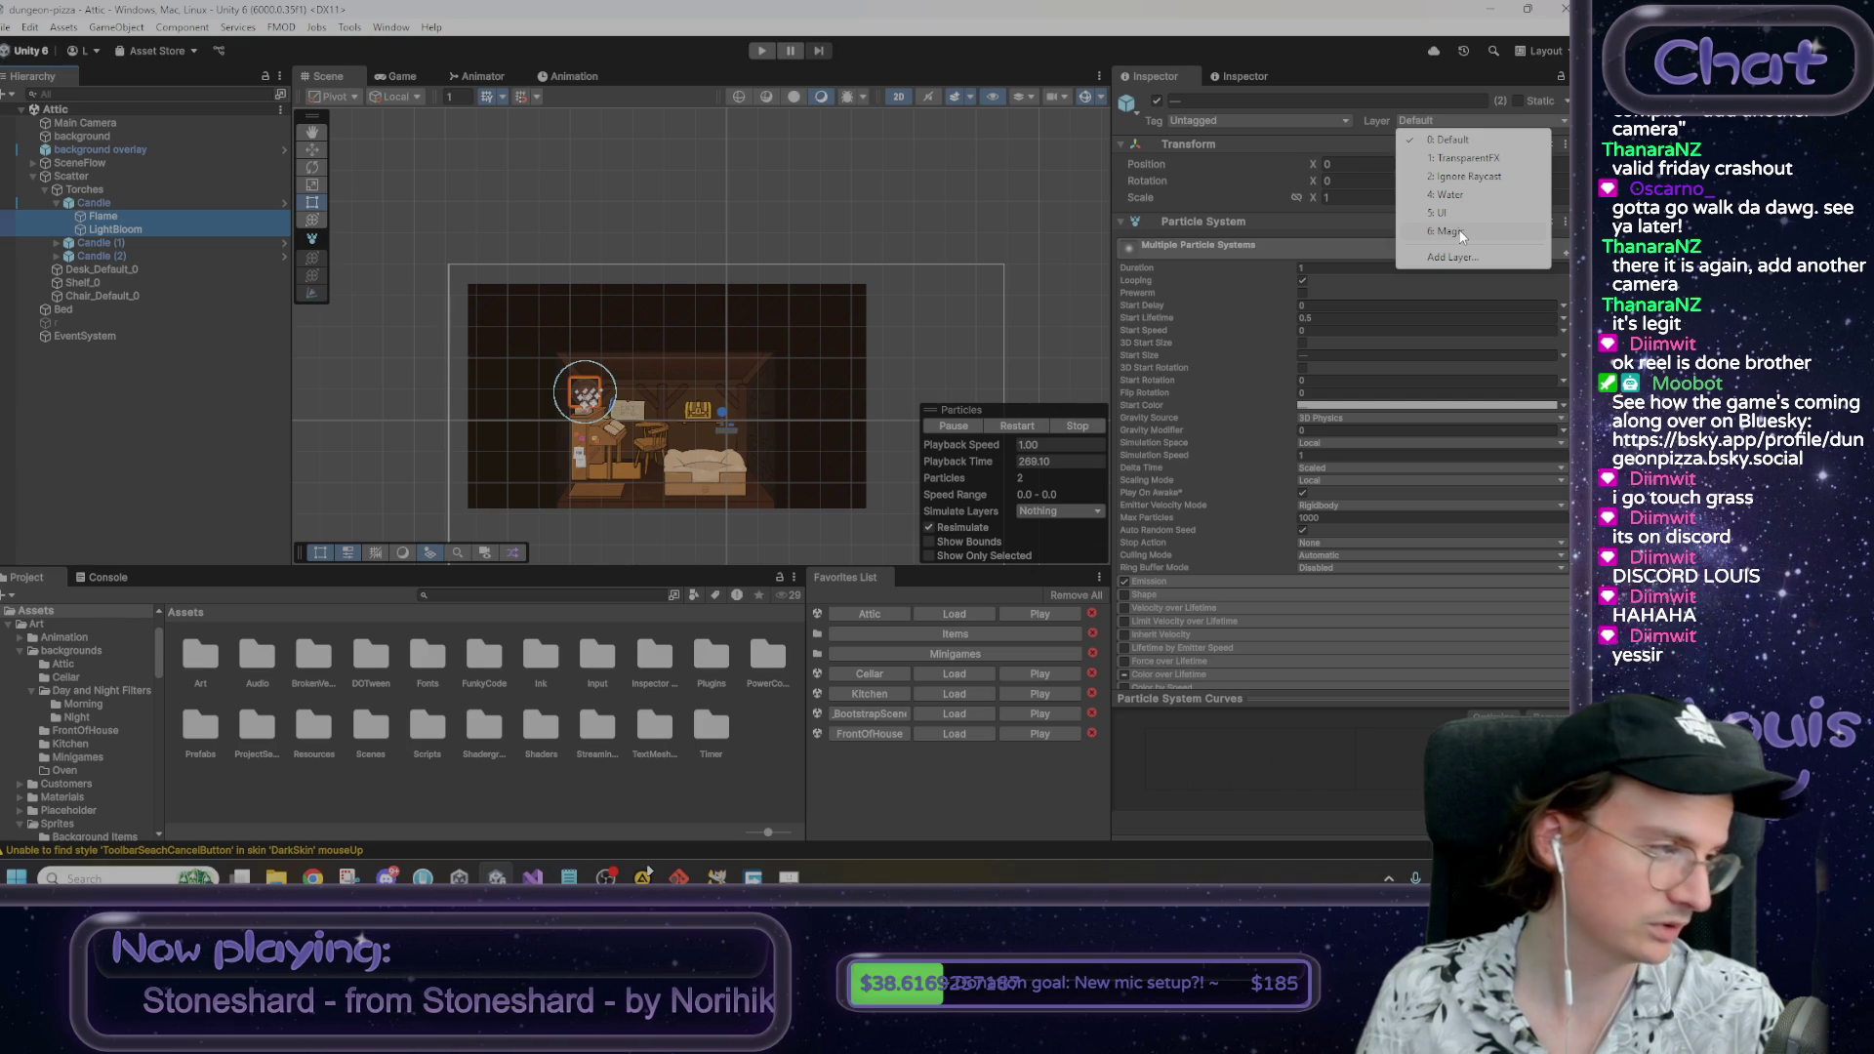
pyautogui.click(1374, 132)
# Step: Review the flame Renderer's Sorting Layer options, then return to the forum thread
pyautogui.scroll(-2, 1198, 605)
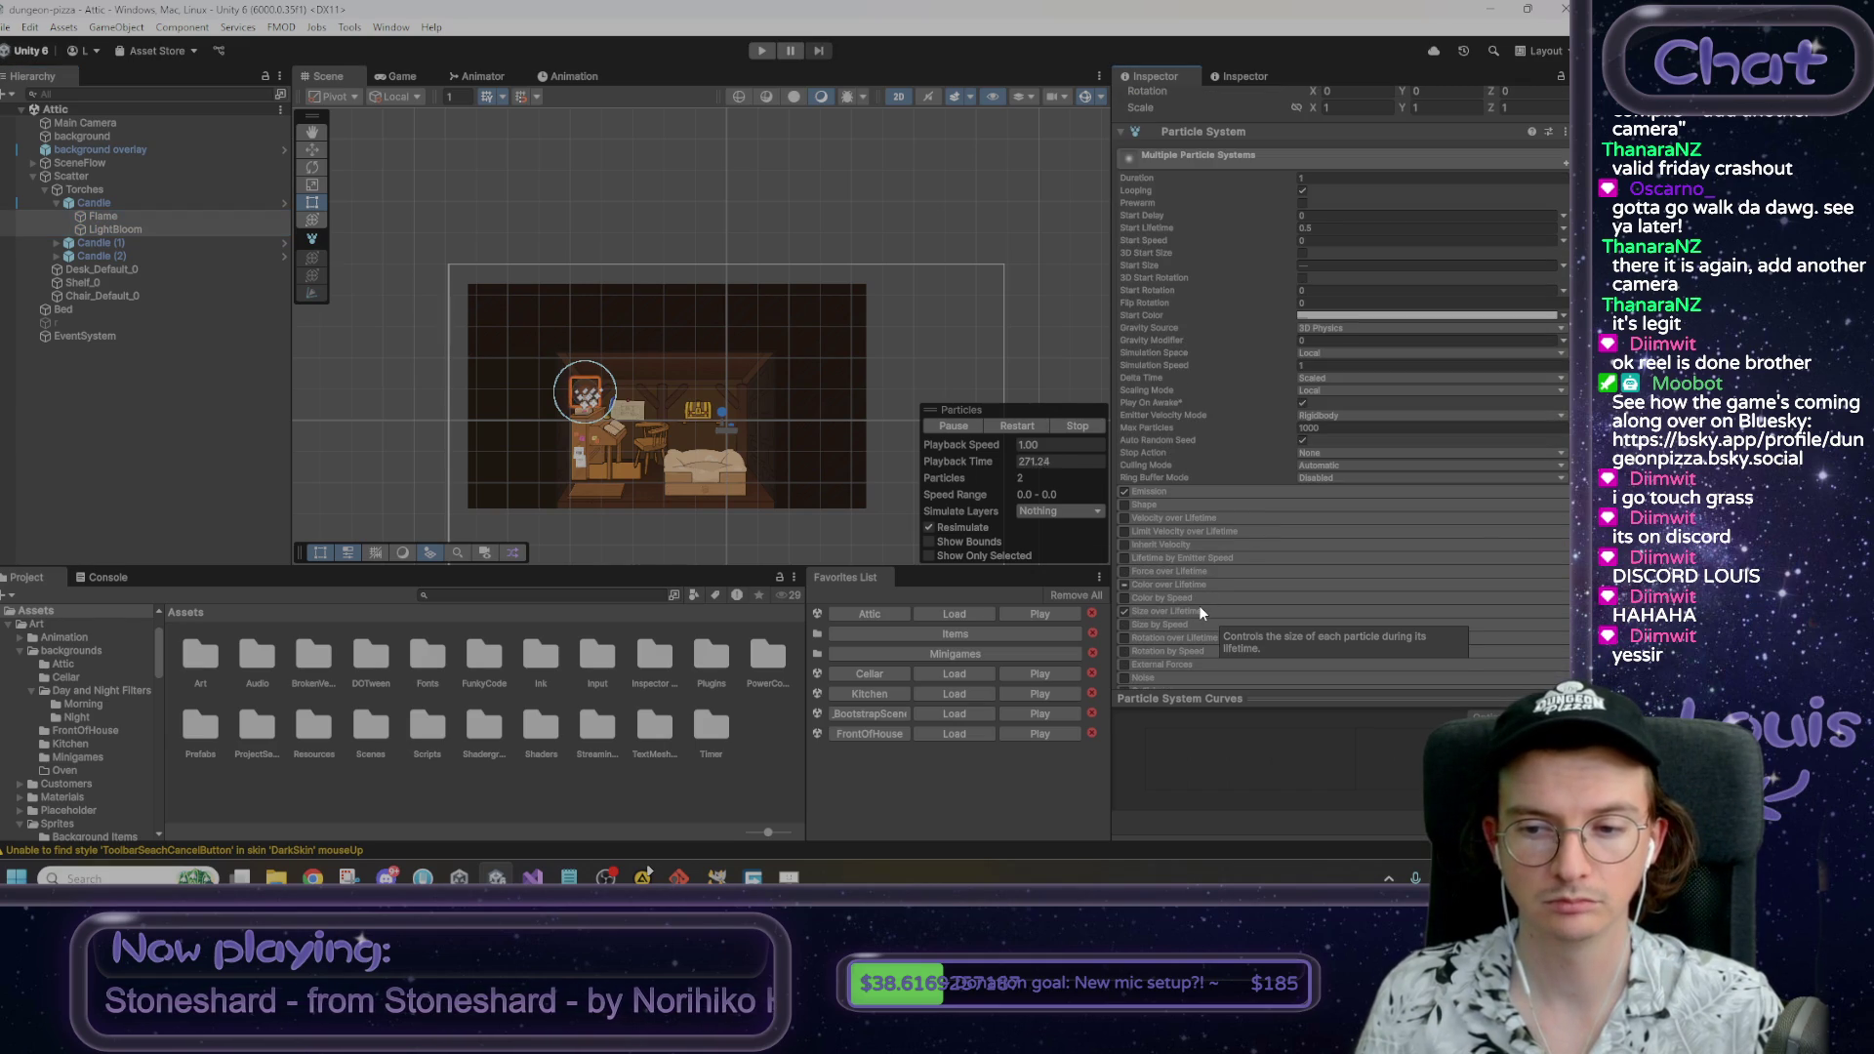
pyautogui.scroll(-3, 1198, 605)
pyautogui.click(1199, 619)
pyautogui.scroll(-3, 1215, 612)
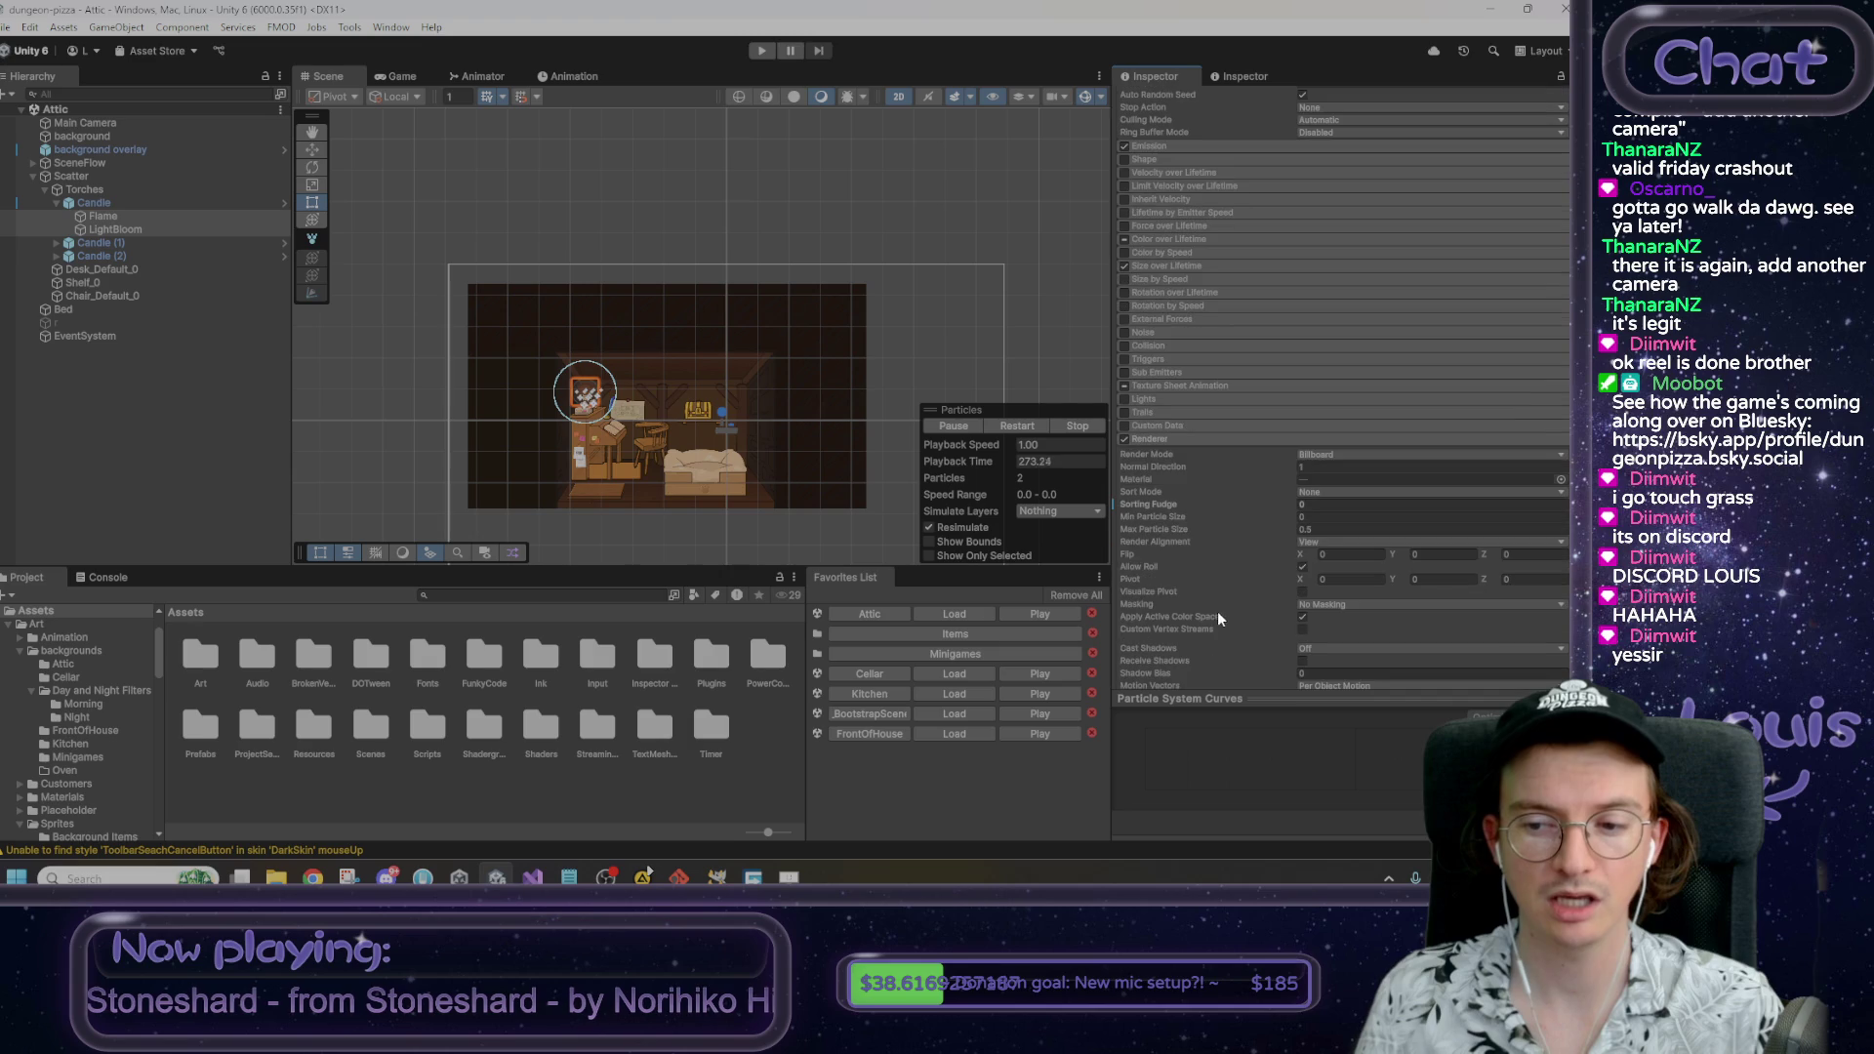
pyautogui.scroll(-2, 1302, 605)
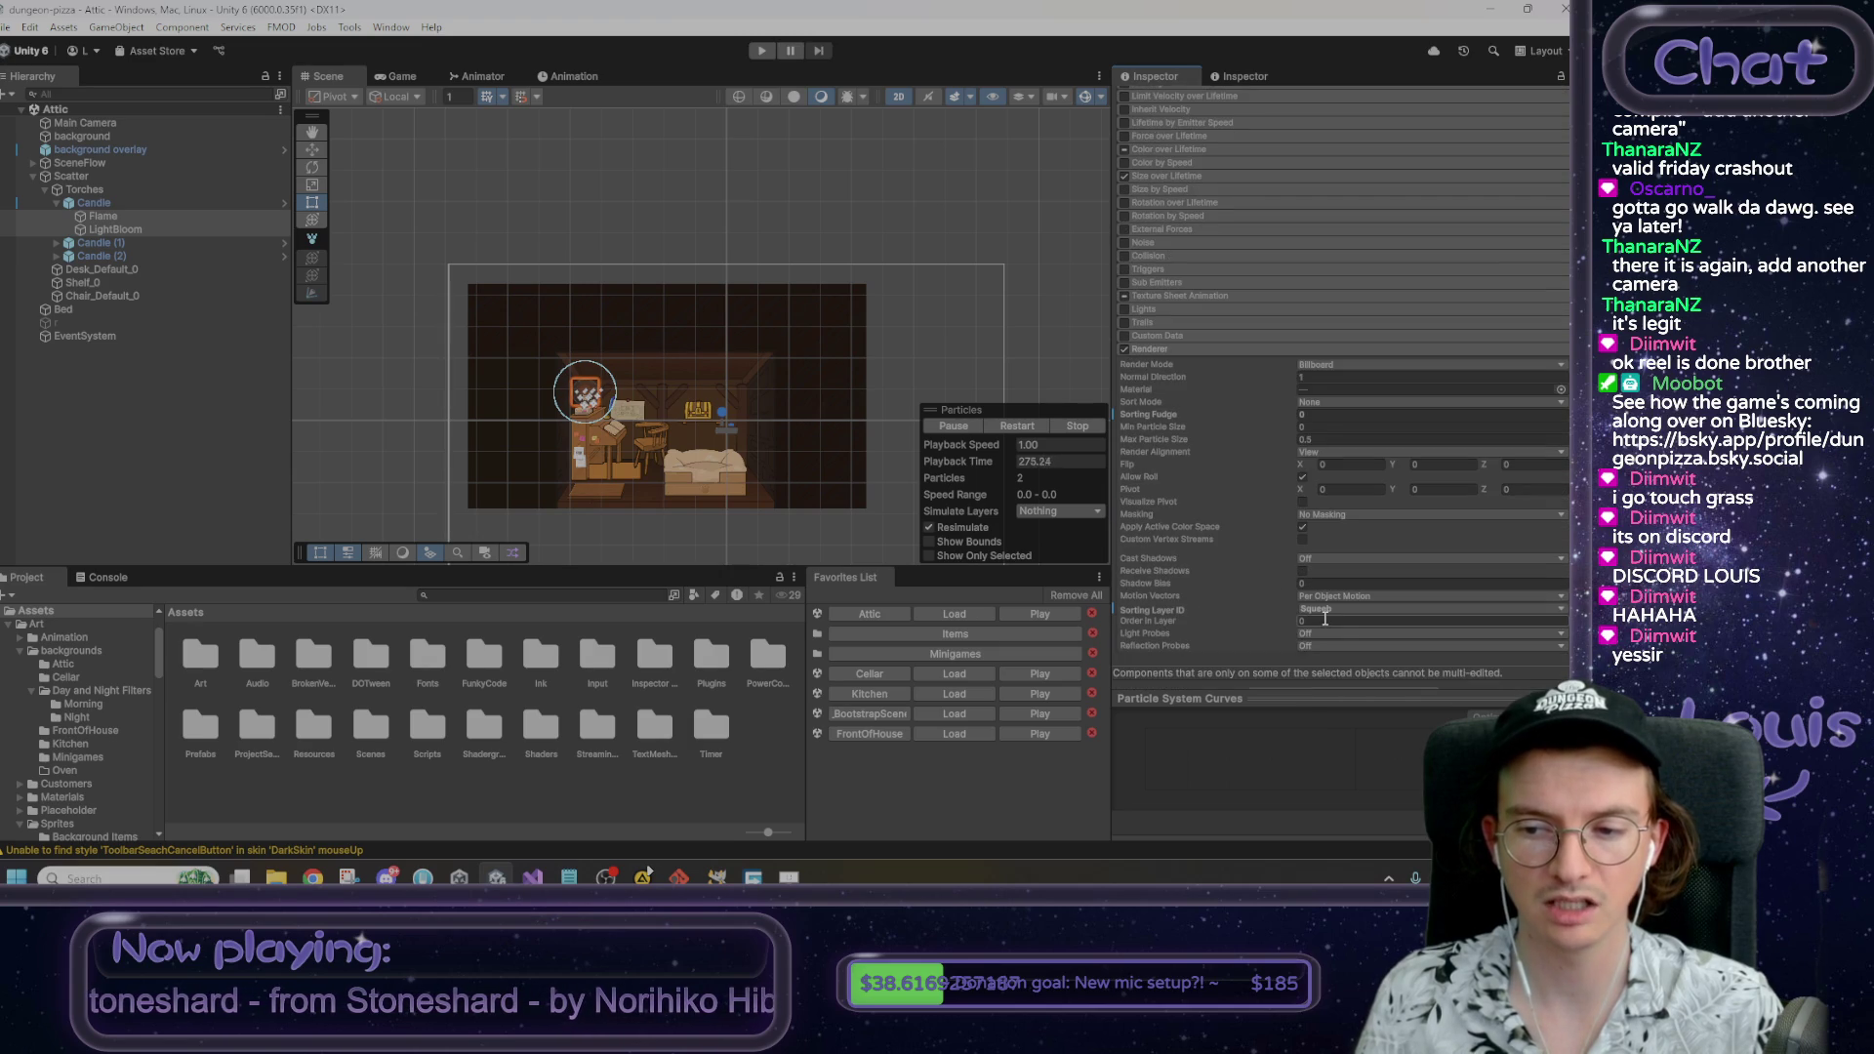
pyautogui.click(1315, 609)
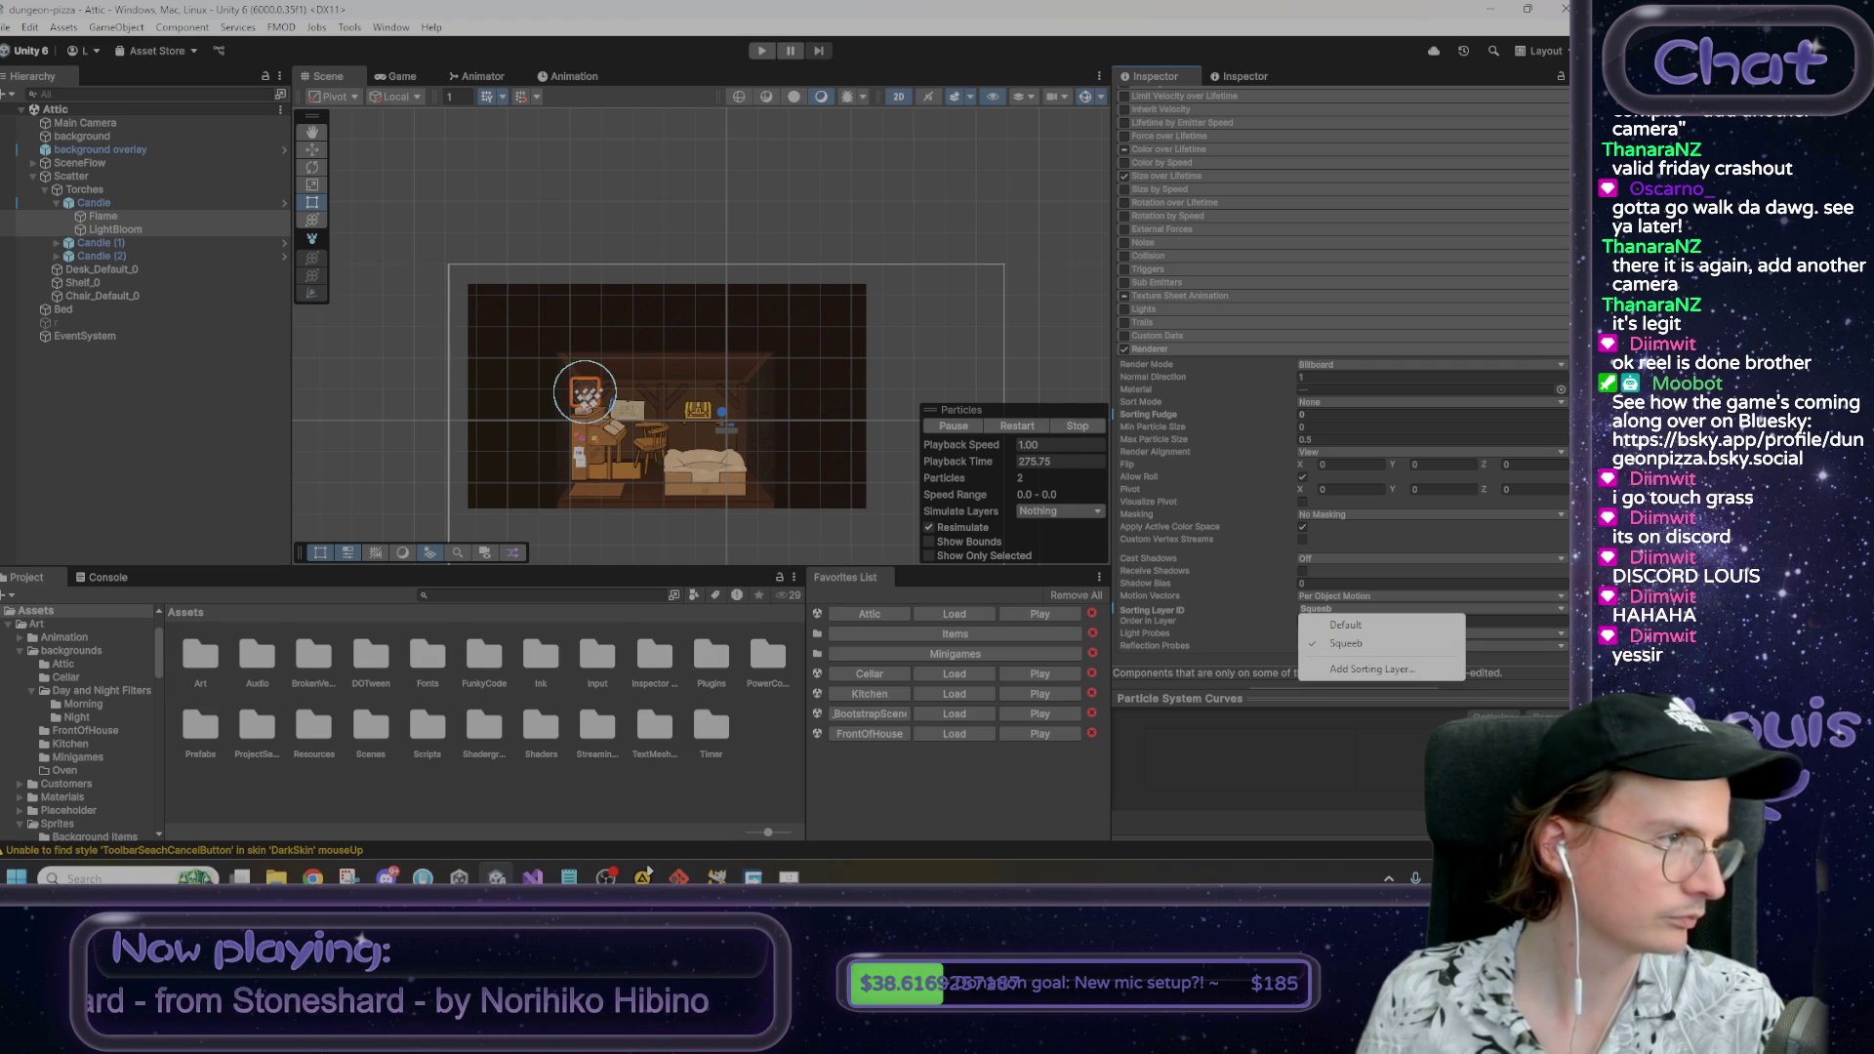
pyautogui.hotkey('alt', 'Tab')
pyautogui.scroll(5, 690, 360)
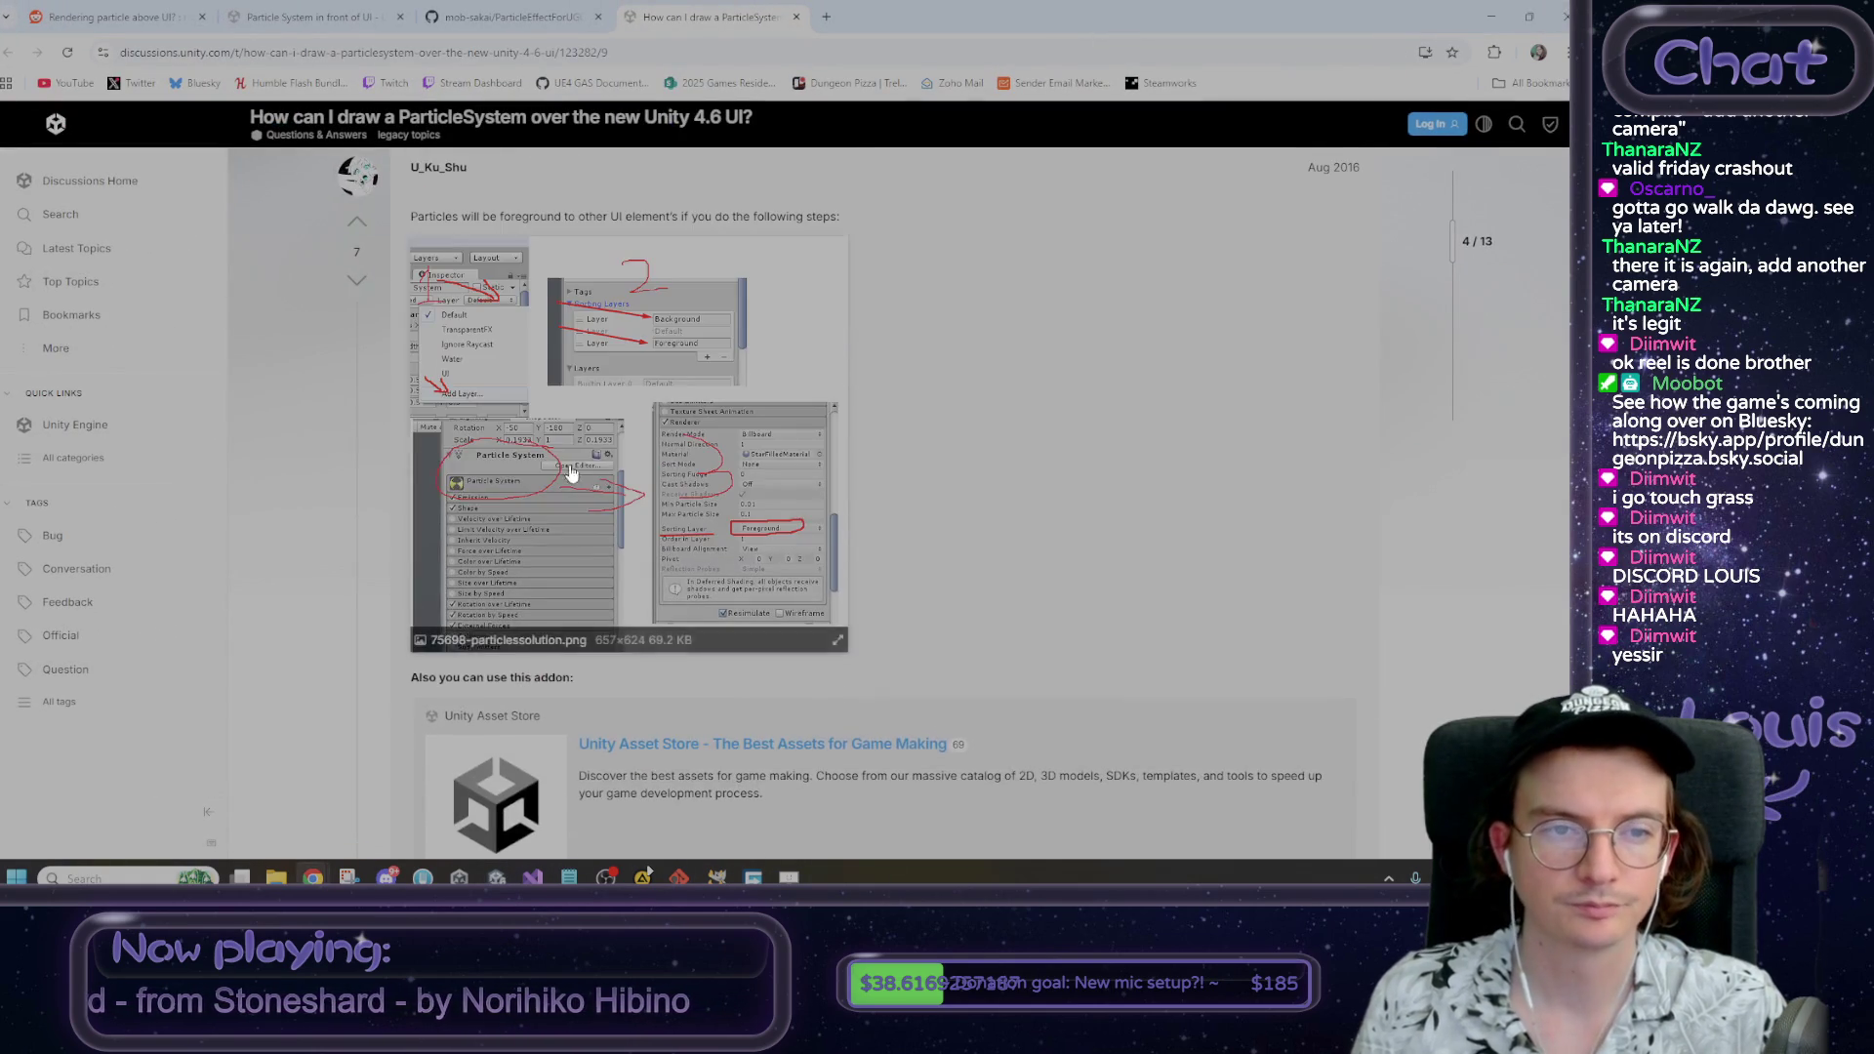
pyautogui.moveTo(430, 418); pyautogui.dragTo(497, 418)
pyautogui.click(502, 421)
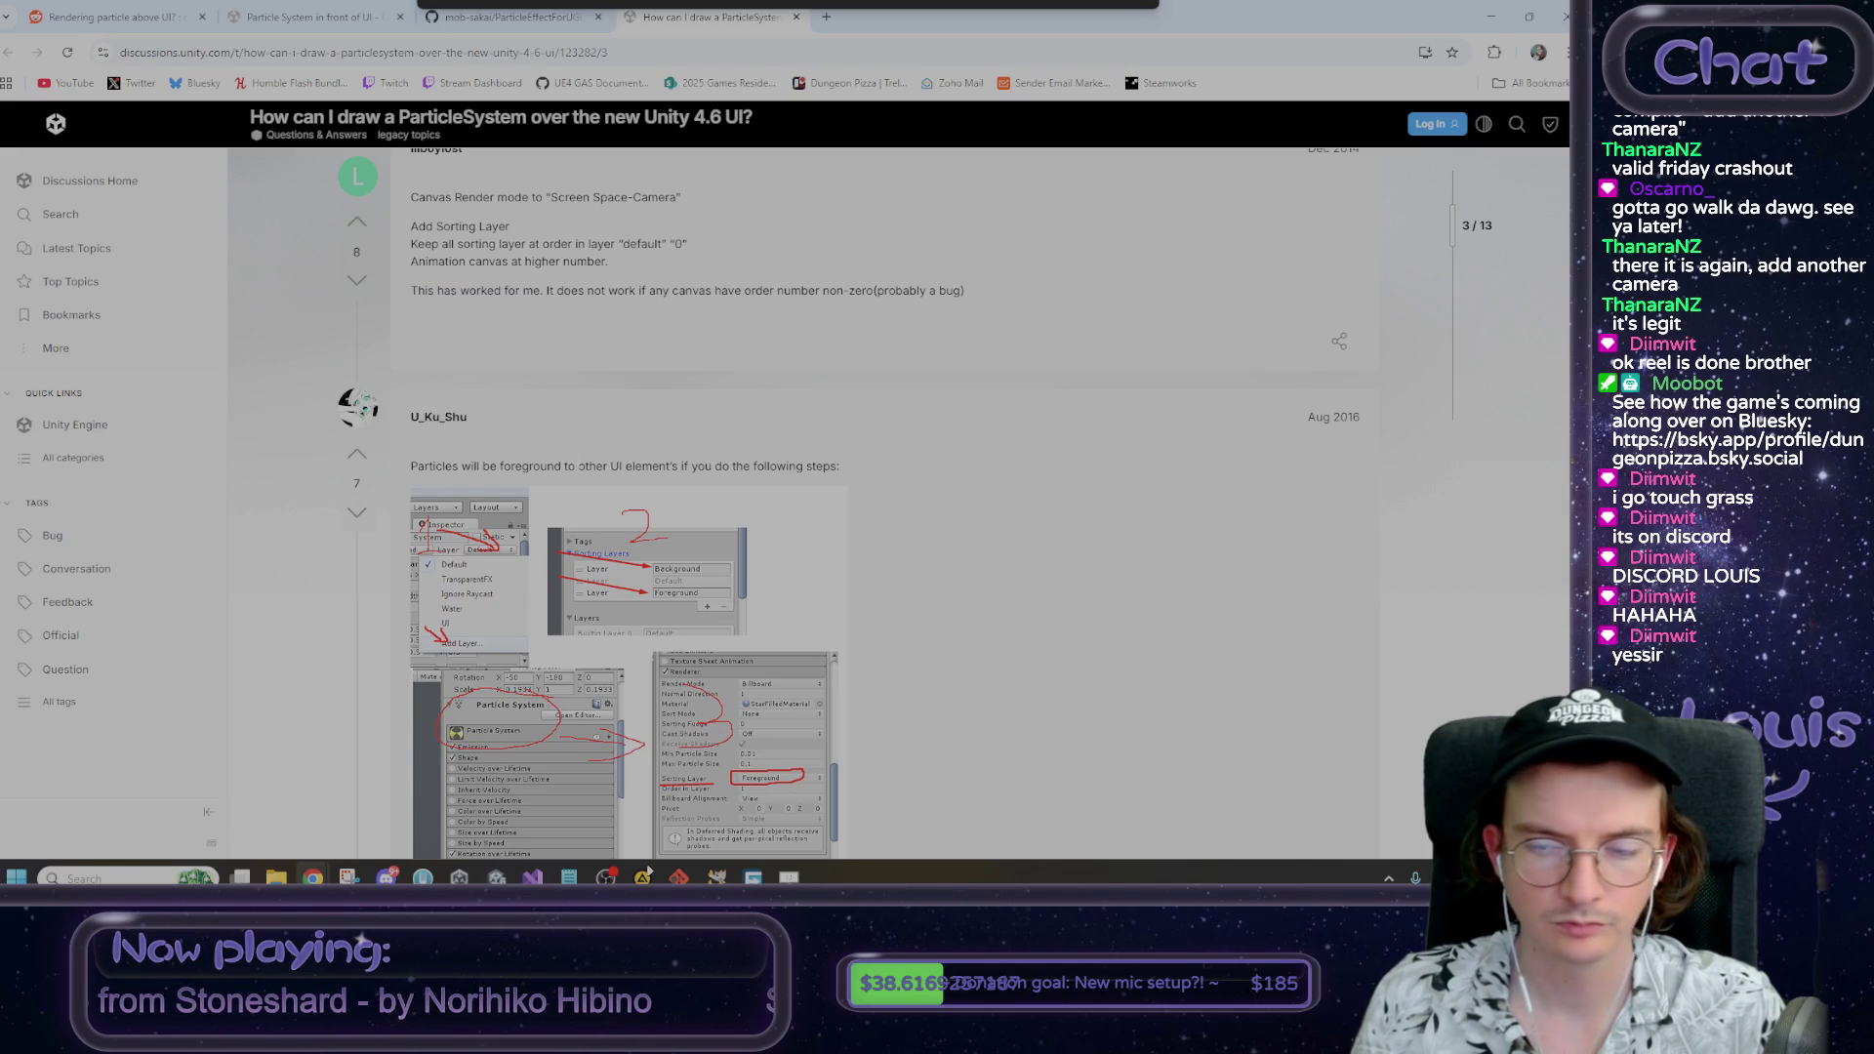
pyautogui.scroll(-1, 810, 479)
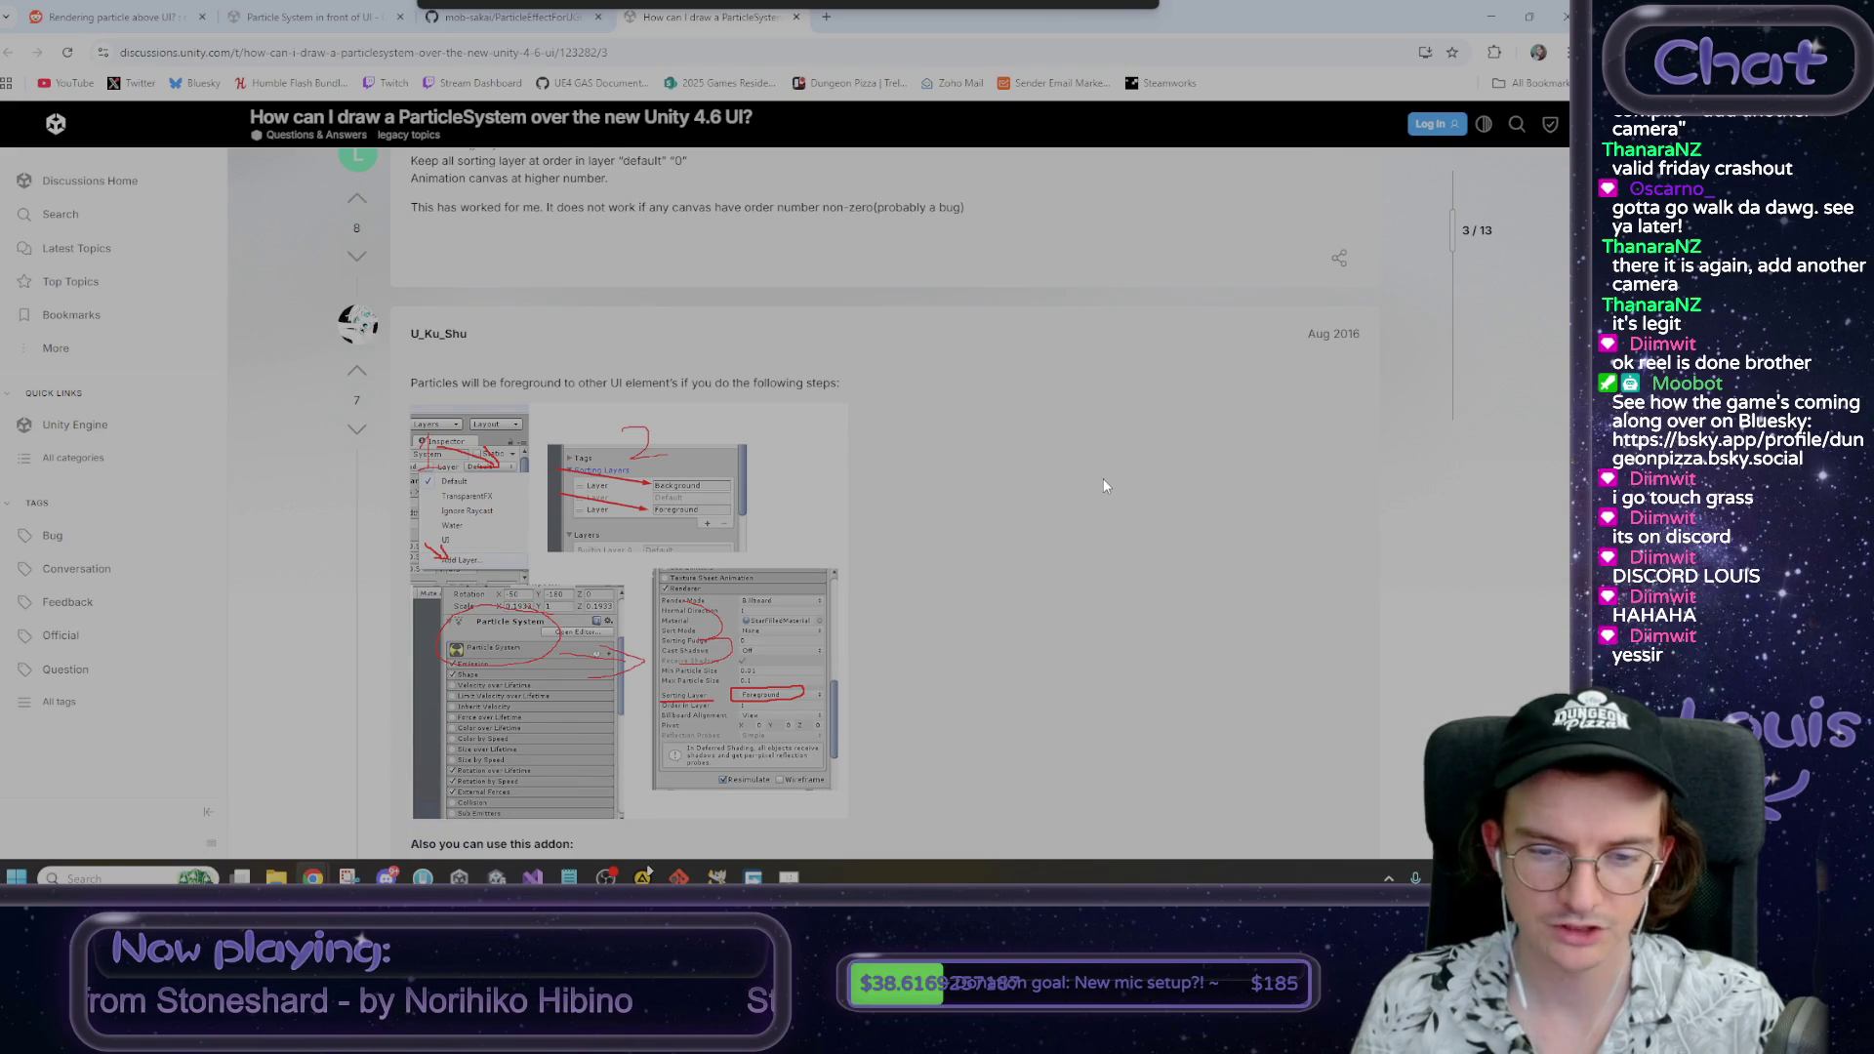
pyautogui.scroll(-1, 1100, 485)
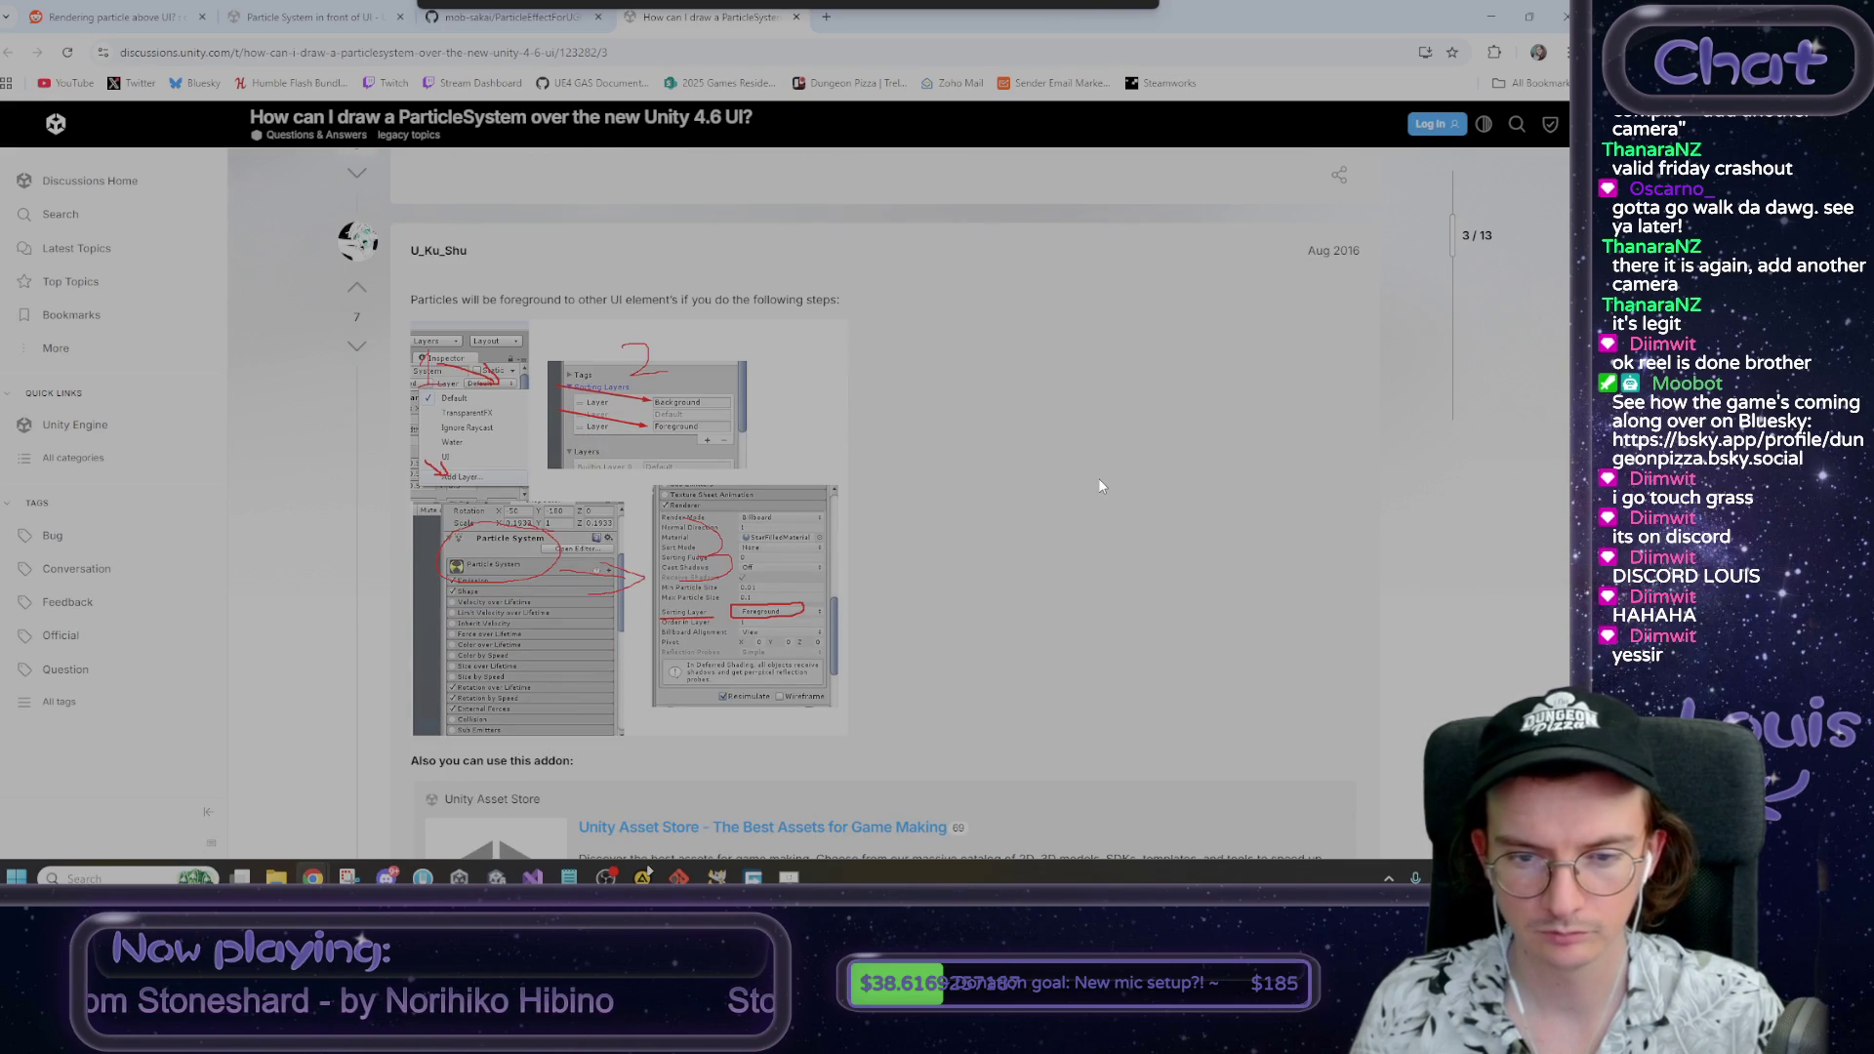
pyautogui.scroll(-2, 1100, 485)
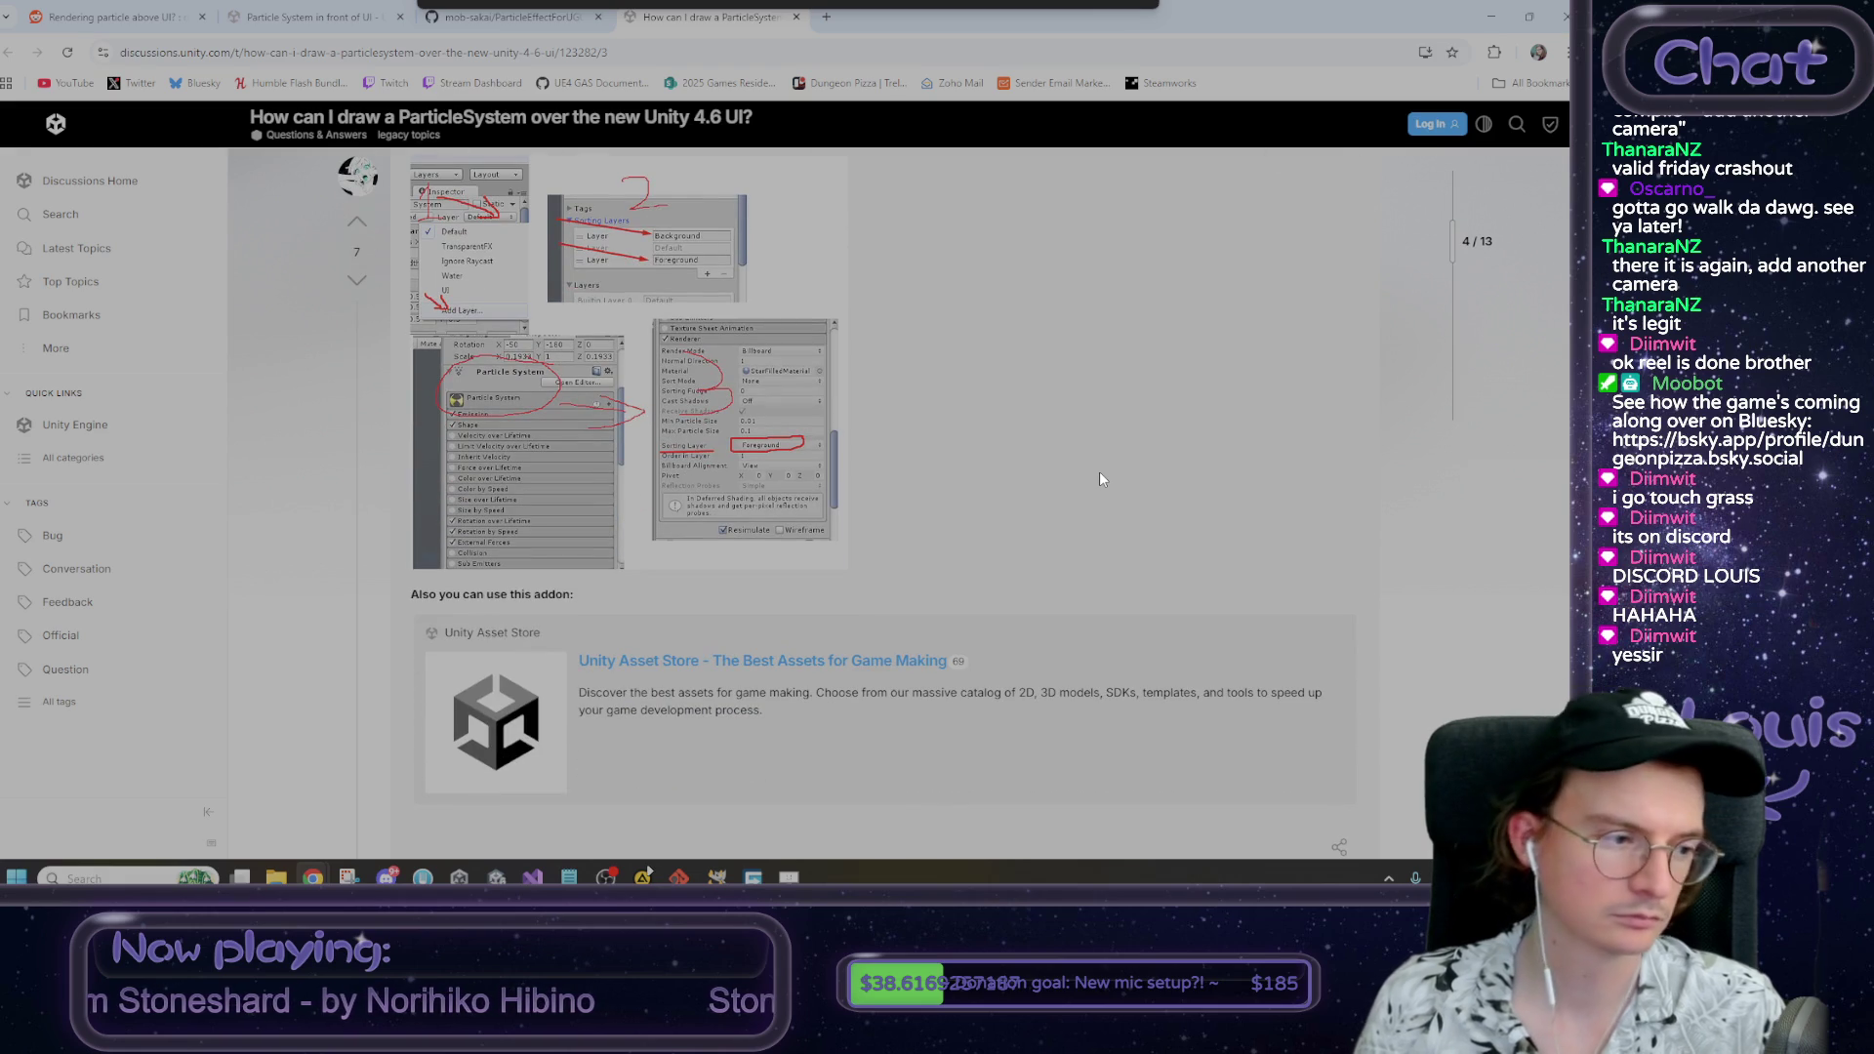
pyautogui.scroll(-1, 1100, 478)
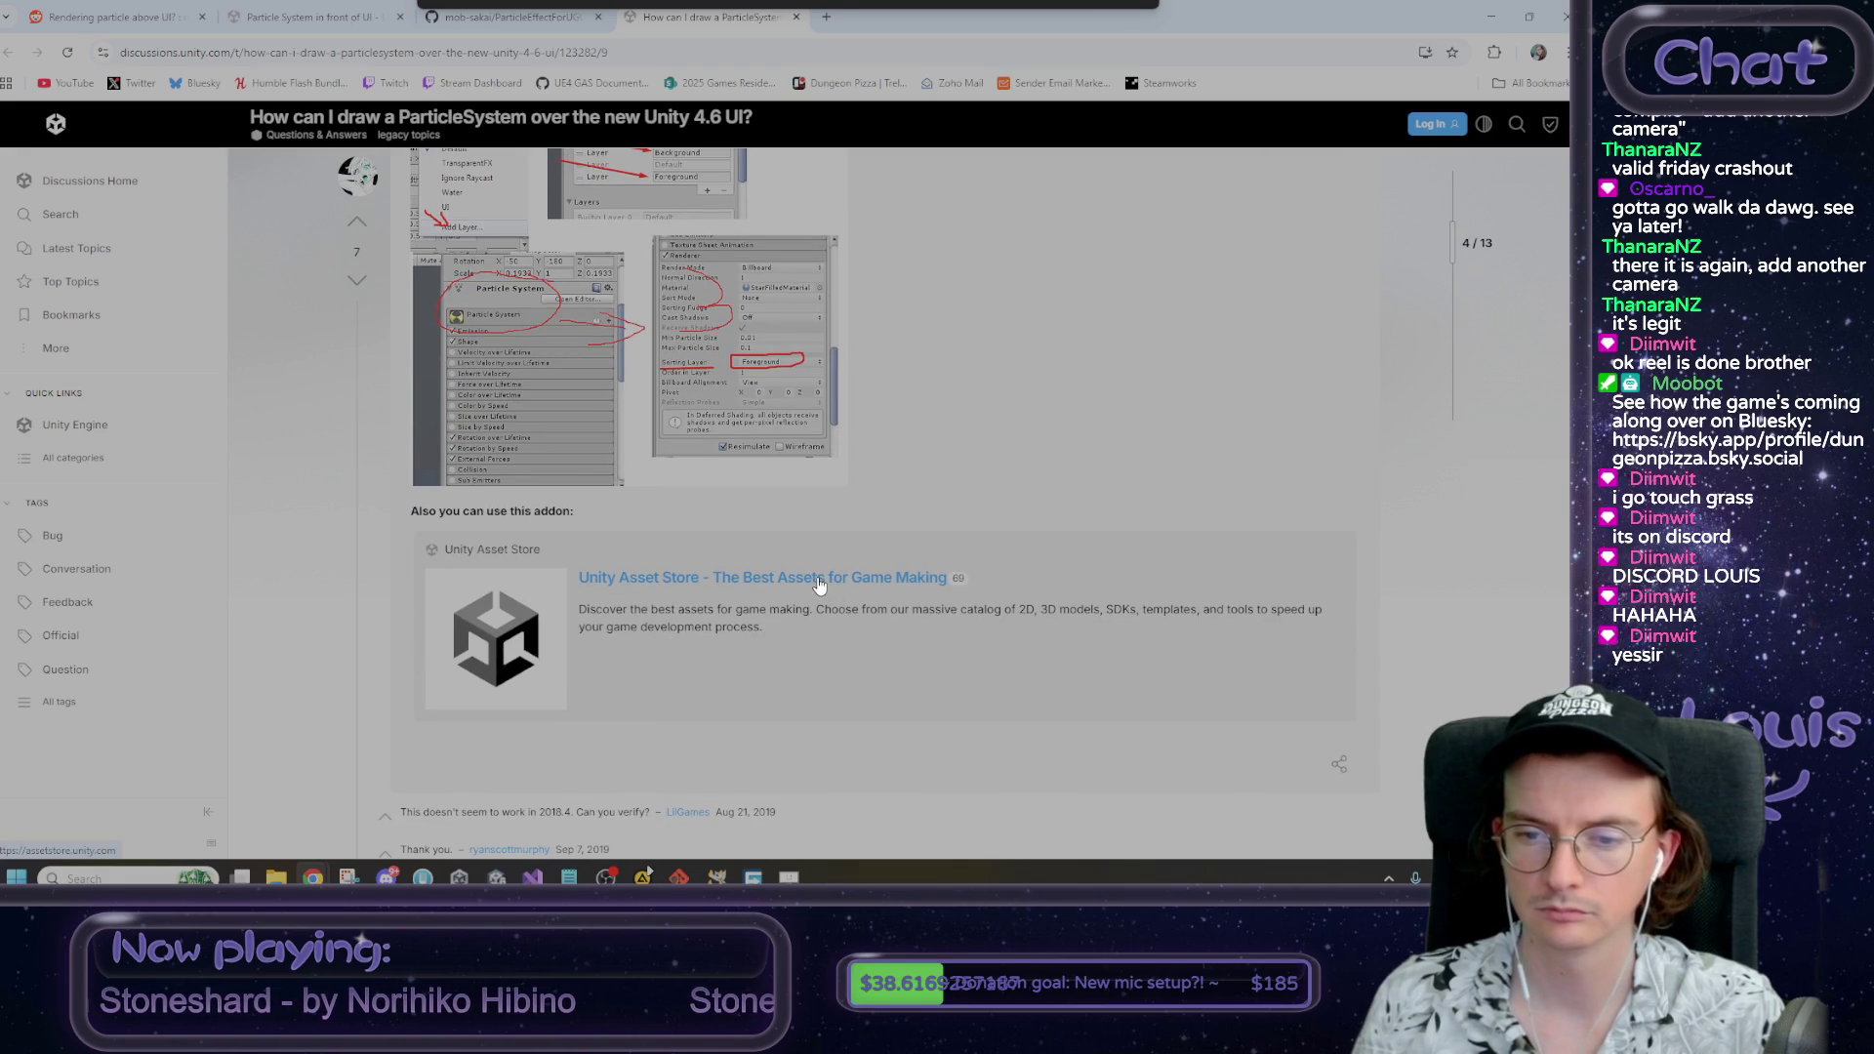
pyautogui.click(819, 581)
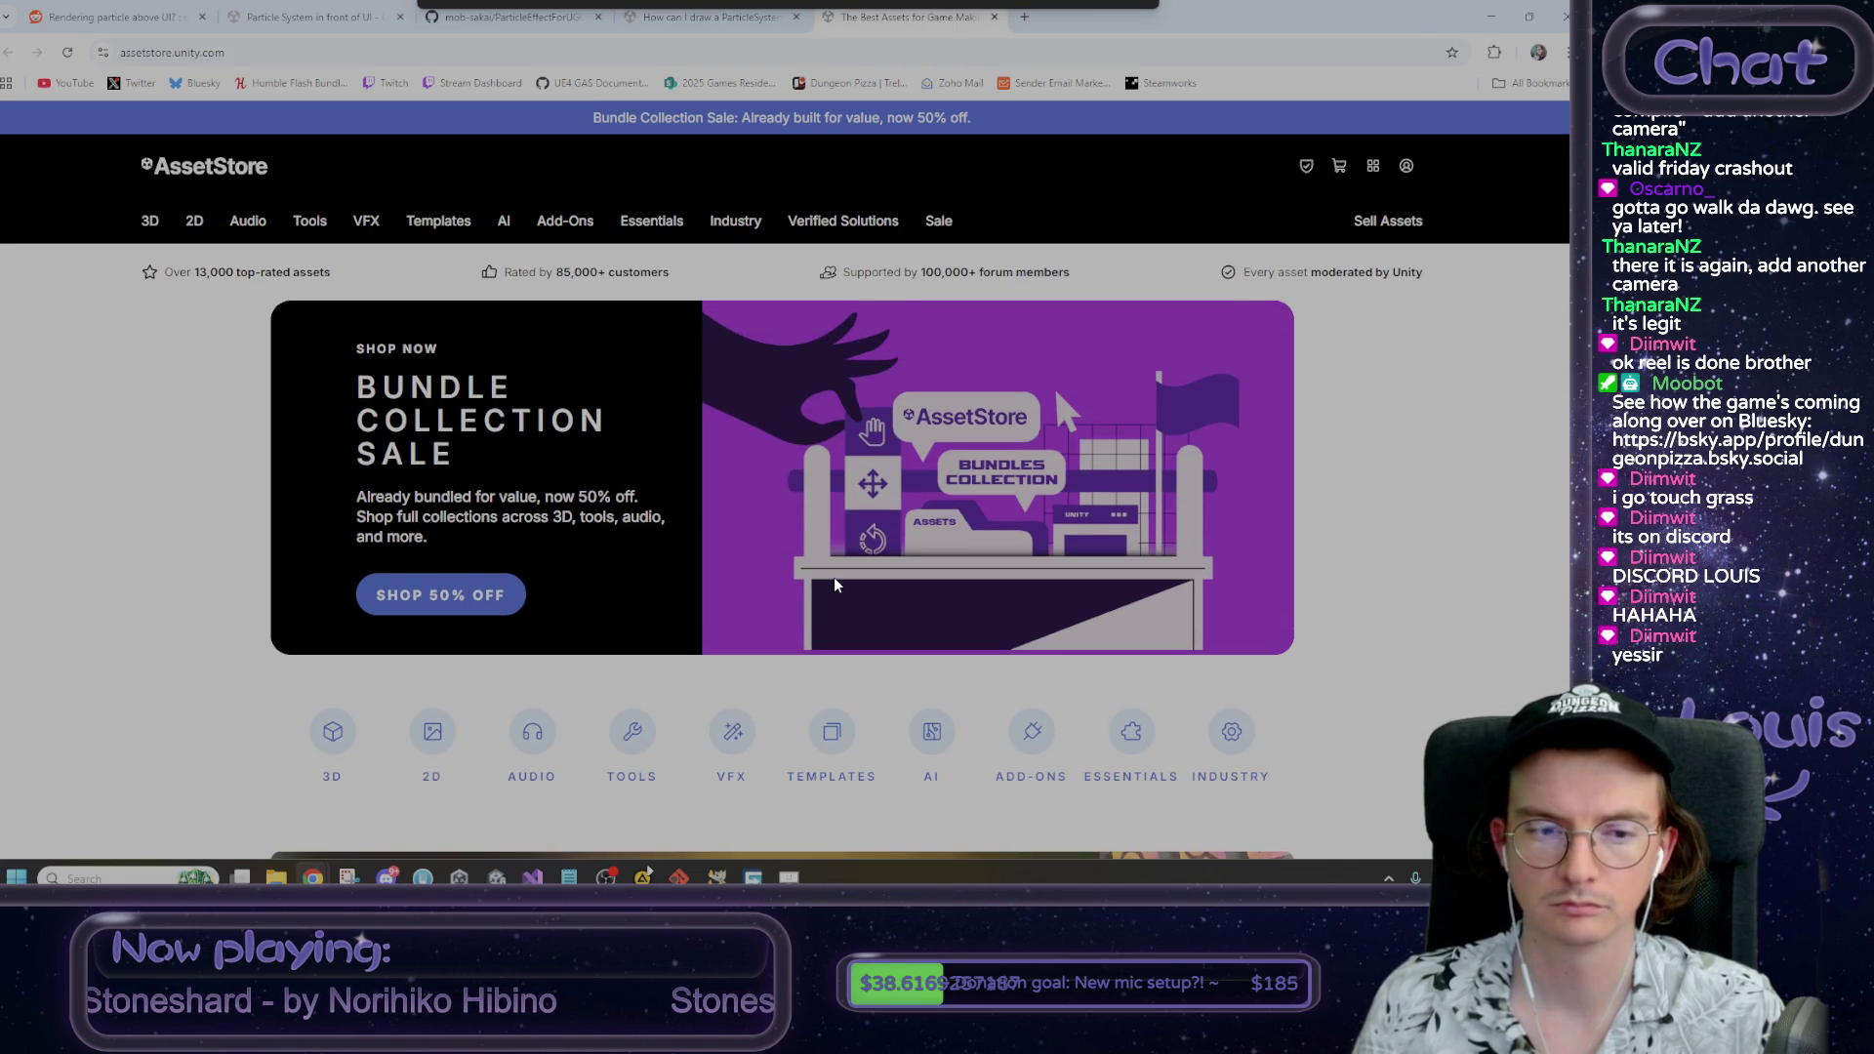
pyautogui.hotkey('ctrl', 'w')
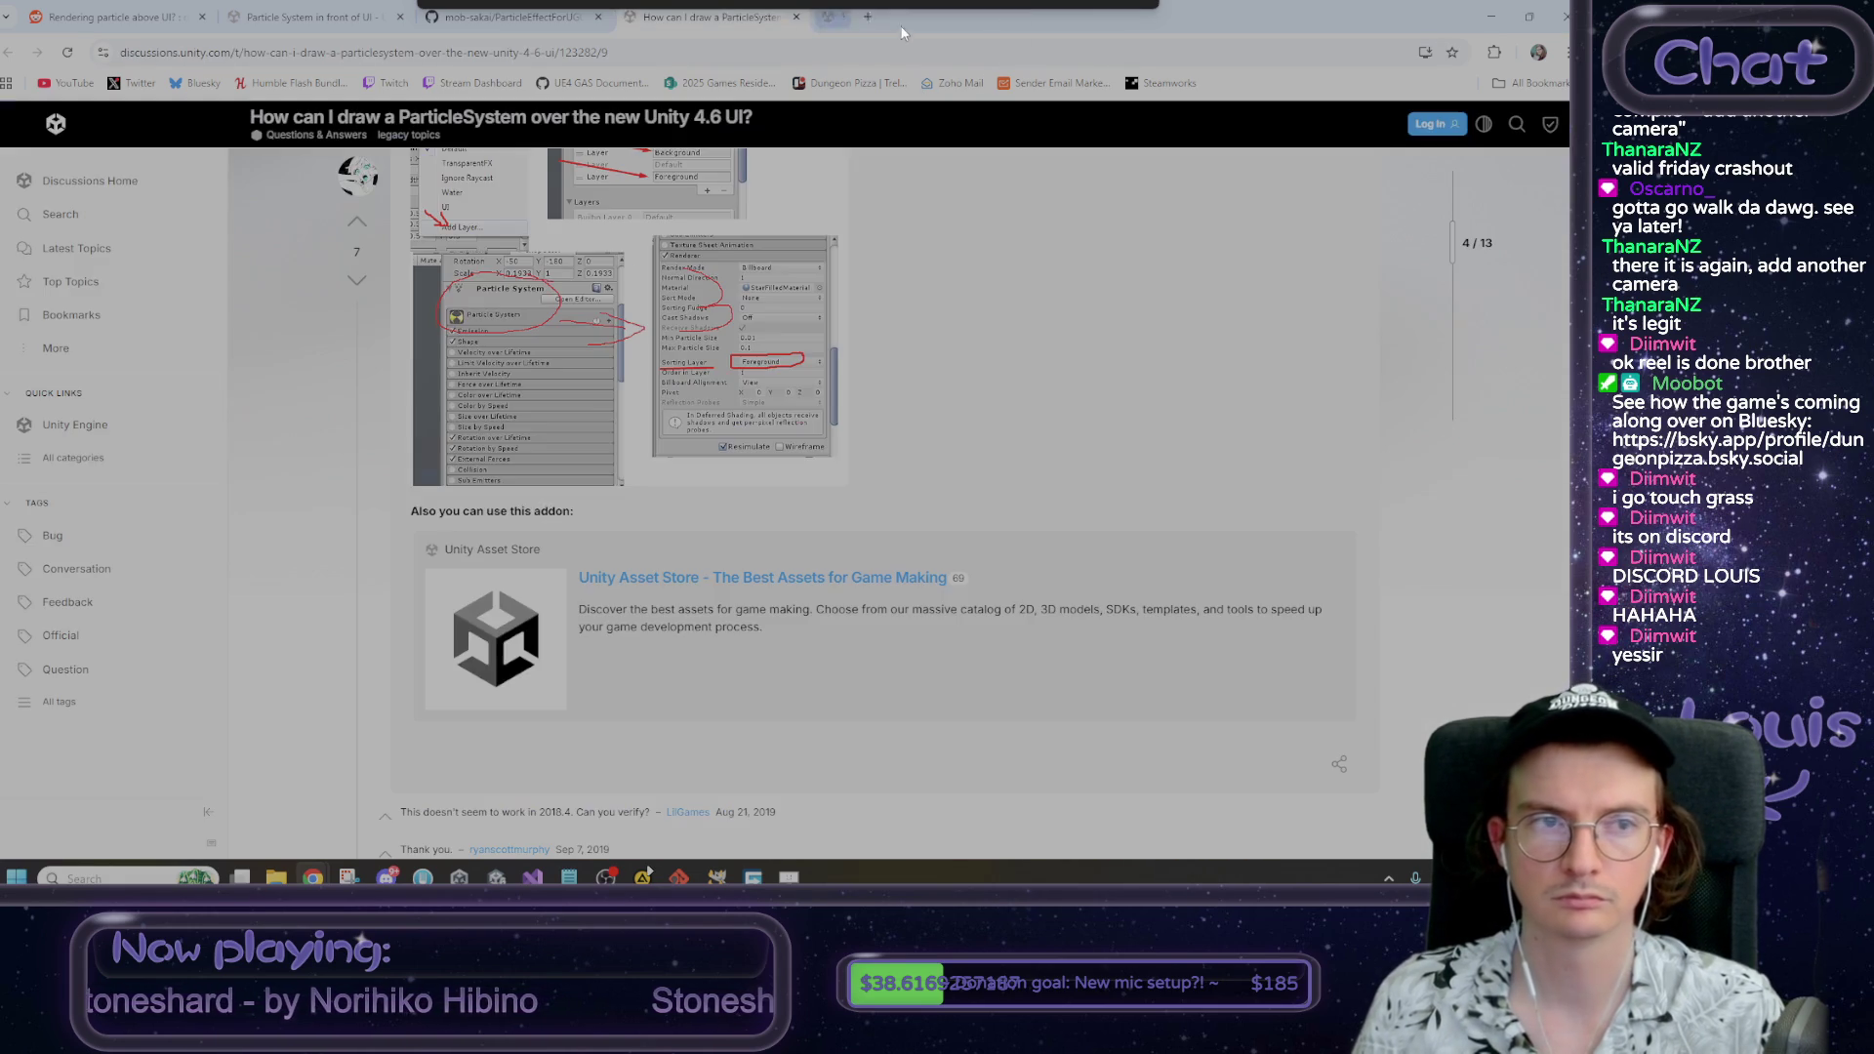
pyautogui.moveTo(576, 511); pyautogui.dragTo(498, 536)
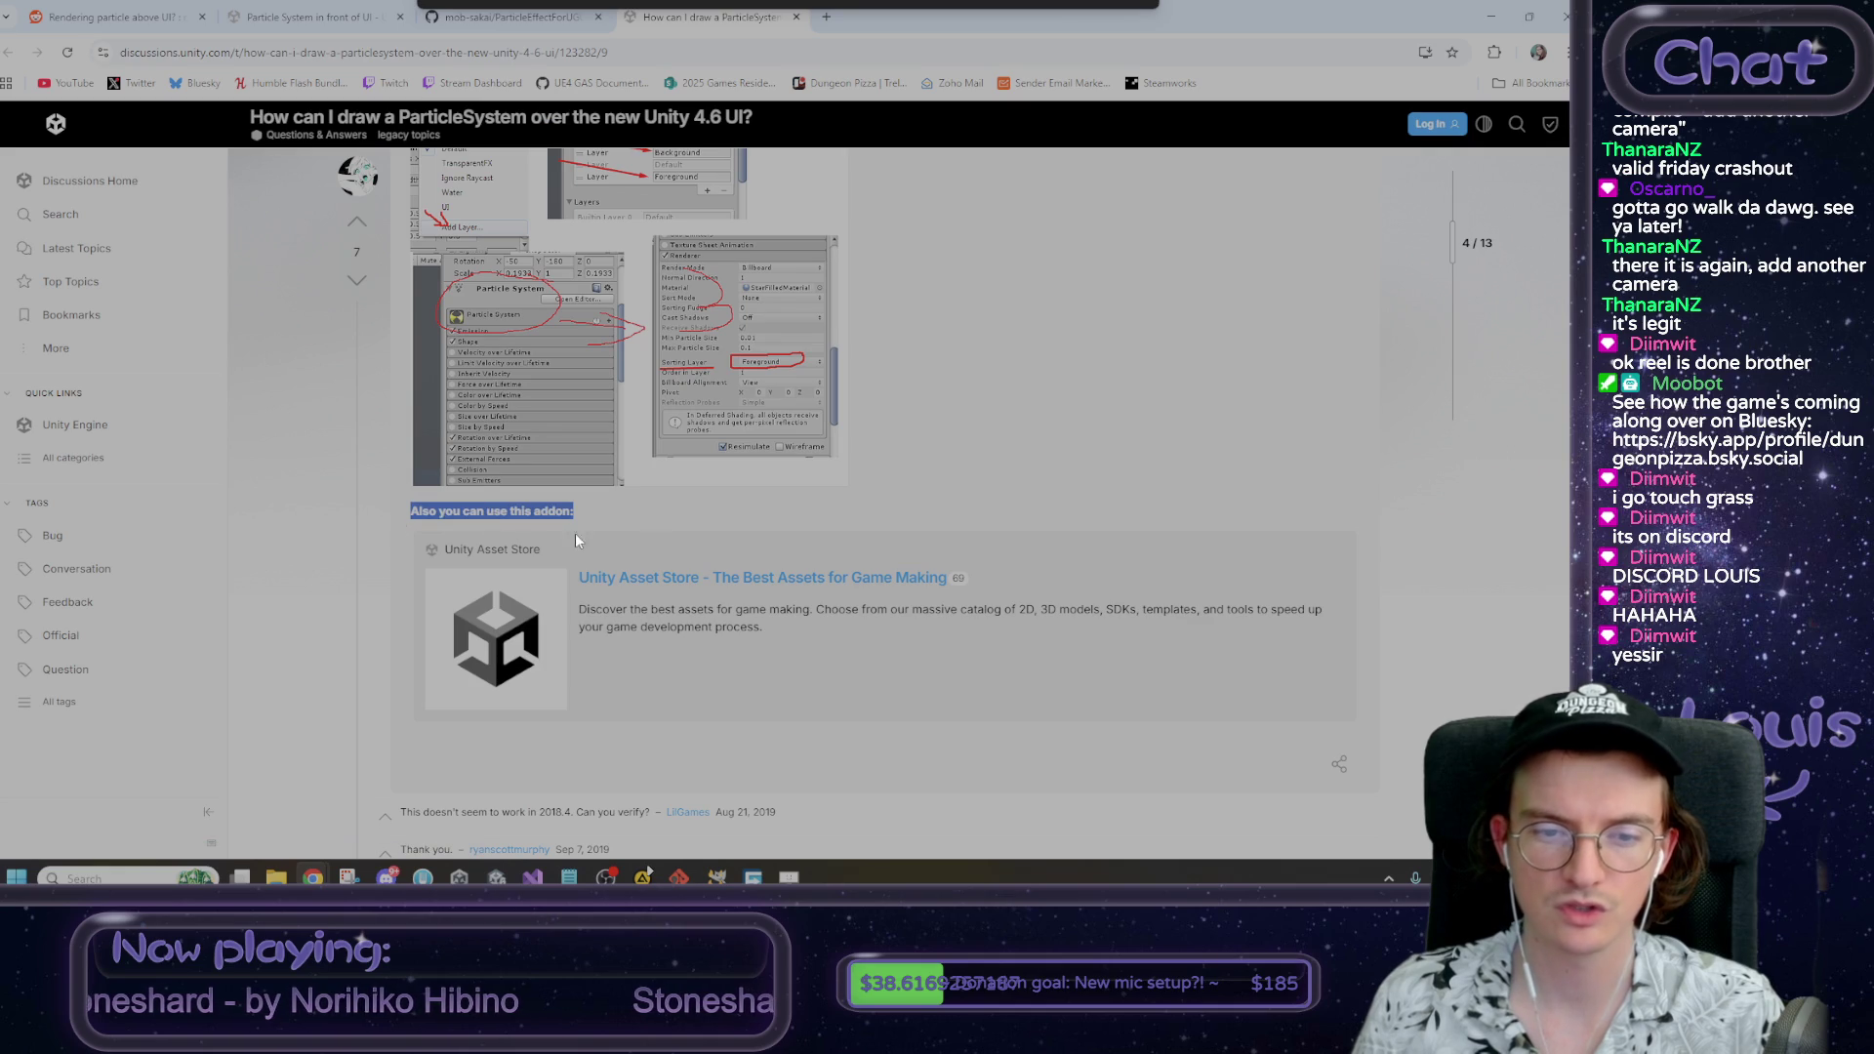
pyautogui.scroll(-2, 851, 607)
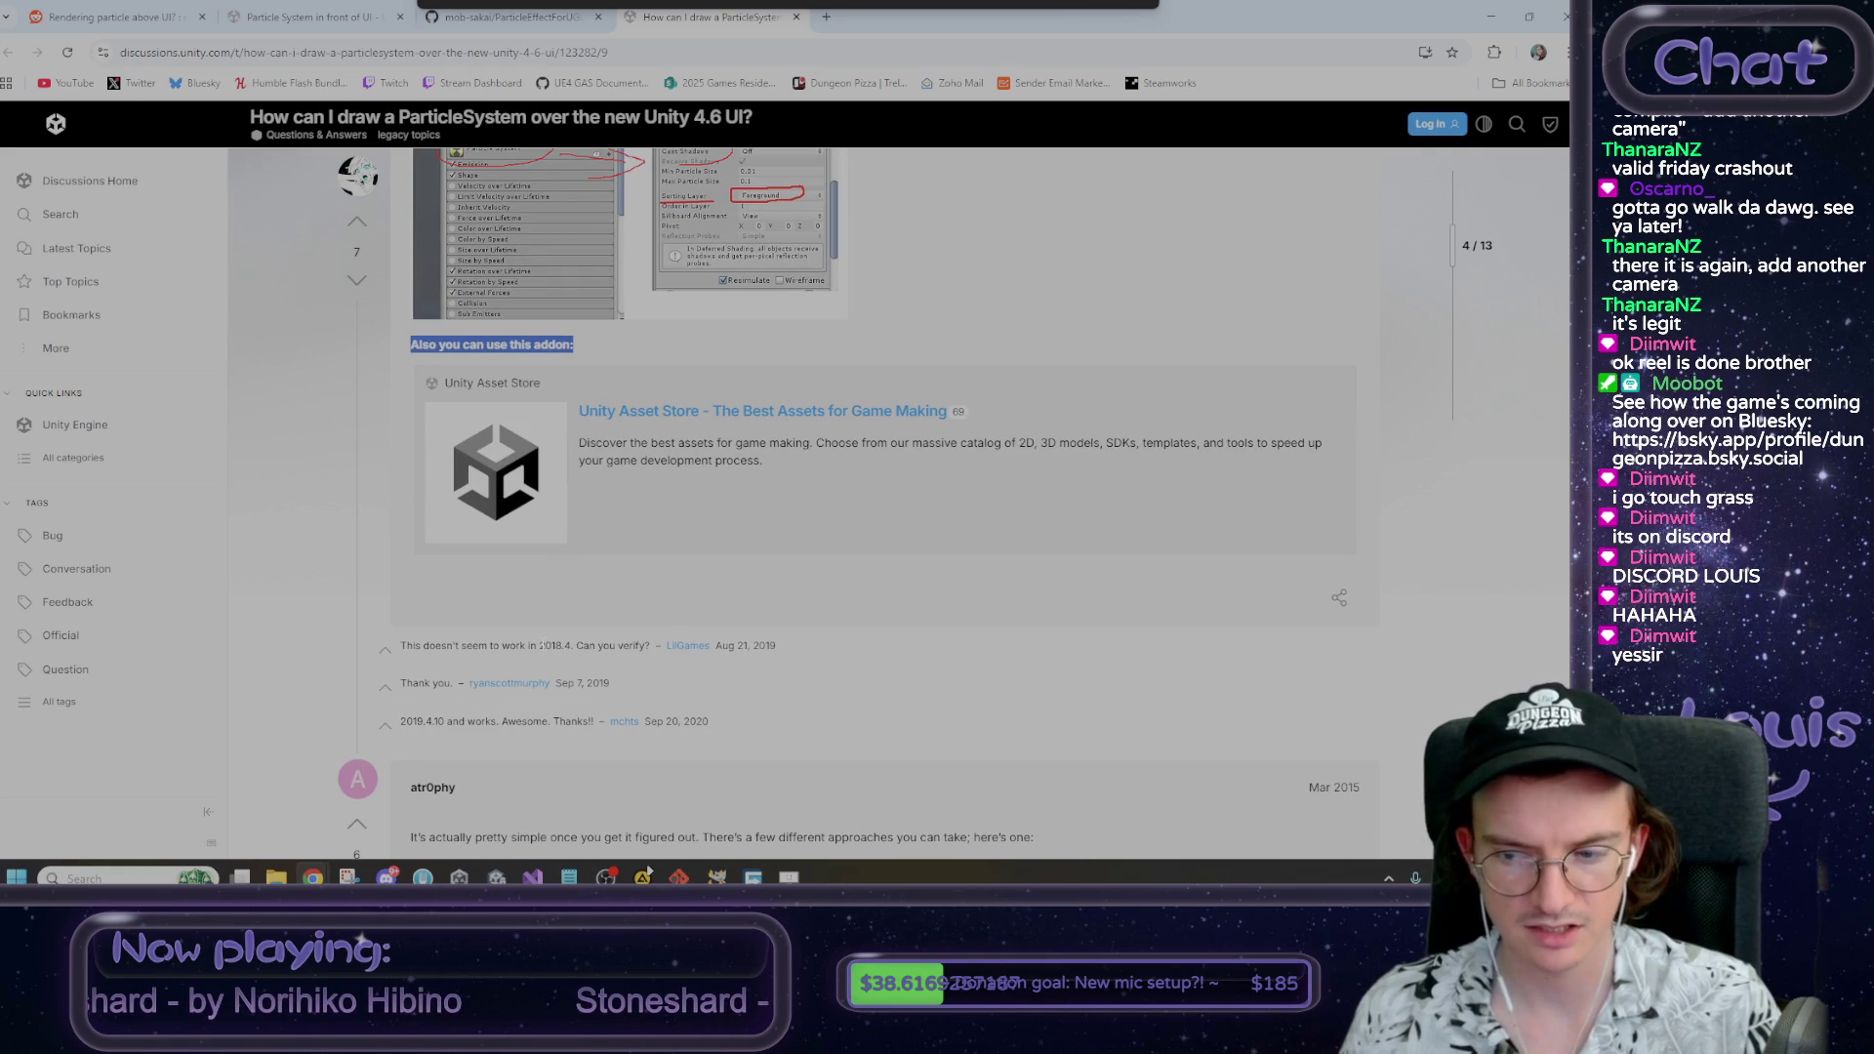
pyautogui.scroll(-2, 547, 645)
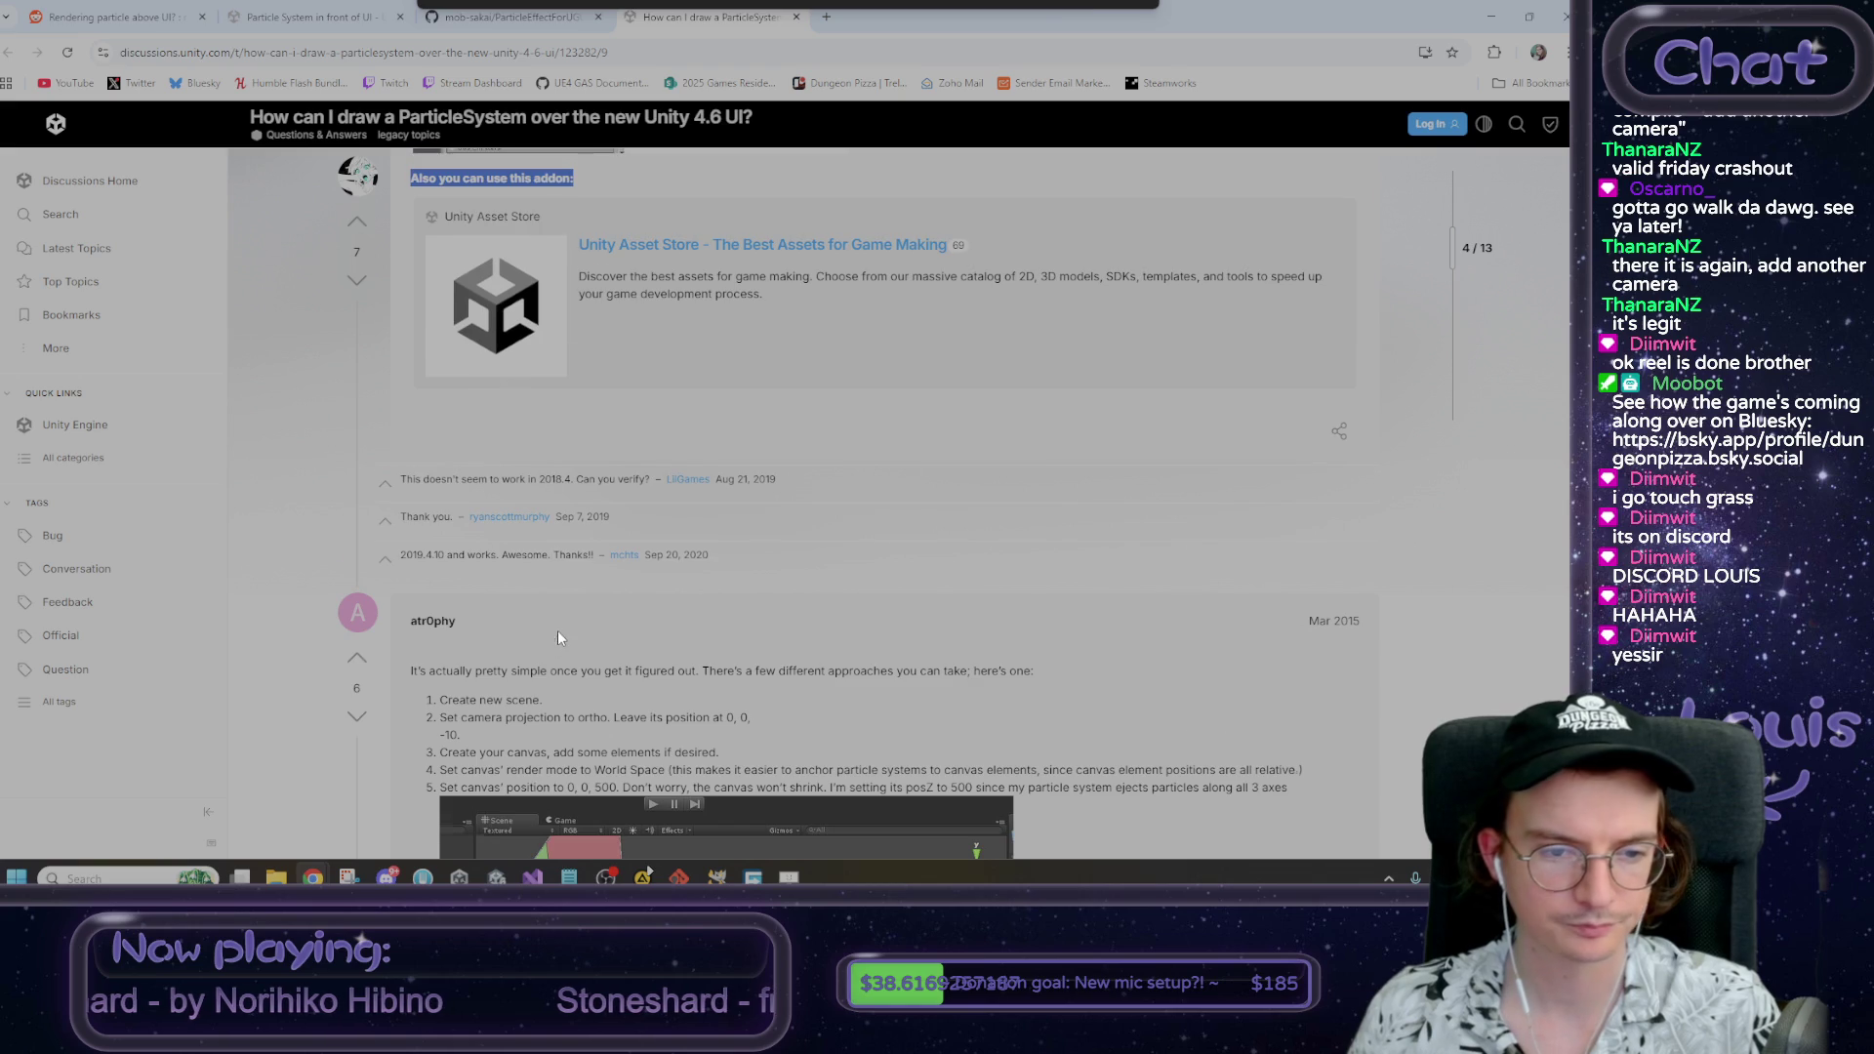
# Step: Highlight reply steps: create new scene, set camera to ortho, use World Space render mode
pyautogui.scroll(-2, 558, 638)
pyautogui.moveTo(409, 503); pyautogui.dragTo(968, 504)
pyautogui.click(993, 505)
pyautogui.click(1064, 505)
pyautogui.scroll(-2, 1089, 506)
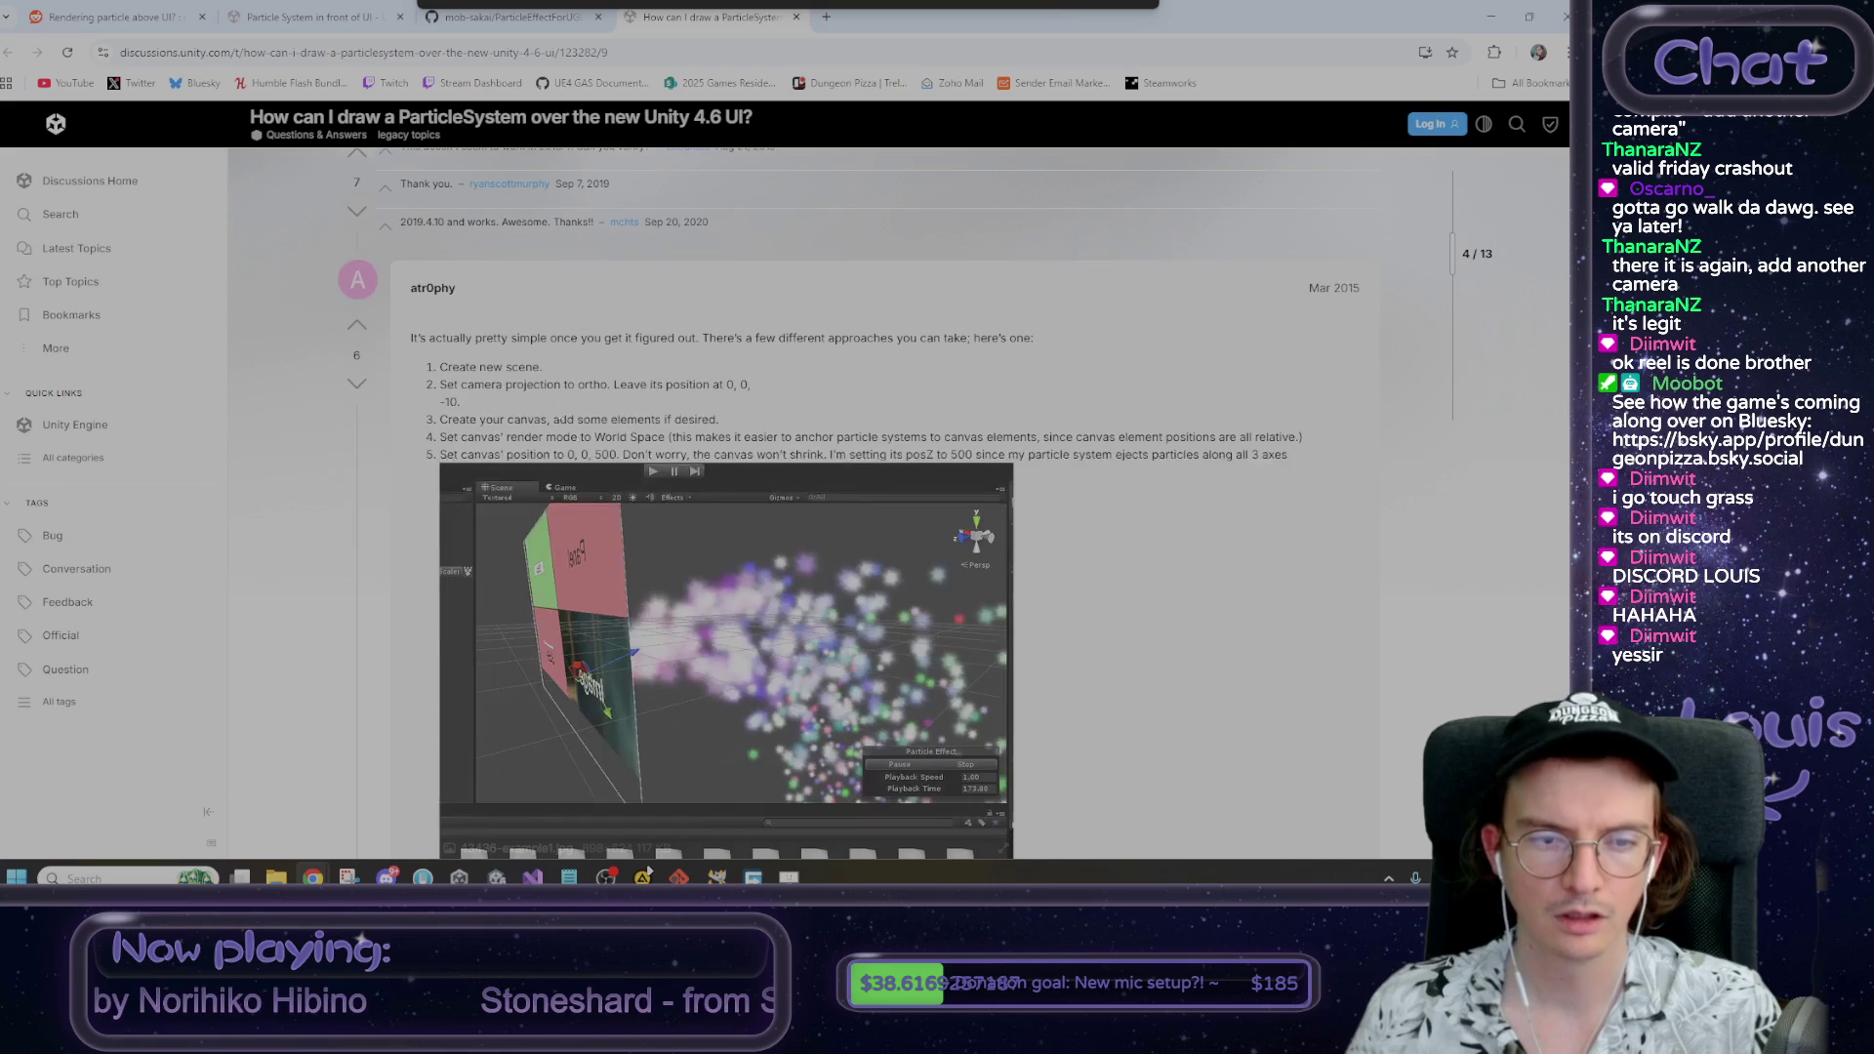
pyautogui.moveTo(543, 368); pyautogui.dragTo(424, 376)
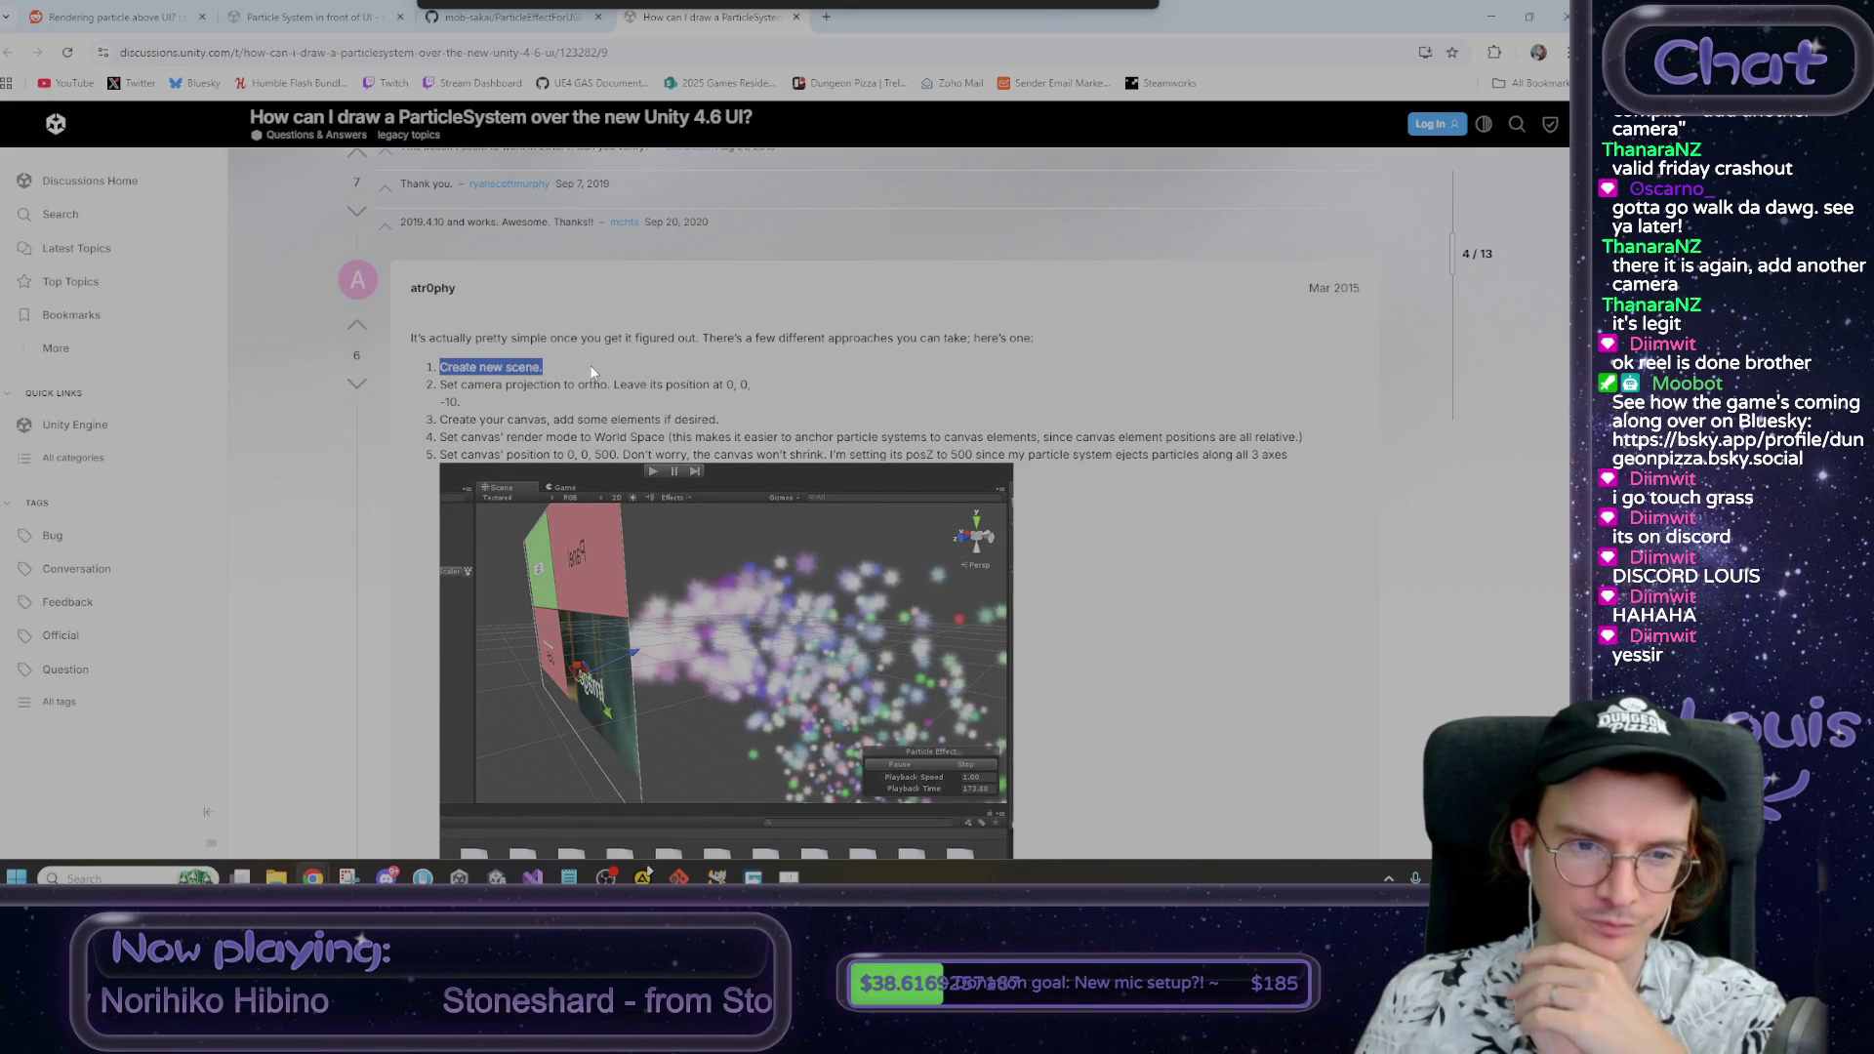
pyautogui.moveTo(518, 386); pyautogui.dragTo(644, 385)
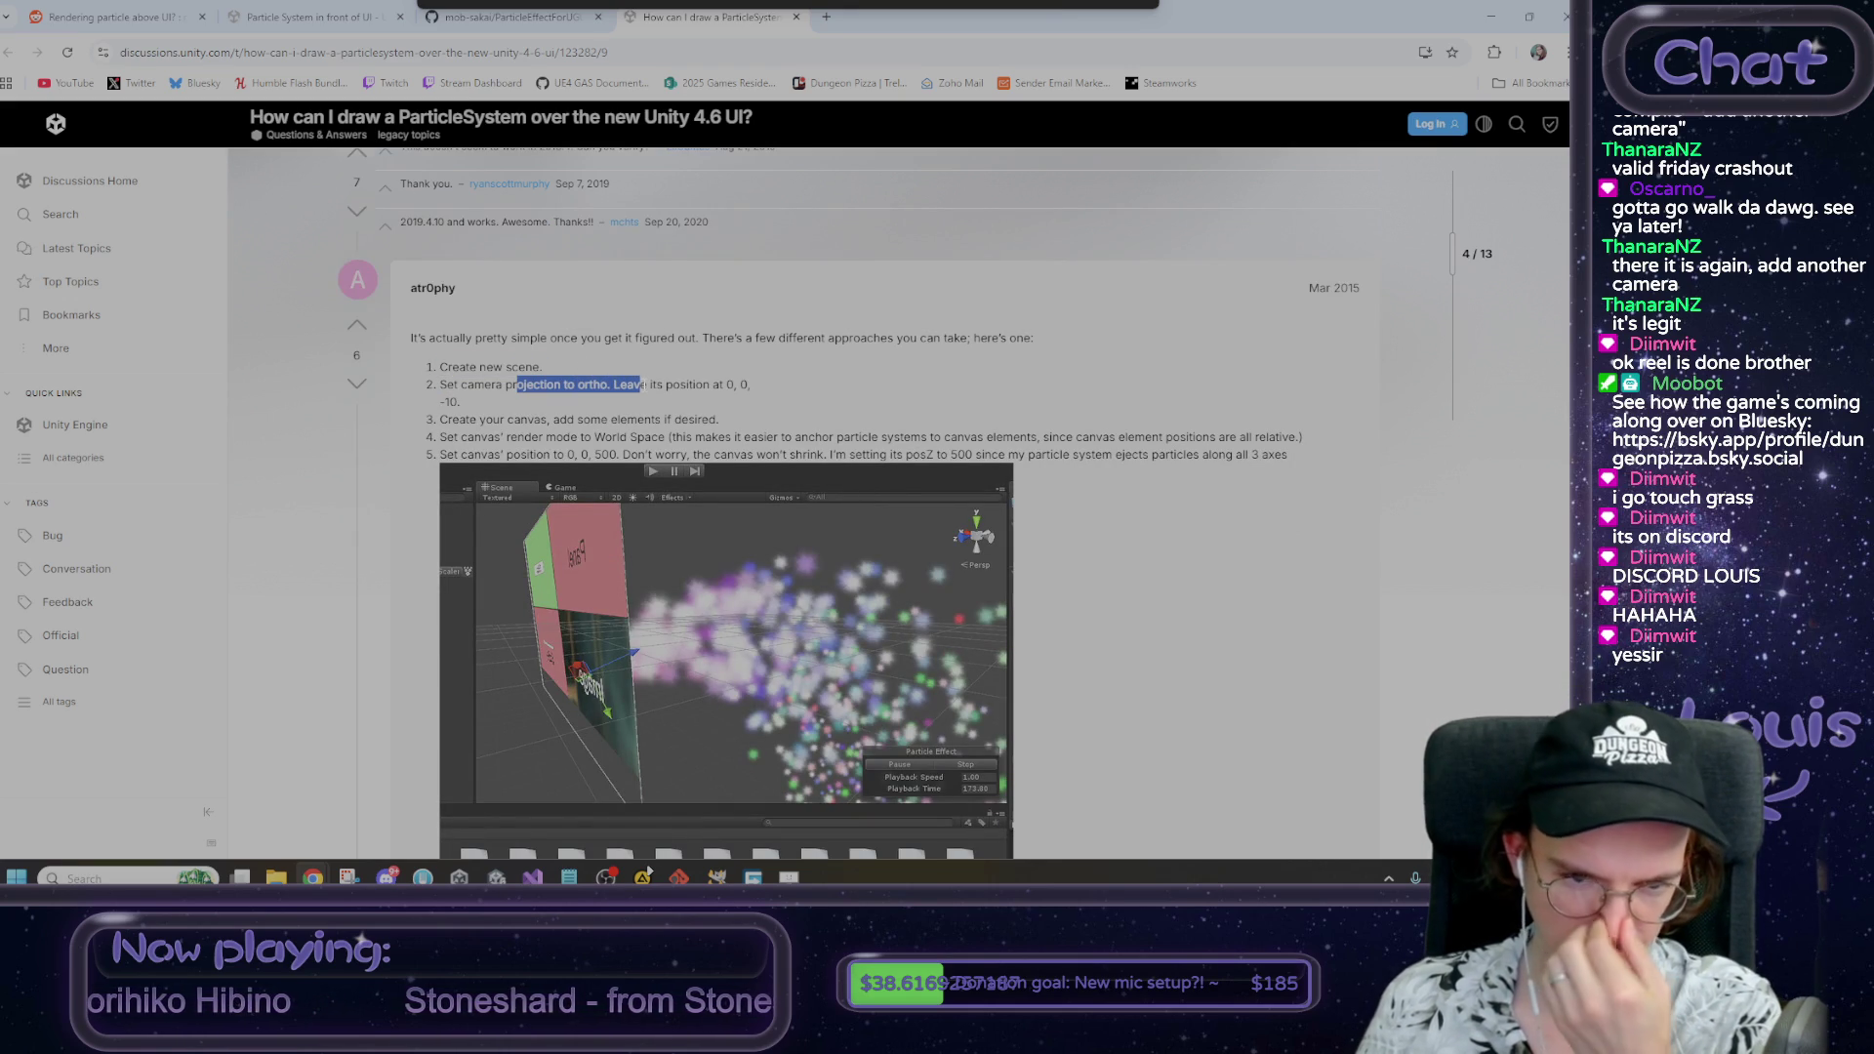
pyautogui.moveTo(545, 436); pyautogui.dragTo(700, 436)
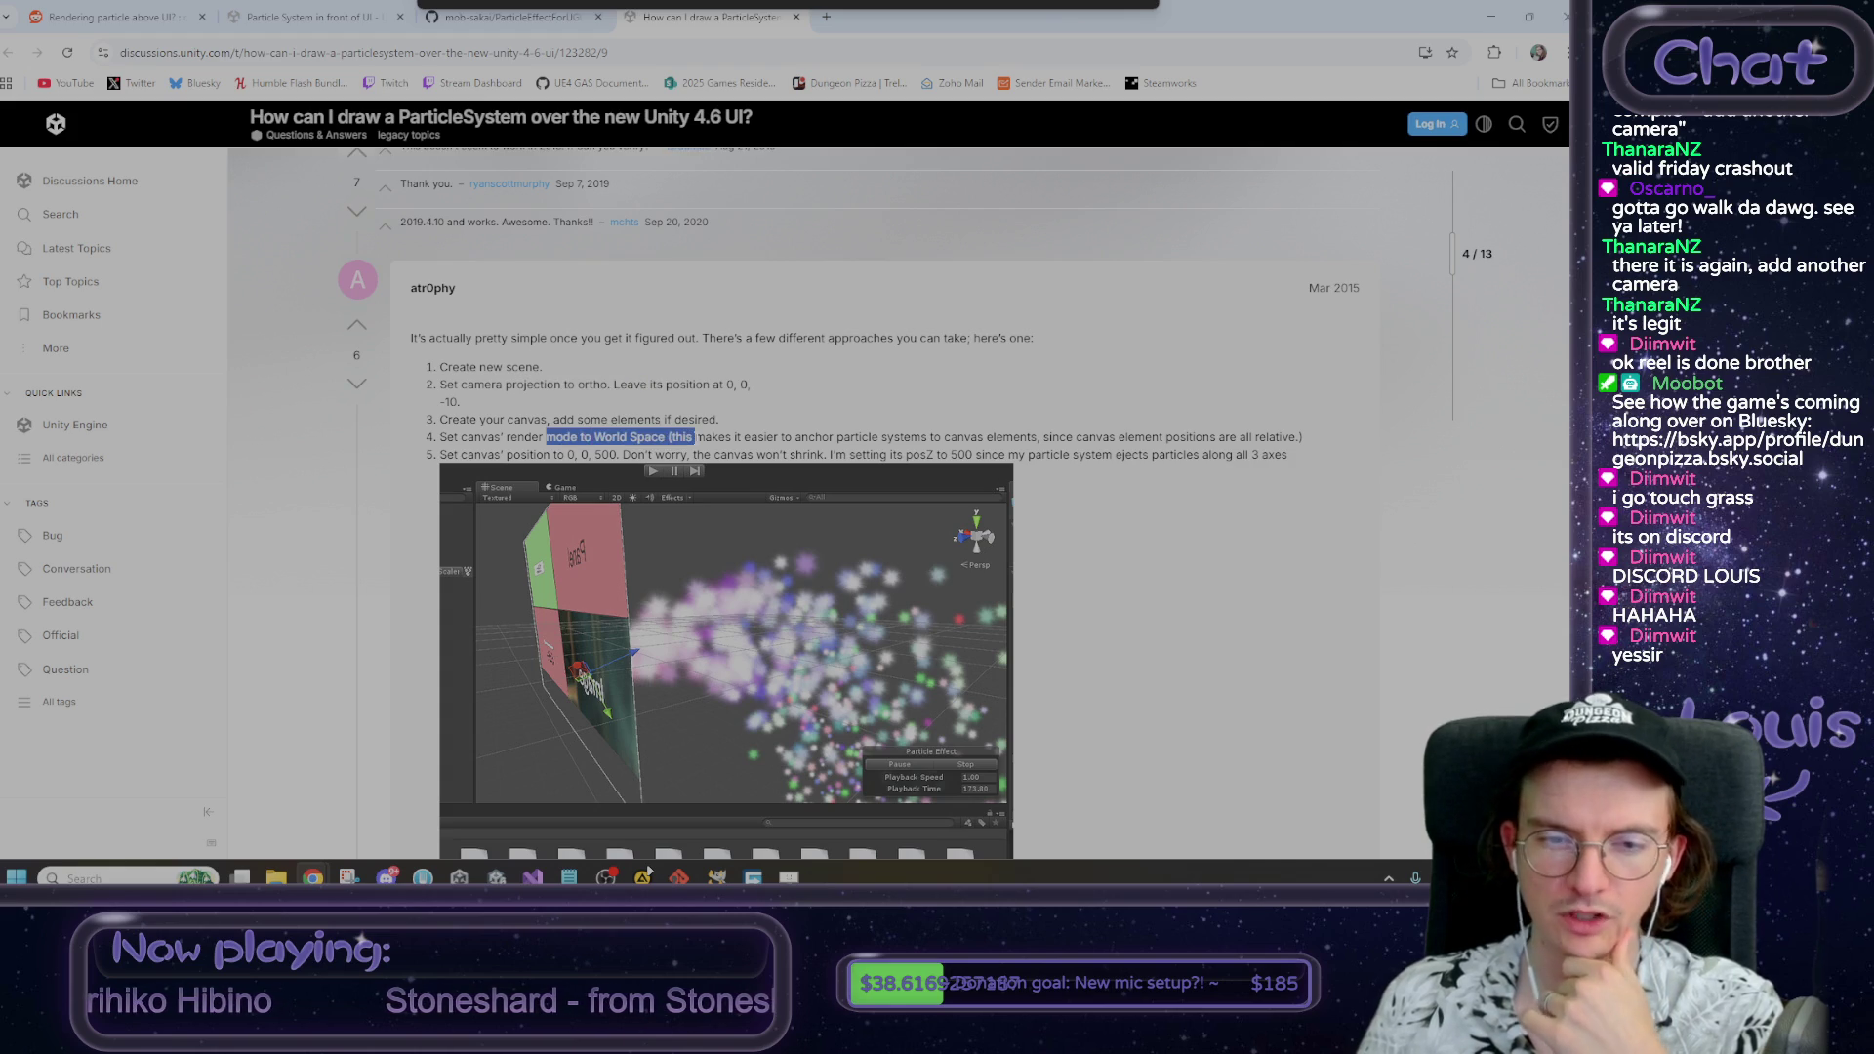
pyautogui.click(672, 438)
# Step: Scroll further down the thread, skimming more replies
pyautogui.scroll(-5, 683, 488)
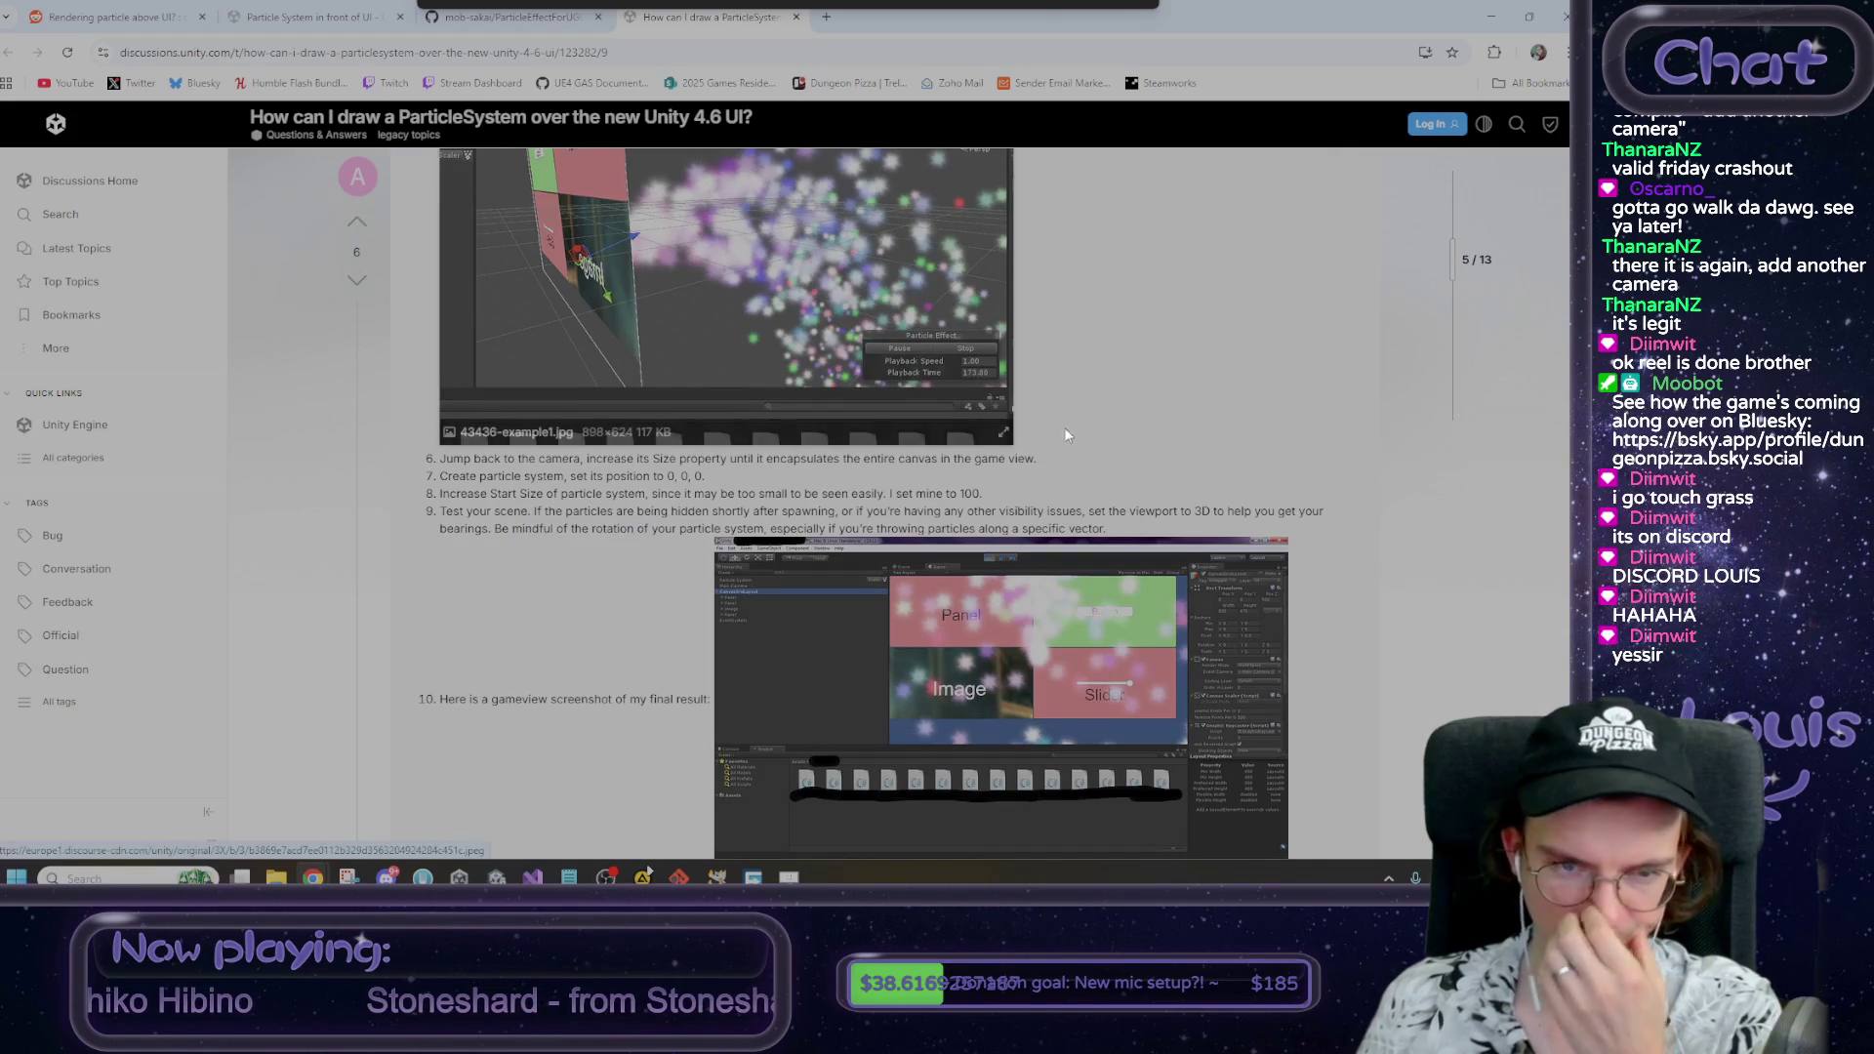
pyautogui.scroll(-1, 683, 488)
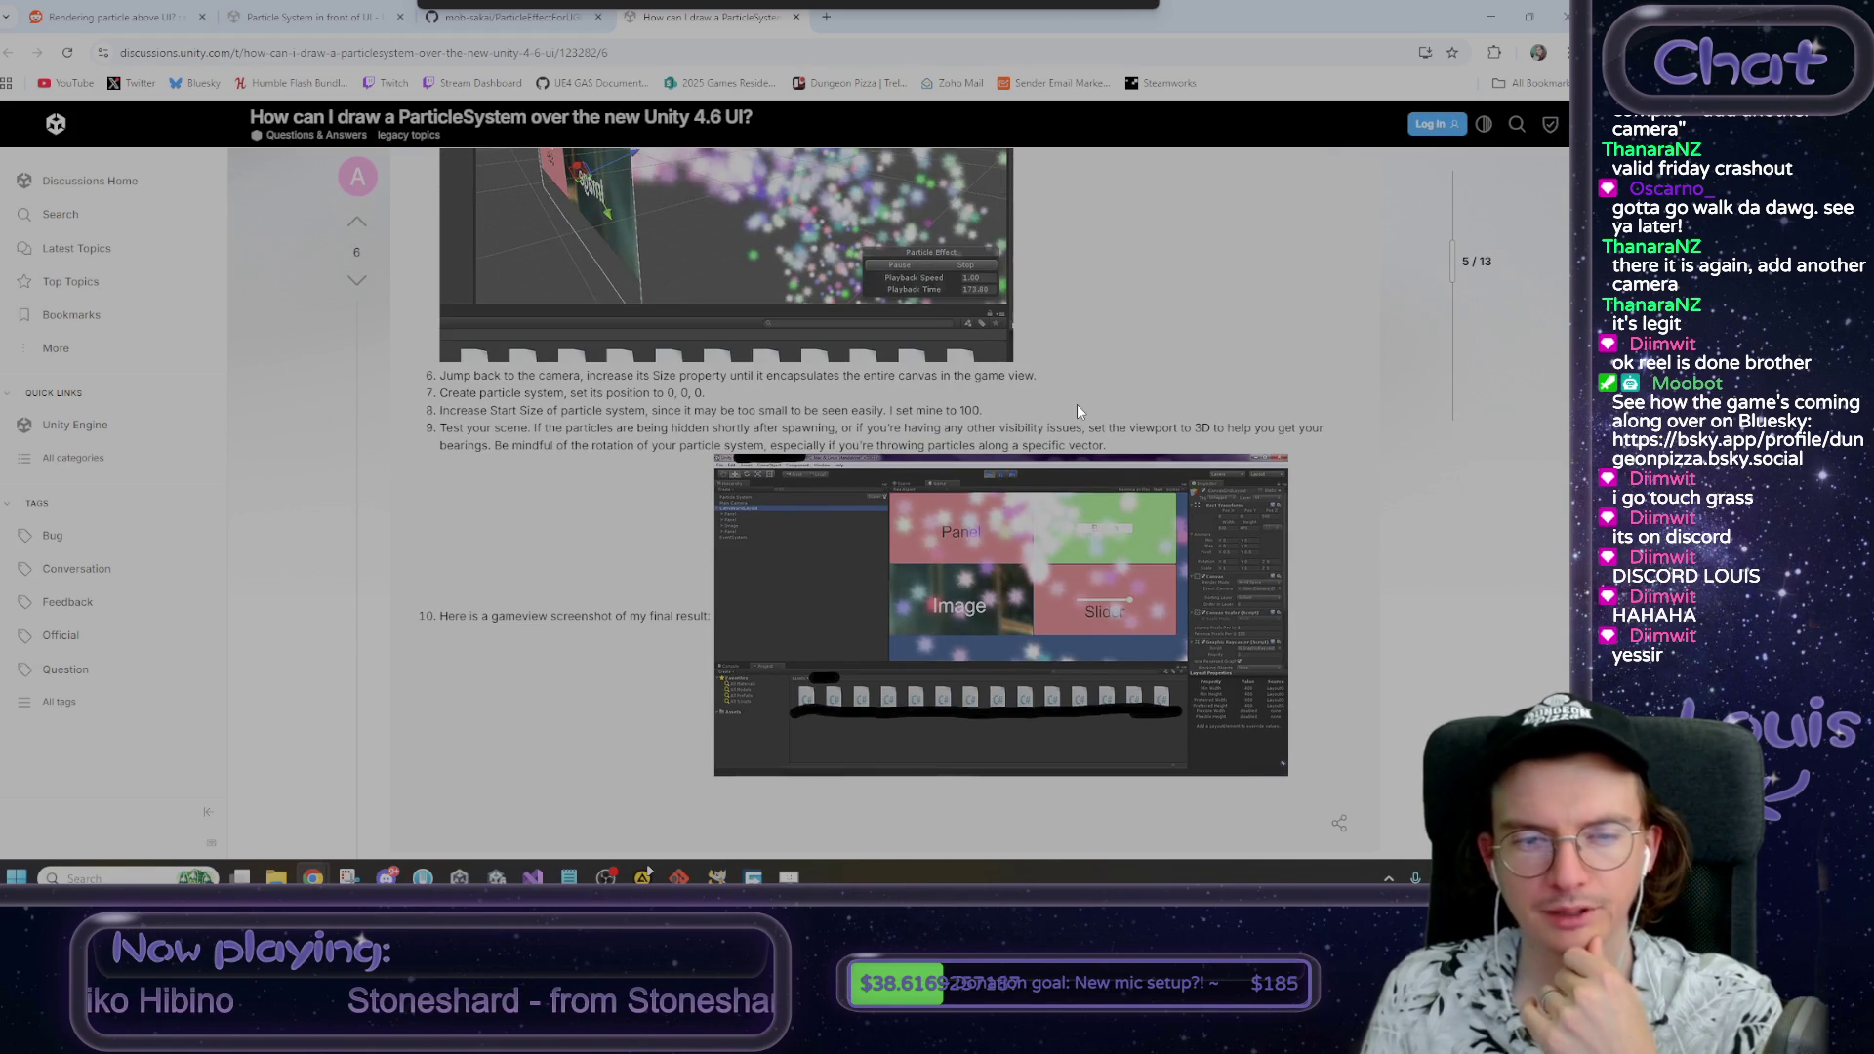
pyautogui.scroll(-4, 945, 354)
pyautogui.scroll(-4, 632, 473)
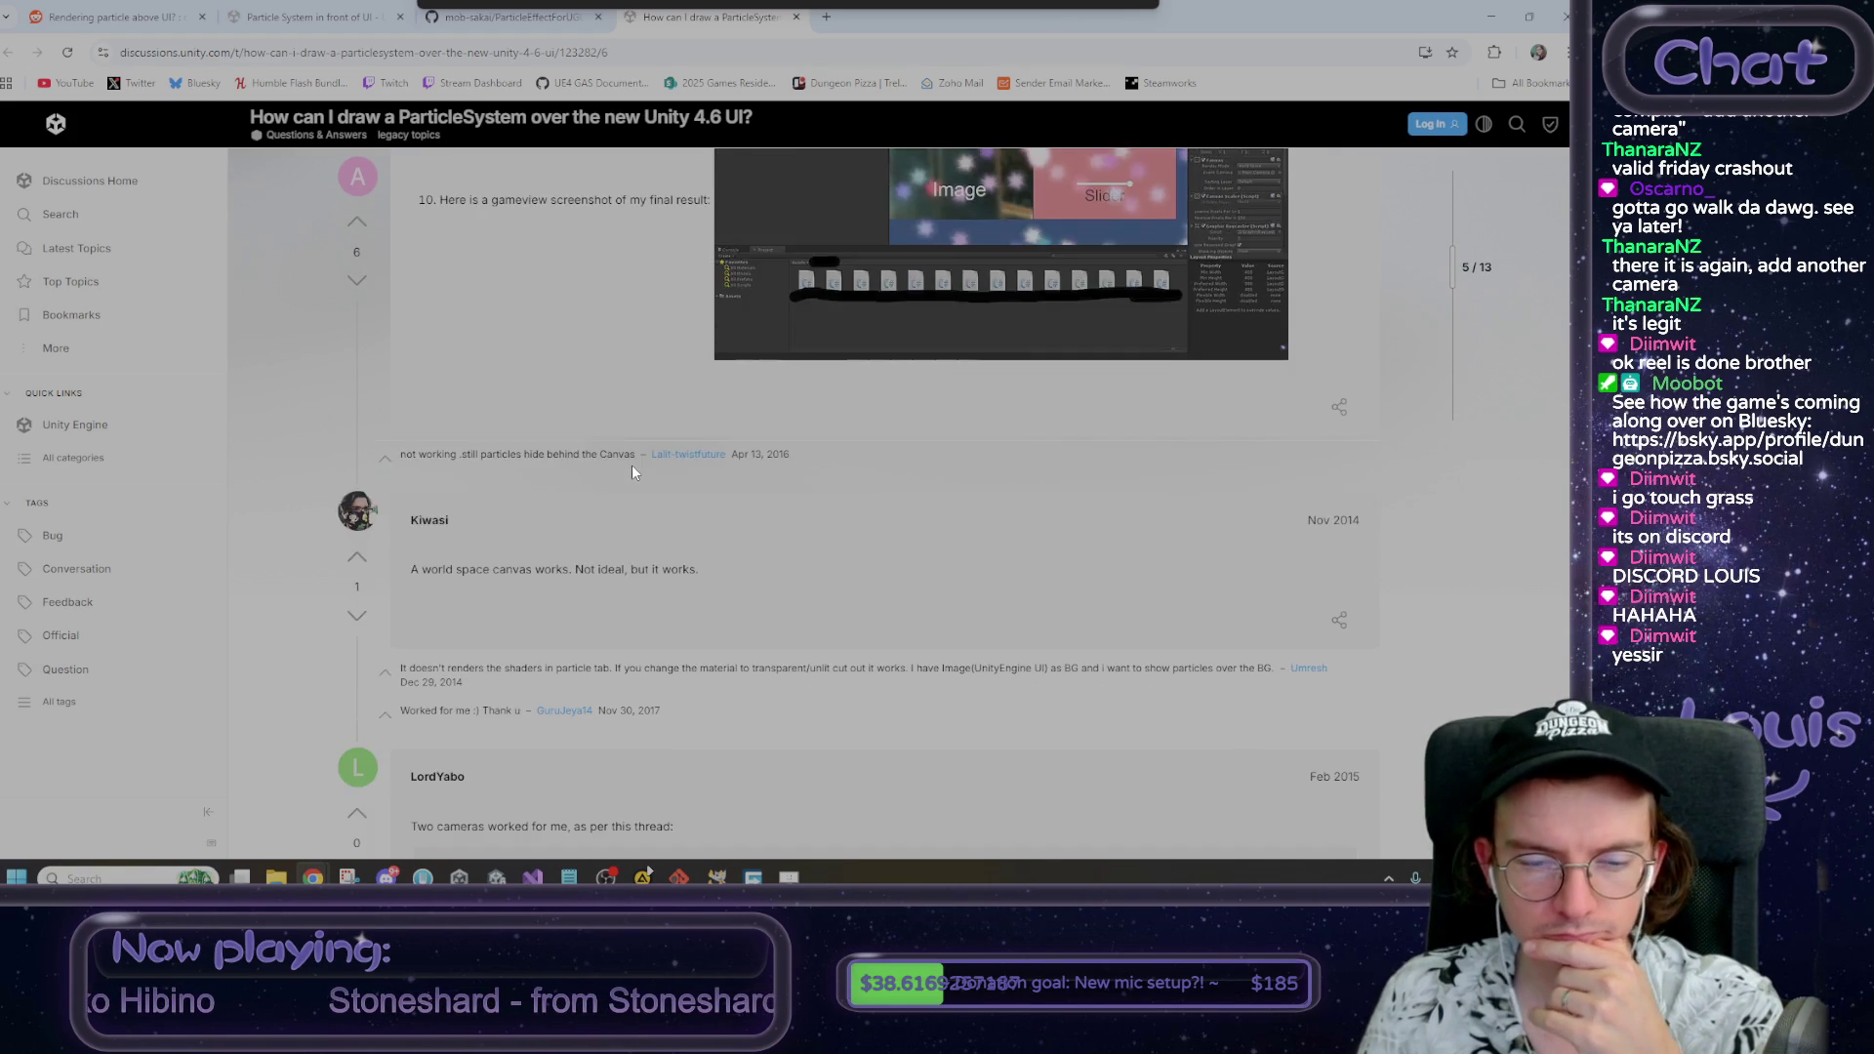
pyautogui.scroll(-2, 632, 472)
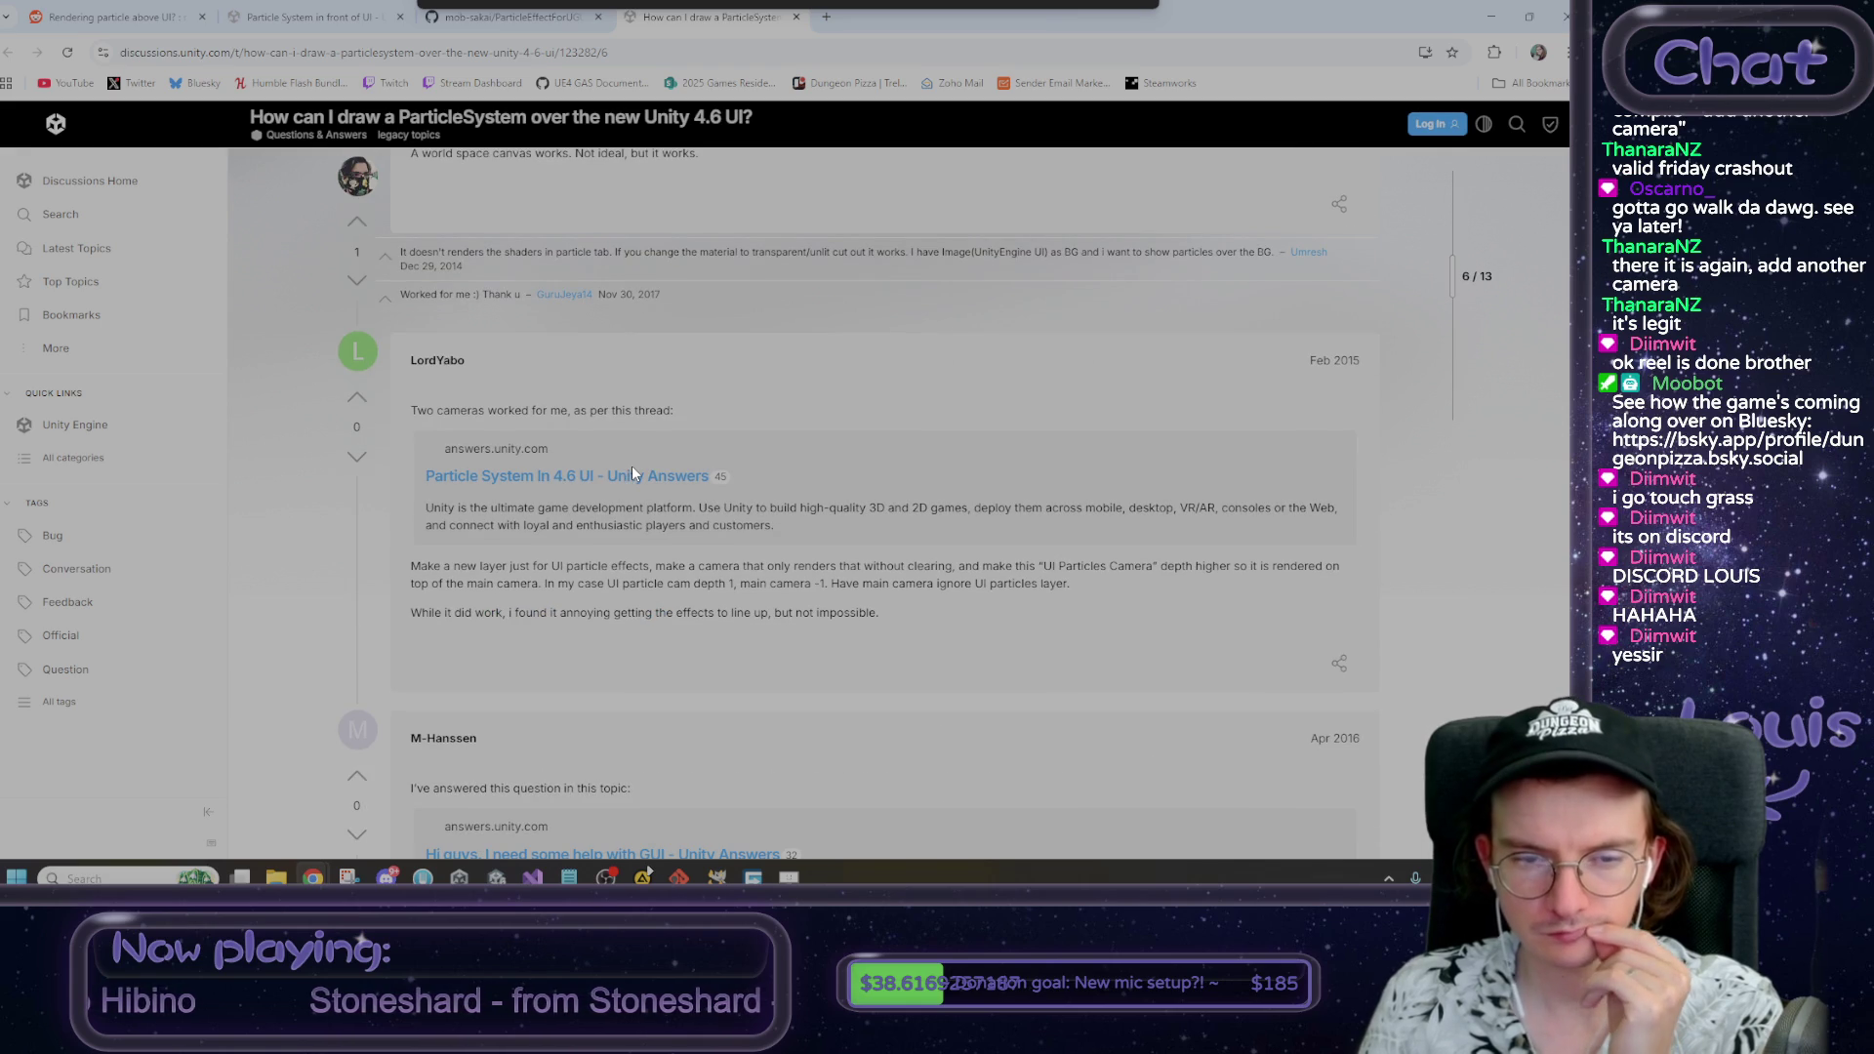
pyautogui.moveTo(460, 410); pyautogui.dragTo(592, 410)
pyautogui.click(783, 406)
pyautogui.scroll(-3, 783, 410)
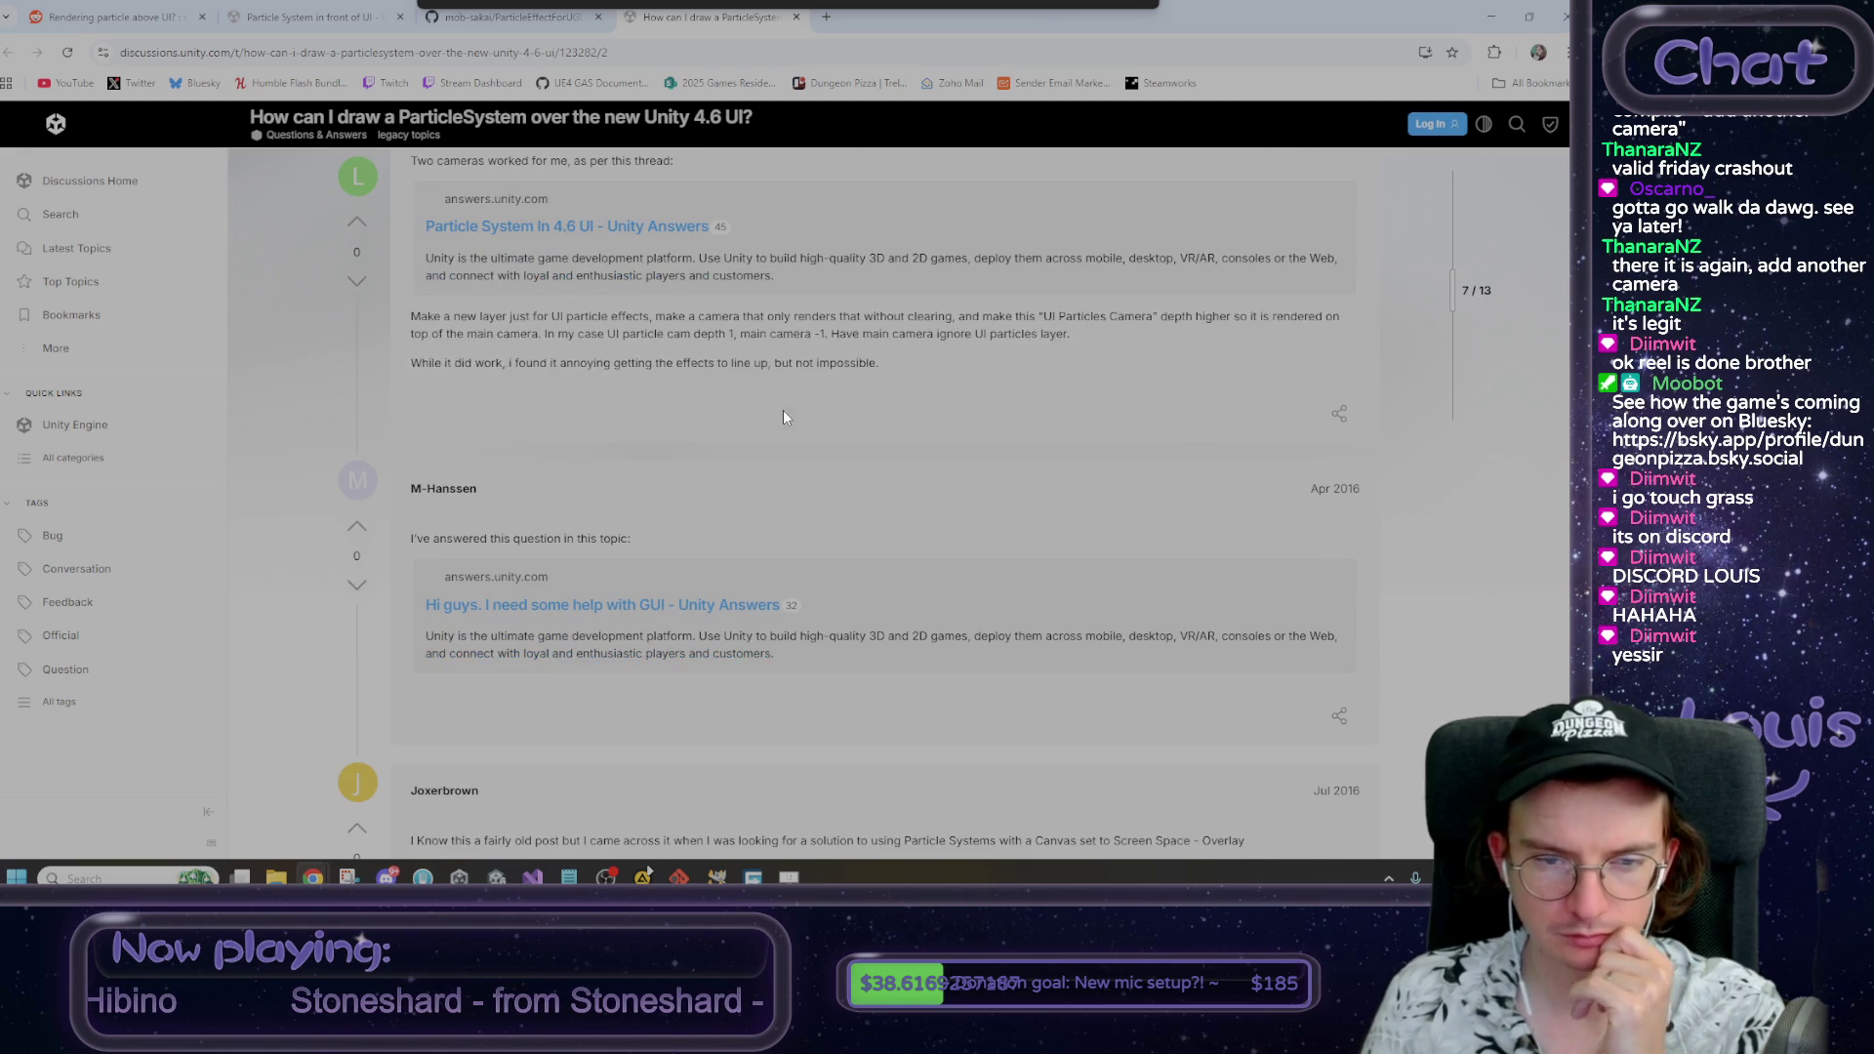
pyautogui.scroll(-4, 783, 419)
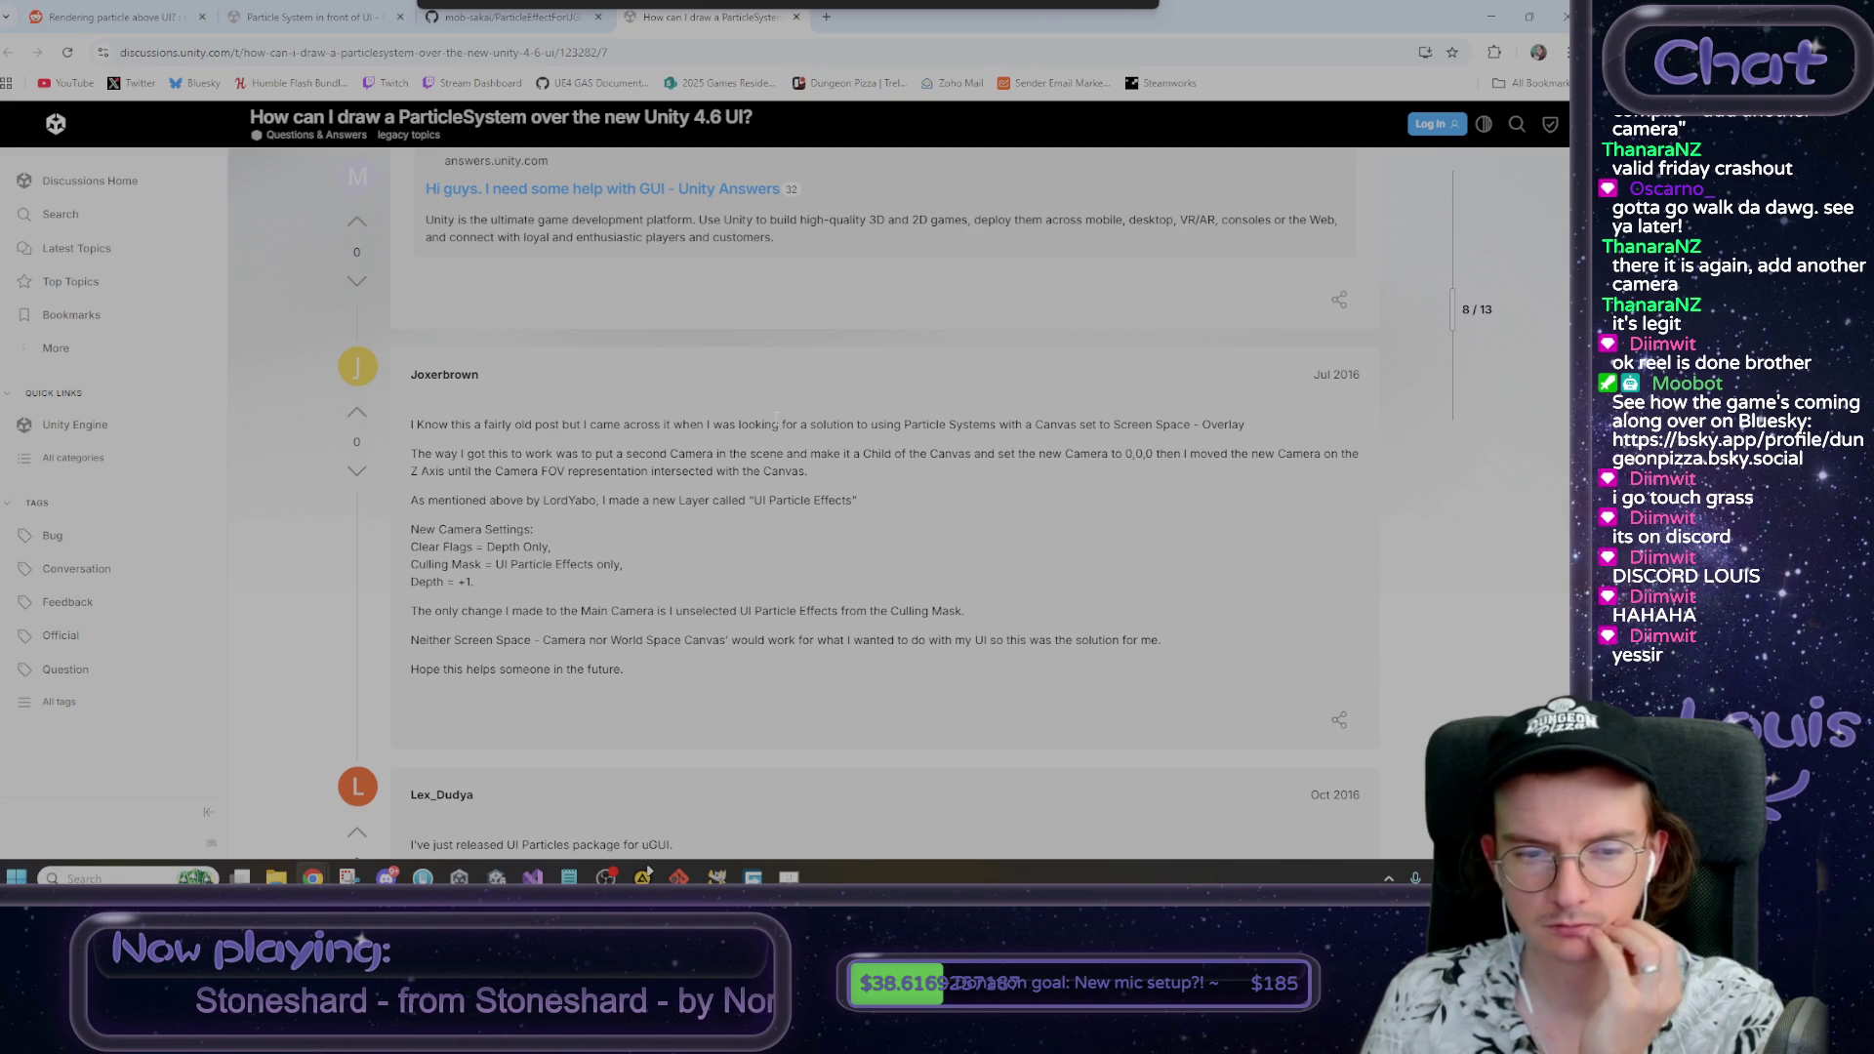
pyautogui.scroll(-5, 777, 421)
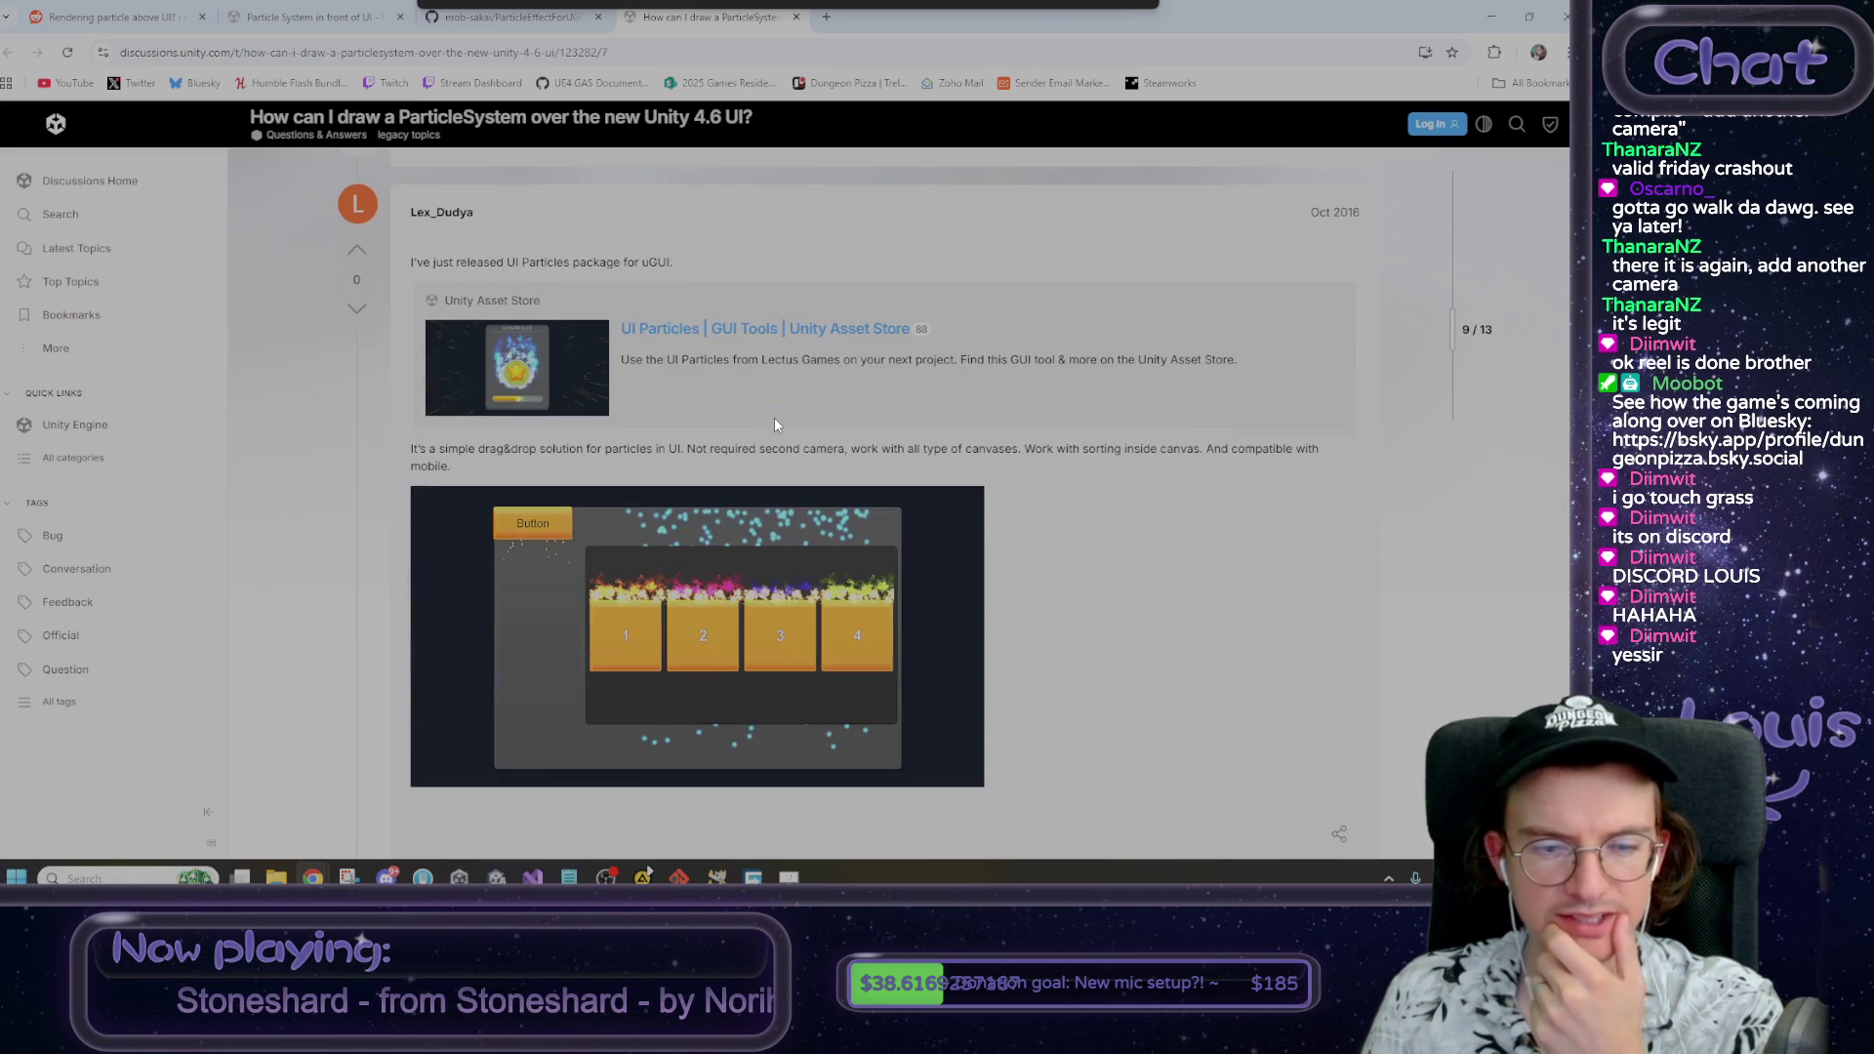
pyautogui.scroll(-3, 444, 527)
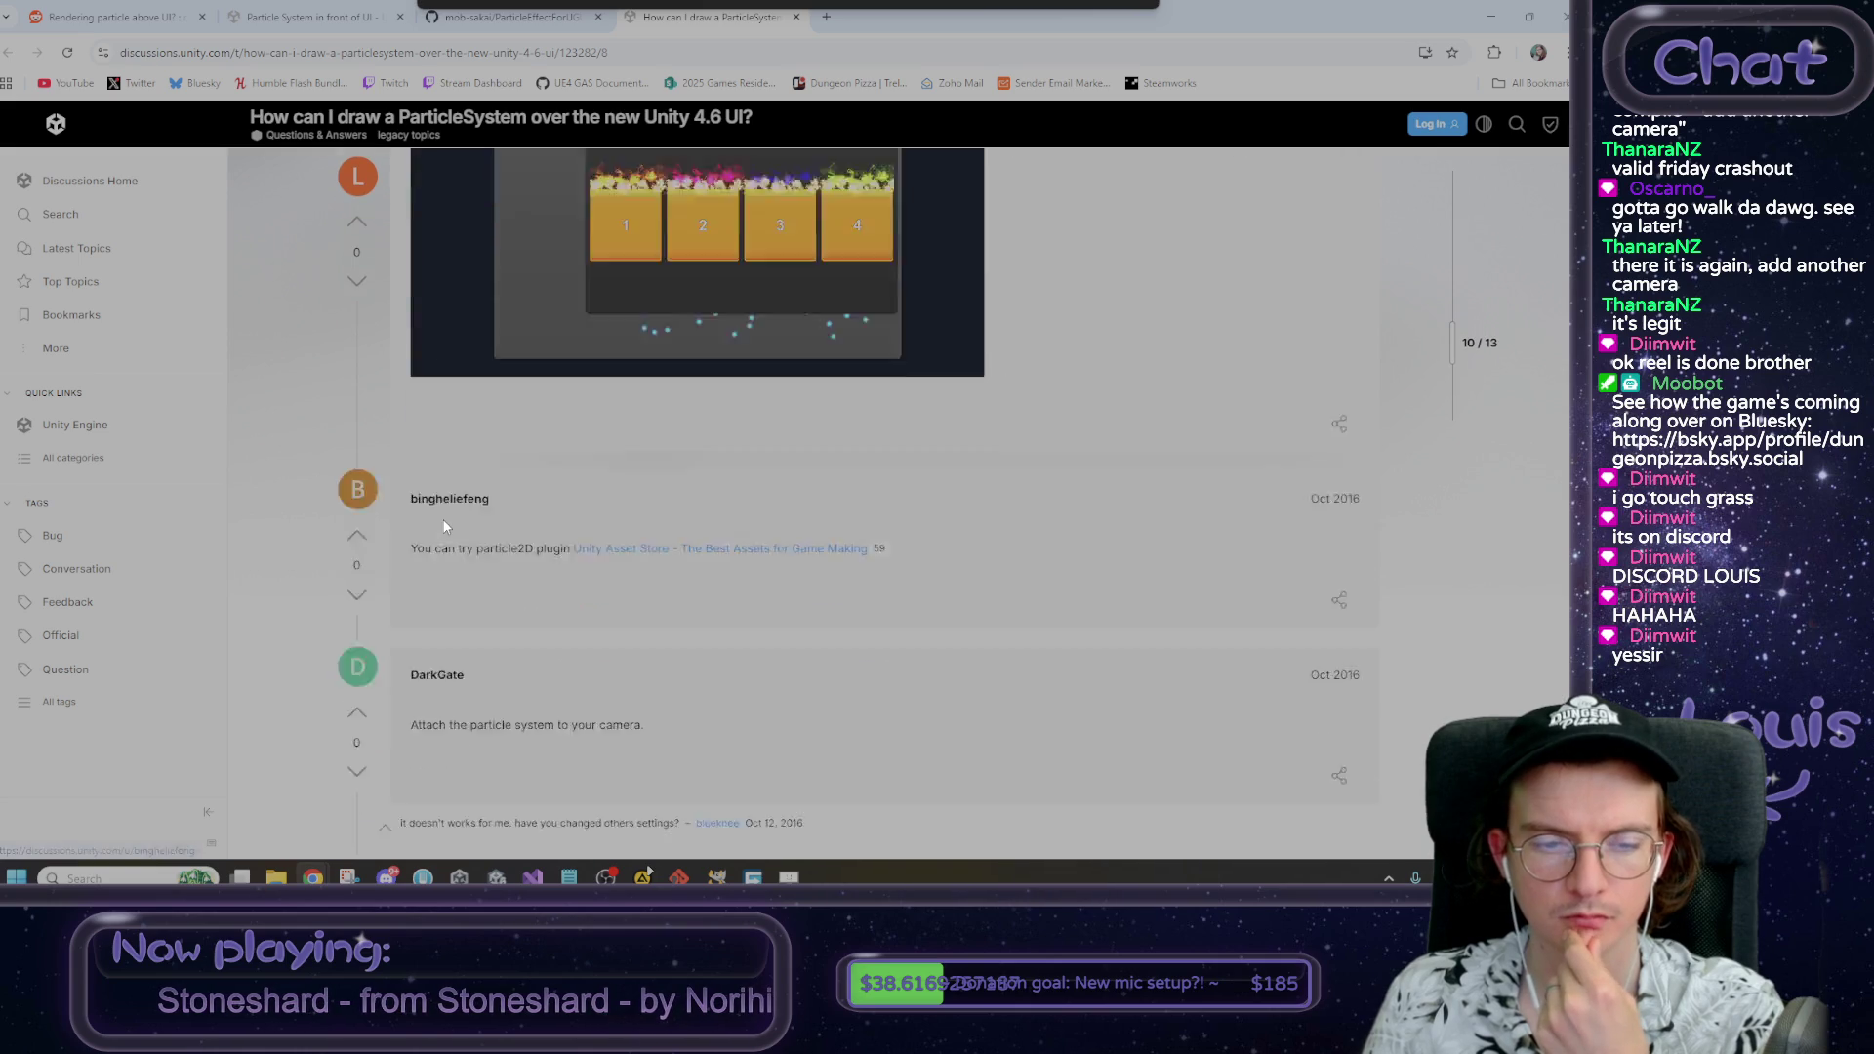
pyautogui.scroll(-2, 444, 527)
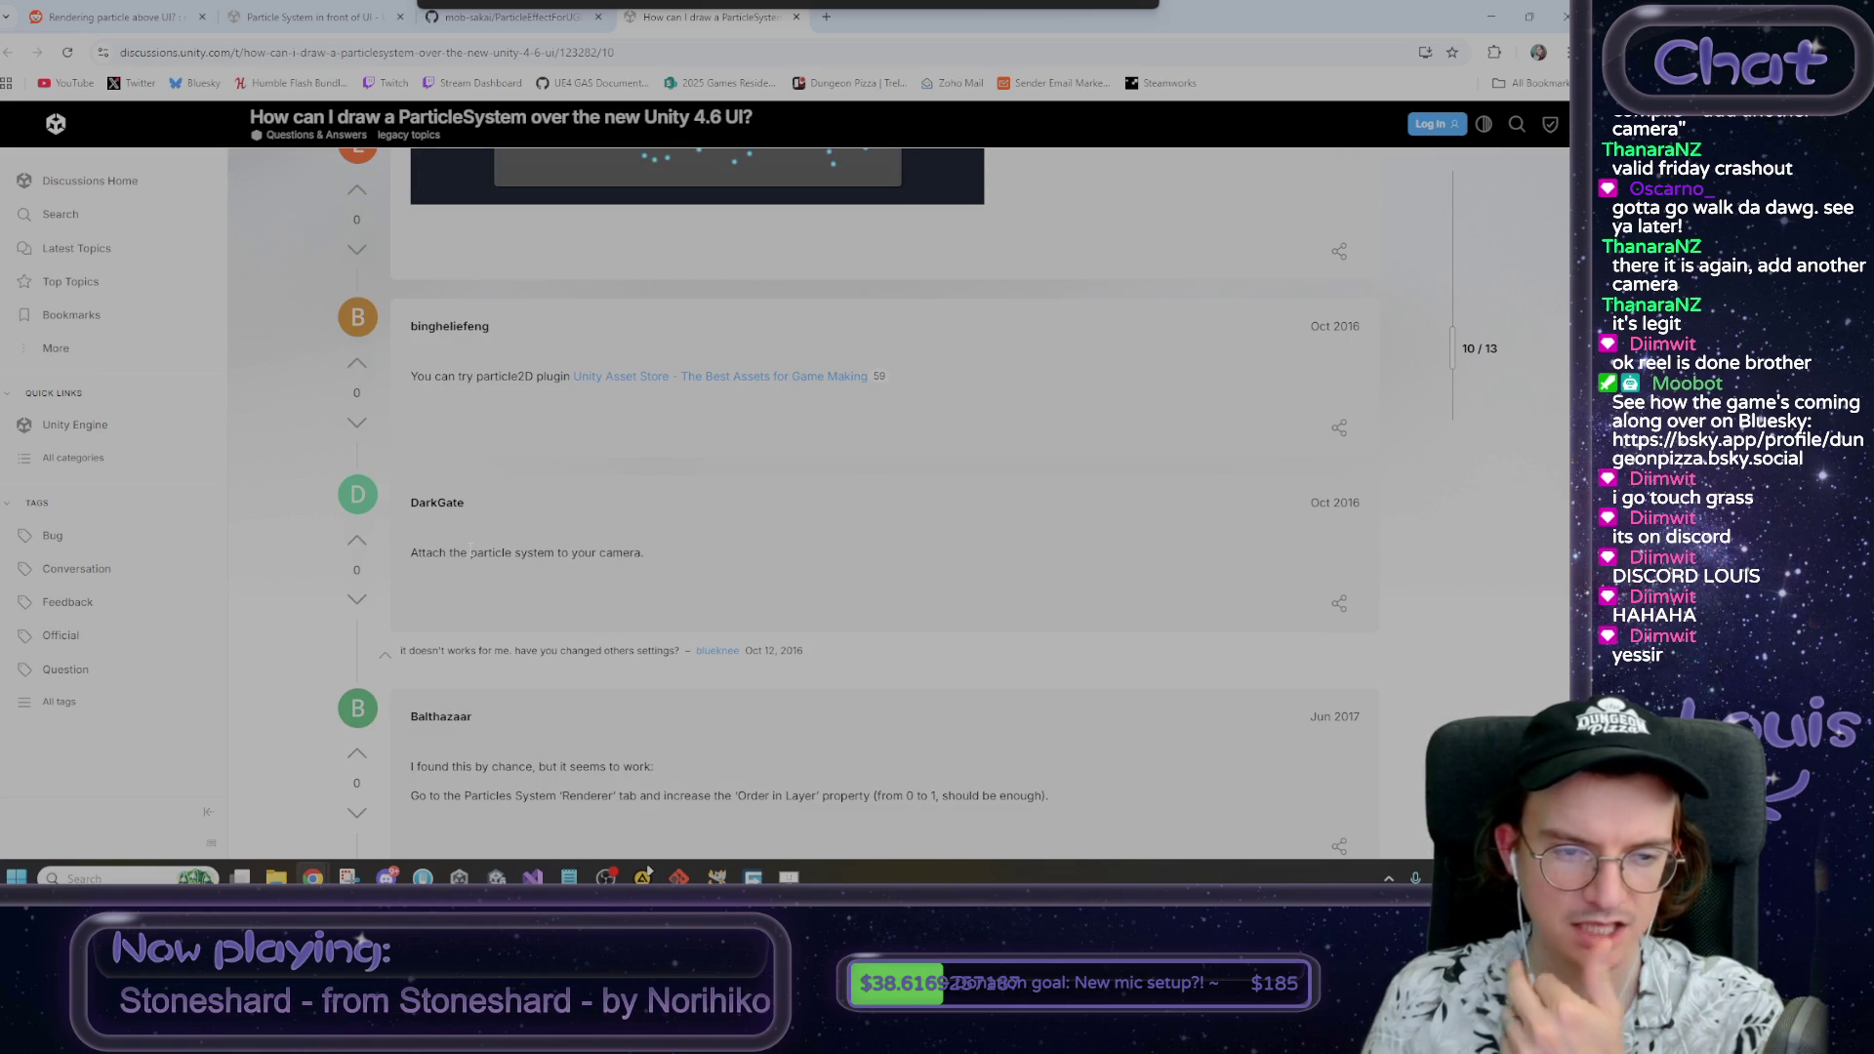
# Step: Highlight the camera-attach advice and the raise Order in Layer tip, then return to Unity's Order in Layer field
pyautogui.moveTo(452, 552); pyautogui.dragTo(646, 553)
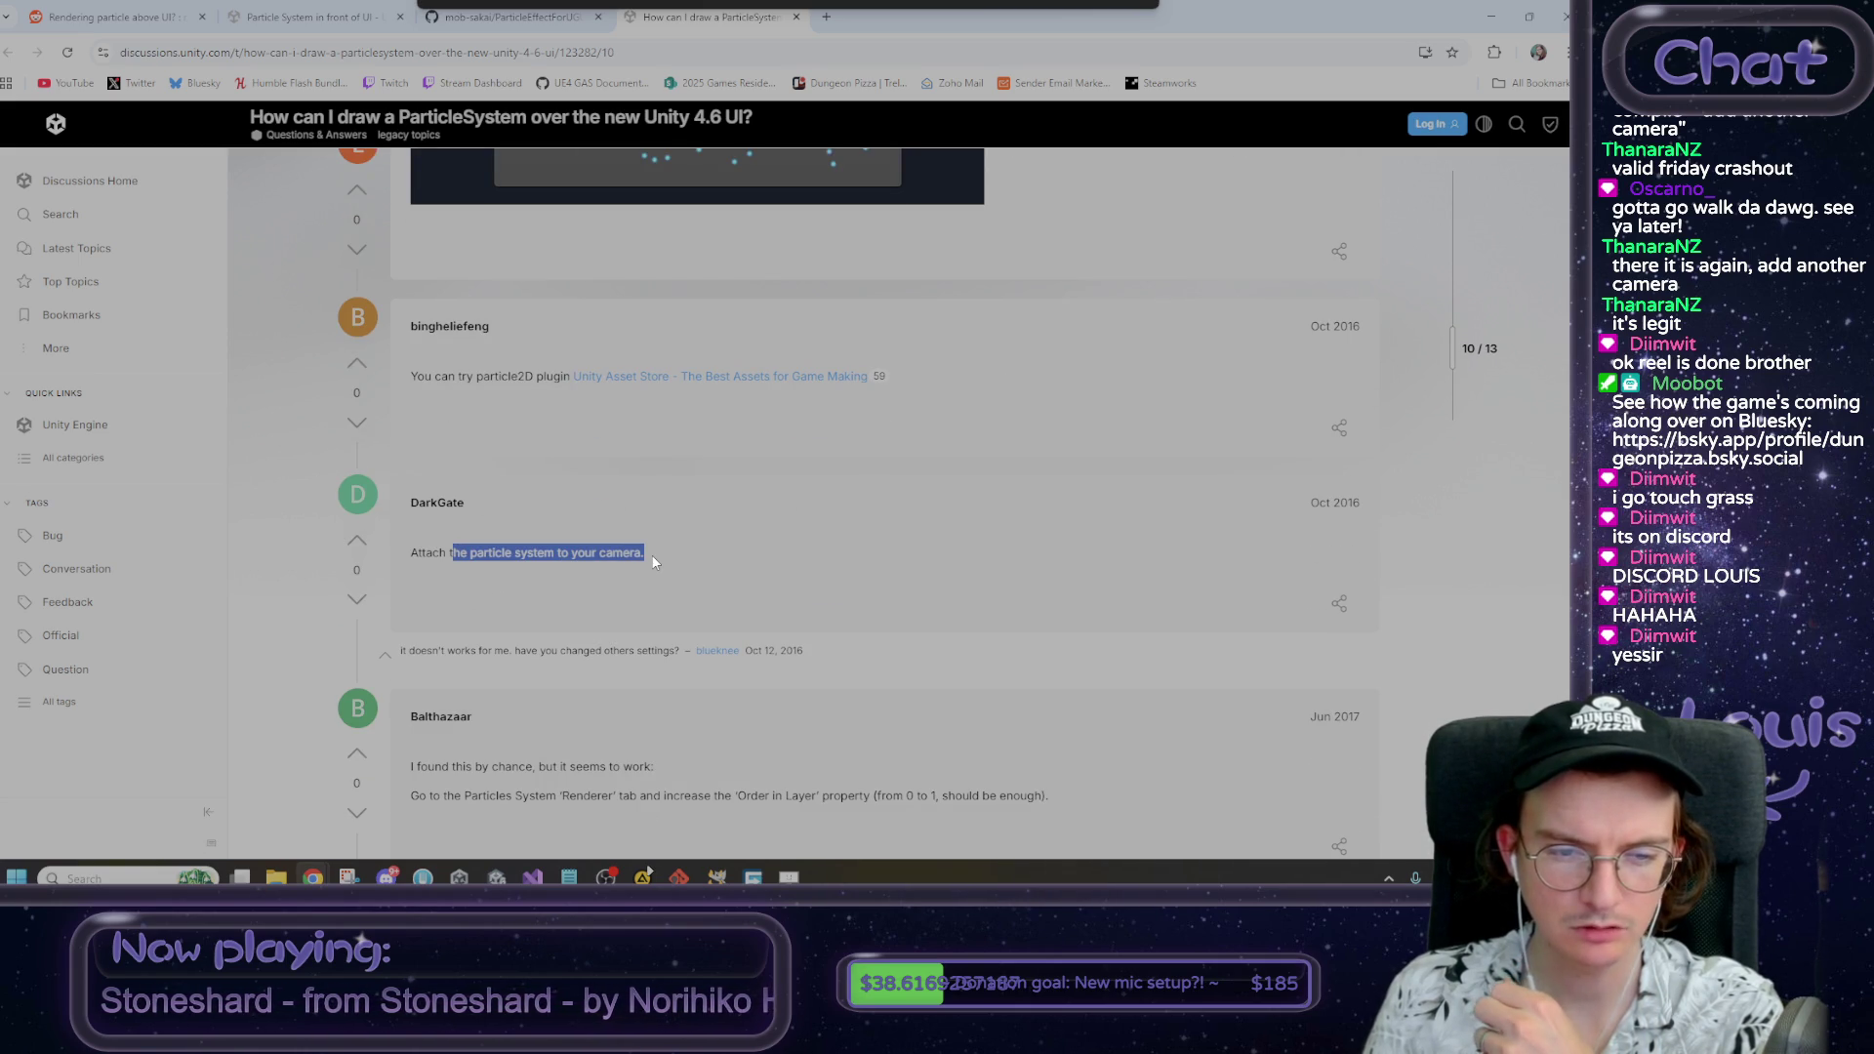
pyautogui.moveTo(441, 650); pyautogui.dragTo(515, 659)
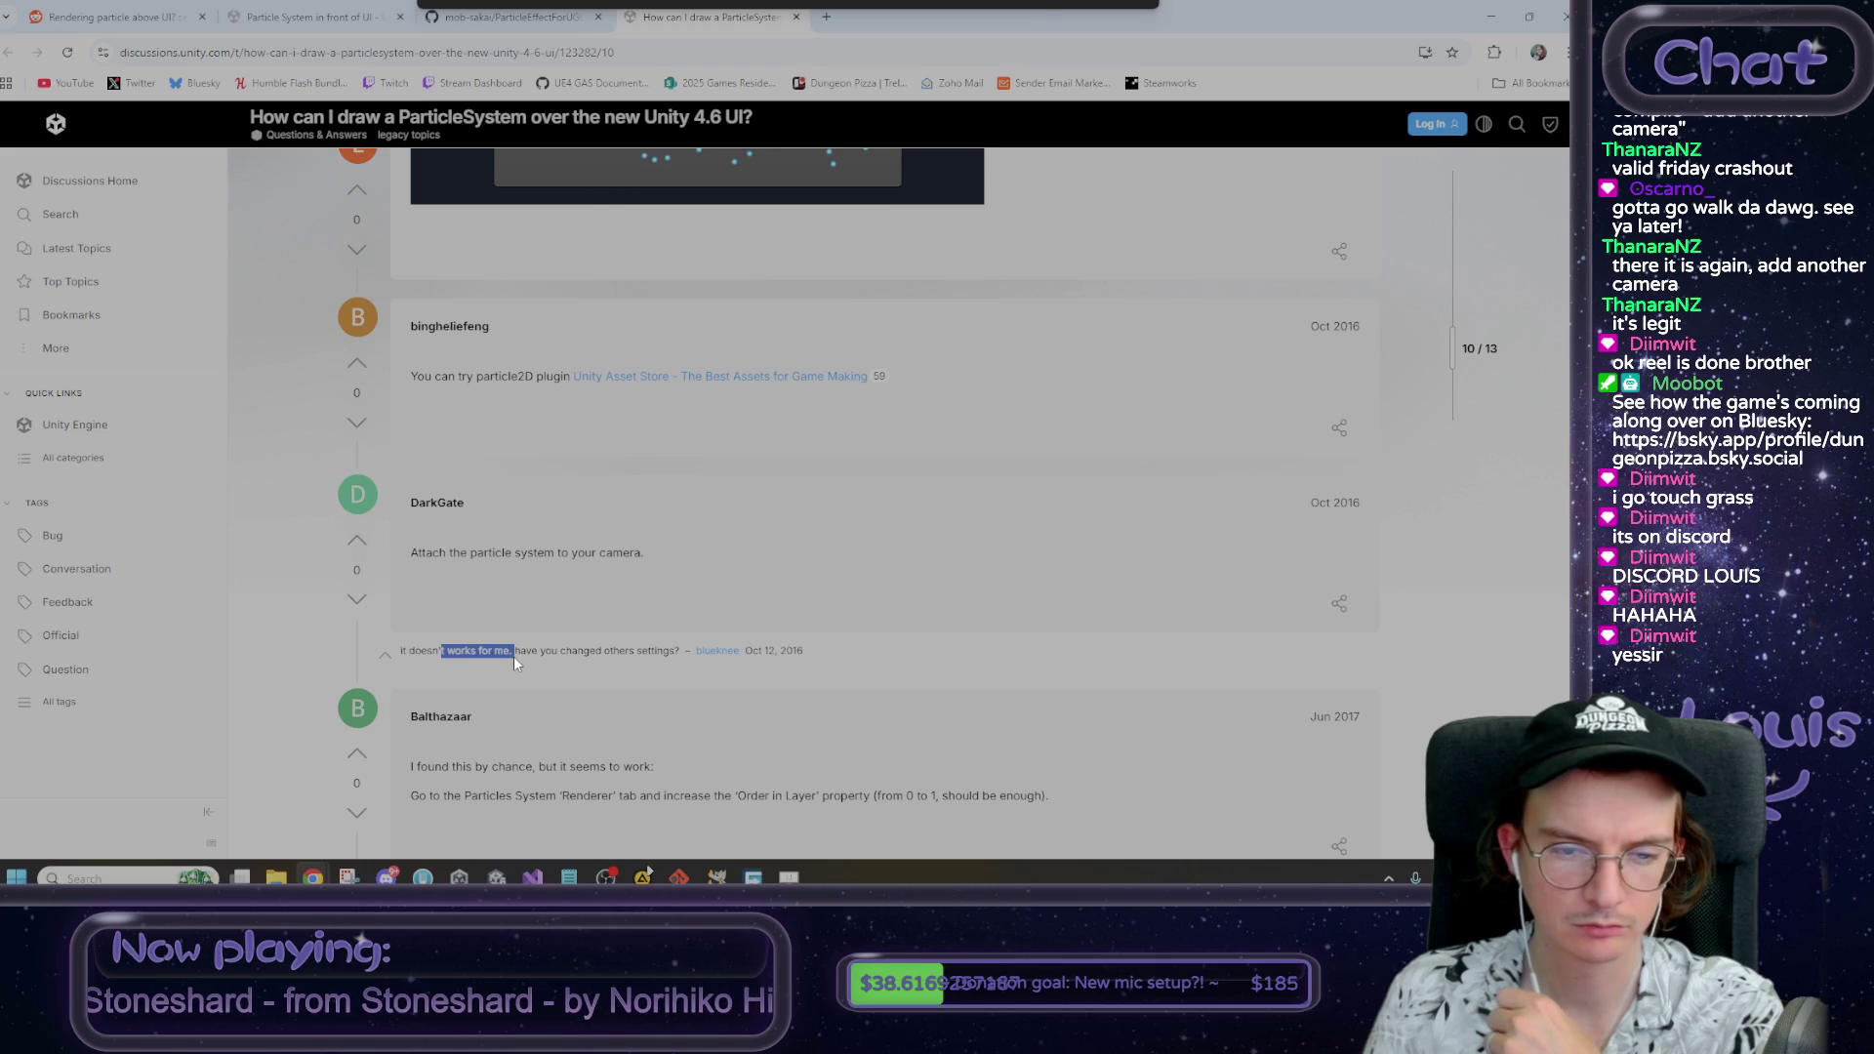
pyautogui.scroll(-1, 552, 621)
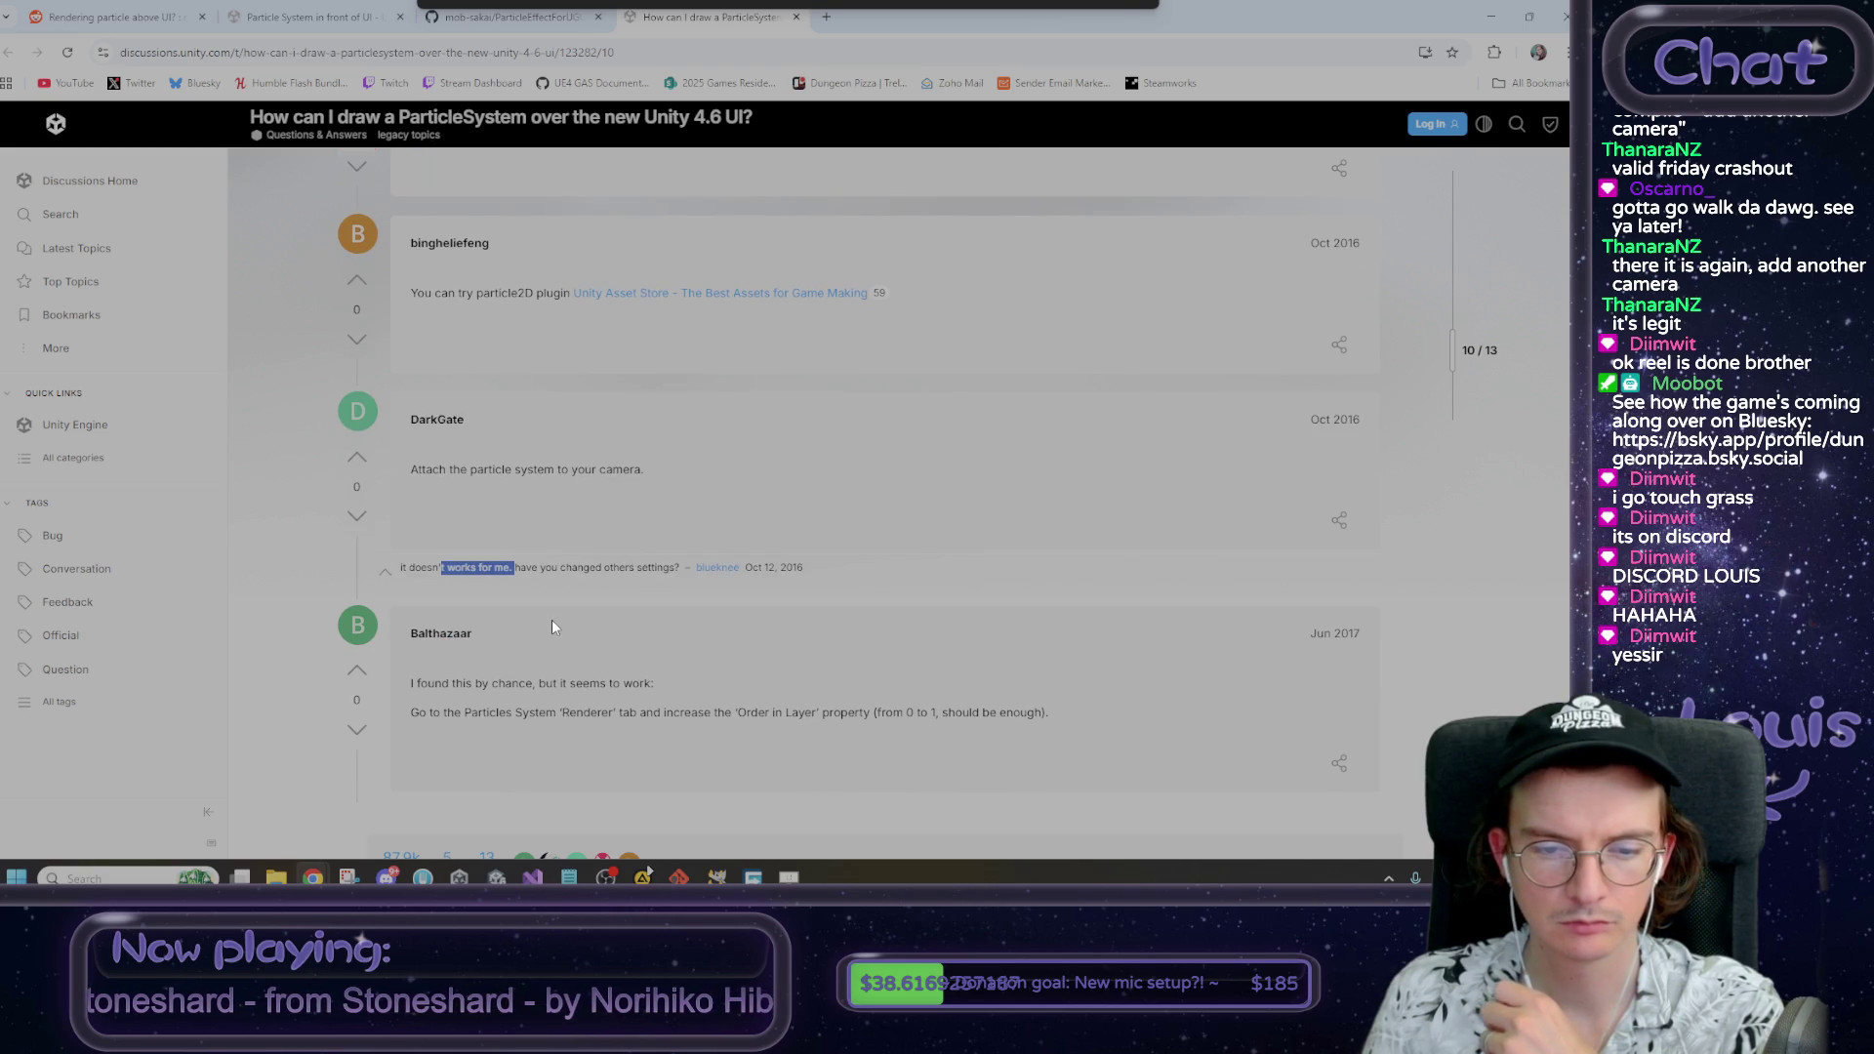
pyautogui.scroll(-1, 553, 625)
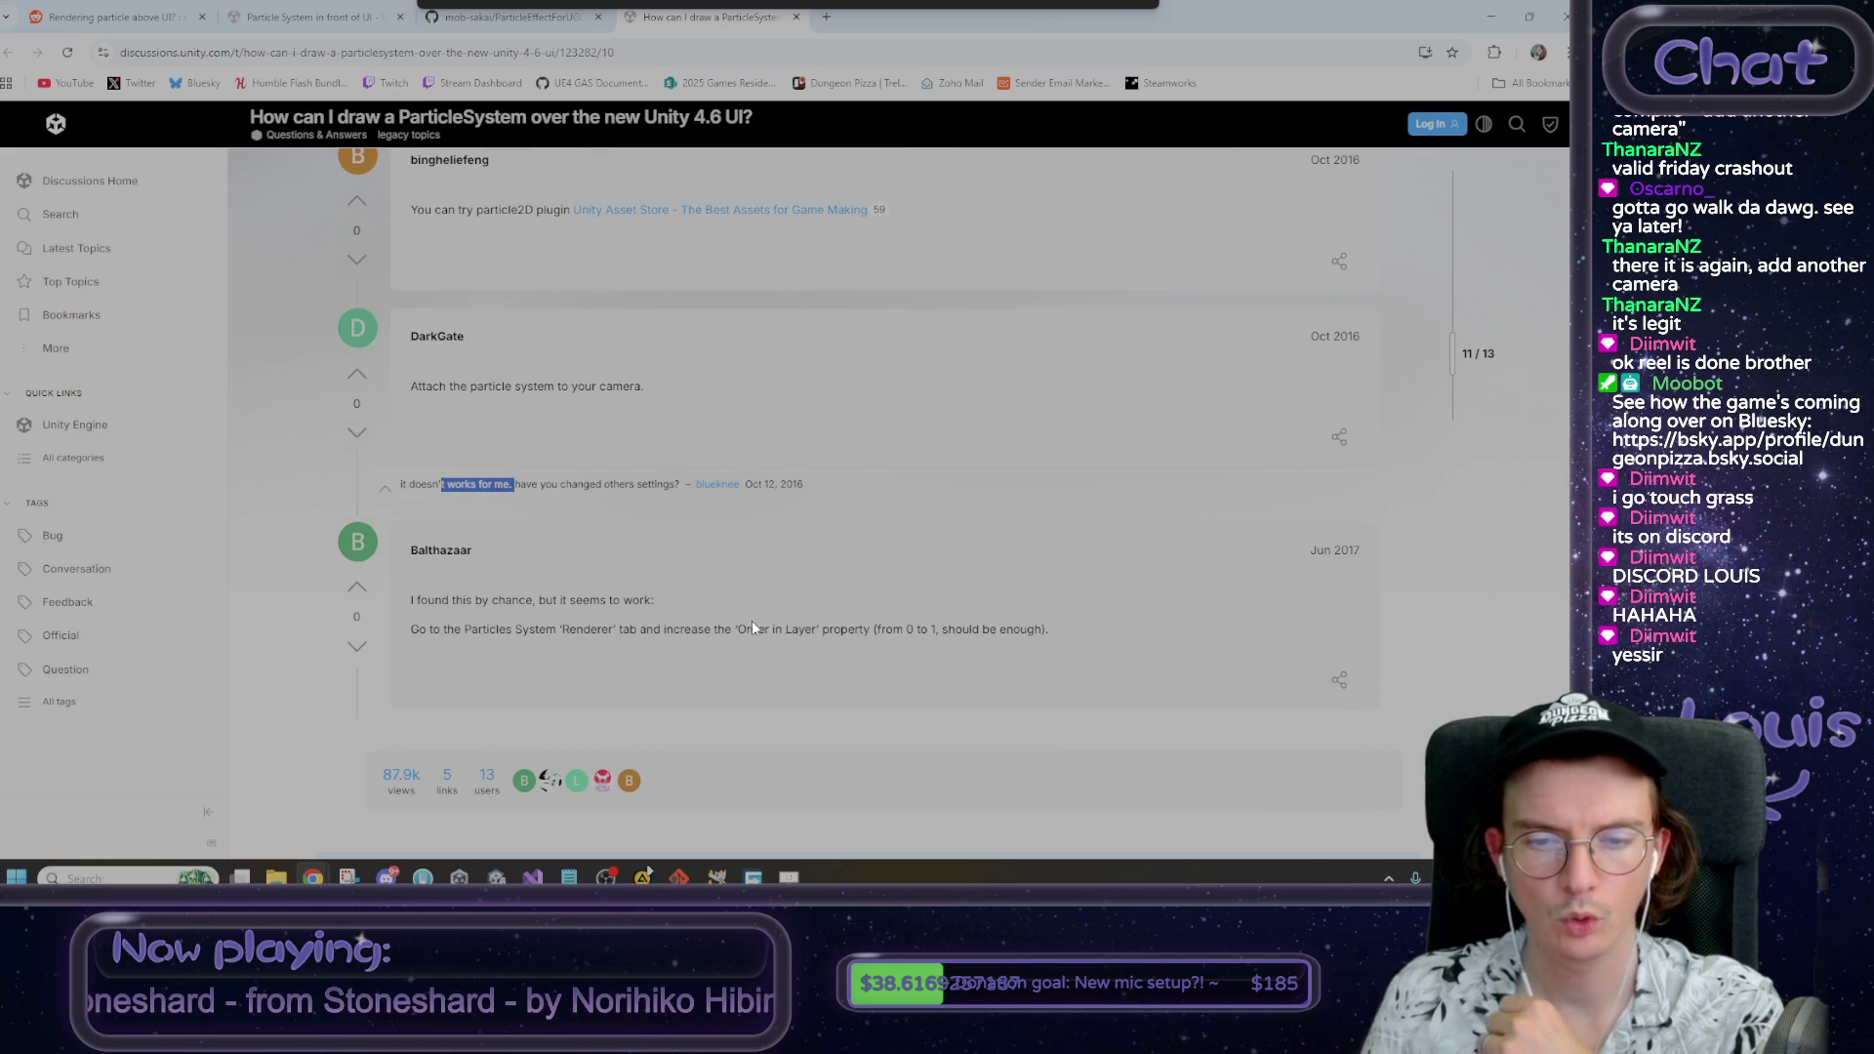
pyautogui.moveTo(752, 628); pyautogui.dragTo(858, 629)
pyautogui.click(894, 624)
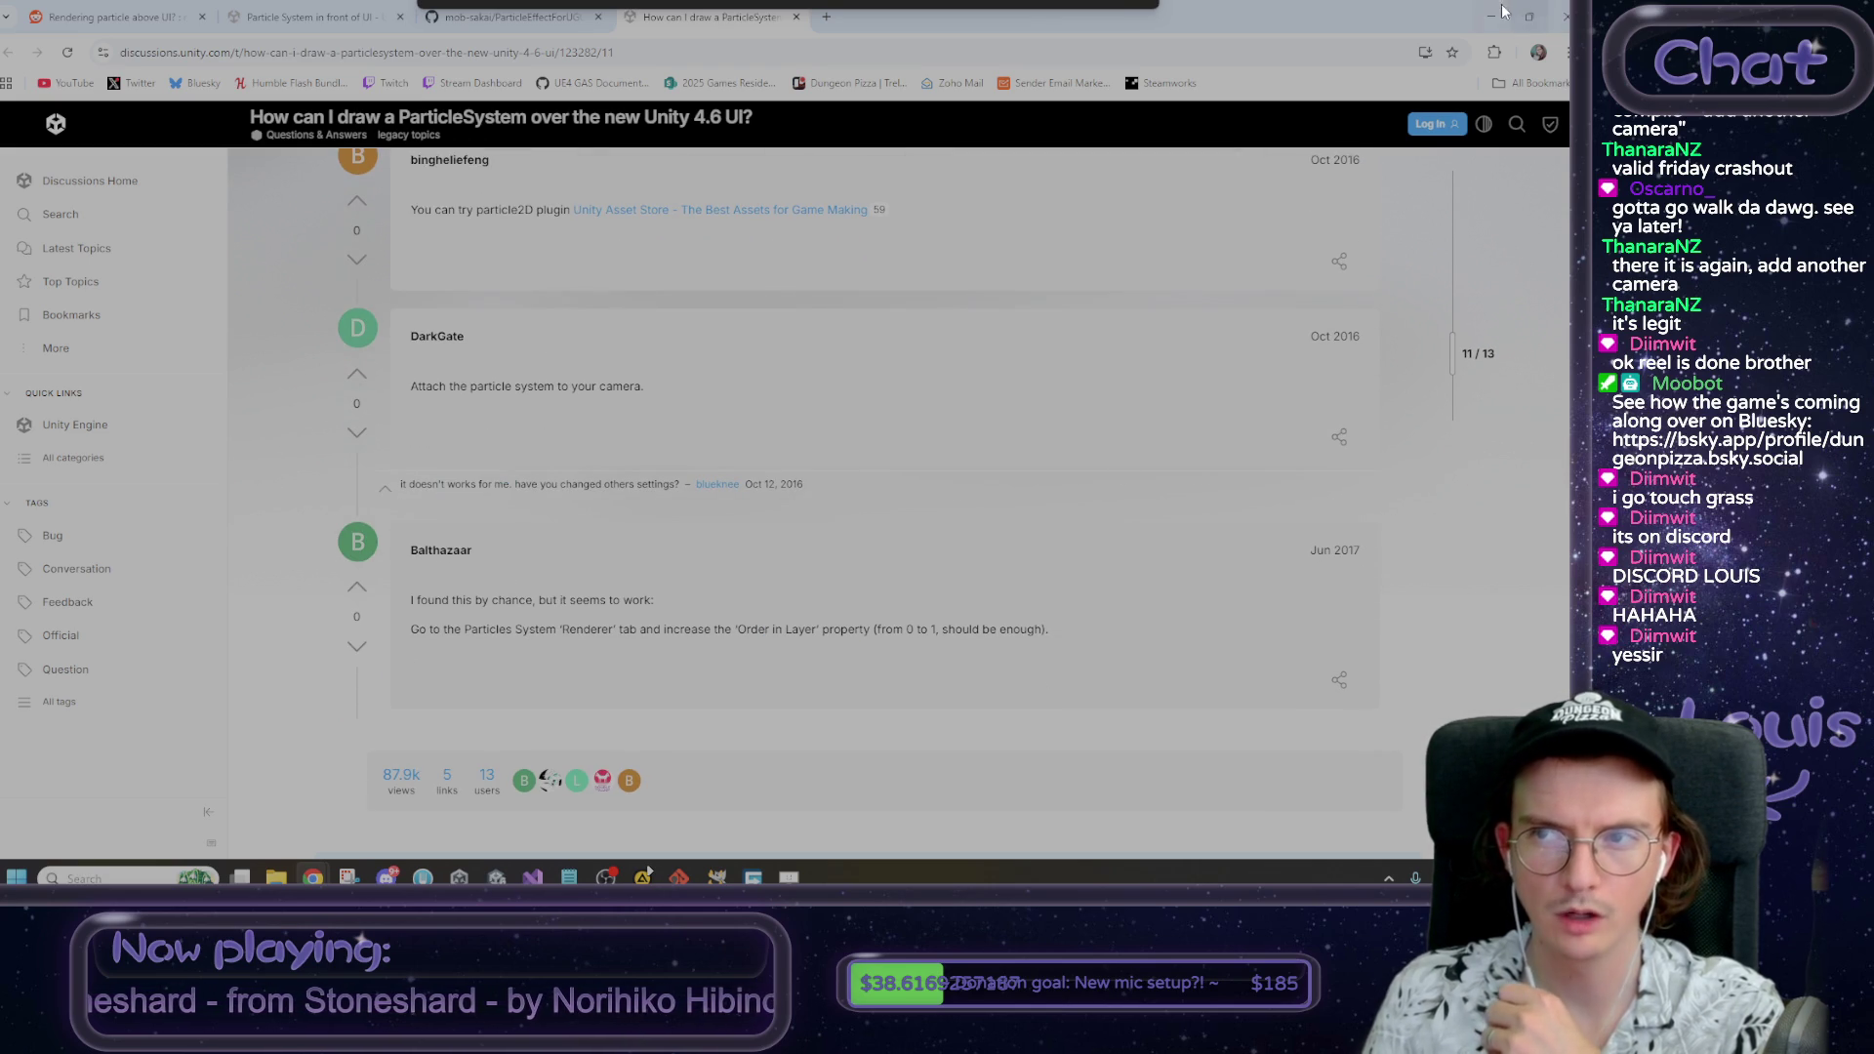
pyautogui.click(1490, 16)
pyautogui.click(1334, 620)
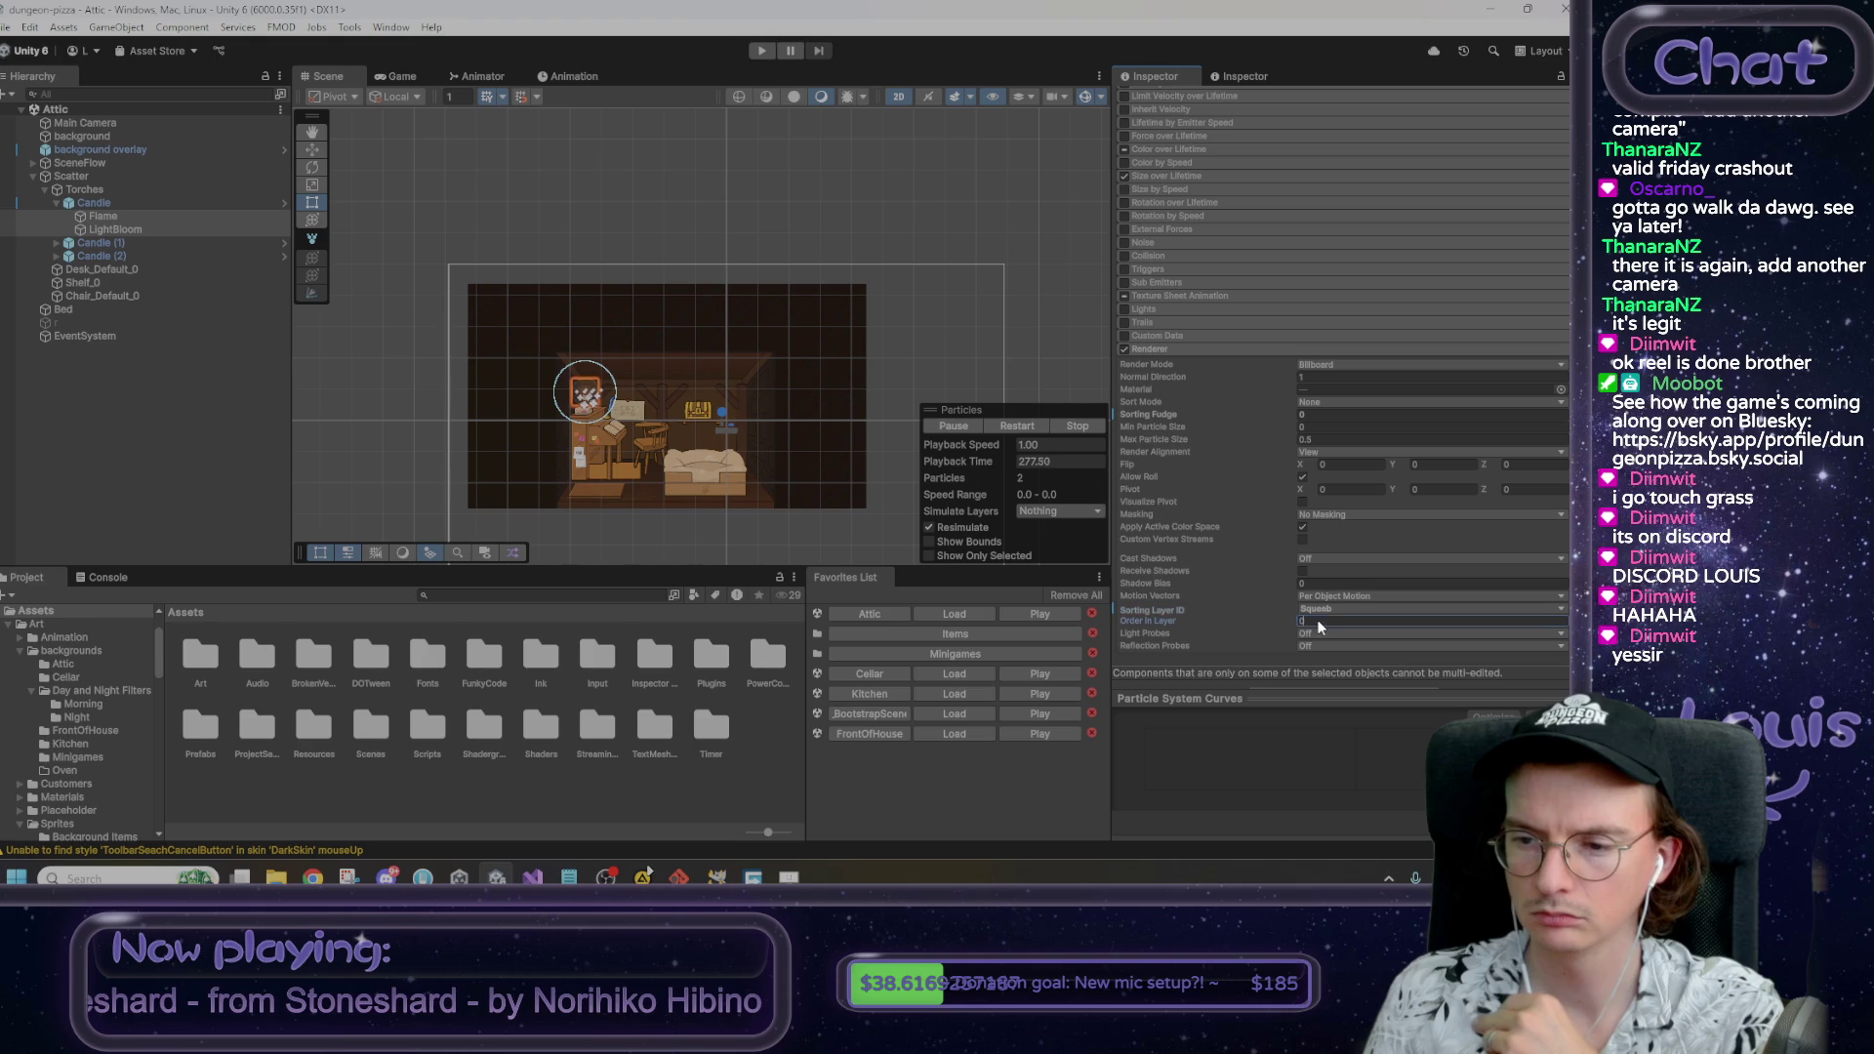
# Step: Set the particles' Order in Layer to 1, then play and run passTime three times
pyautogui.write('1')
pyautogui.click(761, 51)
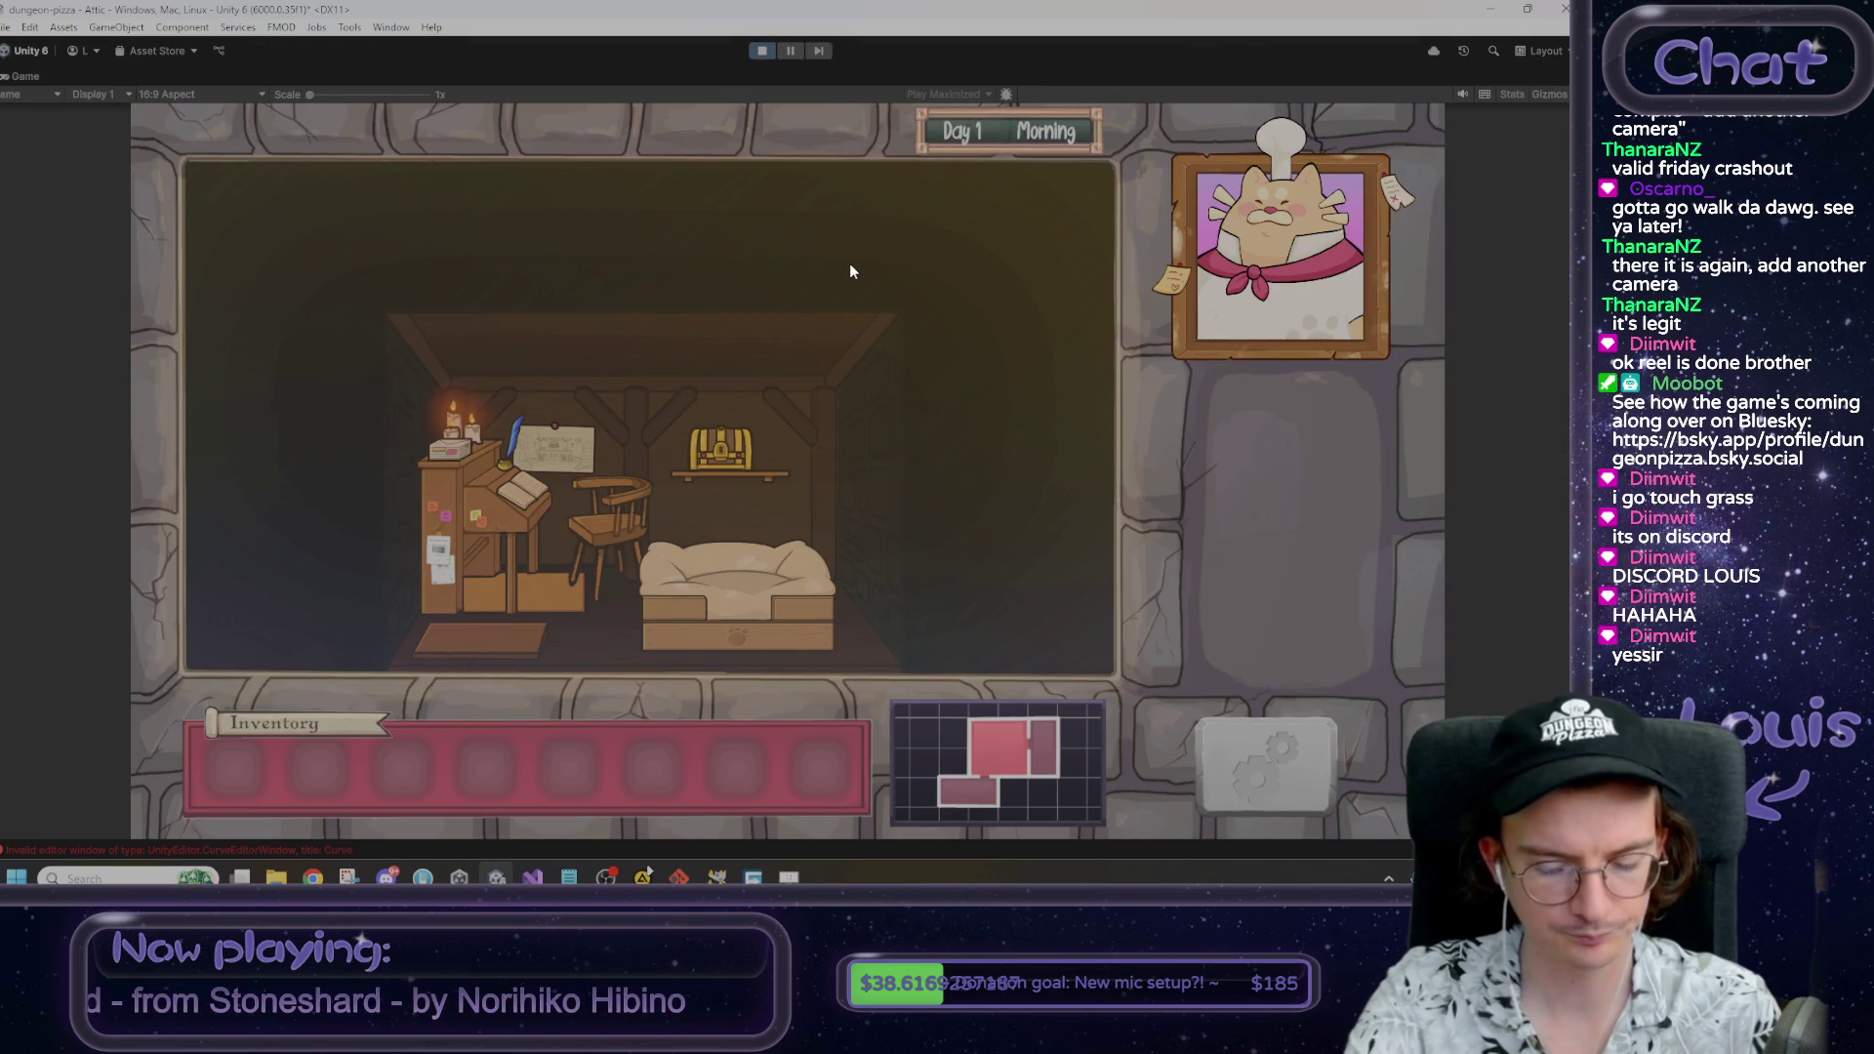
pyautogui.press('`')
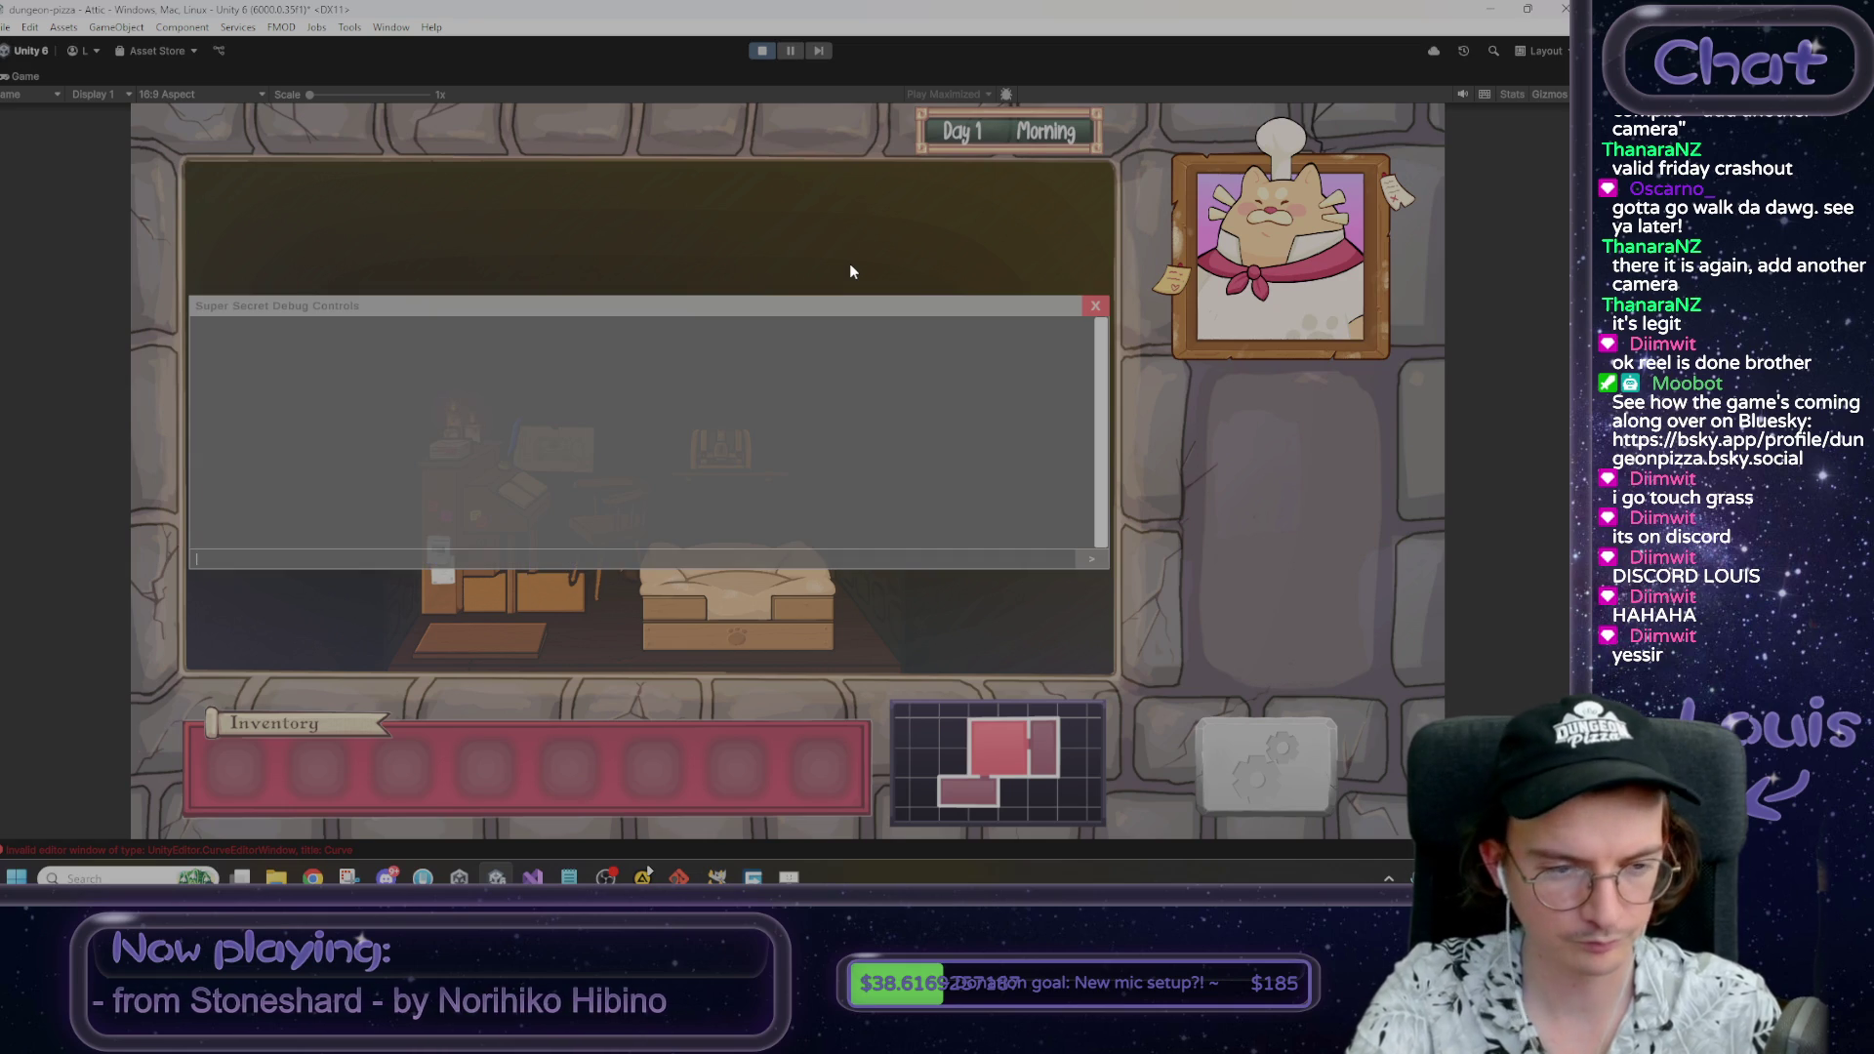
pyautogui.write('pastT')
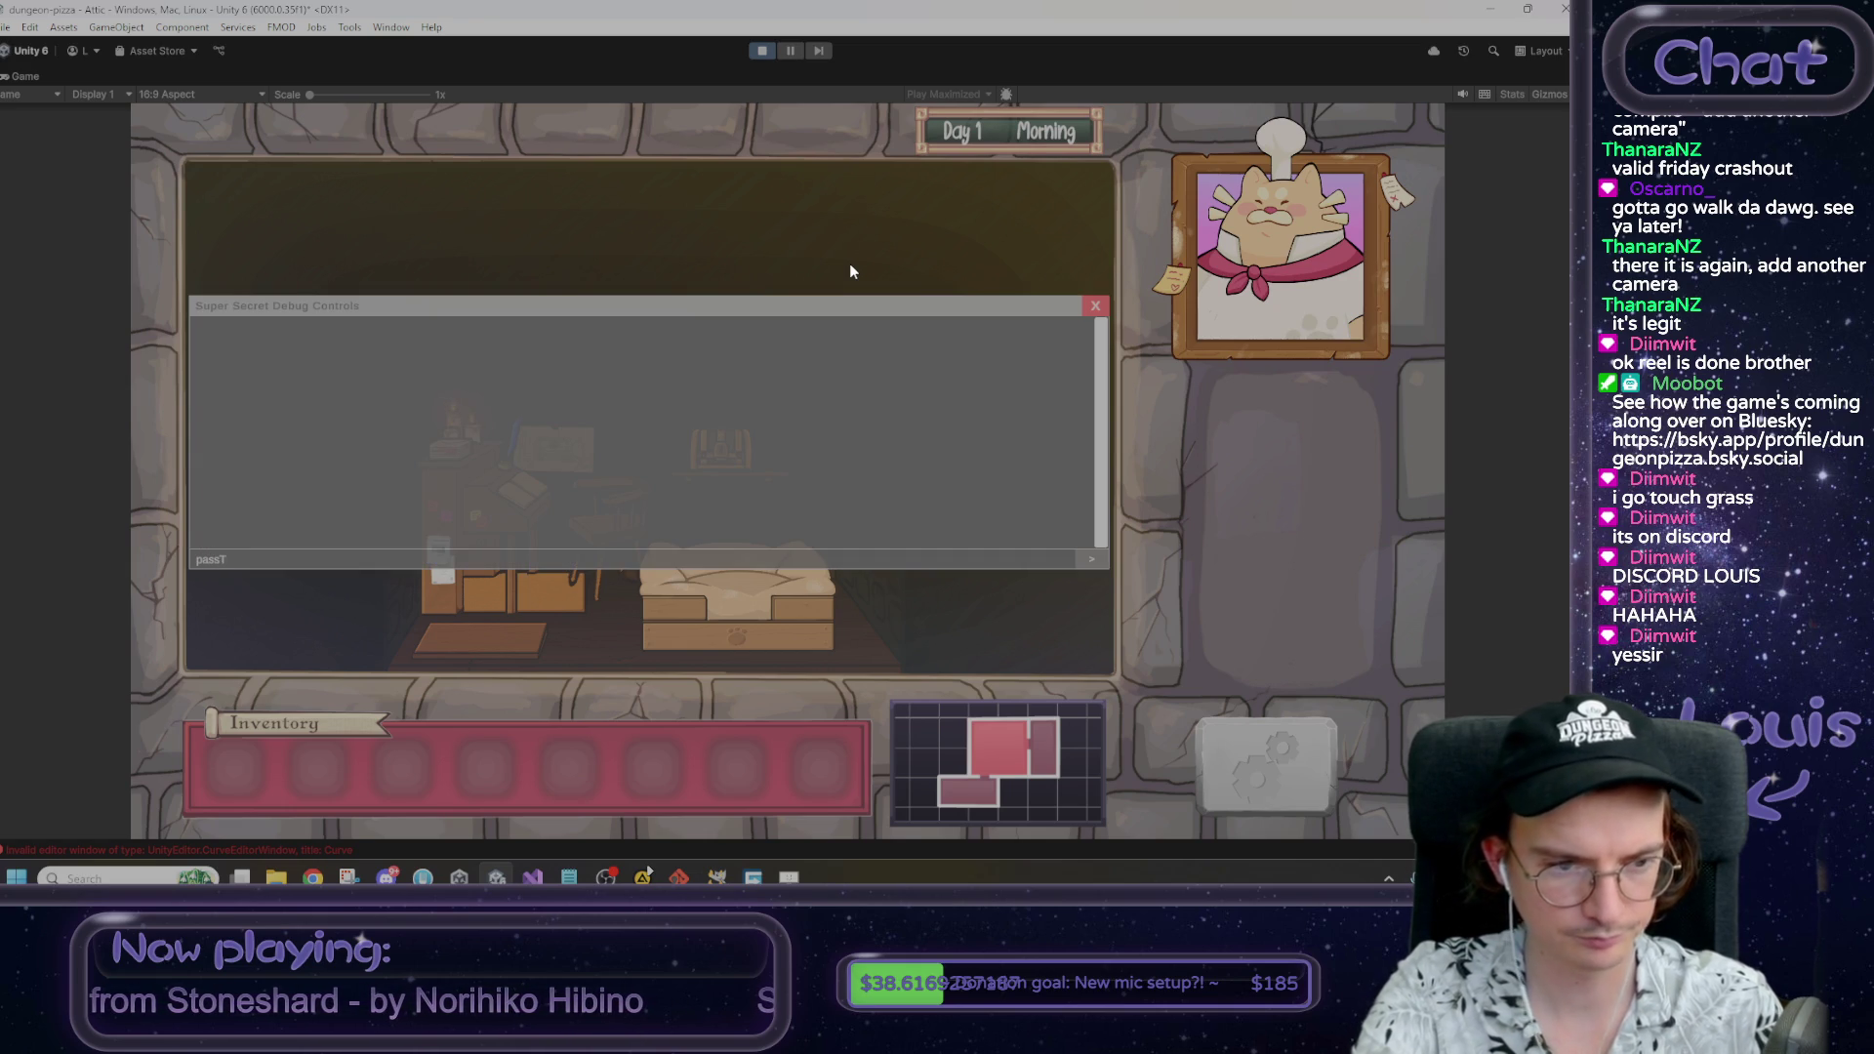
pyautogui.write('ime')
pyautogui.press('Return')
pyautogui.press('Up')
pyautogui.press('Return')
pyautogui.press('Up')
pyautogui.press('Return')
# Step: Use the bed to end the day at Night and stop the play test
pyautogui.press('`')
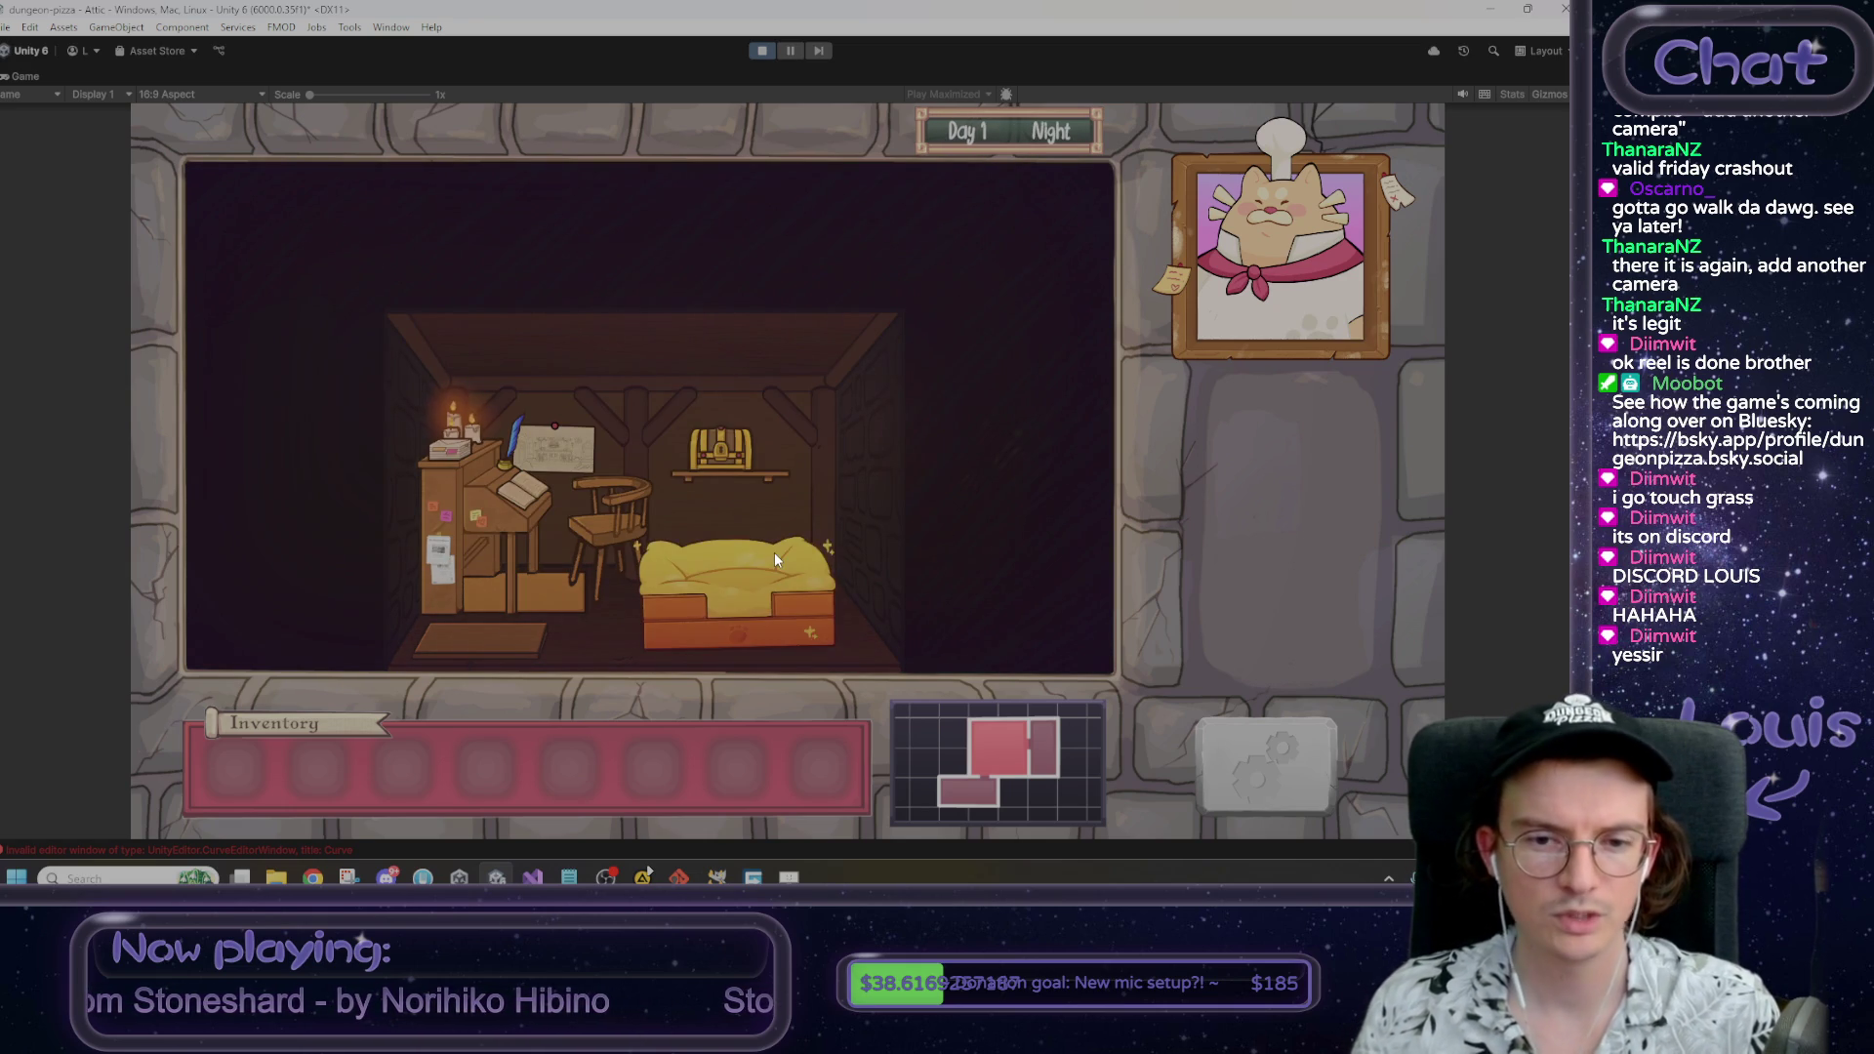
pyautogui.click(775, 553)
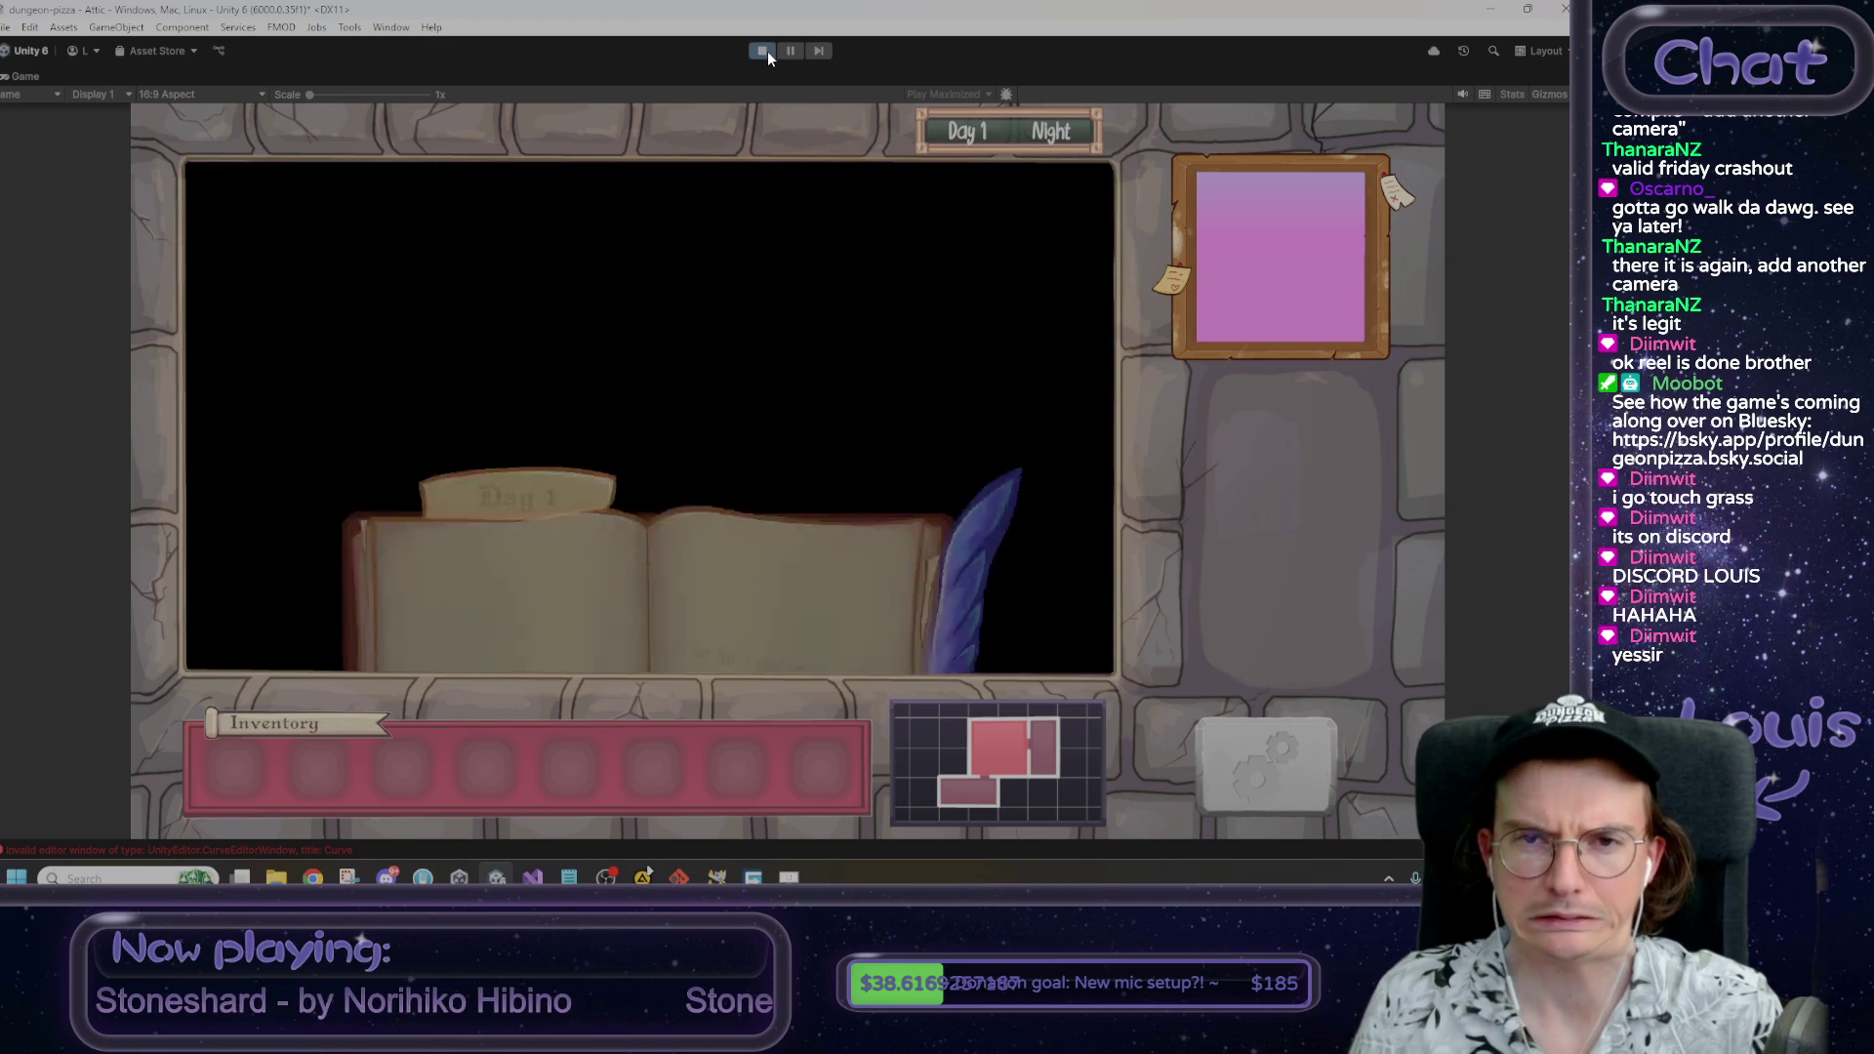
pyautogui.click(767, 51)
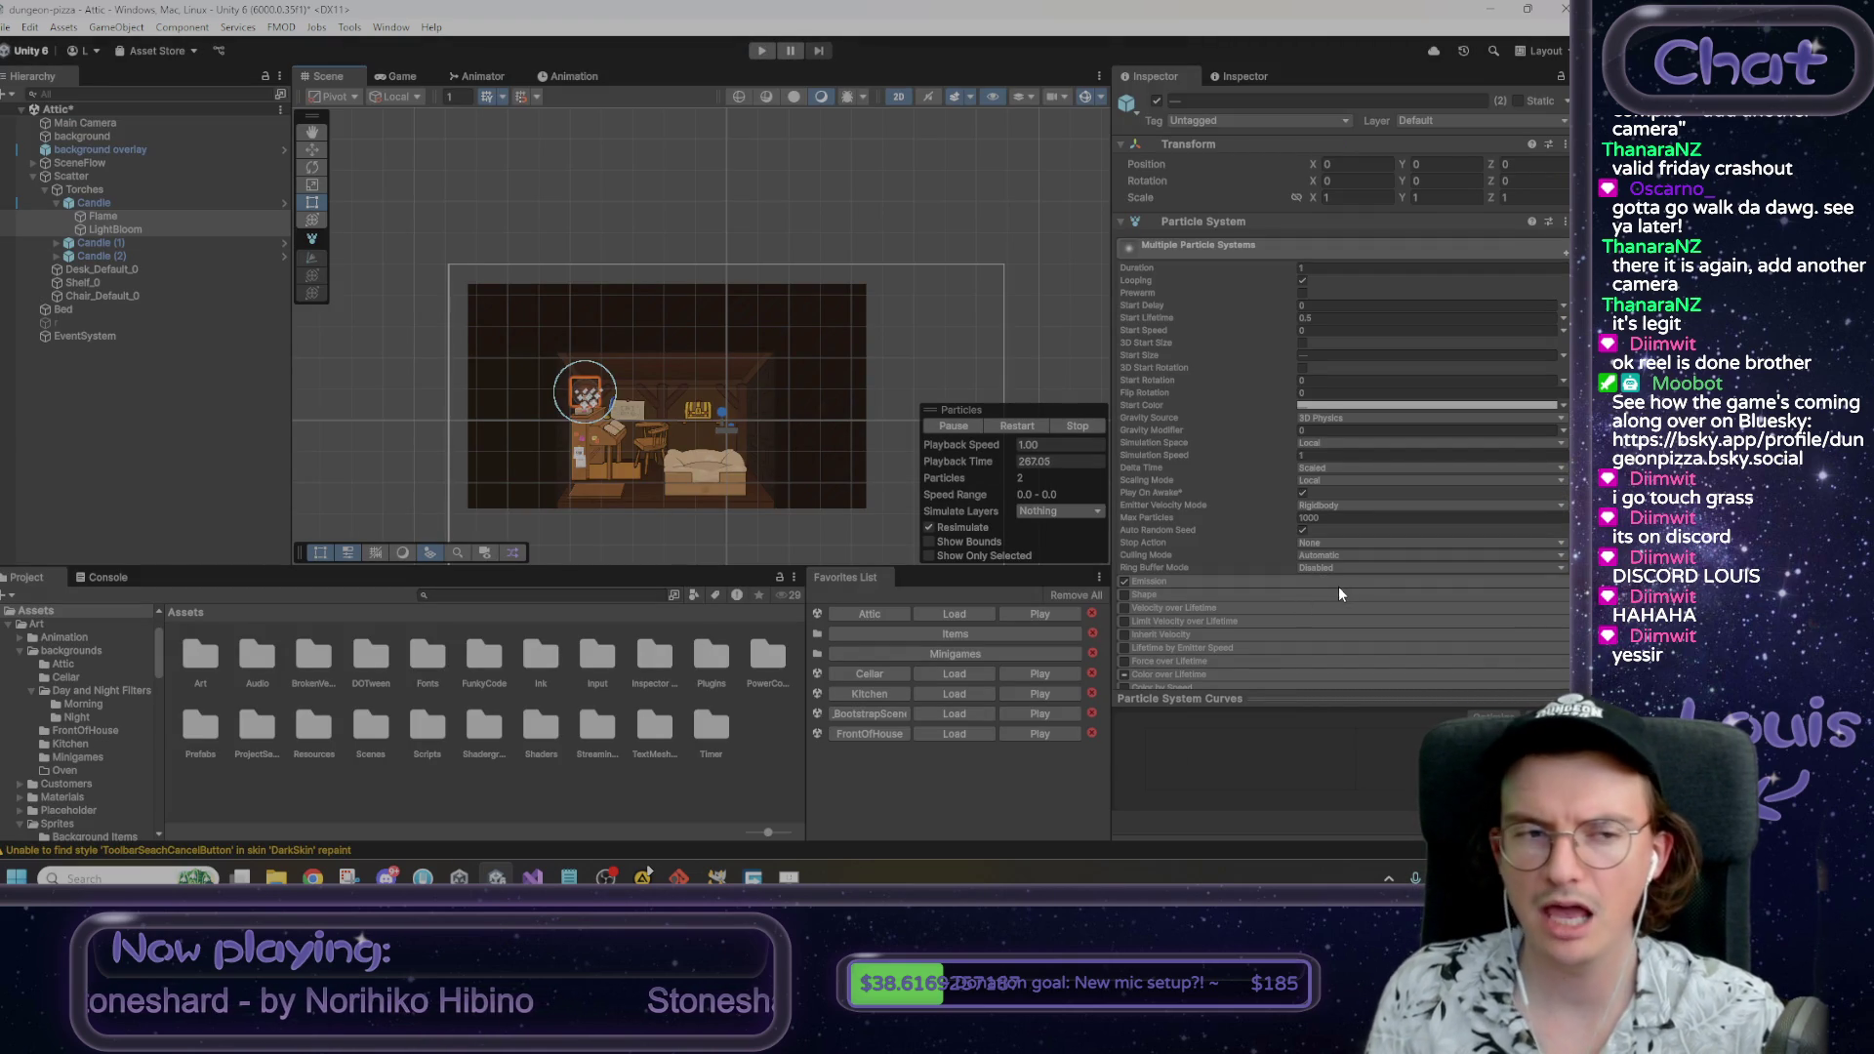
# Step: Delete the Squeeb sorting layer from the project's sorting layer settings
pyautogui.scroll(-10, 1338, 586)
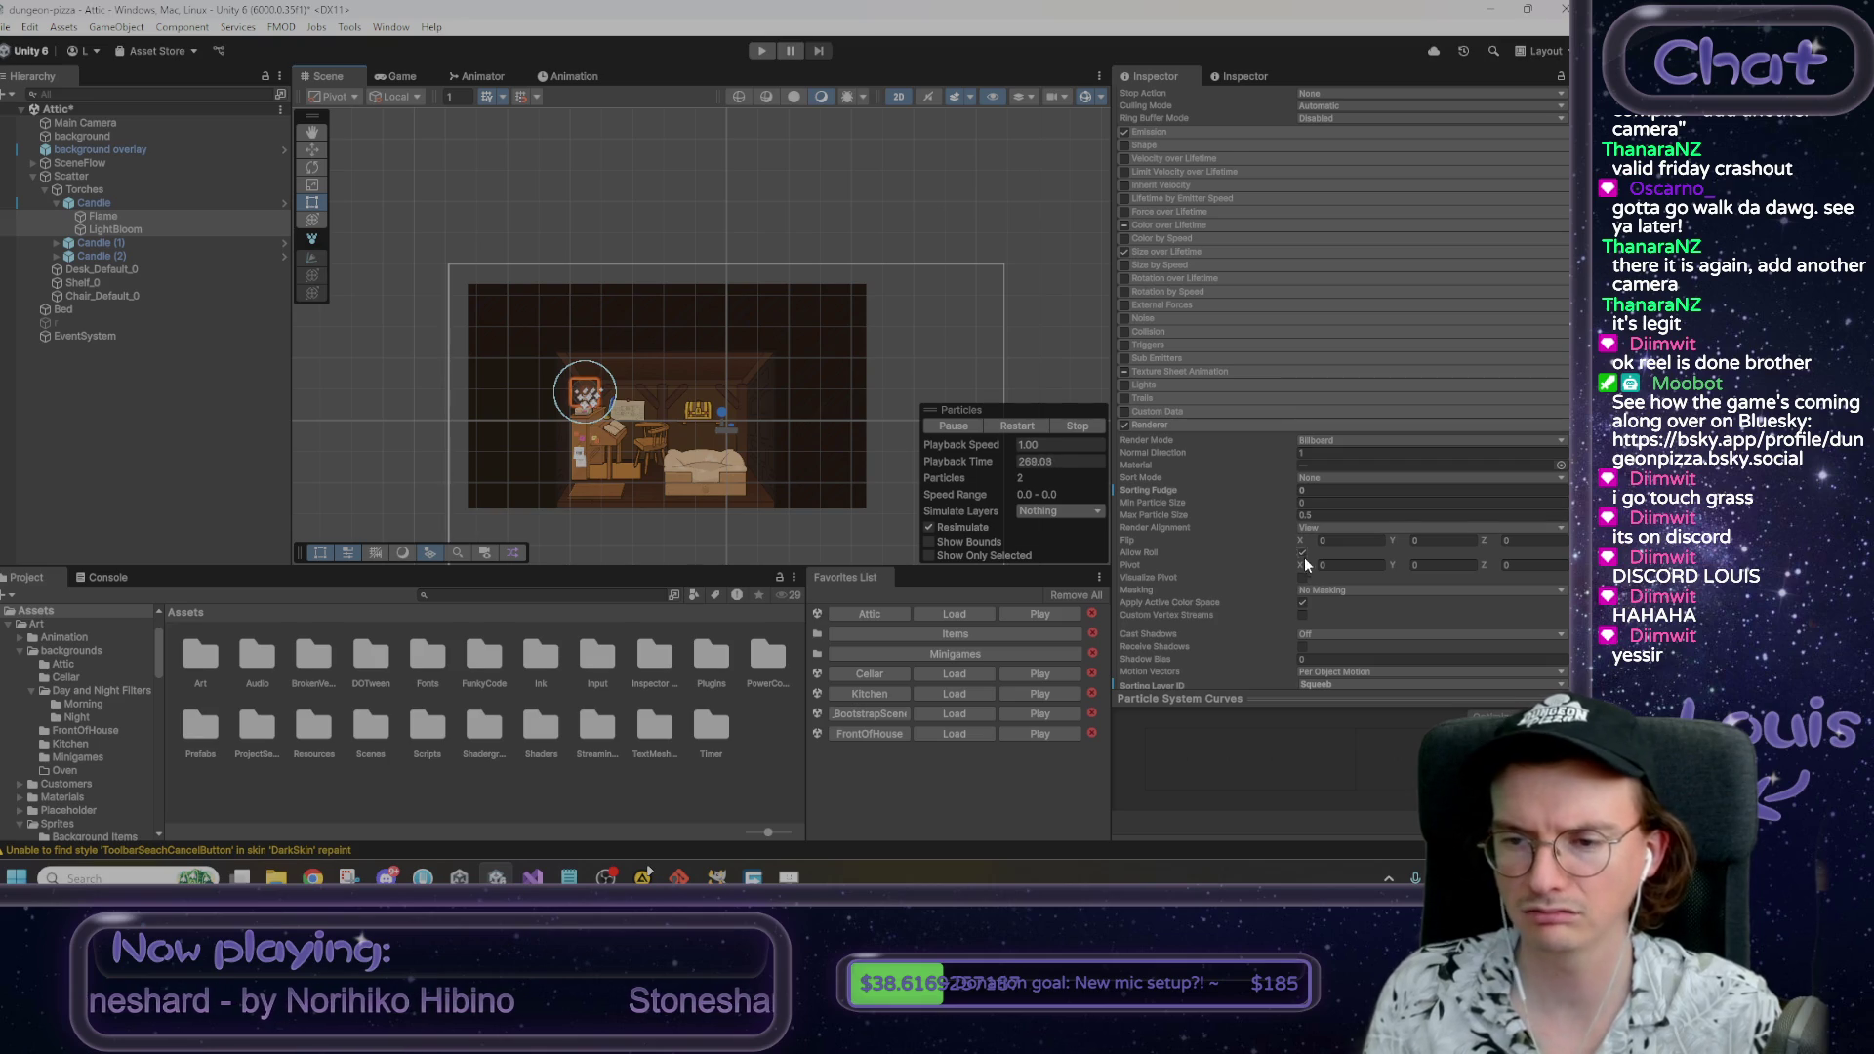
pyautogui.scroll(-2, 1301, 556)
pyautogui.click(1337, 598)
pyautogui.click(1364, 654)
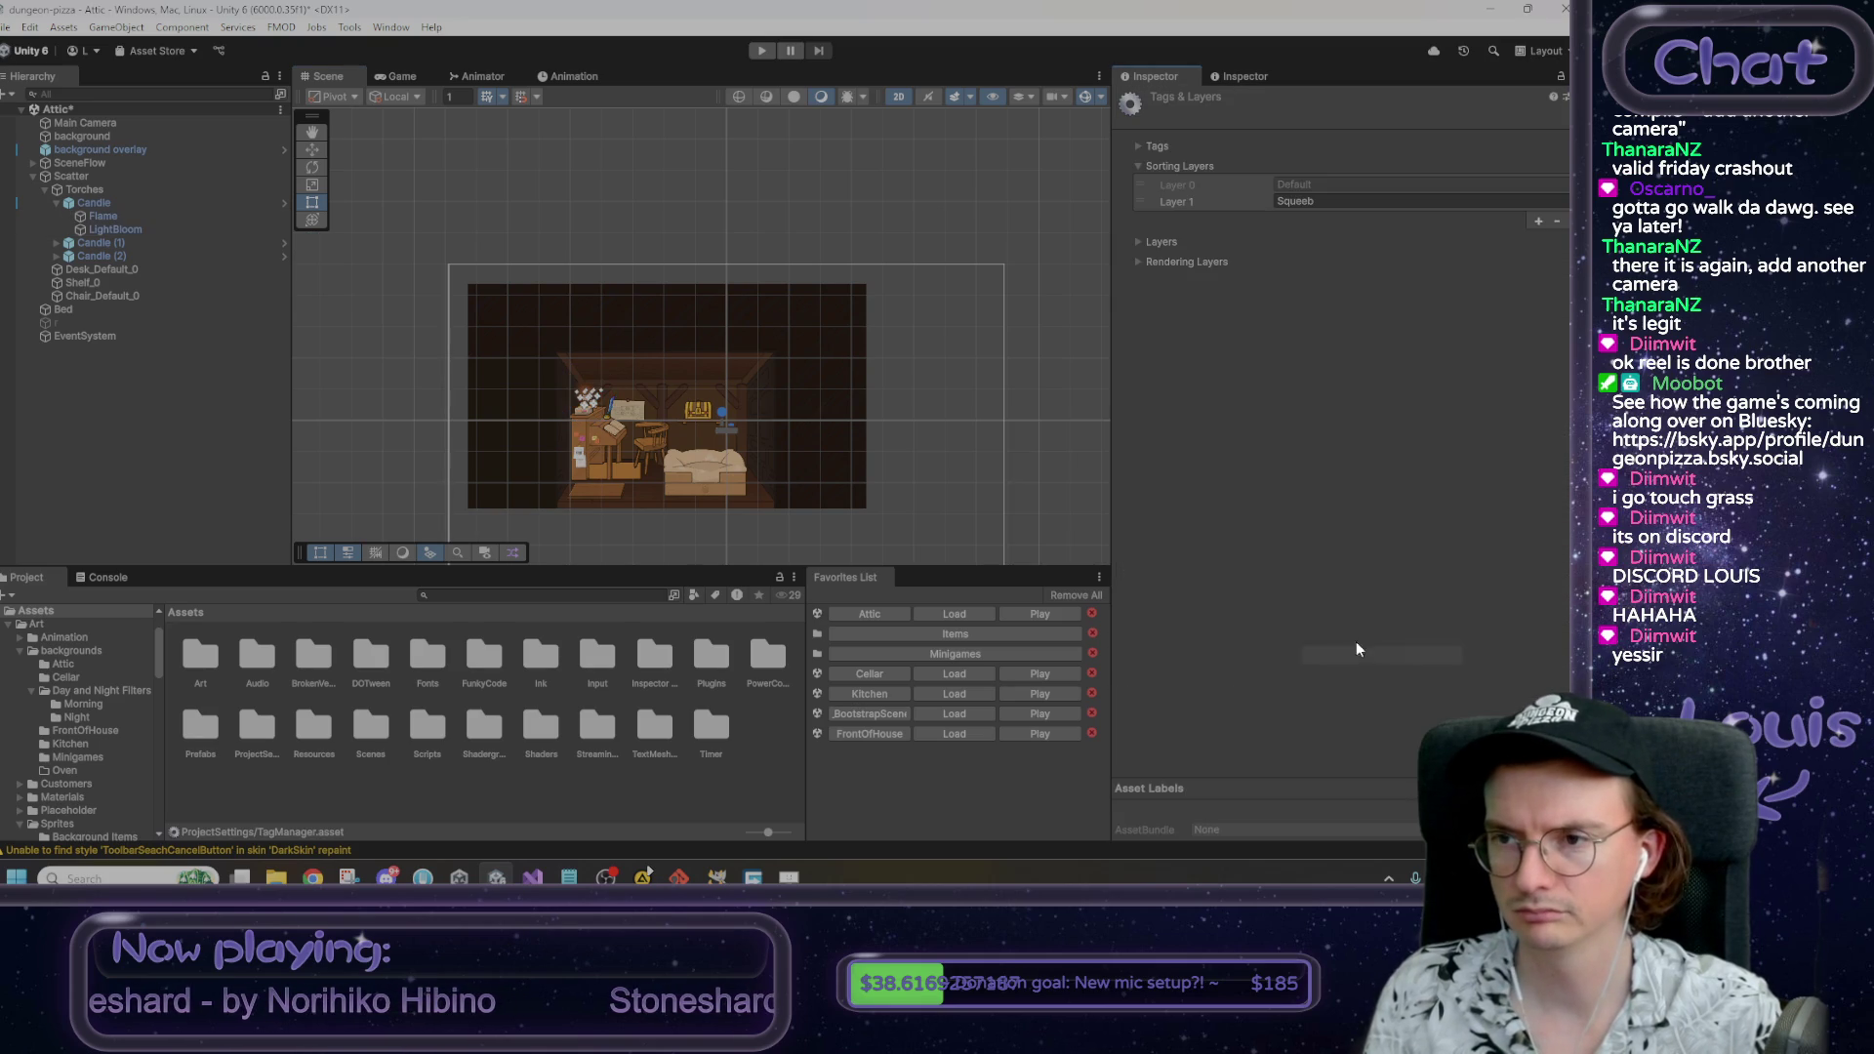
pyautogui.click(1267, 200)
pyautogui.click(1557, 221)
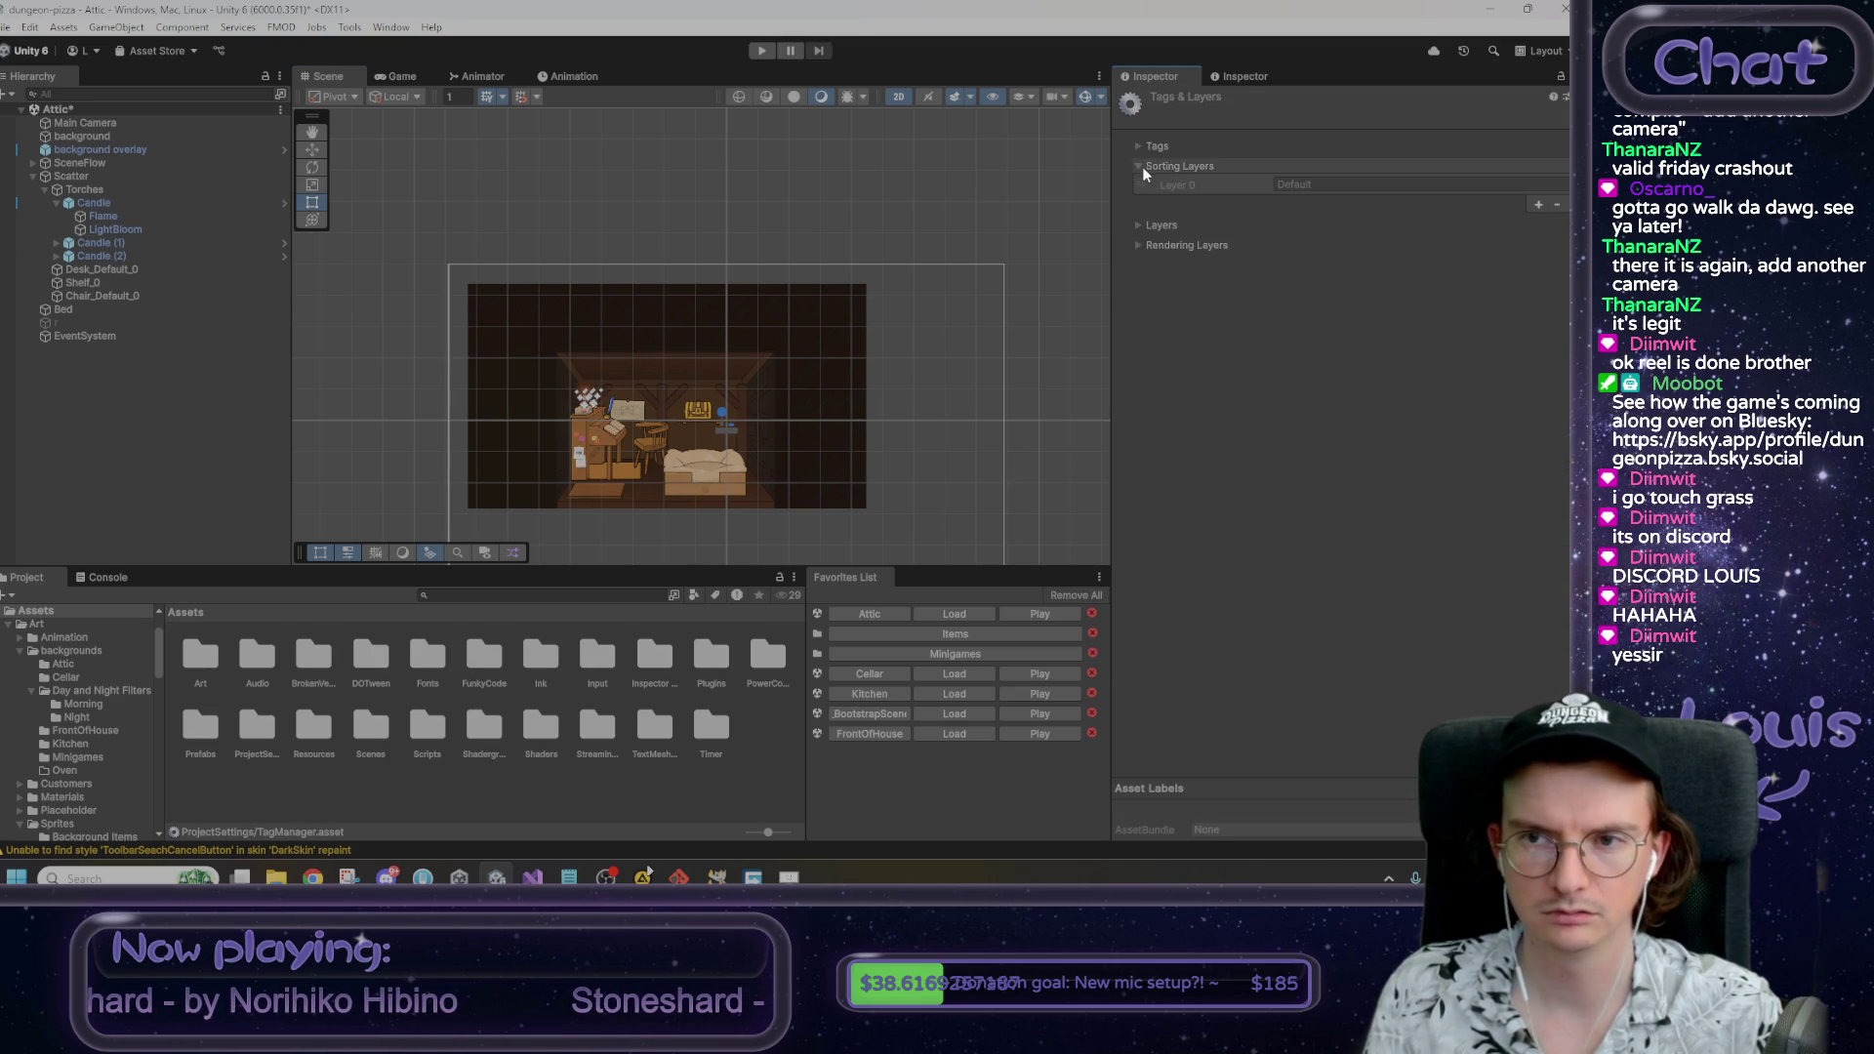
# Step: Put the candle's Flame and LightBloom on the Default sorting layer
pyautogui.click(166, 216)
pyautogui.keyDown('shift'); pyautogui.click(147, 229); pyautogui.keyUp('shift')
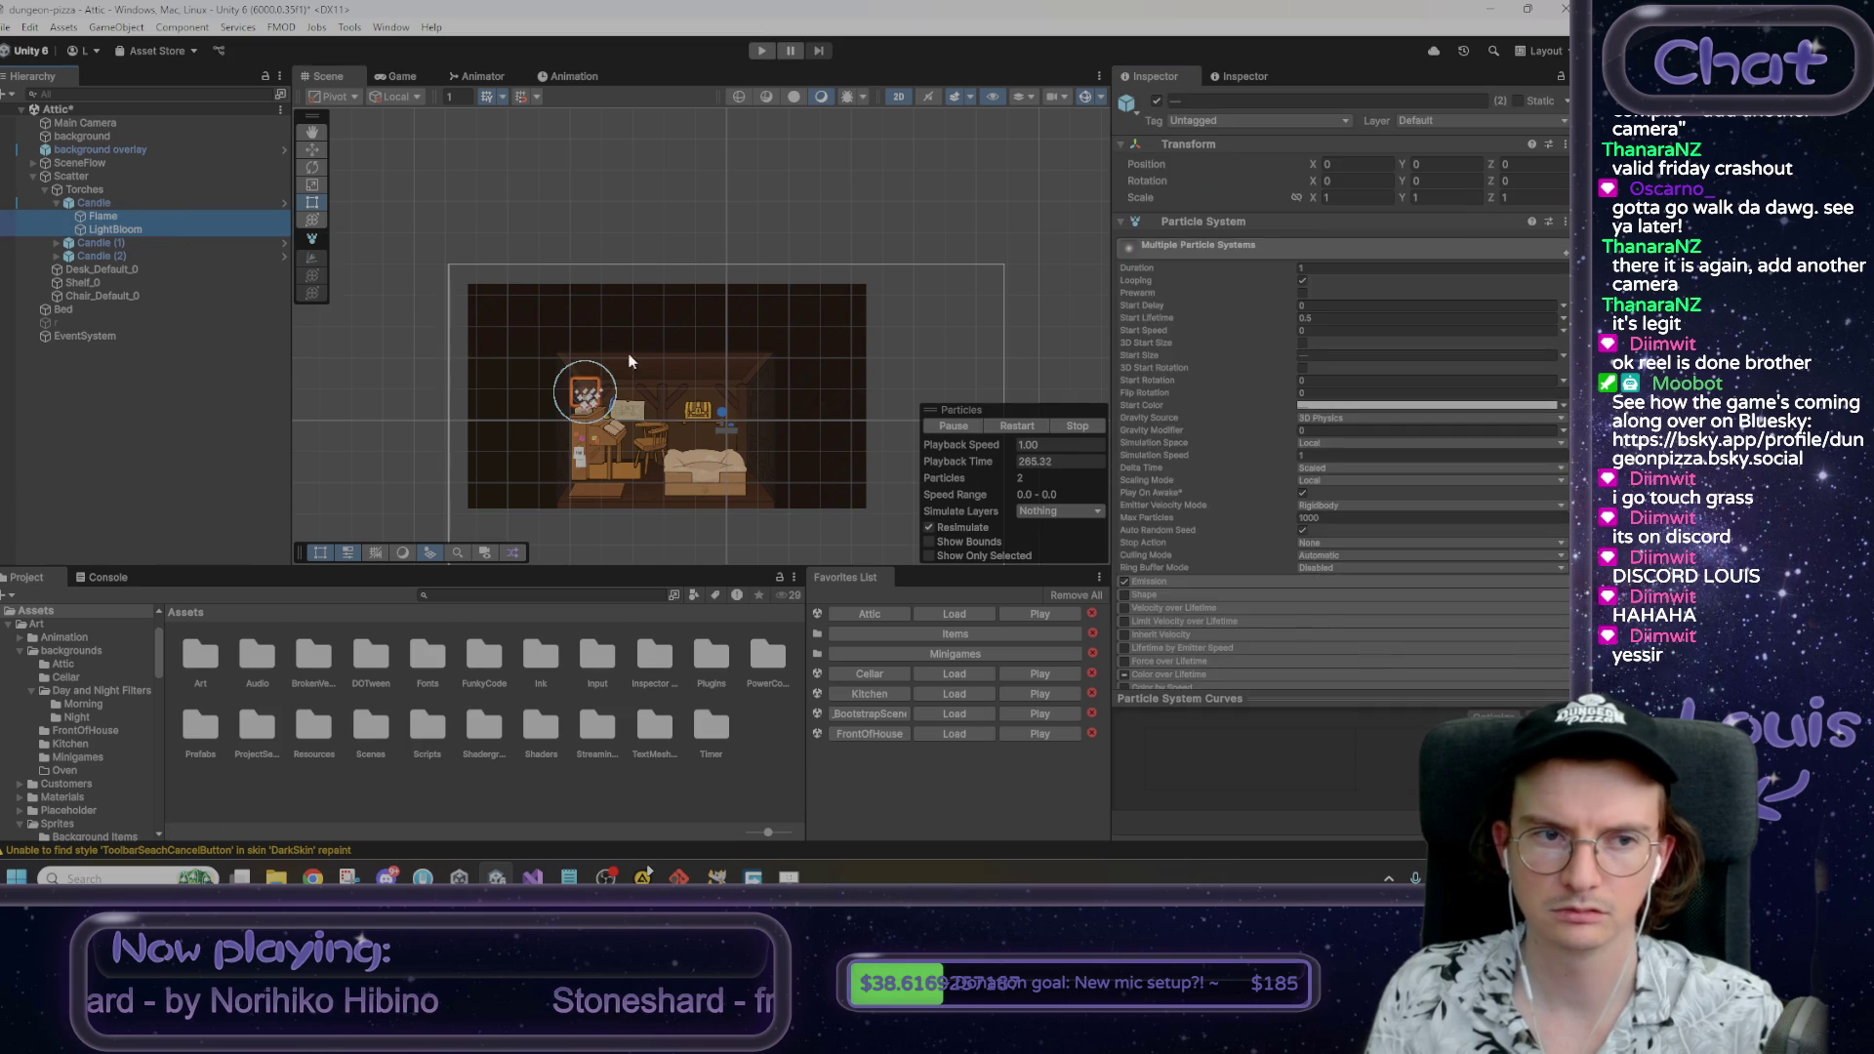
pyautogui.scroll(-10, 1337, 439)
pyautogui.click(1315, 581)
pyautogui.click(1343, 597)
# Step: Revert Order in Layer to 0, reset Sorting Fudge, and save the Attic scene
pyautogui.click(1350, 593)
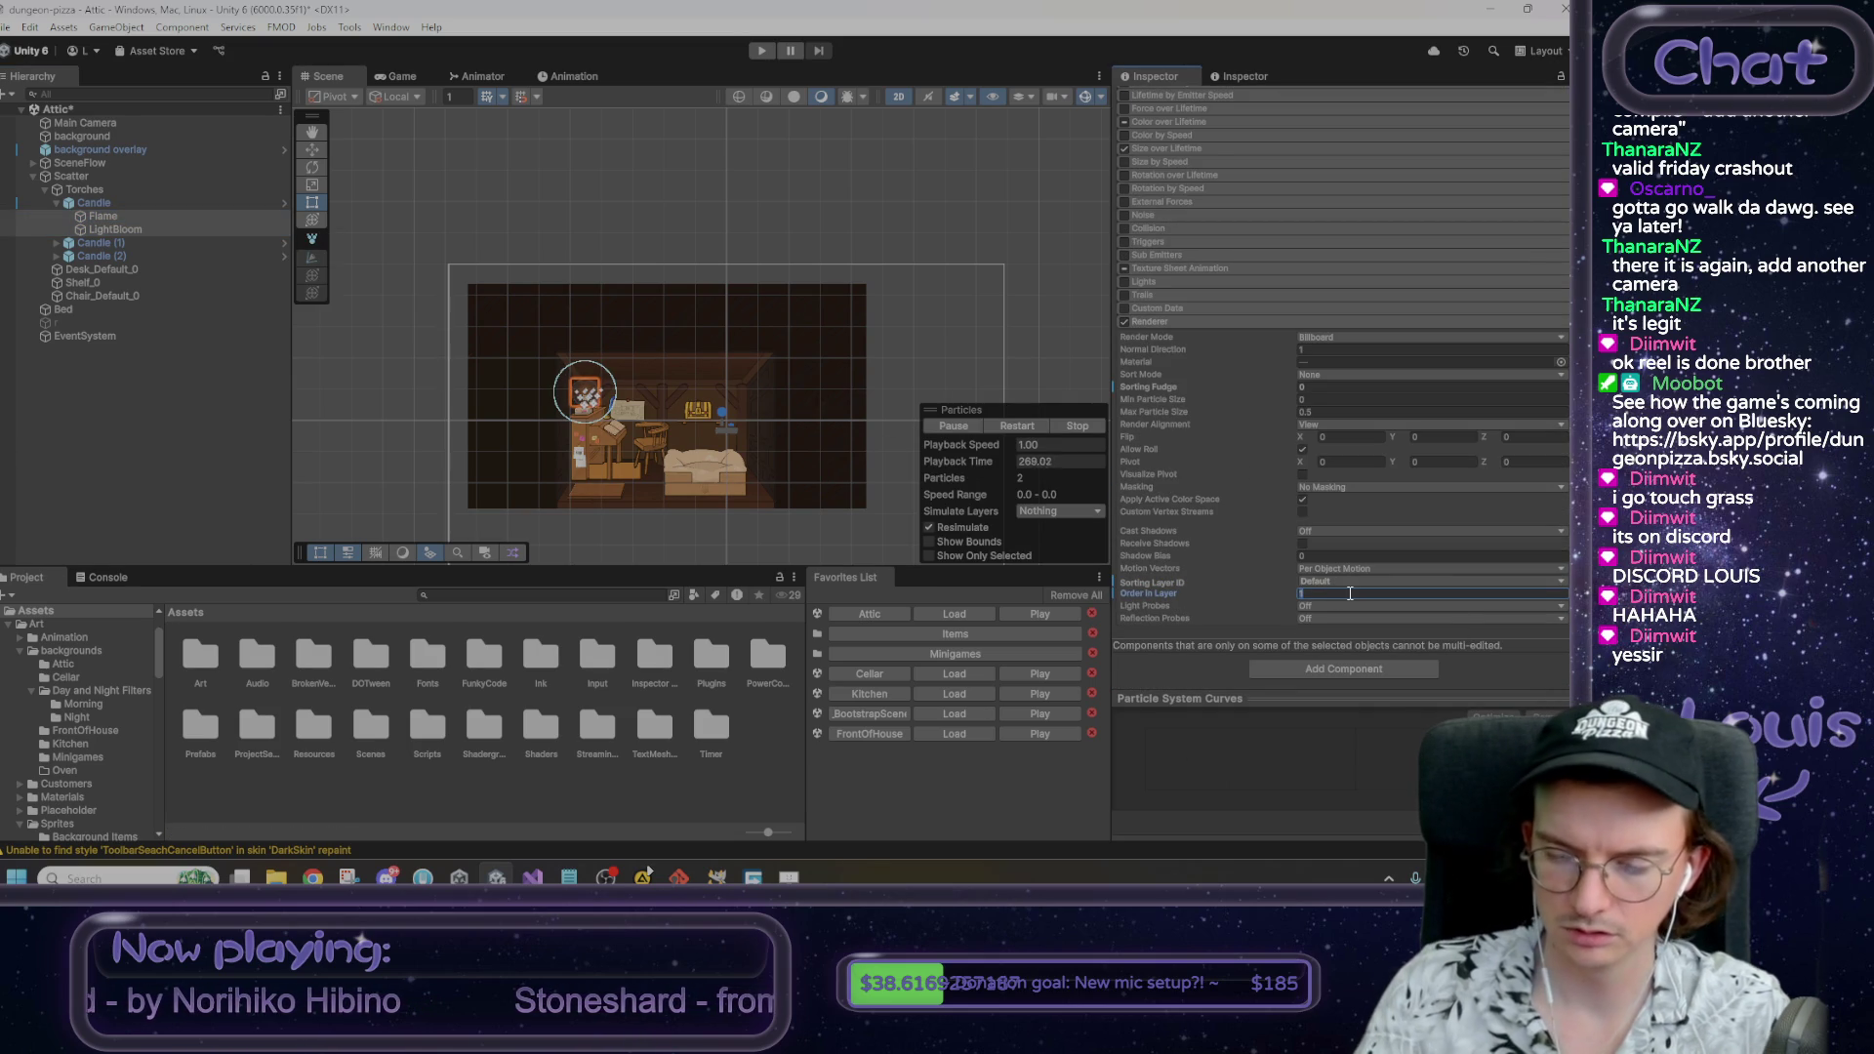
pyautogui.rightClick(1176, 592)
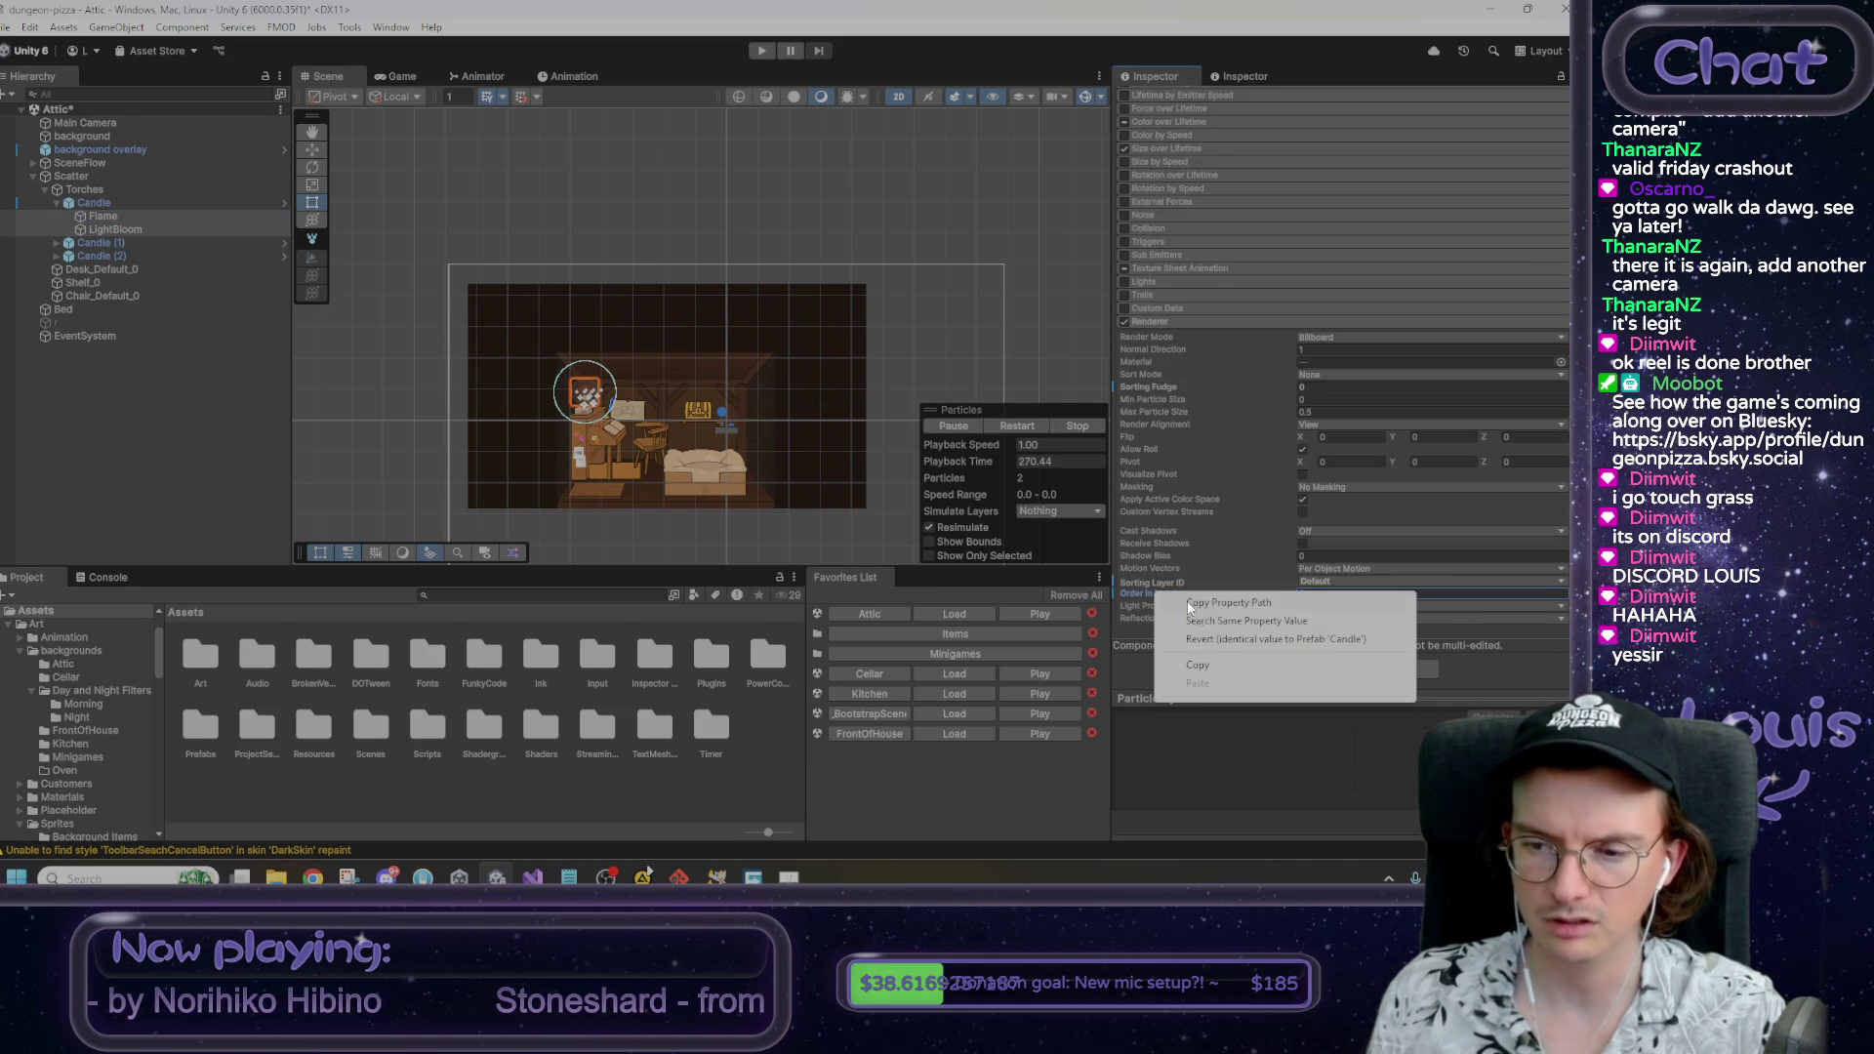
pyautogui.click(1218, 640)
pyautogui.press('Escape')
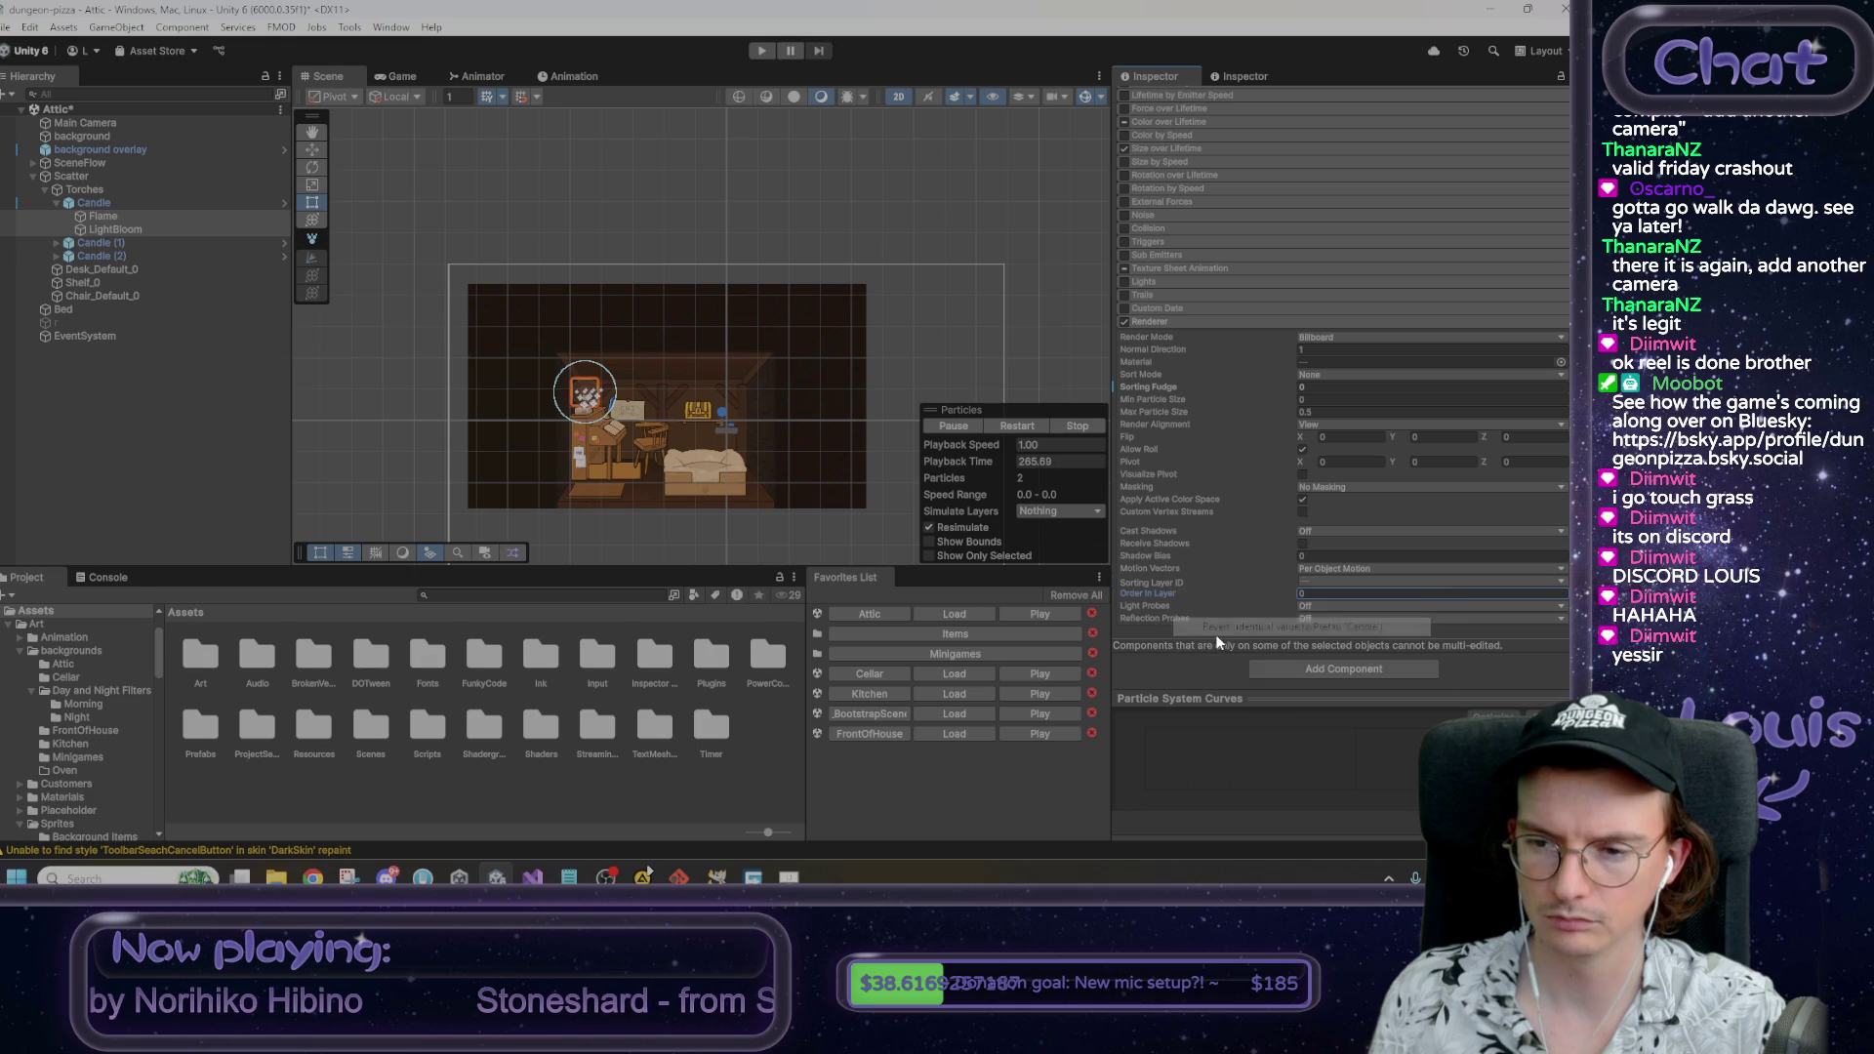
pyautogui.rightClick(1168, 383)
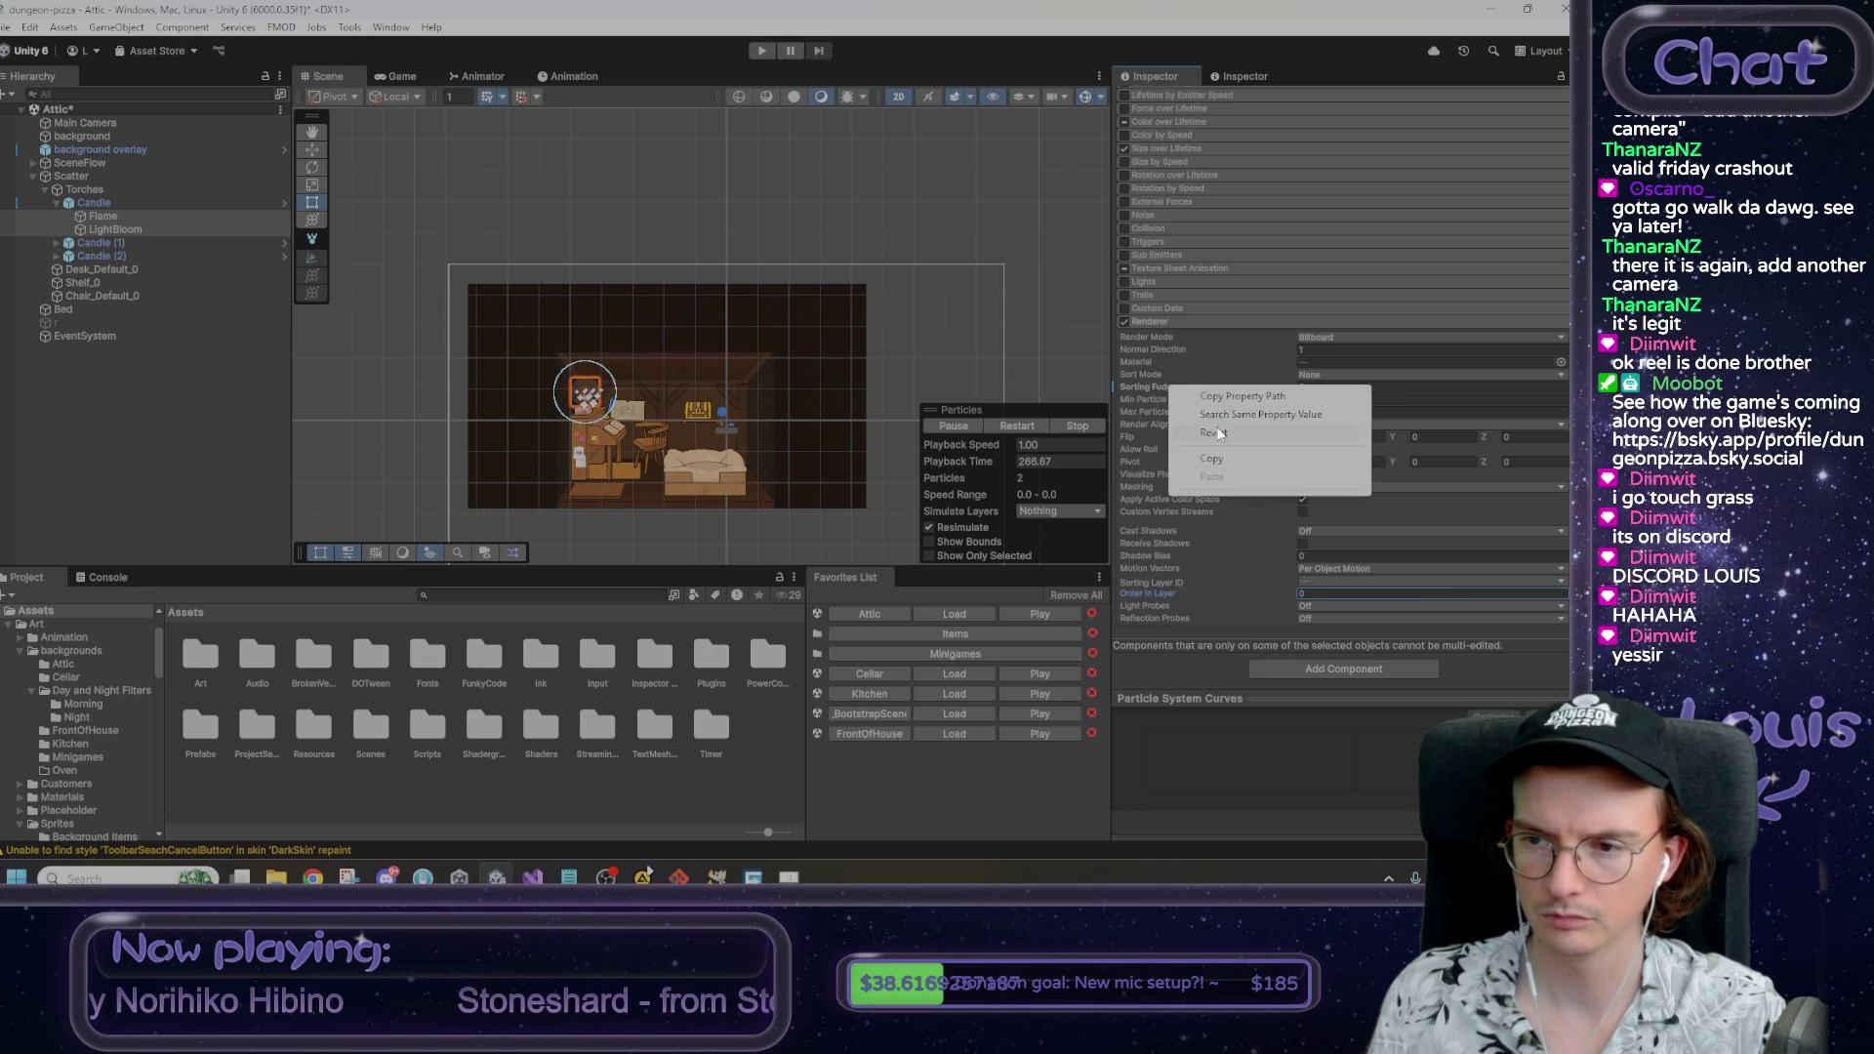
pyautogui.click(1218, 434)
pyautogui.scroll(6, 1222, 461)
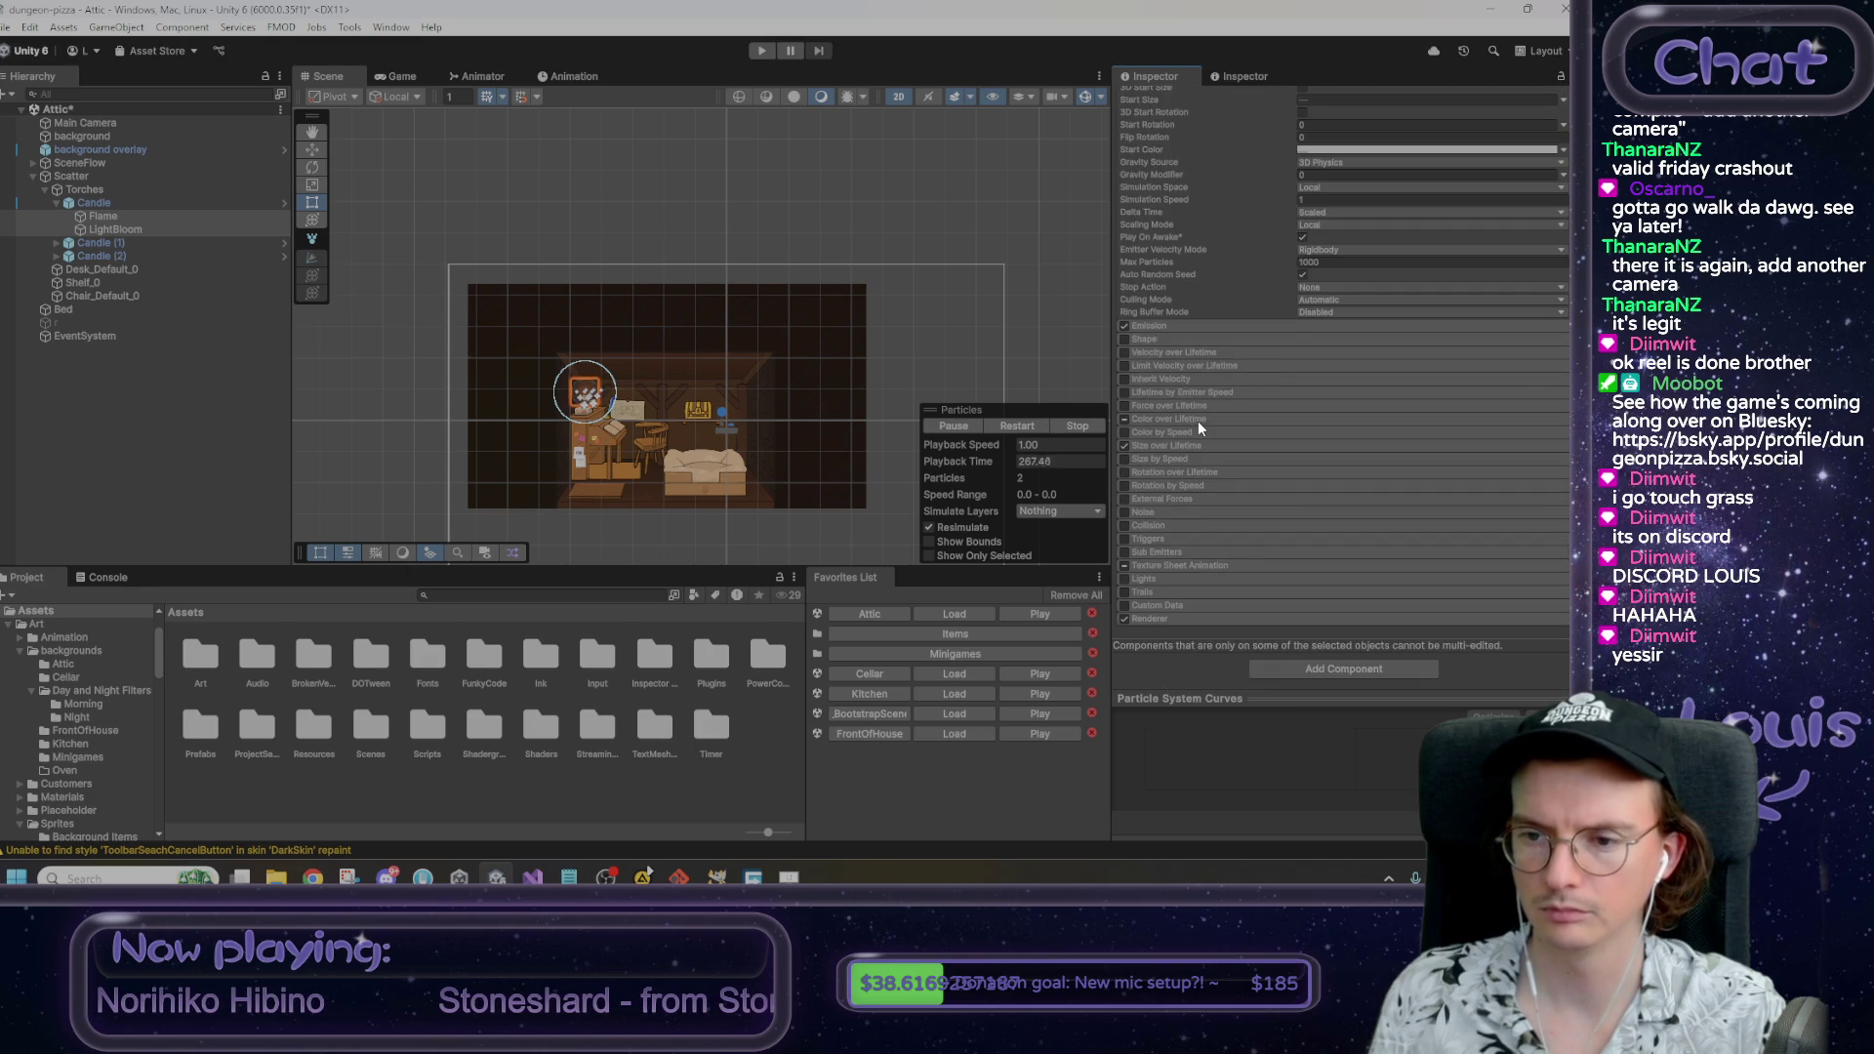
pyautogui.click(528, 184)
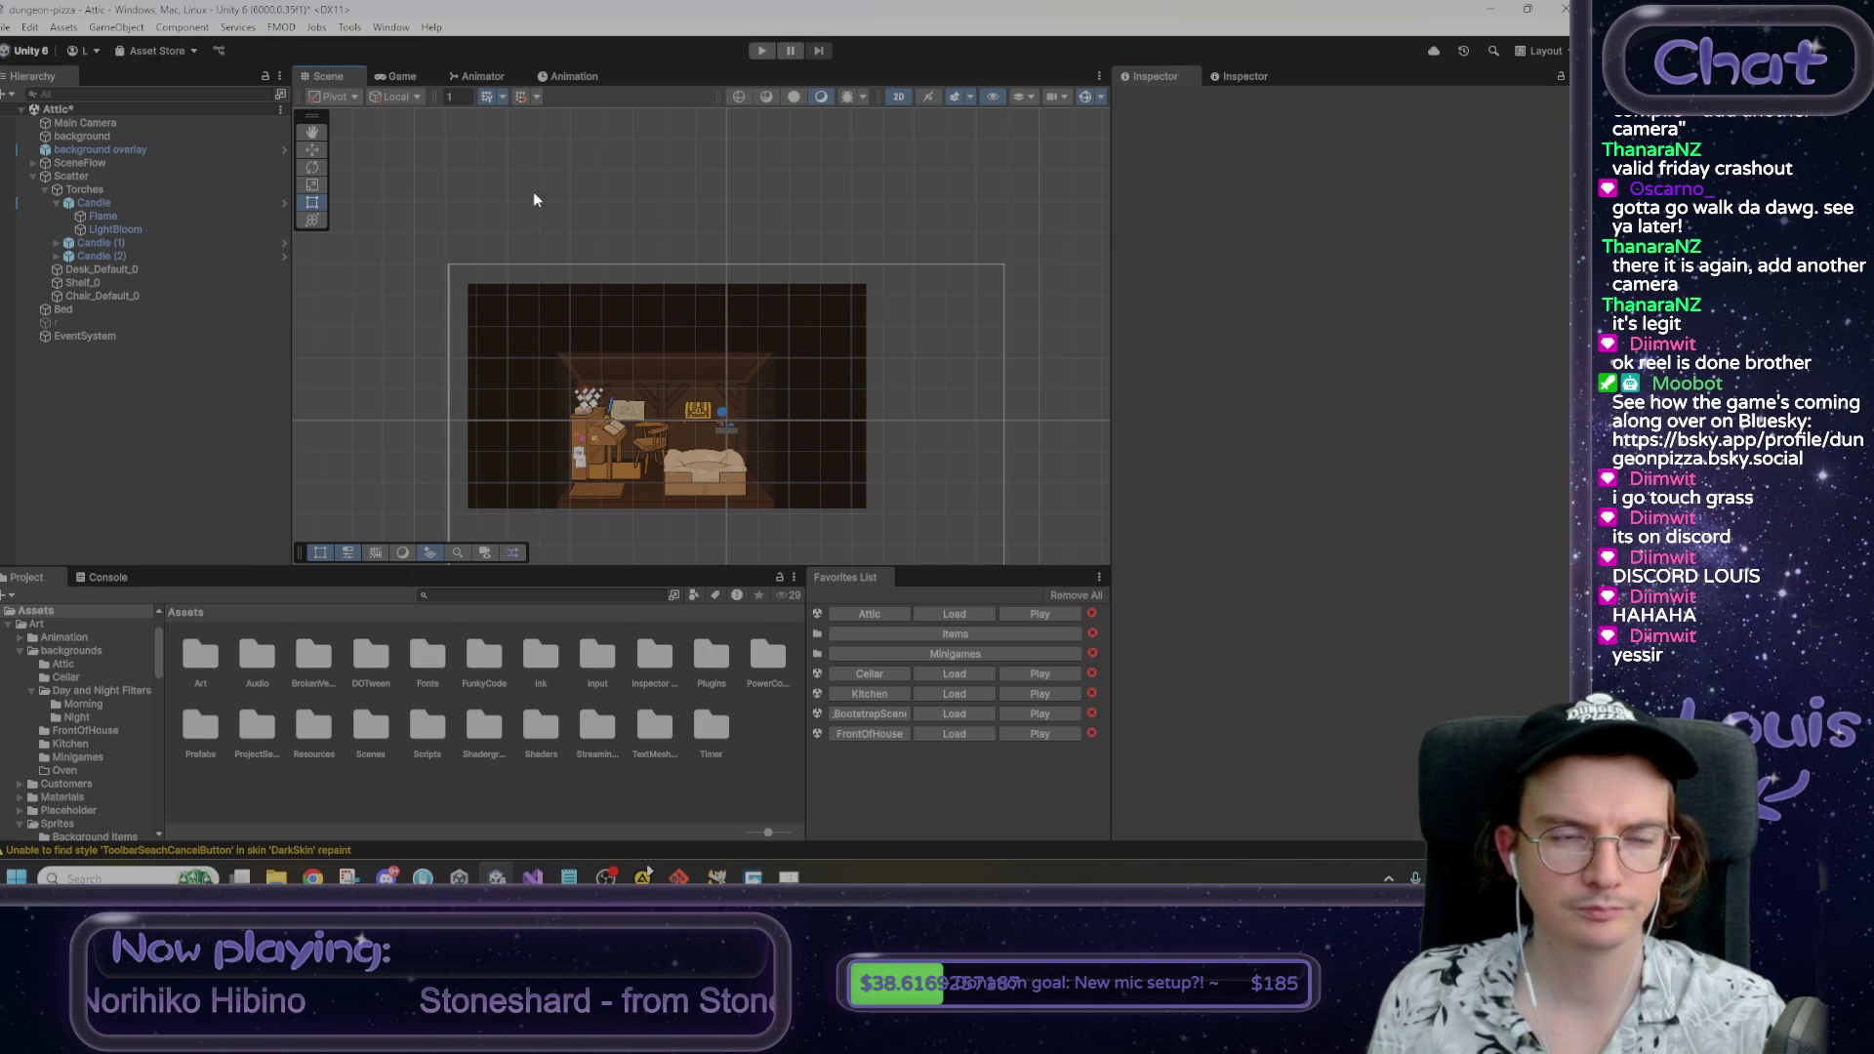
pyautogui.hotkey('ctrl', 's')
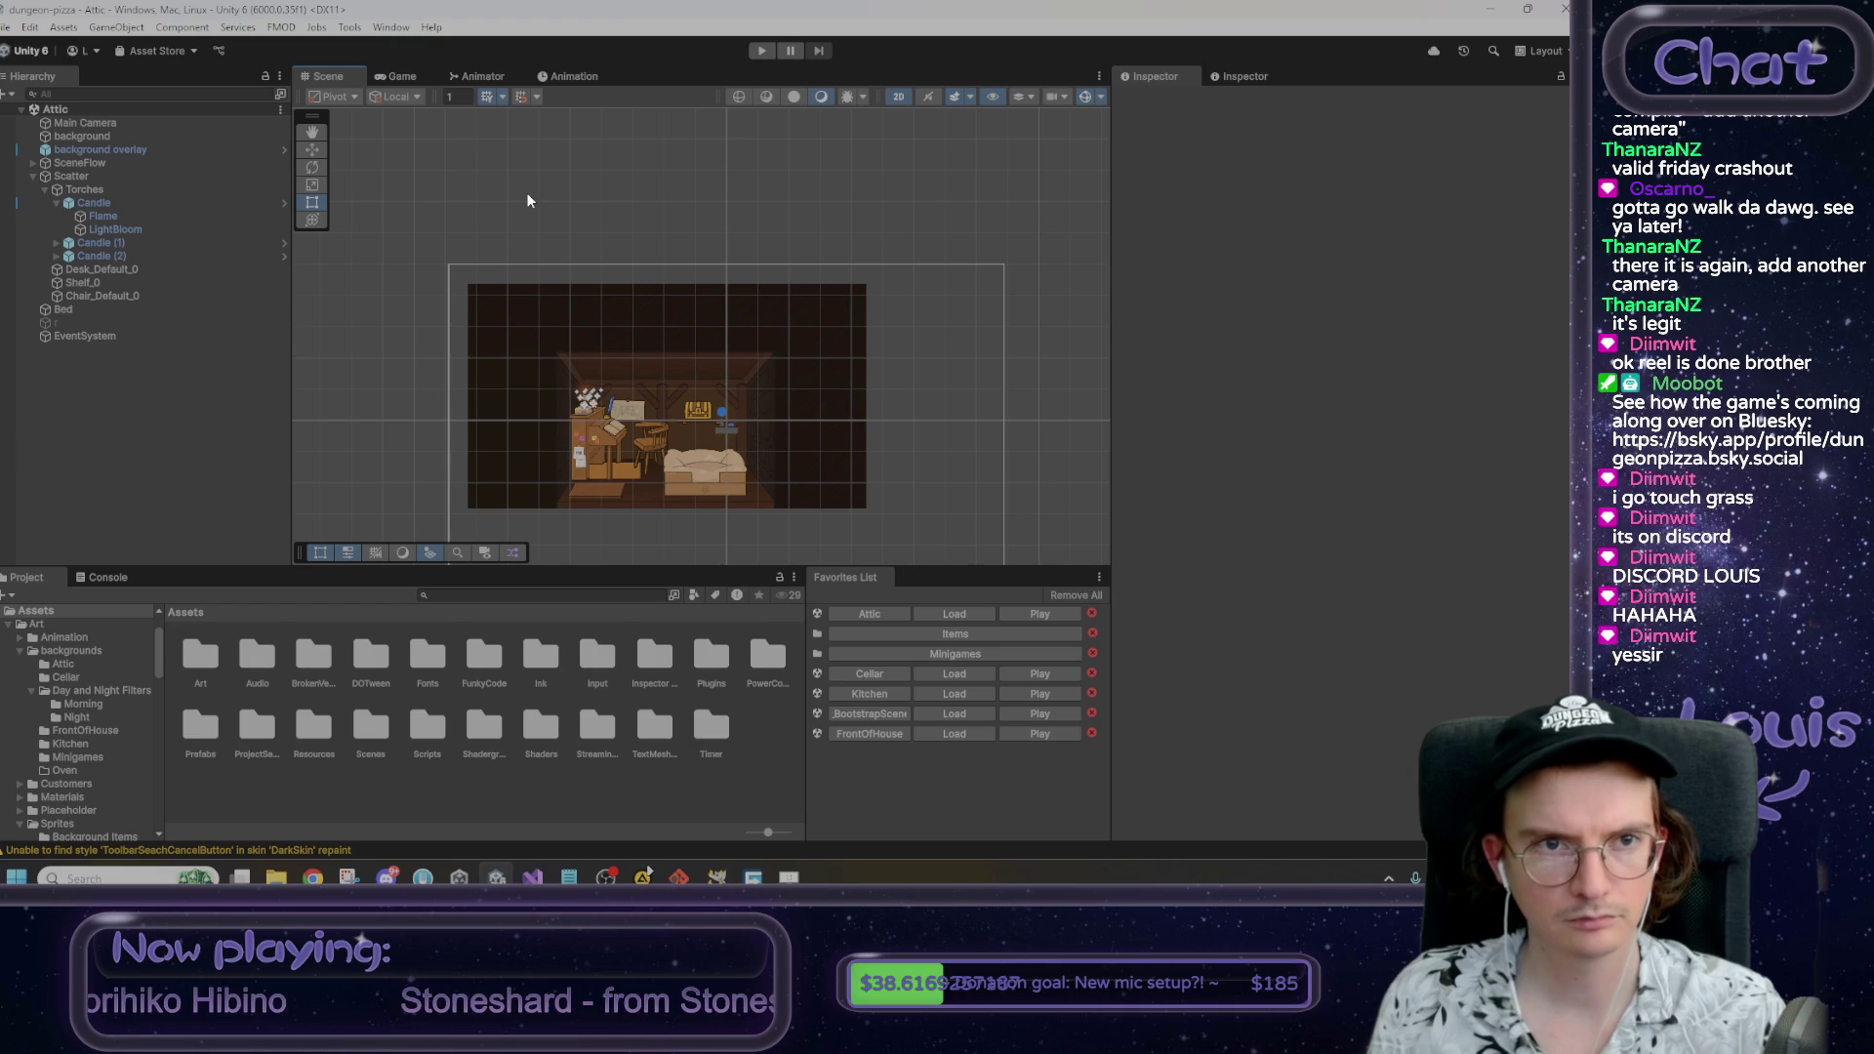
# Step: Load the BootstrapScene and revert the HUDCanvas Render Mode changes
pyautogui.click(949, 712)
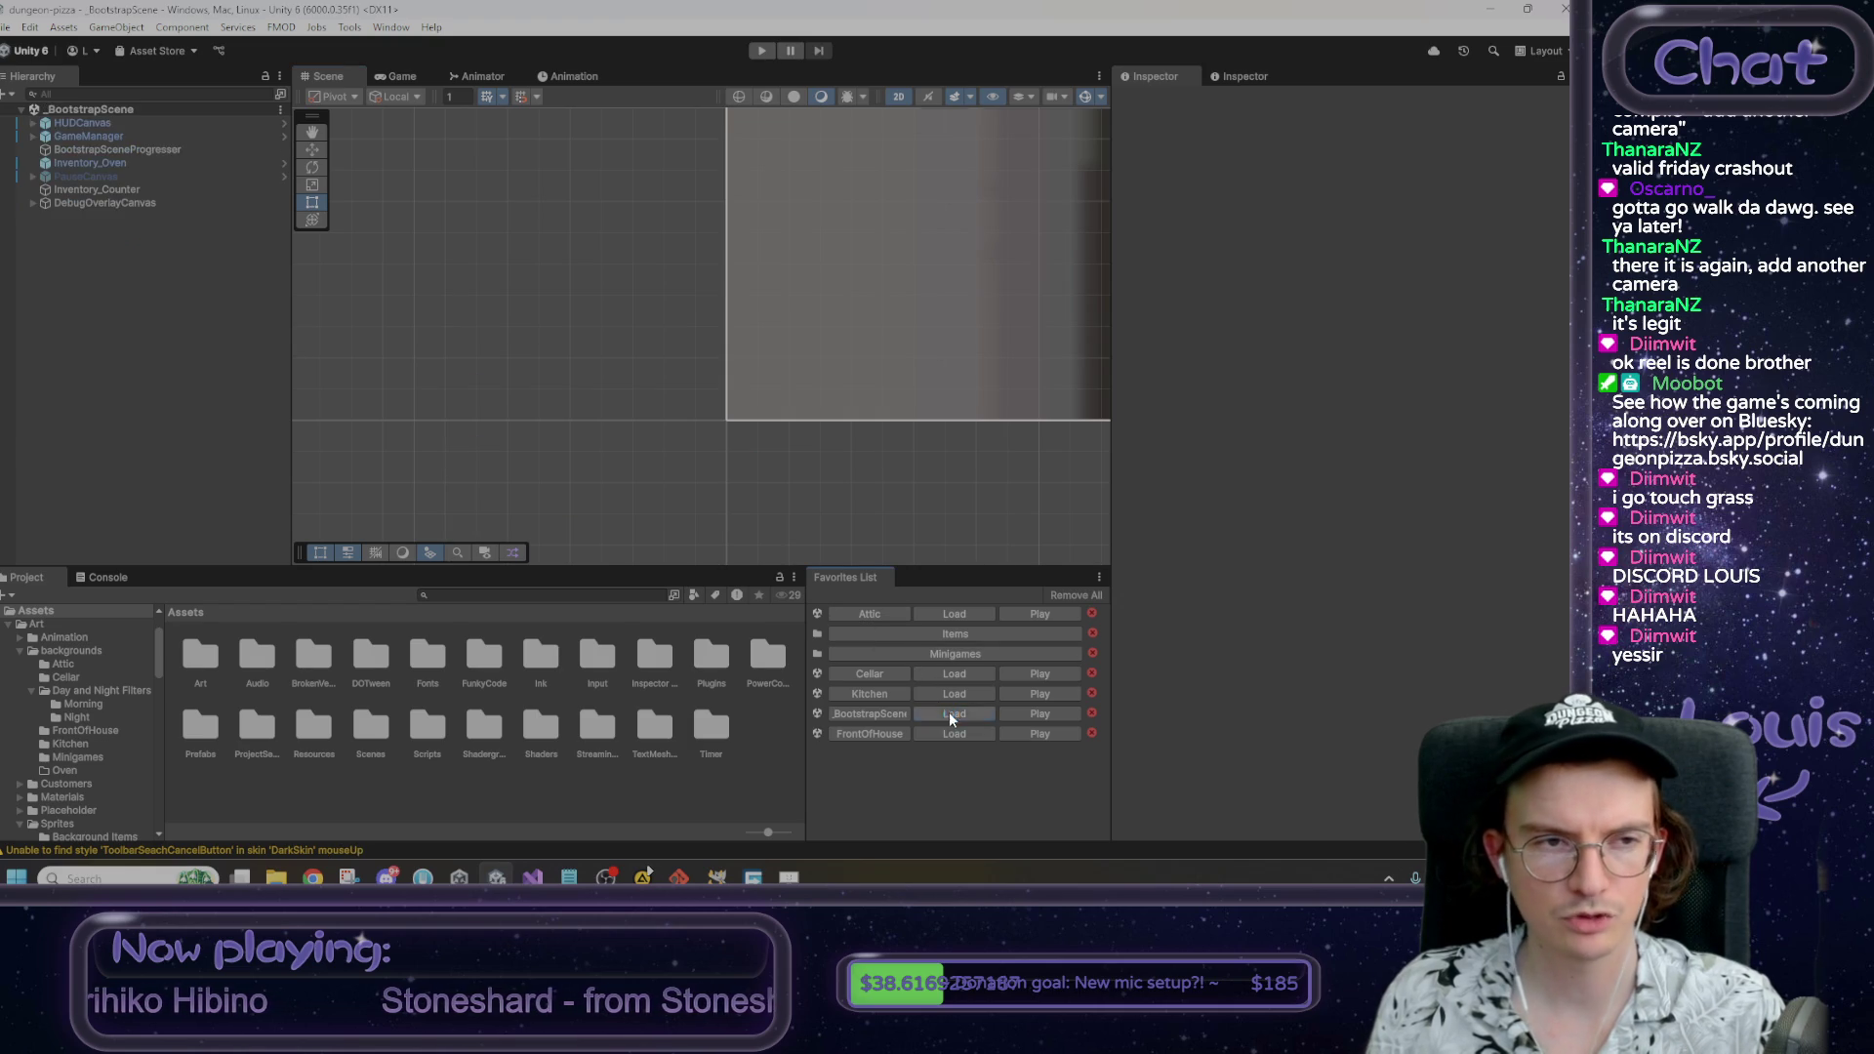
pyautogui.click(111, 124)
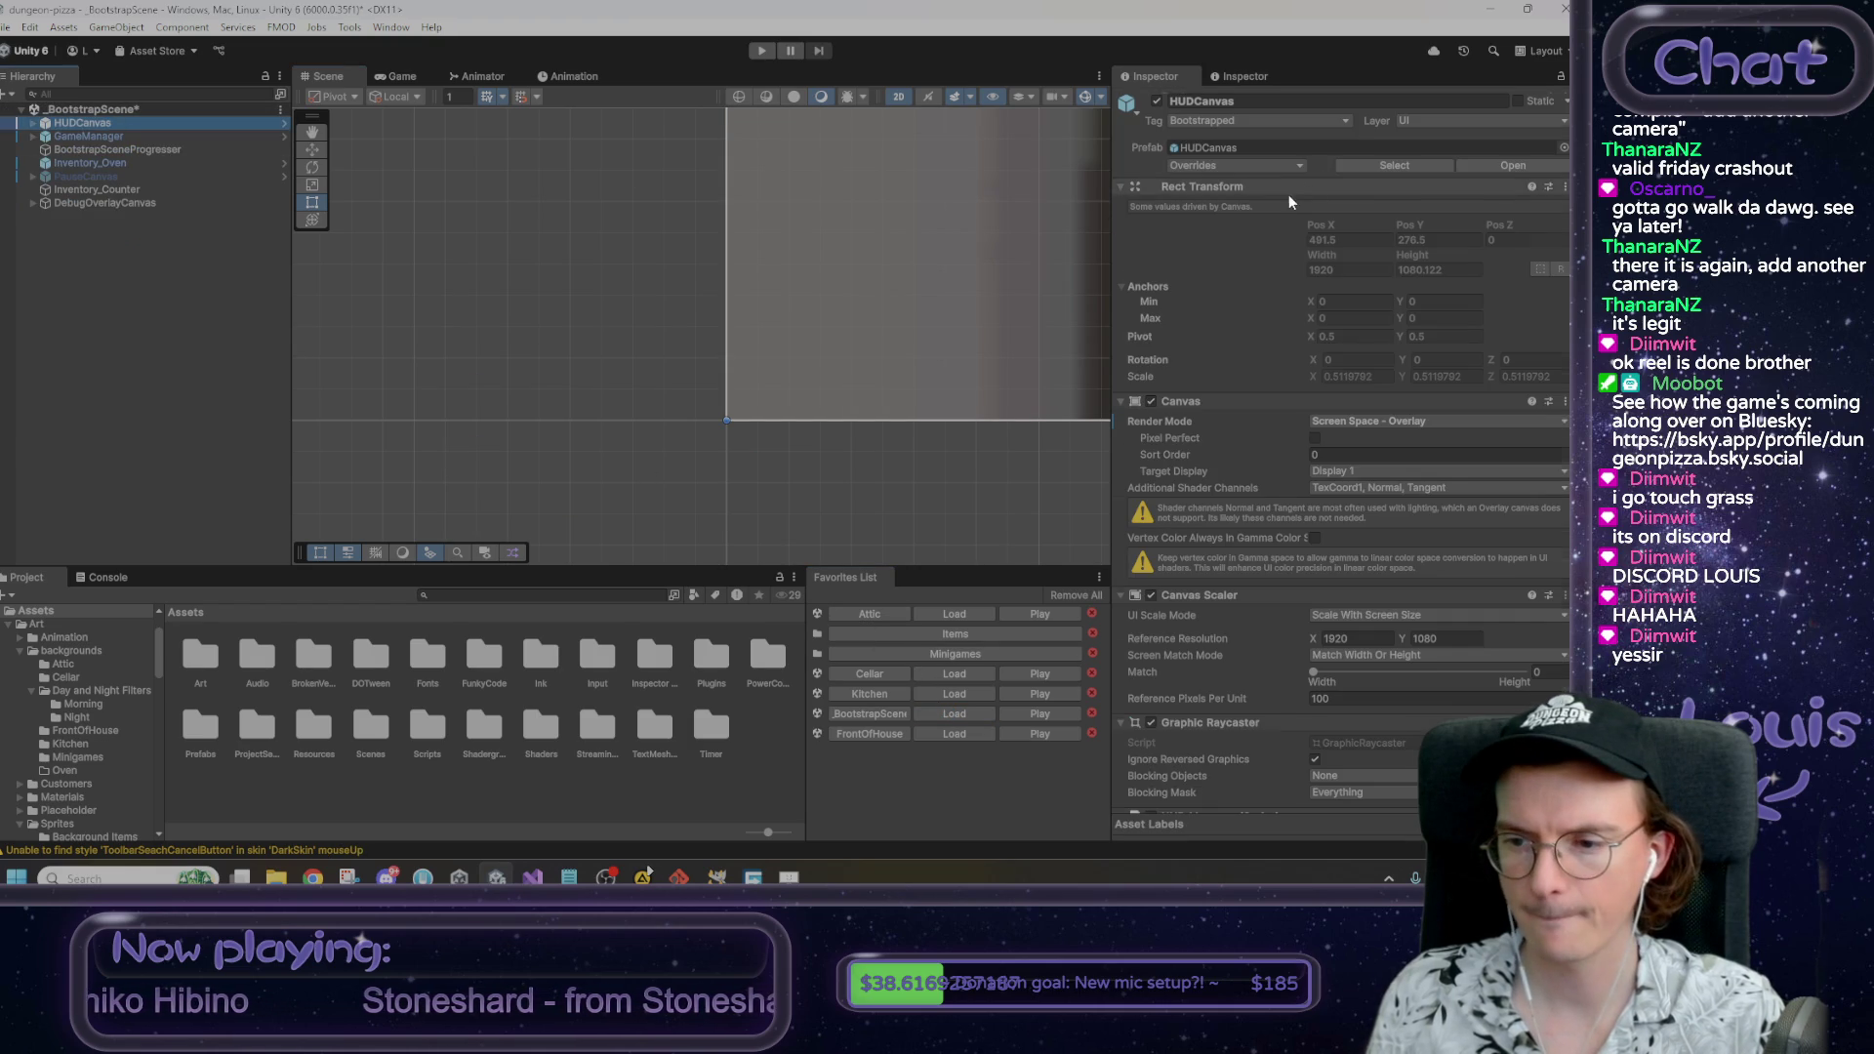
pyautogui.scroll(-2, 1293, 439)
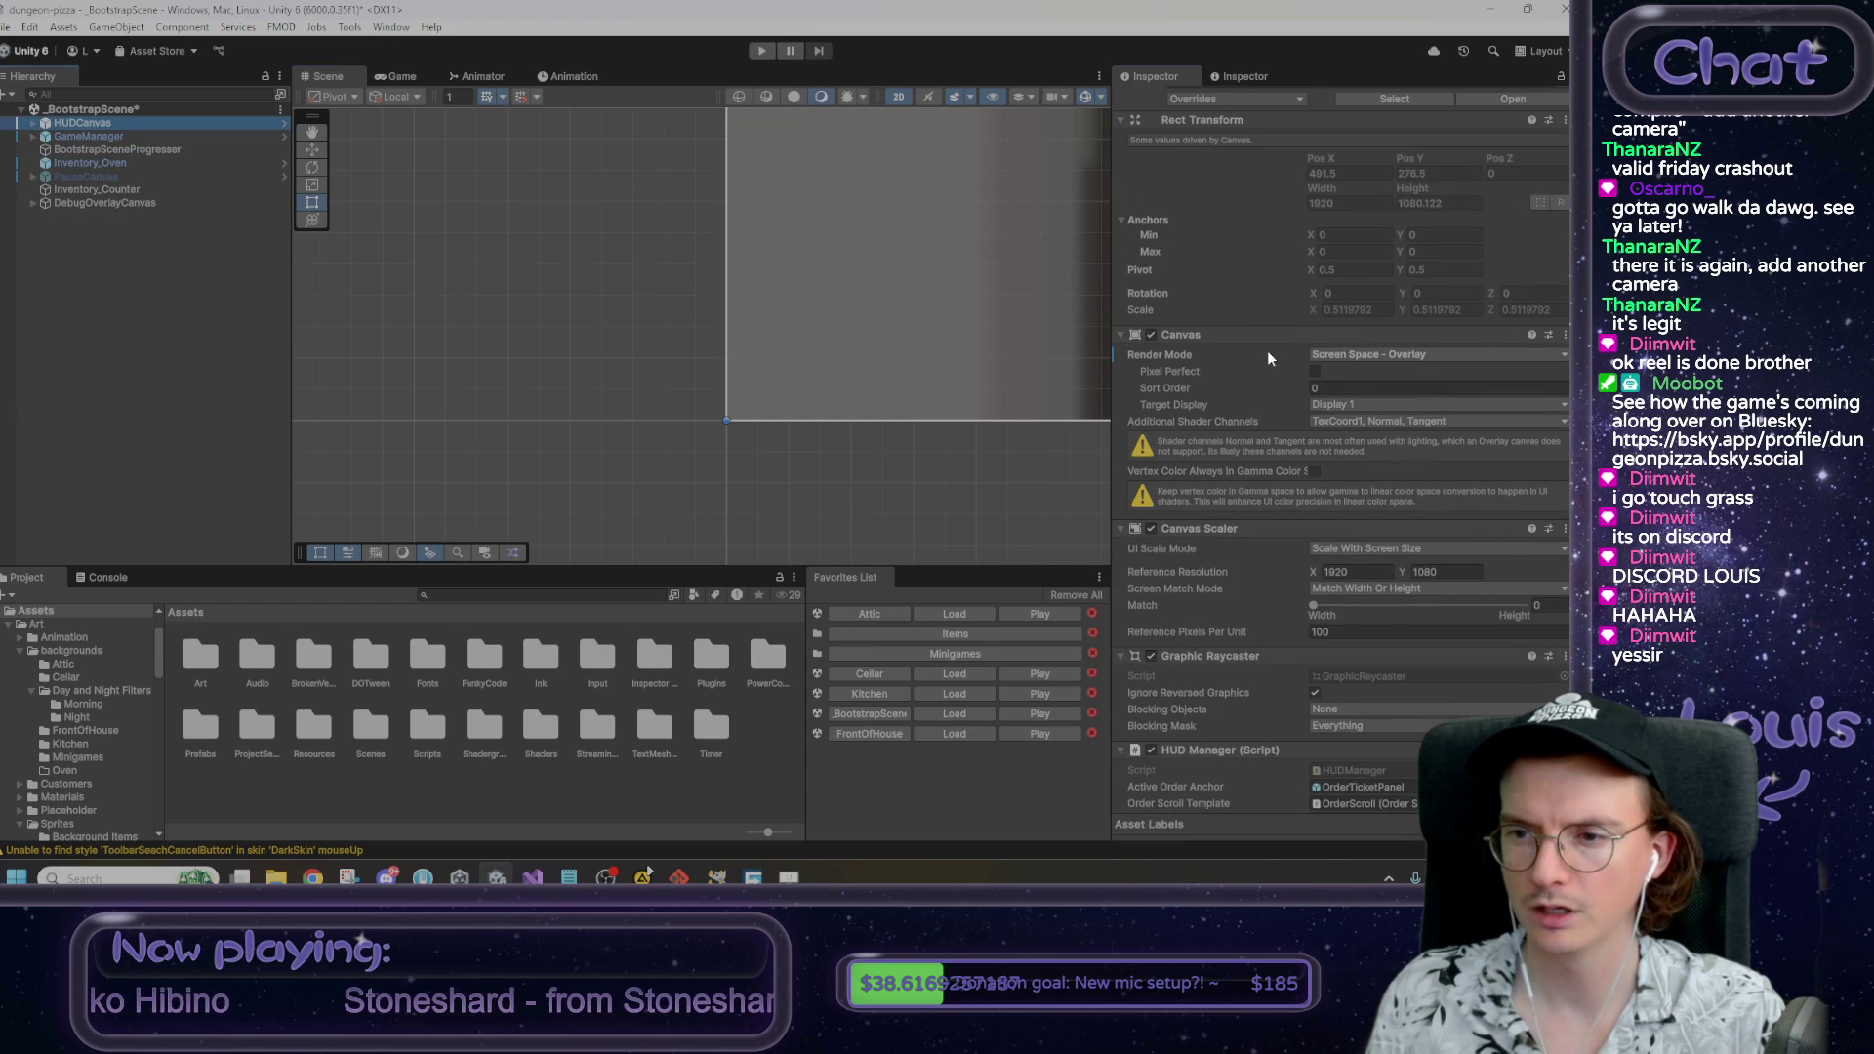
pyautogui.rightClick(1267, 358)
pyautogui.click(1353, 417)
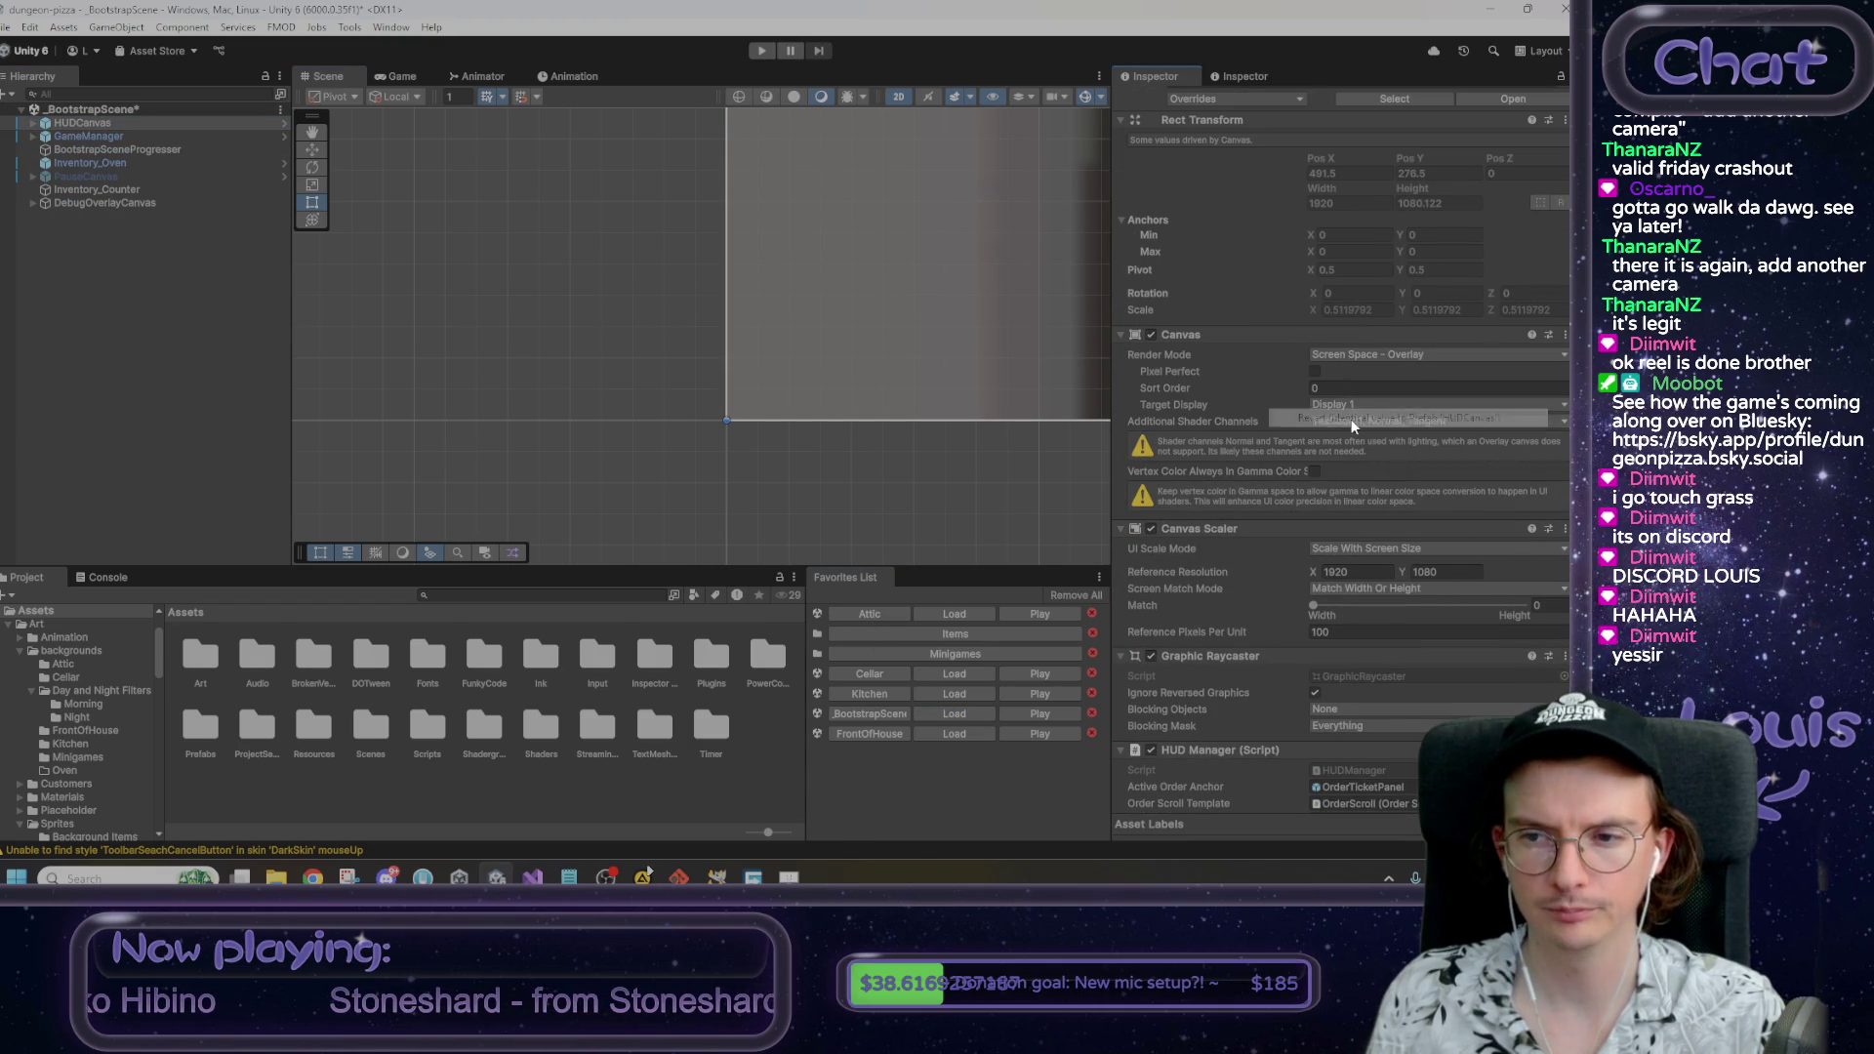
pyautogui.click(515, 332)
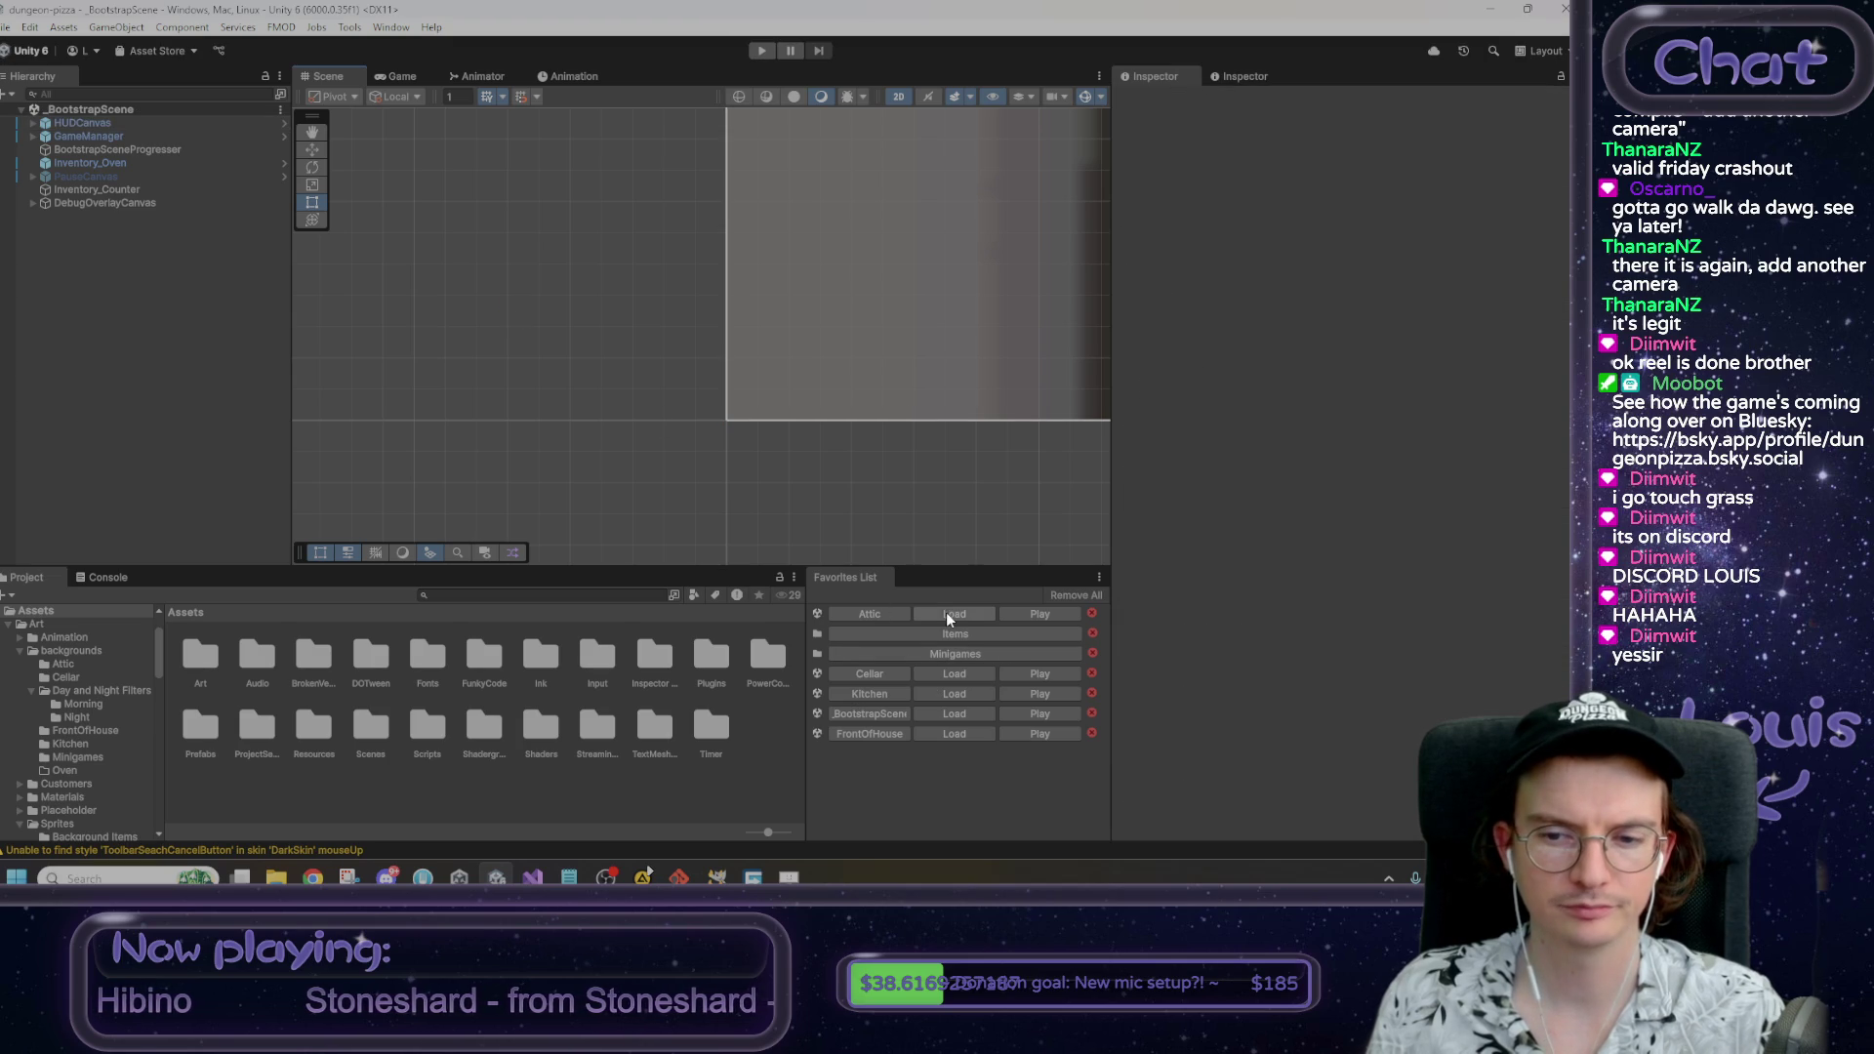
# Step: Load the Attic scene, select the desk, and locate its Desk_Default sprite asset
pyautogui.click(945, 616)
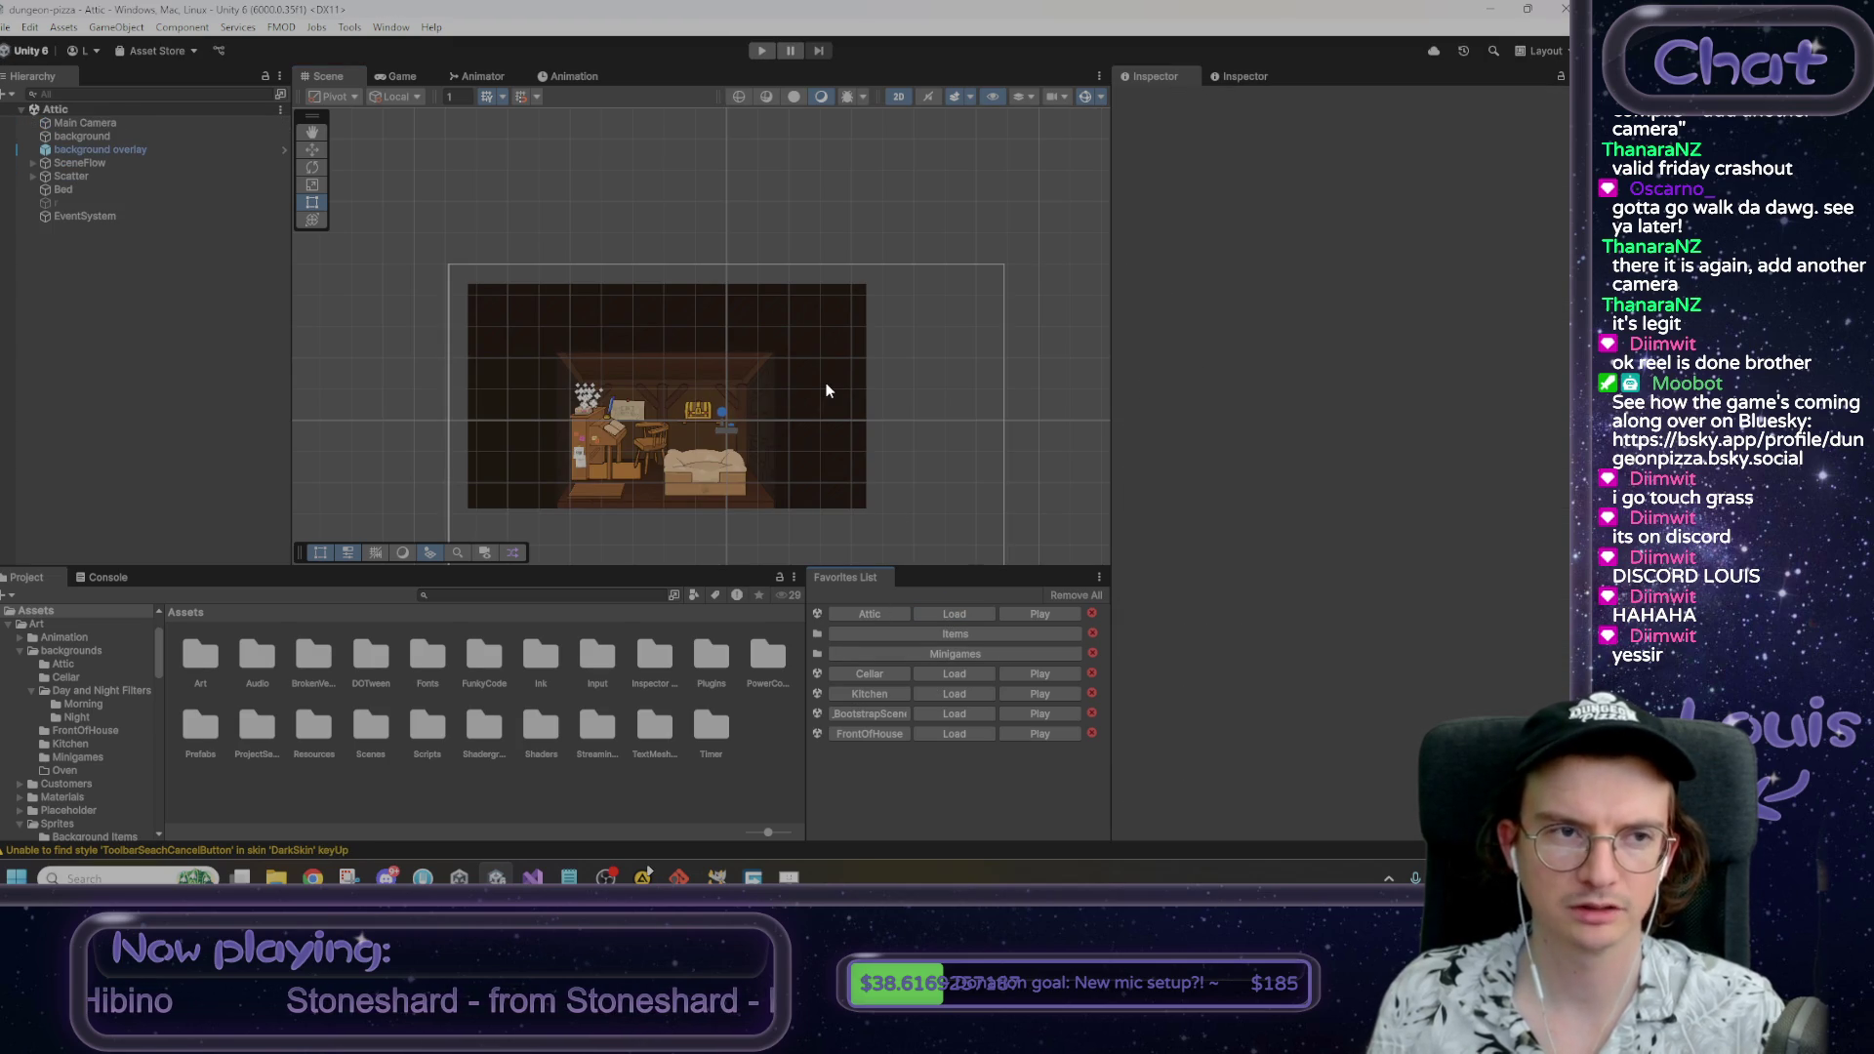
pyautogui.scroll(6, 590, 436)
pyautogui.scroll(5, 595, 431)
pyautogui.click(590, 344)
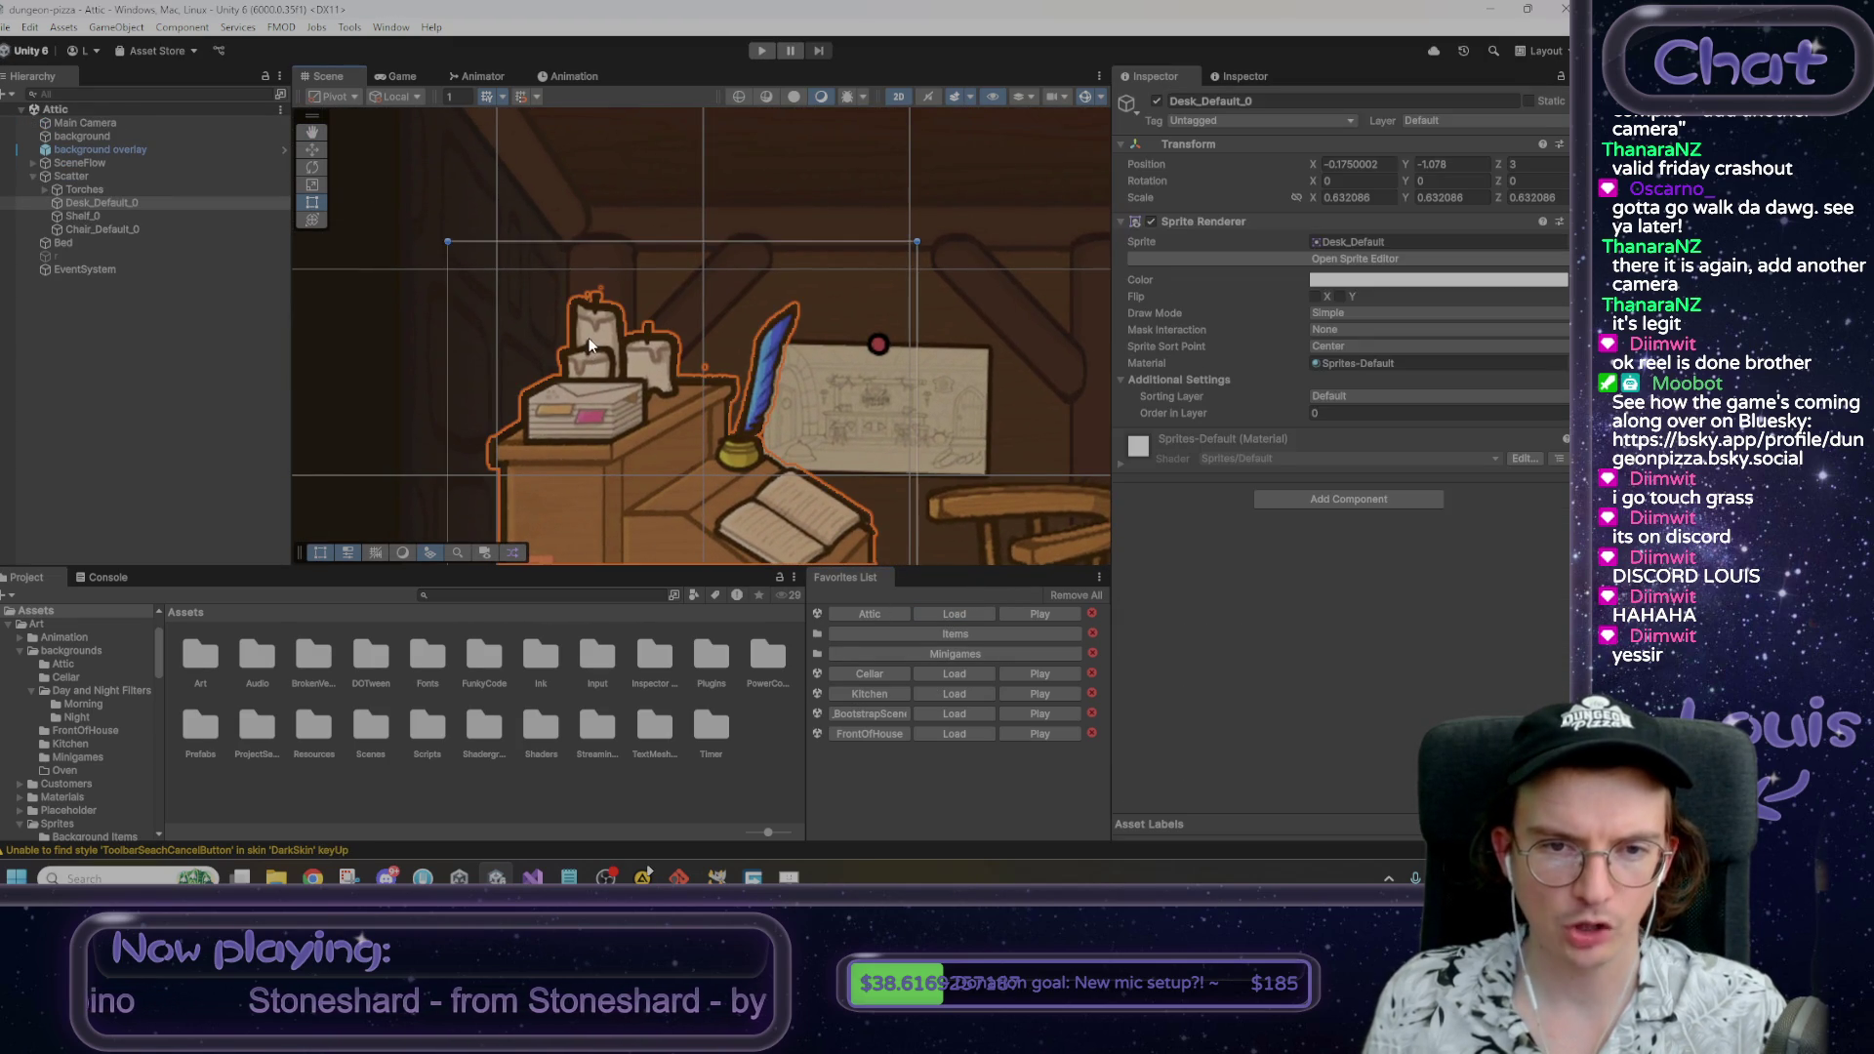
pyautogui.click(1355, 241)
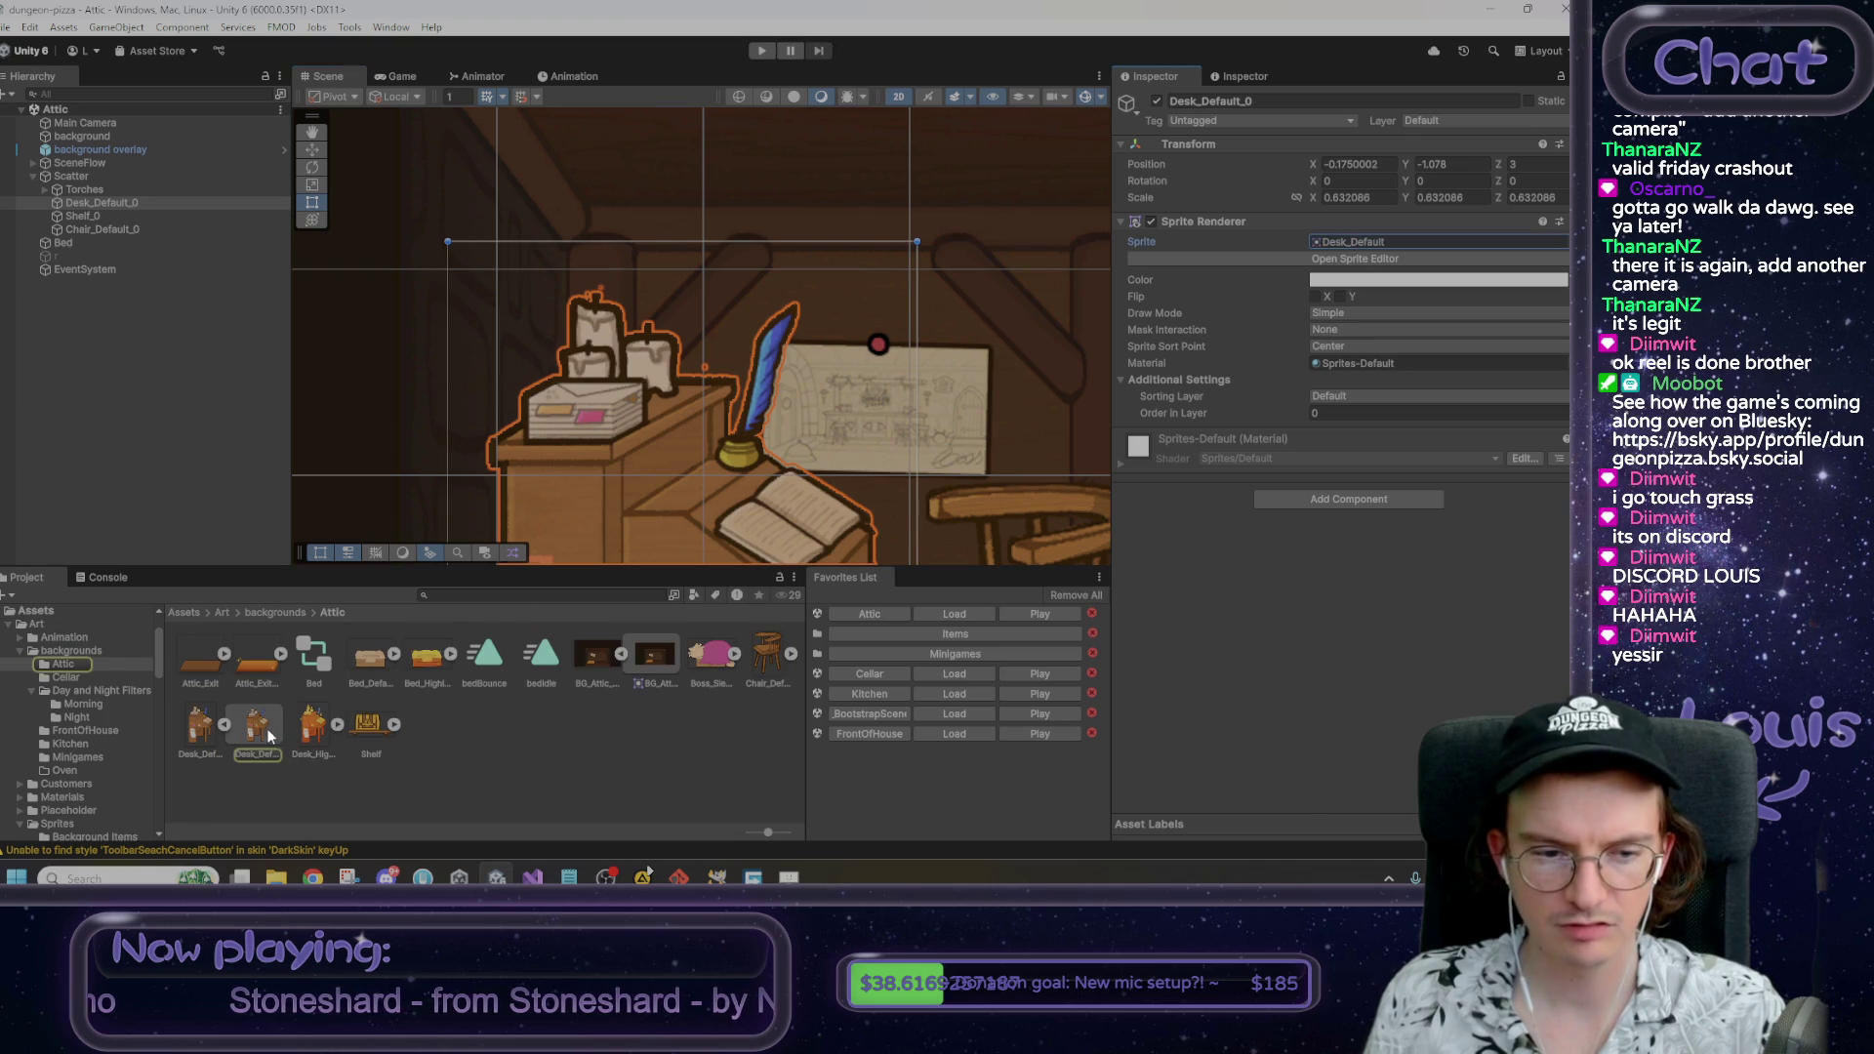
pyautogui.rightClick(262, 728)
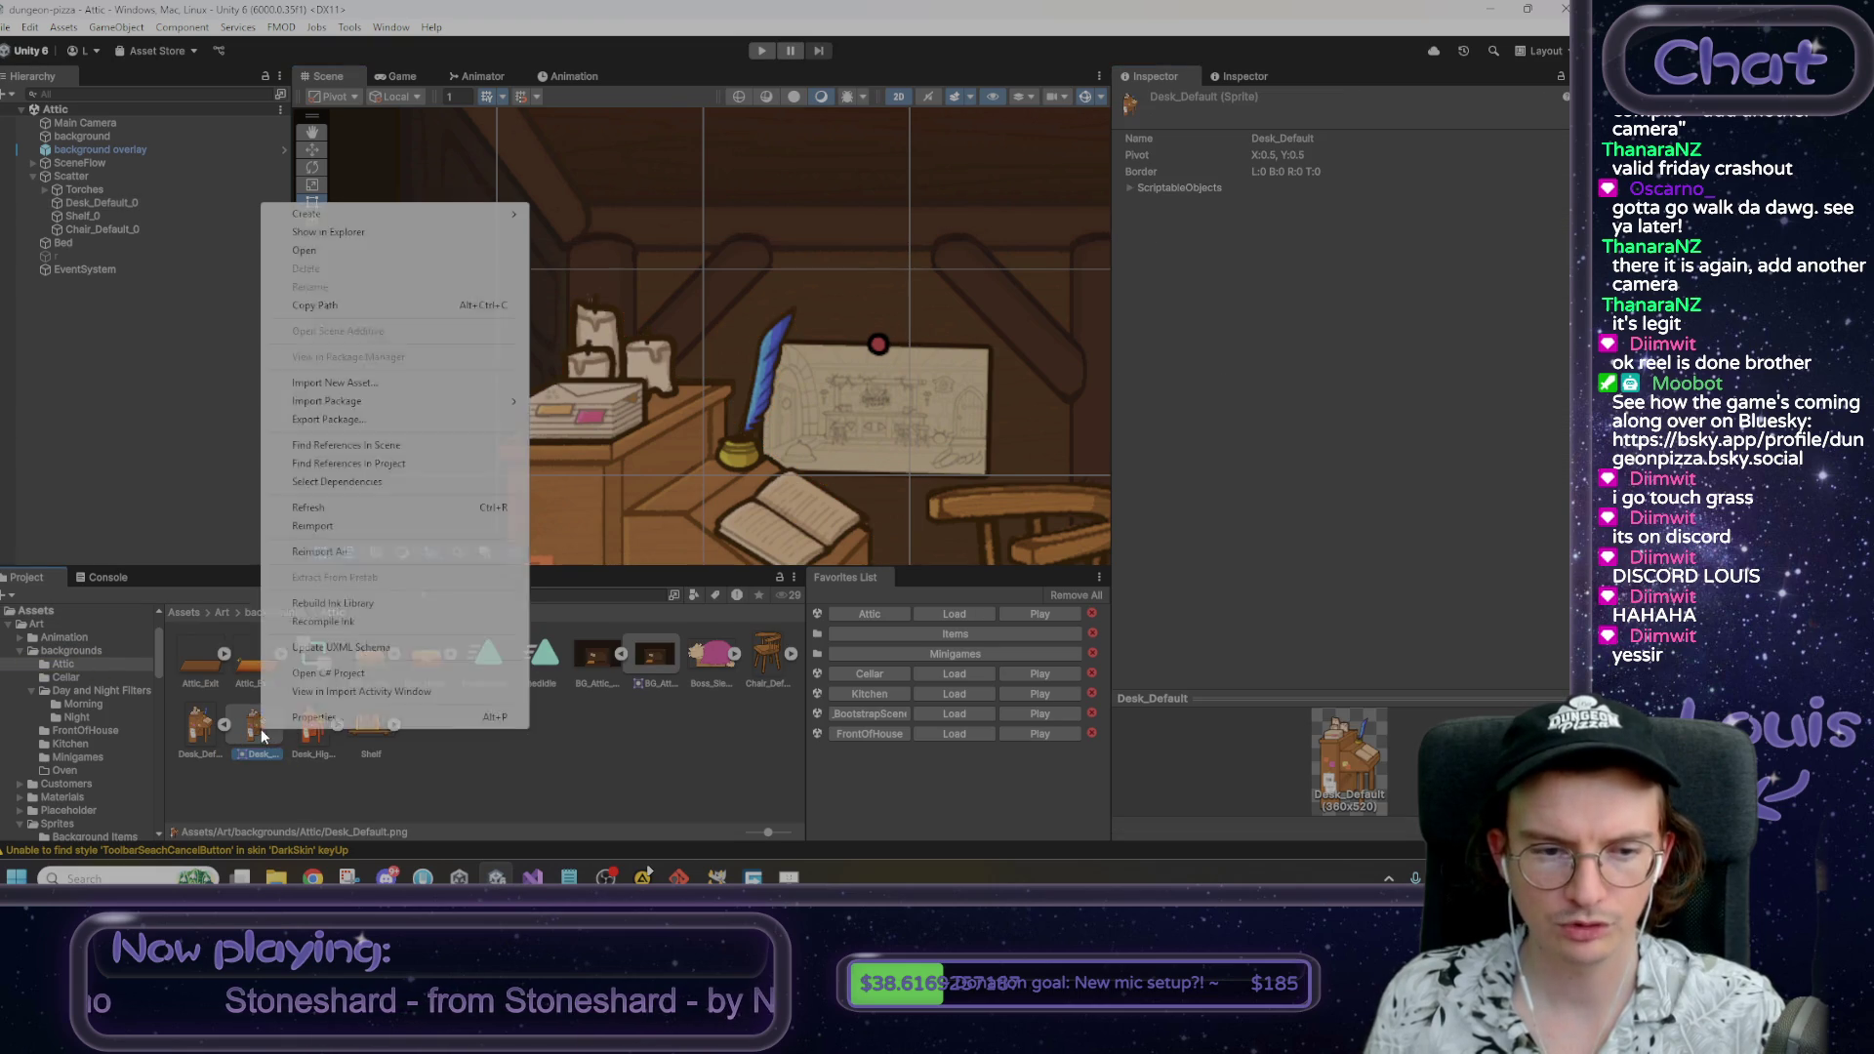
# Step: Reveal Desk_Default in File Explorer and open it with GIMP
pyautogui.click(332, 233)
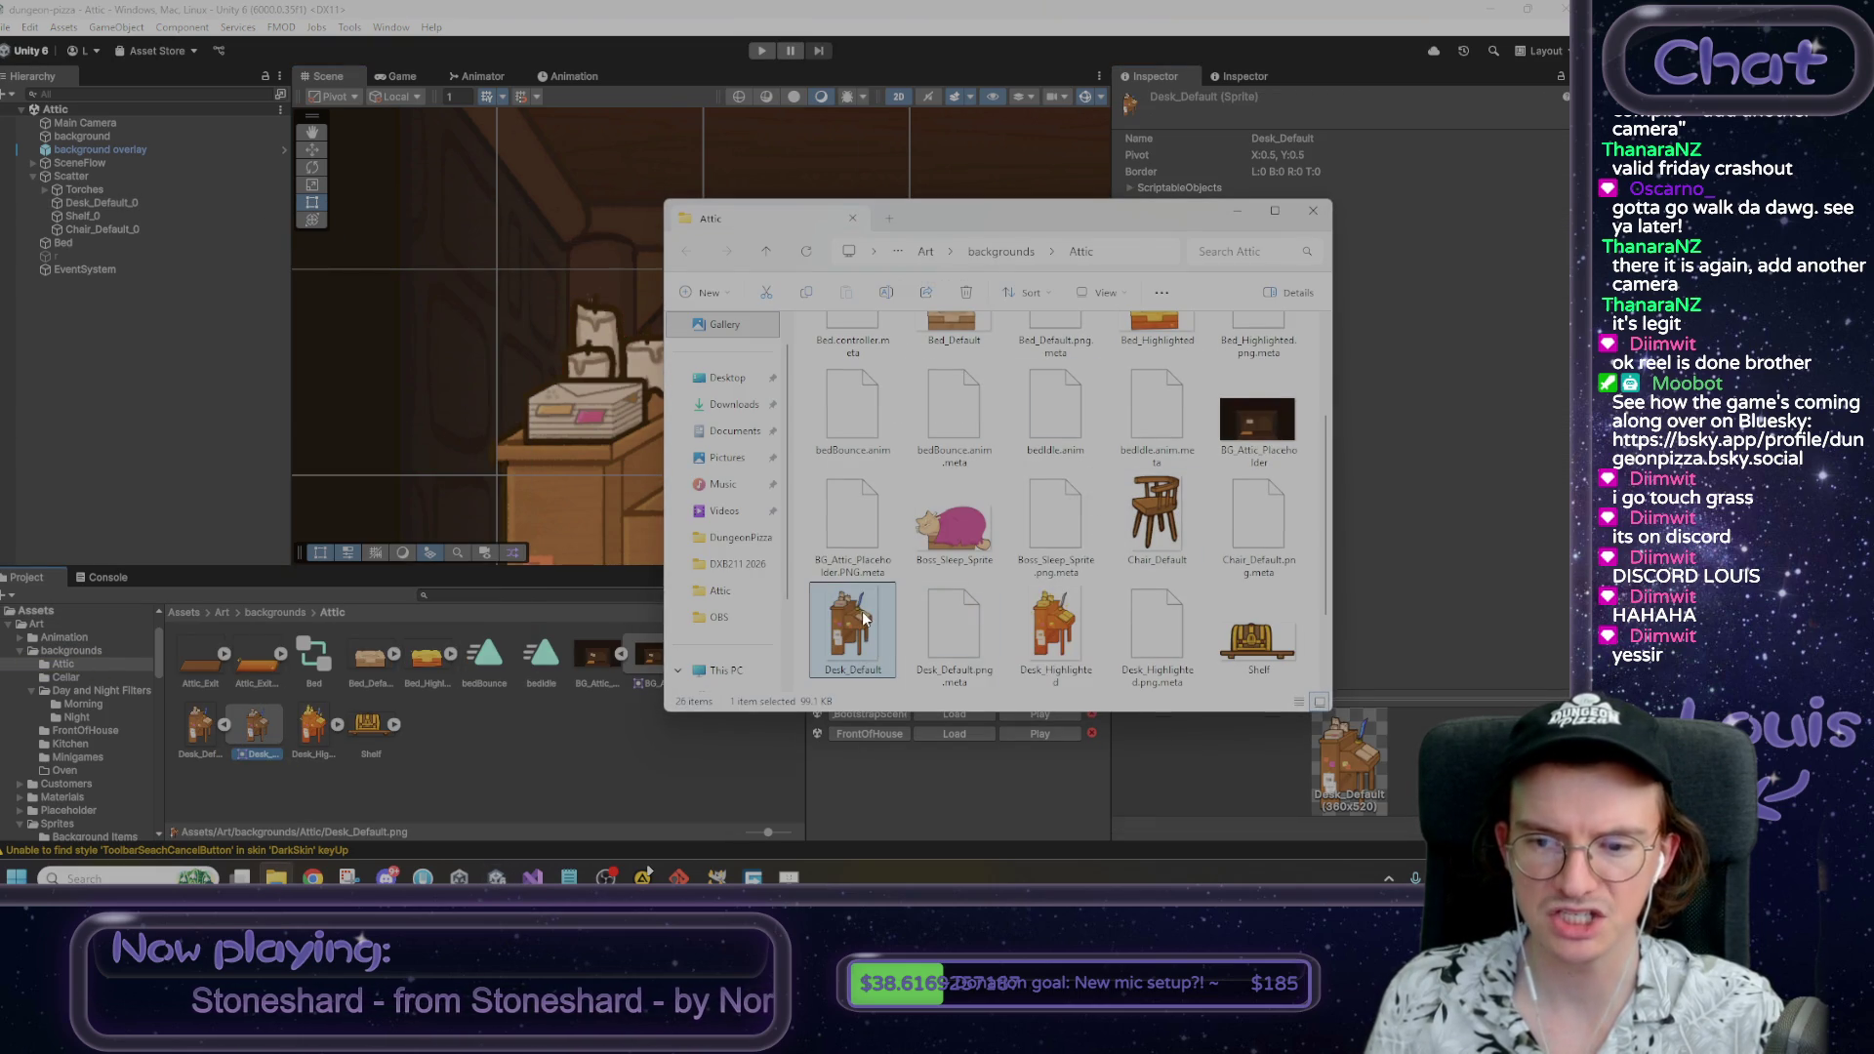
pyautogui.rightClick(863, 611)
pyautogui.moveTo(964, 232)
pyautogui.click(1174, 233)
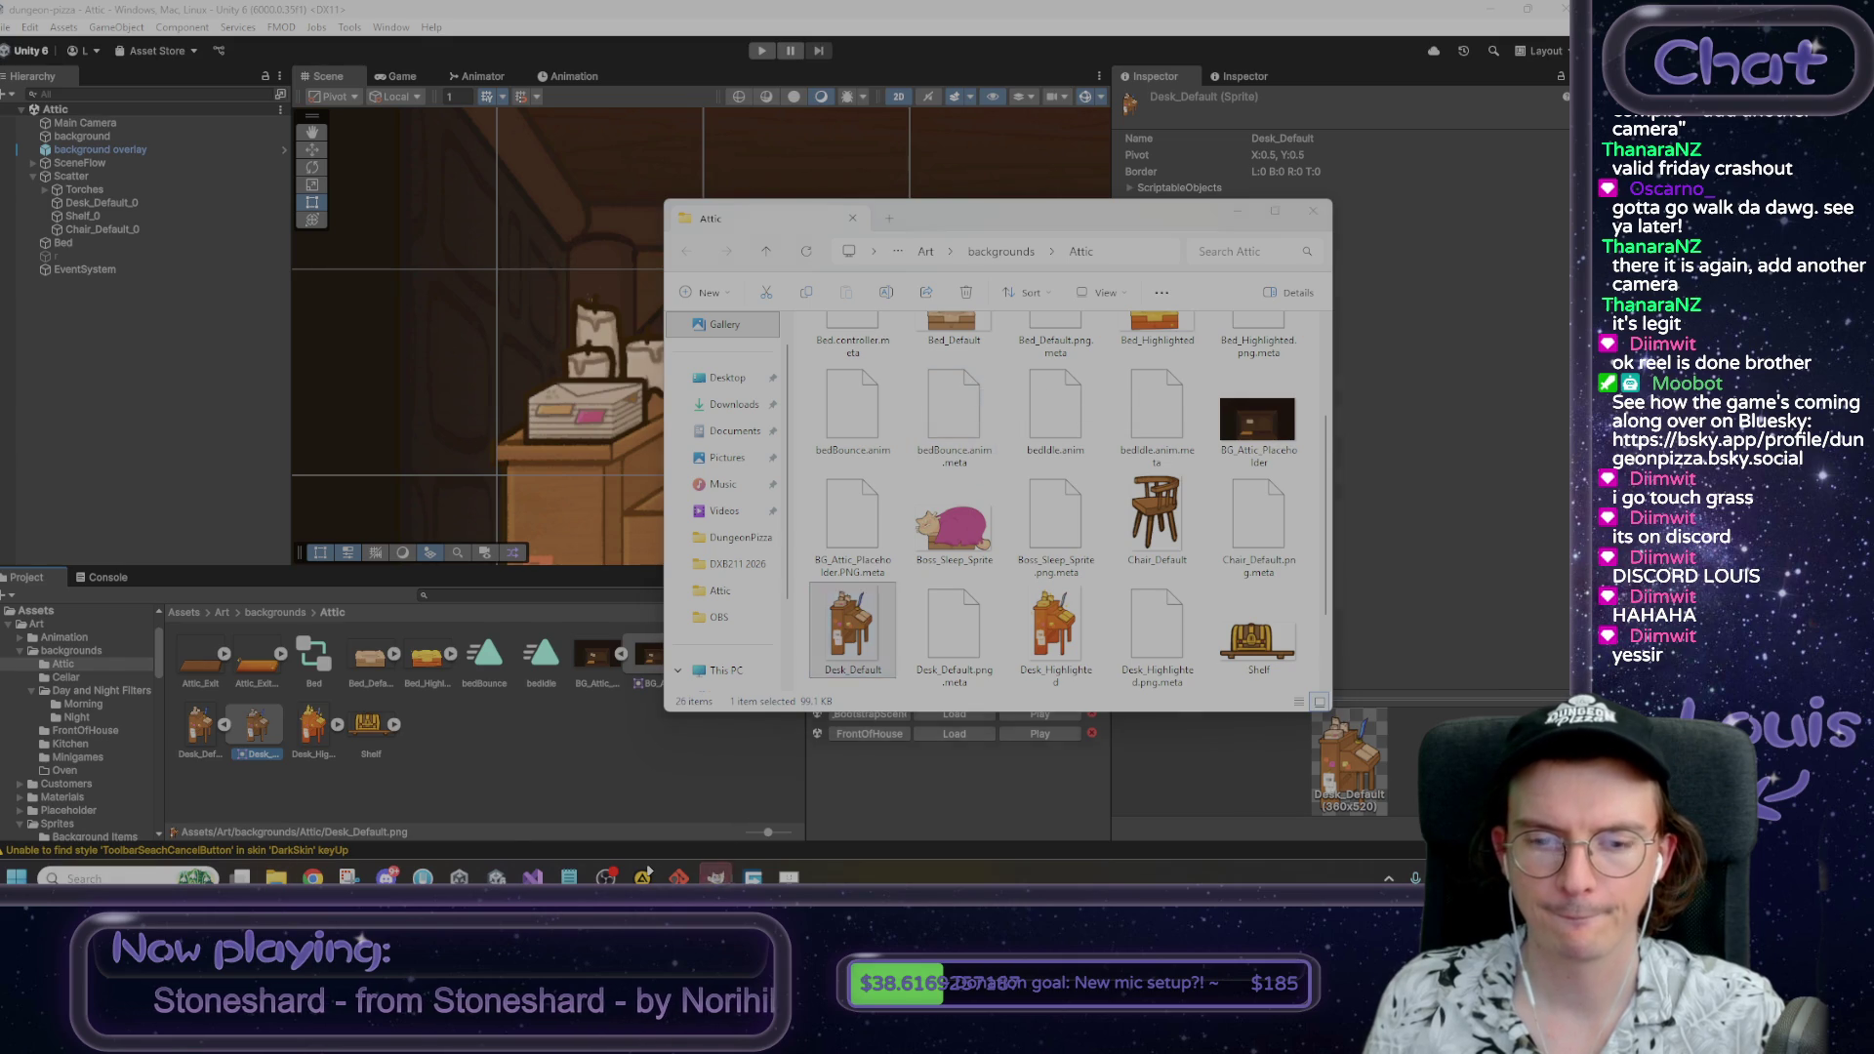
pyautogui.hotkey('shift', 'ctrl', 'n')
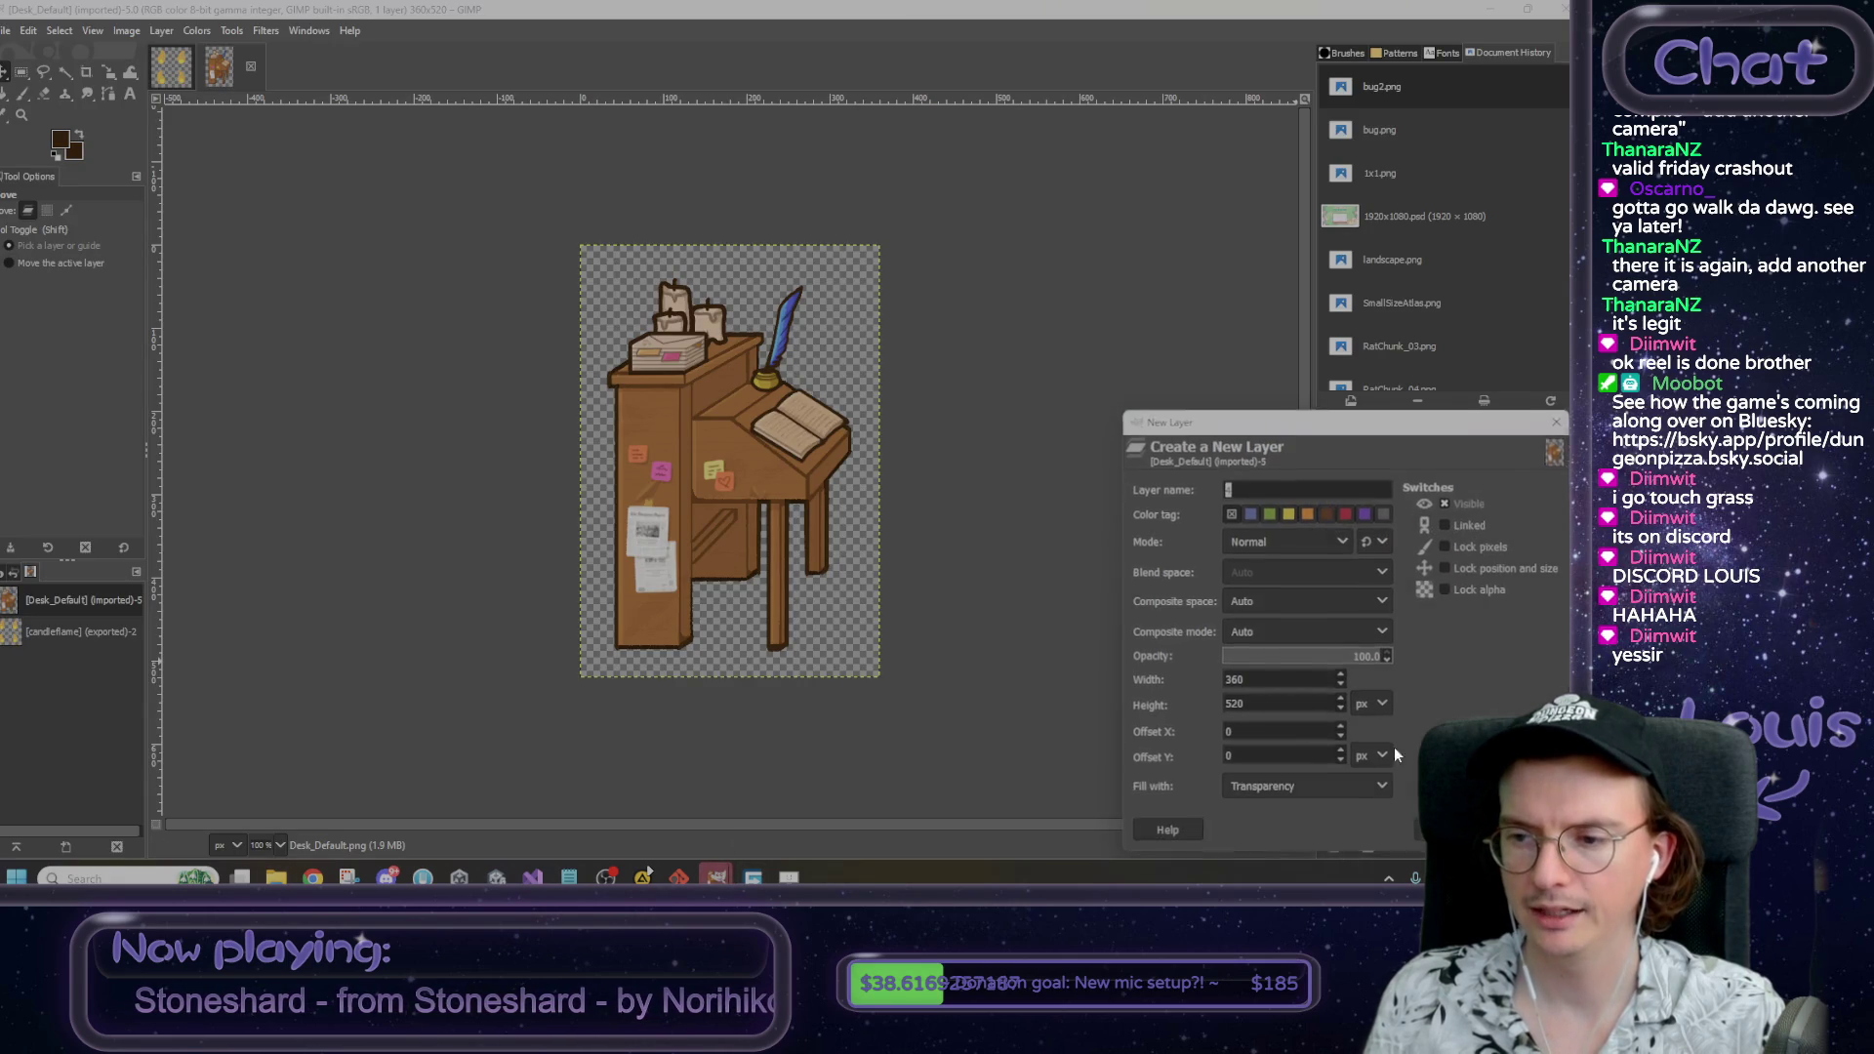
# Step: Add a 'bg' layer filled dark brown beneath the Desk_Default layer
pyautogui.write('bg')
pyautogui.press('Return')
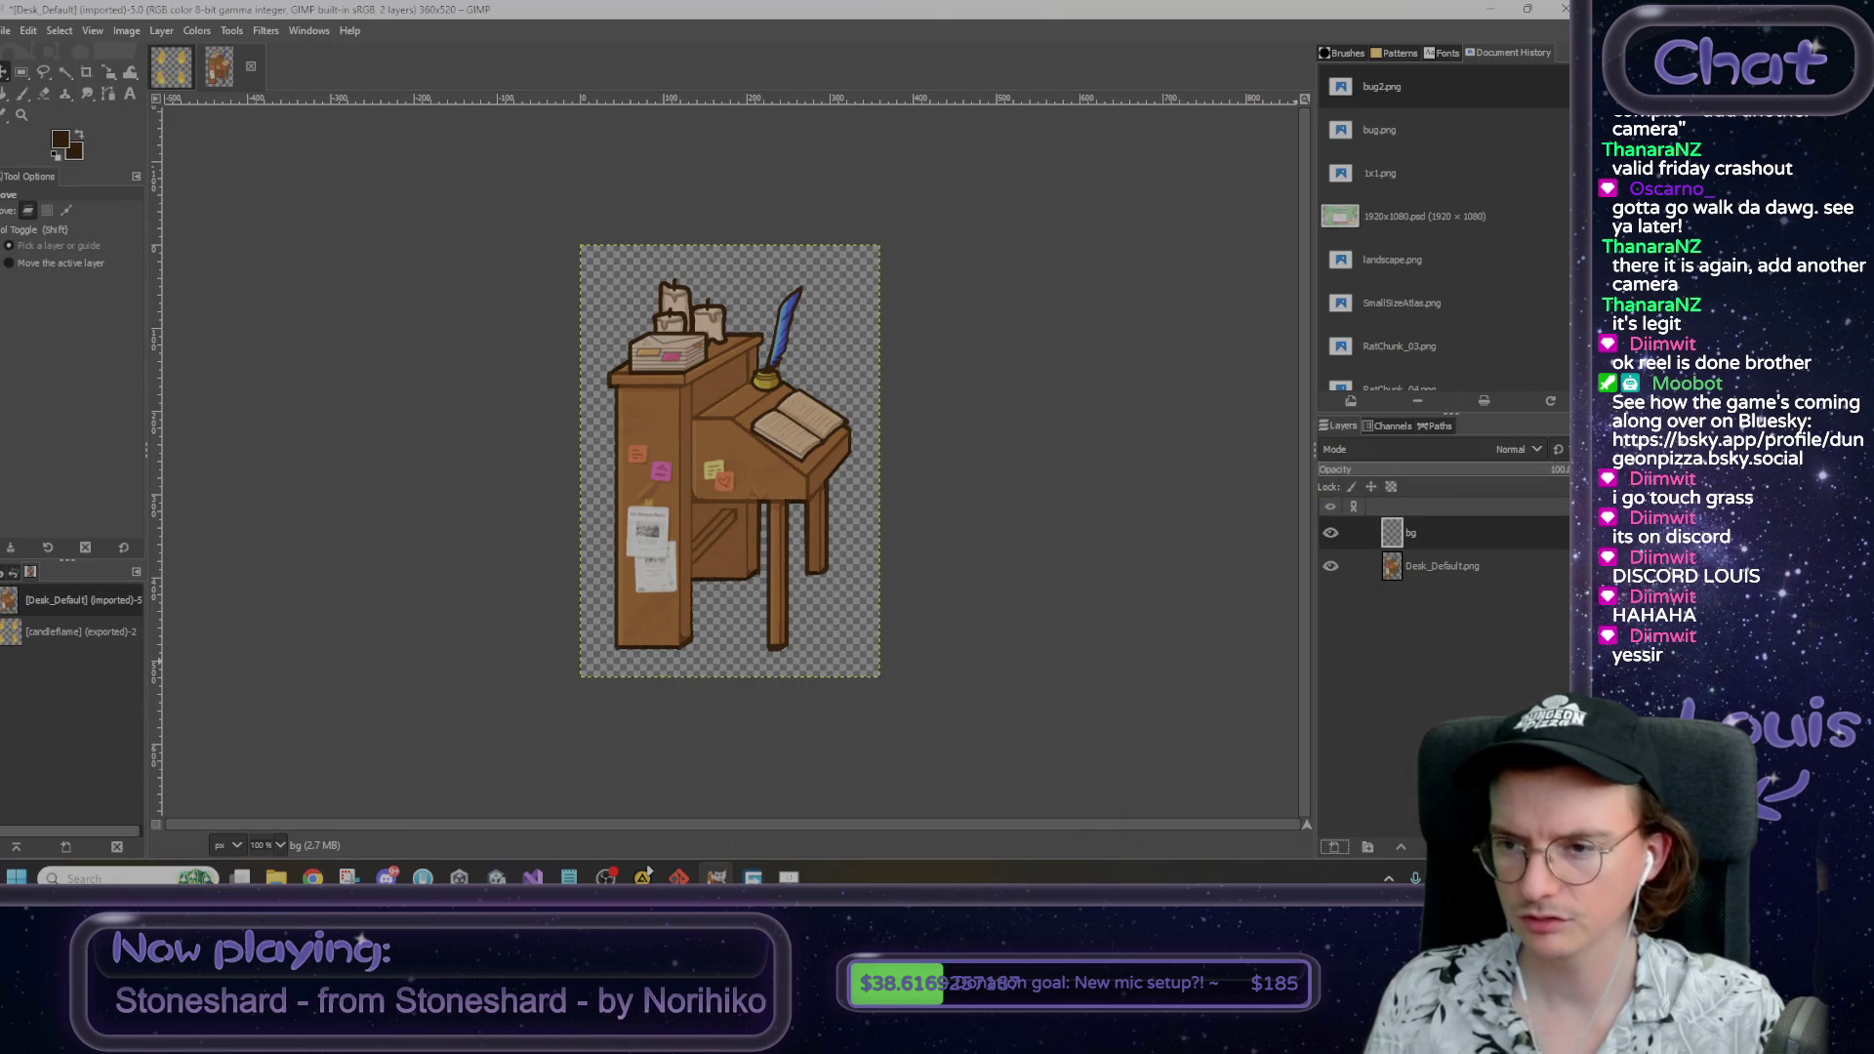
pyautogui.click(65, 93)
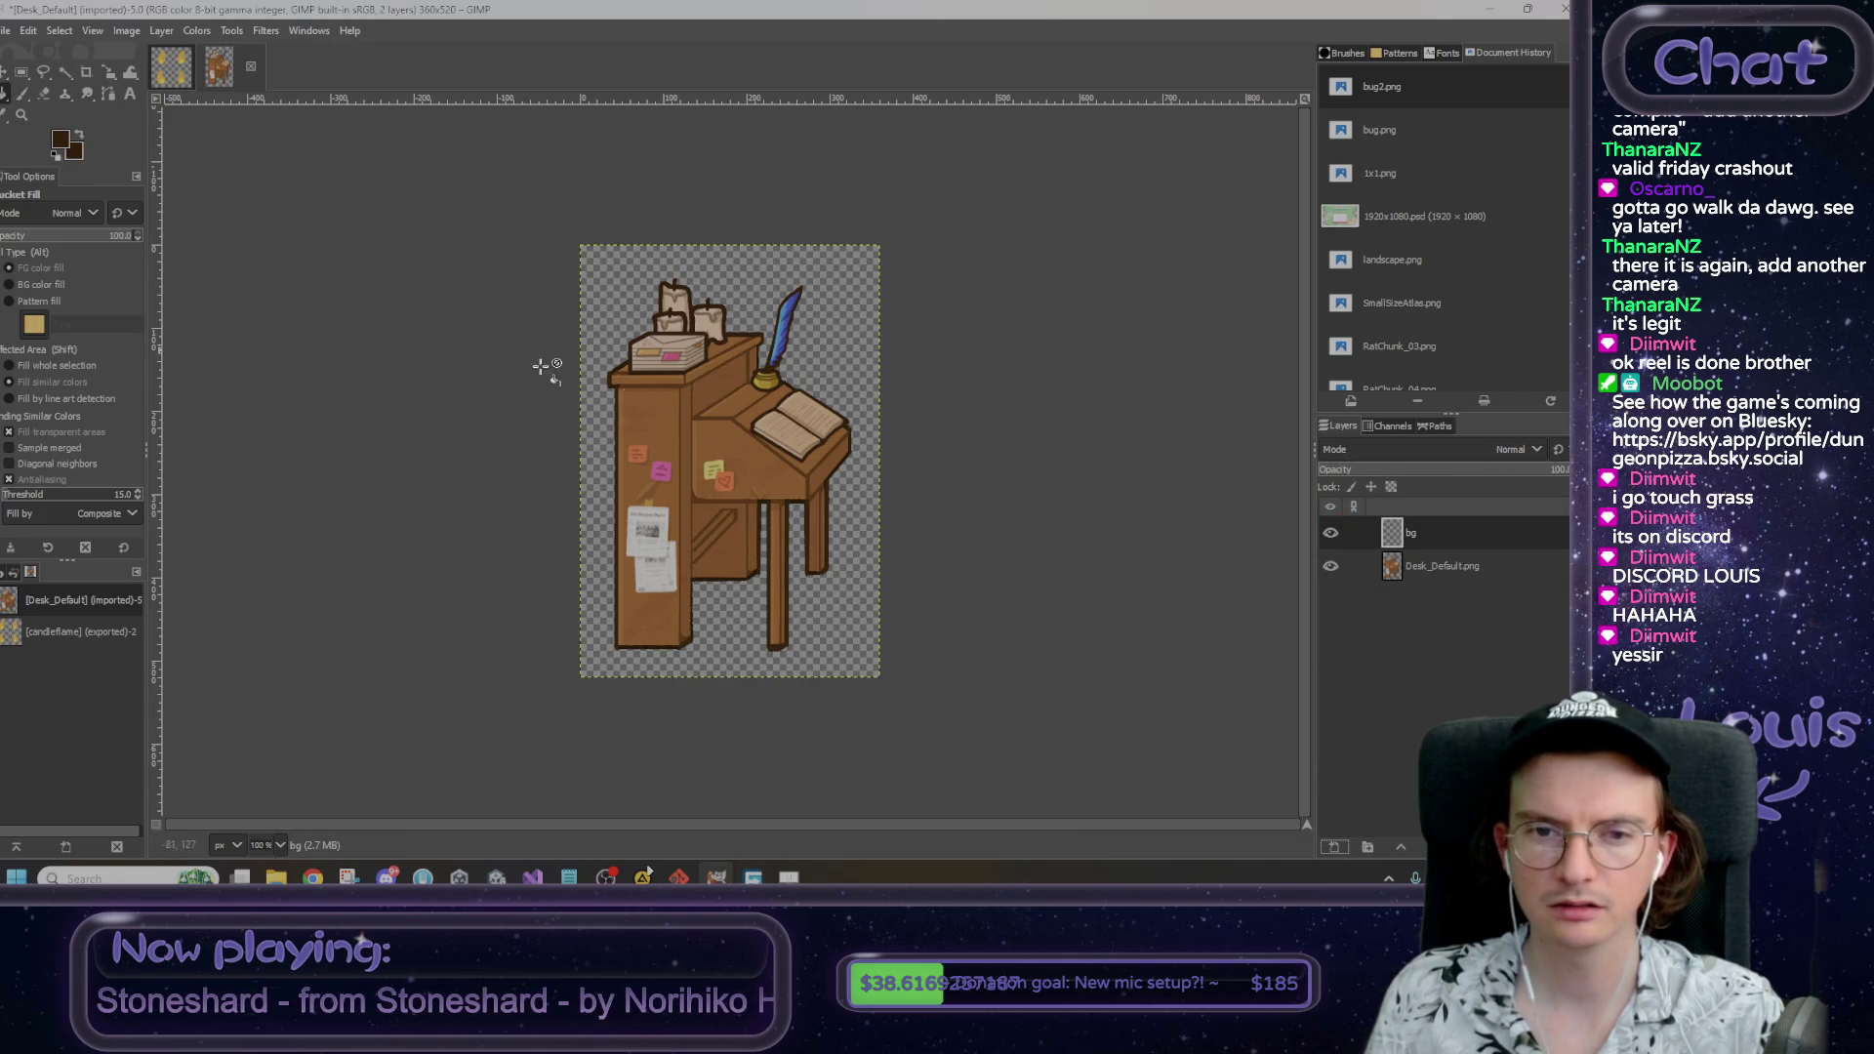
pyautogui.click(782, 291)
pyautogui.moveTo(1405, 533); pyautogui.dragTo(1427, 578)
pyautogui.scroll(9, 670, 289)
pyautogui.scroll(-5, 867, 248)
pyautogui.click(1424, 533)
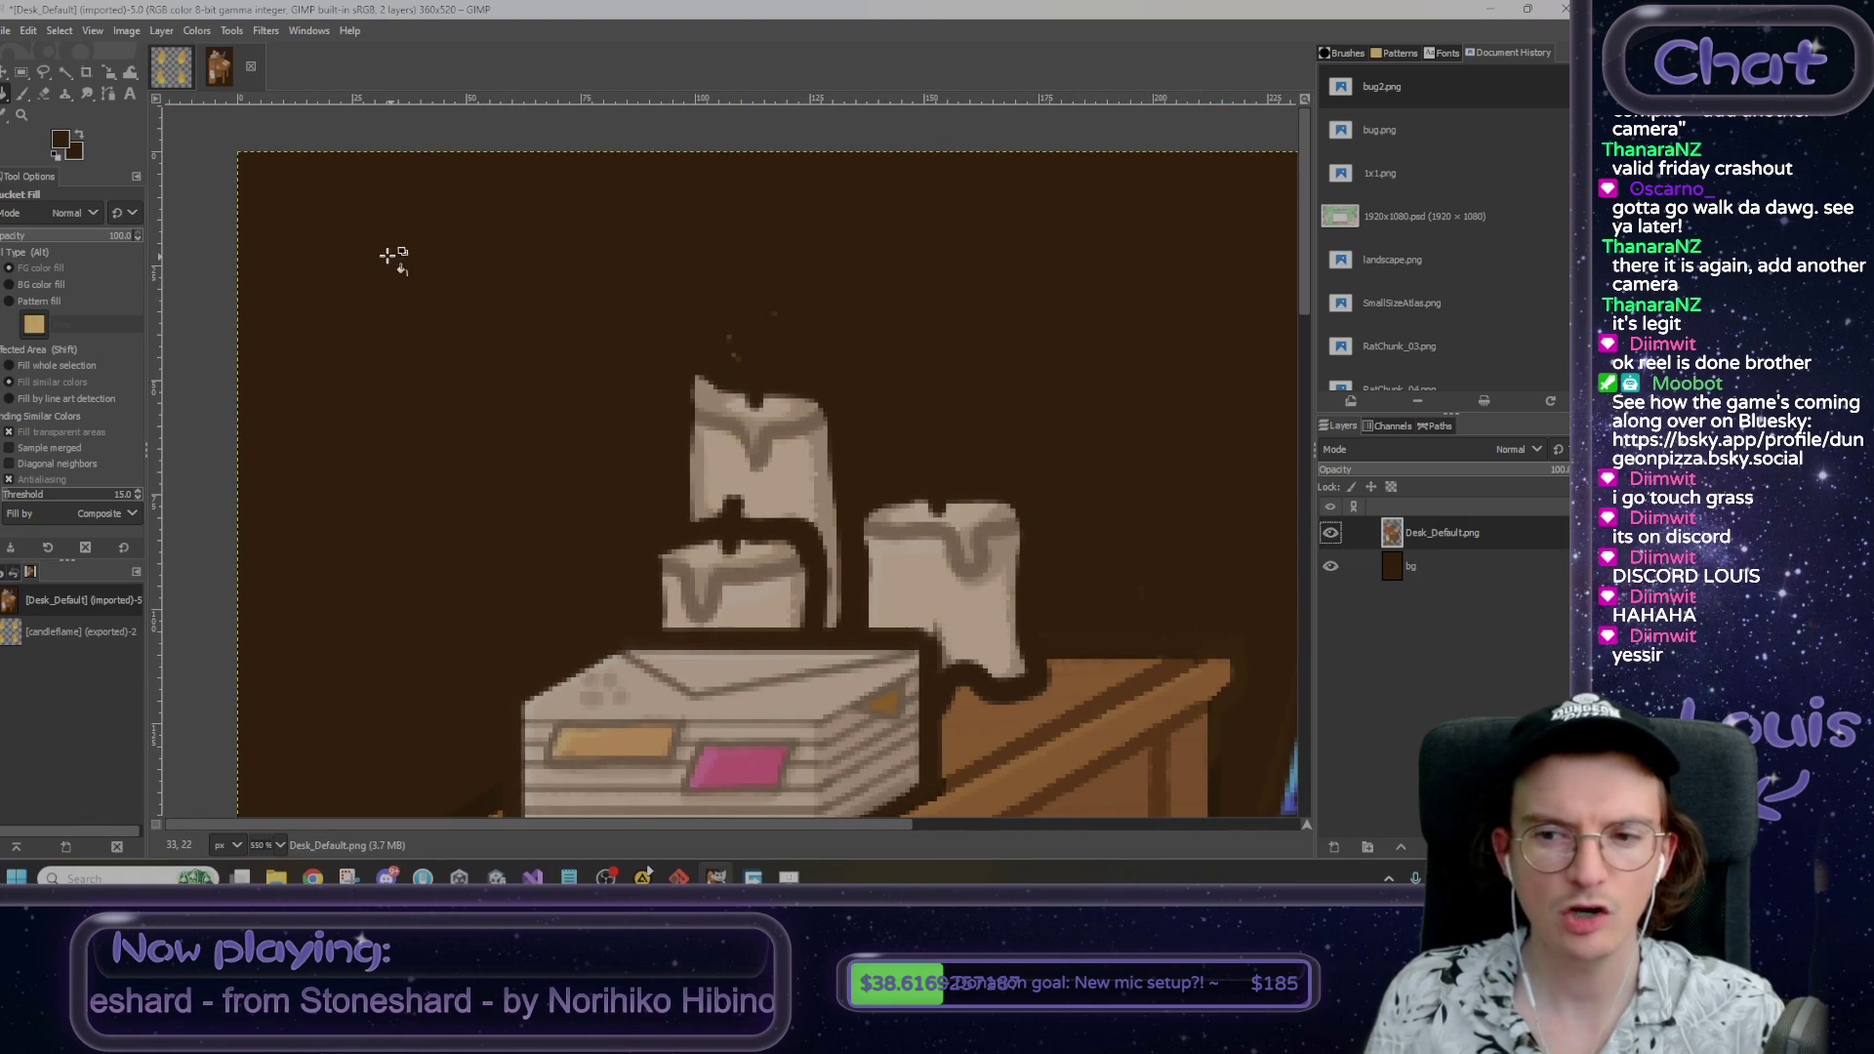
# Step: Erase the dark specks above the left candle, hide bg, and overwrite Desk_Default.png
pyautogui.click(44, 94)
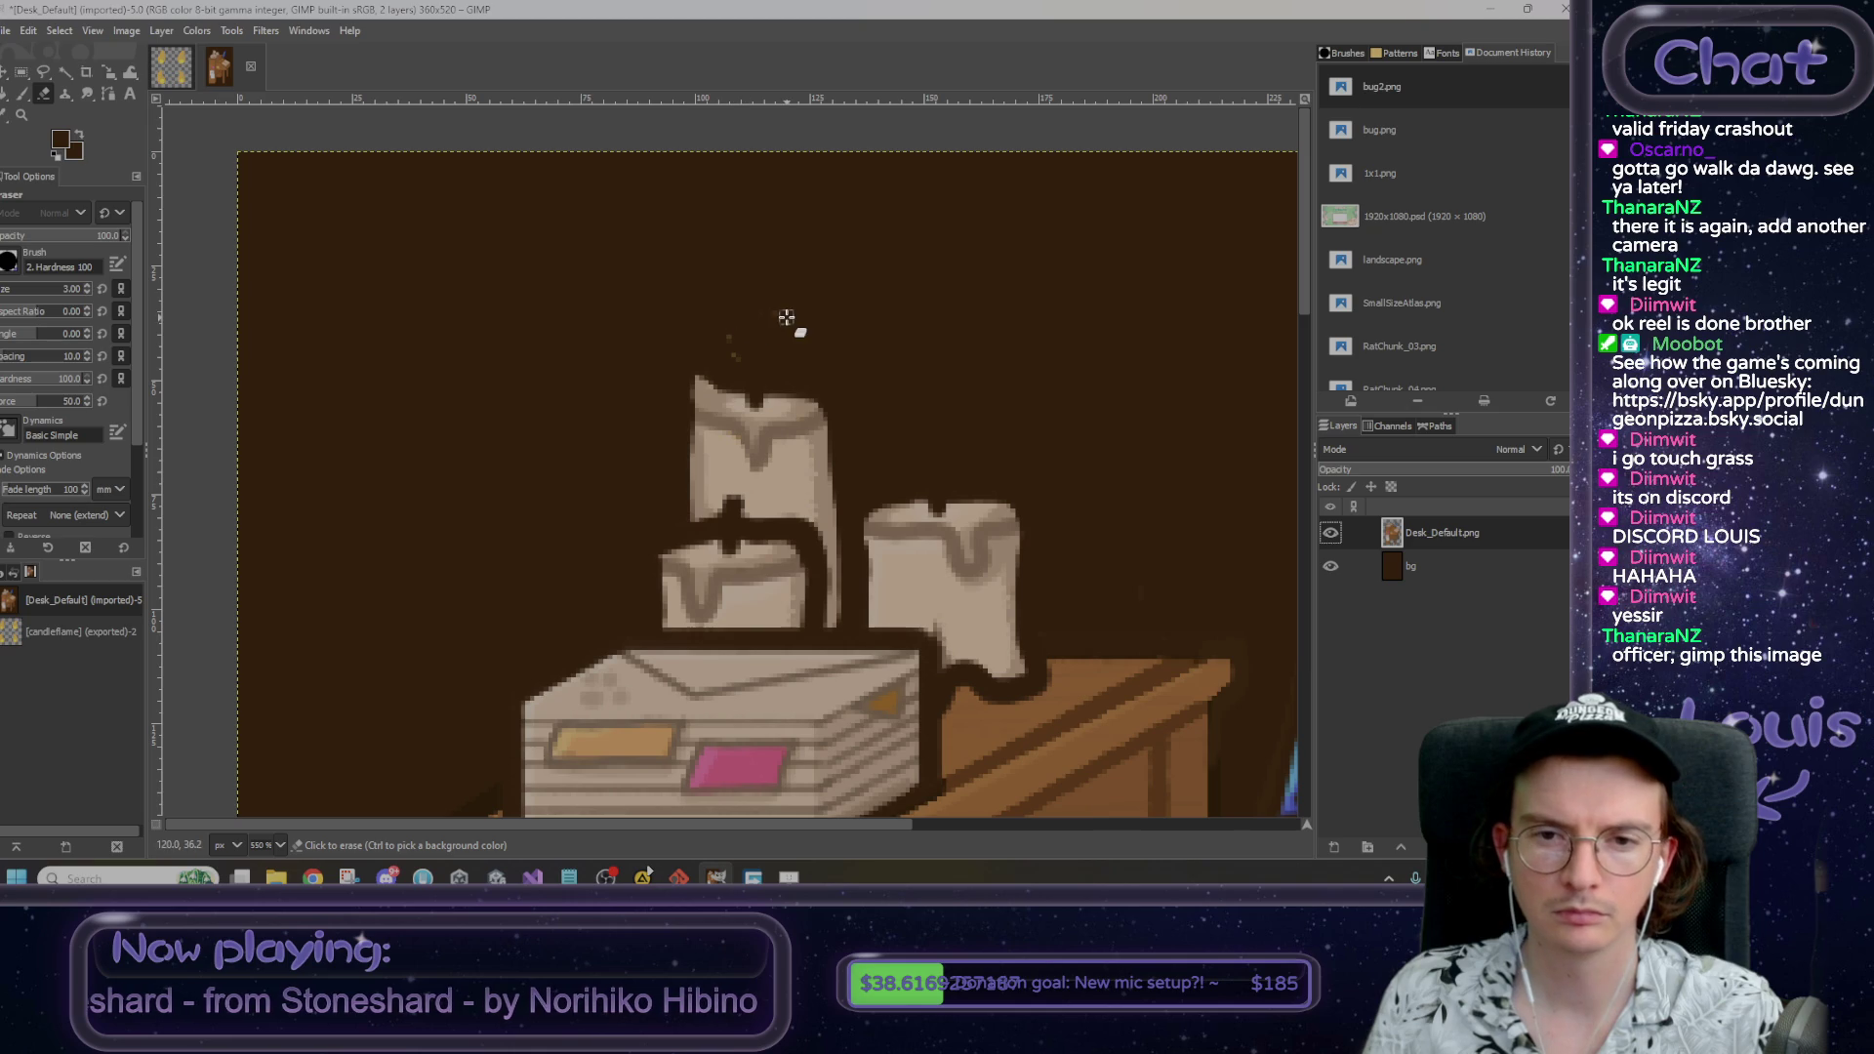
pyautogui.moveTo(782, 326)
pyautogui.mouseDown()
pyautogui.moveTo(748, 356)
pyautogui.moveTo(728, 334)
pyautogui.mouseUp()
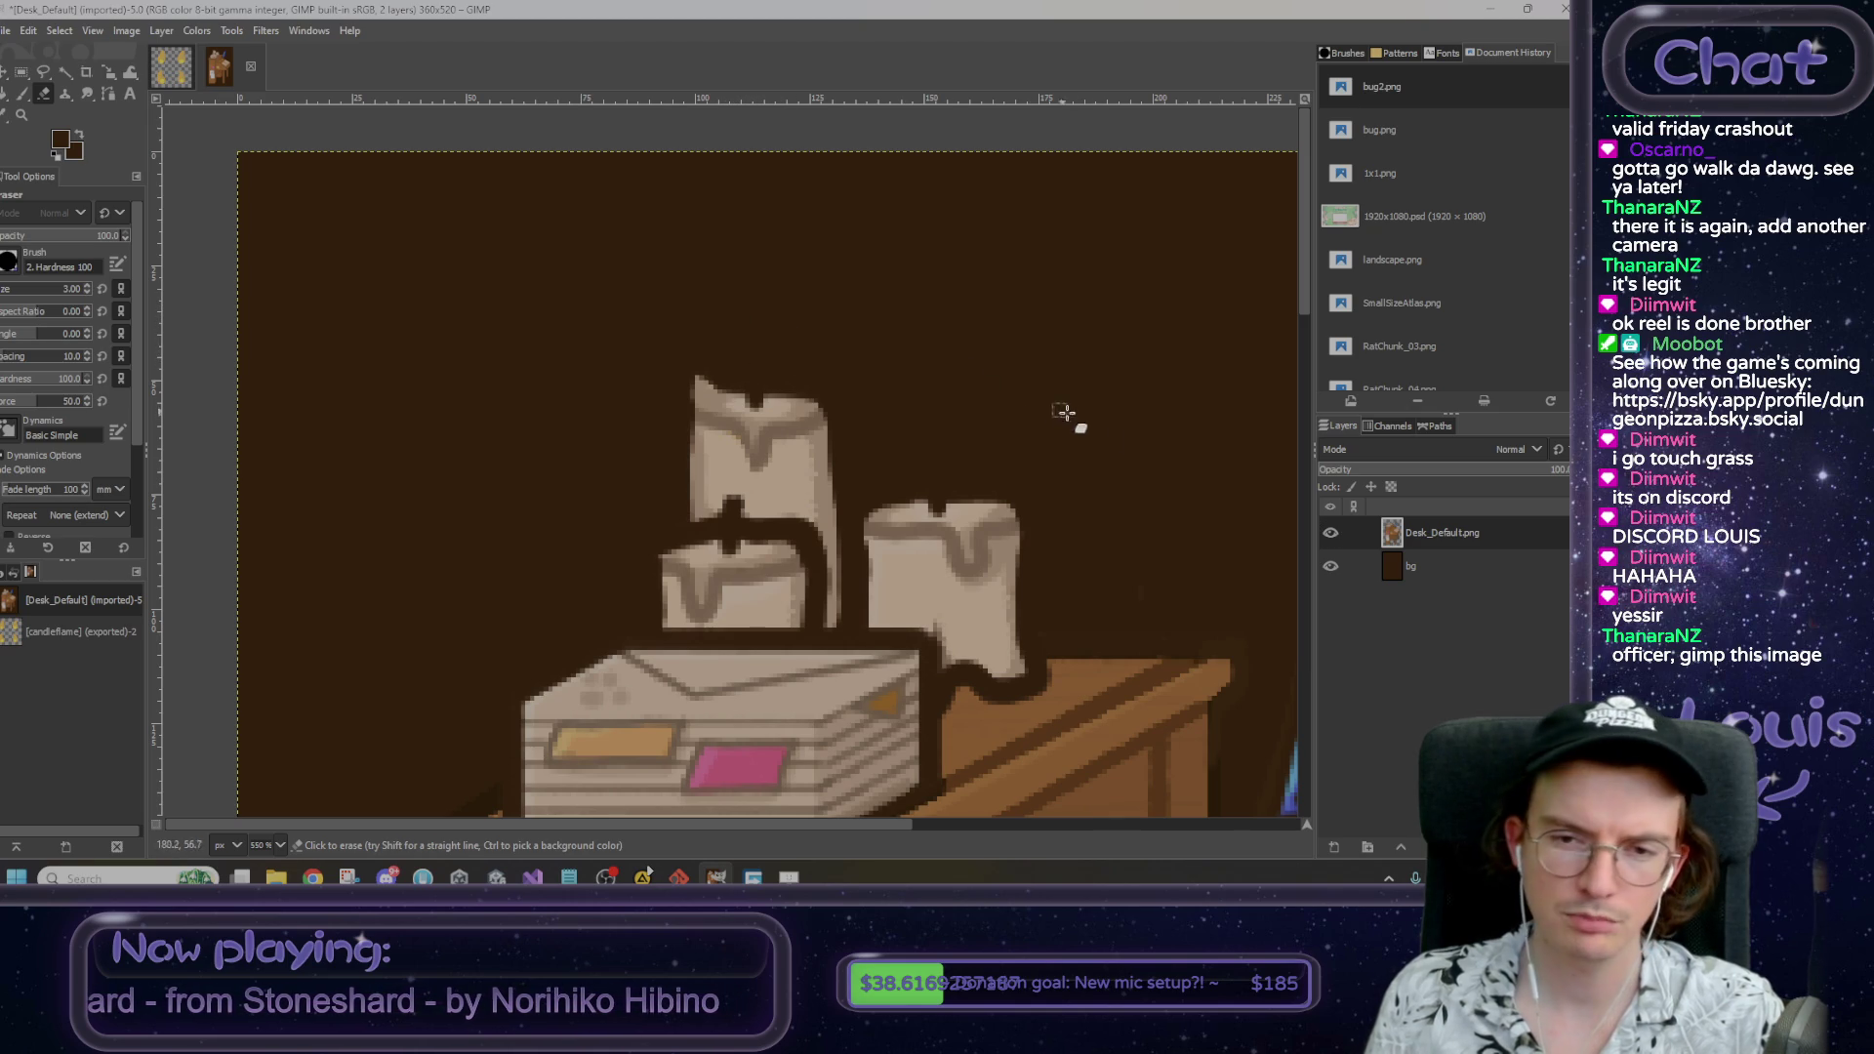
pyautogui.click(1329, 566)
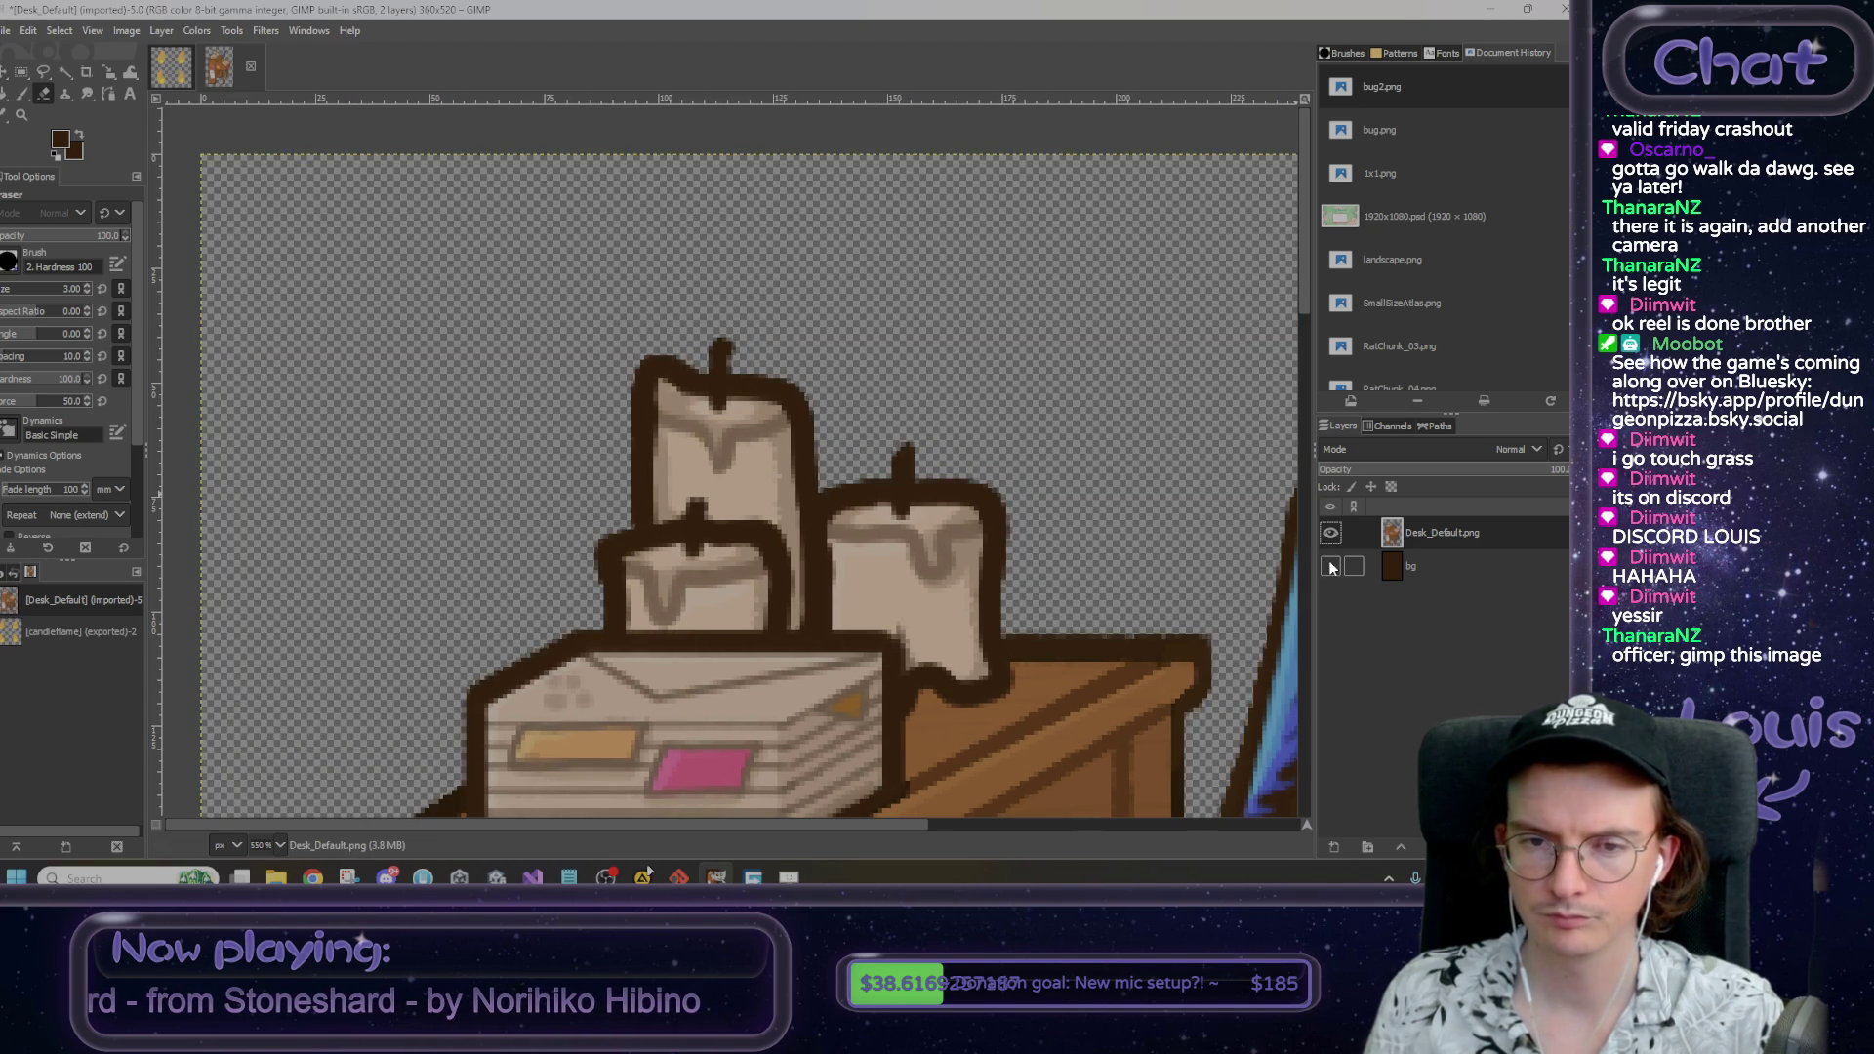
pyautogui.click(1330, 566)
pyautogui.click(1332, 566)
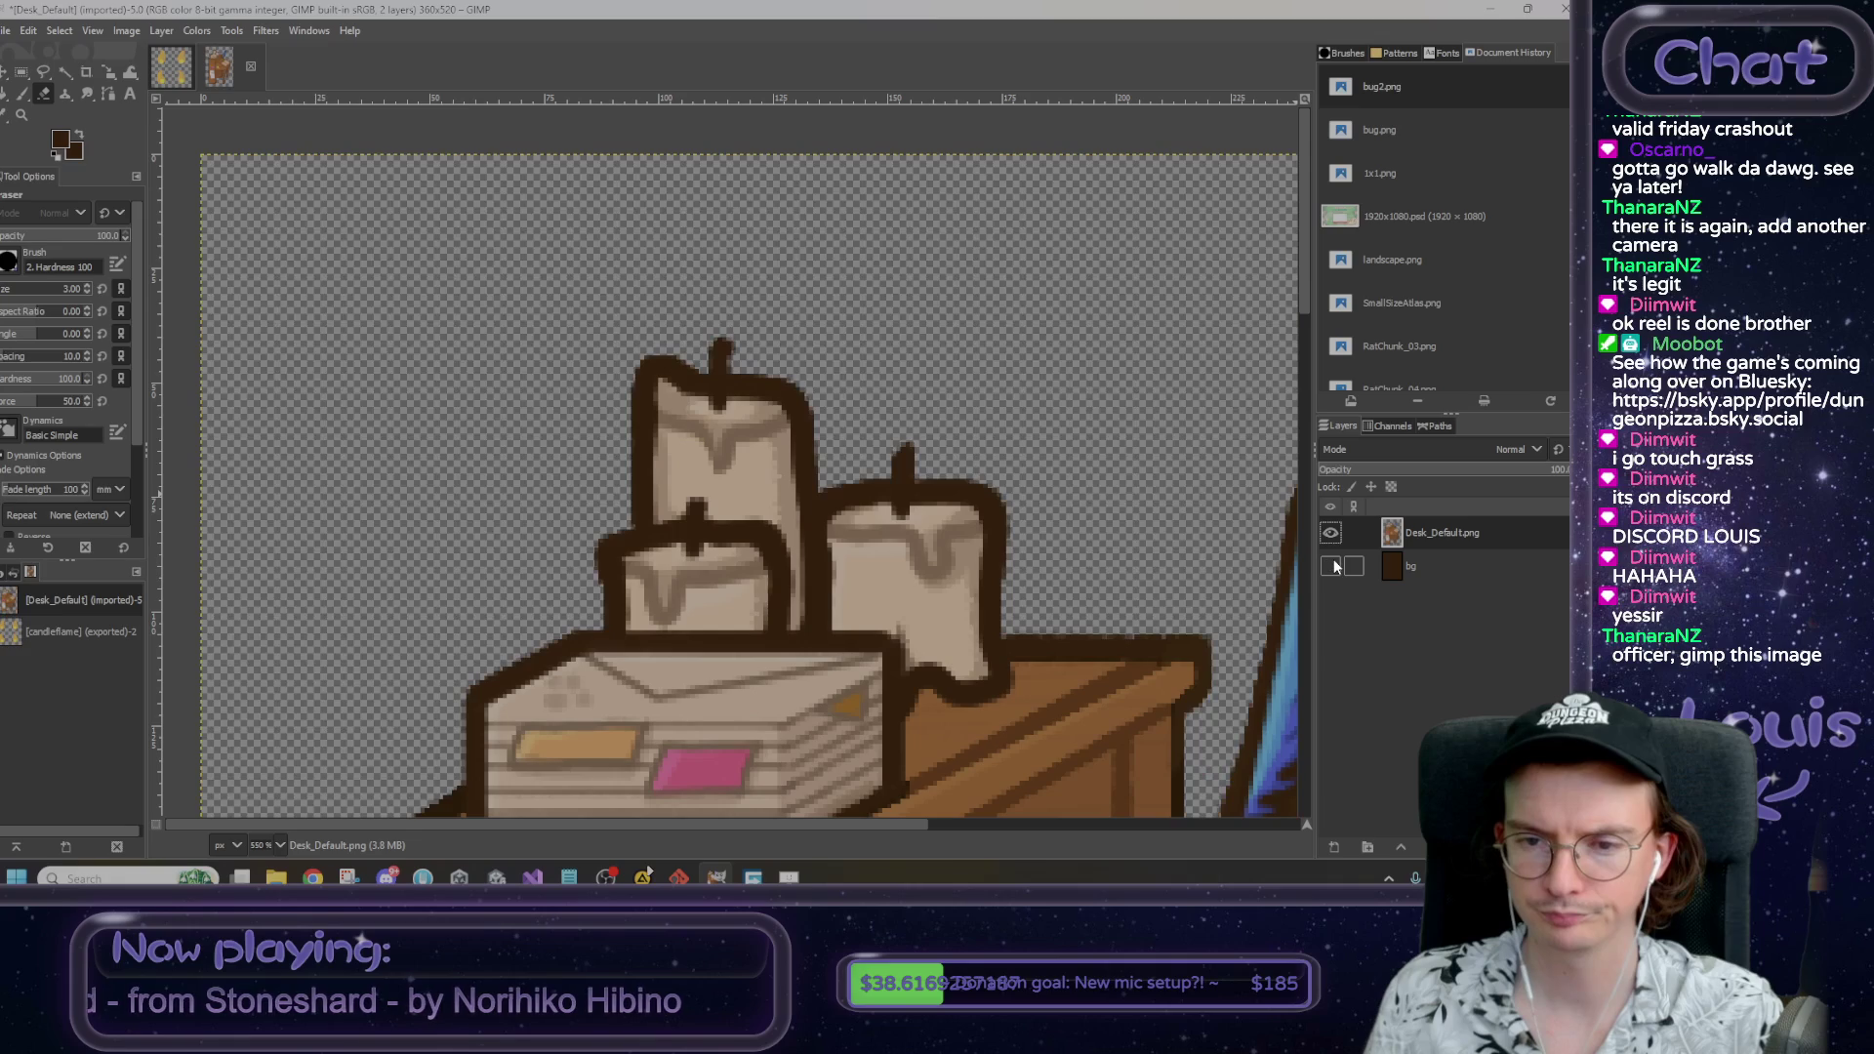
pyautogui.click(7, 30)
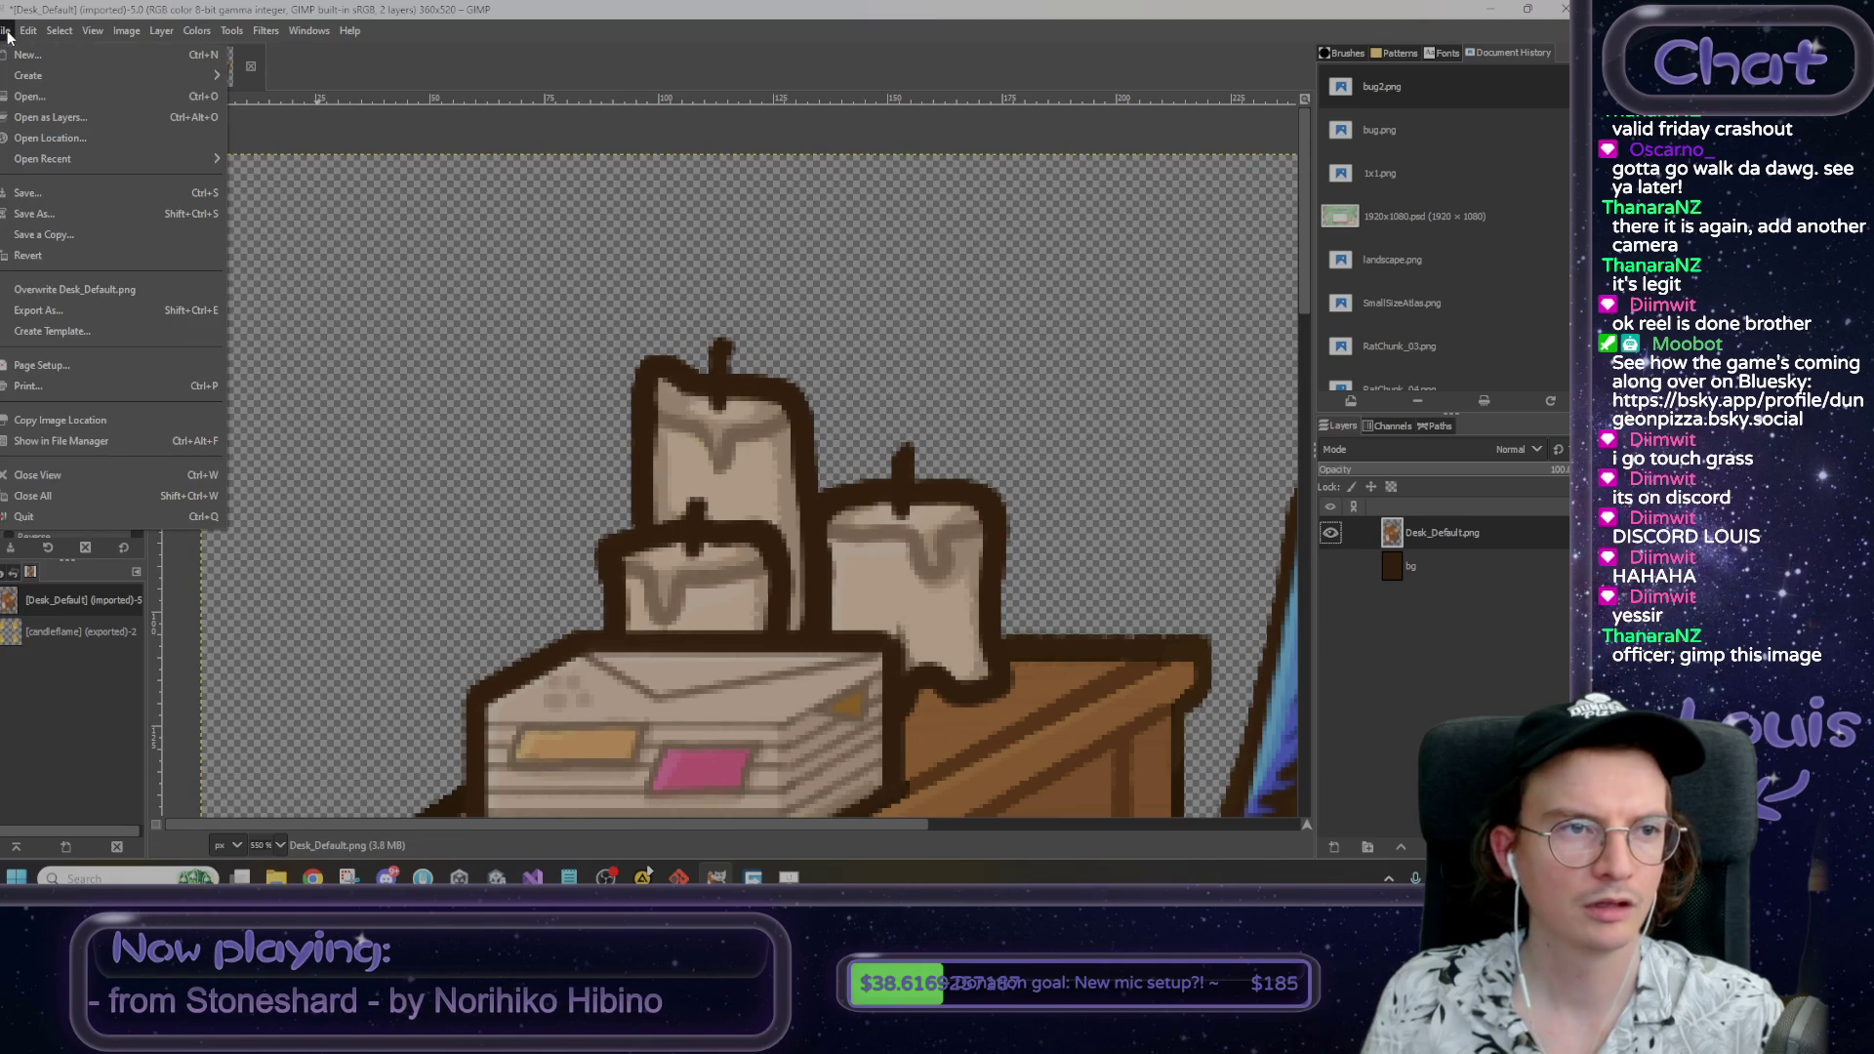
pyautogui.click(81, 291)
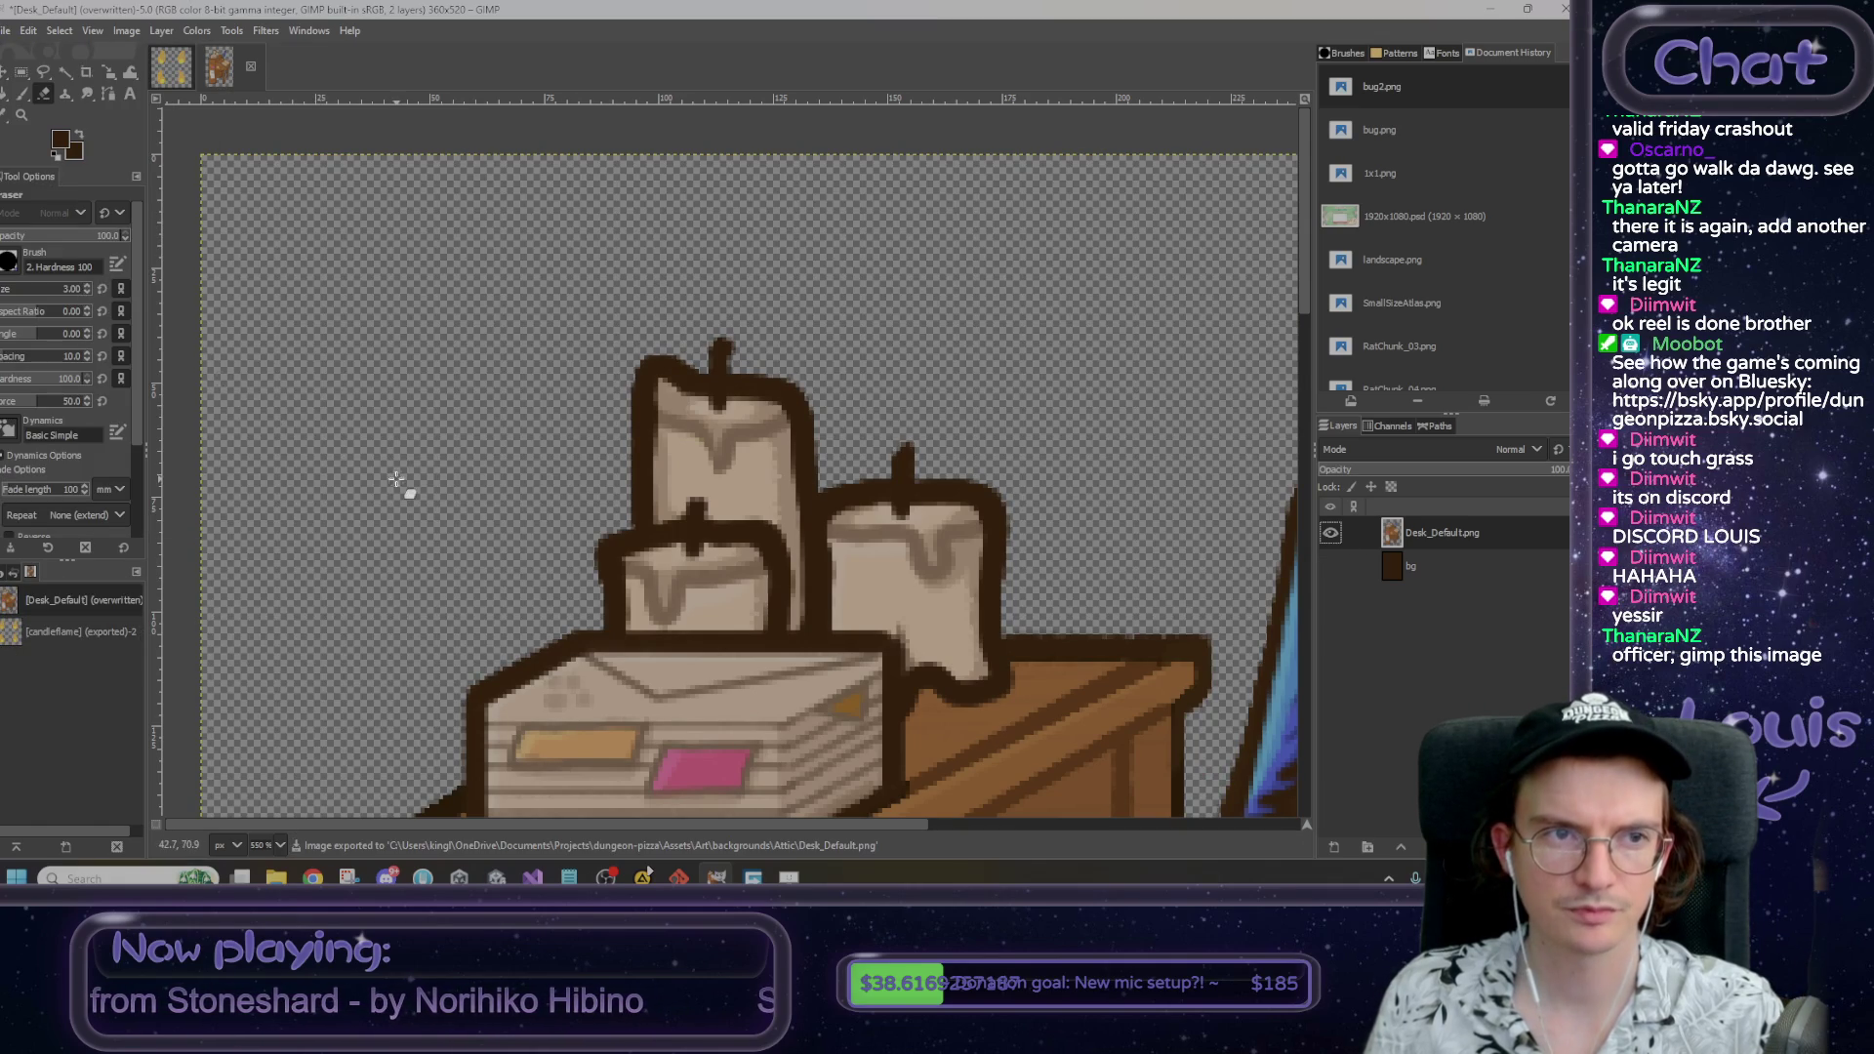
# Step: Open Desk_Highlighted from the Attic folder in GIMP
pyautogui.moveTo(313, 878)
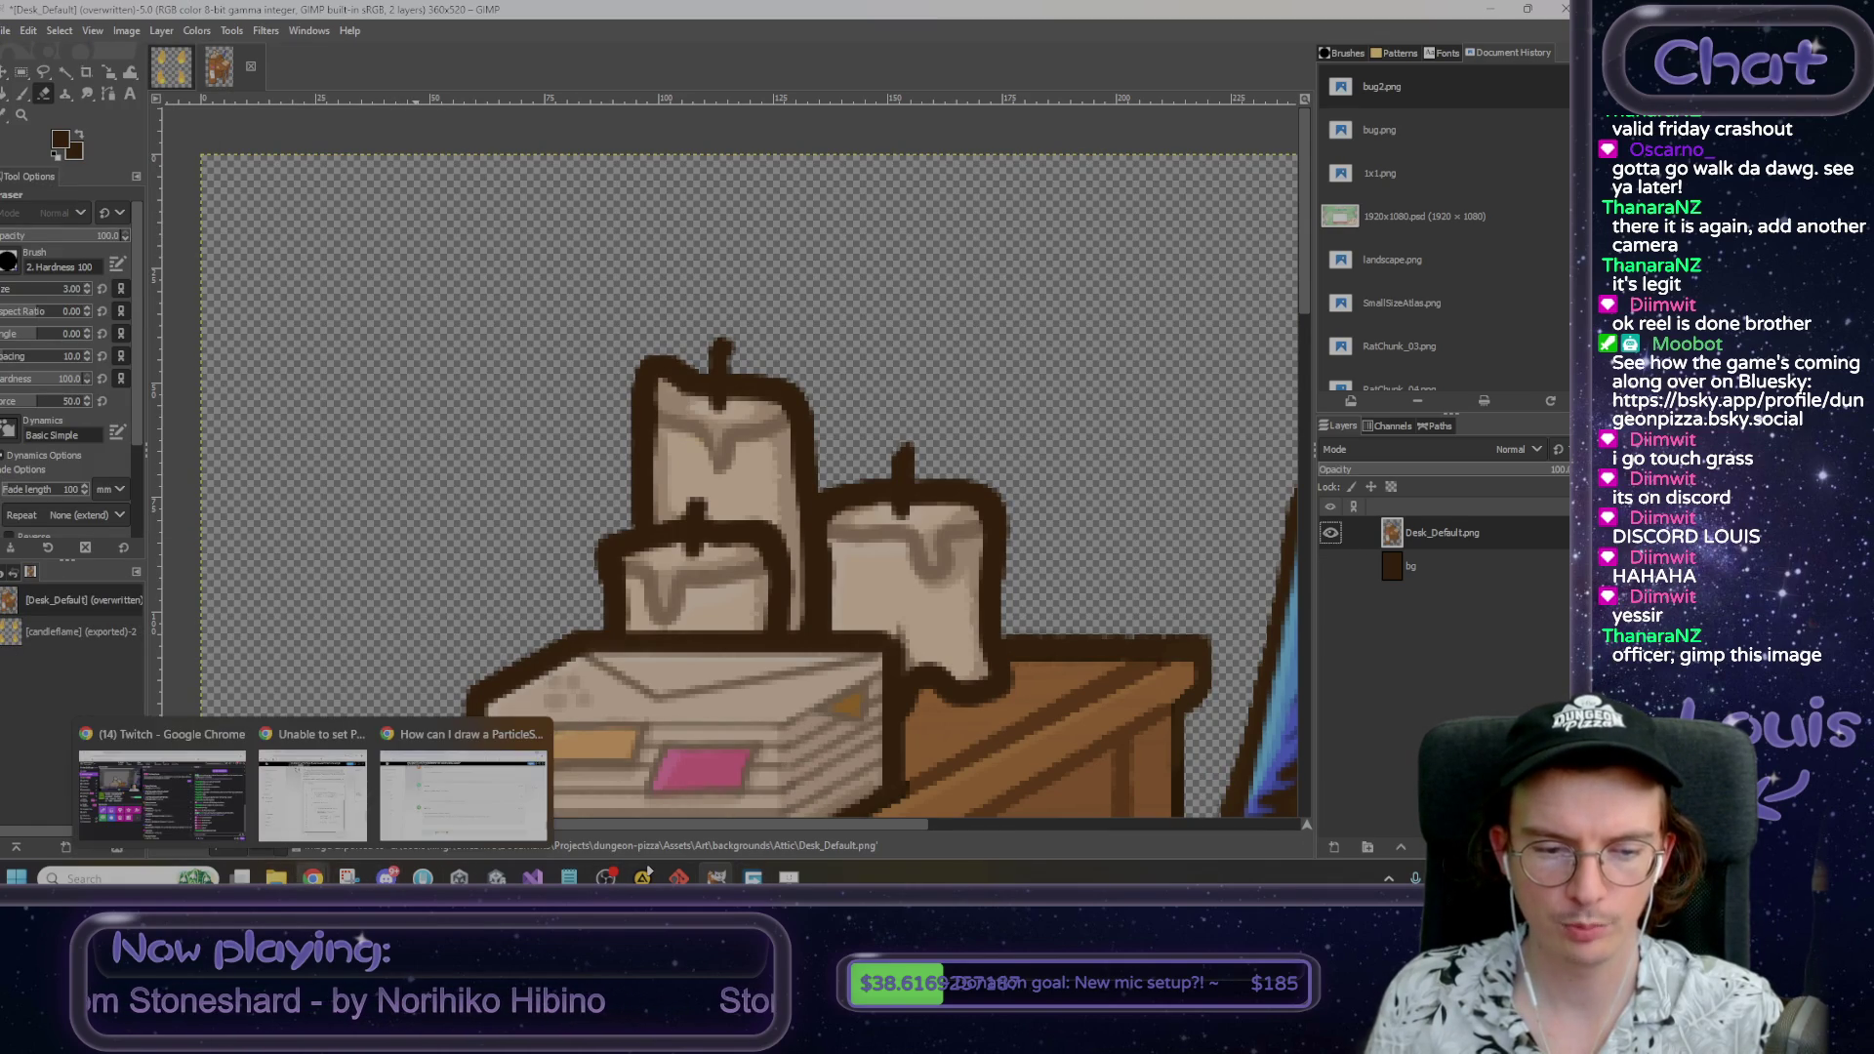
pyautogui.click(276, 878)
pyautogui.rightClick(1050, 629)
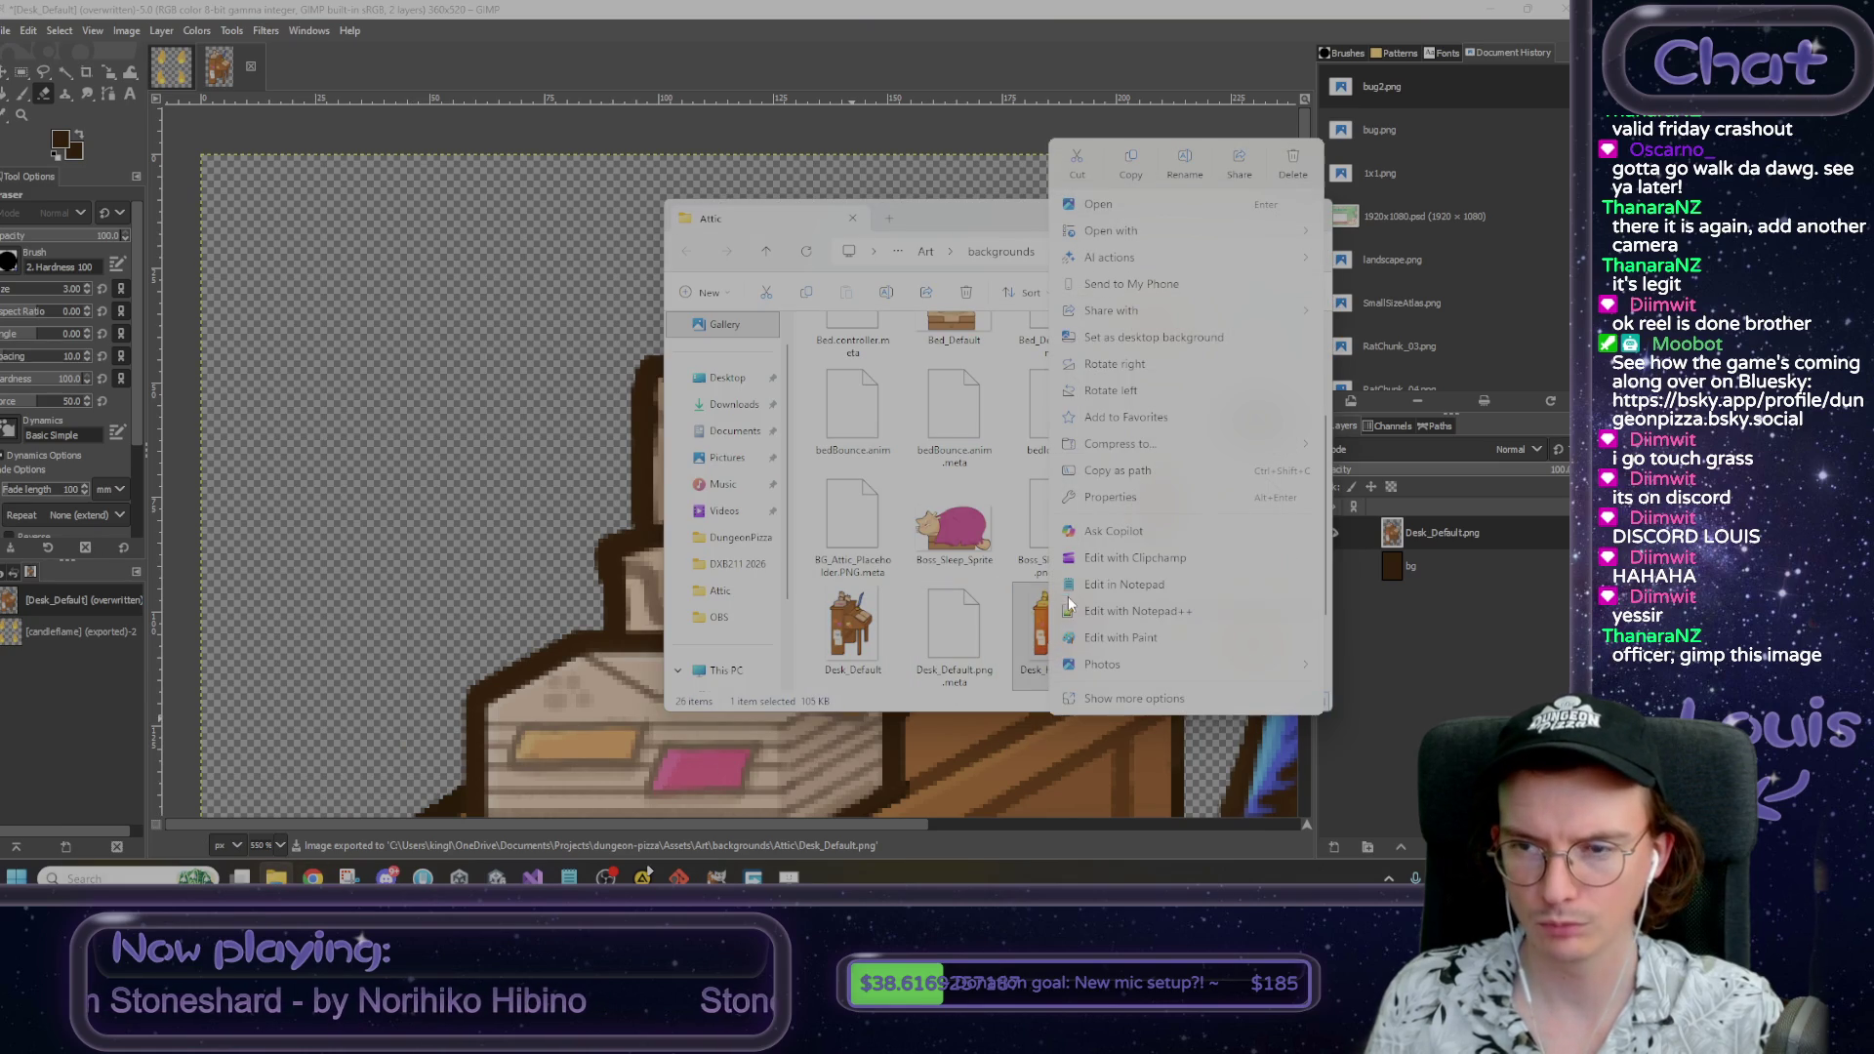
pyautogui.press('Return')
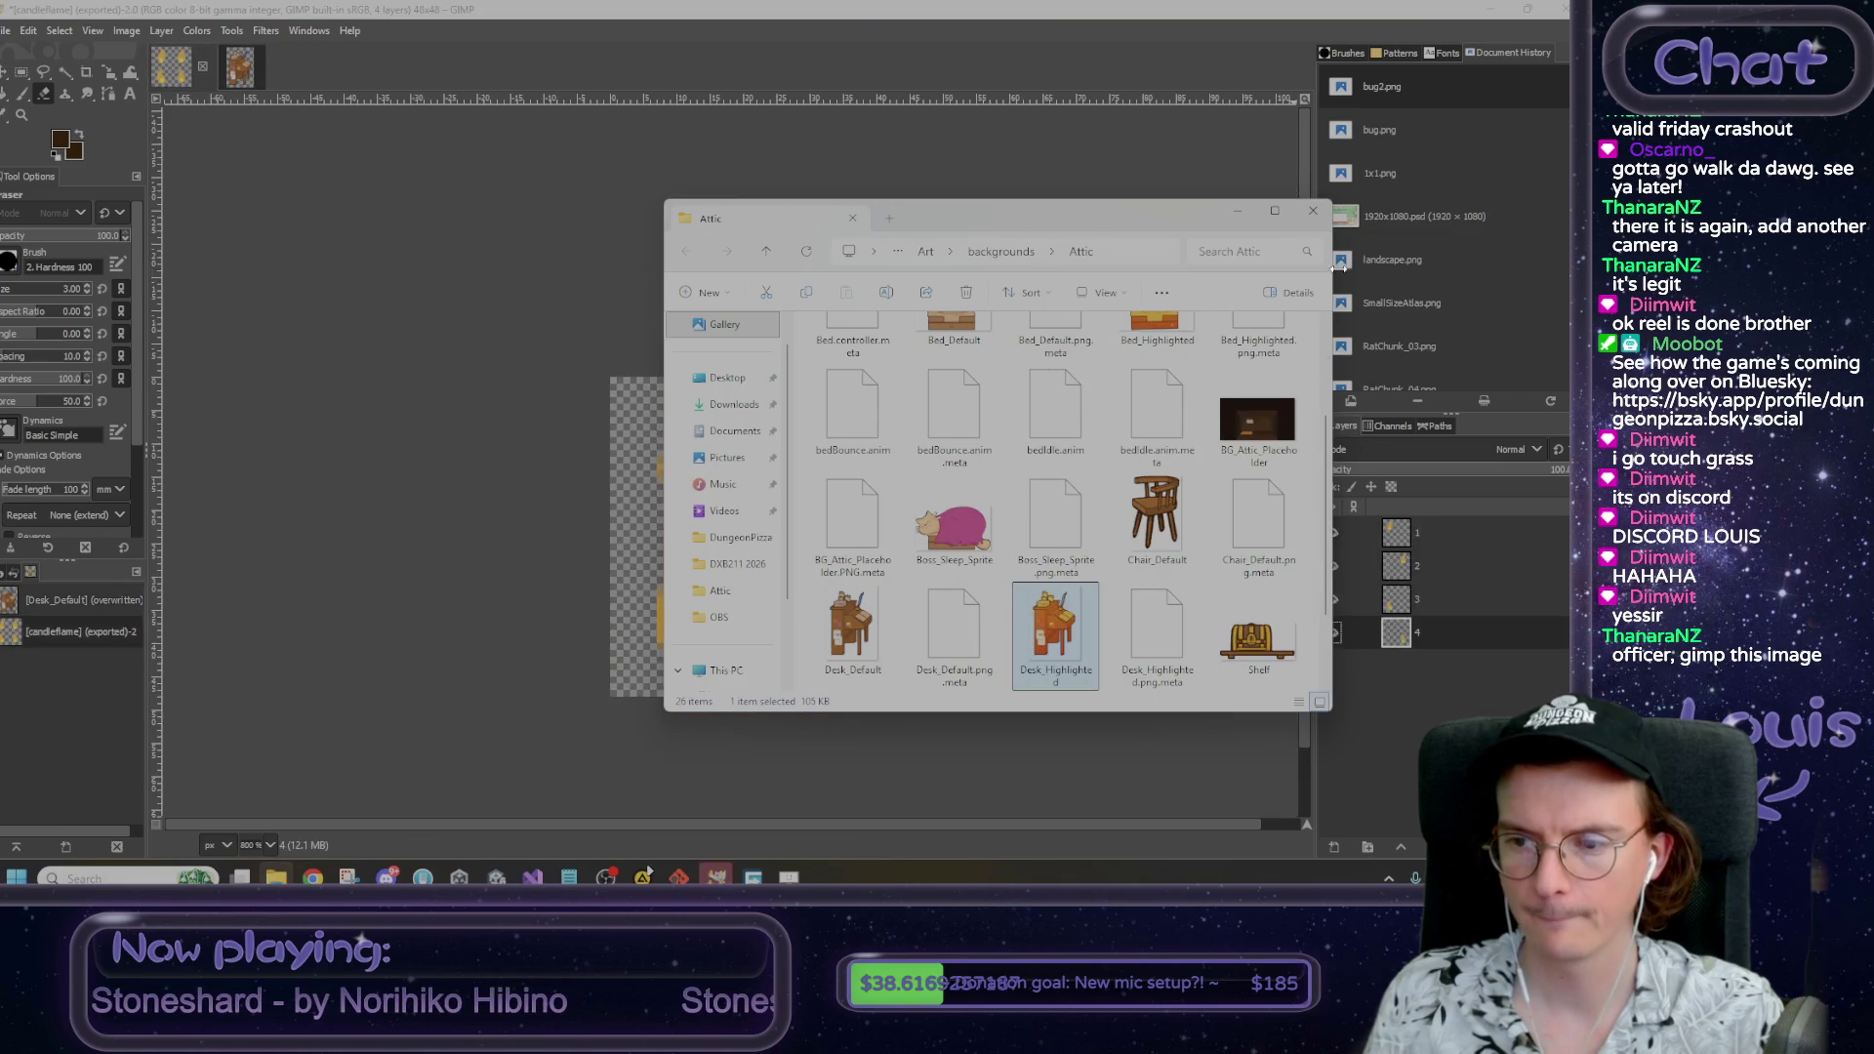
pyautogui.click(1445, 547)
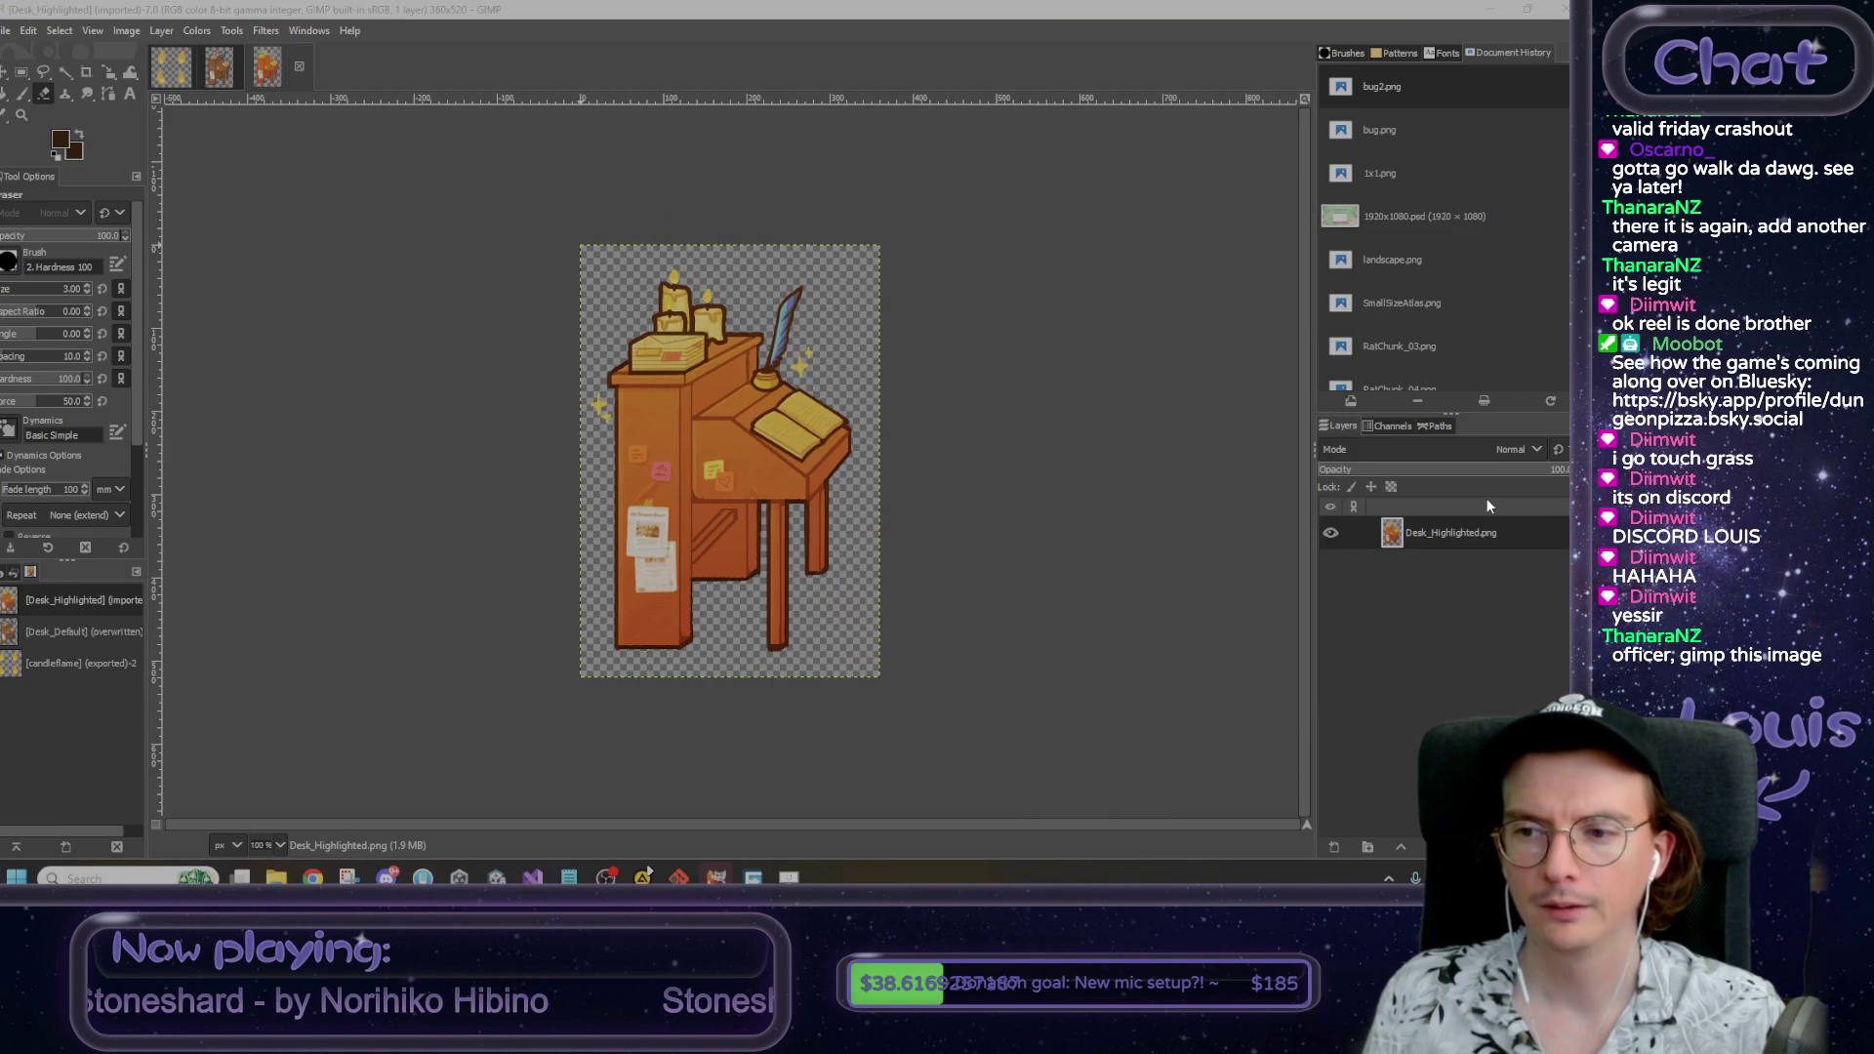
# Step: Add a dark brown 'bg' layer under Desk_Highlighted.png, hide it, and select the desk layer
pyautogui.click(1345, 847)
pyautogui.write('bg')
pyautogui.press('Return')
pyautogui.moveTo(1411, 533); pyautogui.dragTo(1418, 576)
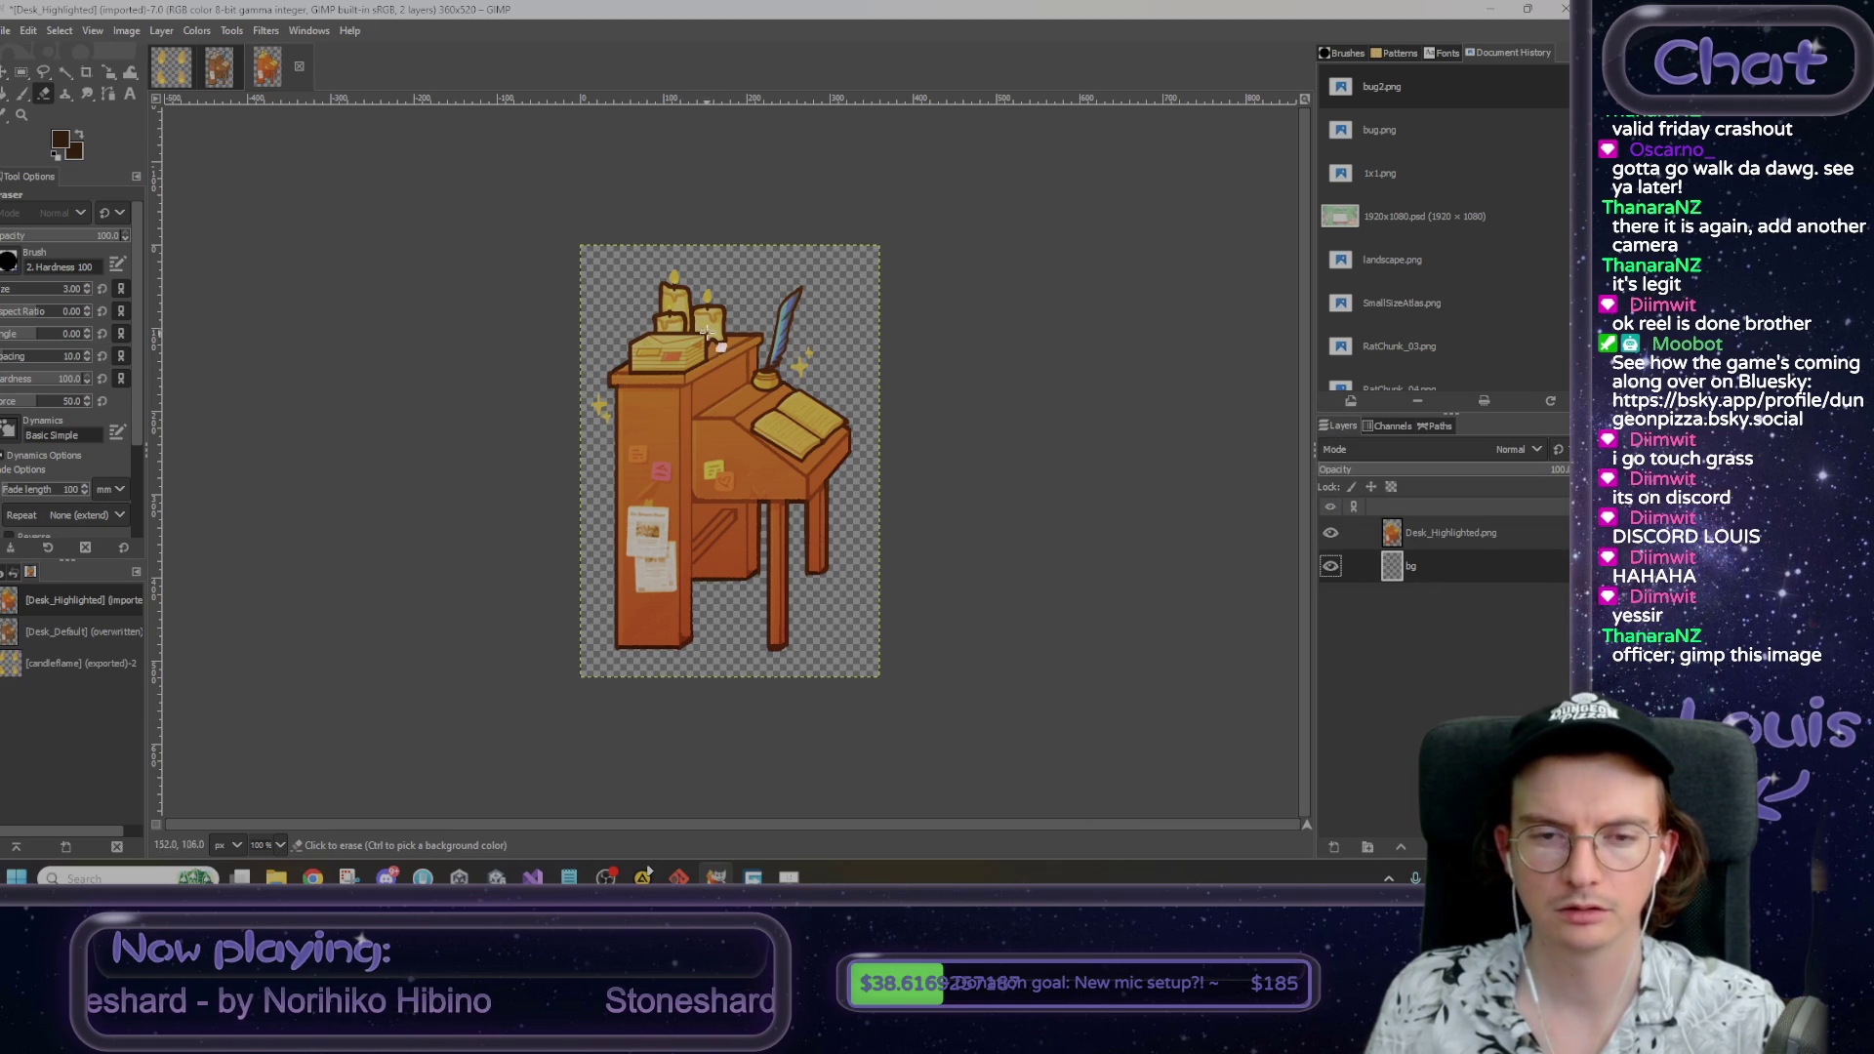
pyautogui.click(64, 94)
pyautogui.click(615, 298)
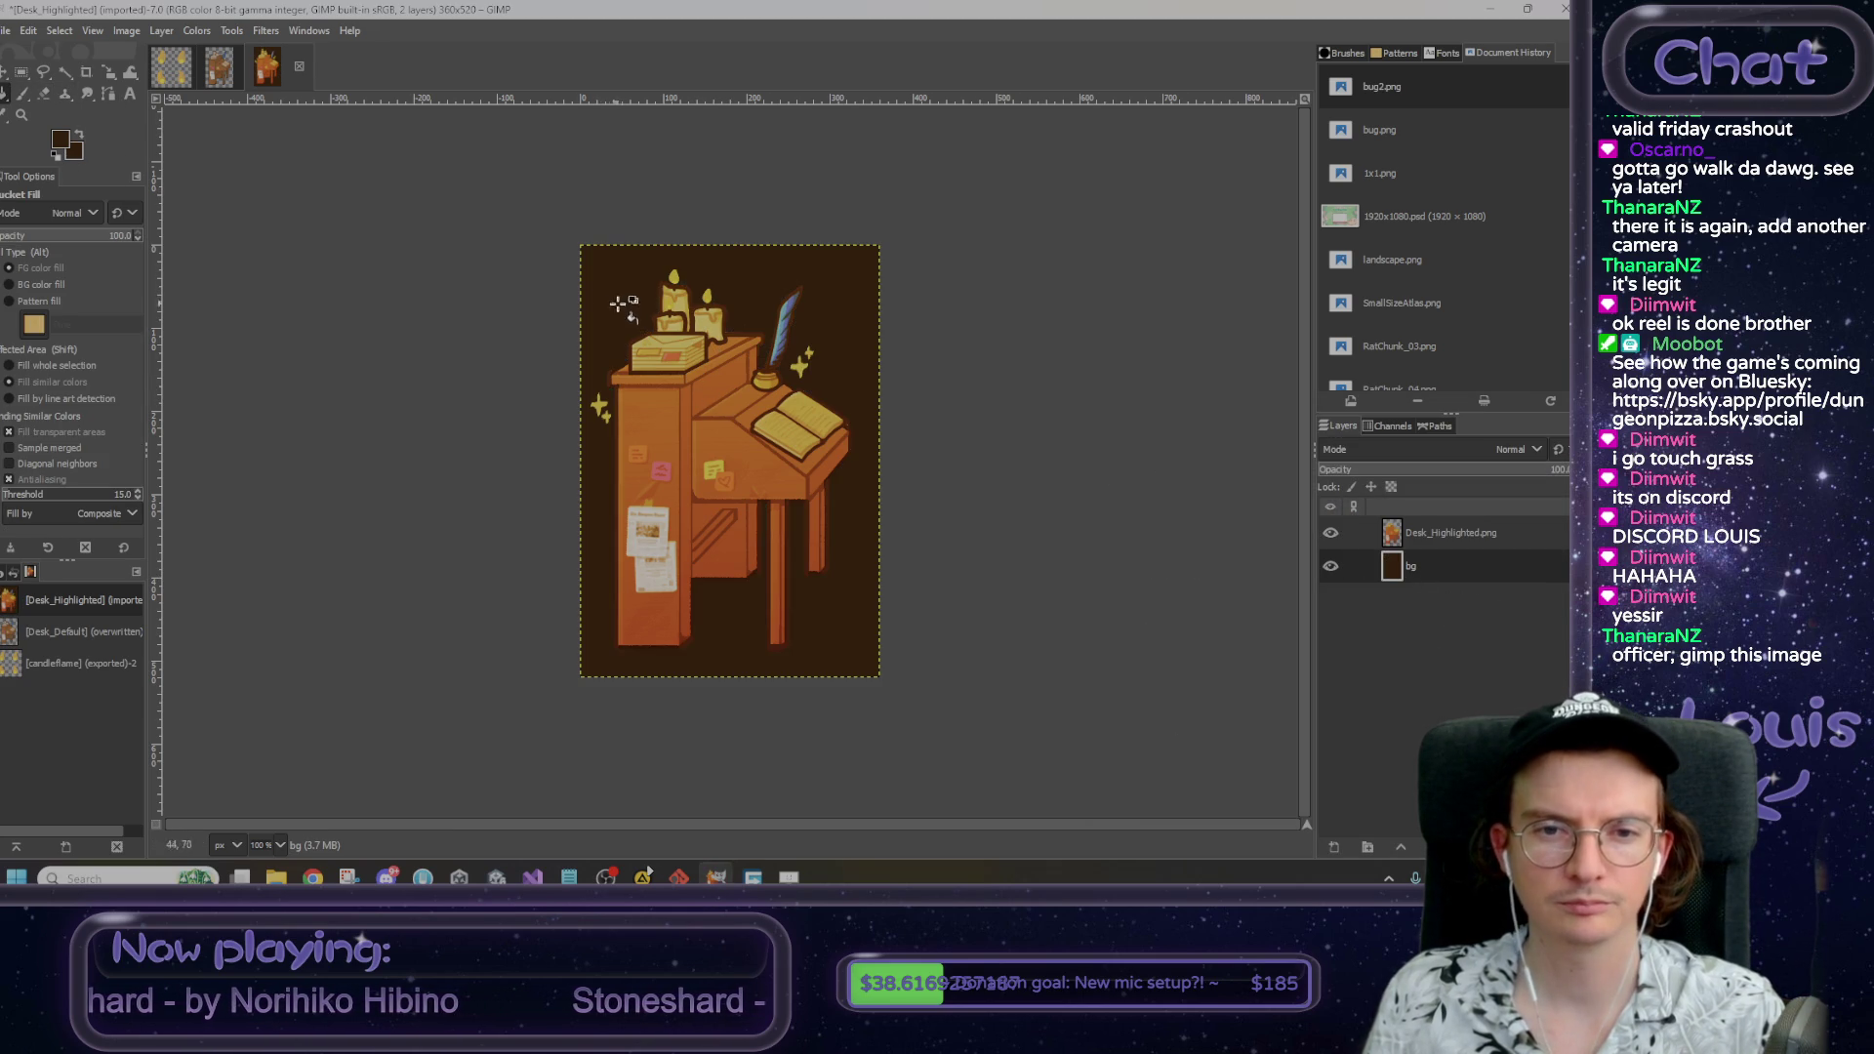
pyautogui.click(1331, 568)
pyautogui.click(1420, 538)
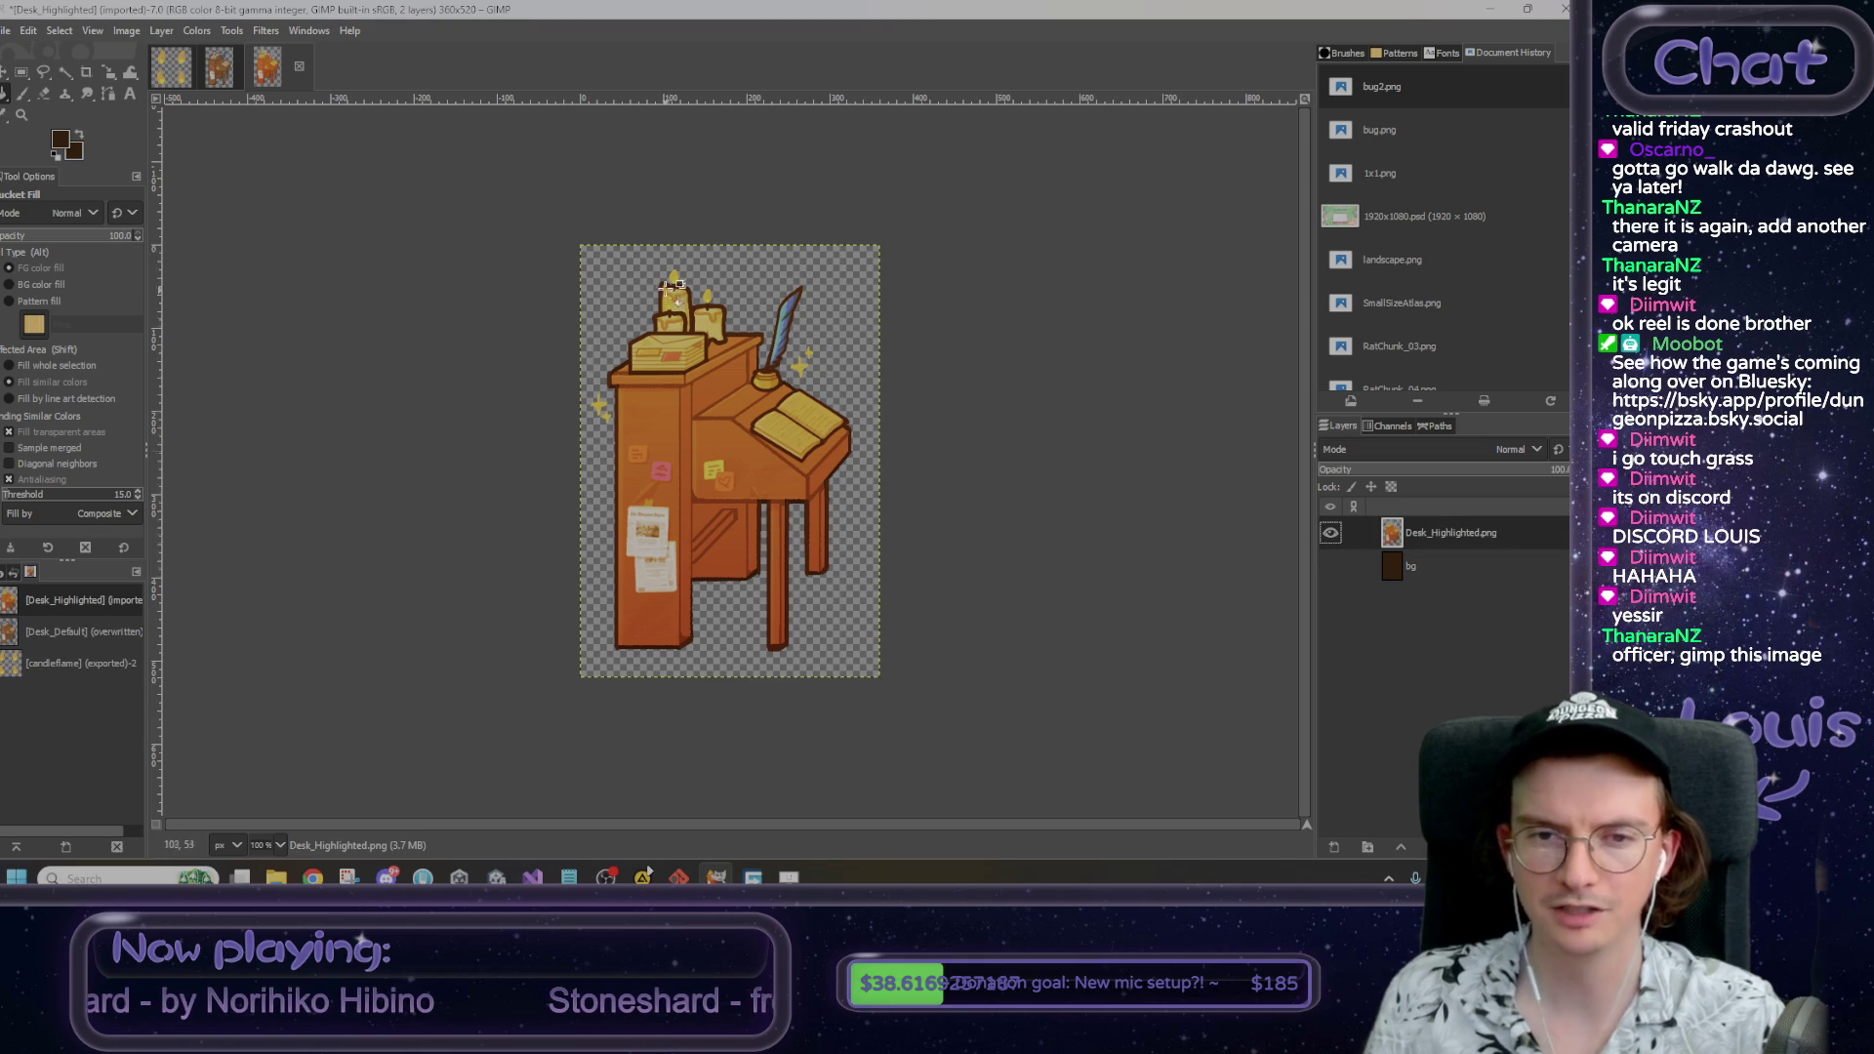
pyautogui.keyDown('ctrl'); pyautogui.scroll(6, 688, 286); pyautogui.keyUp('ctrl')
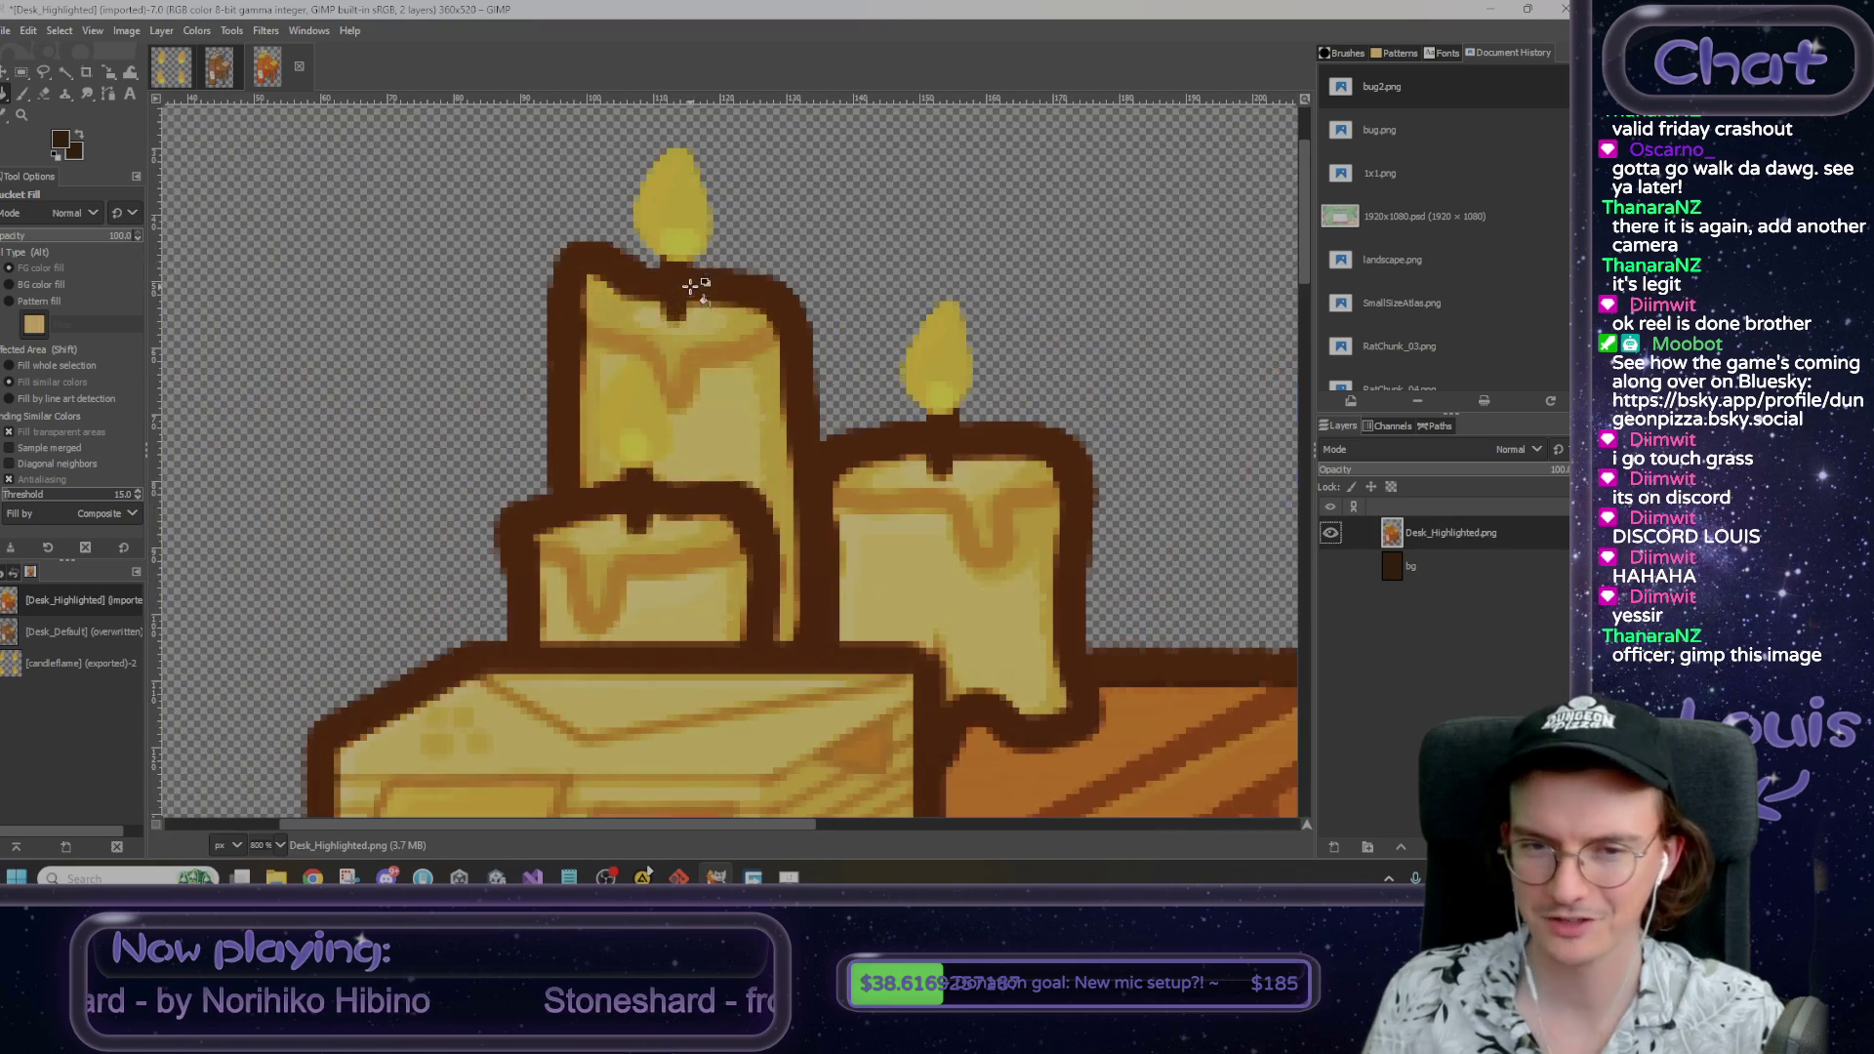
pyautogui.click(23, 94)
# Step: Touch up the left candle body with the light tan wax colour
pyautogui.keyDown('ctrl'); pyautogui.click(730, 448); pyautogui.keyUp('ctrl')
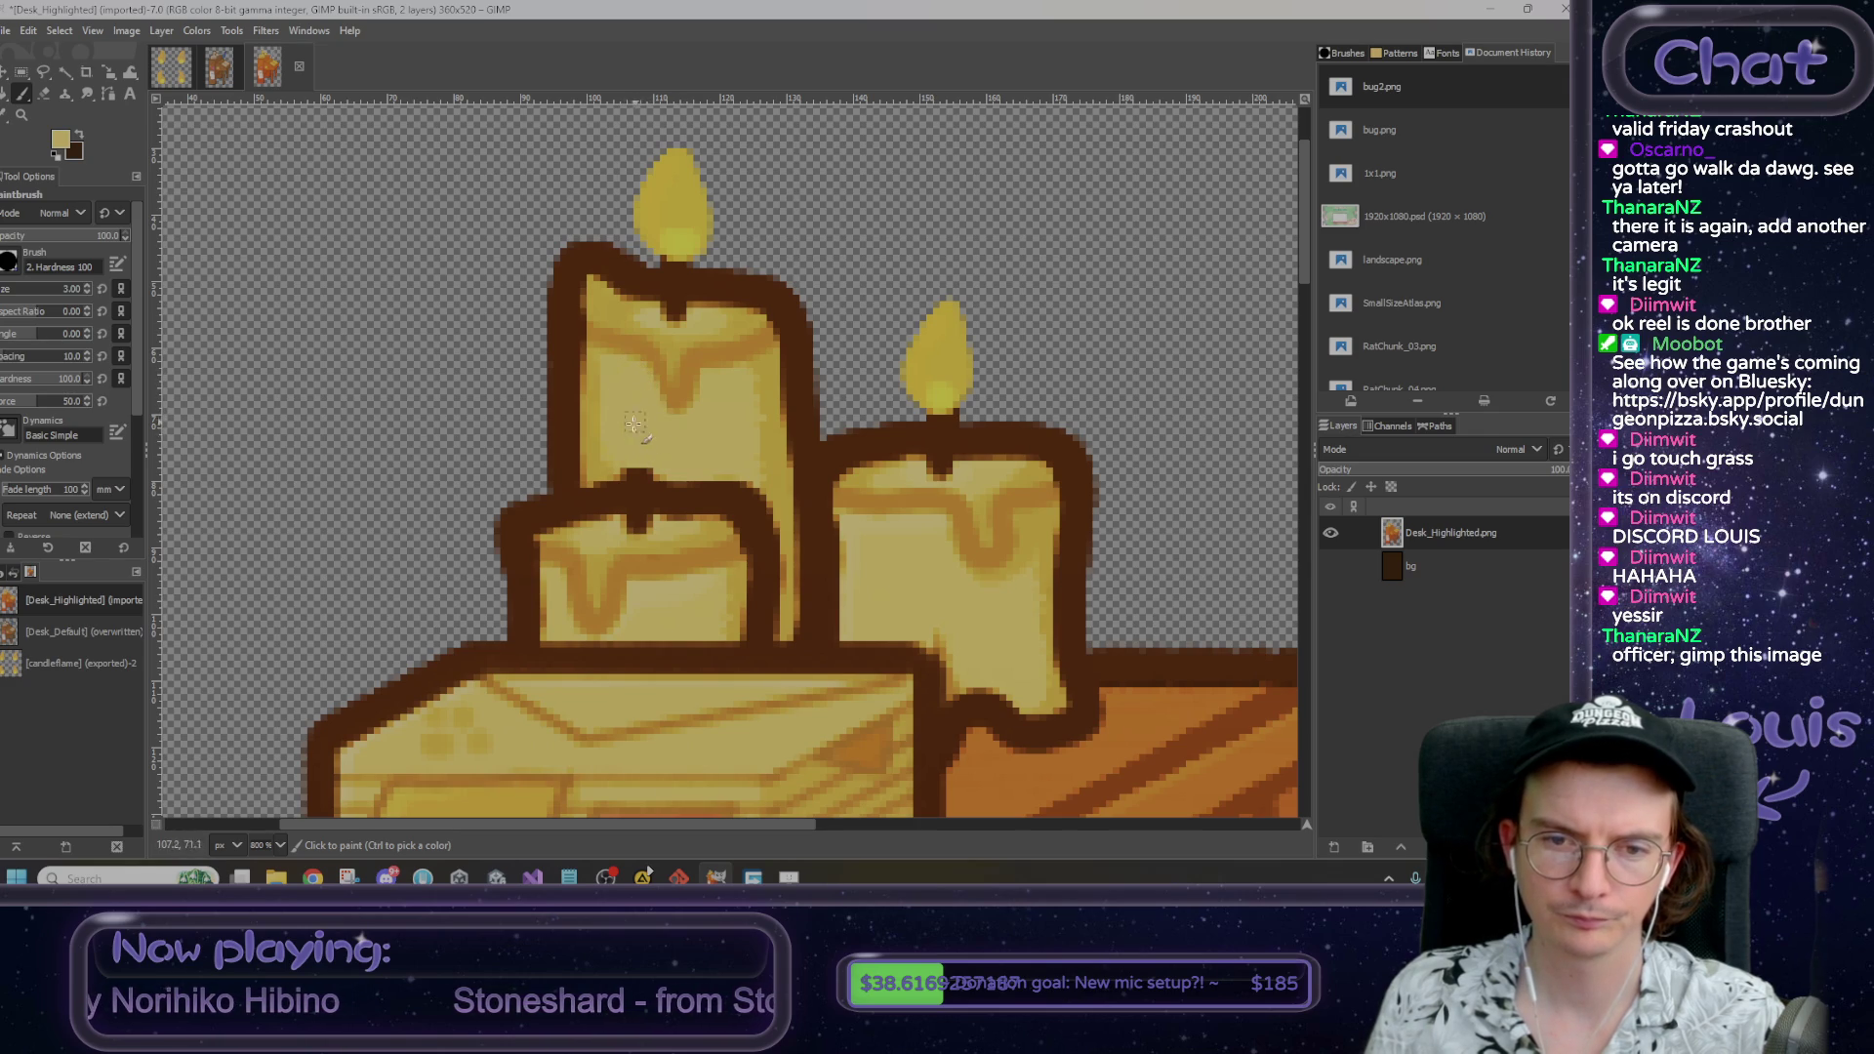
pyautogui.moveTo(617, 439); pyautogui.dragTo(627, 423)
pyautogui.keyDown('ctrl'); pyautogui.click(640, 488); pyautogui.keyUp('ctrl')
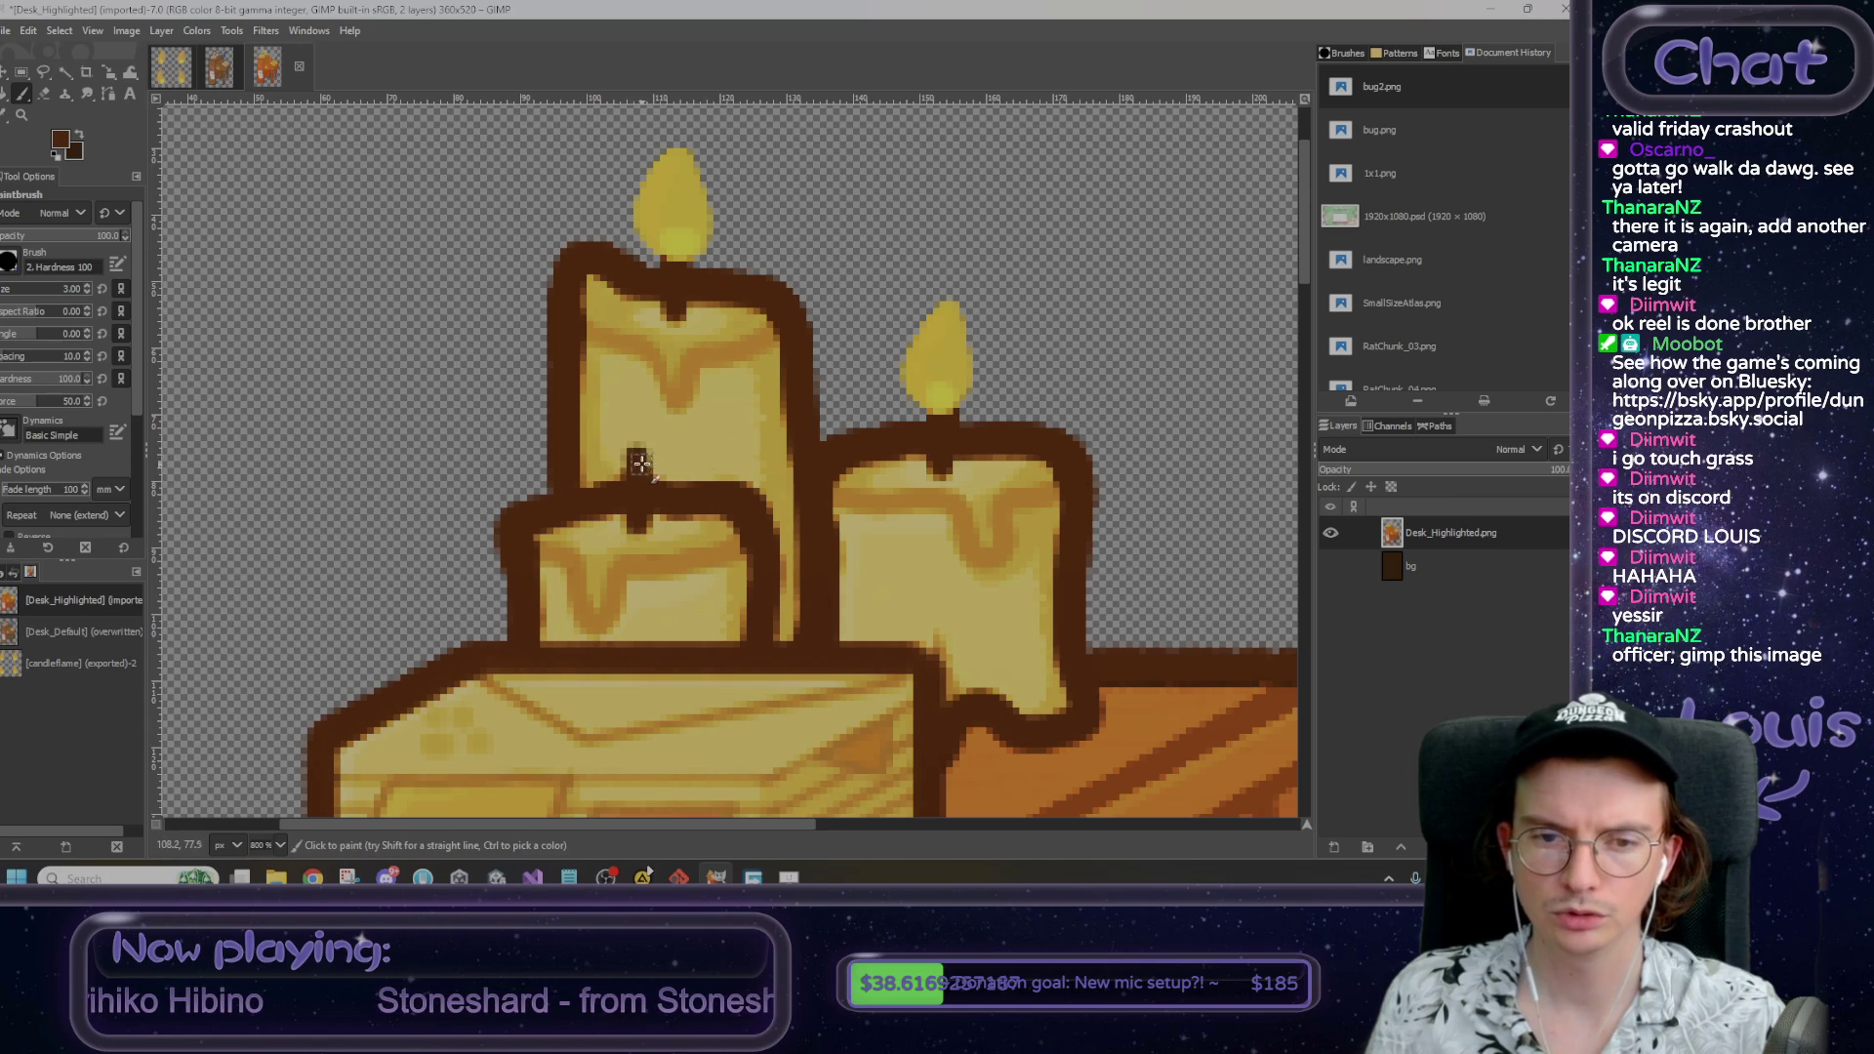
pyautogui.keyDown('ctrl'); pyautogui.click(617, 446); pyautogui.keyUp('ctrl')
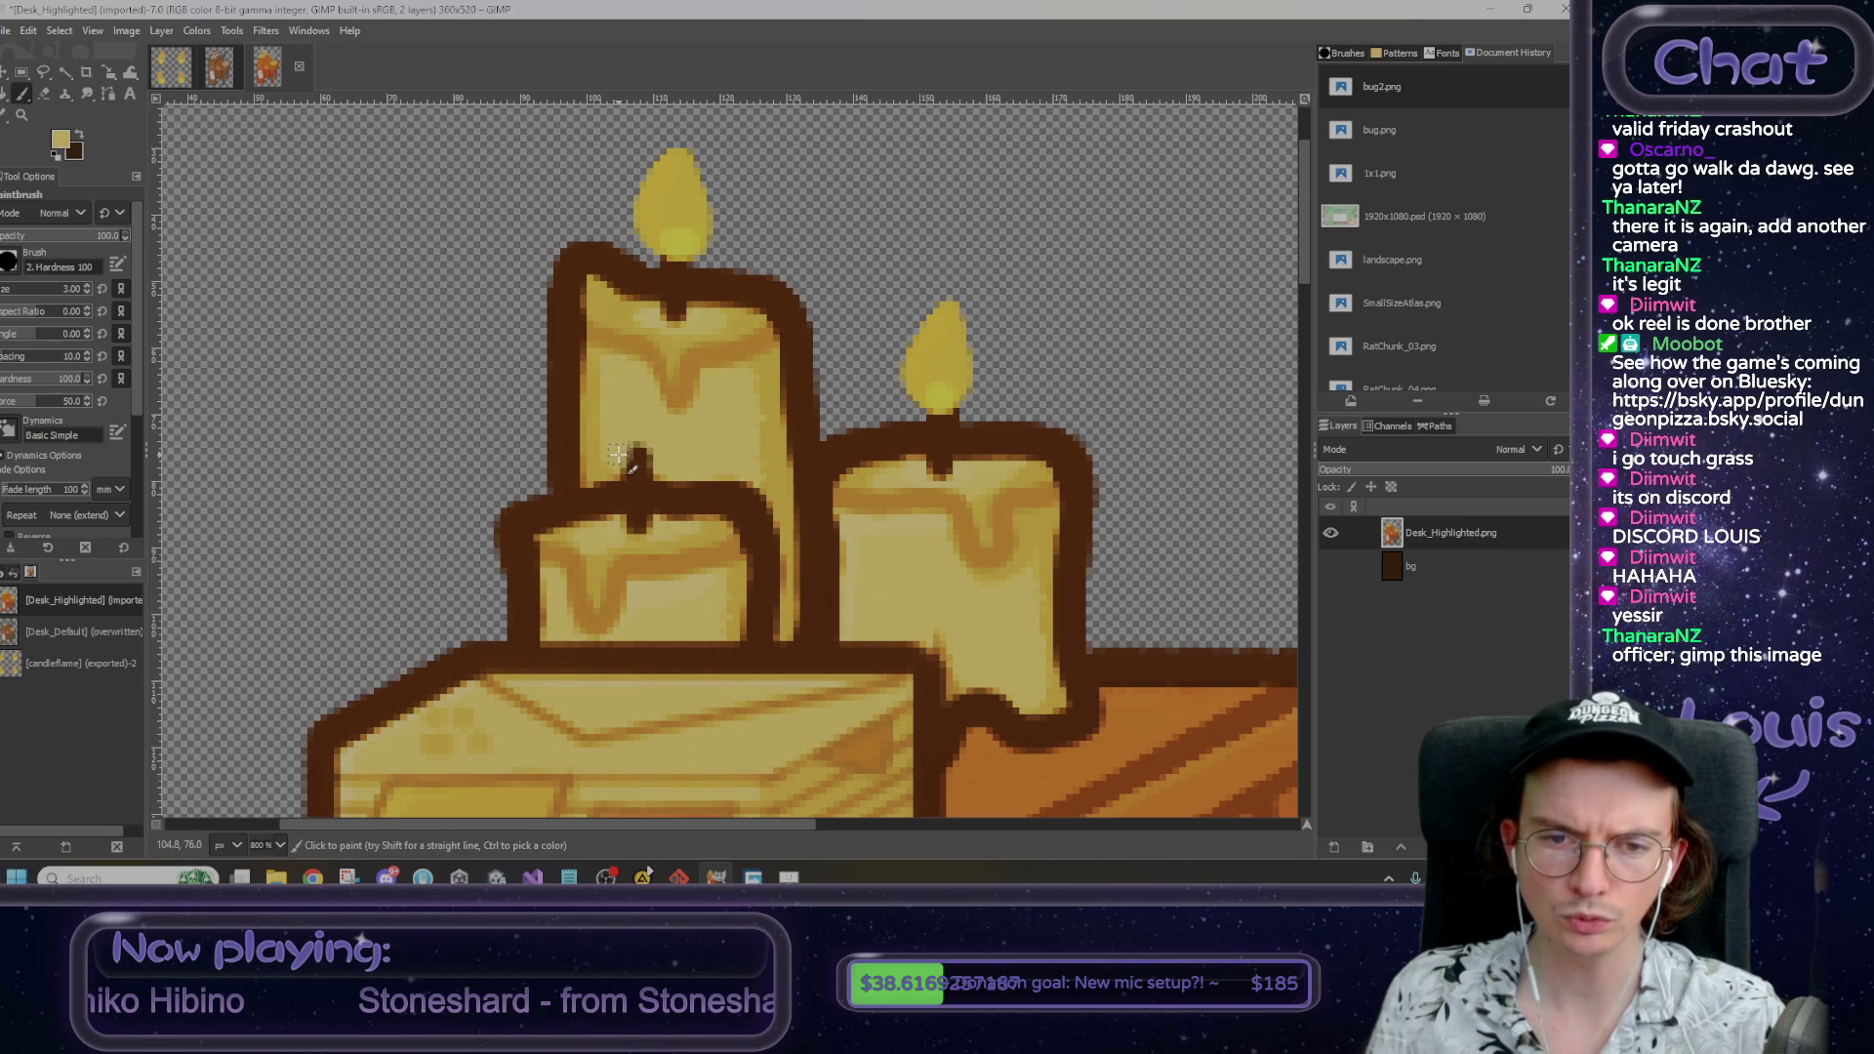
pyautogui.moveTo(676, 450); pyautogui.dragTo(617, 562)
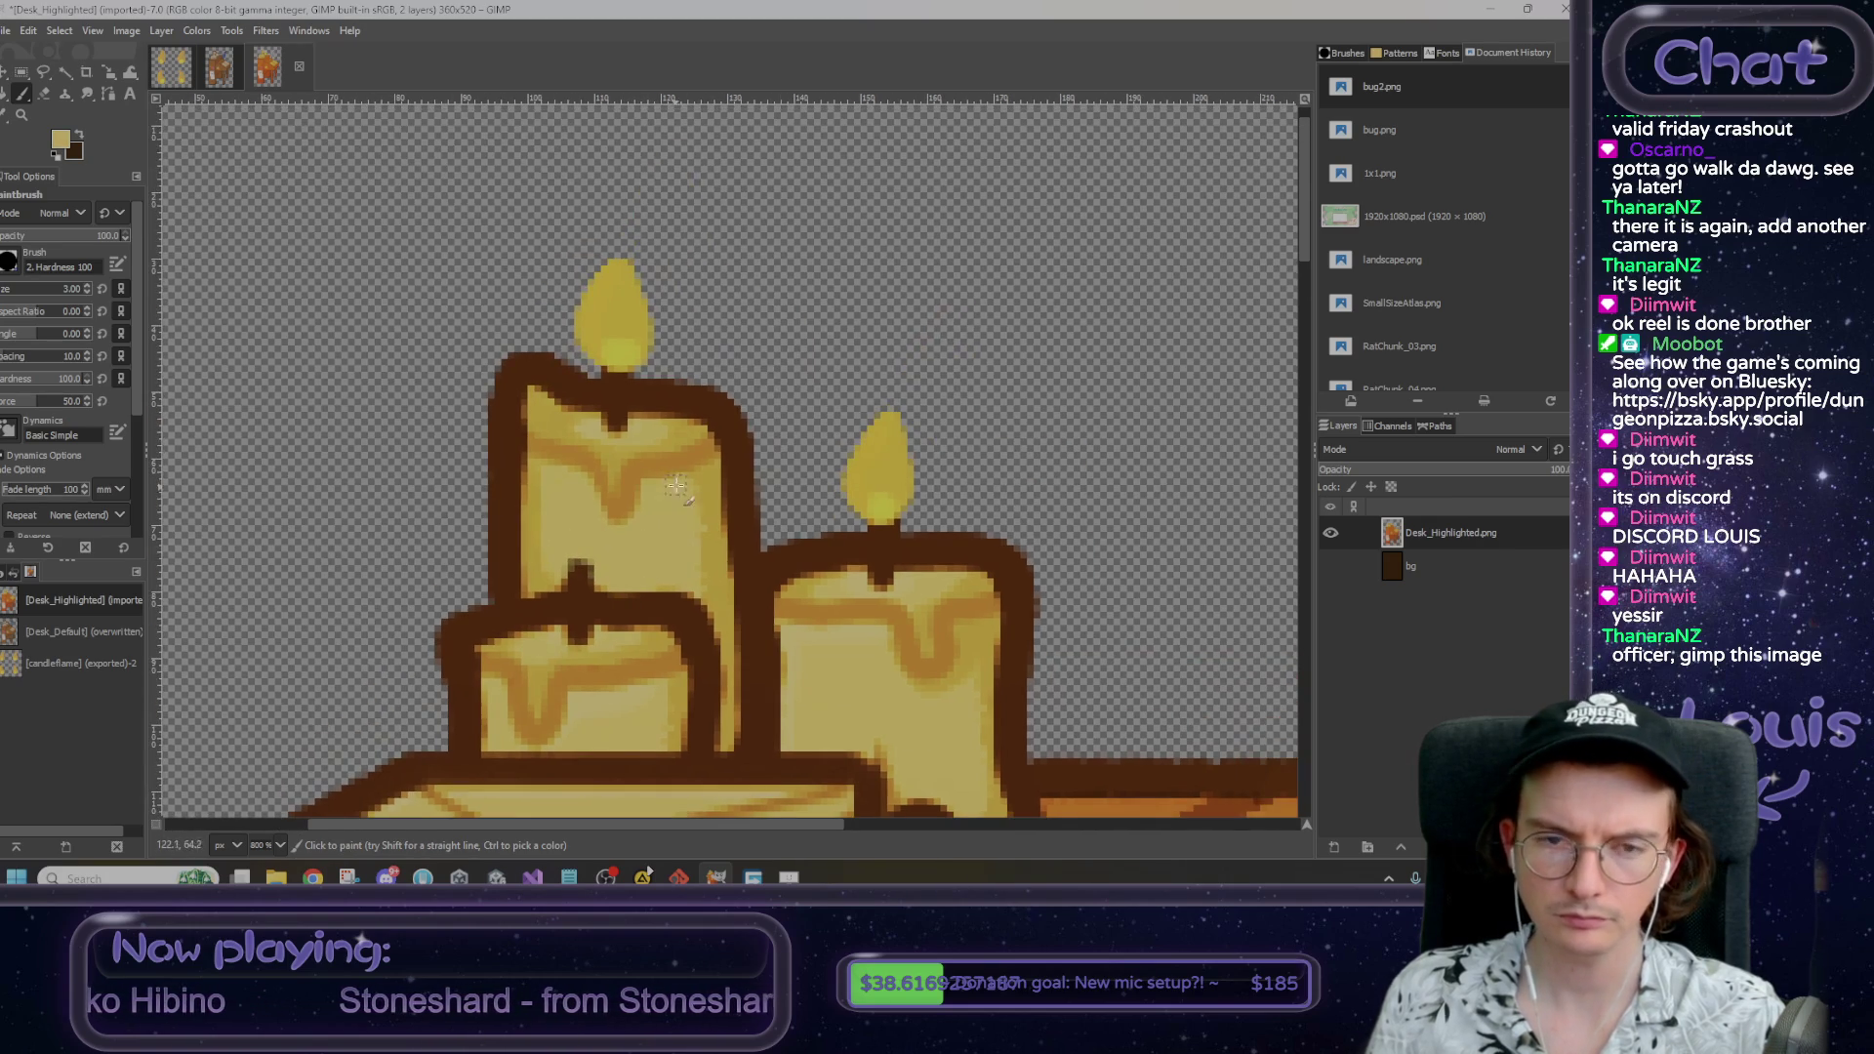
# Step: Erase the left candle flame and paint a dark brown wick in its place
pyautogui.click(44, 95)
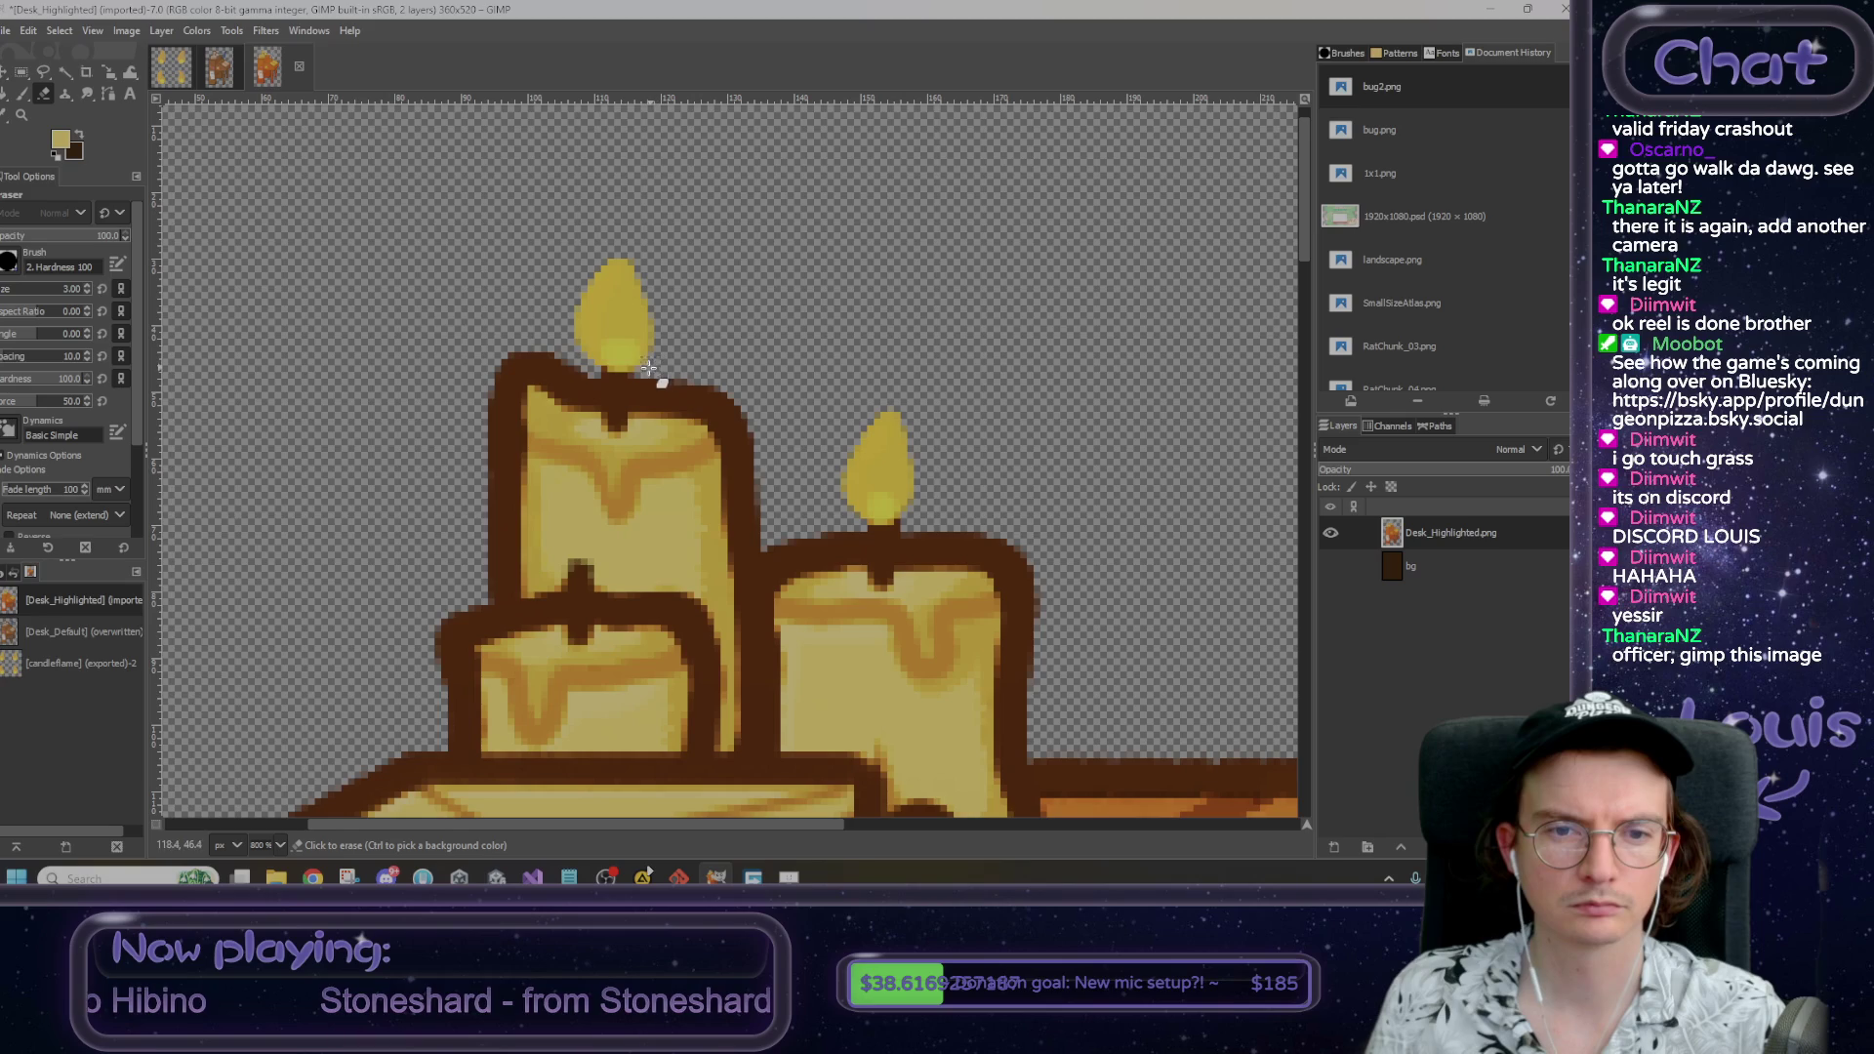
pyautogui.moveTo(606, 368)
pyautogui.mouseDown()
pyautogui.moveTo(573, 309)
pyautogui.moveTo(623, 304)
pyautogui.moveTo(632, 276)
pyautogui.moveTo(621, 301)
pyautogui.moveTo(636, 290)
pyautogui.moveTo(646, 332)
pyautogui.moveTo(630, 344)
pyautogui.moveTo(627, 318)
pyautogui.mouseUp()
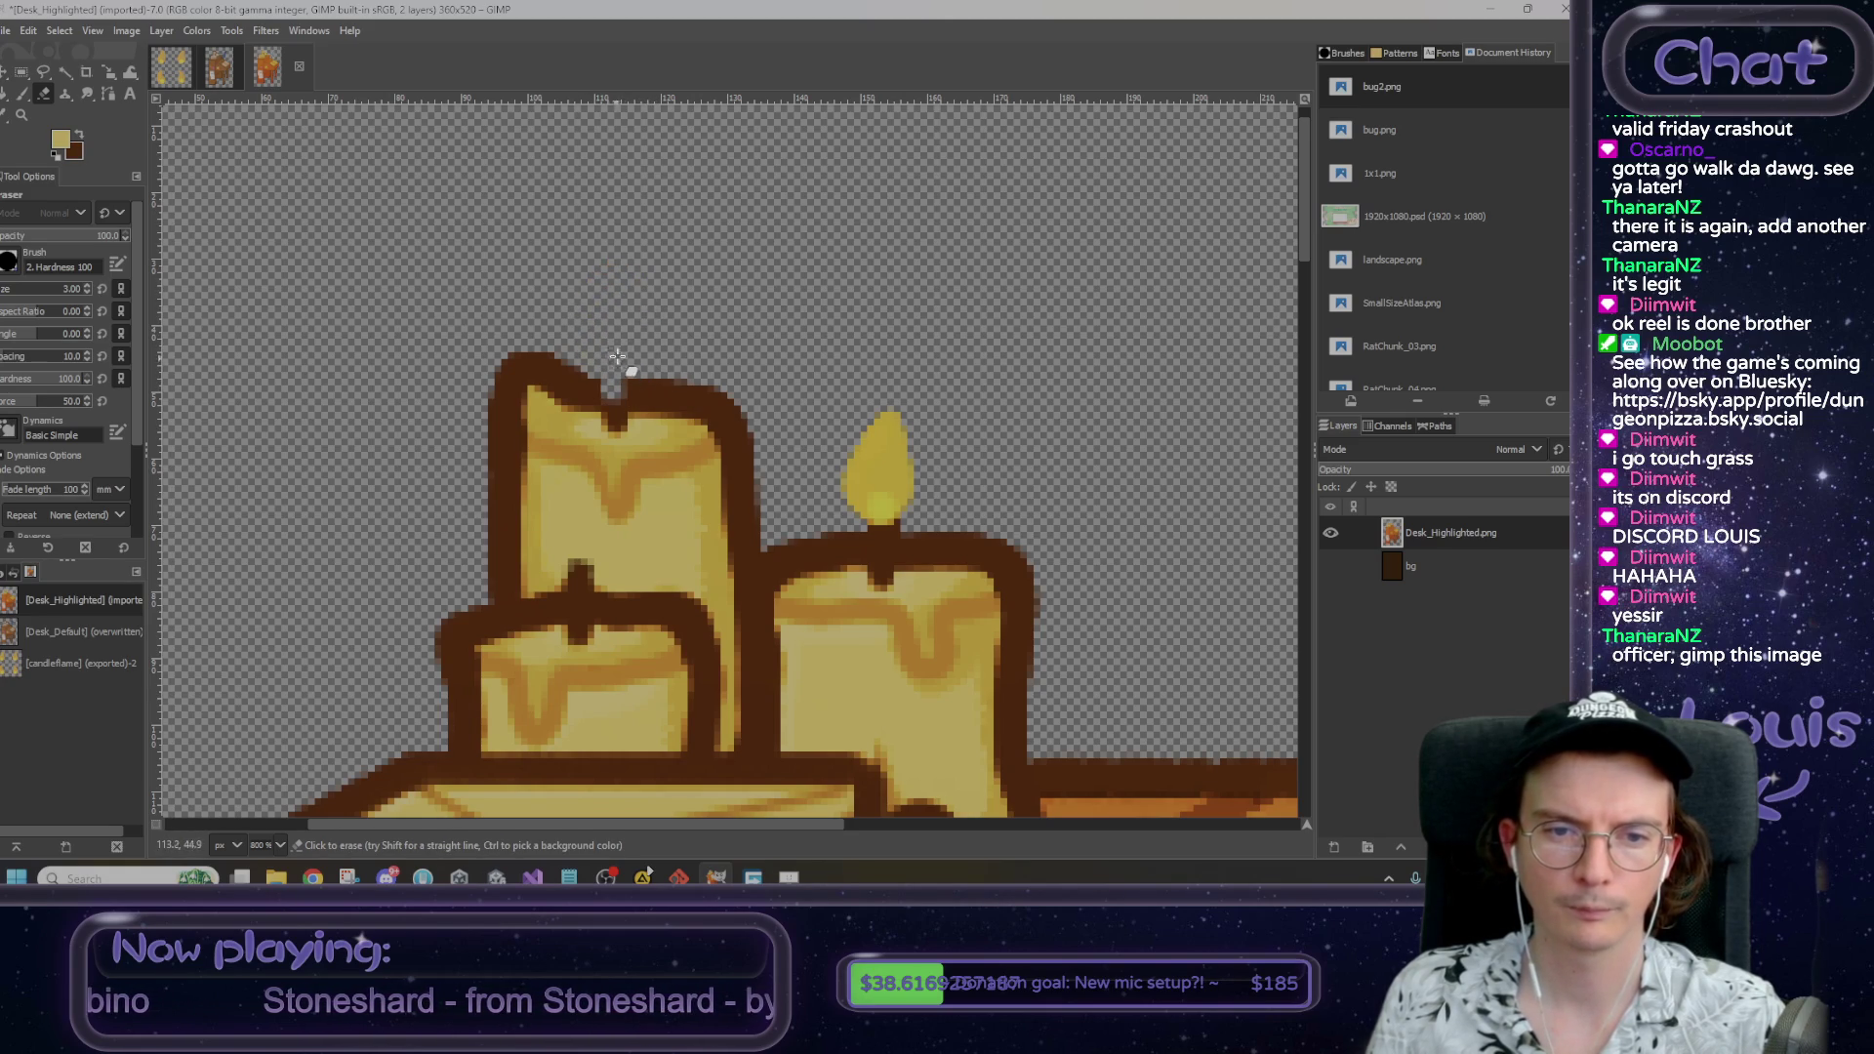
pyautogui.click(21, 92)
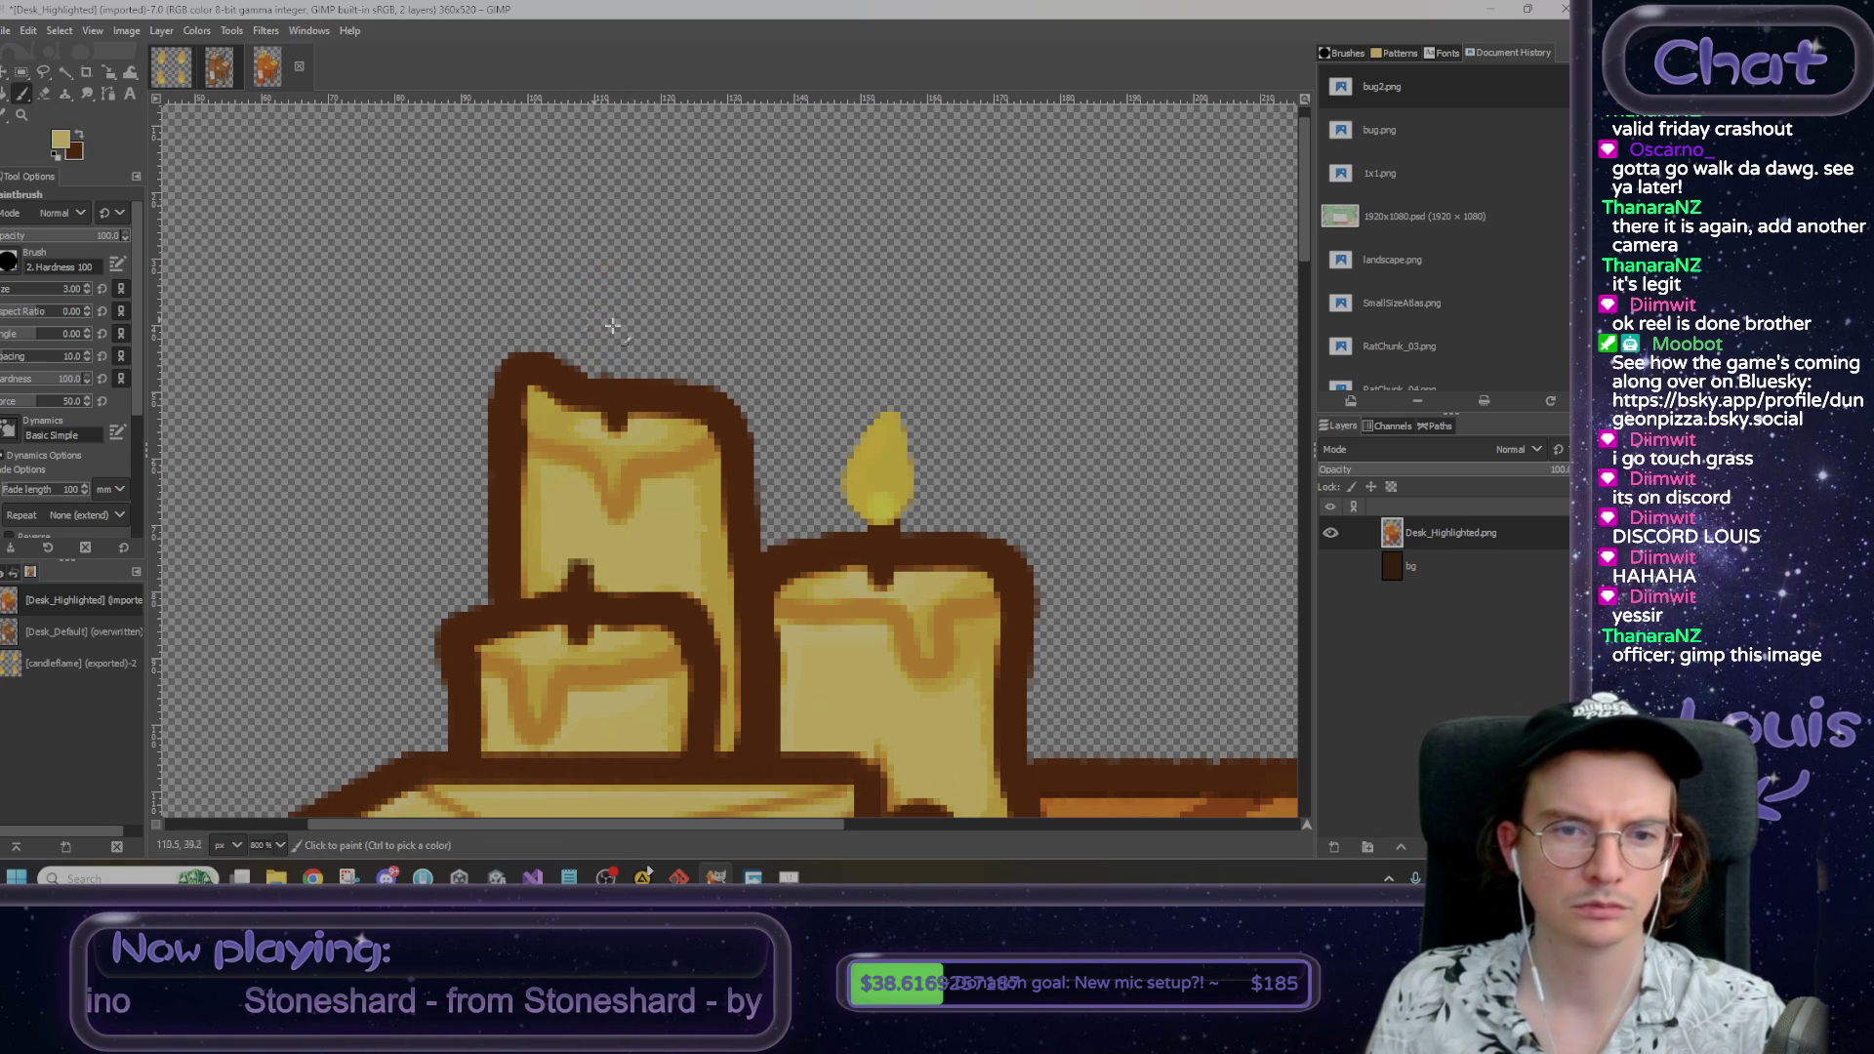
pyautogui.keyDown('ctrl'); pyautogui.click(618, 391); pyautogui.keyUp('ctrl')
pyautogui.moveTo(618, 383)
pyautogui.mouseDown()
pyautogui.moveTo(628, 344)
pyautogui.moveTo(622, 359)
pyautogui.mouseUp()
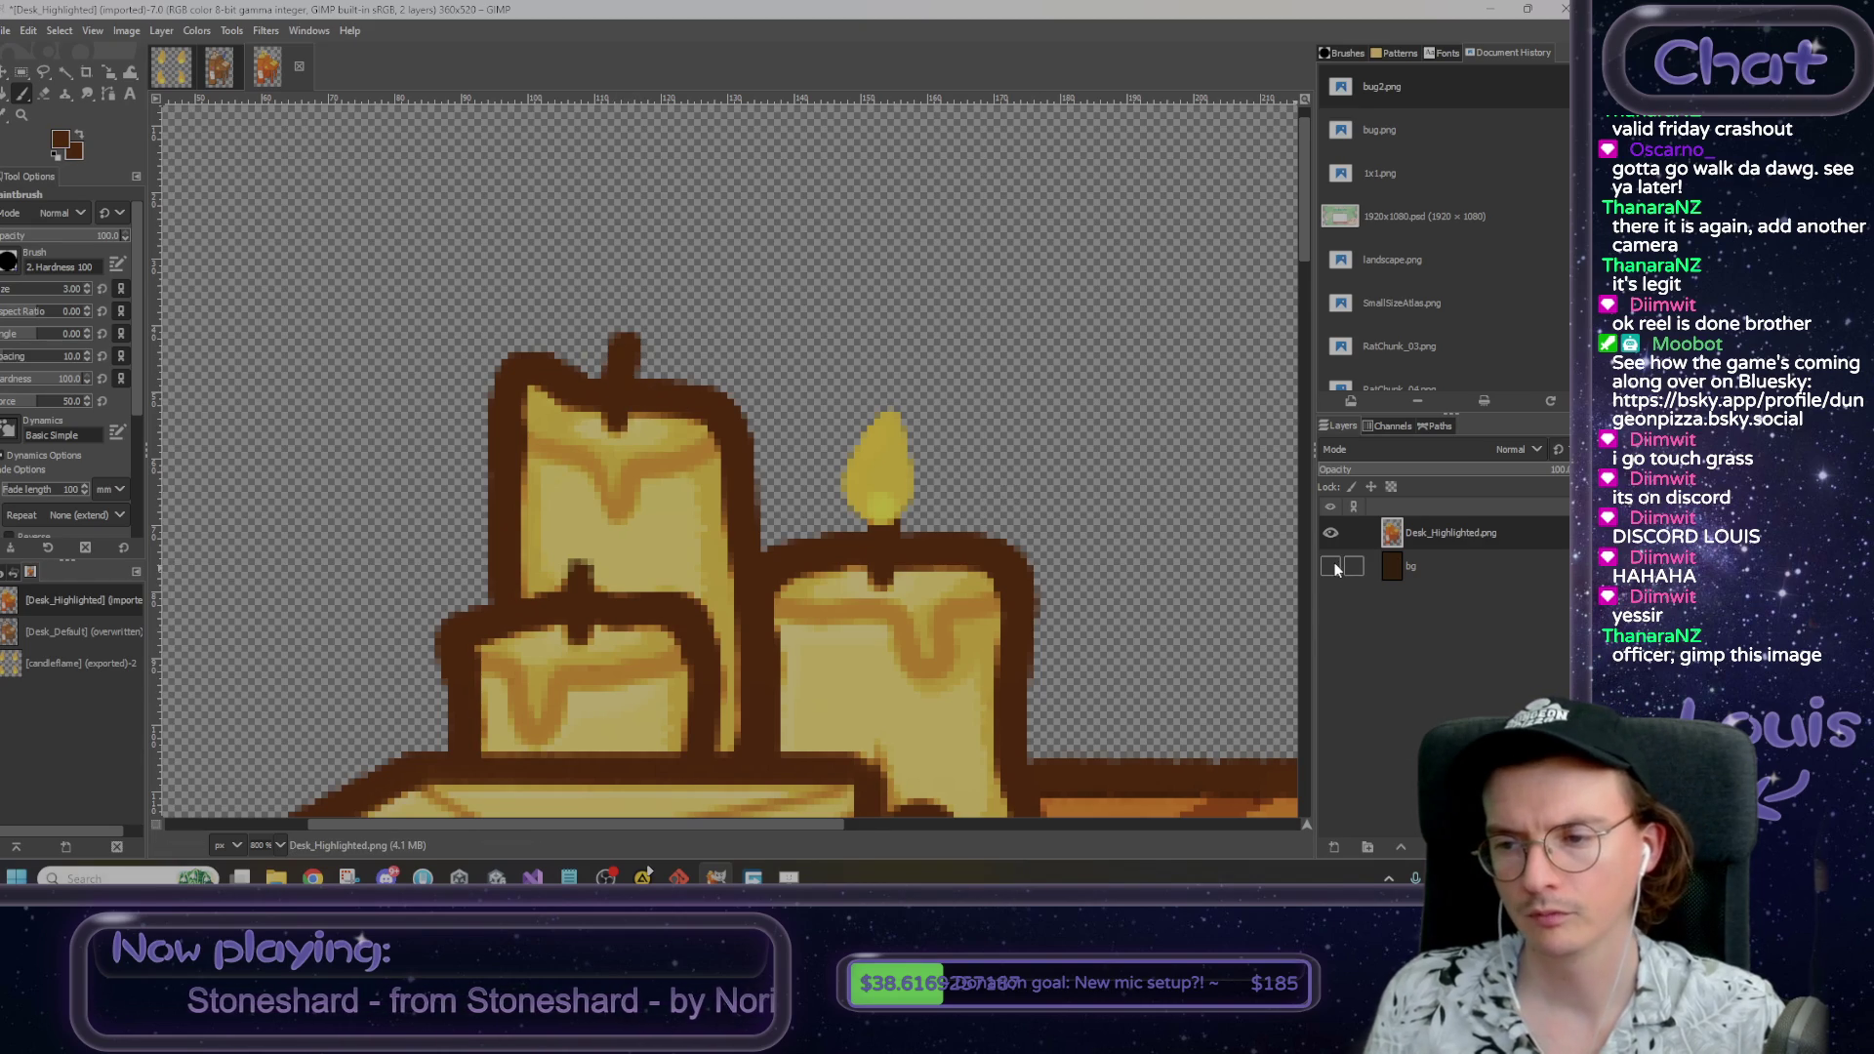
pyautogui.click(1331, 566)
pyautogui.moveTo(607, 272)
pyautogui.mouseDown()
pyautogui.moveTo(628, 284)
pyautogui.moveTo(600, 275)
pyautogui.moveTo(593, 368)
pyautogui.moveTo(585, 319)
pyautogui.moveTo(593, 349)
pyautogui.mouseUp()
# Step: Erase the right candle flame and paint a dark brown wick above it
pyautogui.hotkey('shift', 'e')
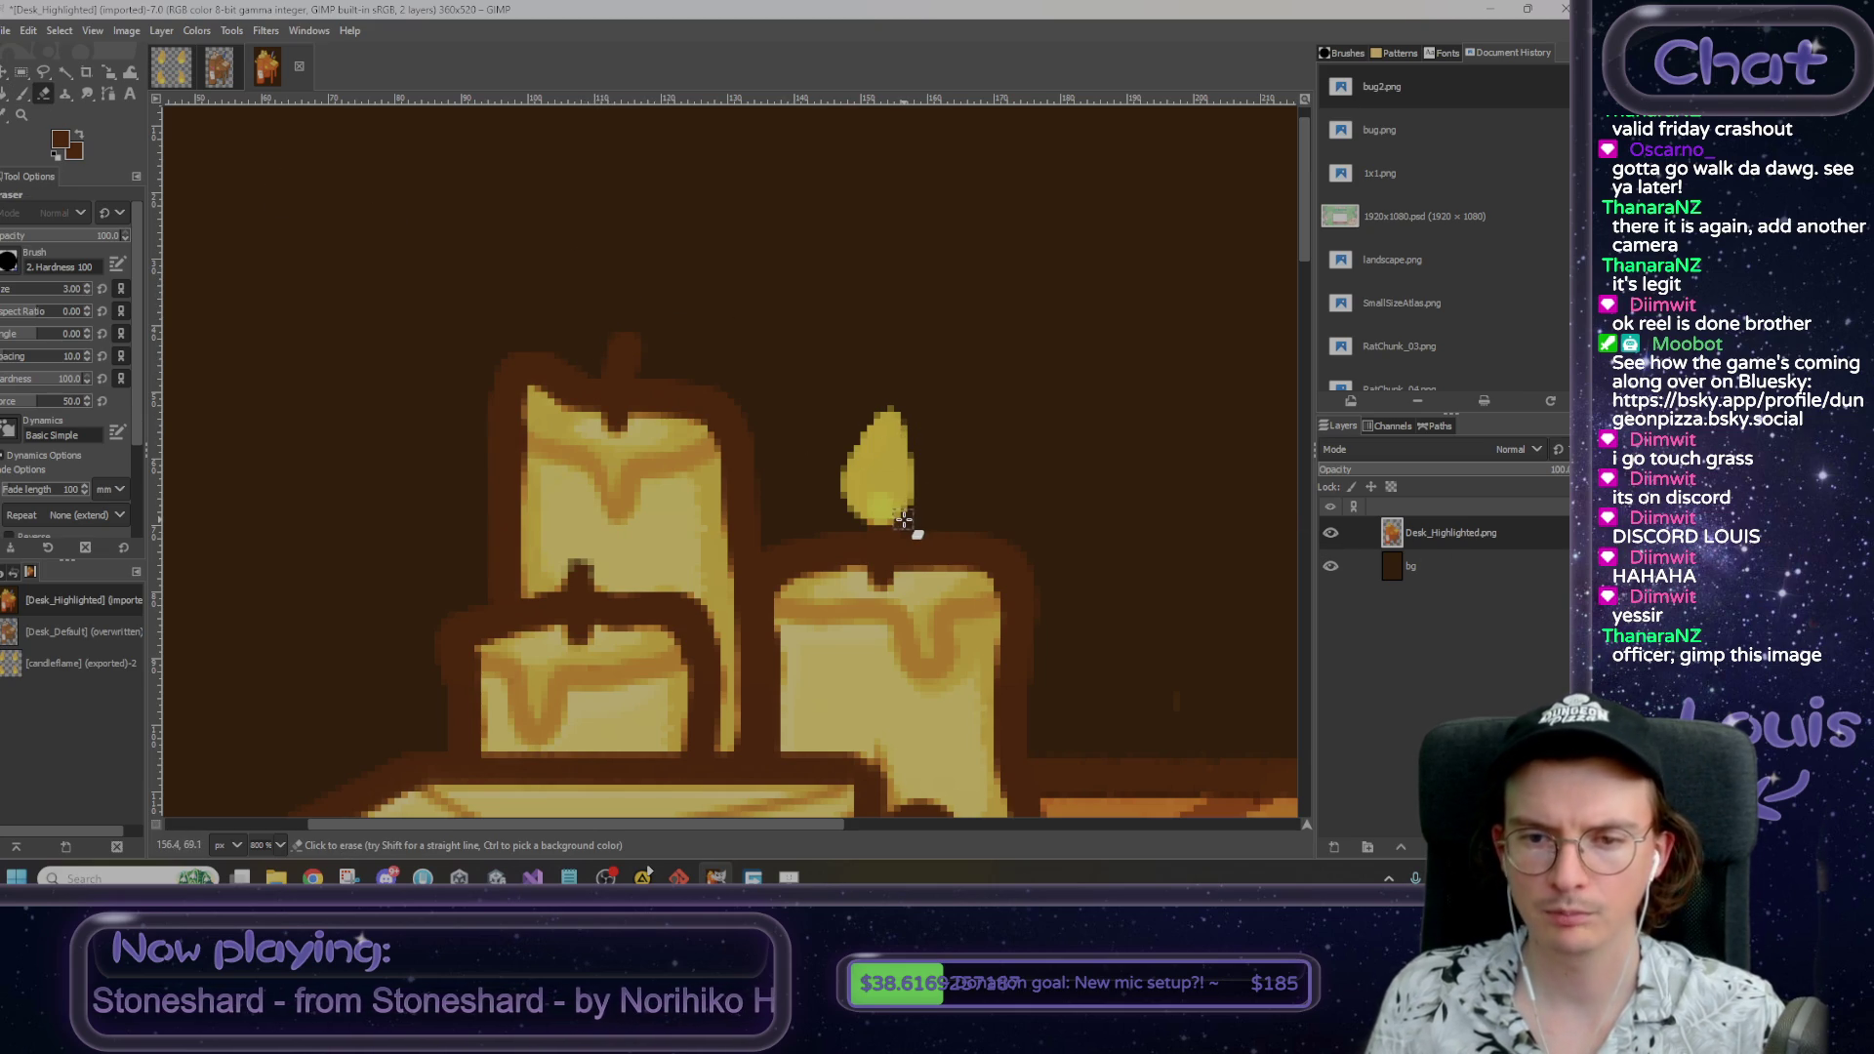
pyautogui.moveTo(902, 515)
pyautogui.mouseDown()
pyautogui.moveTo(874, 523)
pyautogui.moveTo(921, 502)
pyautogui.moveTo(899, 505)
pyautogui.mouseUp()
pyautogui.hscroll(3, 815, 434)
pyautogui.scroll(-2, 815, 434)
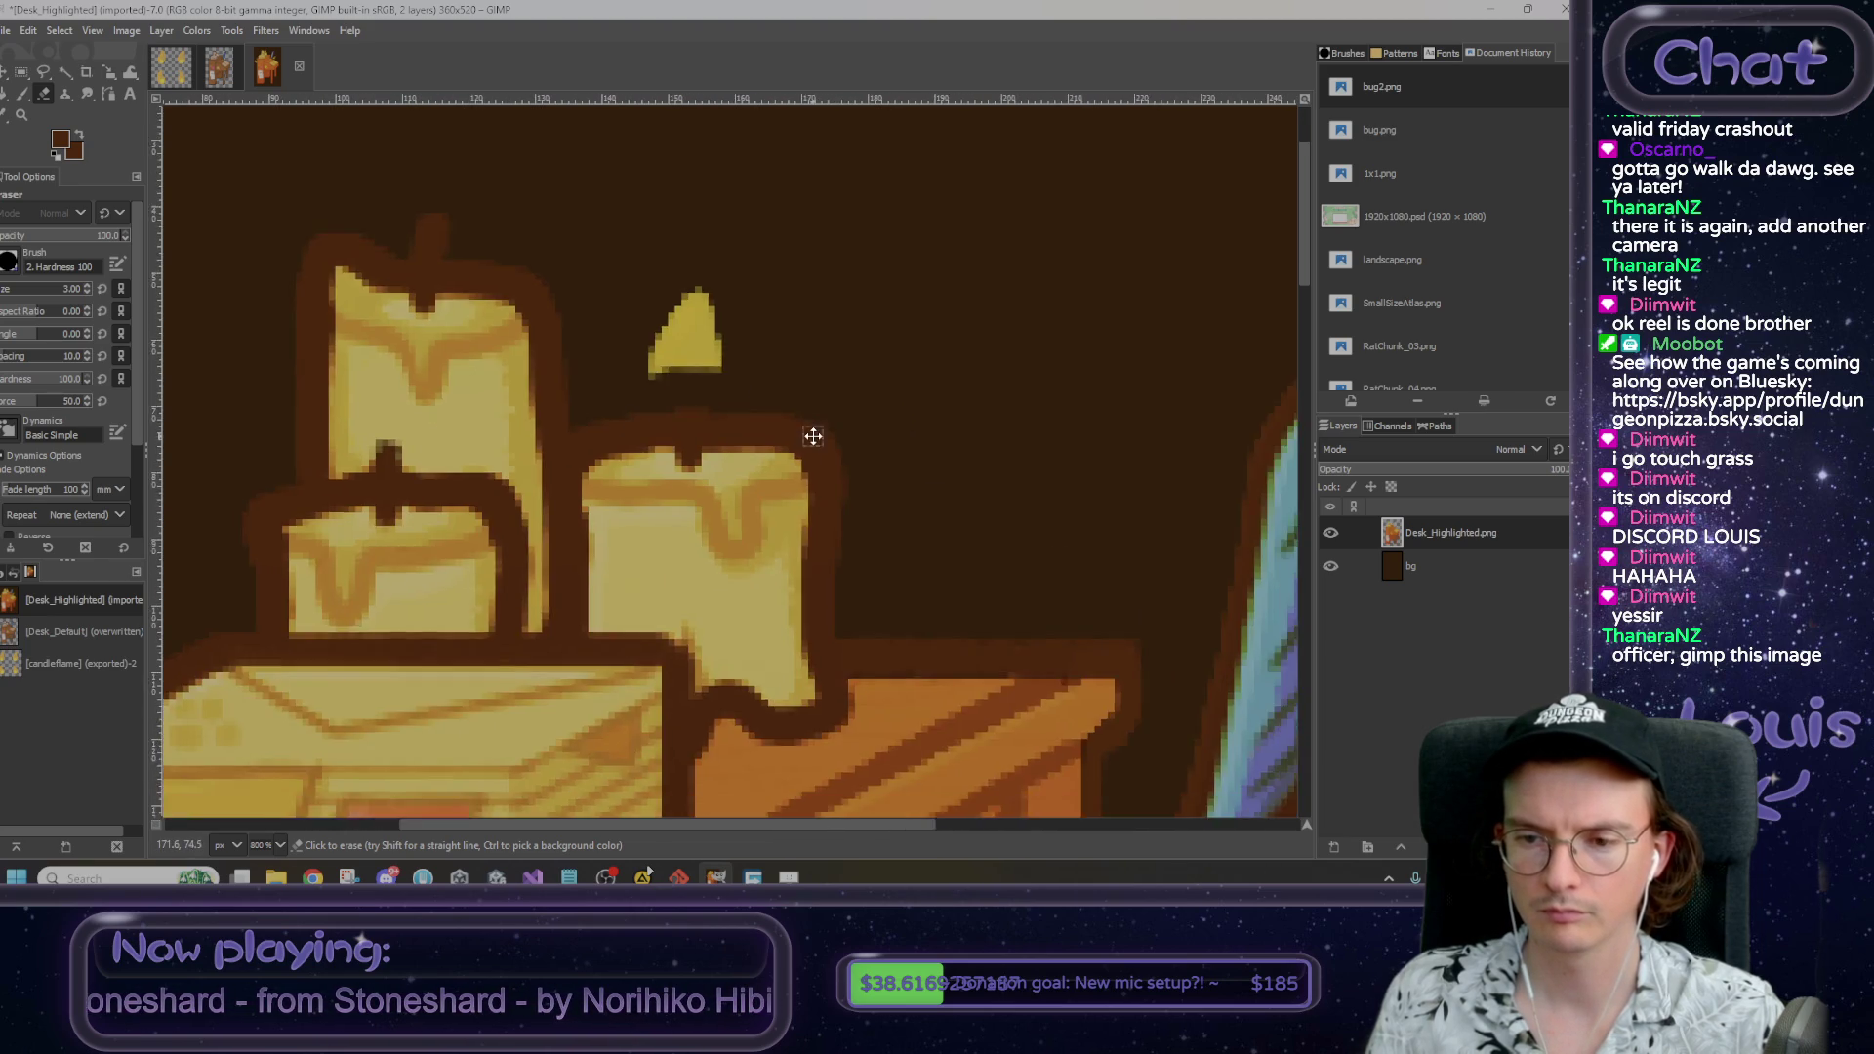
pyautogui.scroll(2, 781, 509)
pyautogui.moveTo(781, 510)
pyautogui.mouseDown()
pyautogui.moveTo(670, 494)
pyautogui.moveTo(765, 472)
pyautogui.moveTo(683, 439)
pyautogui.moveTo(650, 465)
pyautogui.moveTo(703, 435)
pyautogui.moveTo(732, 435)
pyautogui.moveTo(723, 448)
pyautogui.mouseUp()
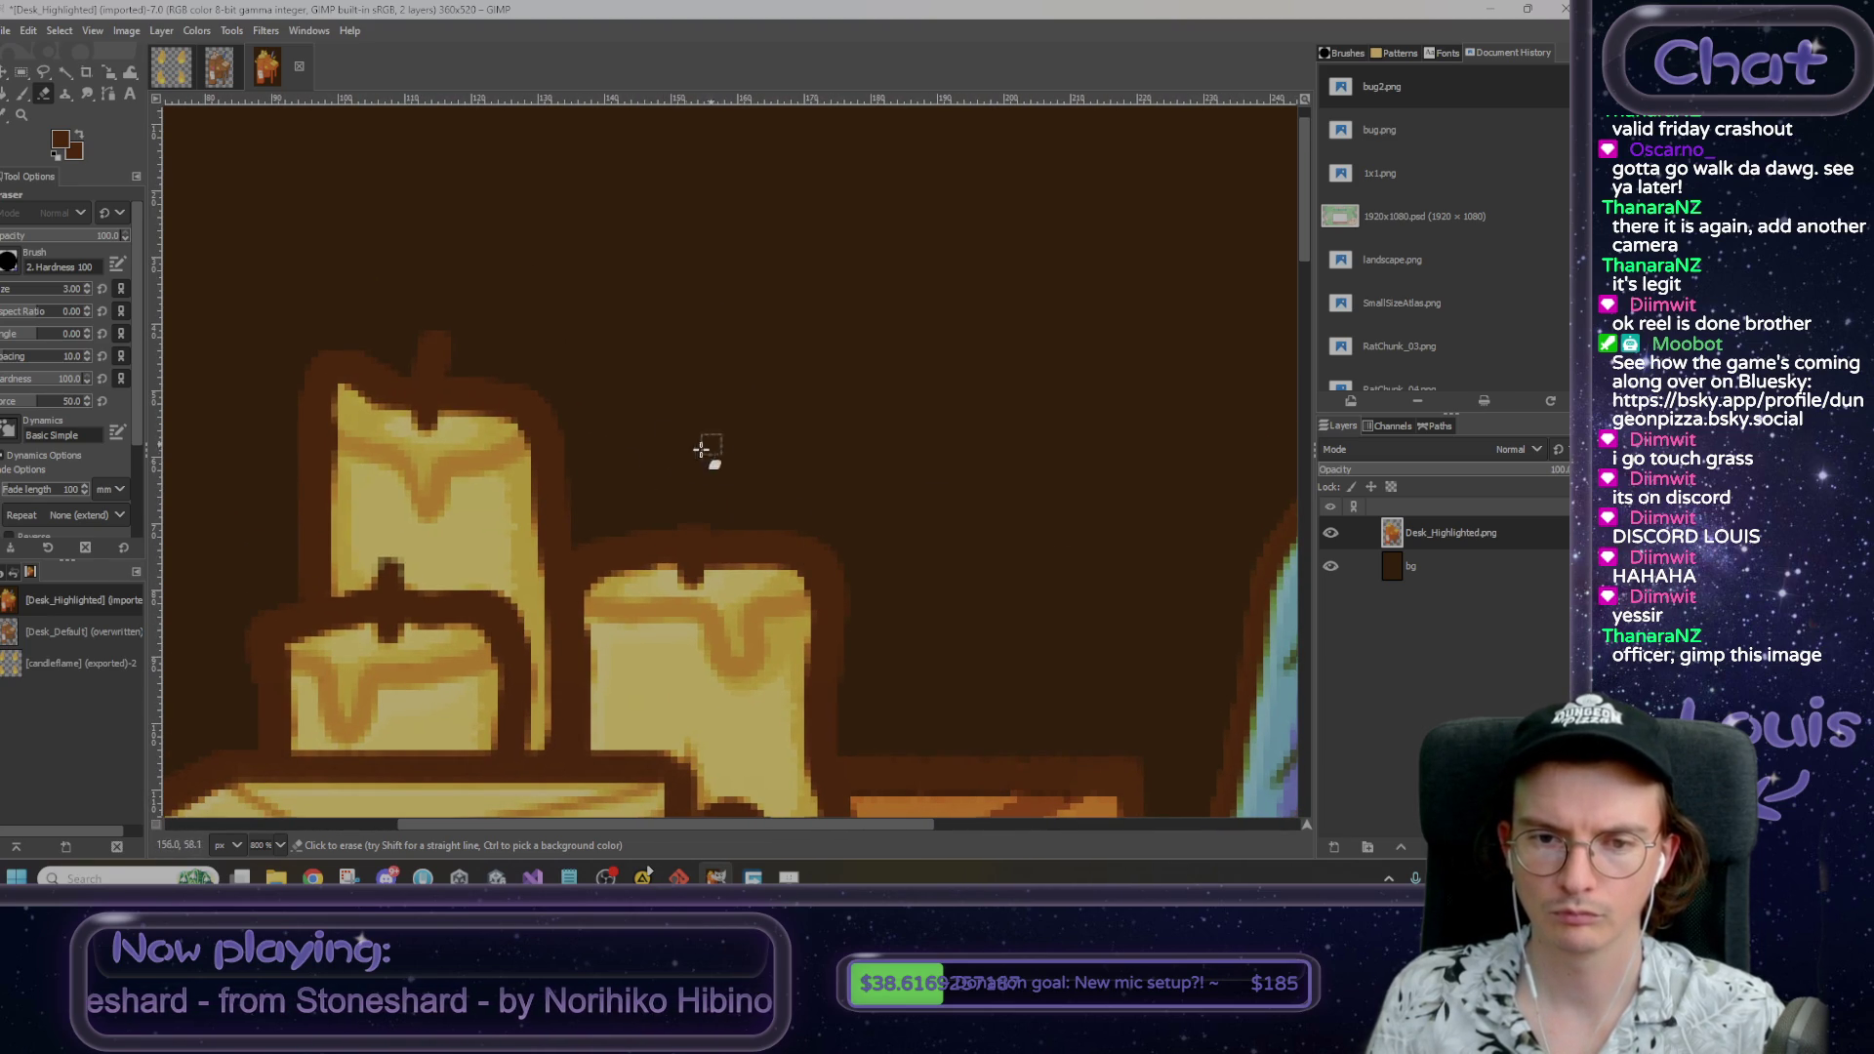
pyautogui.press('p')
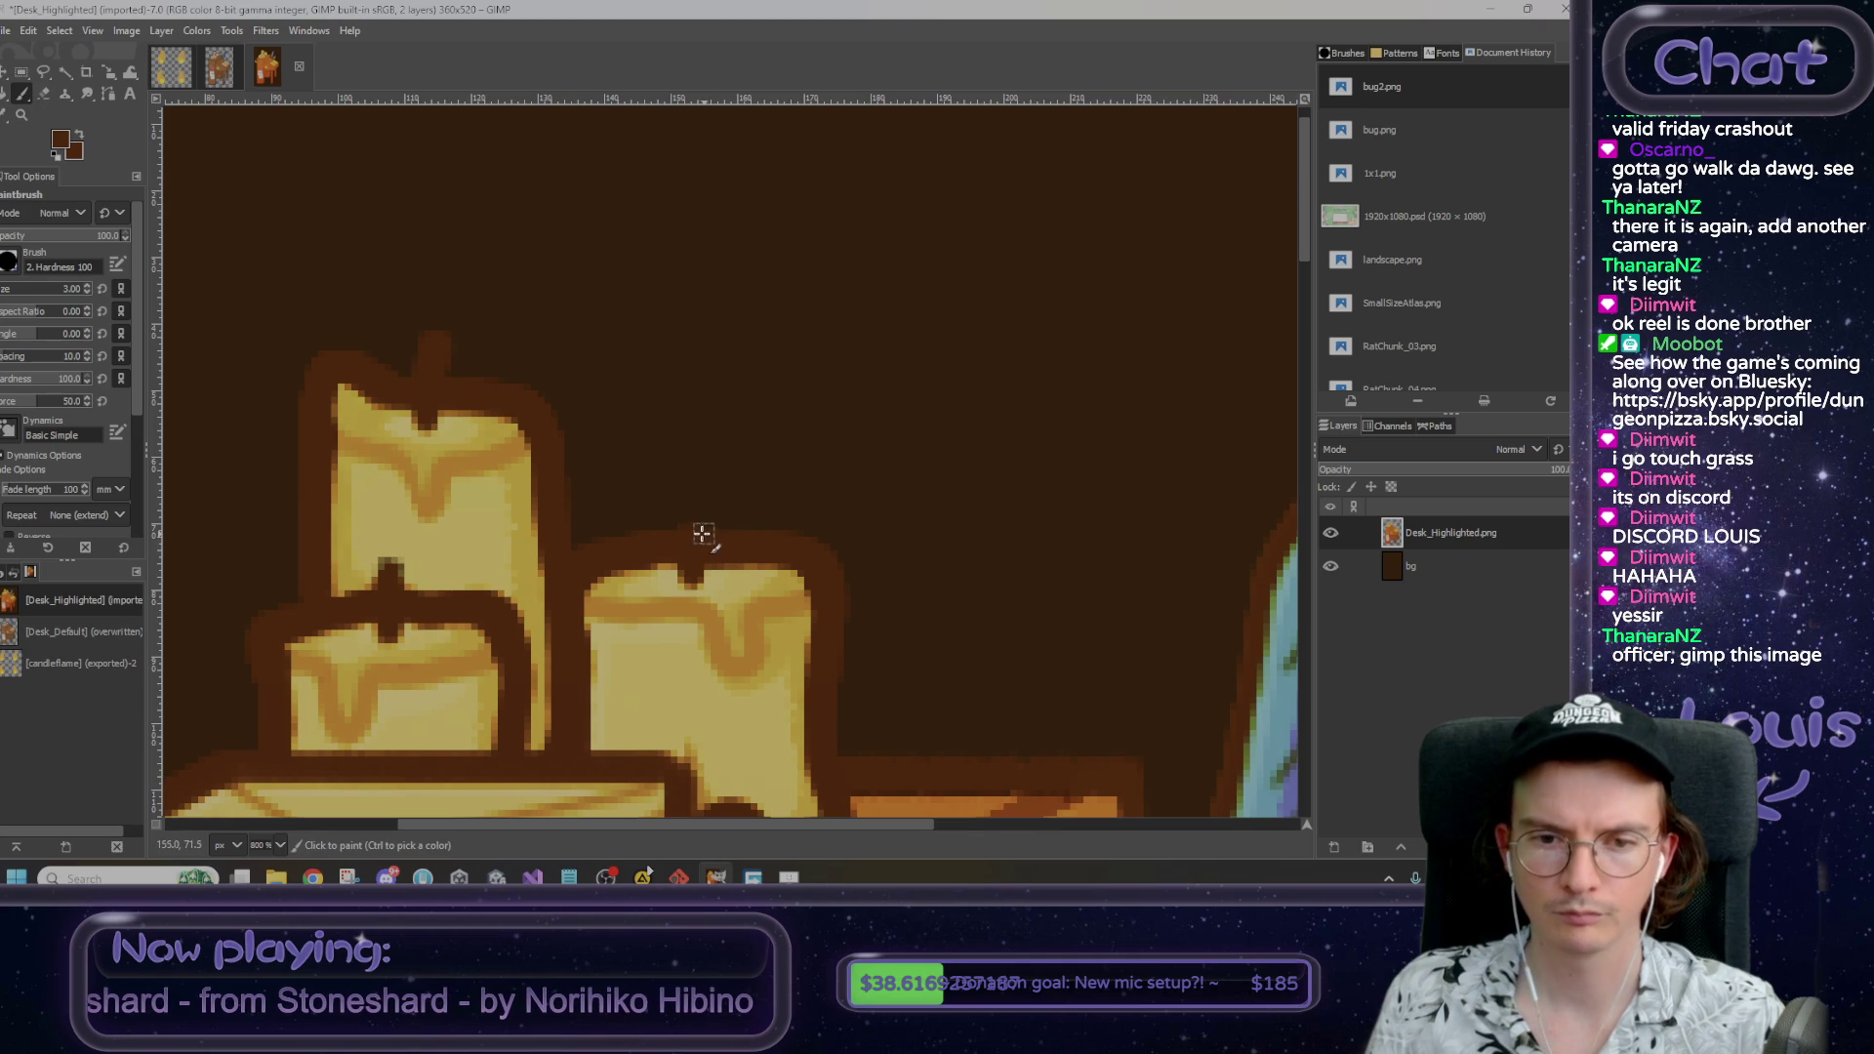
pyautogui.moveTo(695, 533)
pyautogui.mouseDown()
pyautogui.moveTo(706, 506)
pyautogui.moveTo(693, 535)
pyautogui.mouseUp()
# Step: Hide the bg layer, overwrite Desk_Highlighted.png, and minimise GIMP
pyautogui.press('2')
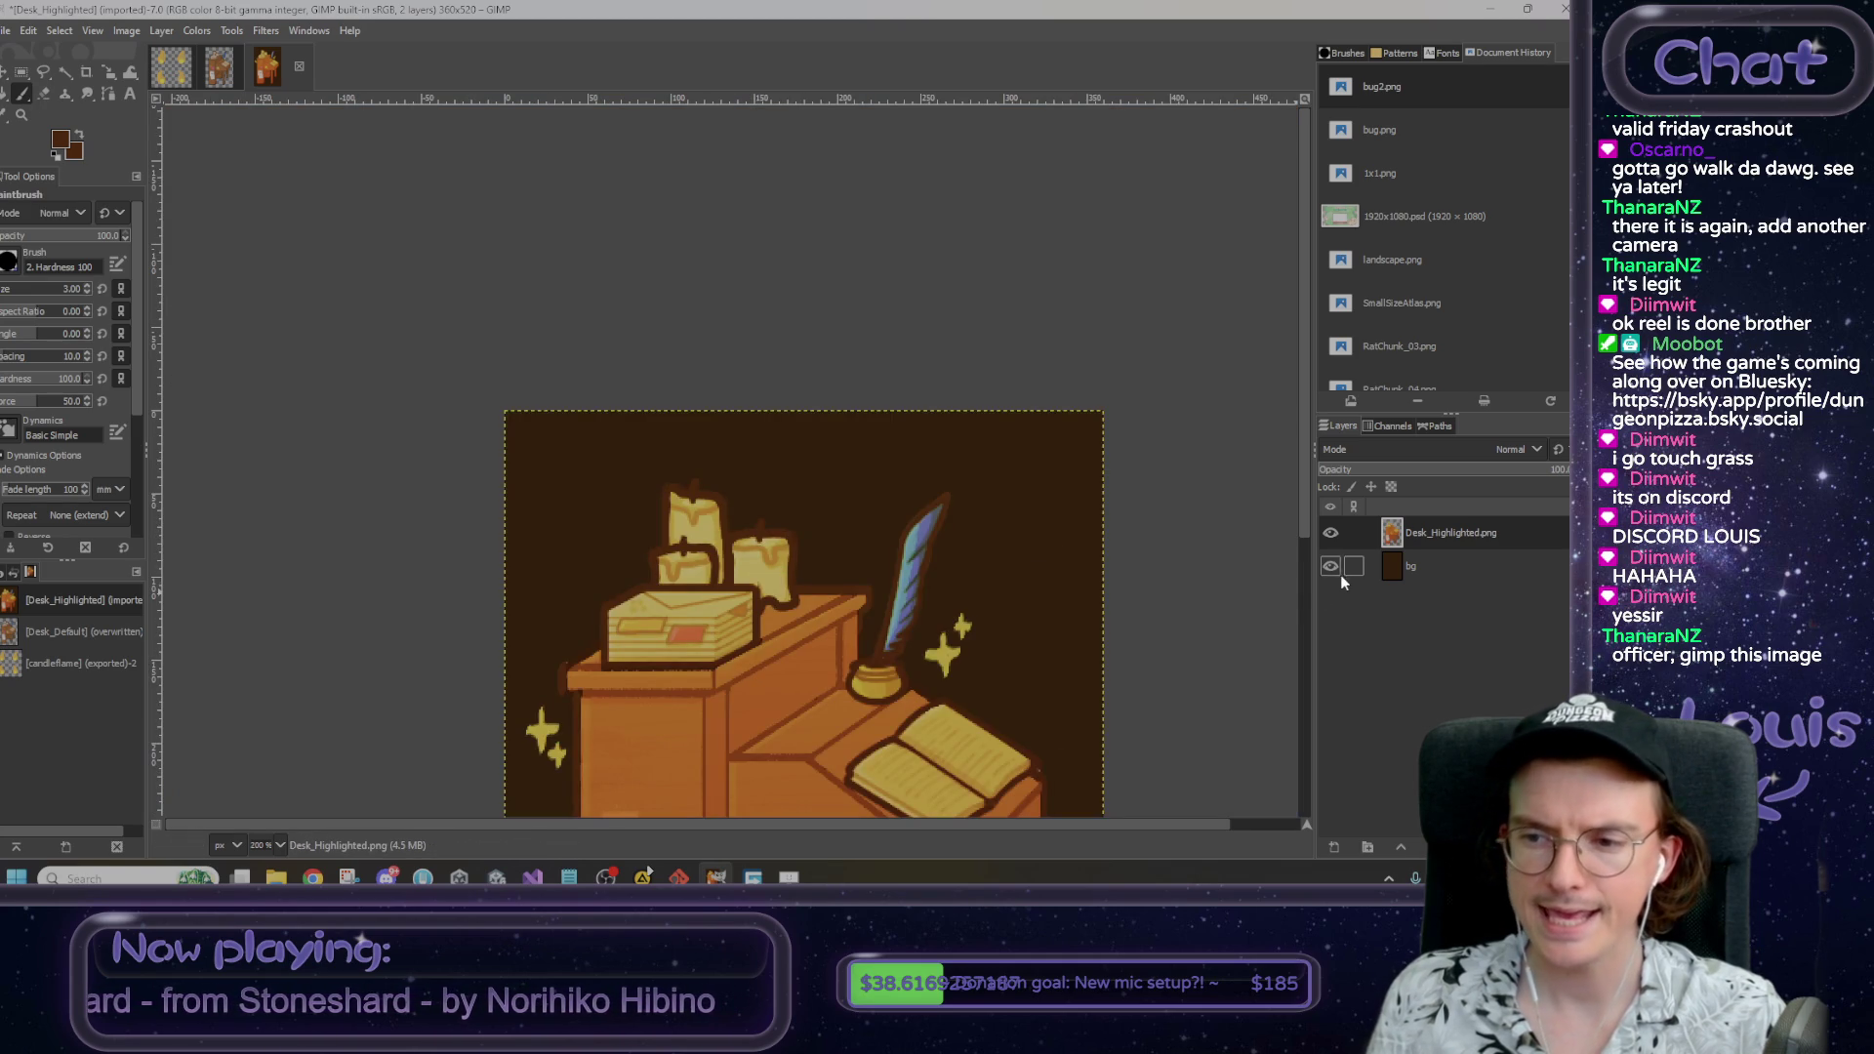
pyautogui.click(1331, 566)
pyautogui.scroll(-2, 1162, 576)
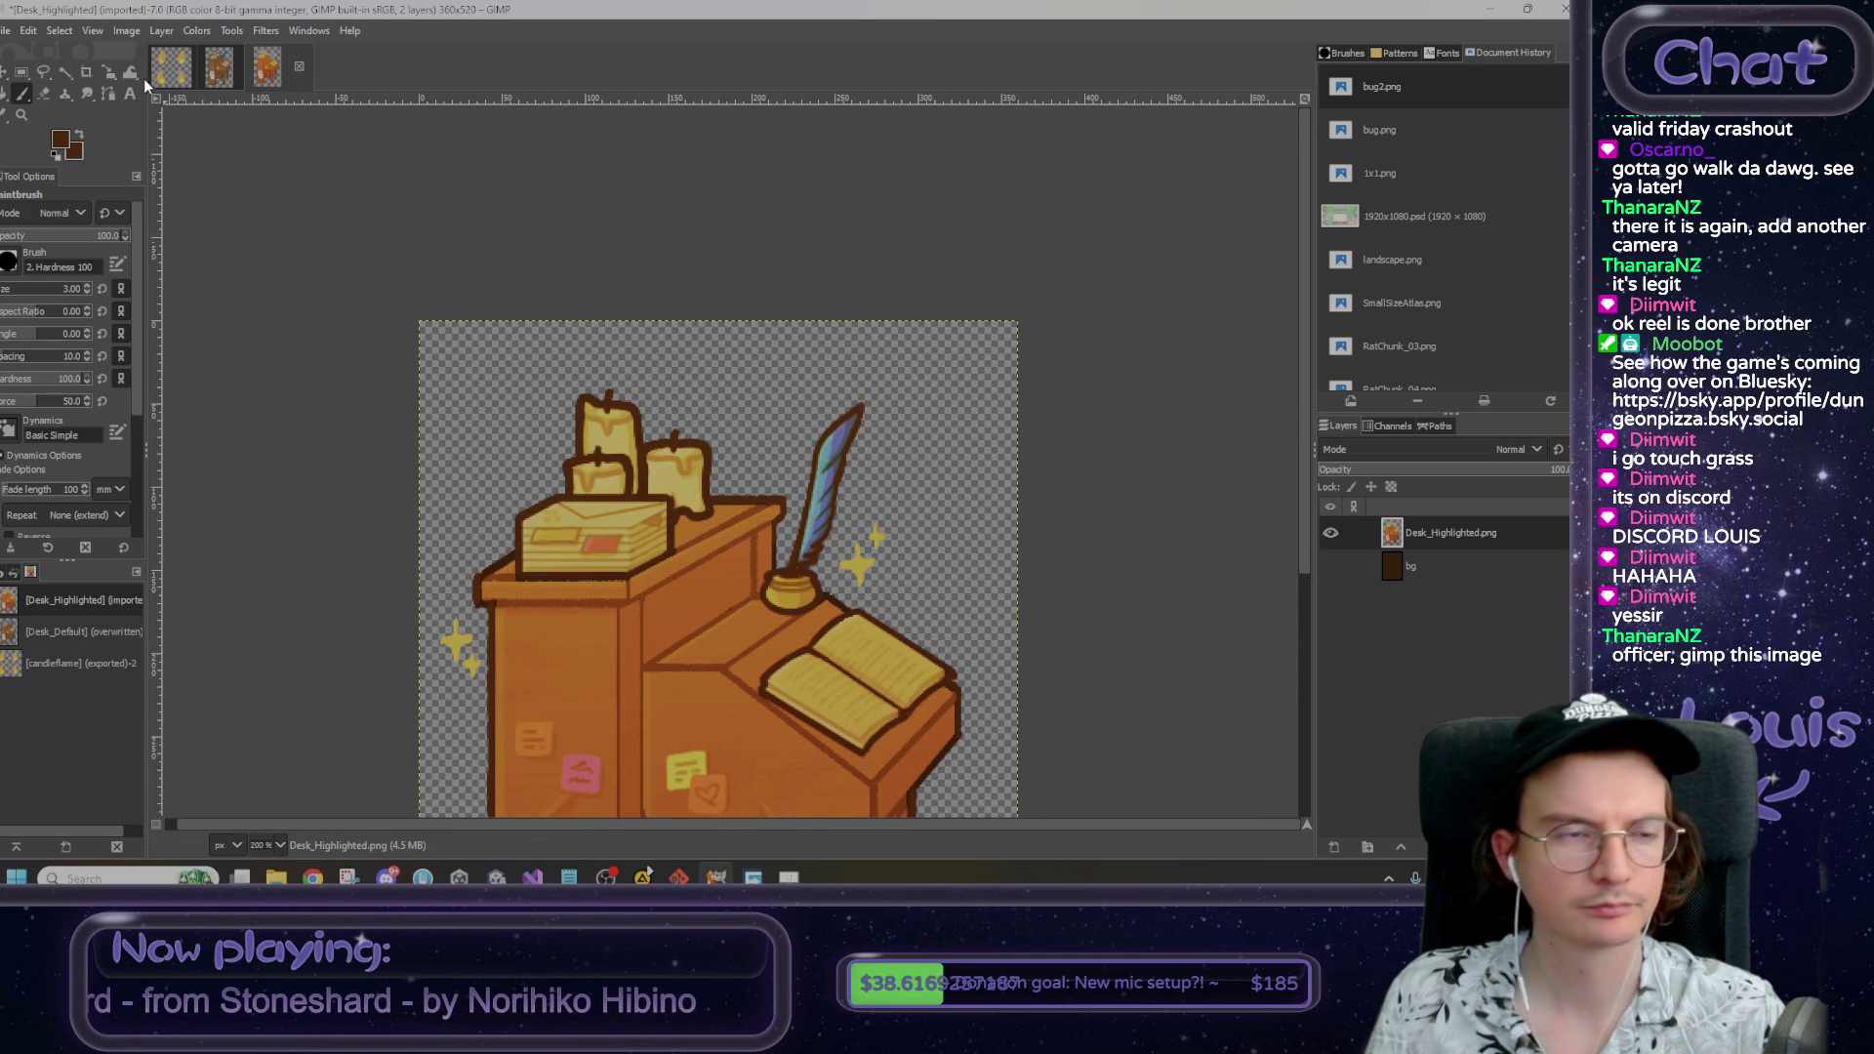
pyautogui.click(8, 30)
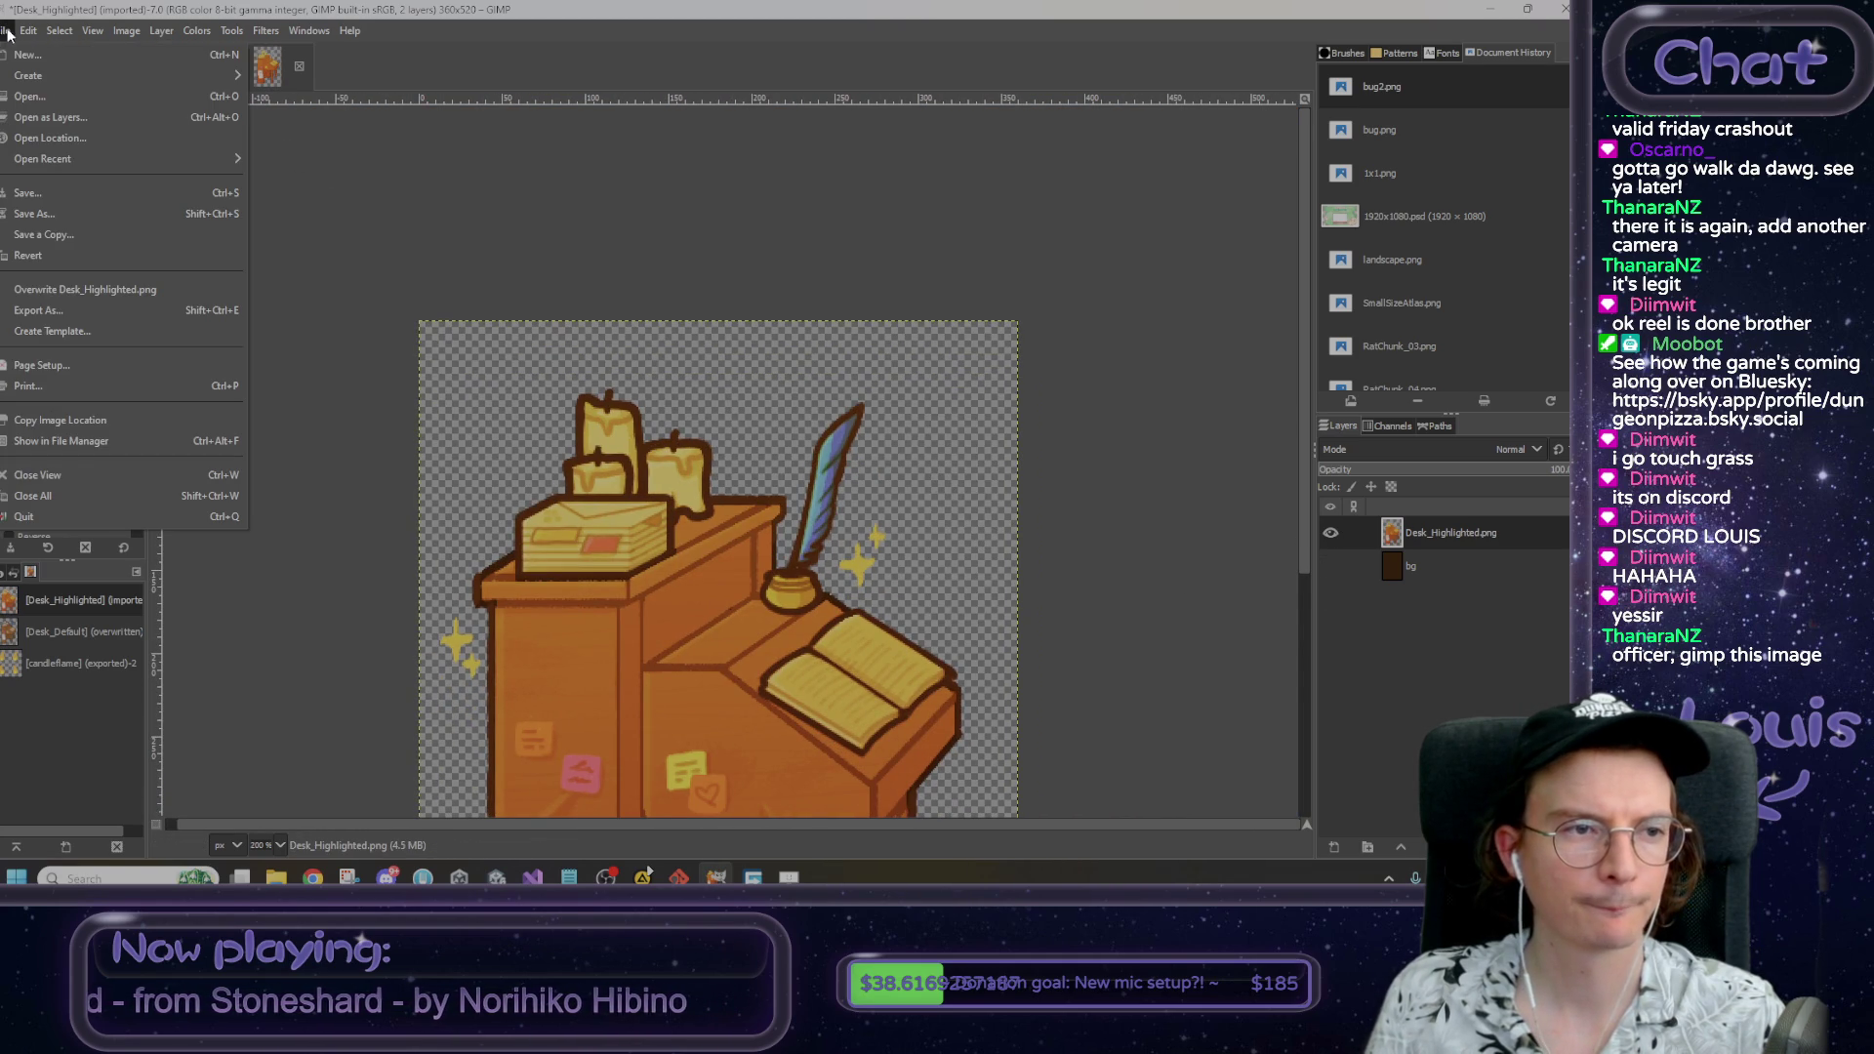
pyautogui.click(91, 292)
pyautogui.scroll(-8, 908, 568)
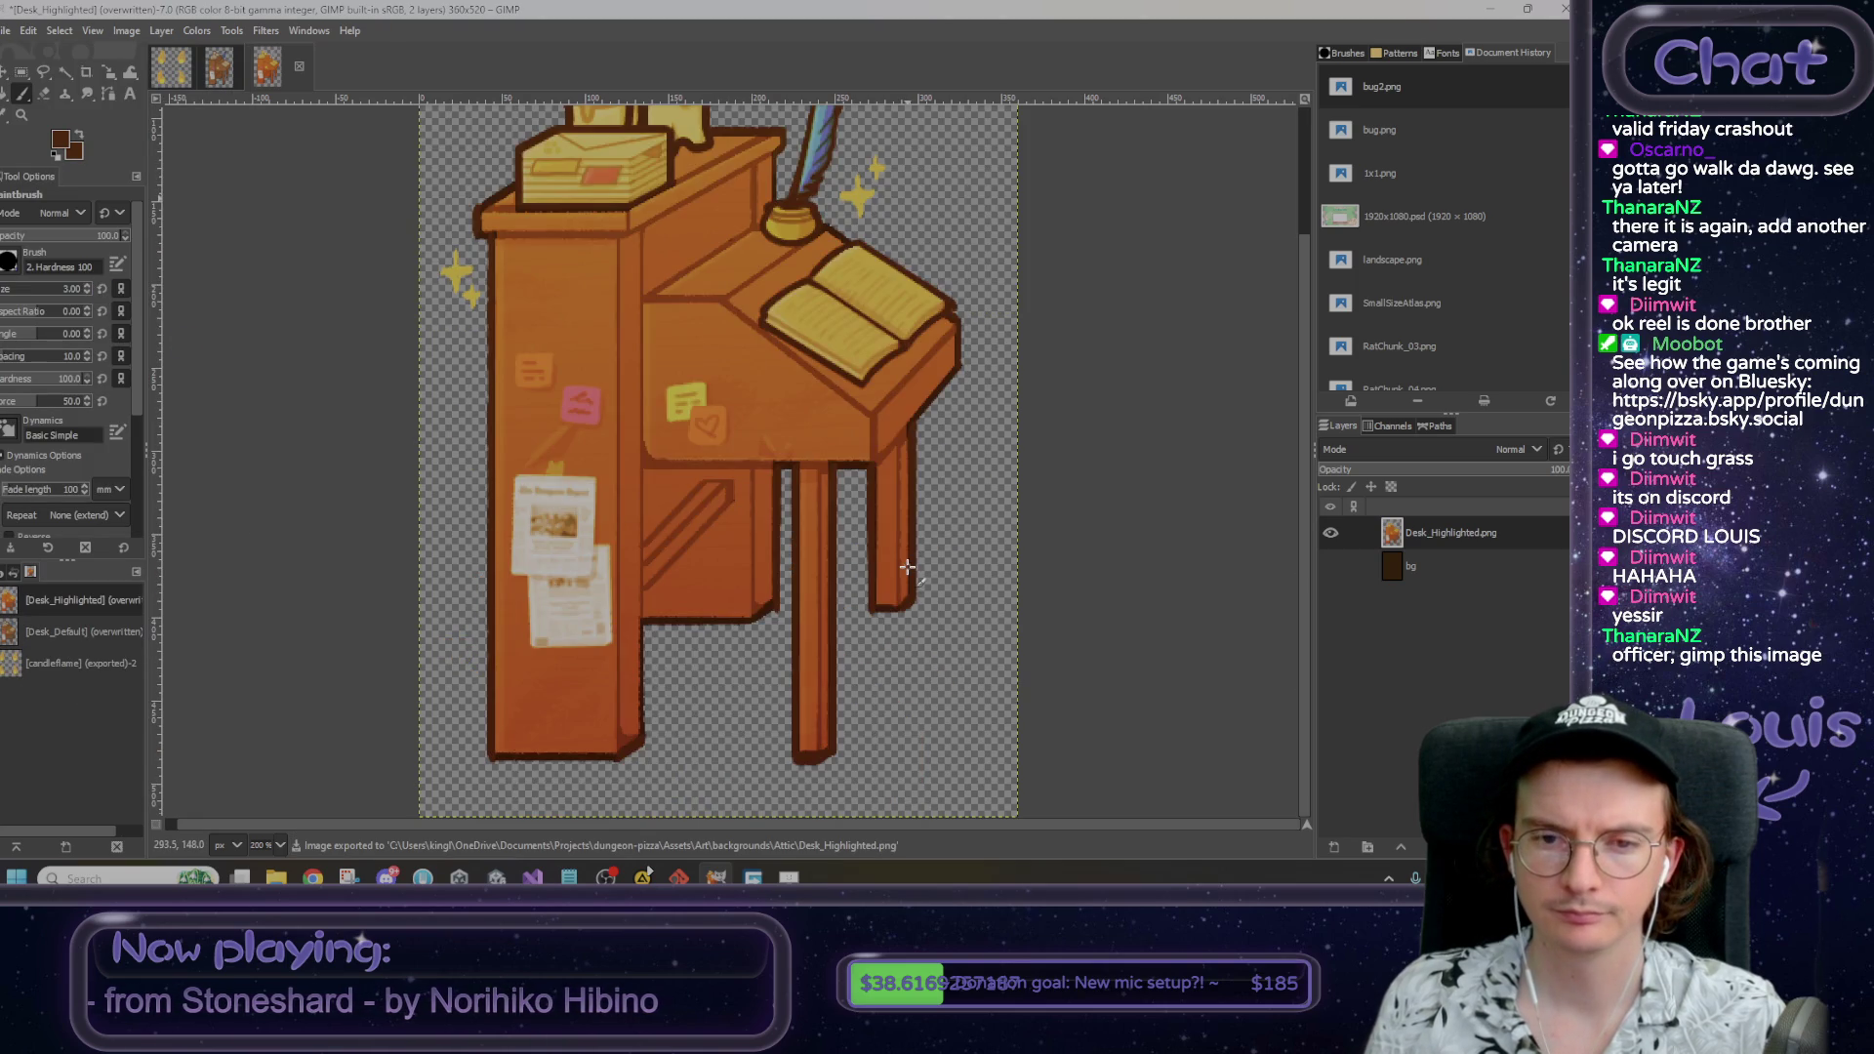
pyautogui.scroll(4, 907, 569)
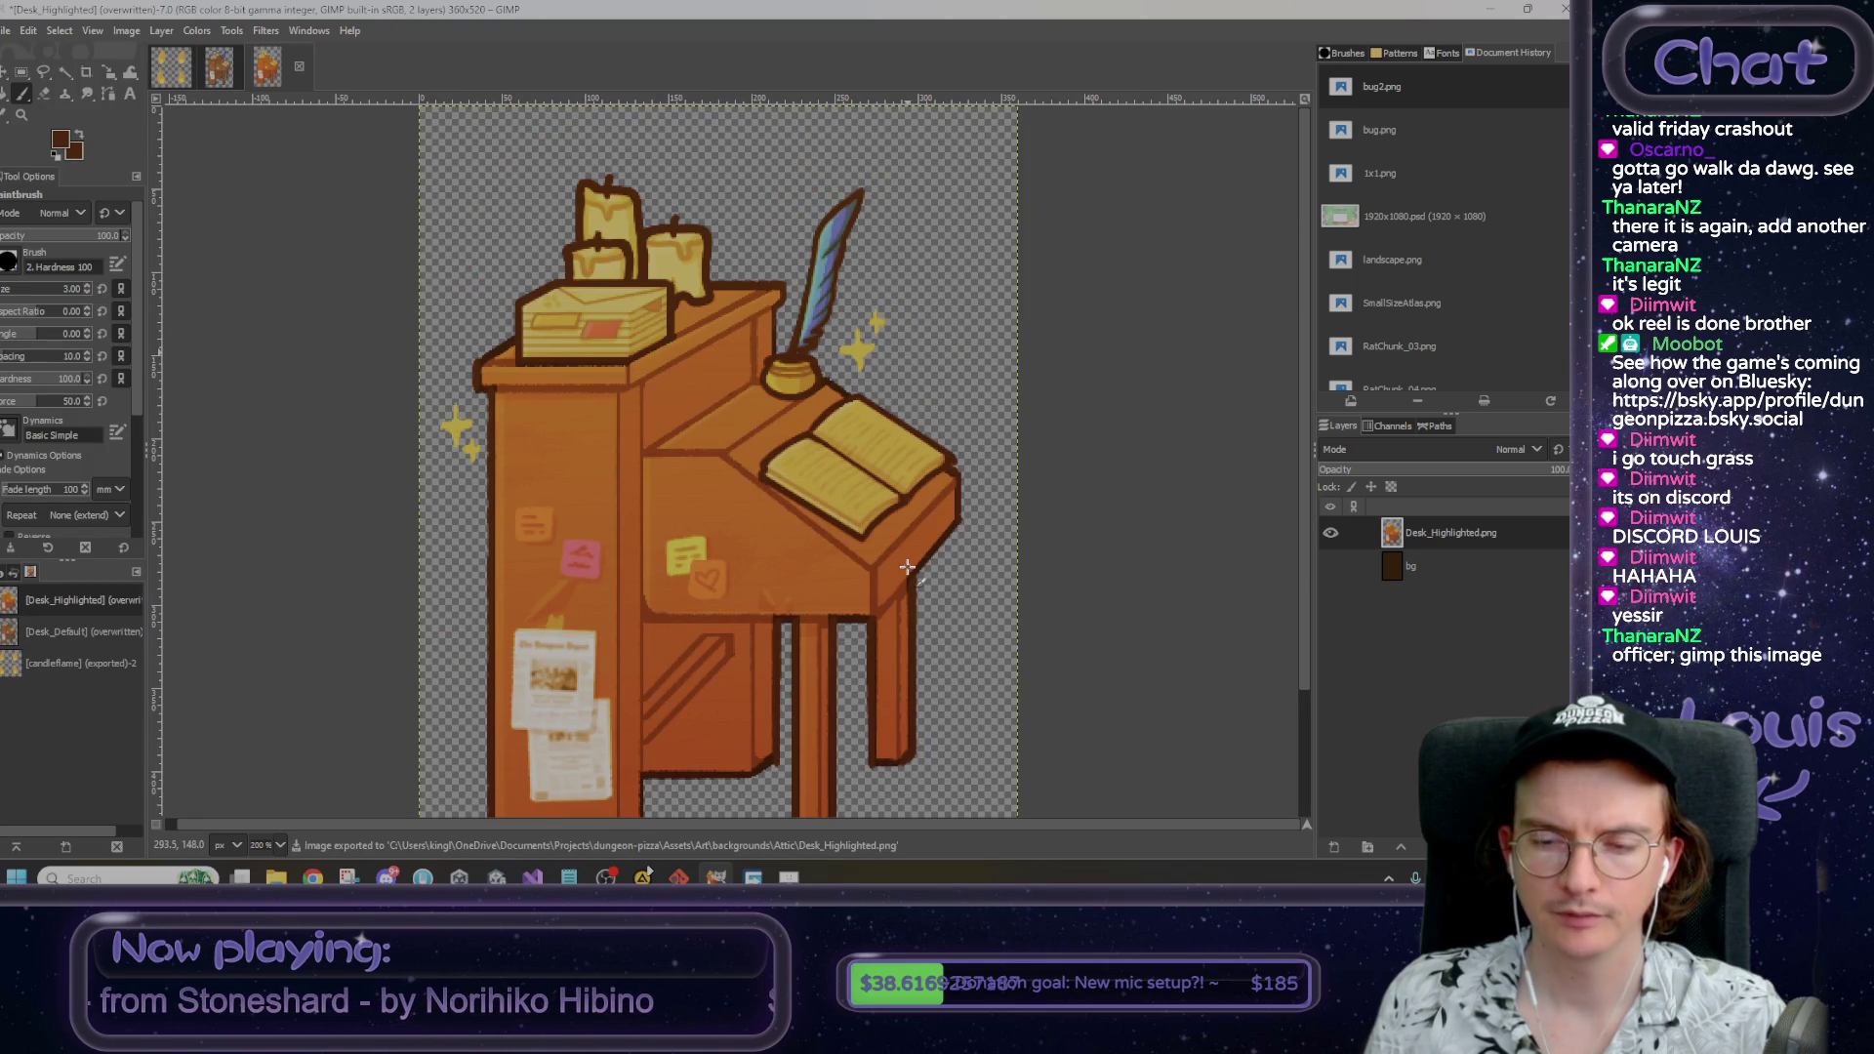
pyautogui.click(1490, 12)
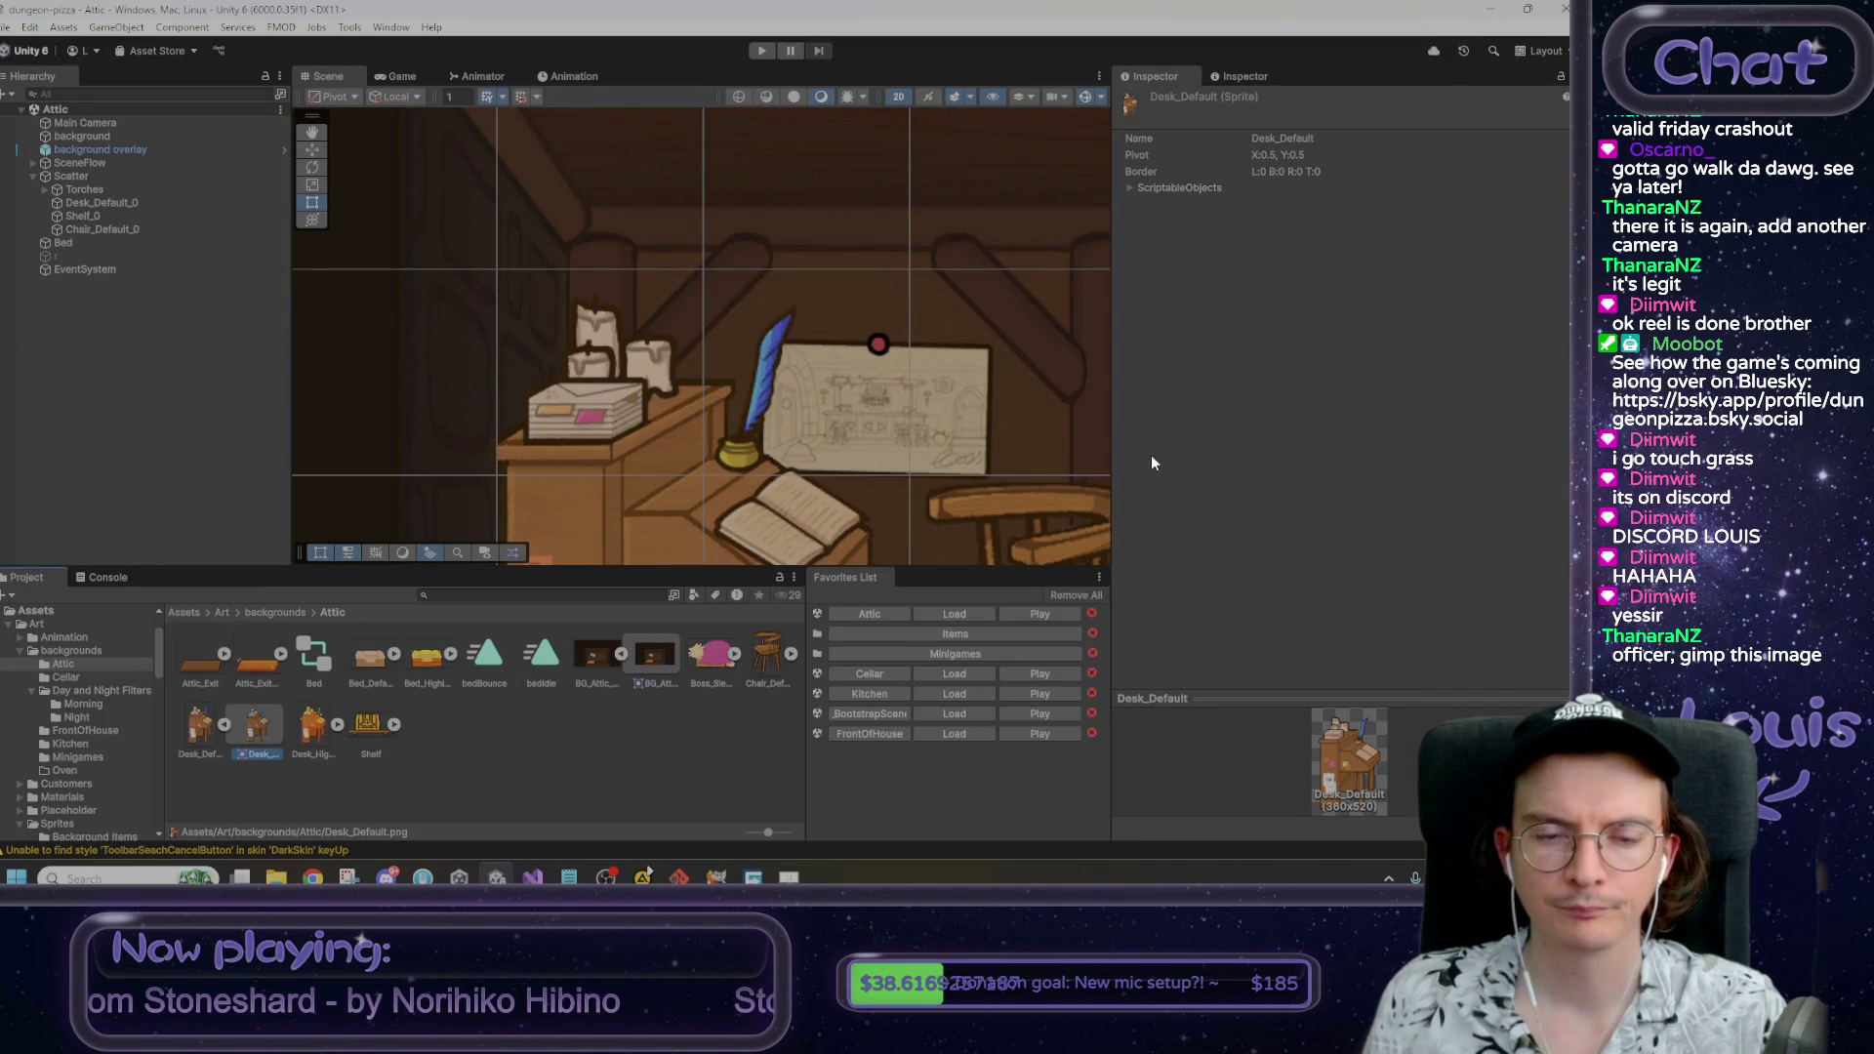
# Step: Pan the Scene view across the attic room, then switch to the Mario Heardle window
pyautogui.scroll(-5, 840, 432)
pyautogui.scroll(2, 880, 439)
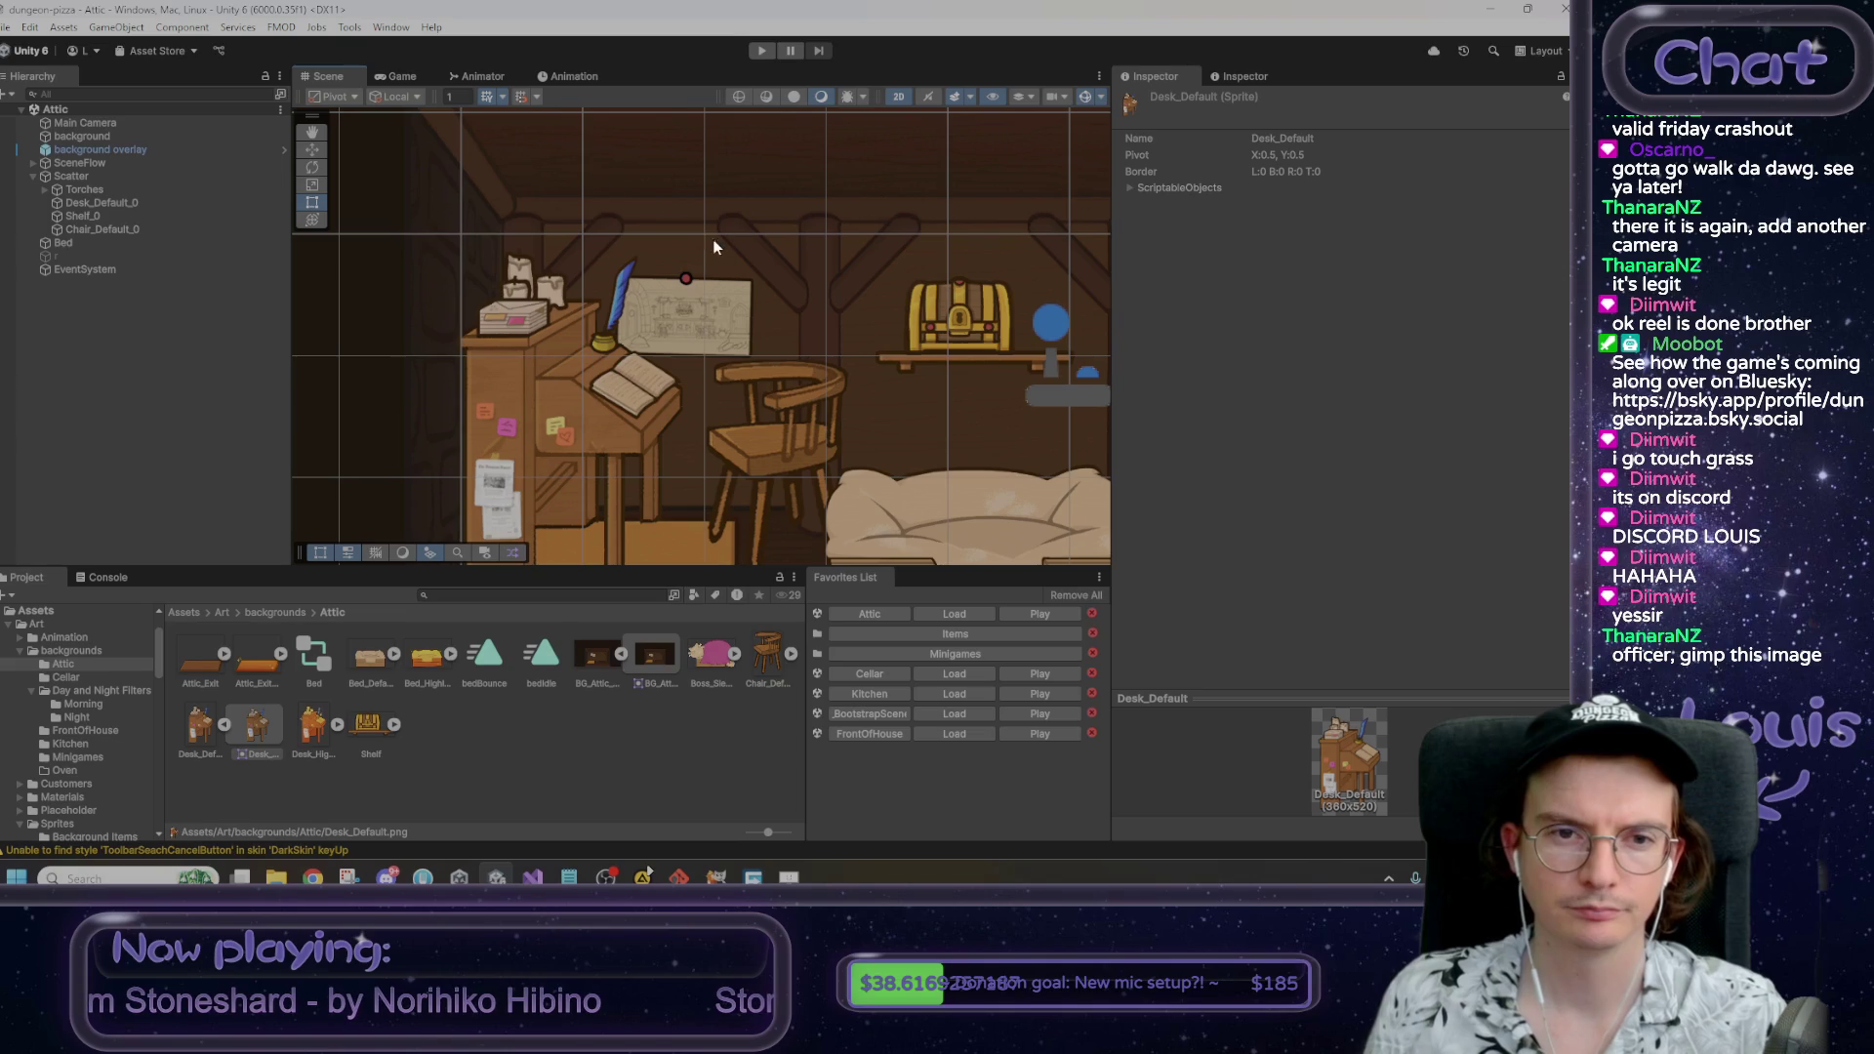
pyautogui.click(505, 761)
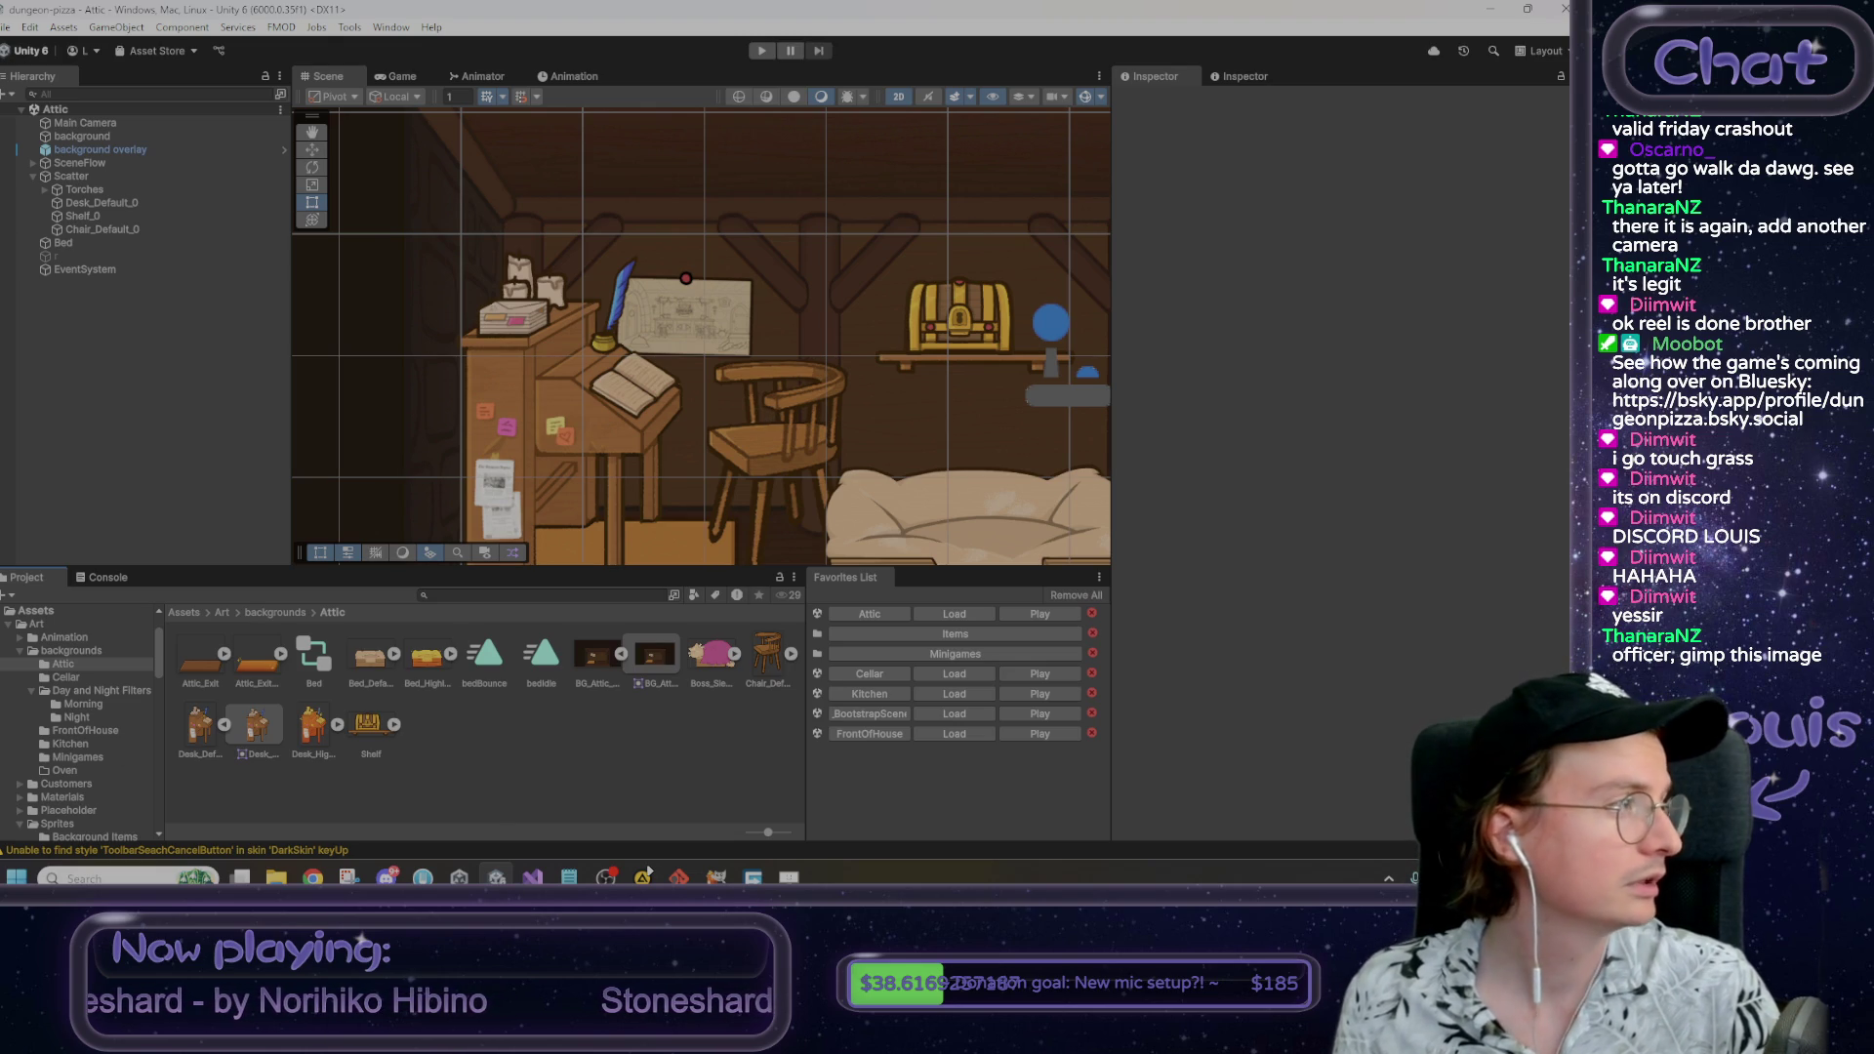
pyautogui.scroll(-5, 947, 424)
pyautogui.moveTo(810, 371)
pyautogui.mouseDown()
pyautogui.moveTo(683, 366)
pyautogui.moveTo(660, 429)
pyautogui.mouseUp()
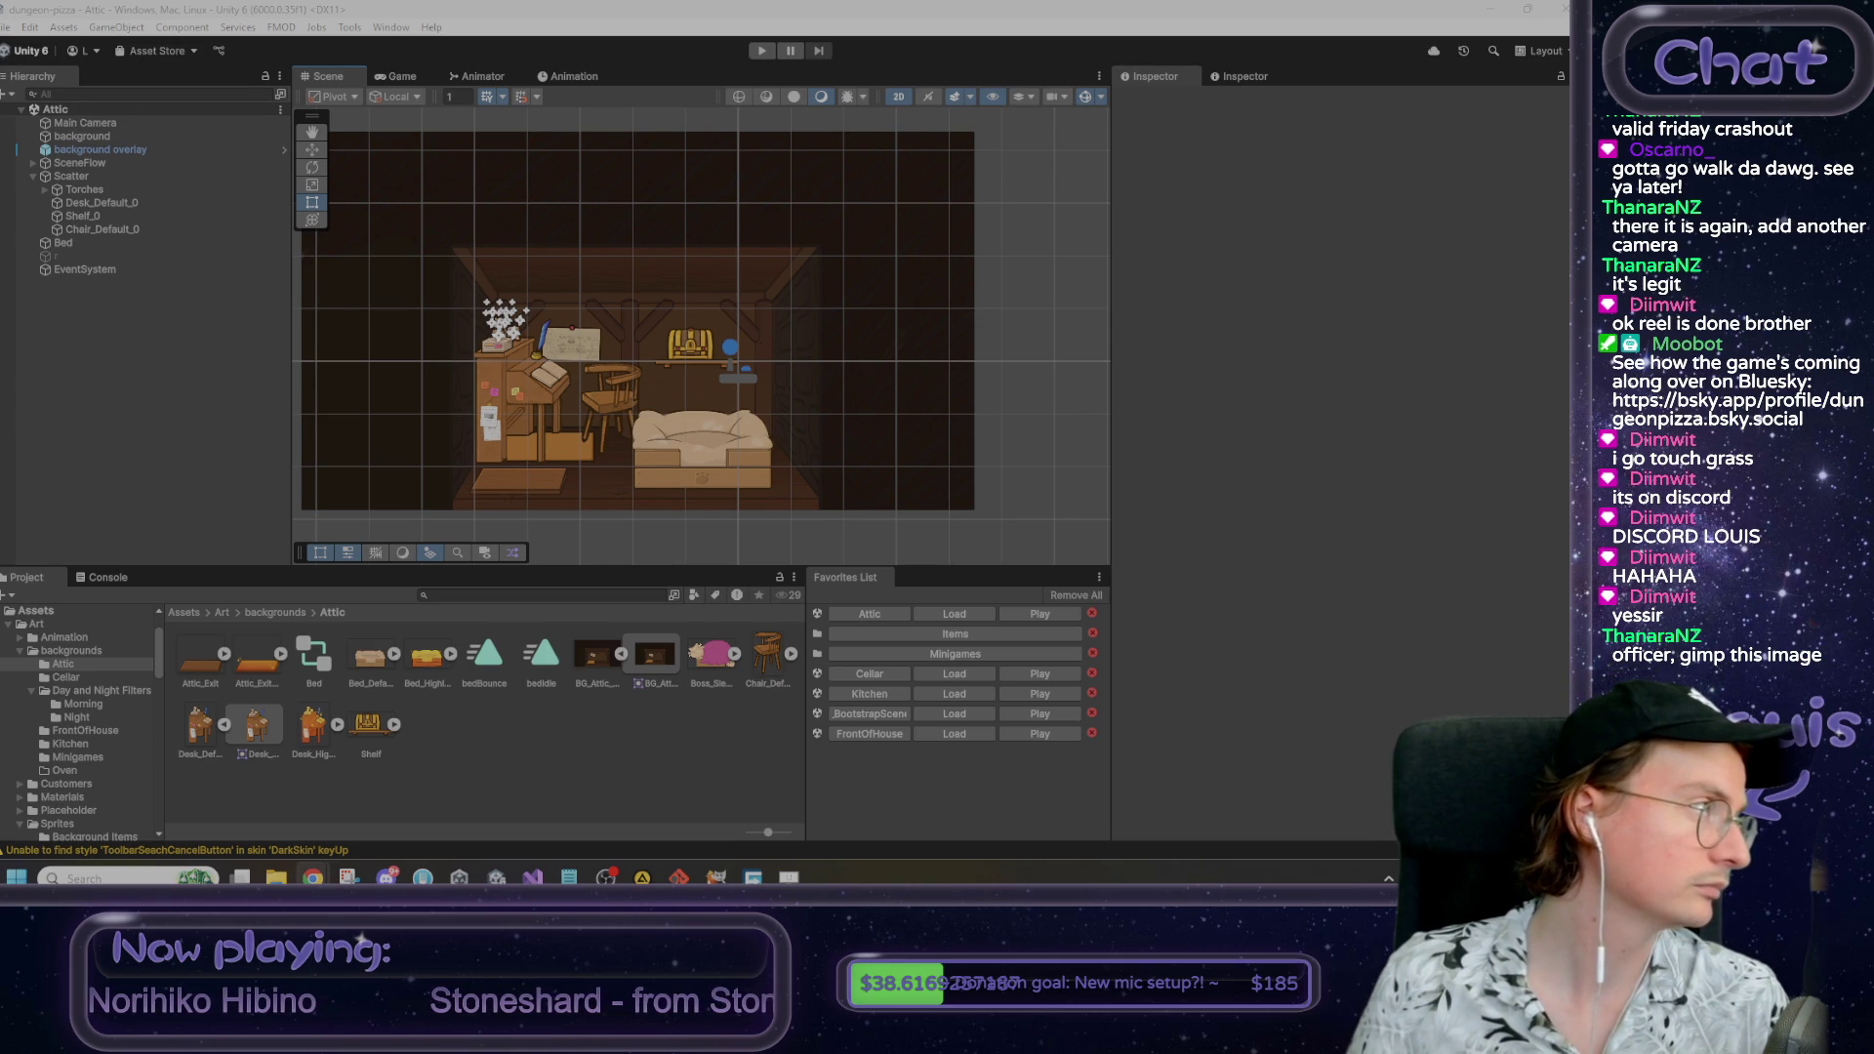
pyautogui.hotkey('alt', 'Tab')
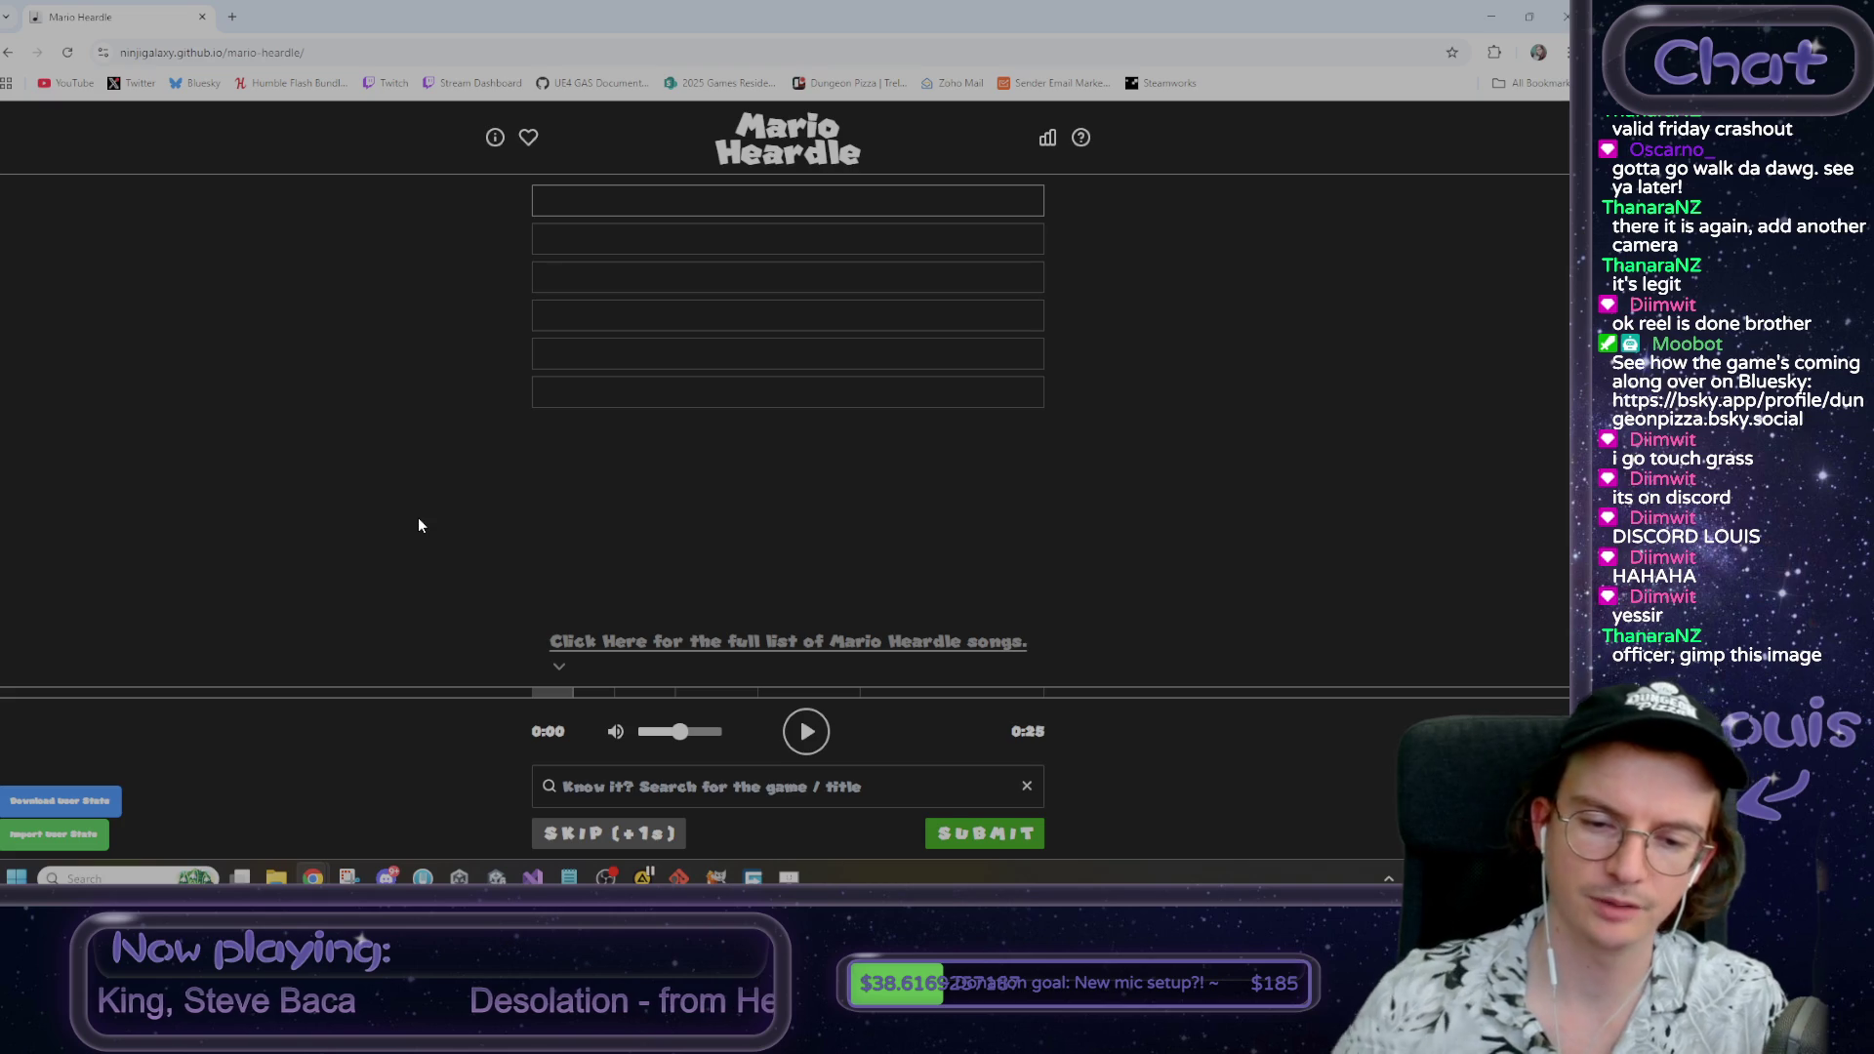
# Step: Set volume to full, play and replay the clip, then search 'color splash'
pyautogui.click(722, 732)
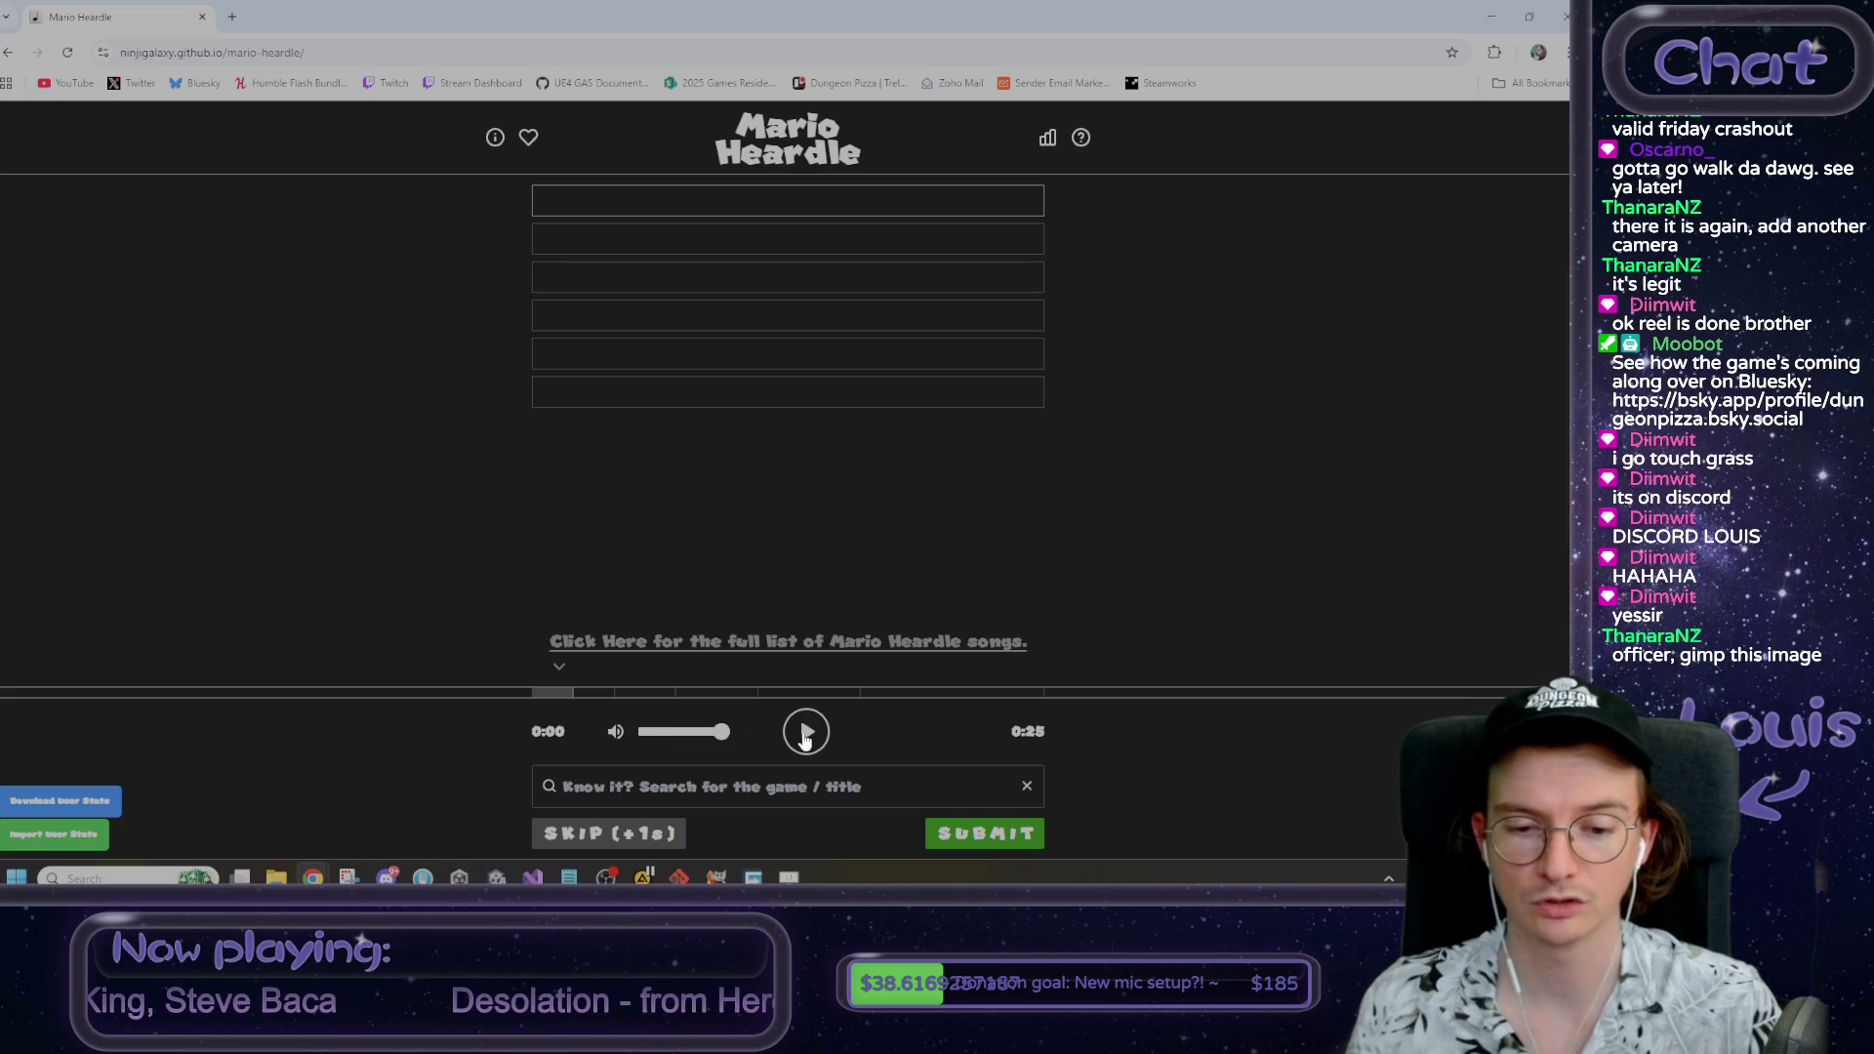
pyautogui.click(825, 740)
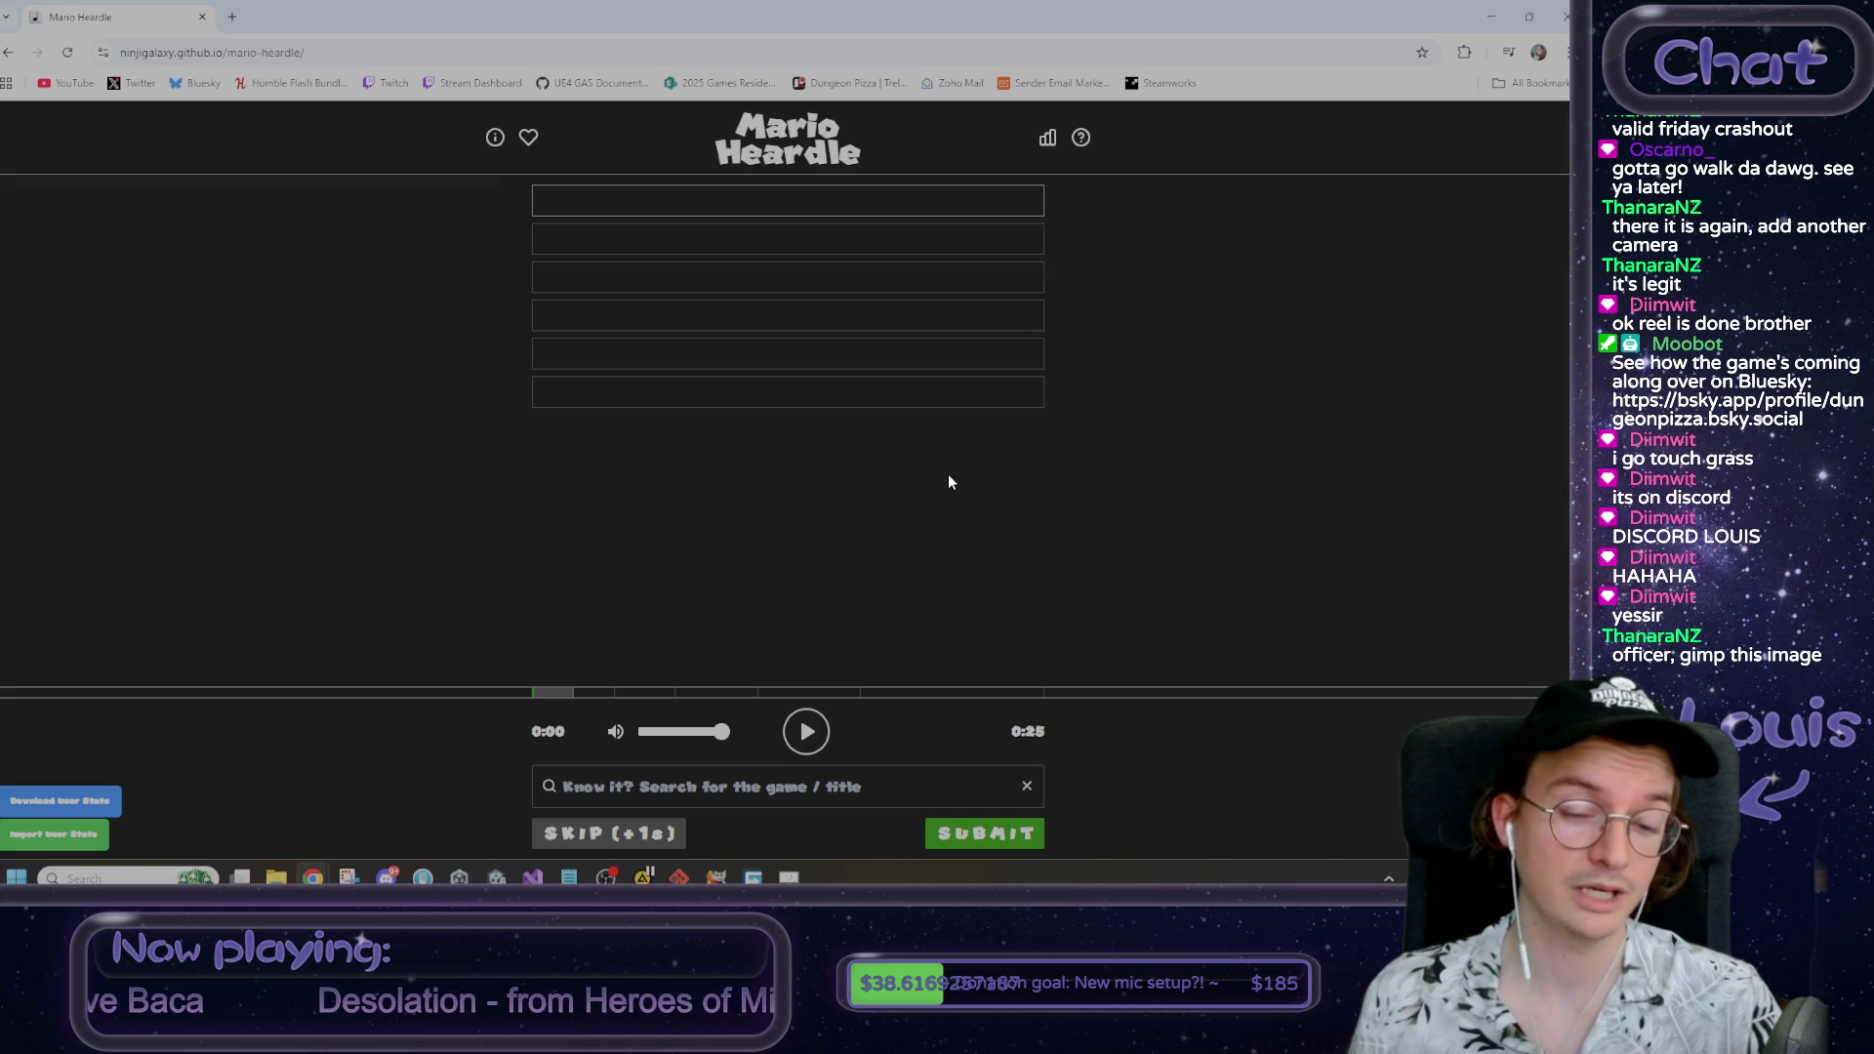
pyautogui.click(807, 739)
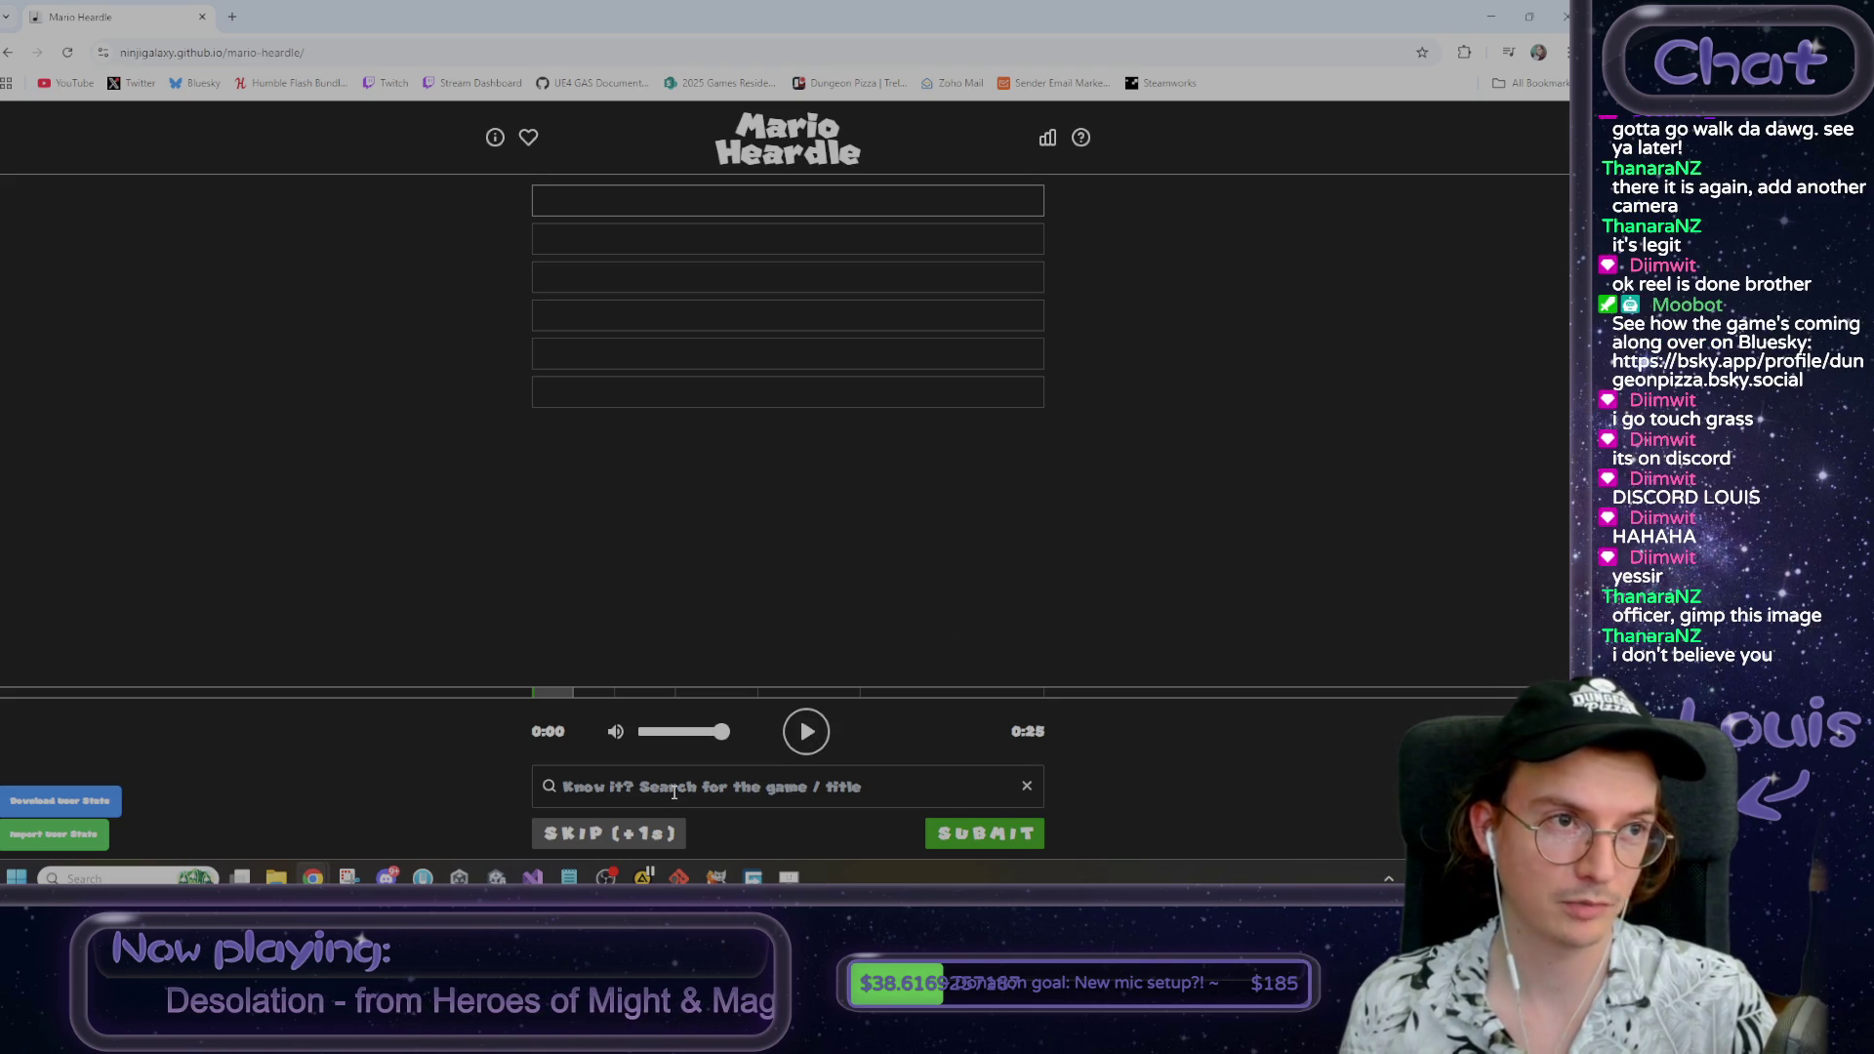
pyautogui.click(674, 793)
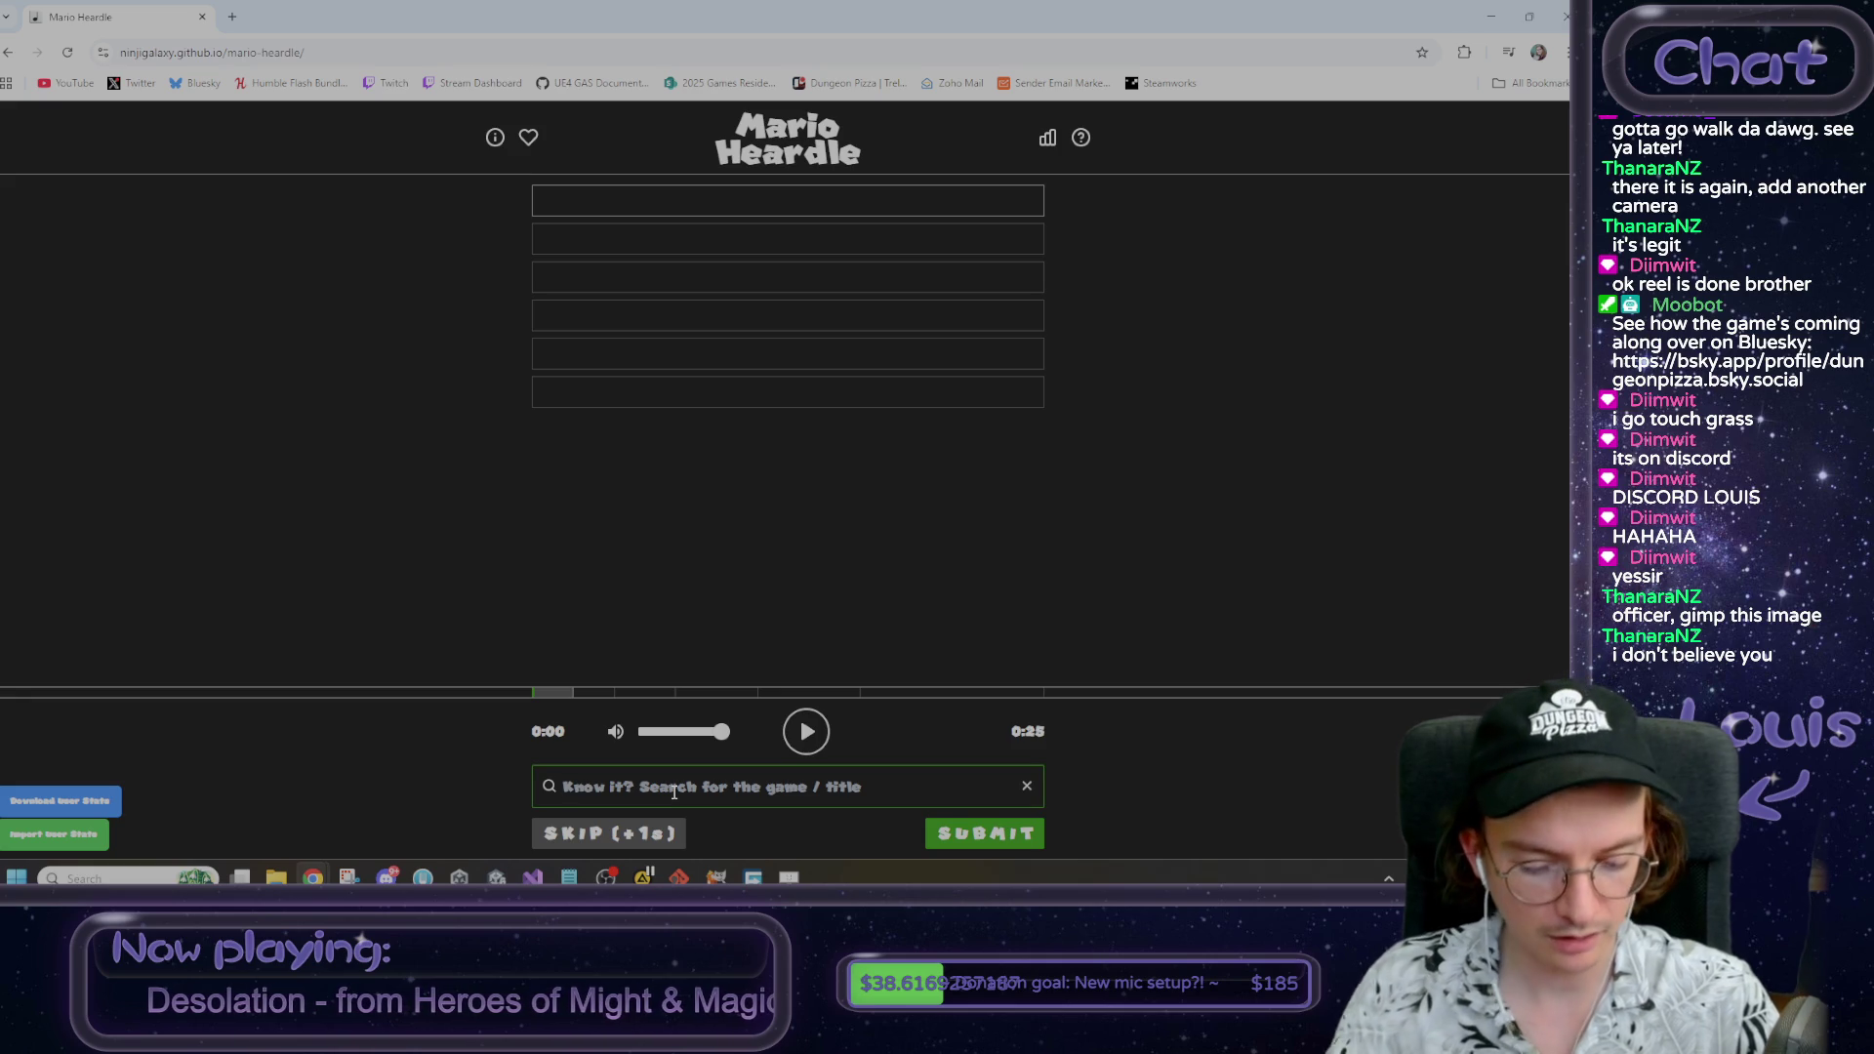
pyautogui.write('color ')
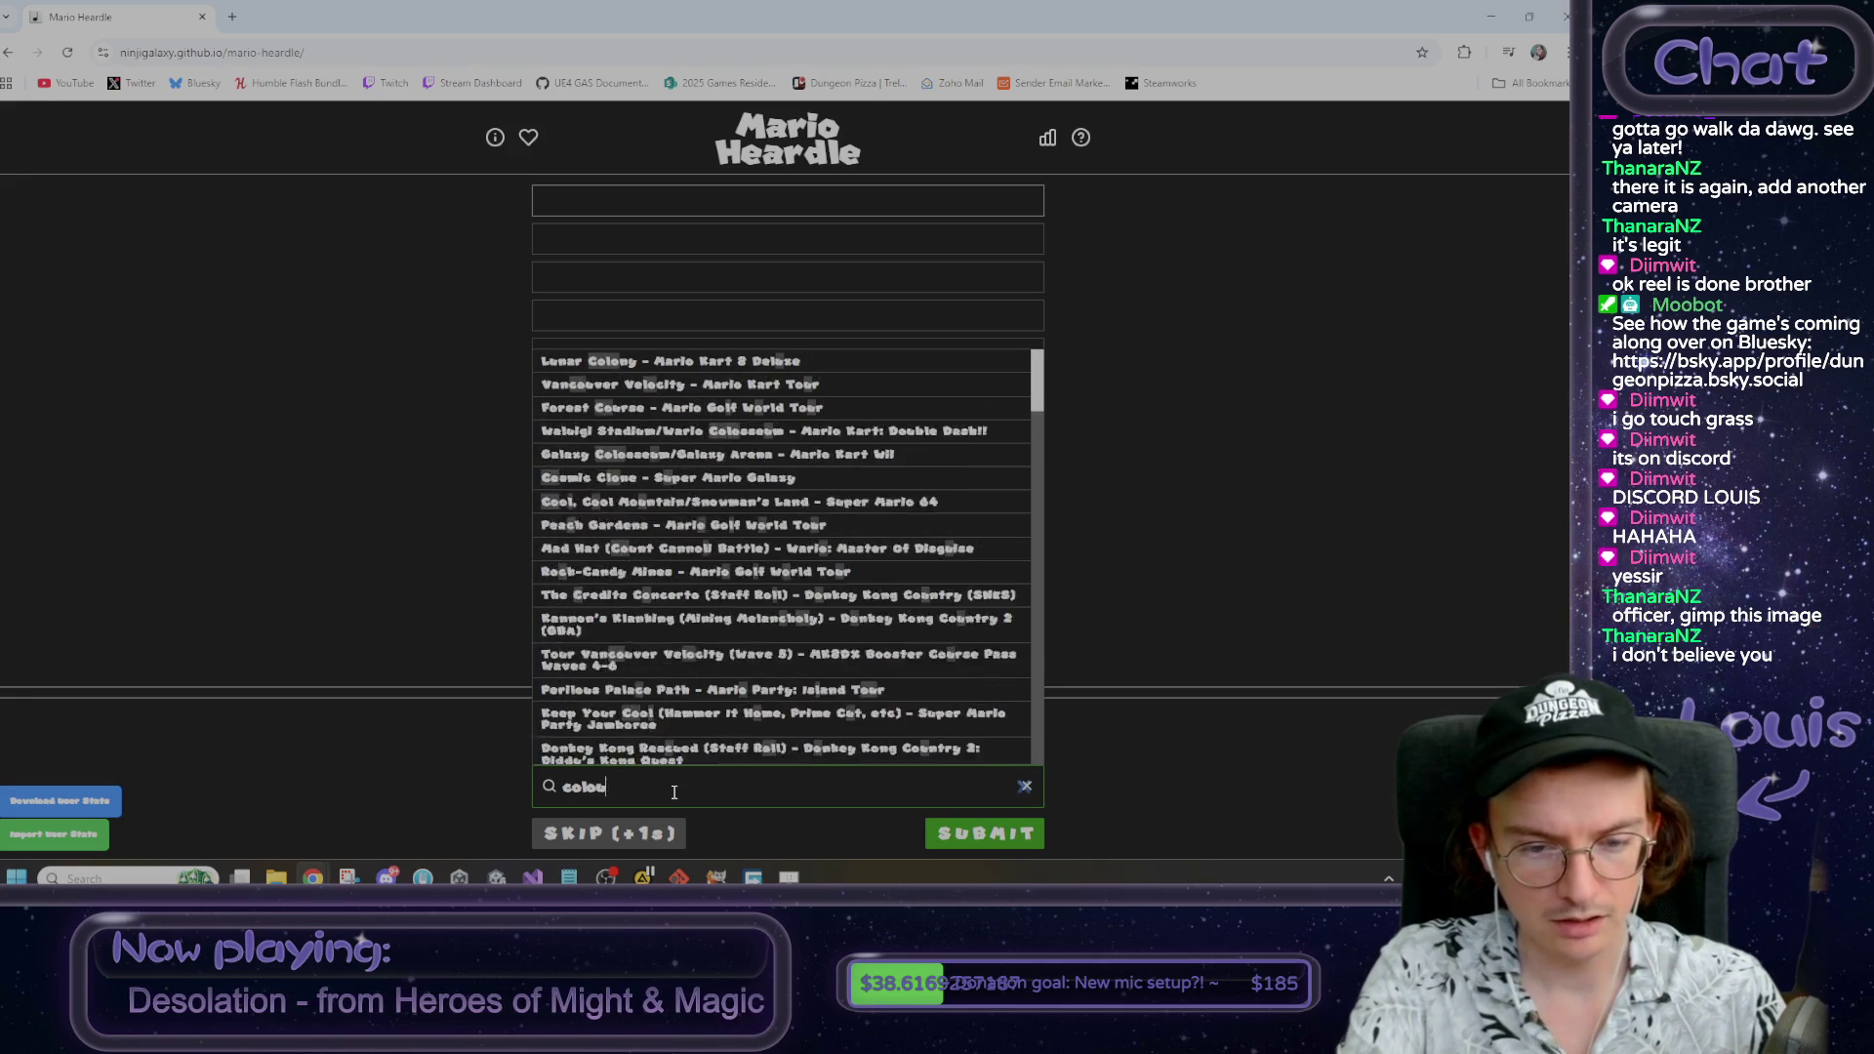
pyautogui.write('splash')
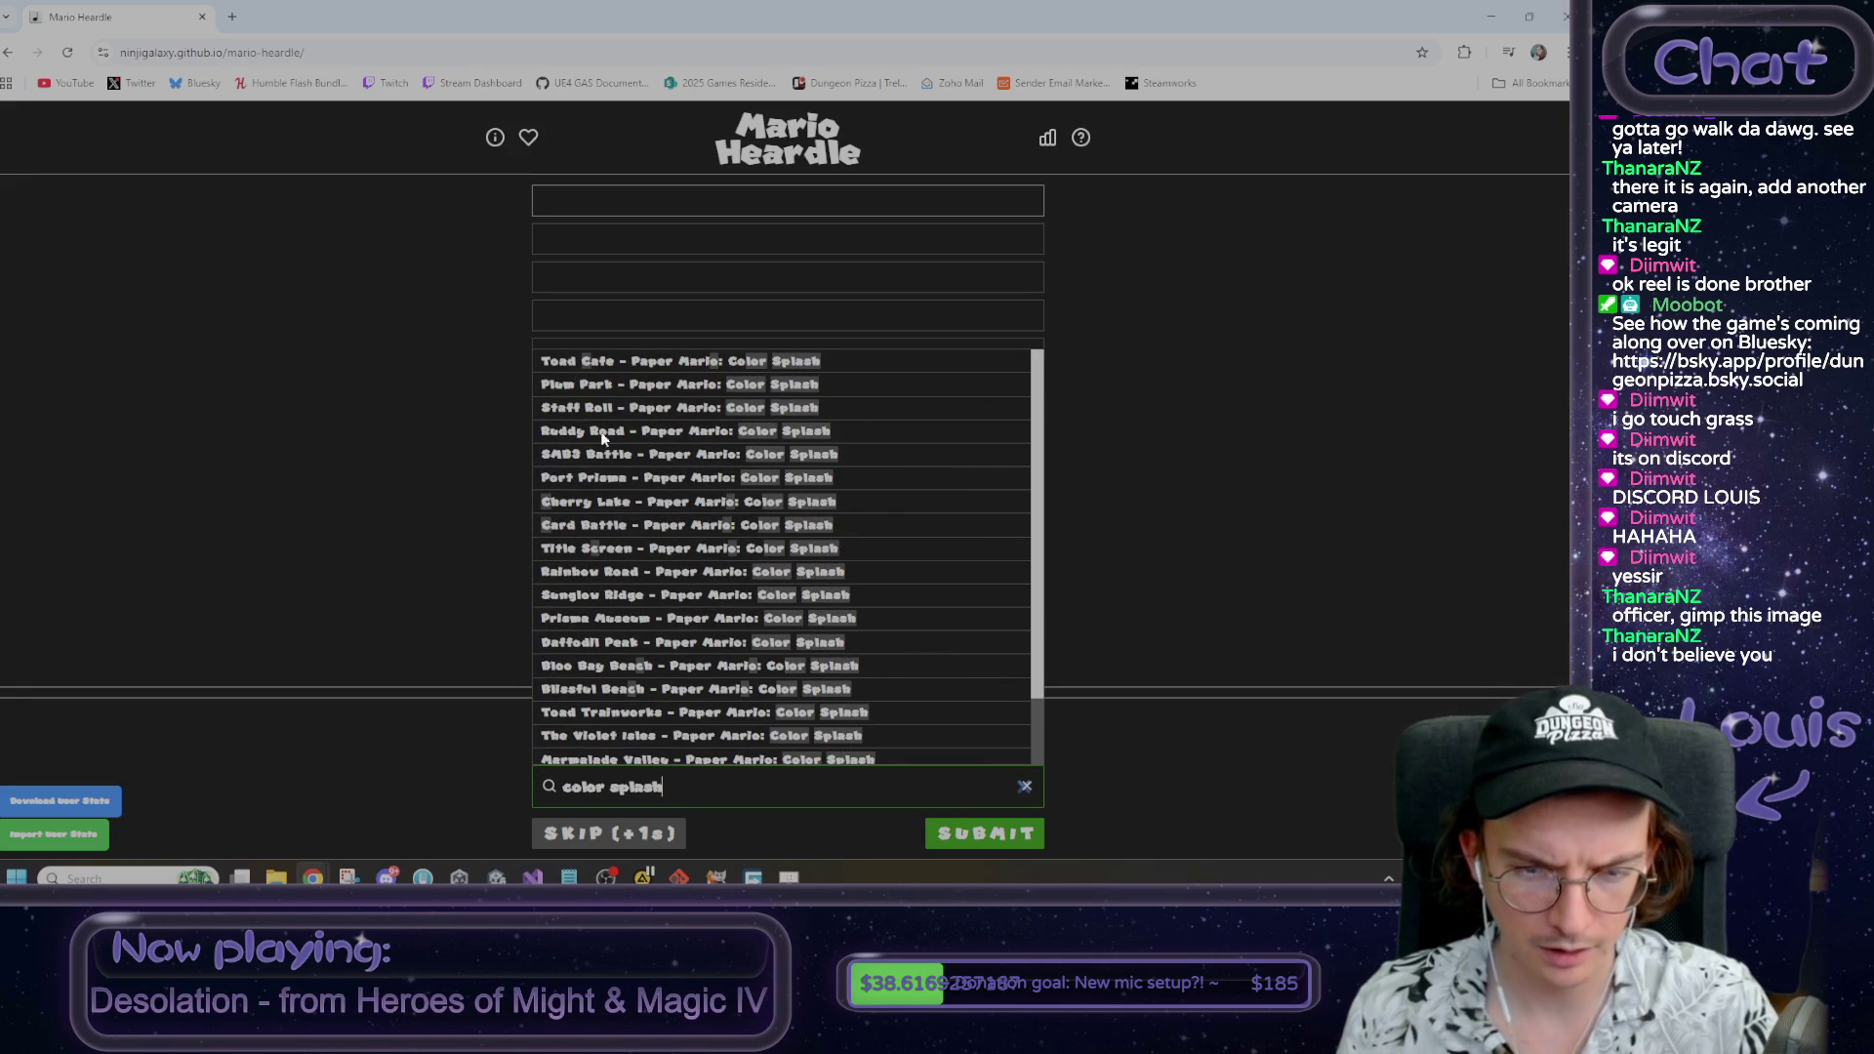
# Step: Choose SMB3 Battle – Paper Mario: Color Splash and submit the guess
pyautogui.scroll(-1, 621, 547)
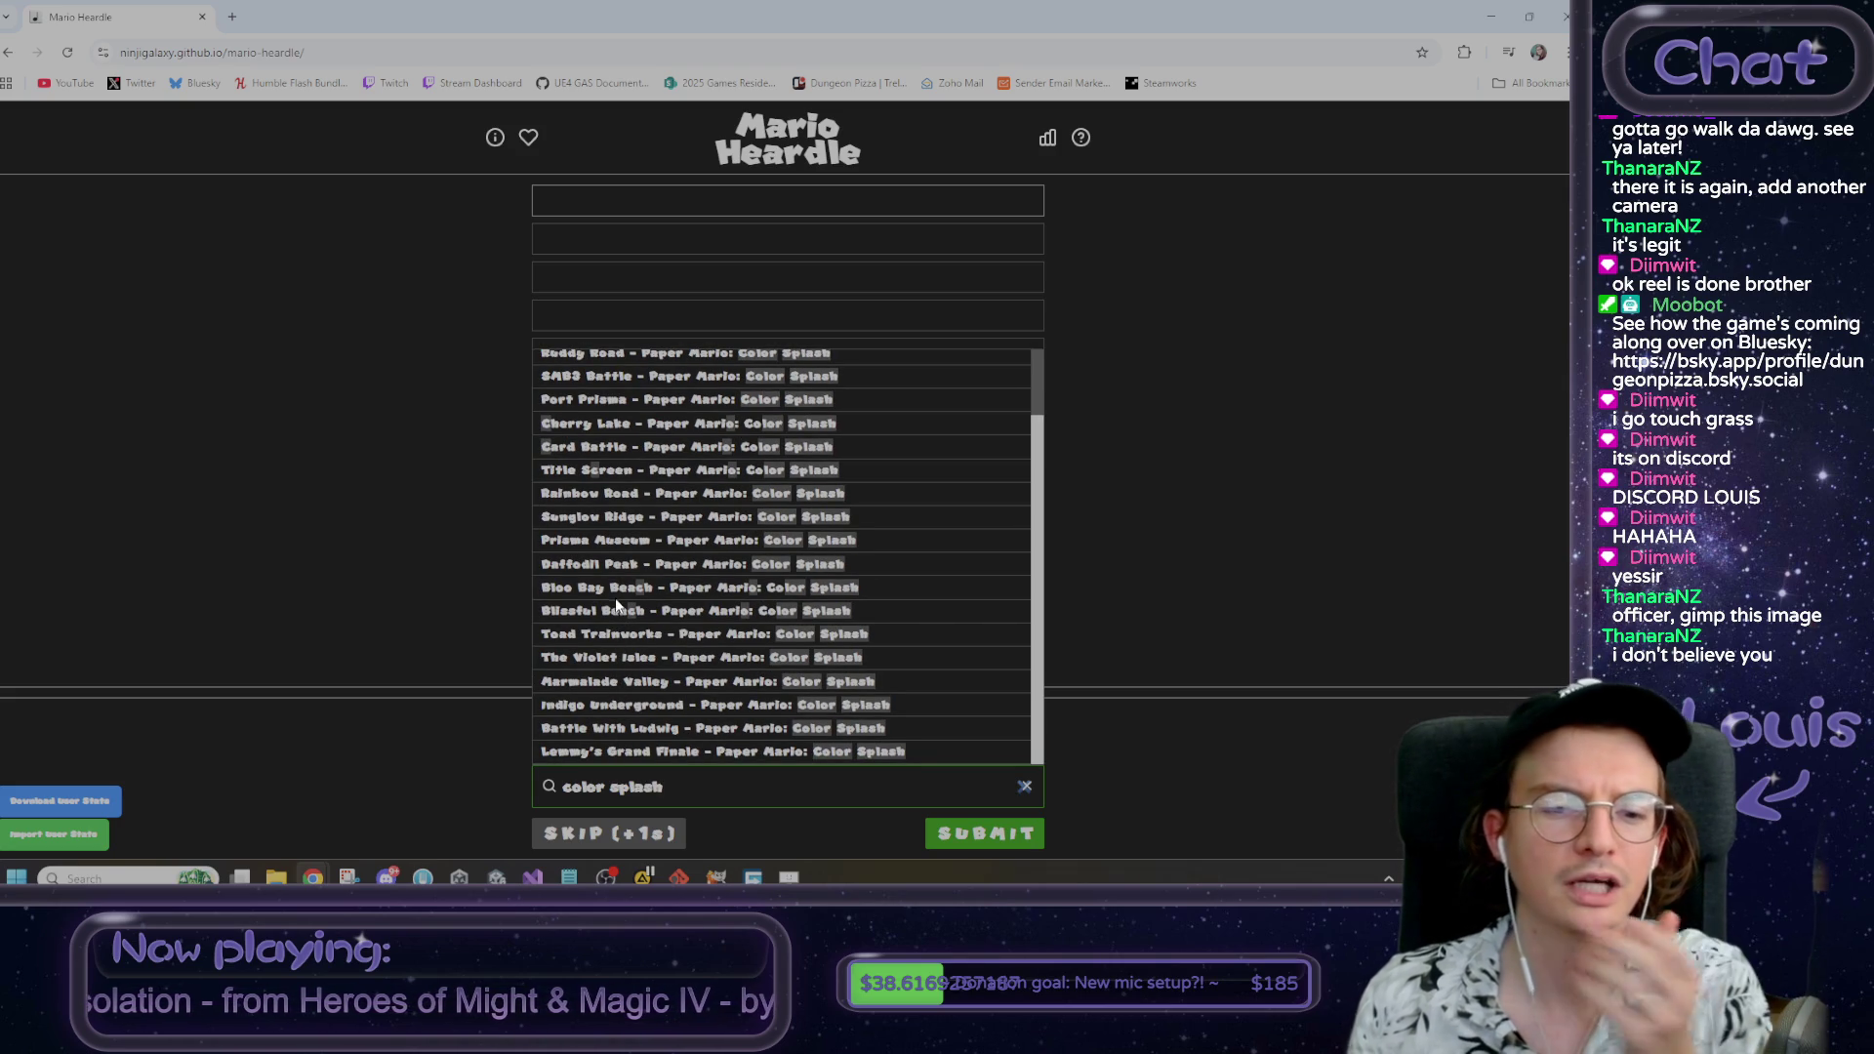
pyautogui.scroll(1, 611, 582)
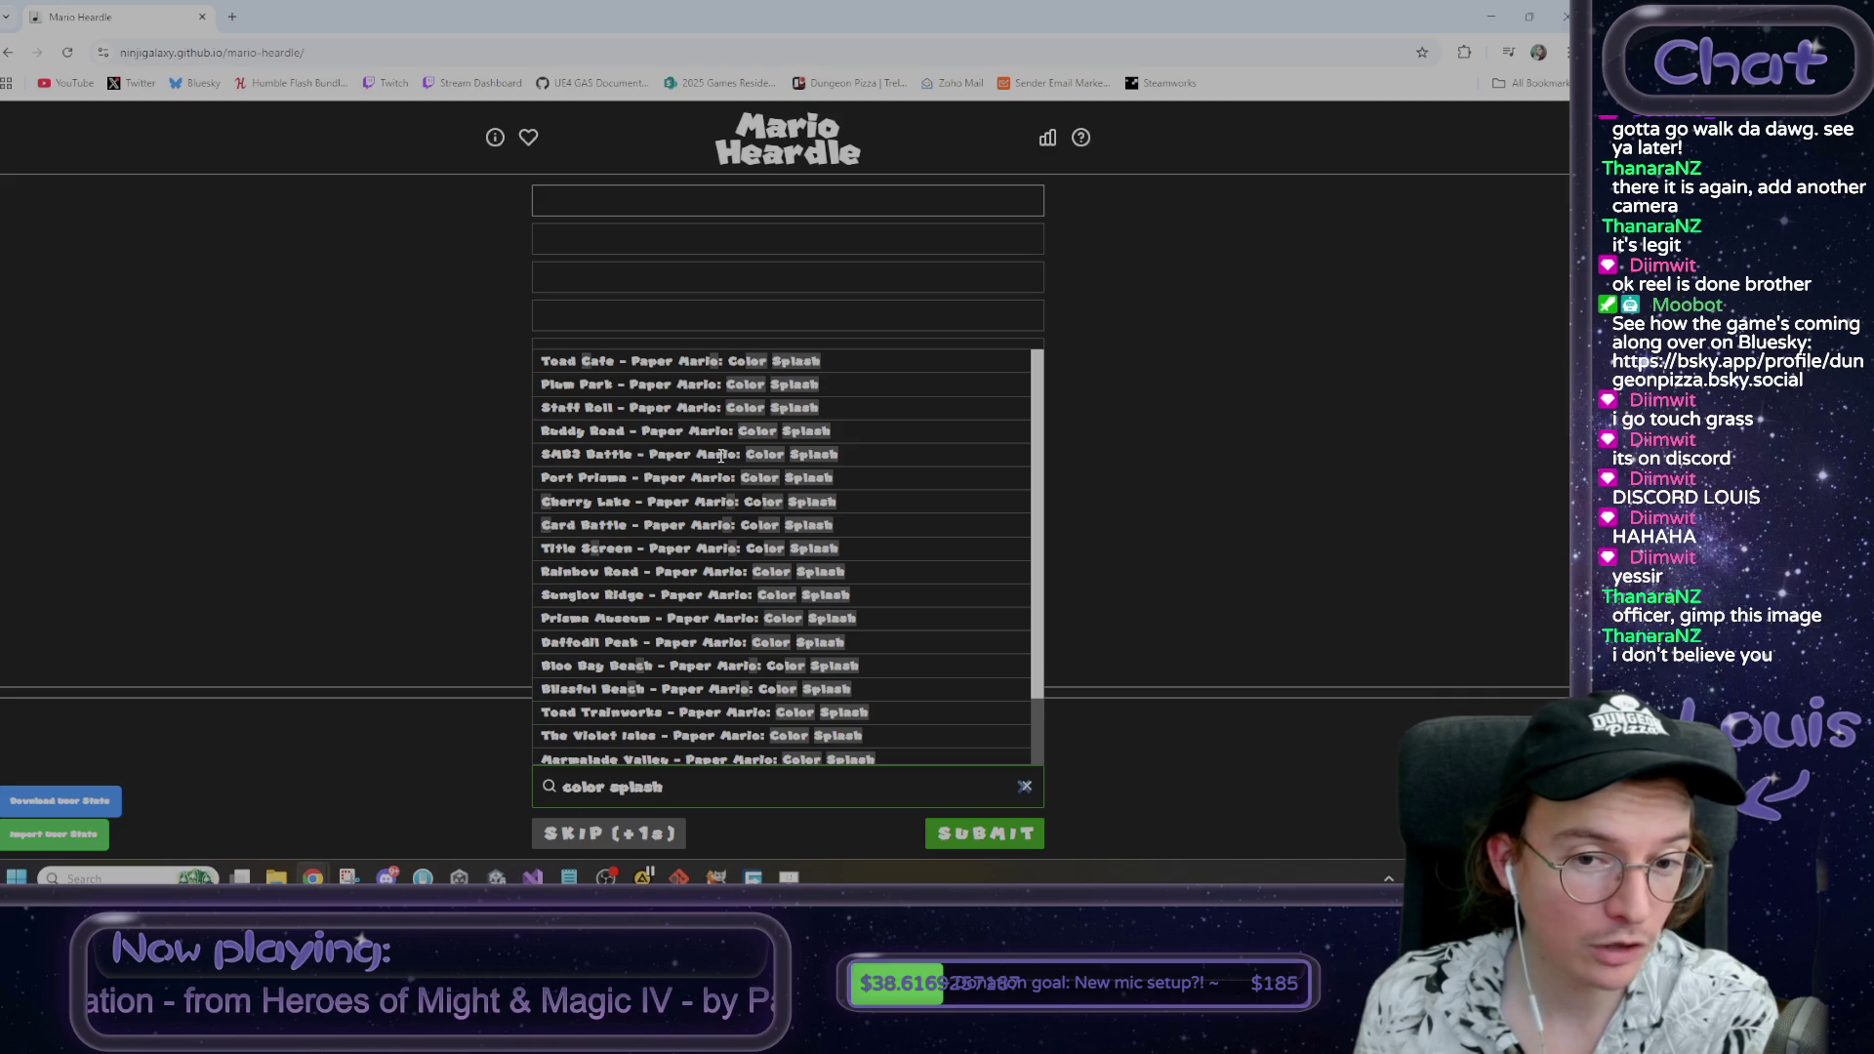
pyautogui.click(718, 455)
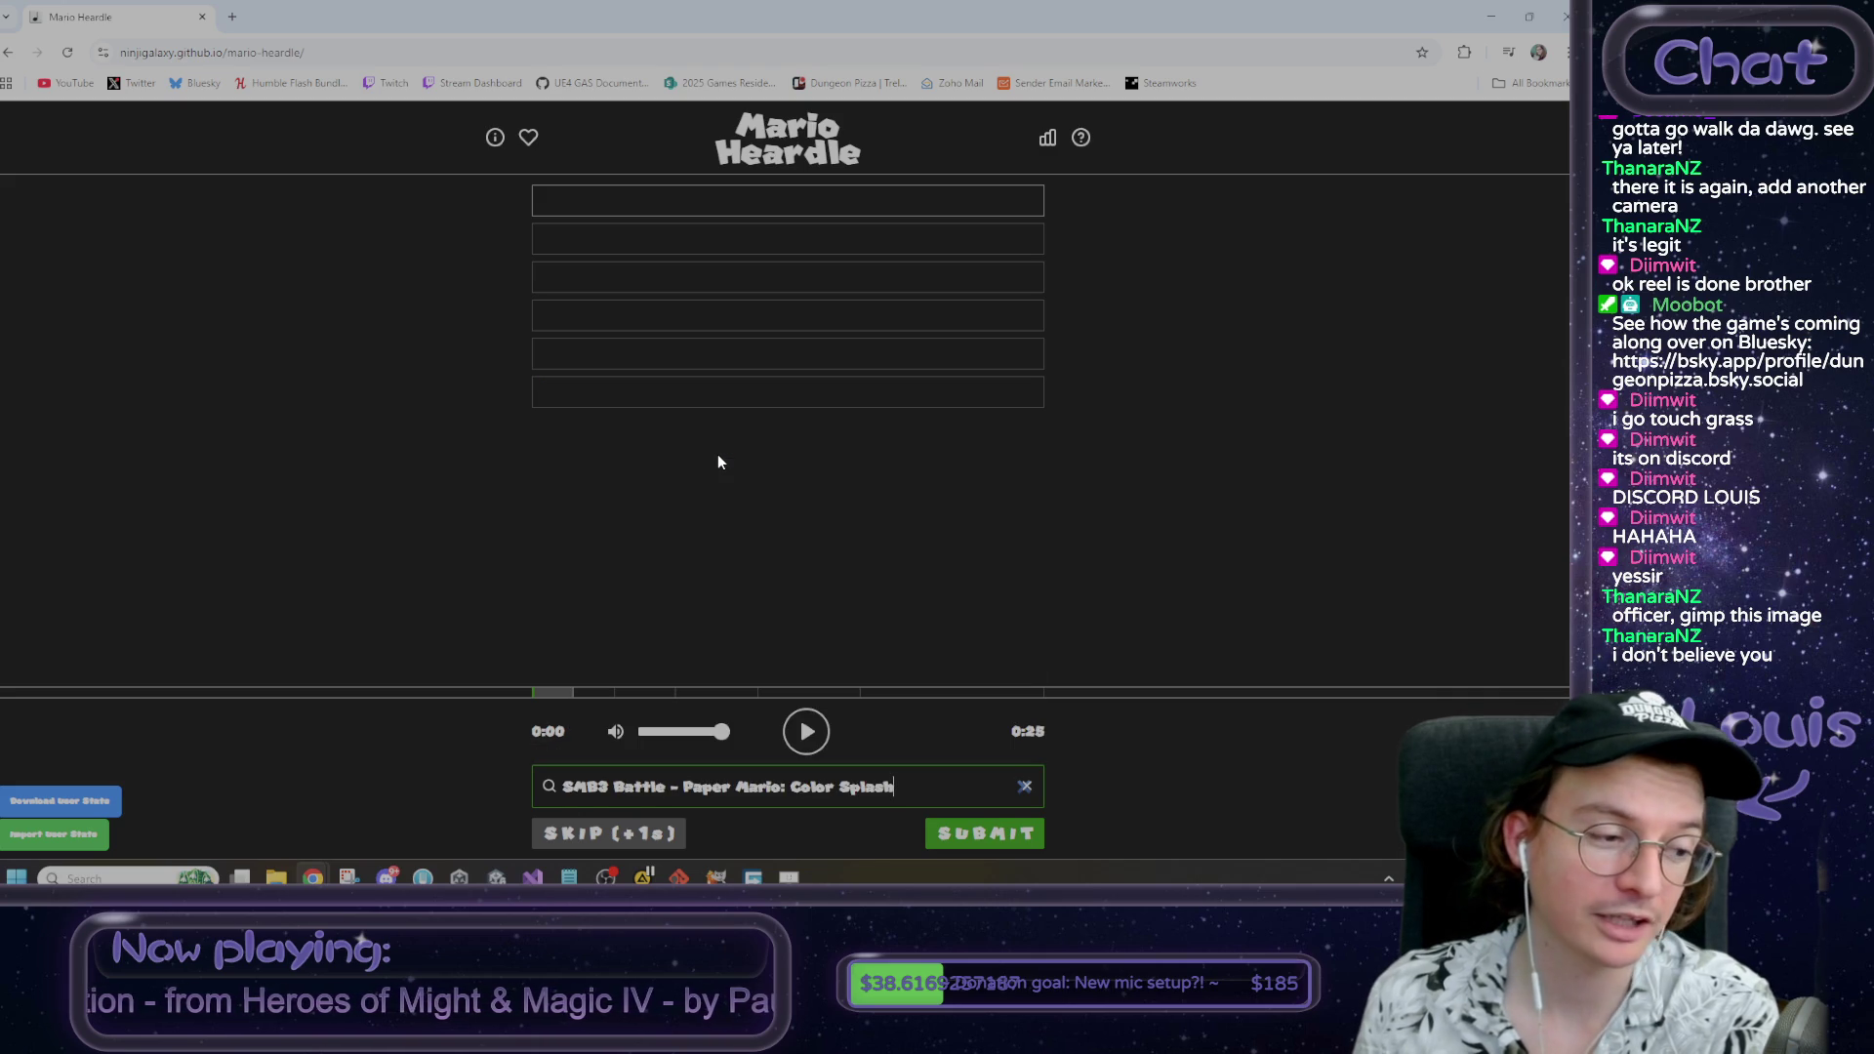
pyautogui.click(986, 835)
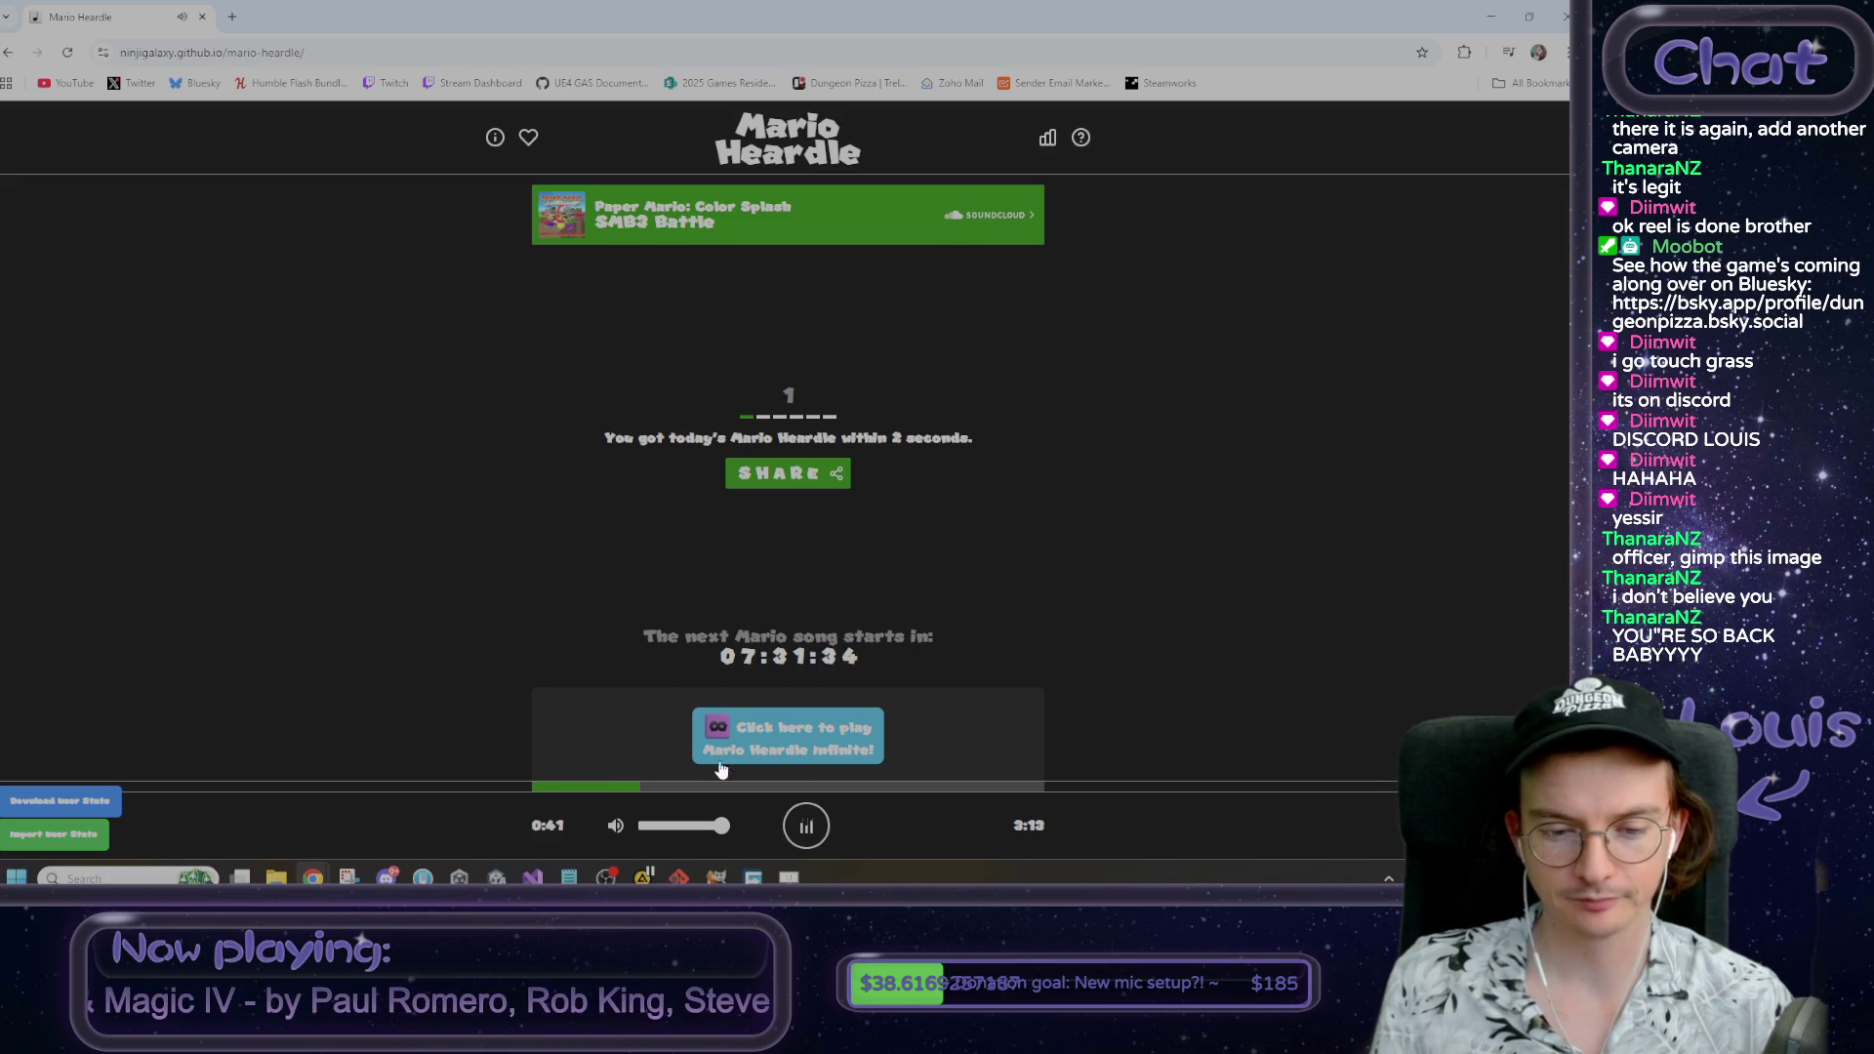
pyautogui.moveTo(643, 876)
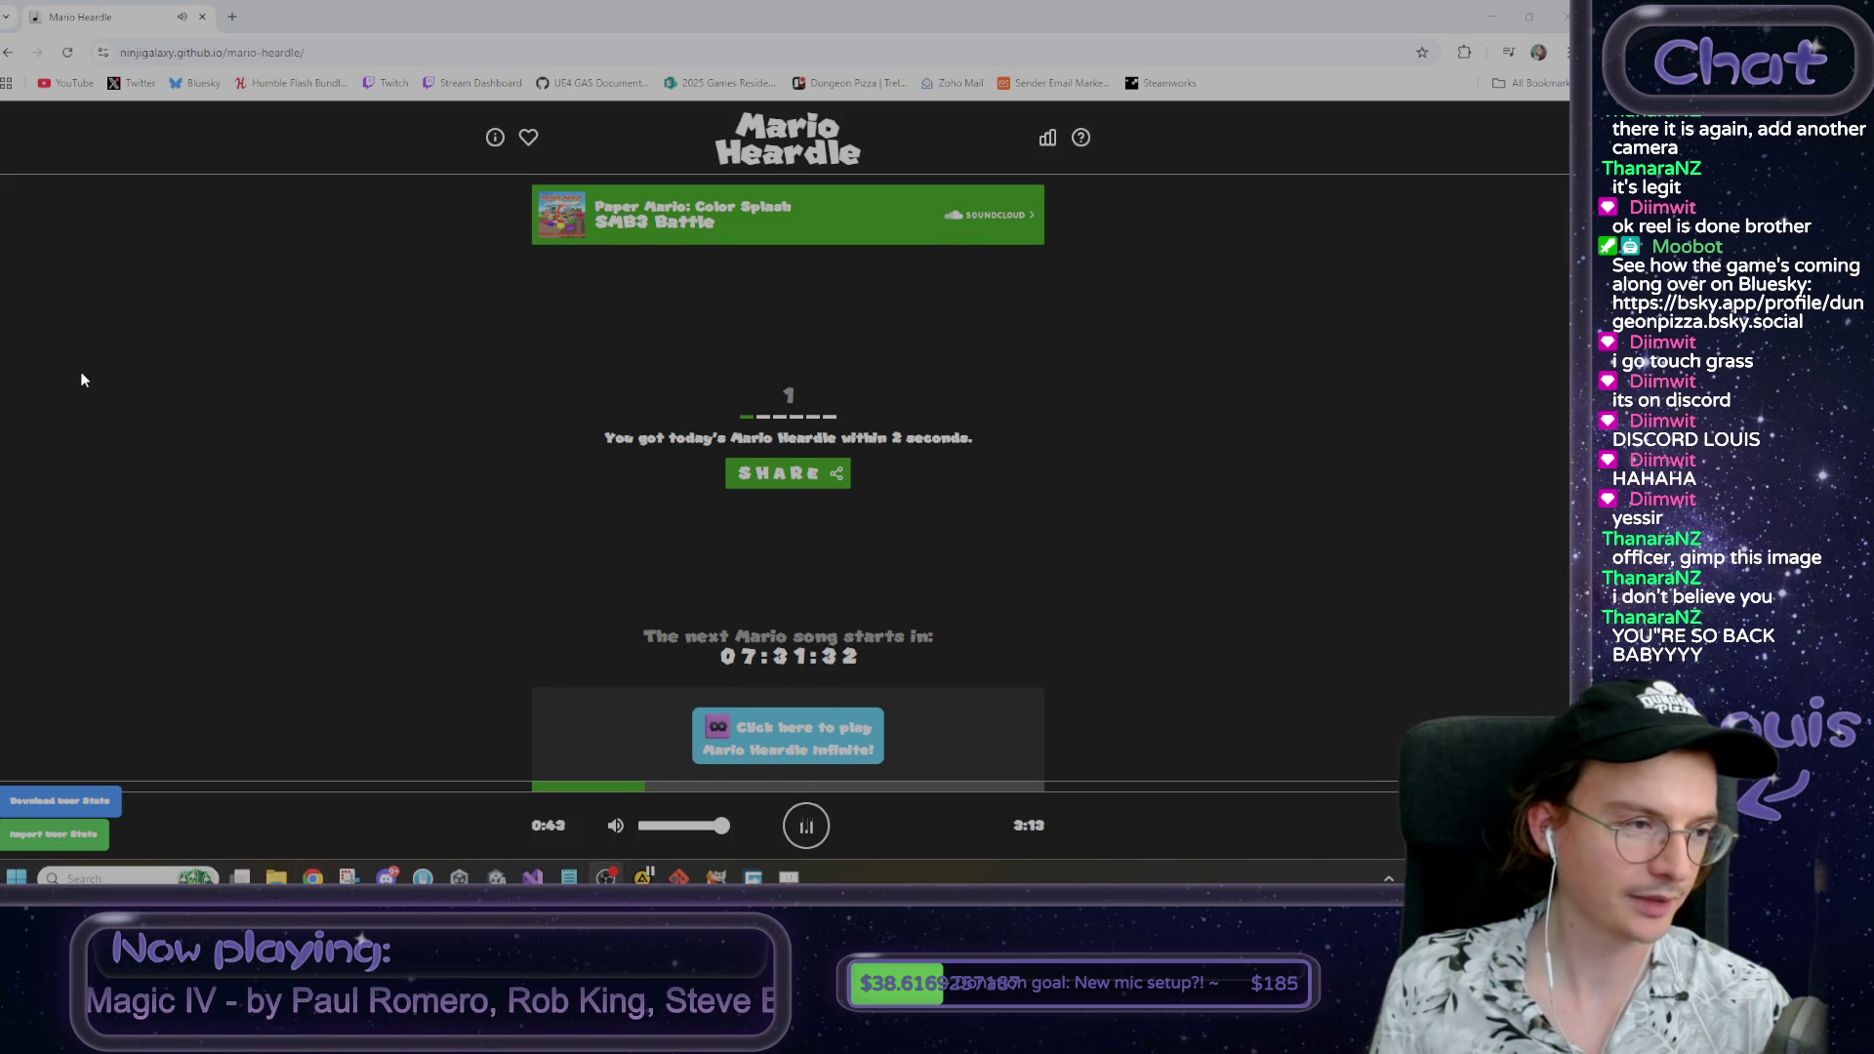
pyautogui.moveTo(312, 876)
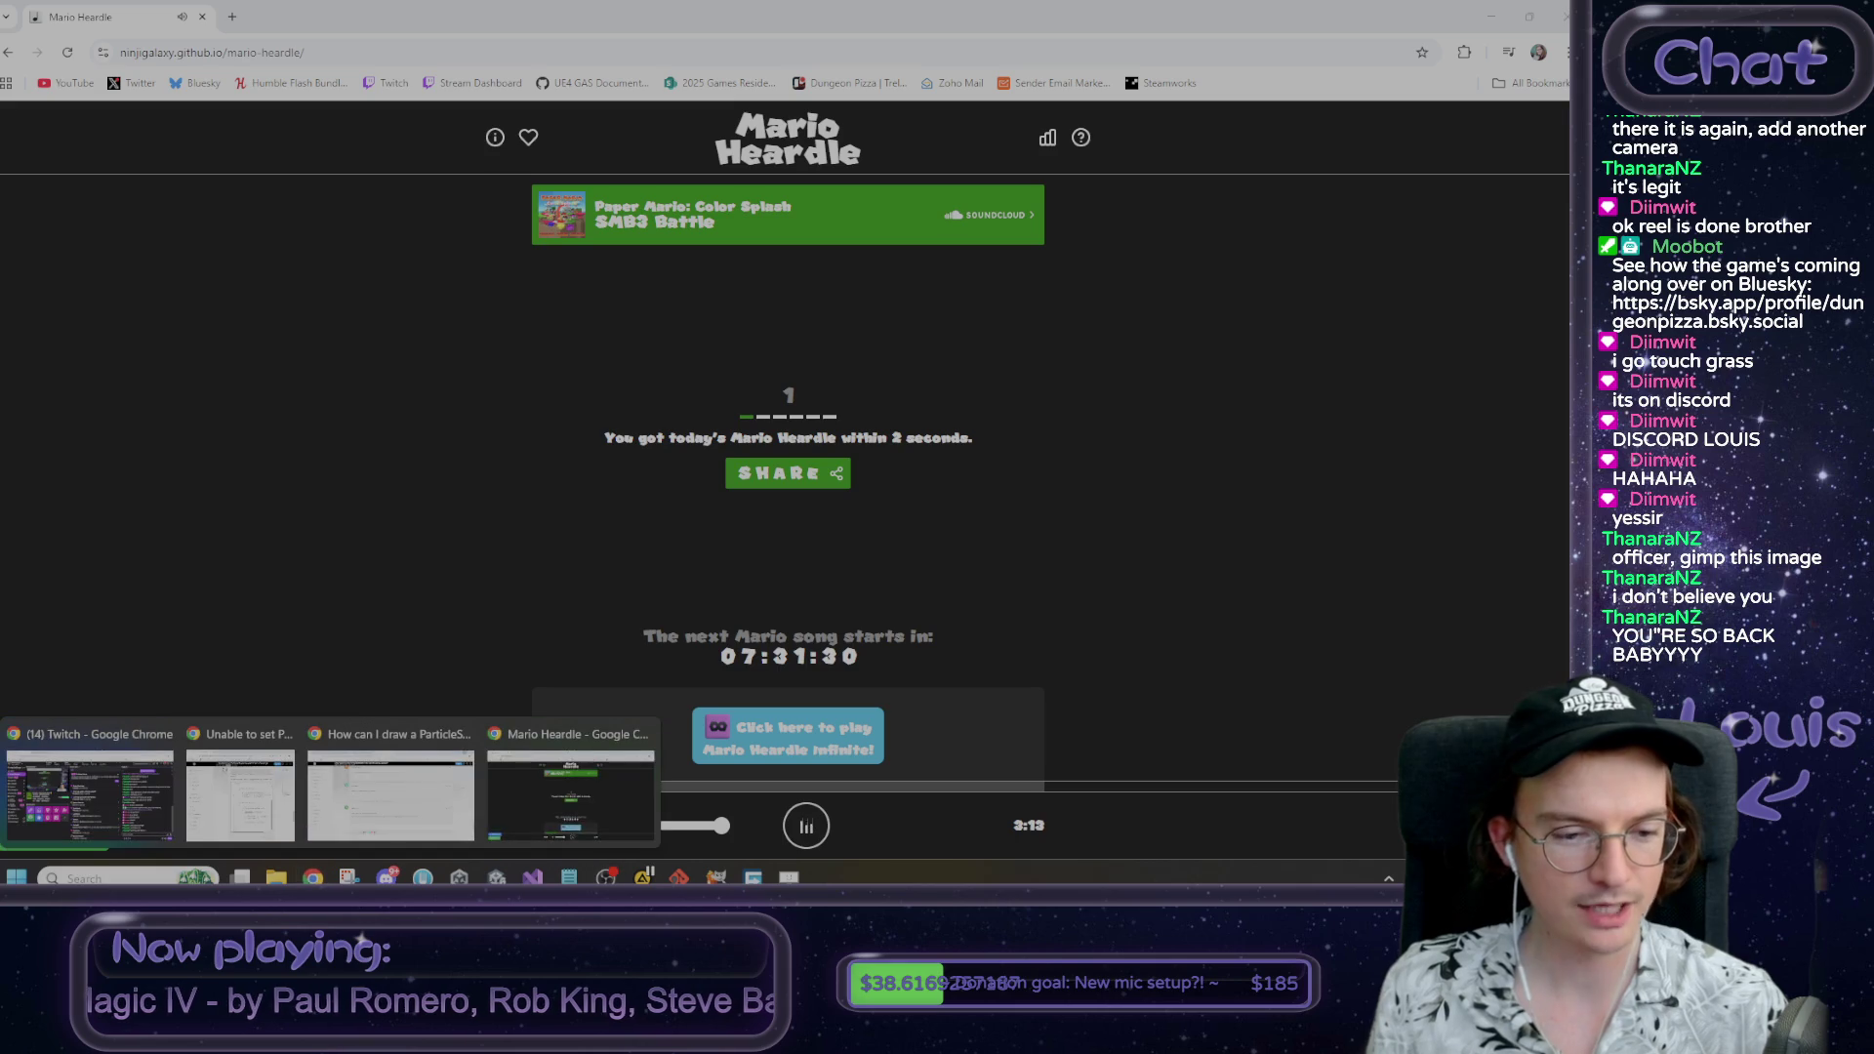